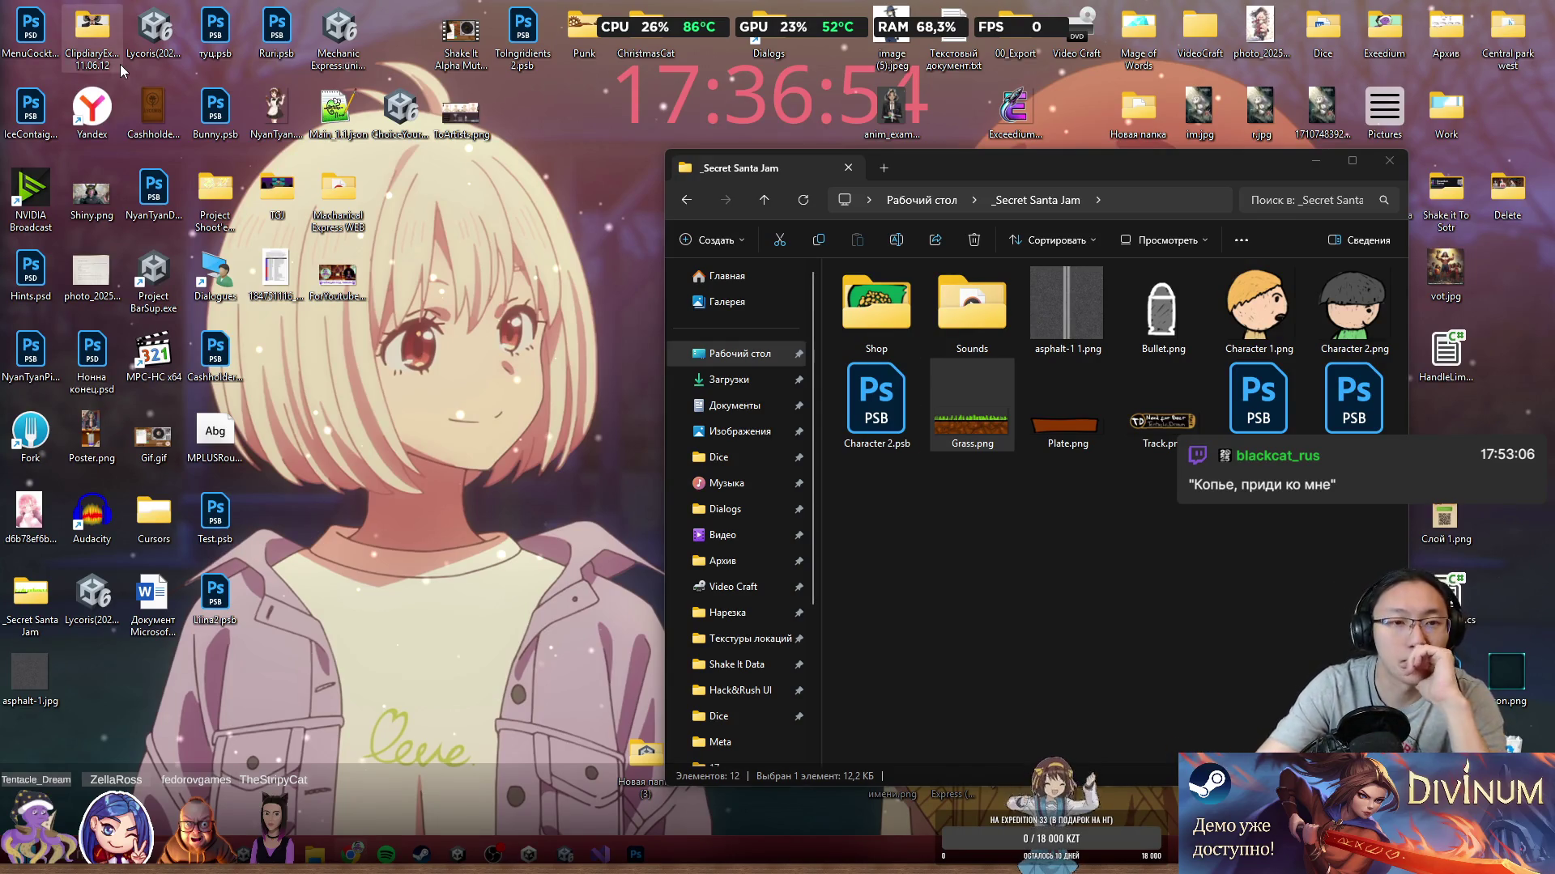
Step: Move the _Secret Santa Jam Explorer window up and to the left on the desktop
mouse_move(933, 172)
left_mouse_down()
mouse_move(770, 136)
mouse_move(498, 118)
mouse_move(813, 136)
left_mouse_up()
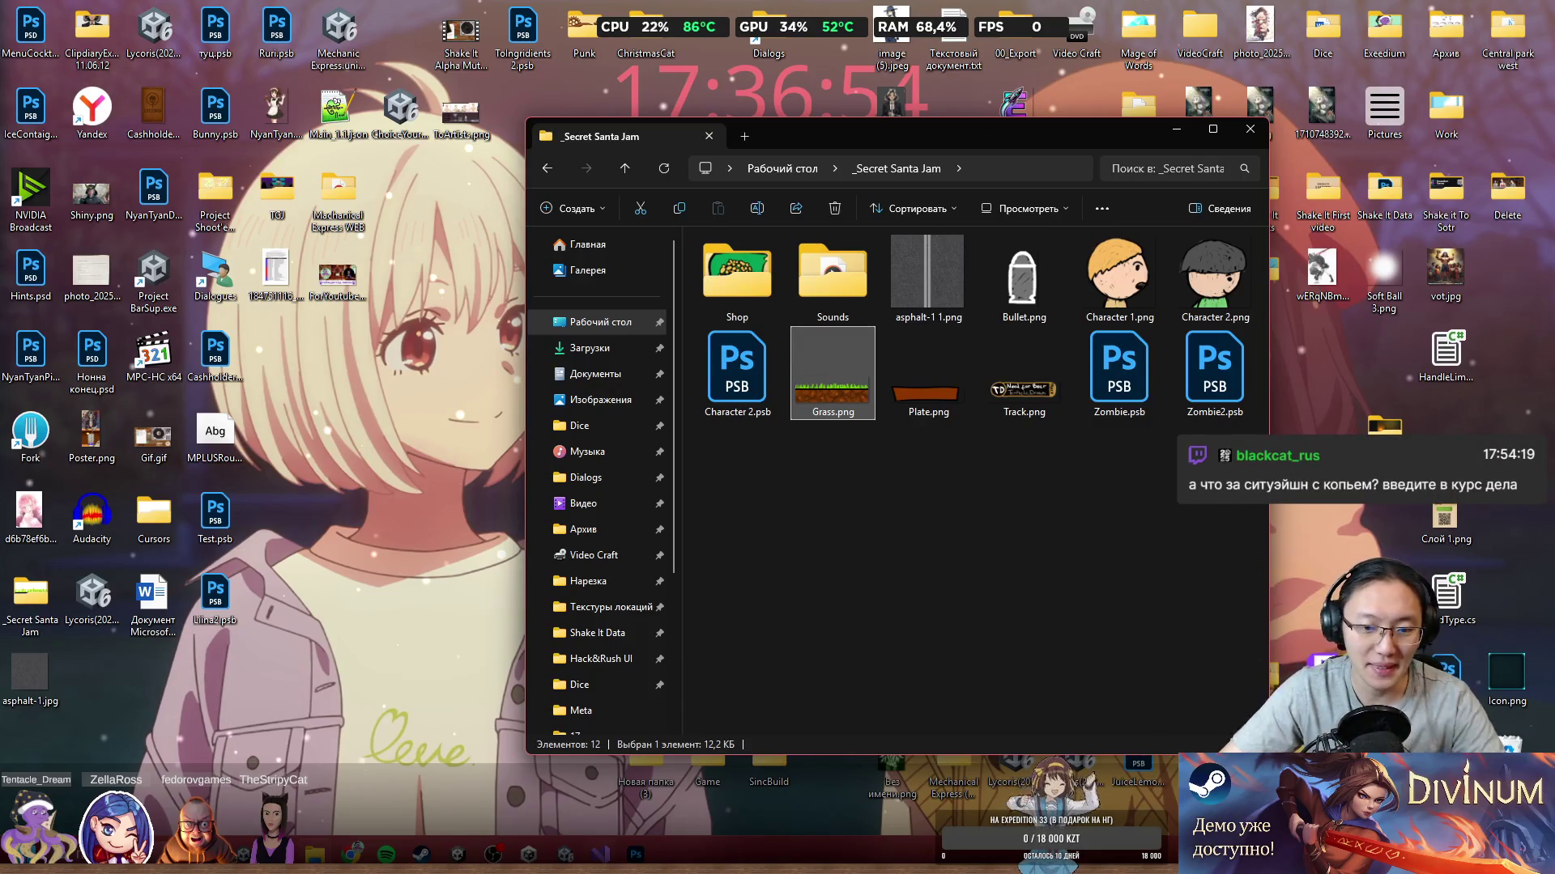
Step: Launch Paint from Start search, maximize it, and enlarge the drawing canvas
mouse_move(529, 854)
type("эфшт")
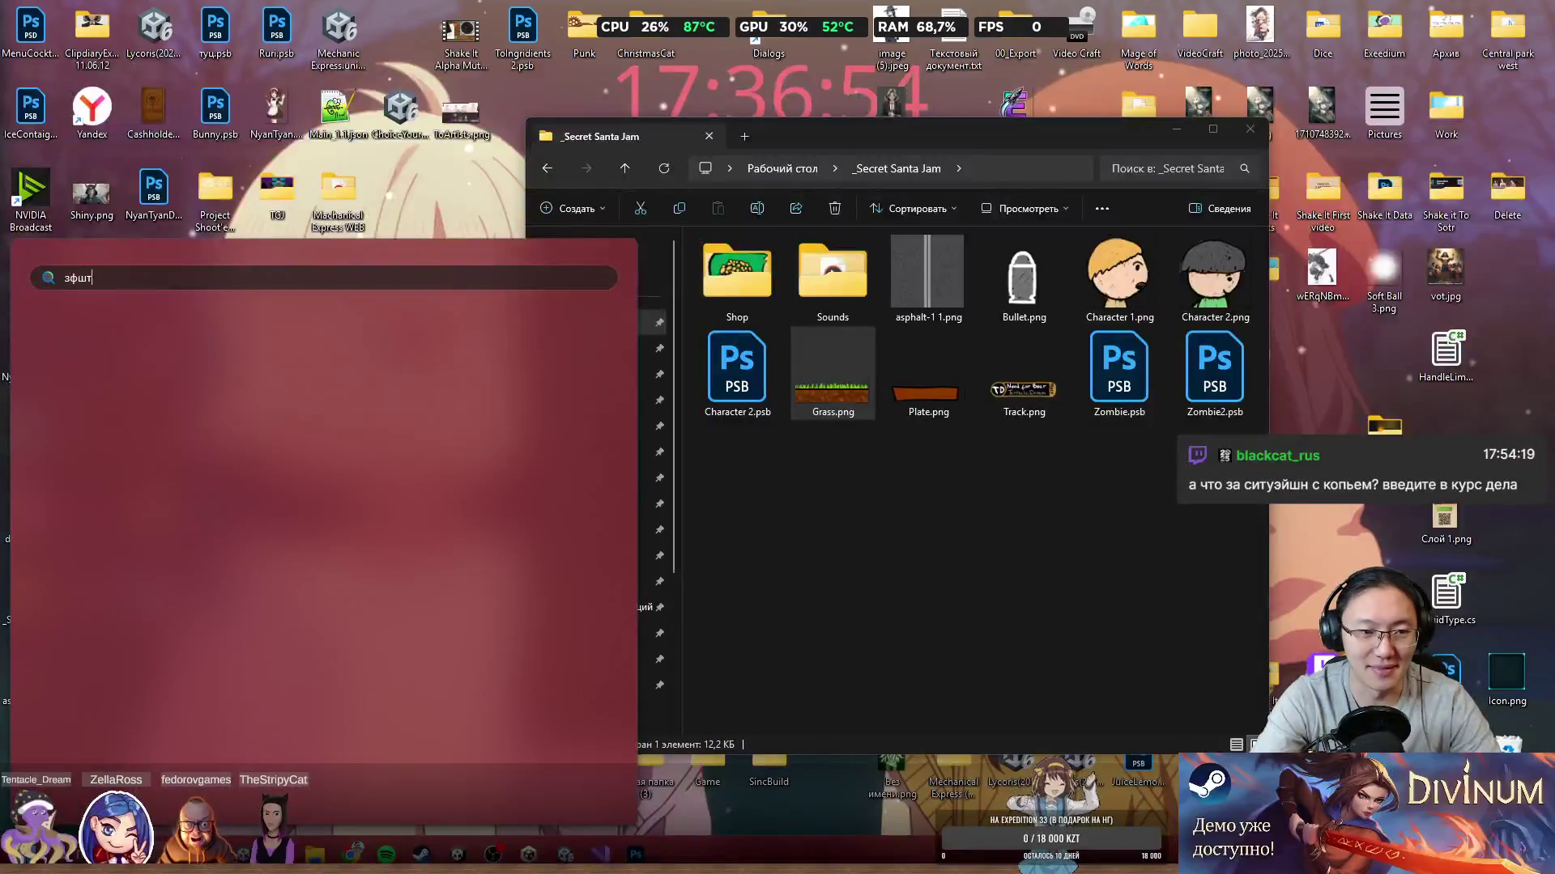
key("Return")
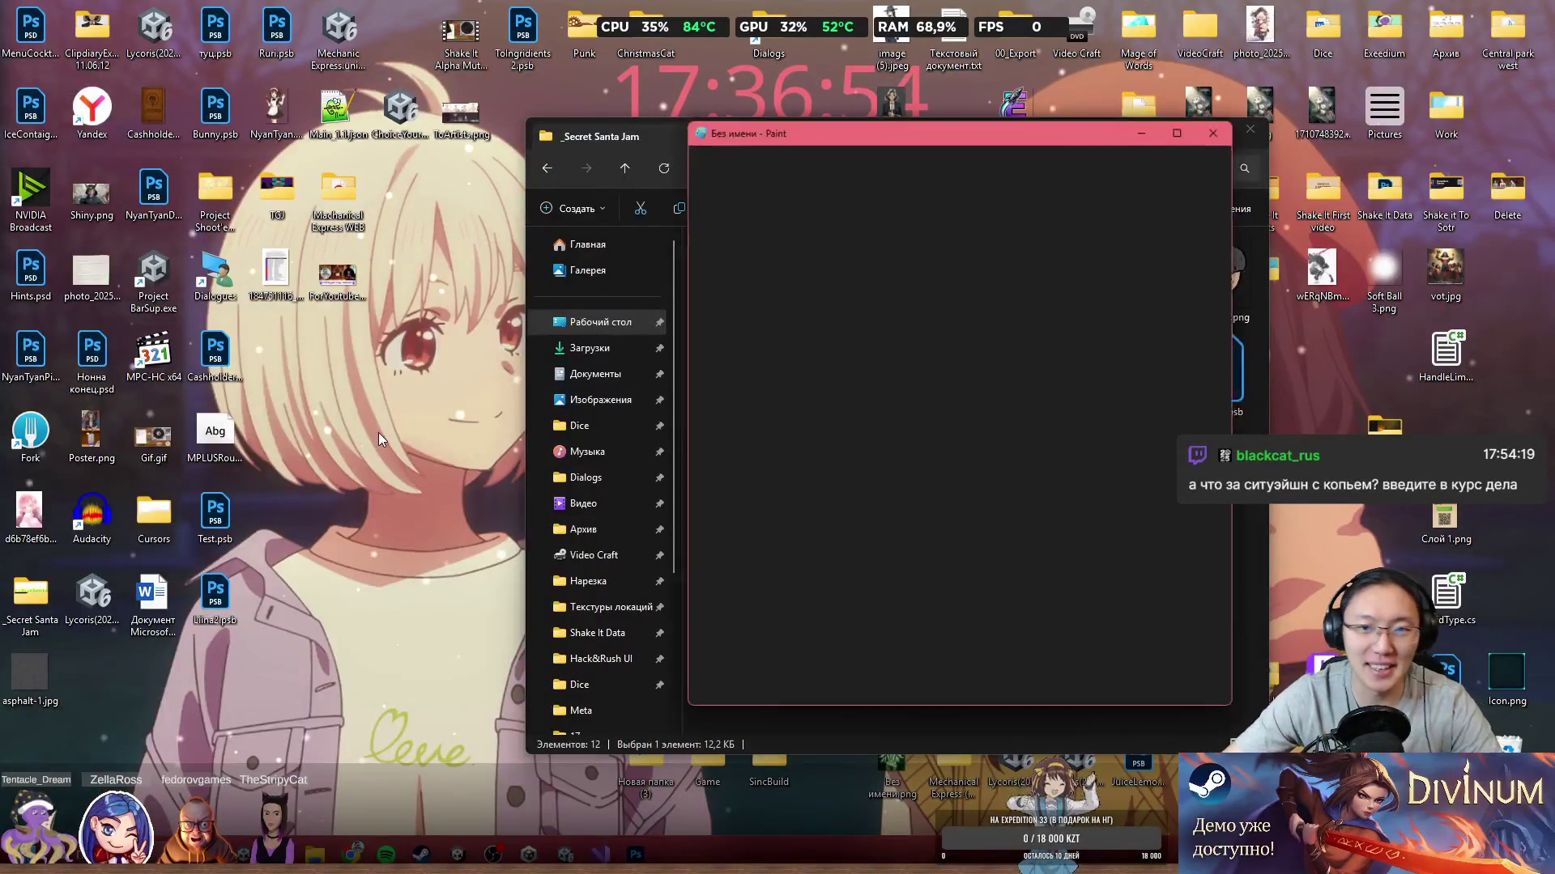
double_click(790, 133)
mouse_move(873, 550)
left_mouse_down()
mouse_move(951, 607)
mouse_move(1100, 607)
left_mouse_up()
left_click_drag(1220, 712, 1430, 848)
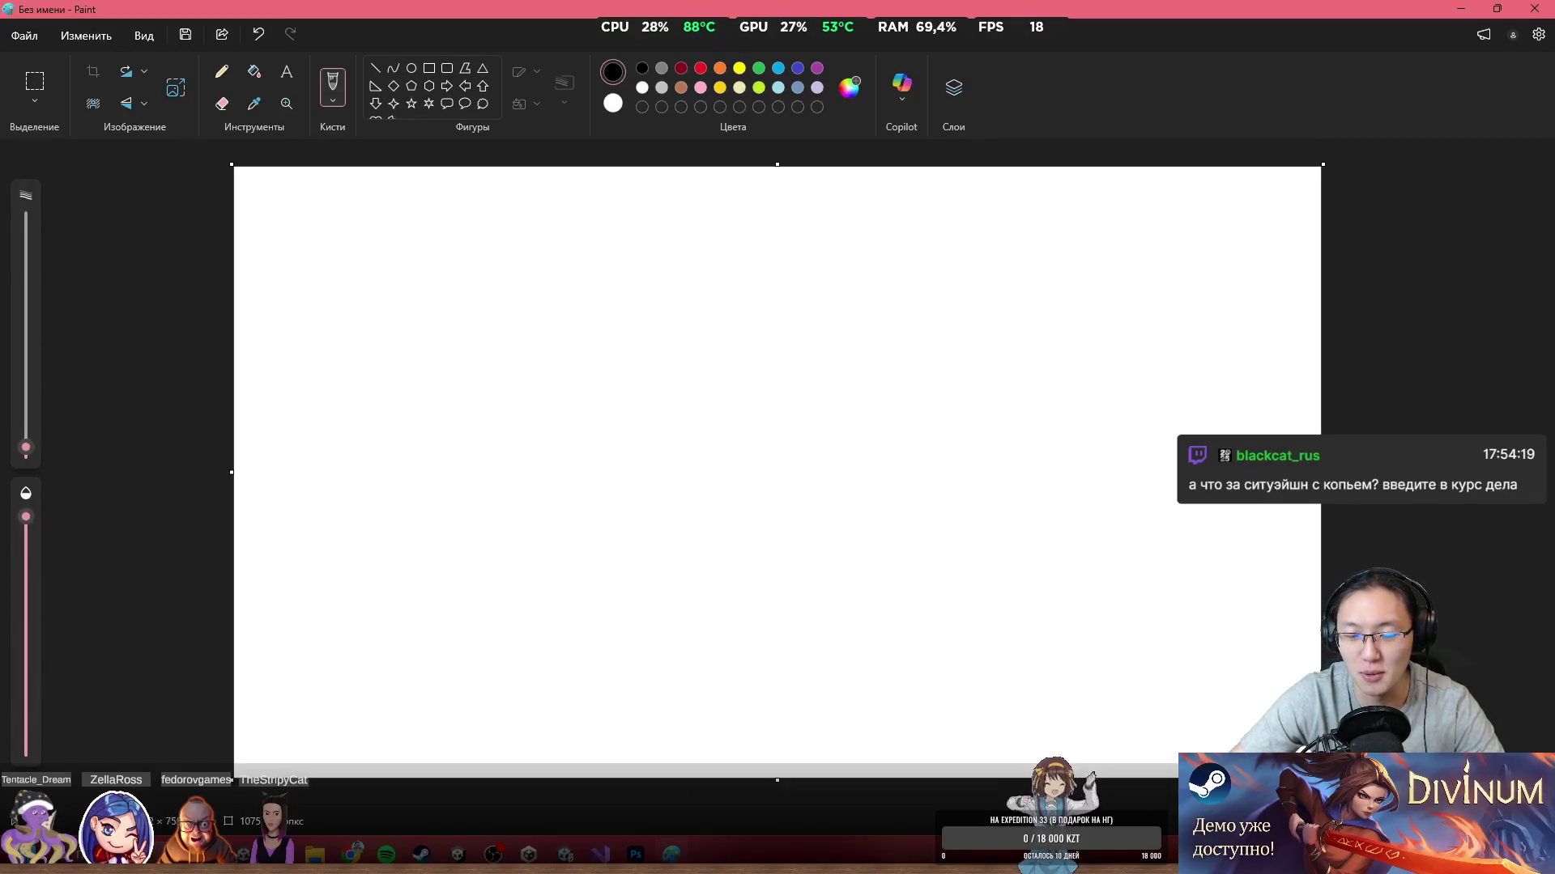
Step: Sketch a ground line ending in a cliff drop, wavy water beside it, and a fish
mouse_move(322, 599)
left_mouse_down()
mouse_move(838, 687)
mouse_move(840, 723)
left_mouse_up()
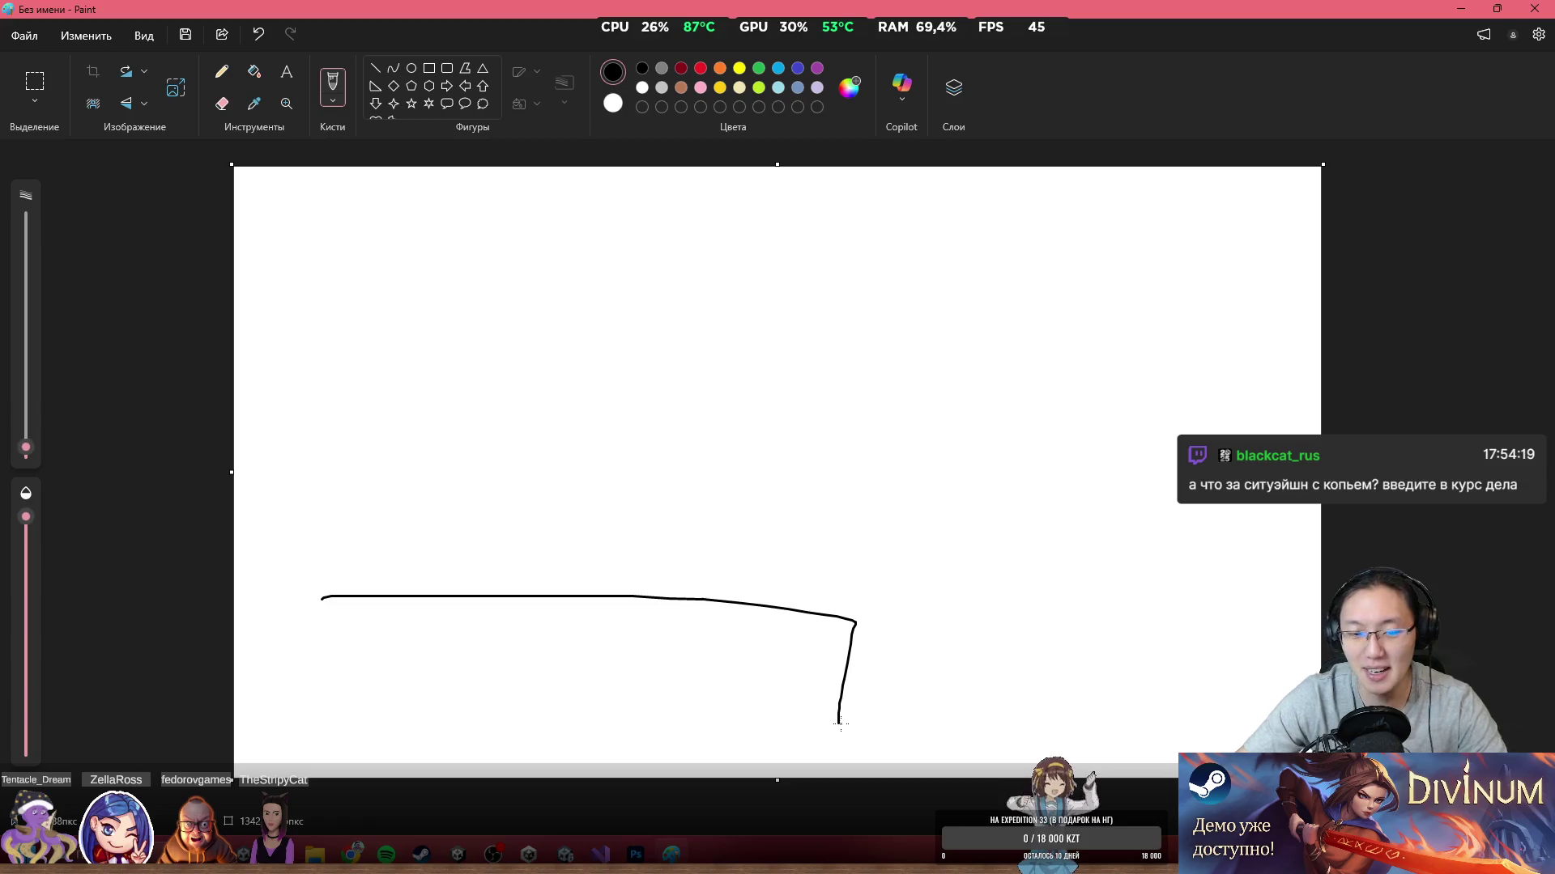
left_click_drag(854, 627, 1315, 632)
mouse_move(1157, 658)
left_mouse_down()
mouse_move(1166, 688)
mouse_move(1203, 694)
mouse_move(1159, 678)
left_mouse_up()
Step: Draw stick figures on the ledge, one holding a spear, with raised and horizontal arms
left_click_drag(708, 287, 719, 429)
mouse_move(728, 335)
left_mouse_down()
mouse_move(671, 608)
mouse_move(720, 601)
left_mouse_up()
left_click_drag(614, 414, 766, 483)
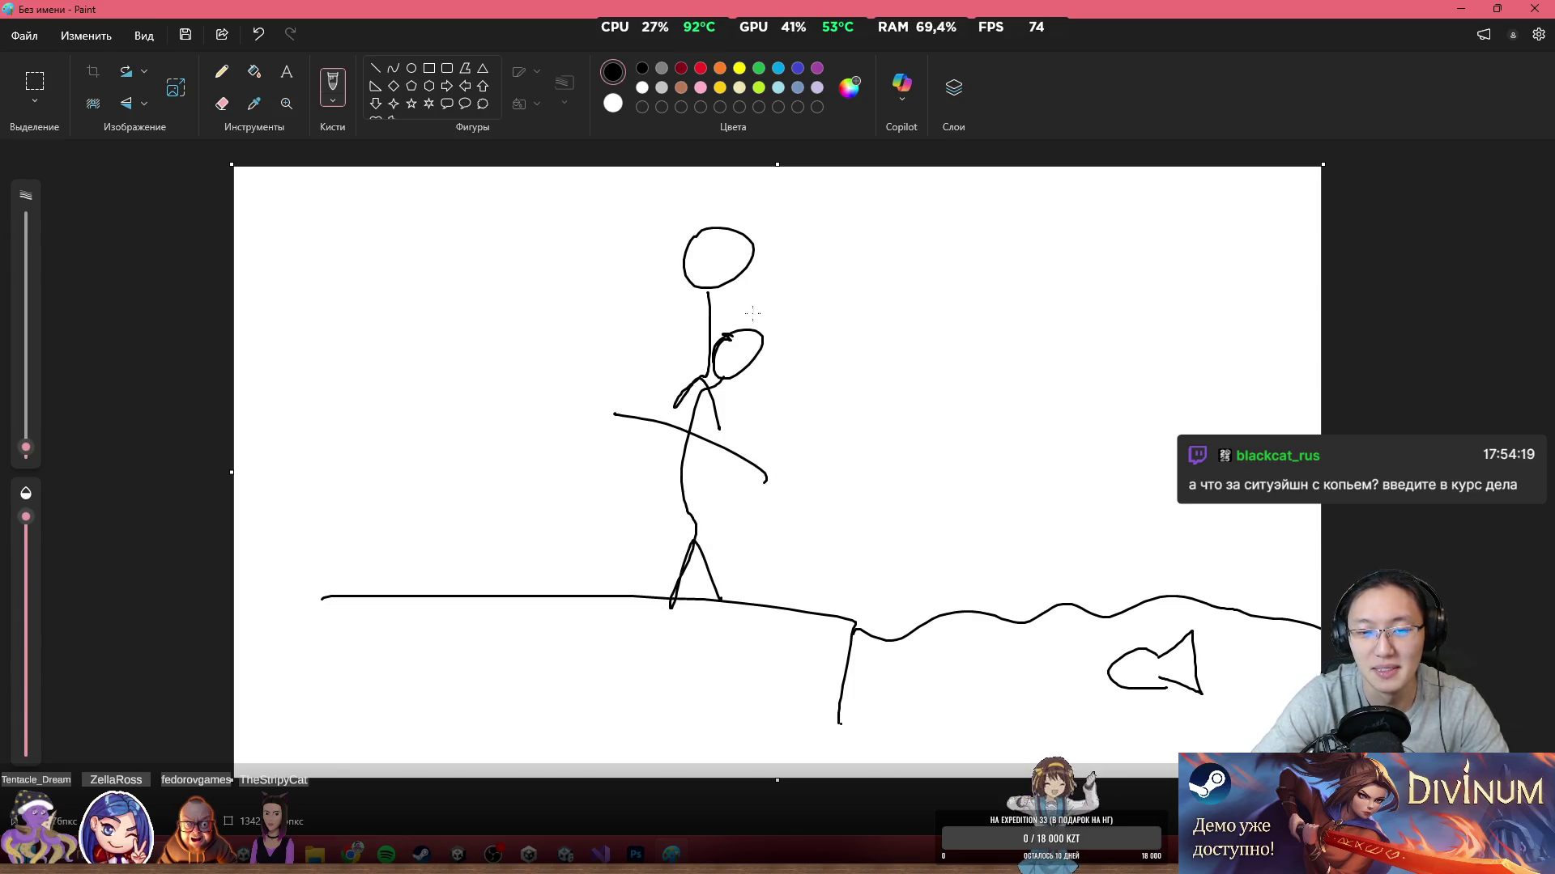
mouse_move(631, 391)
left_mouse_down()
mouse_move(632, 418)
mouse_move(650, 409)
left_mouse_up()
mouse_move(383, 284)
left_mouse_down()
mouse_move(344, 332)
mouse_move(384, 284)
left_mouse_up()
mouse_move(362, 376)
left_mouse_down()
mouse_move(350, 551)
mouse_move(383, 589)
mouse_move(418, 384)
left_mouse_up()
left_click_drag(381, 425, 436, 427)
left_click_drag(716, 308, 782, 220)
left_click_drag(641, 314, 724, 309)
Step: Add a long spear-throw arc and a horizontal arrow at the right, discarding two curved attempts
mouse_move(683, 188)
left_mouse_down()
mouse_move(878, 285)
mouse_move(1053, 557)
left_mouse_up()
left_click_drag(1029, 429, 1053, 556)
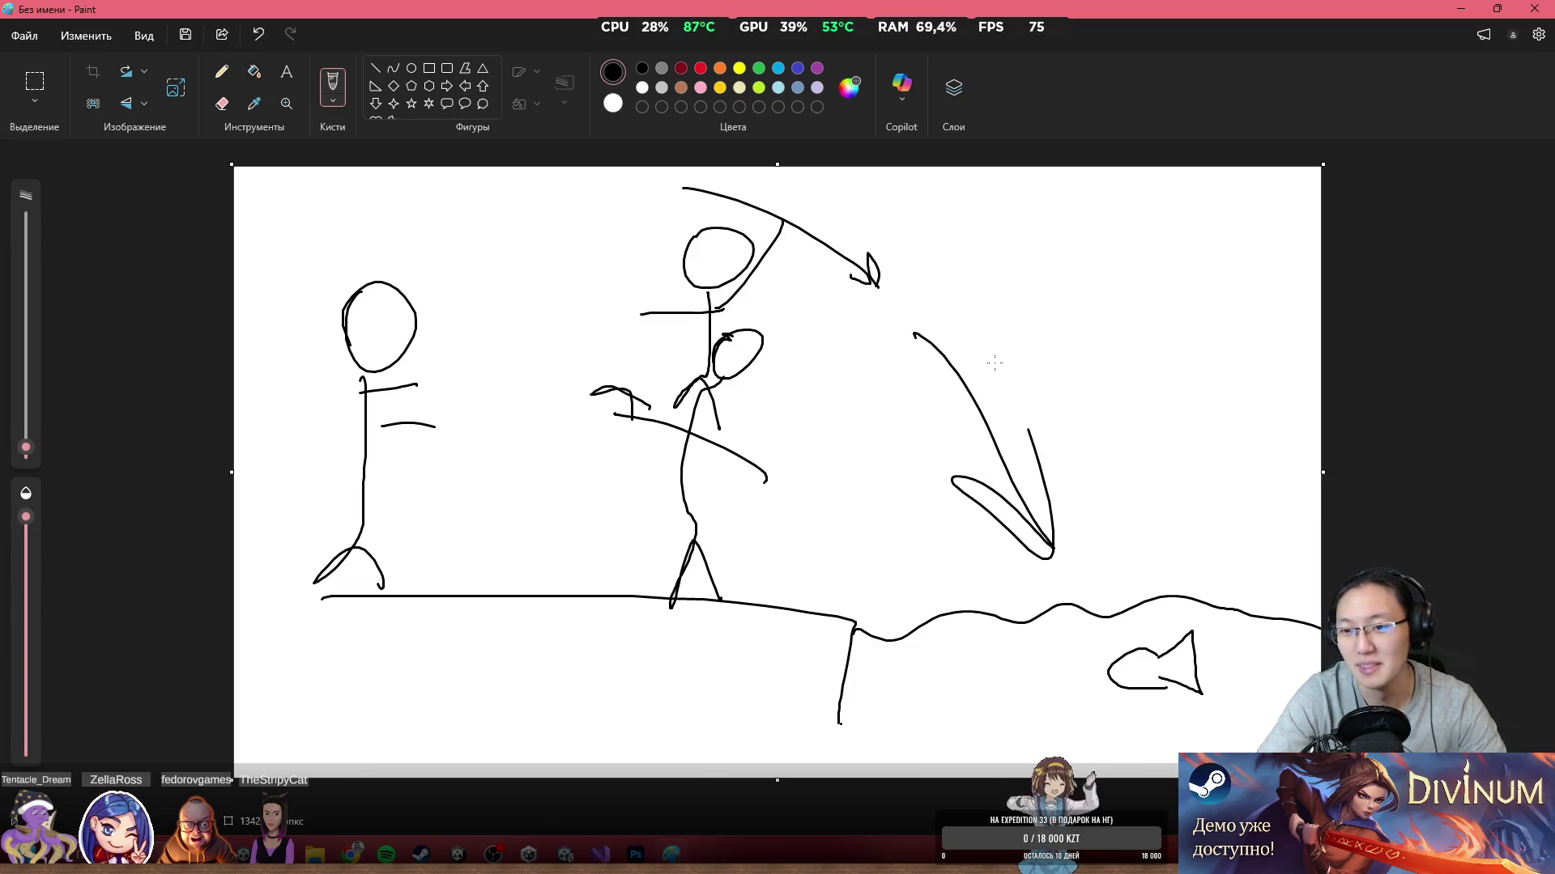
key("ctrl+z")
mouse_move(912, 325)
left_mouse_down()
mouse_move(1174, 558)
mouse_move(1181, 534)
left_mouse_up()
key("ctrl+z")
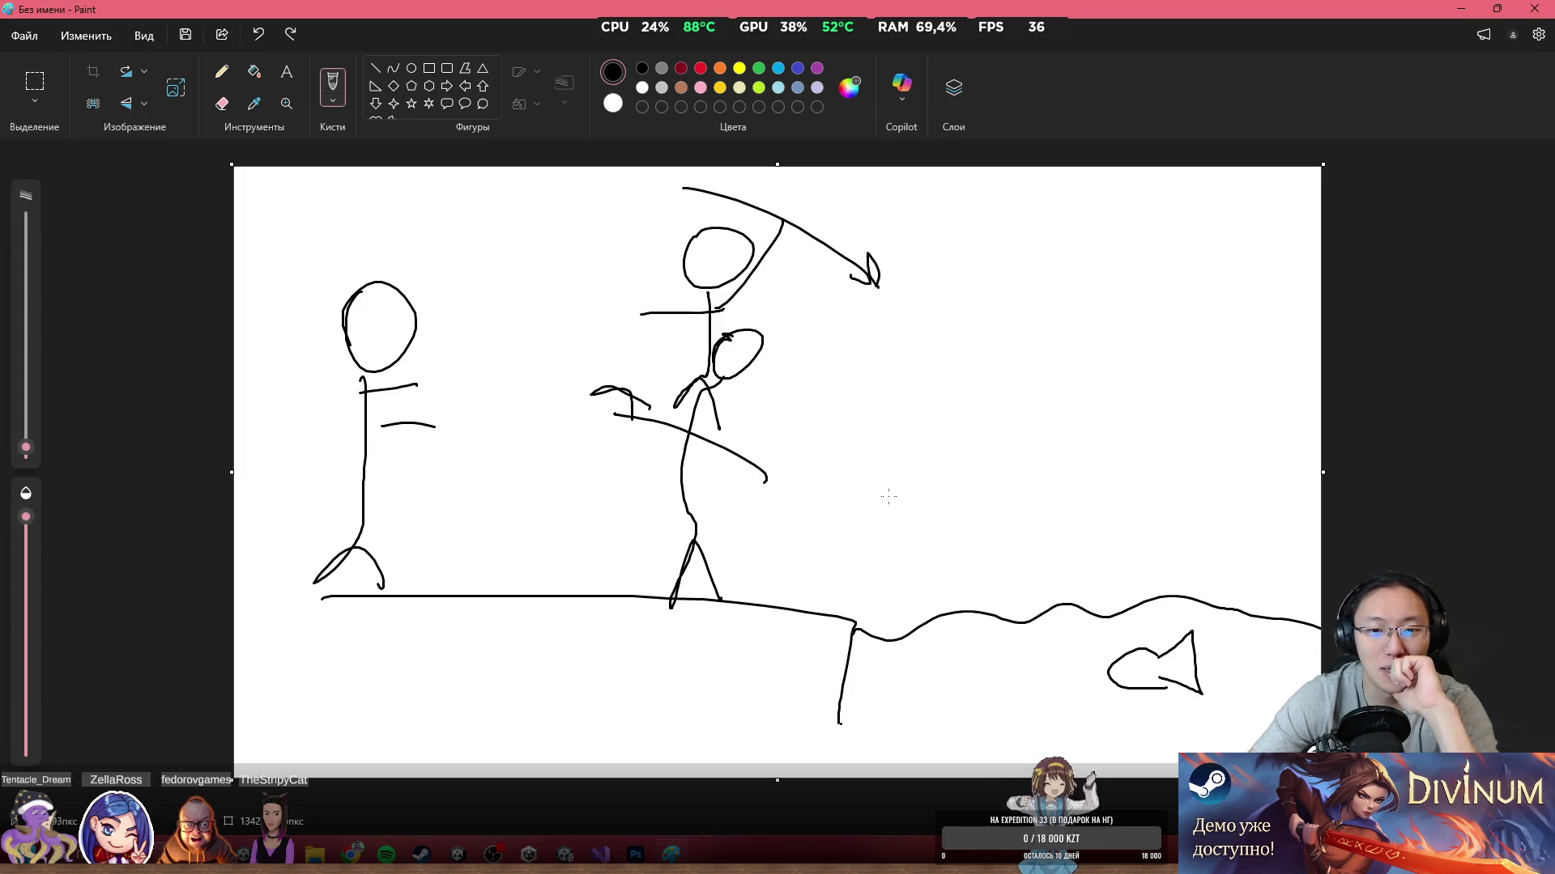
left_click_drag(824, 481, 1045, 502)
left_click_drag(931, 449, 927, 542)
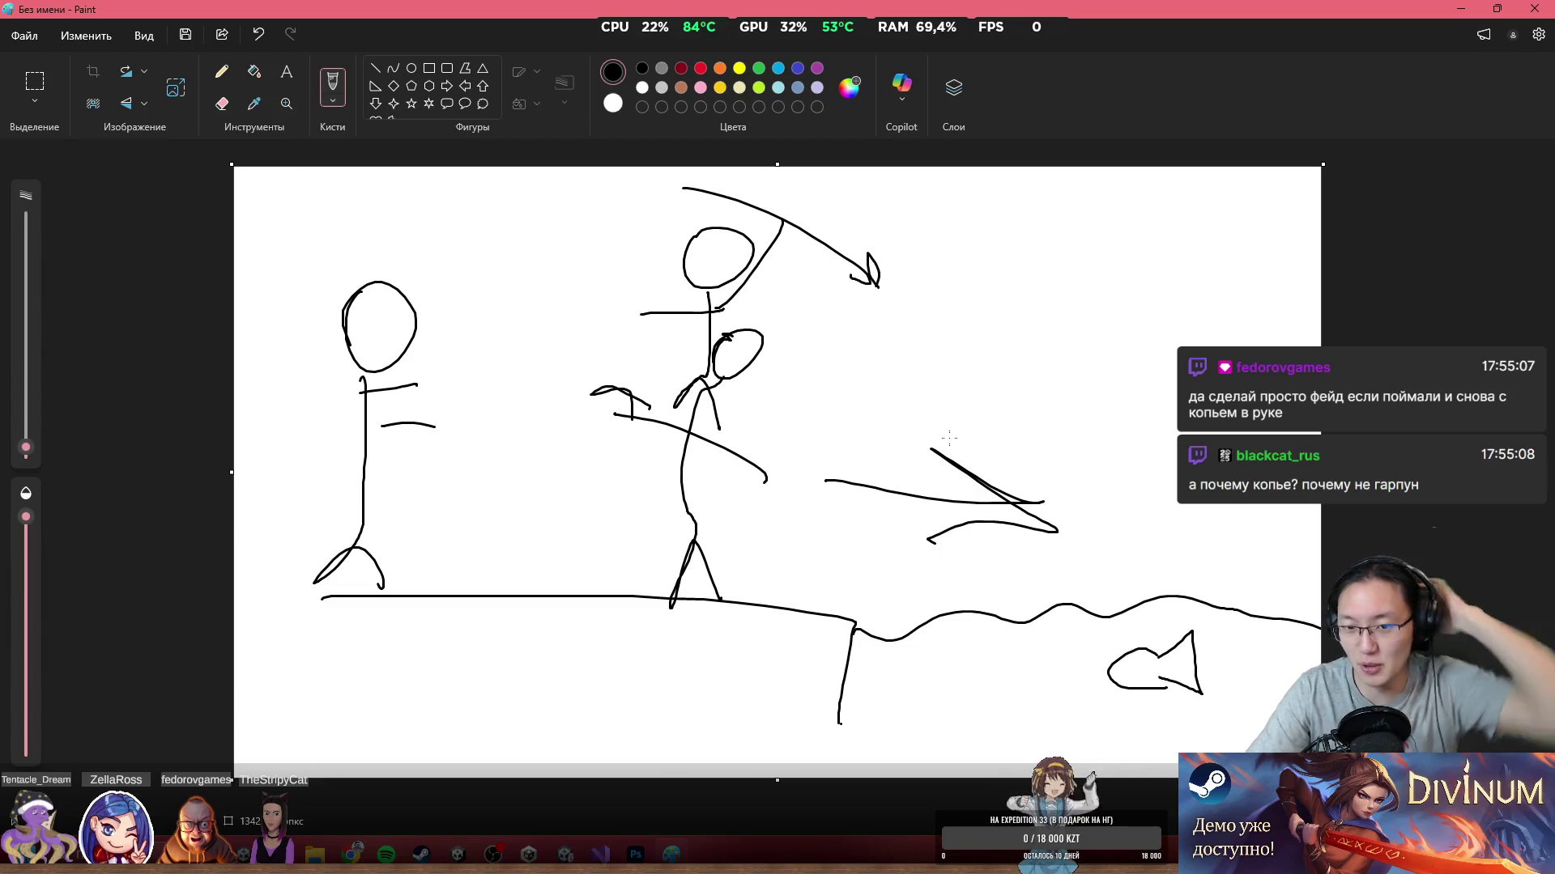
Step: Add strokes diving toward the fish, circle the middle figures, then restore the Paint window
mouse_move(770, 536)
left_mouse_down()
mouse_move(927, 677)
mouse_move(937, 612)
left_mouse_up()
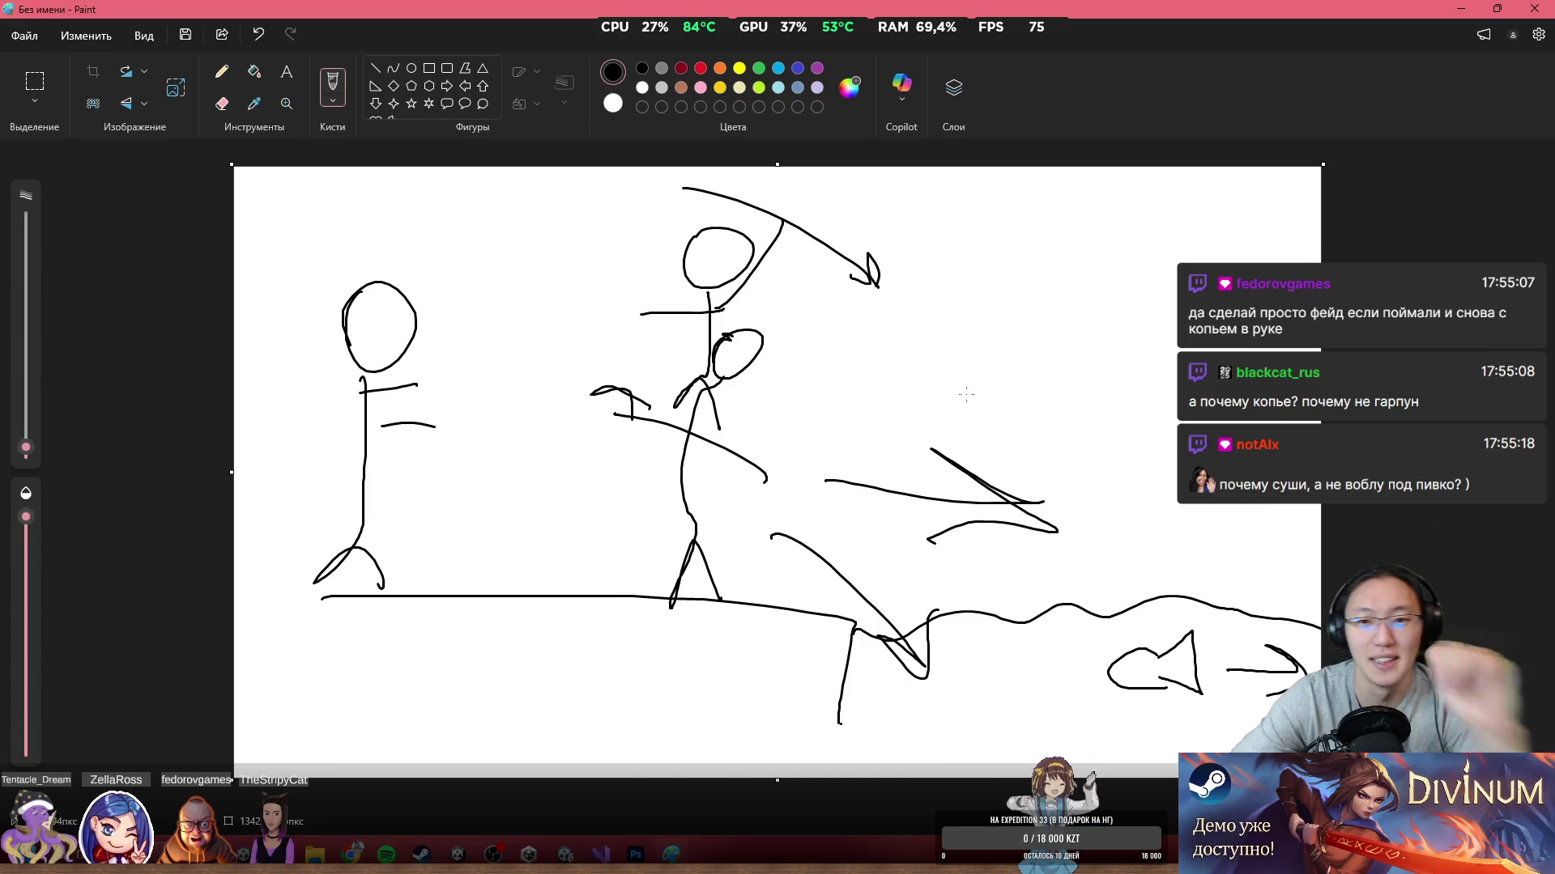
mouse_move(901, 306)
left_mouse_down()
mouse_move(1111, 573)
mouse_move(1176, 716)
left_mouse_up()
left_click_drag(1111, 644, 1183, 719)
mouse_move(701, 330)
left_mouse_down()
mouse_move(639, 353)
mouse_move(650, 409)
left_mouse_up()
mouse_move(842, 512)
left_mouse_down()
mouse_move(1085, 510)
mouse_move(977, 645)
left_mouse_up()
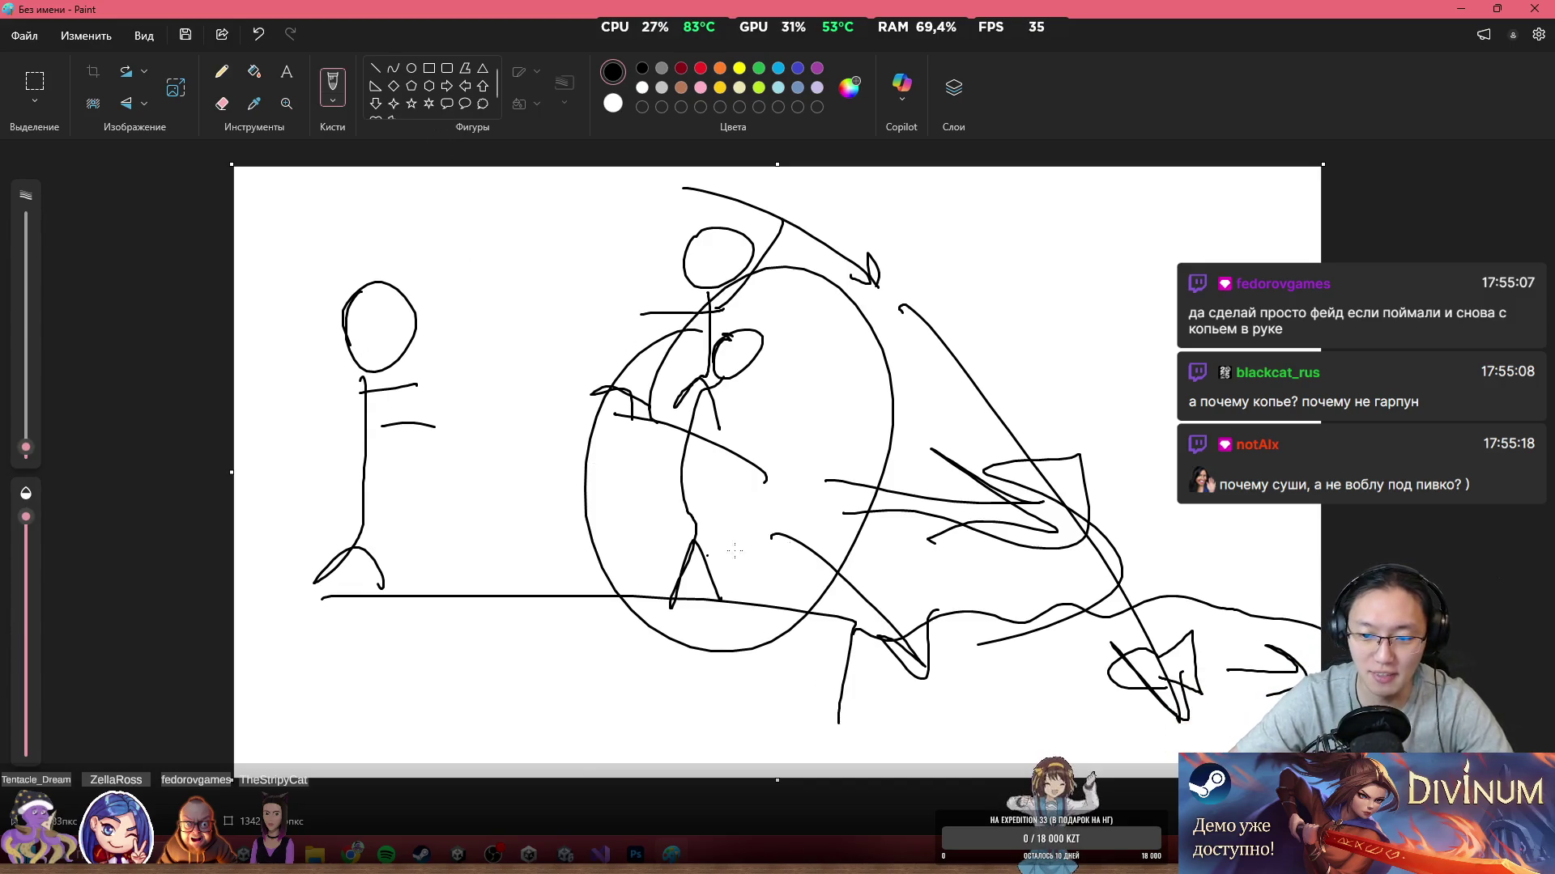
mouse_move(567, 10)
left_mouse_down()
mouse_move(648, 158)
mouse_move(643, 188)
left_mouse_up()
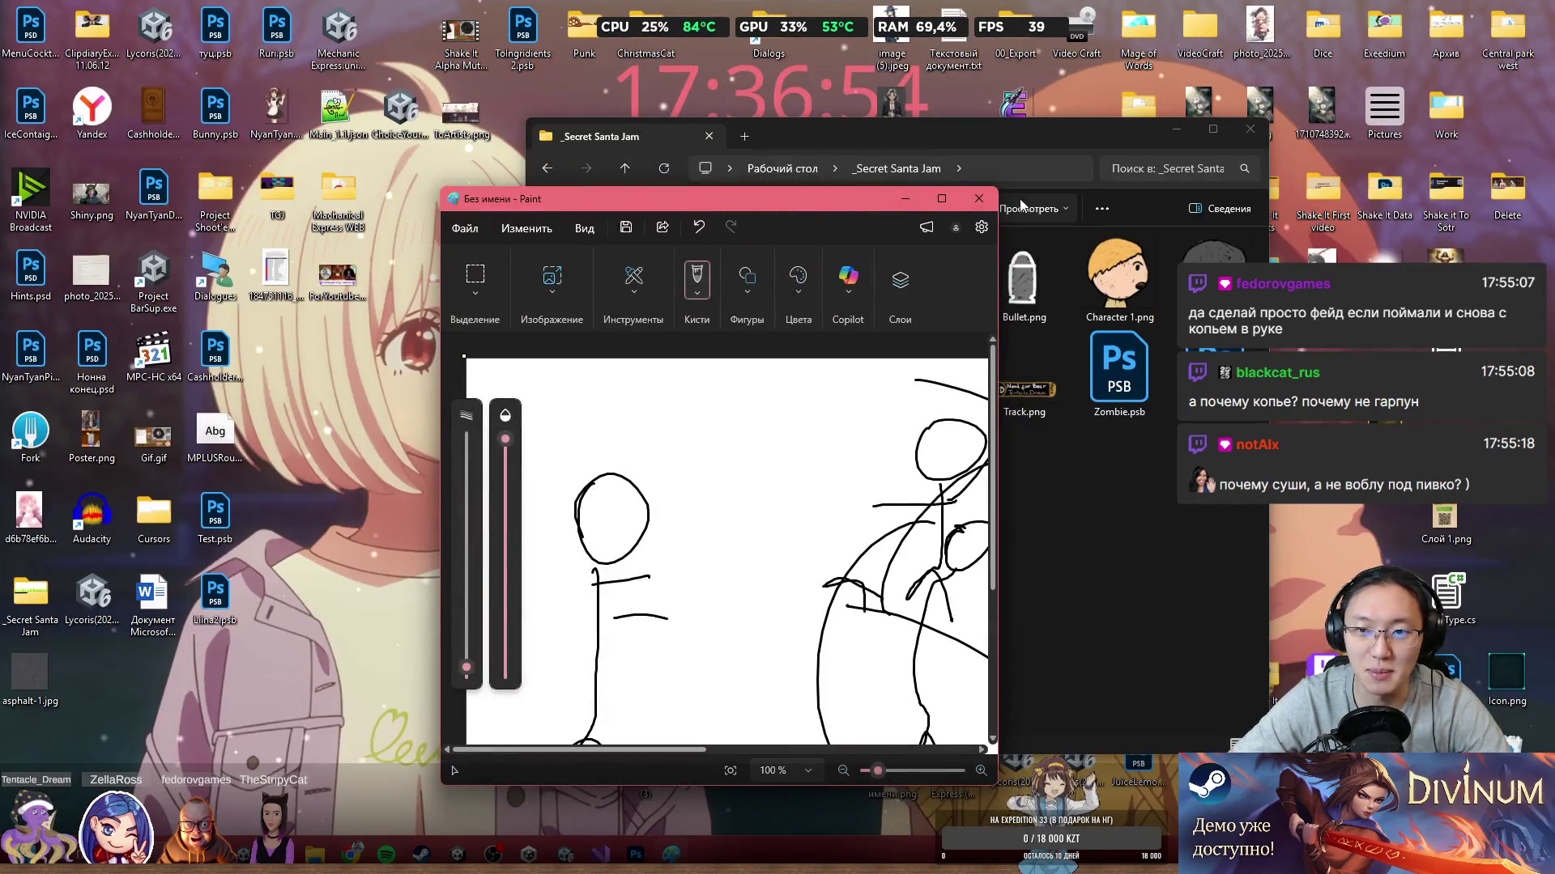
Step: Close Paint without saving, launch Discord from Start, and move its loading window aside
left_click(976, 199)
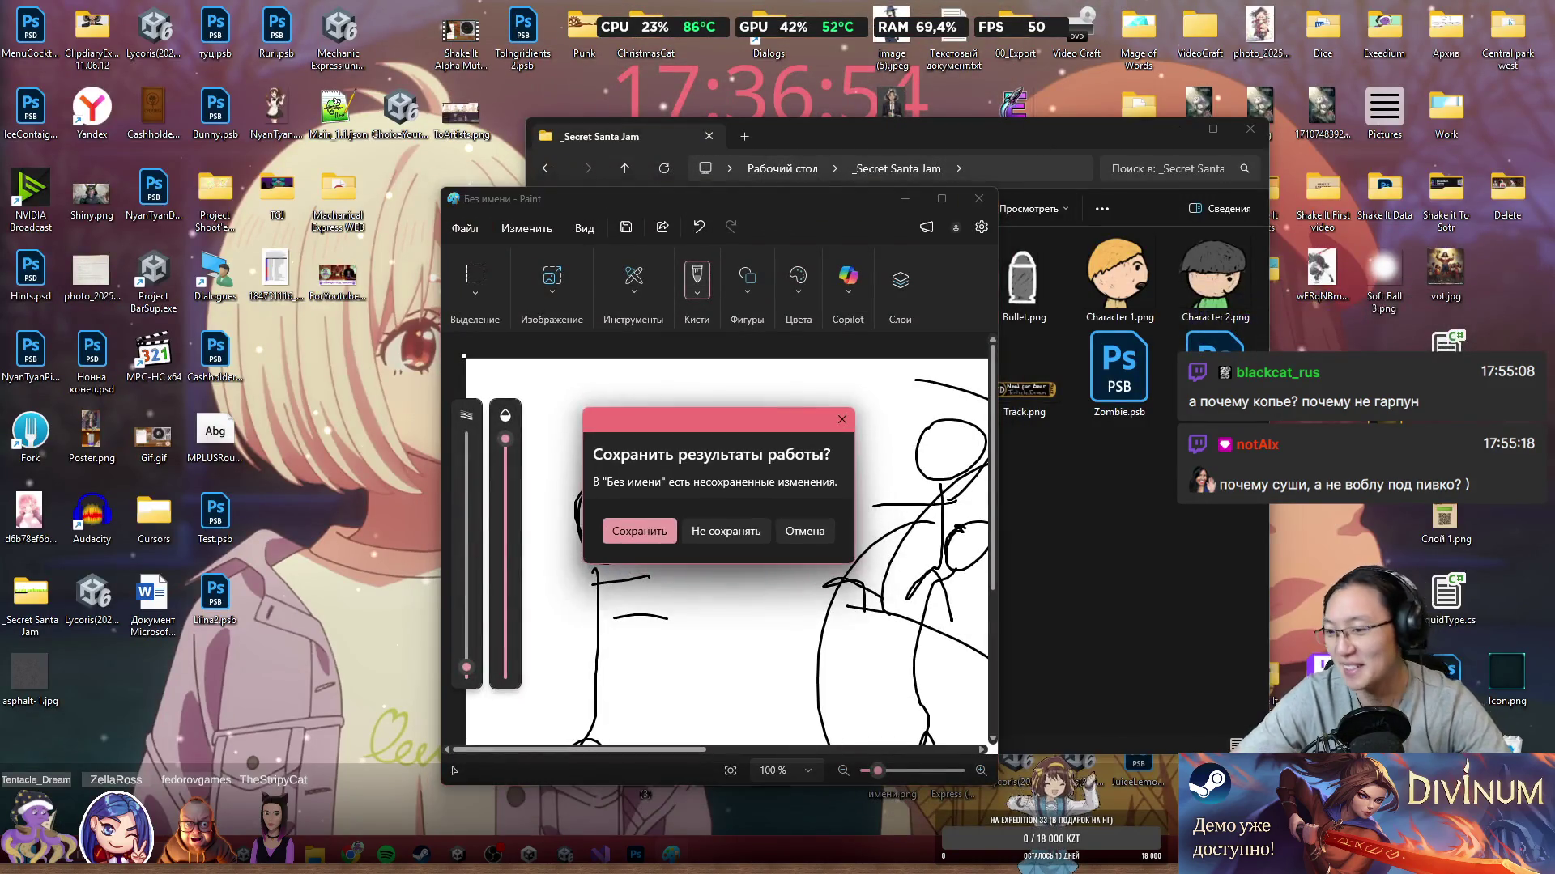
left_click(729, 532)
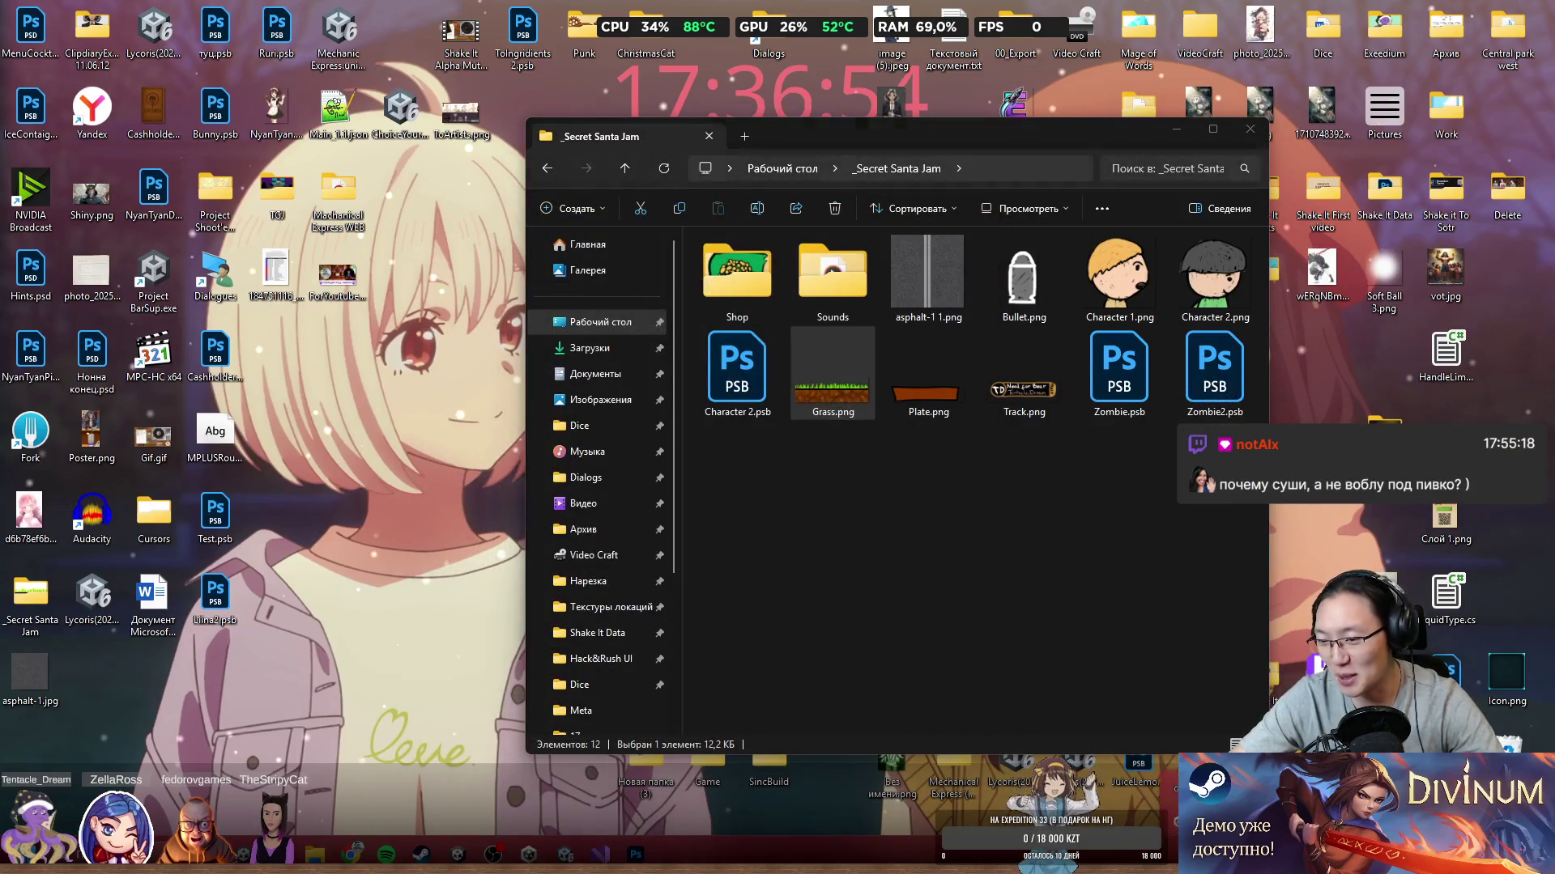
key("super")
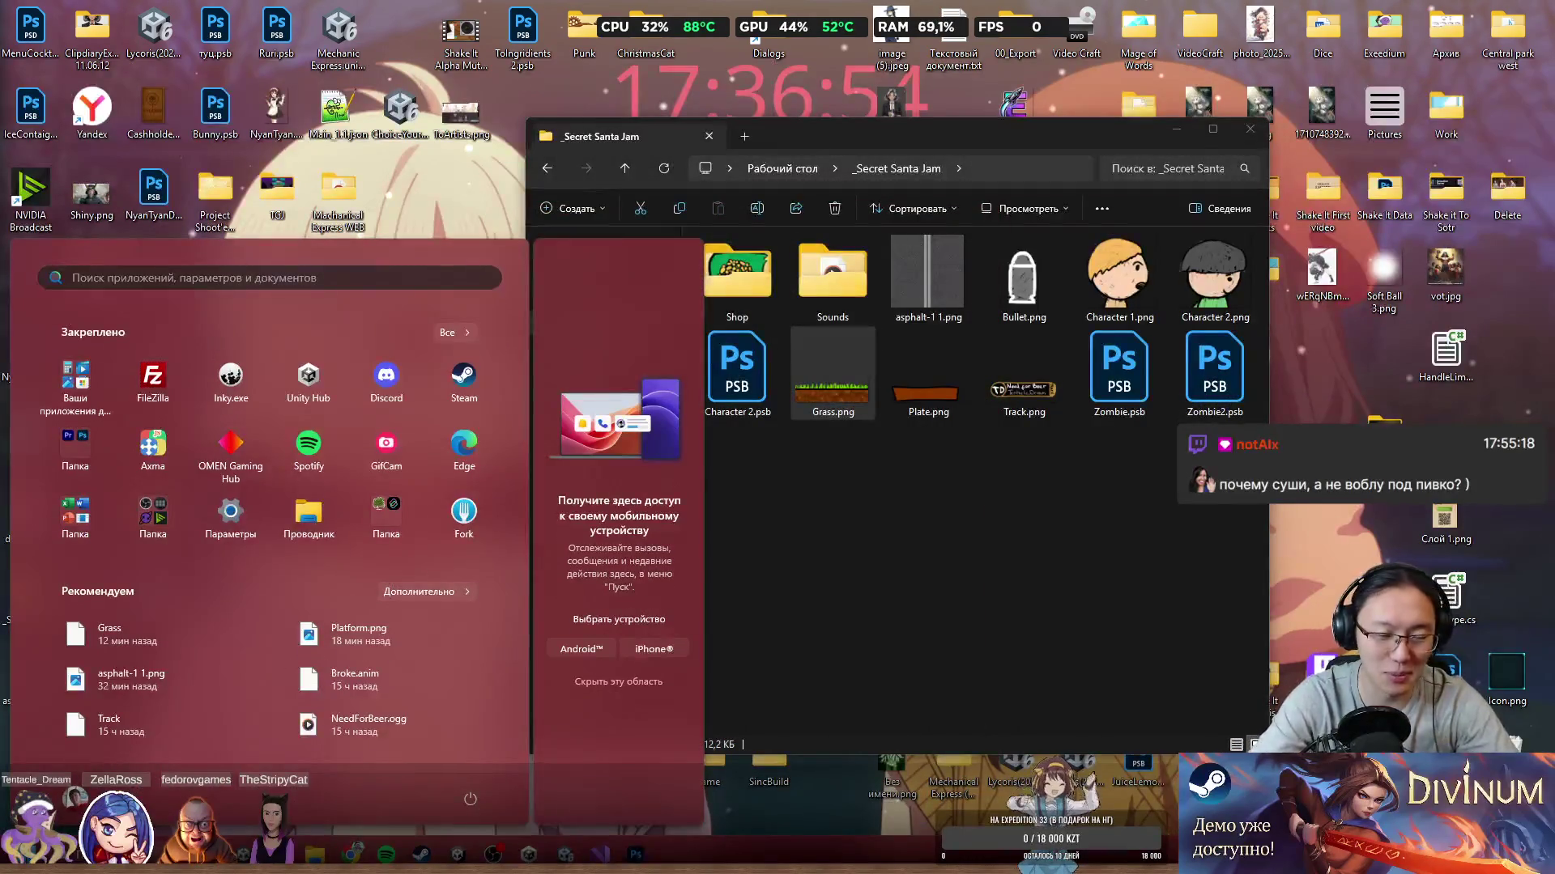
left_click(397, 373)
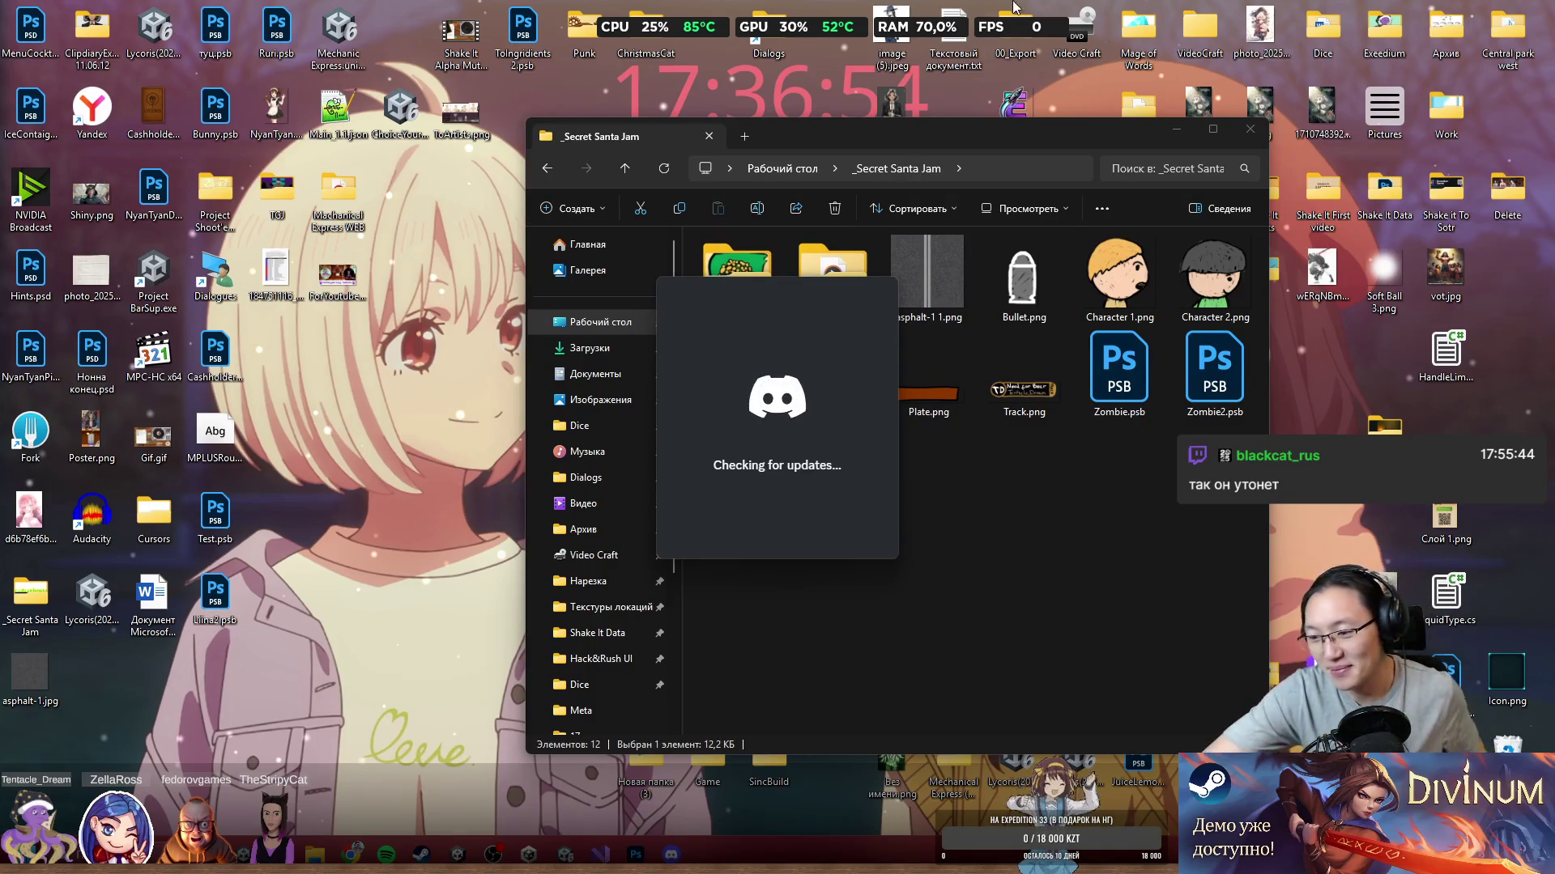
left_click_drag(765, 293, 1047, 245)
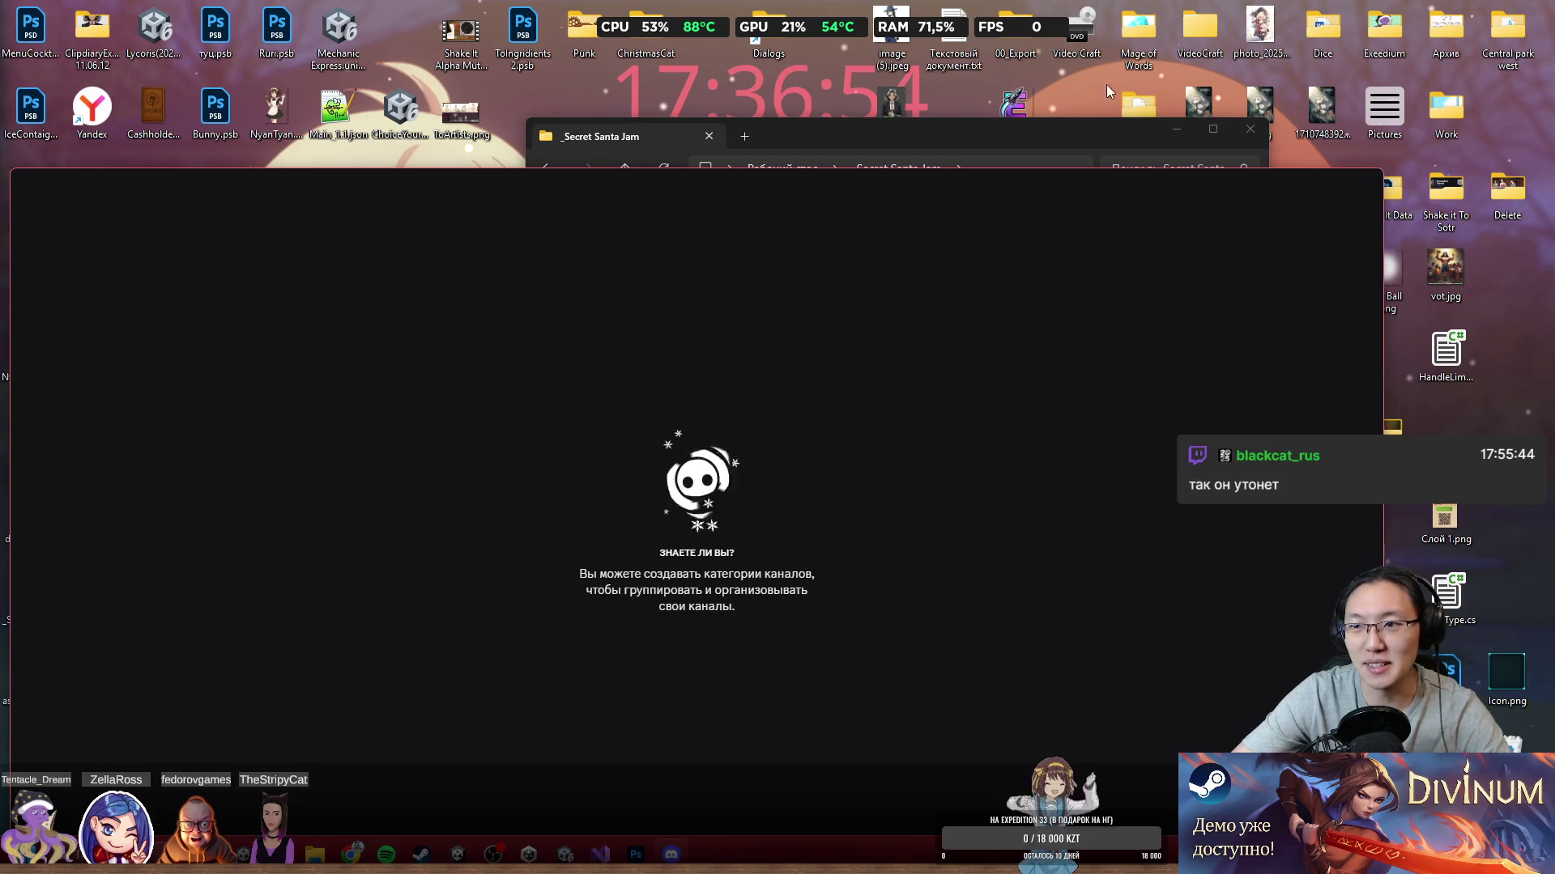
Step: Maximize Discord, open the SANTA-BOT direct message, and scroll up to the giftee's letter
left_click_drag(710, 187, 826, 5)
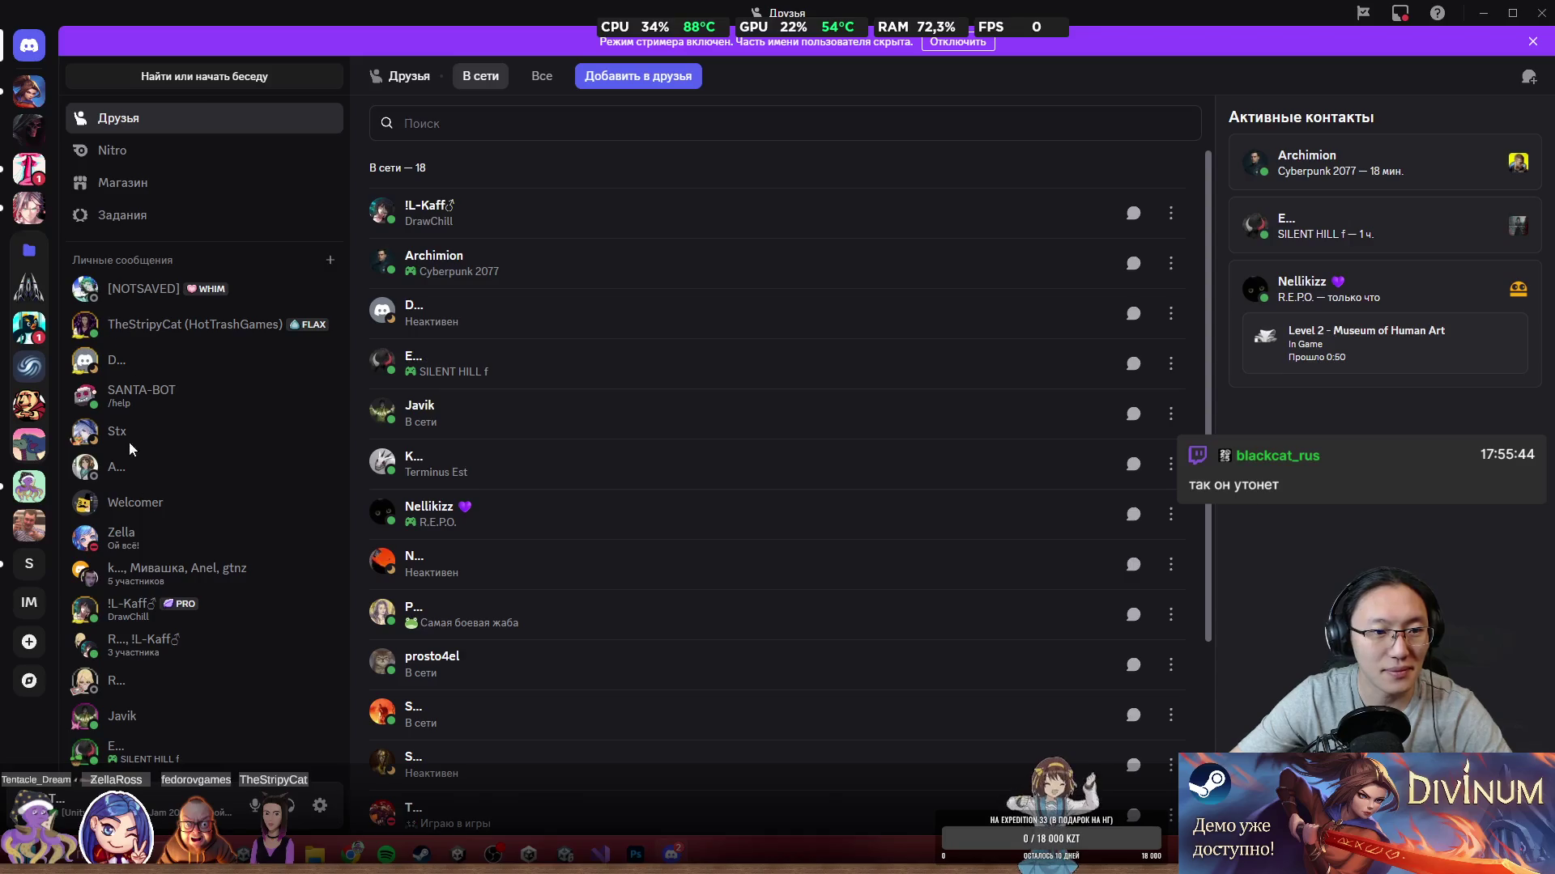
left_click(162, 397)
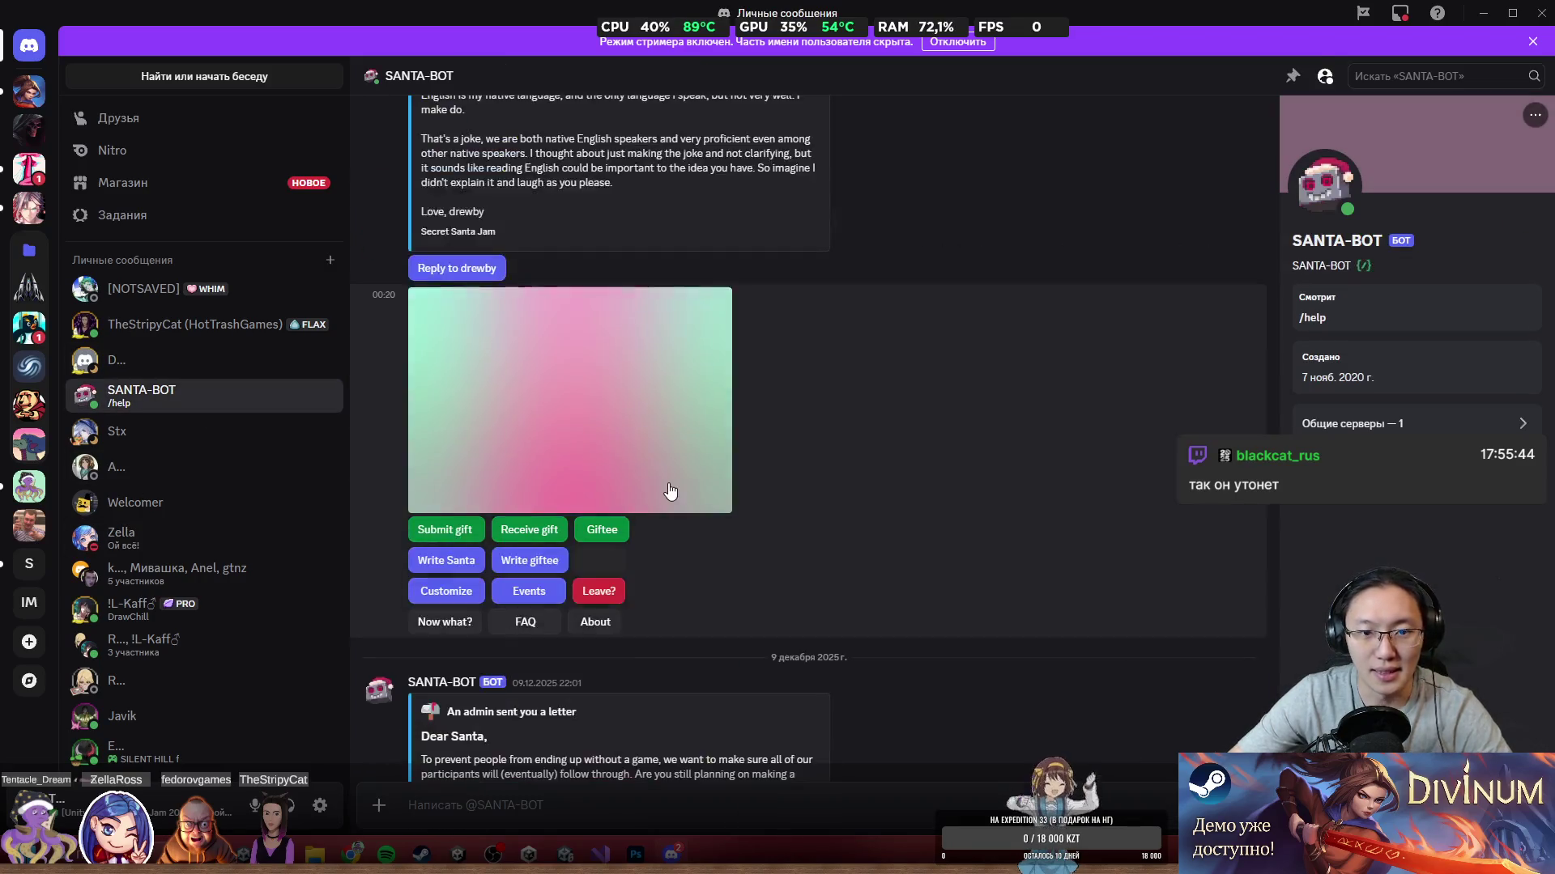
triple_click(672, 591)
left_click(653, 604)
scroll(784, 555, "up", 6)
left_click_drag(458, 411, 699, 515)
left_click(649, 496)
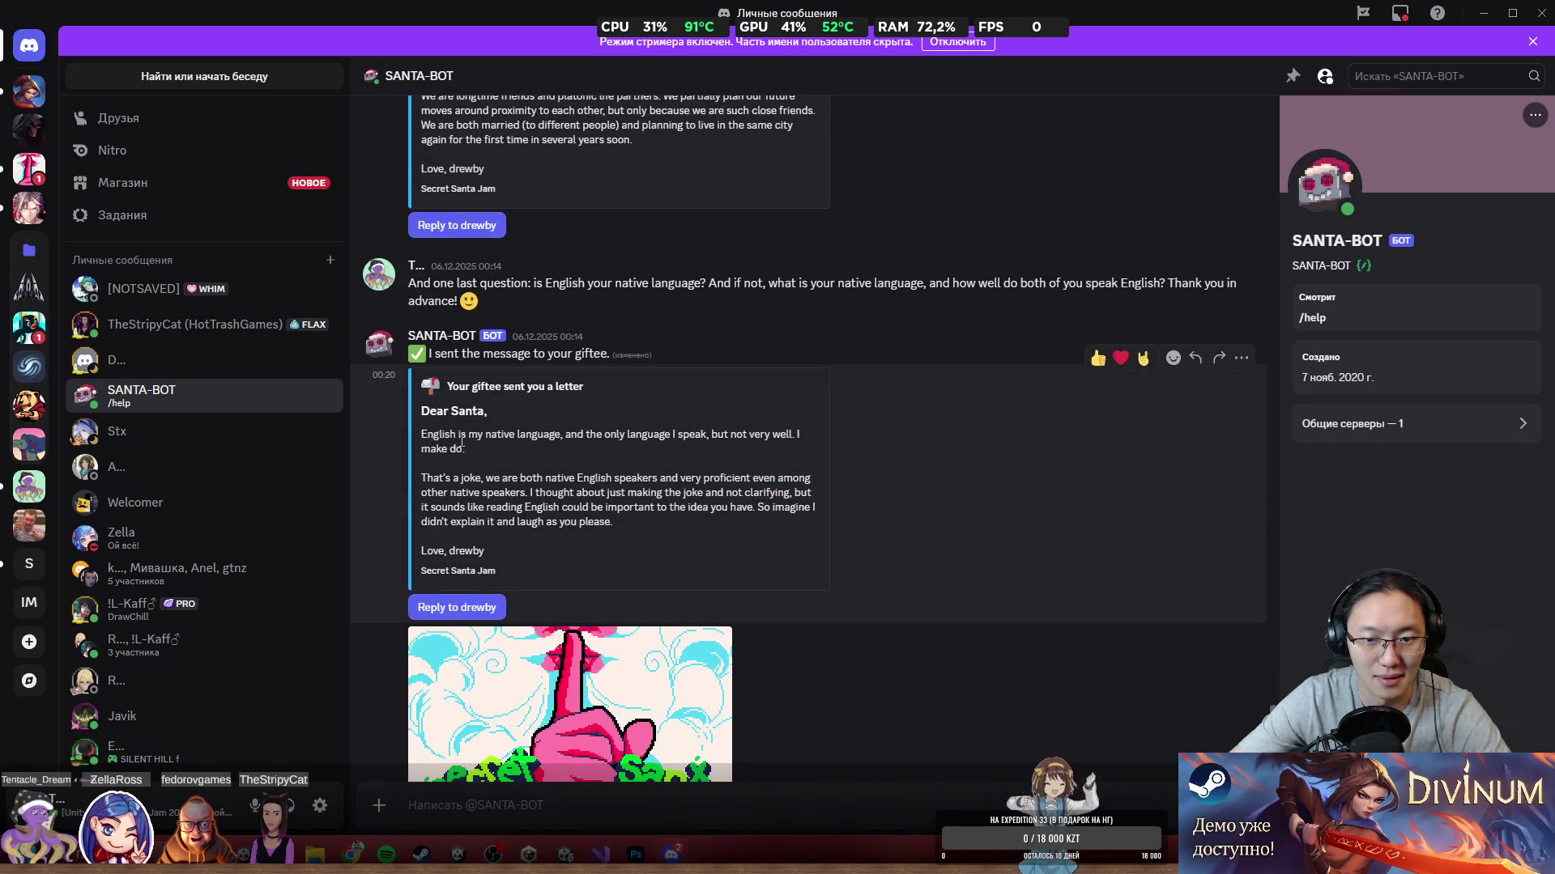
scroll(729, 502, "up", 10)
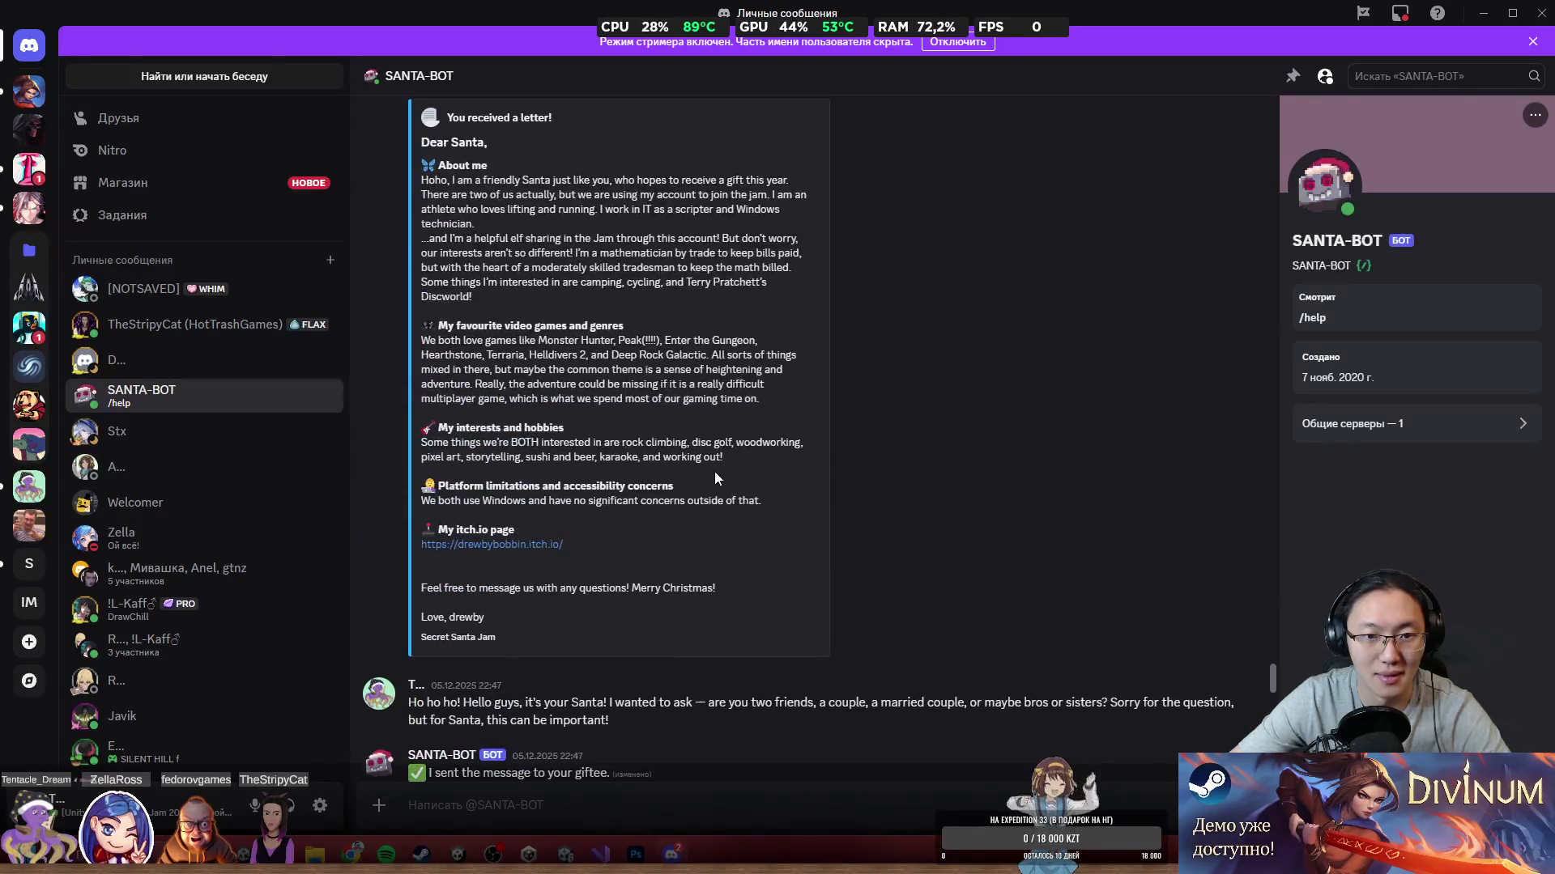
scroll(723, 479, "up", 2)
Step: Read the letter's interests and hobbies, highlighting 'sushi and beer'
mouse_move(472, 324)
left_mouse_down()
mouse_move(688, 317)
mouse_move(488, 344)
mouse_move(463, 330)
mouse_move(777, 345)
mouse_move(502, 374)
mouse_move(657, 425)
left_mouse_up()
double_click(478, 387)
scroll(658, 425, "down", 2)
left_click_drag(484, 442, 668, 463)
mouse_move(532, 444)
left_mouse_down()
mouse_move(430, 445)
mouse_move(684, 446)
mouse_move(668, 448)
left_mouse_up()
right_click(545, 450)
left_click(576, 408)
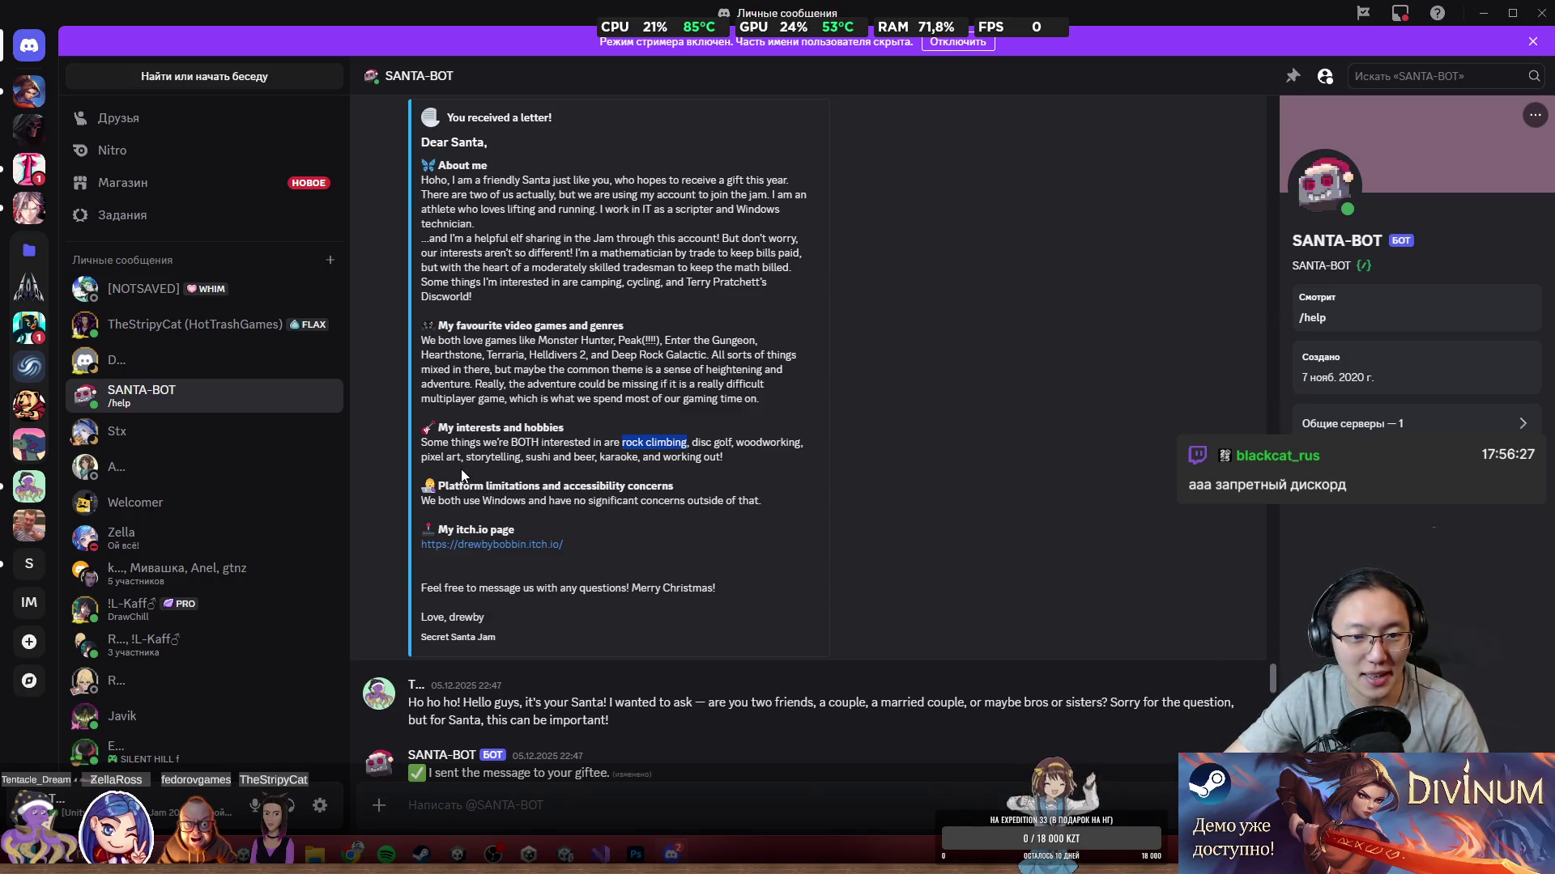
left_click_drag(526, 458, 590, 461)
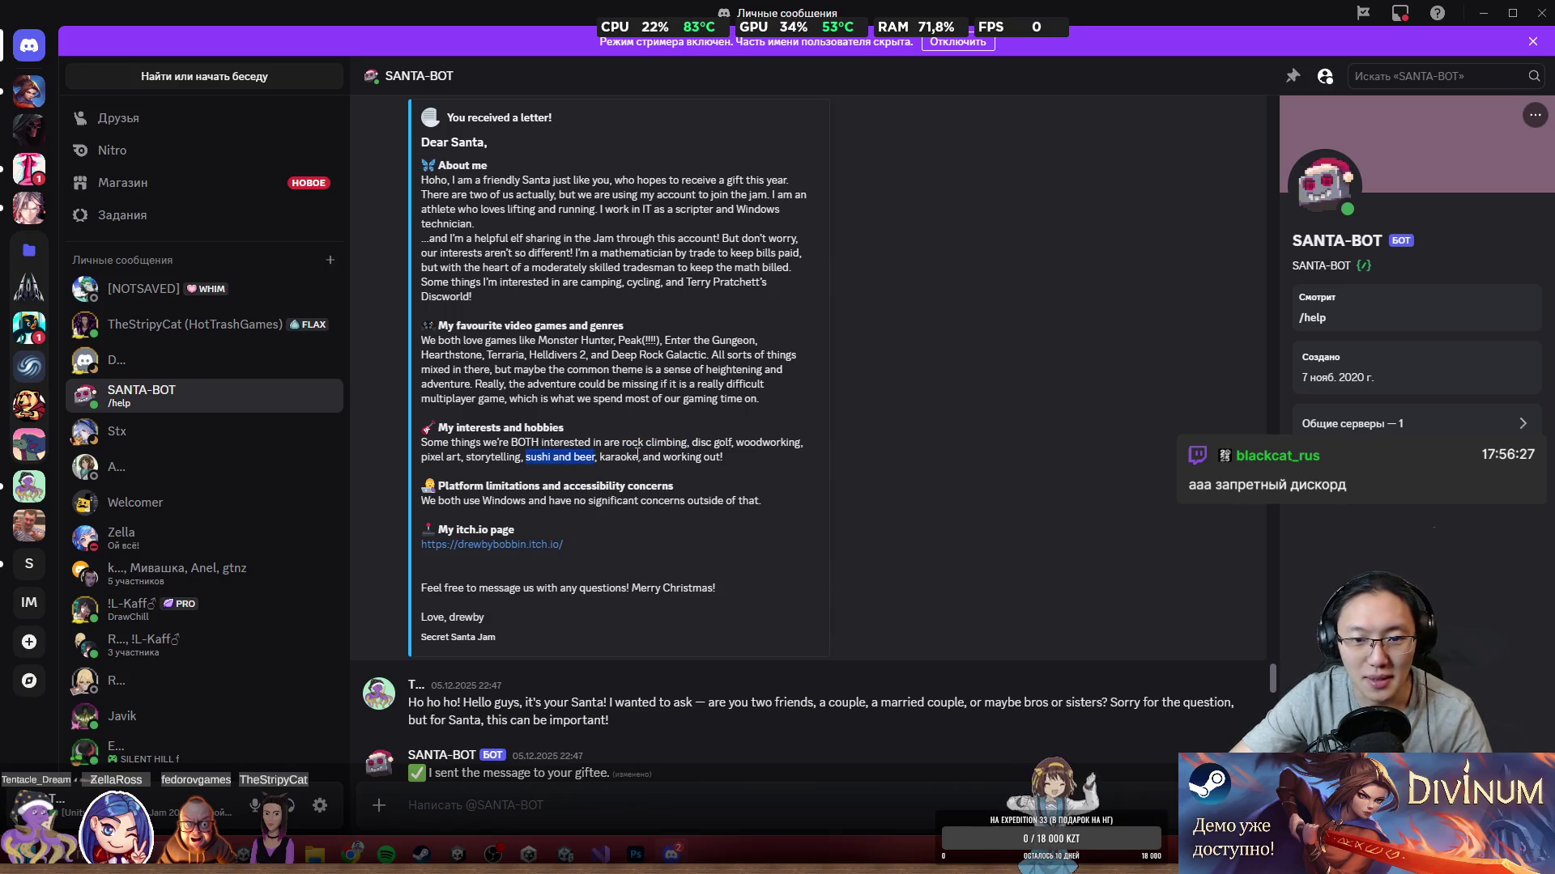
double_click(534, 463)
left_click_drag(534, 463, 585, 463)
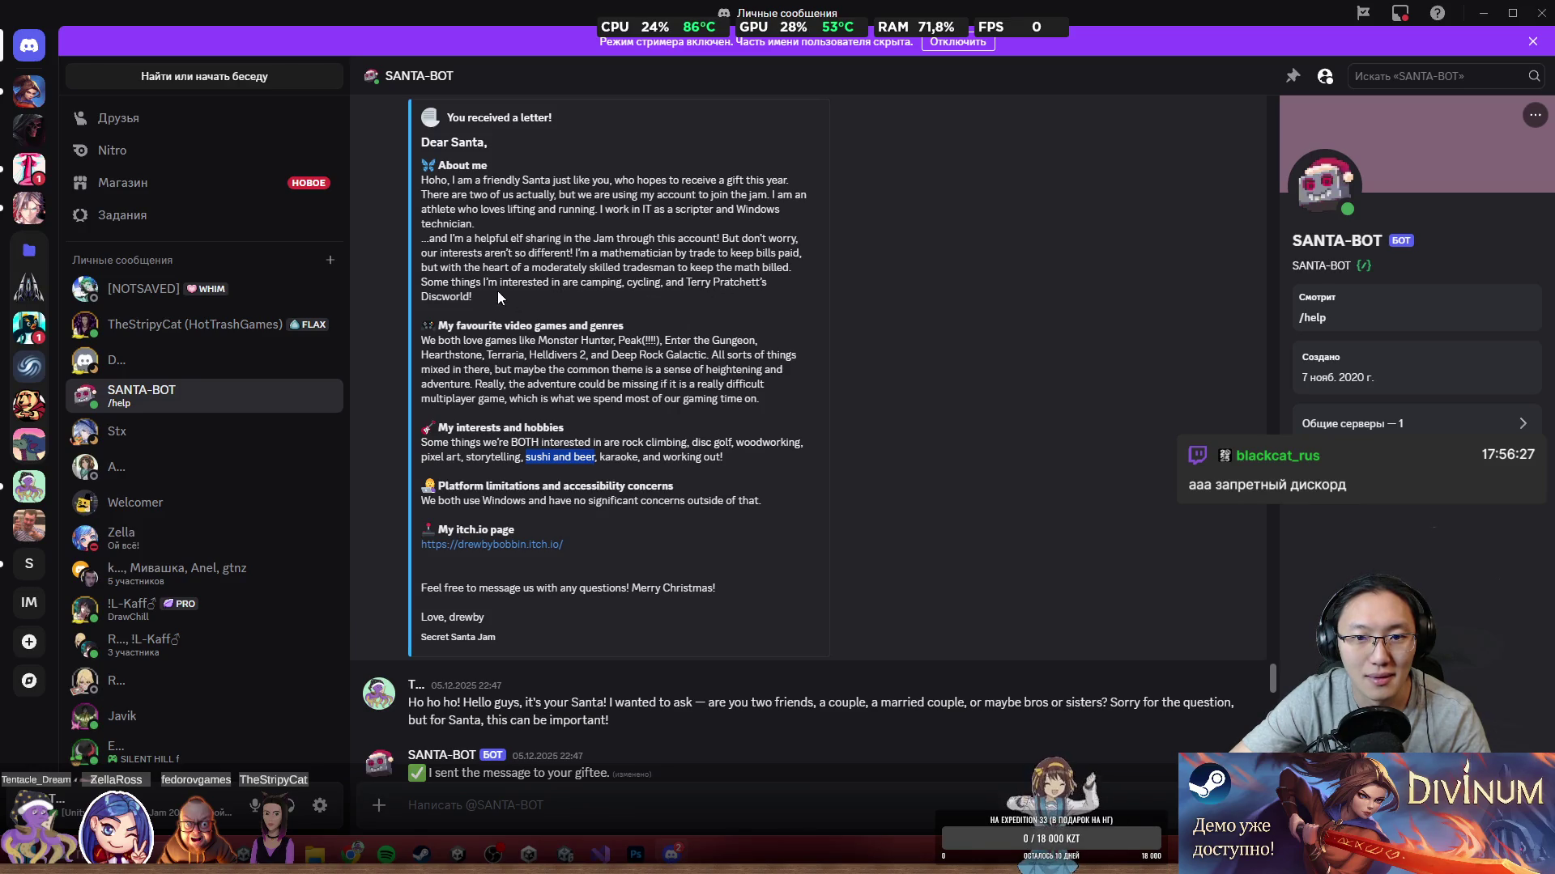
Step: Highlight 'camping', 'cycling' and 'karaoke', then follow the giftee's itch.io link
double_click(661, 282)
double_click(592, 288)
mouse_move(592, 289)
left_mouse_down()
mouse_move(680, 281)
mouse_move(629, 279)
left_mouse_up()
double_click(592, 280)
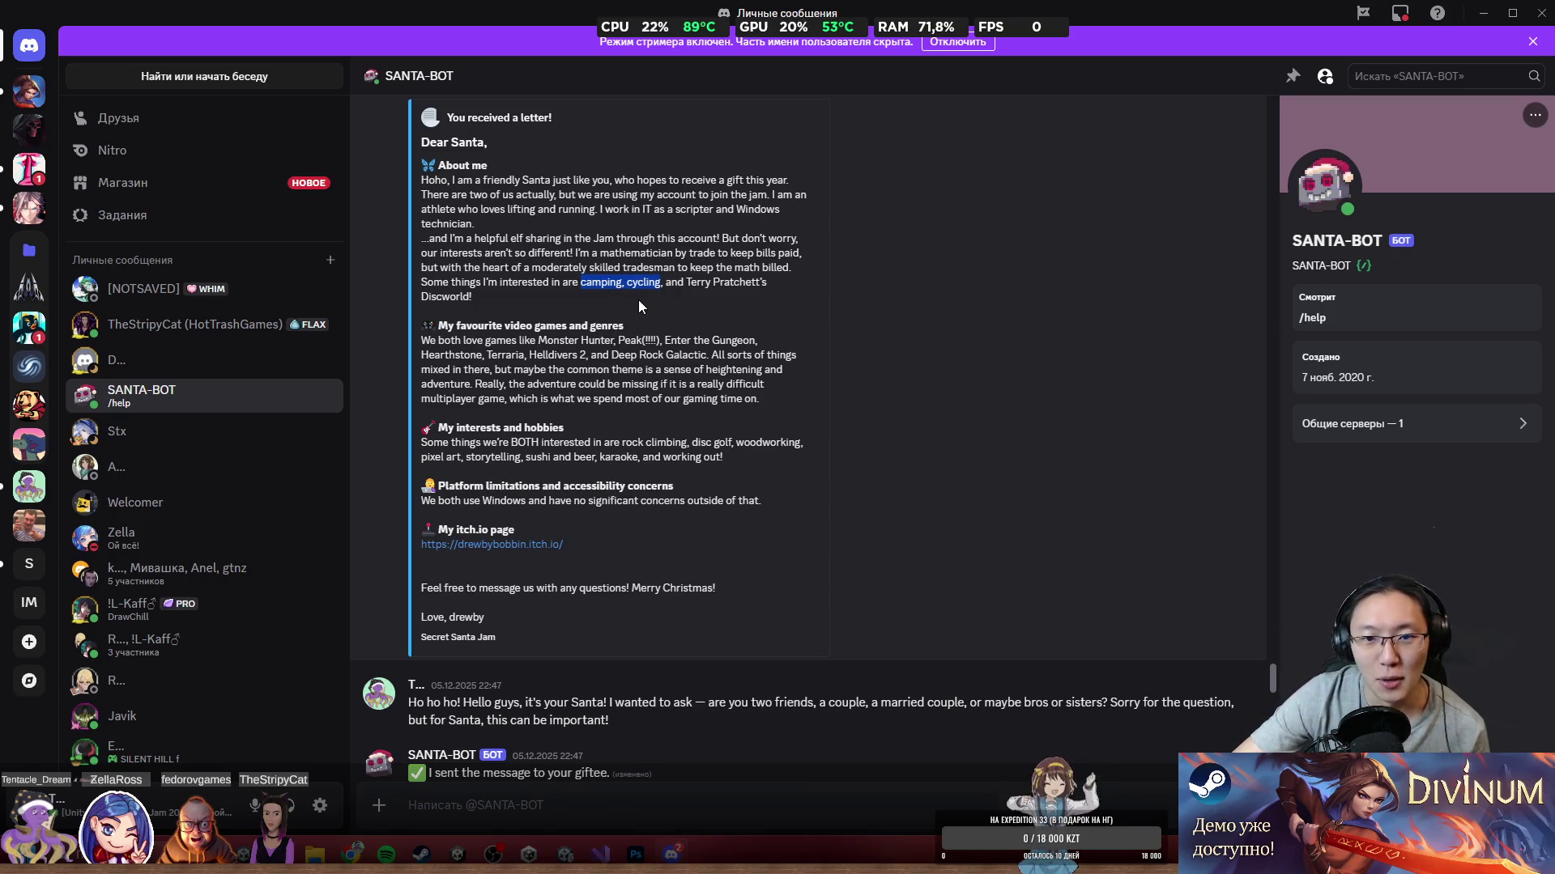
left_click_drag(671, 287, 632, 285)
double_click(638, 284)
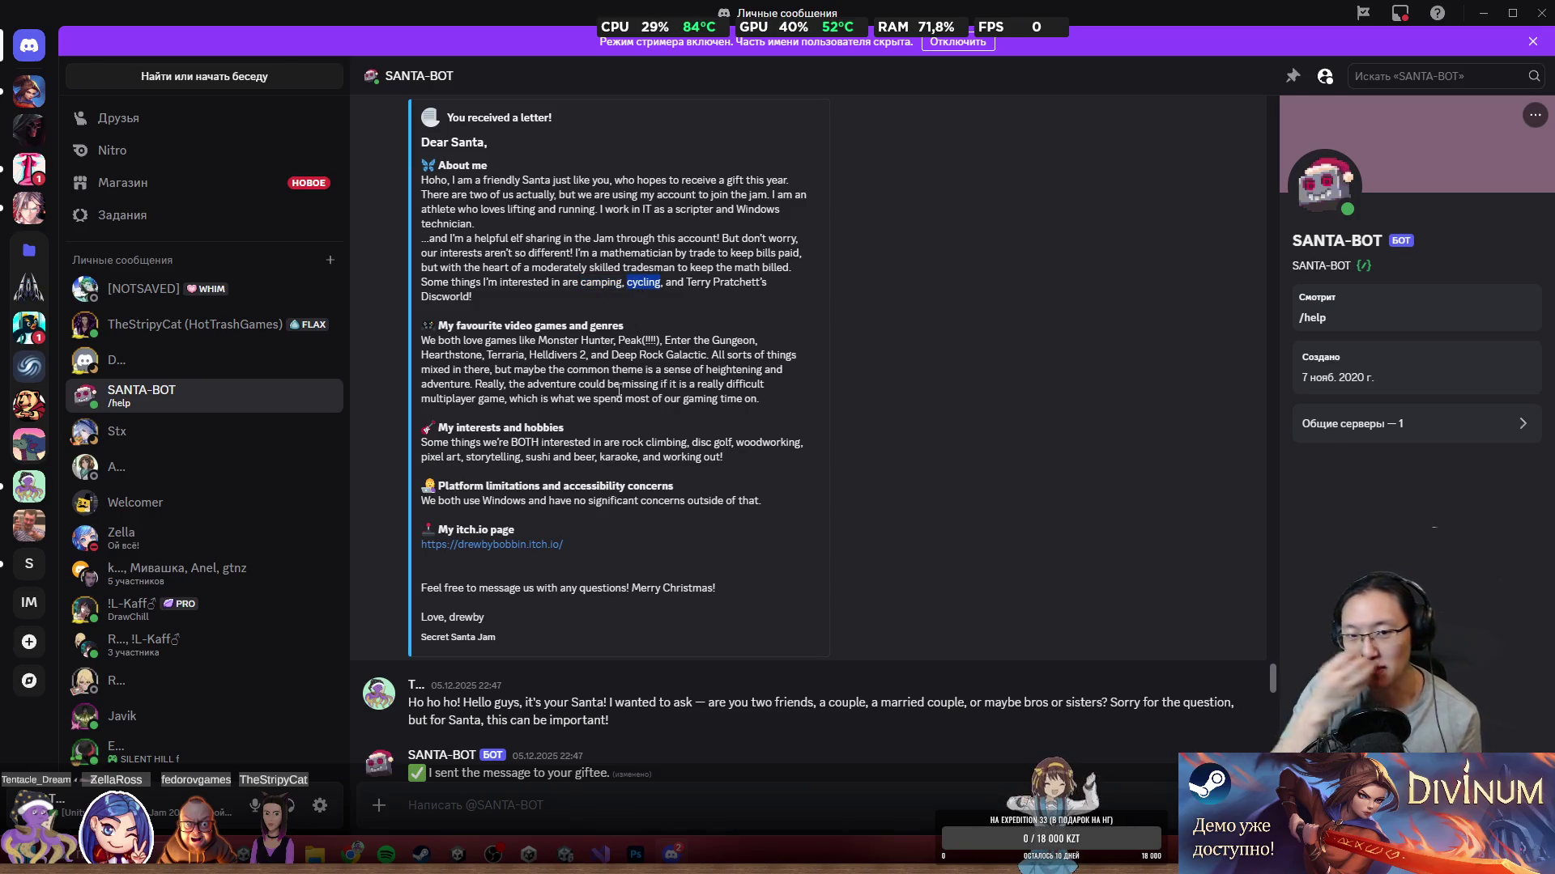
double_click(620, 459)
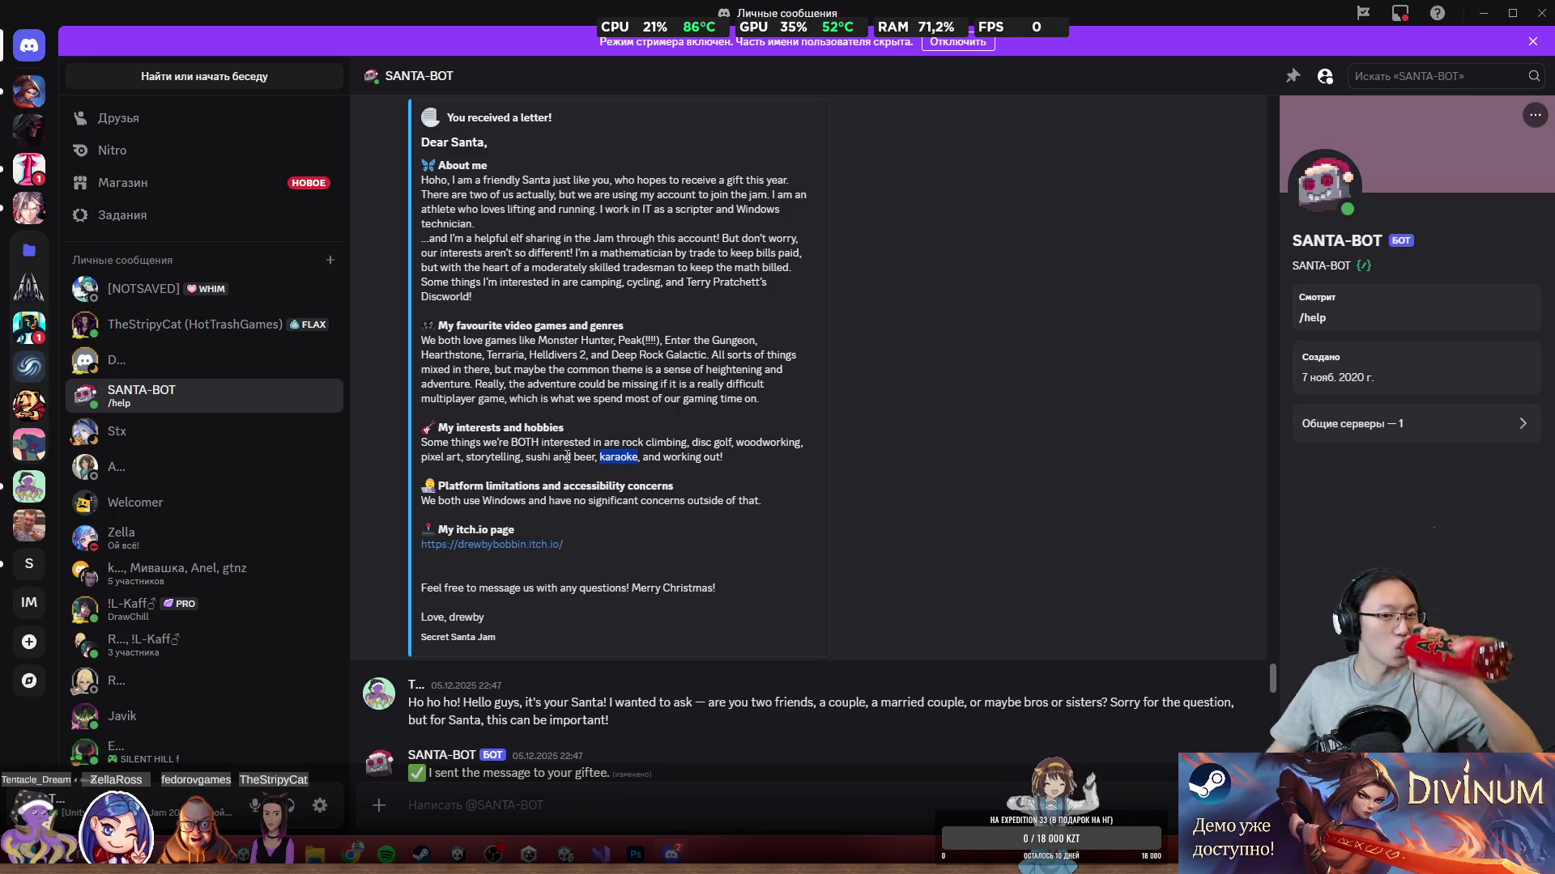
left_click(519, 545)
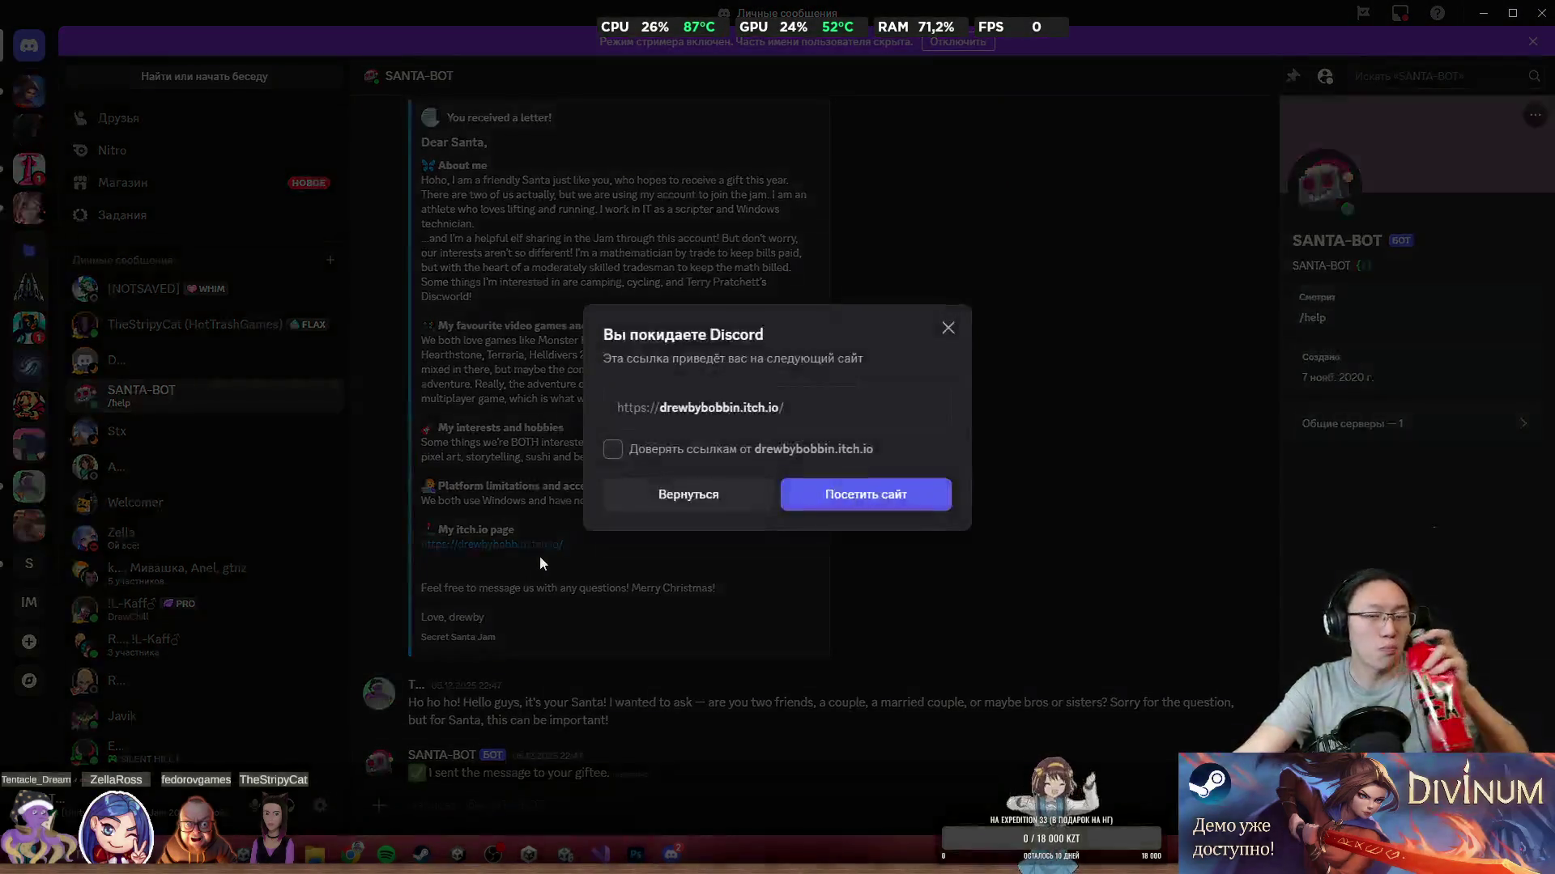
Step: Visit the giftee's itch.io page, read the Hellenistic Volleyball description, then put the browser away
left_click(866, 494)
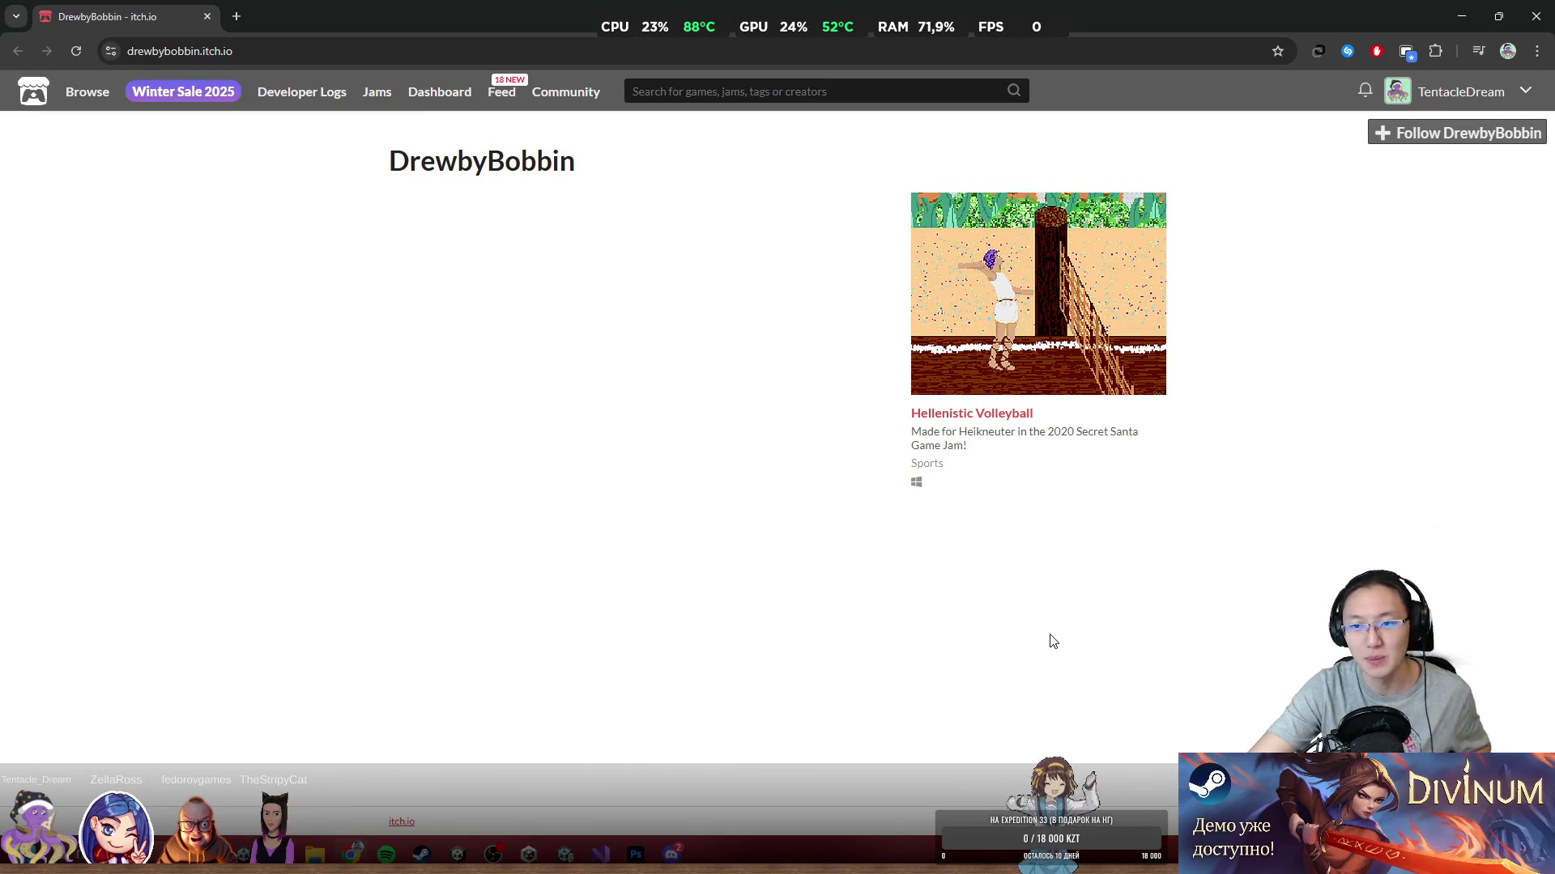
left_click_drag(1052, 434, 1103, 444)
left_click(1097, 501)
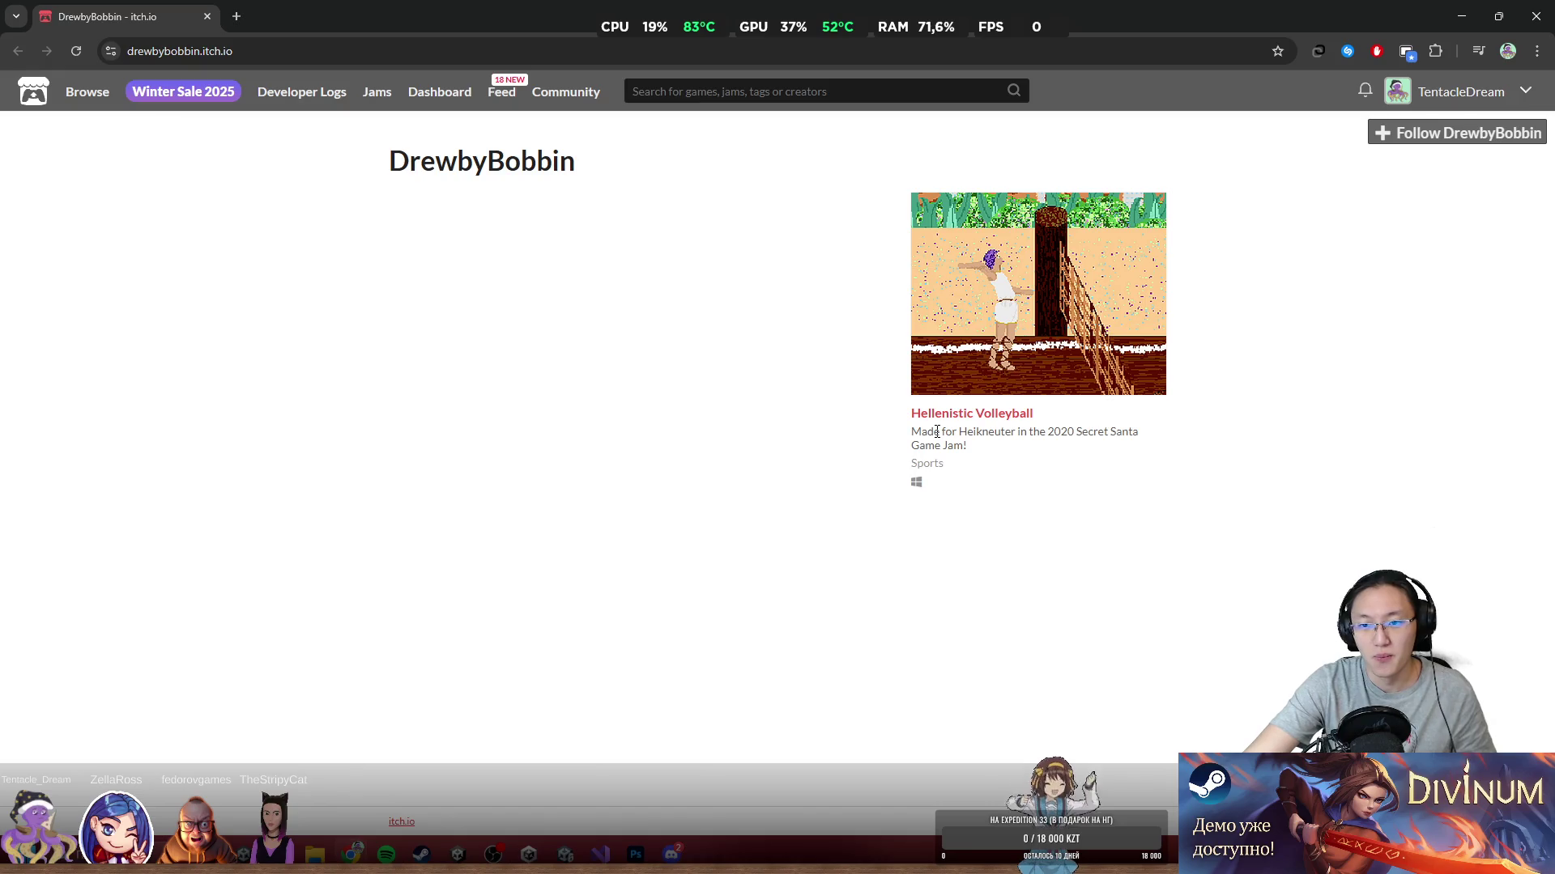
left_click_drag(937, 431, 1062, 531)
left_click(1055, 596)
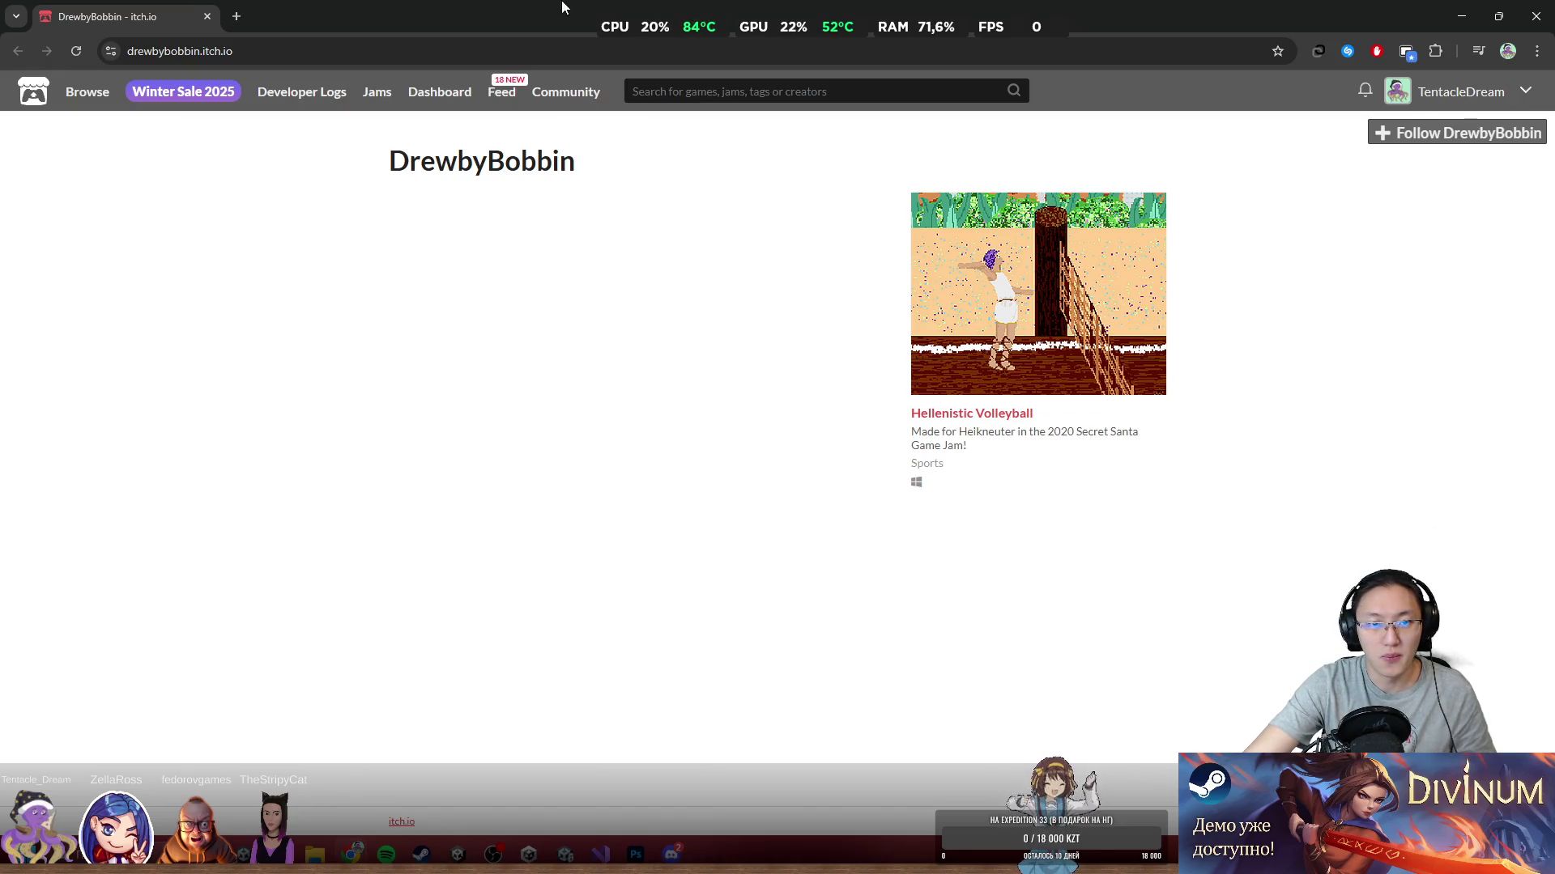
double_click(565, 7)
left_click(964, 275)
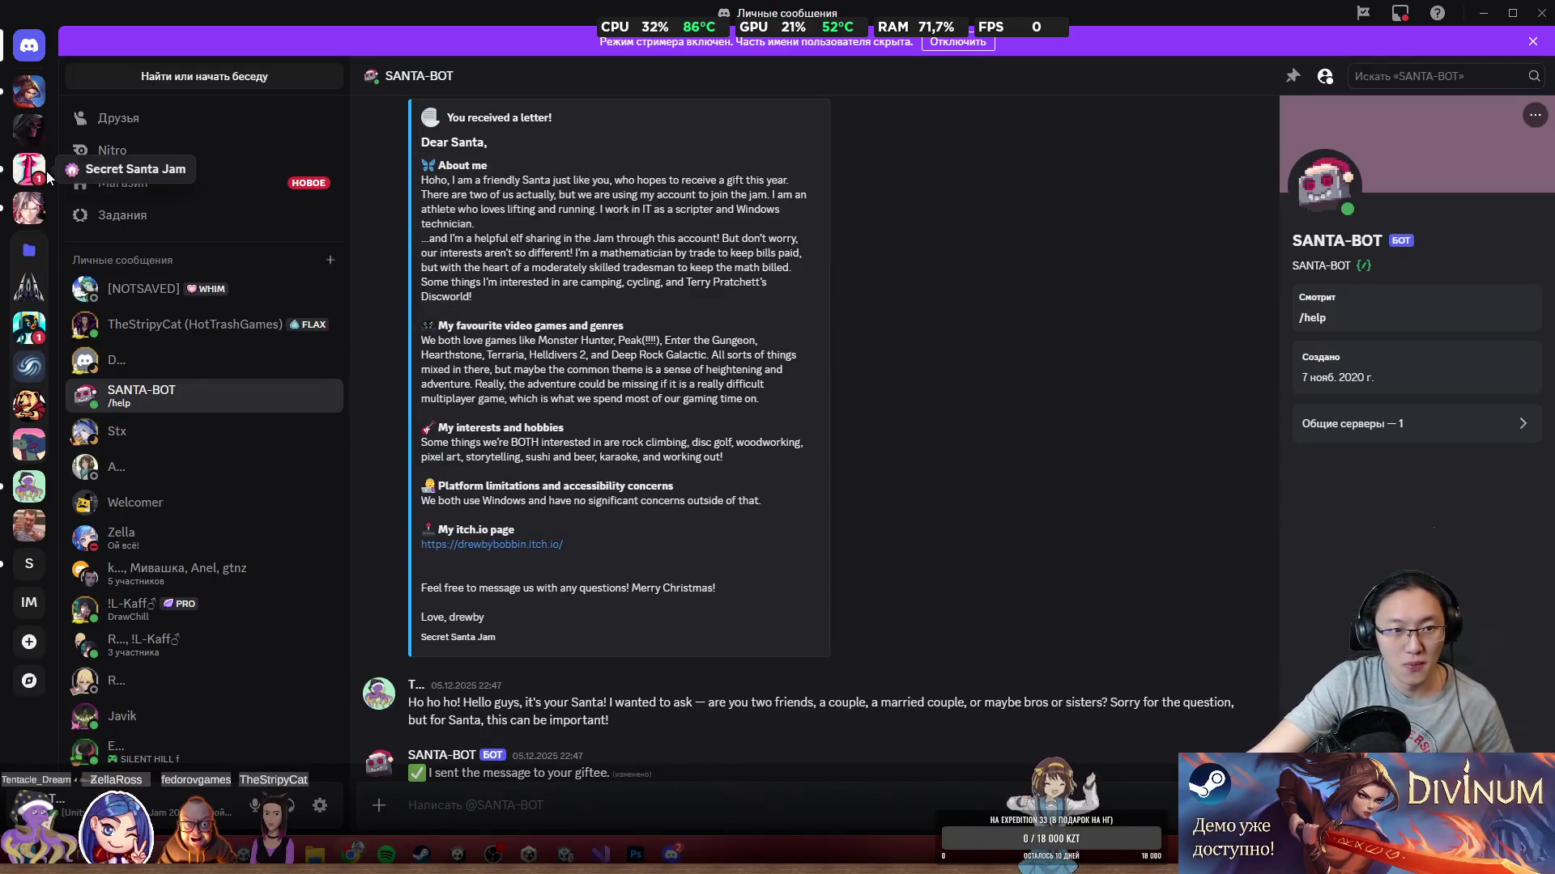
Step: Scroll the SANTA-BOT chat to the bottom, close Discord, and switch to the Unity editor
scroll(798, 613, "down", 2)
scroll(792, 620, "down", 10)
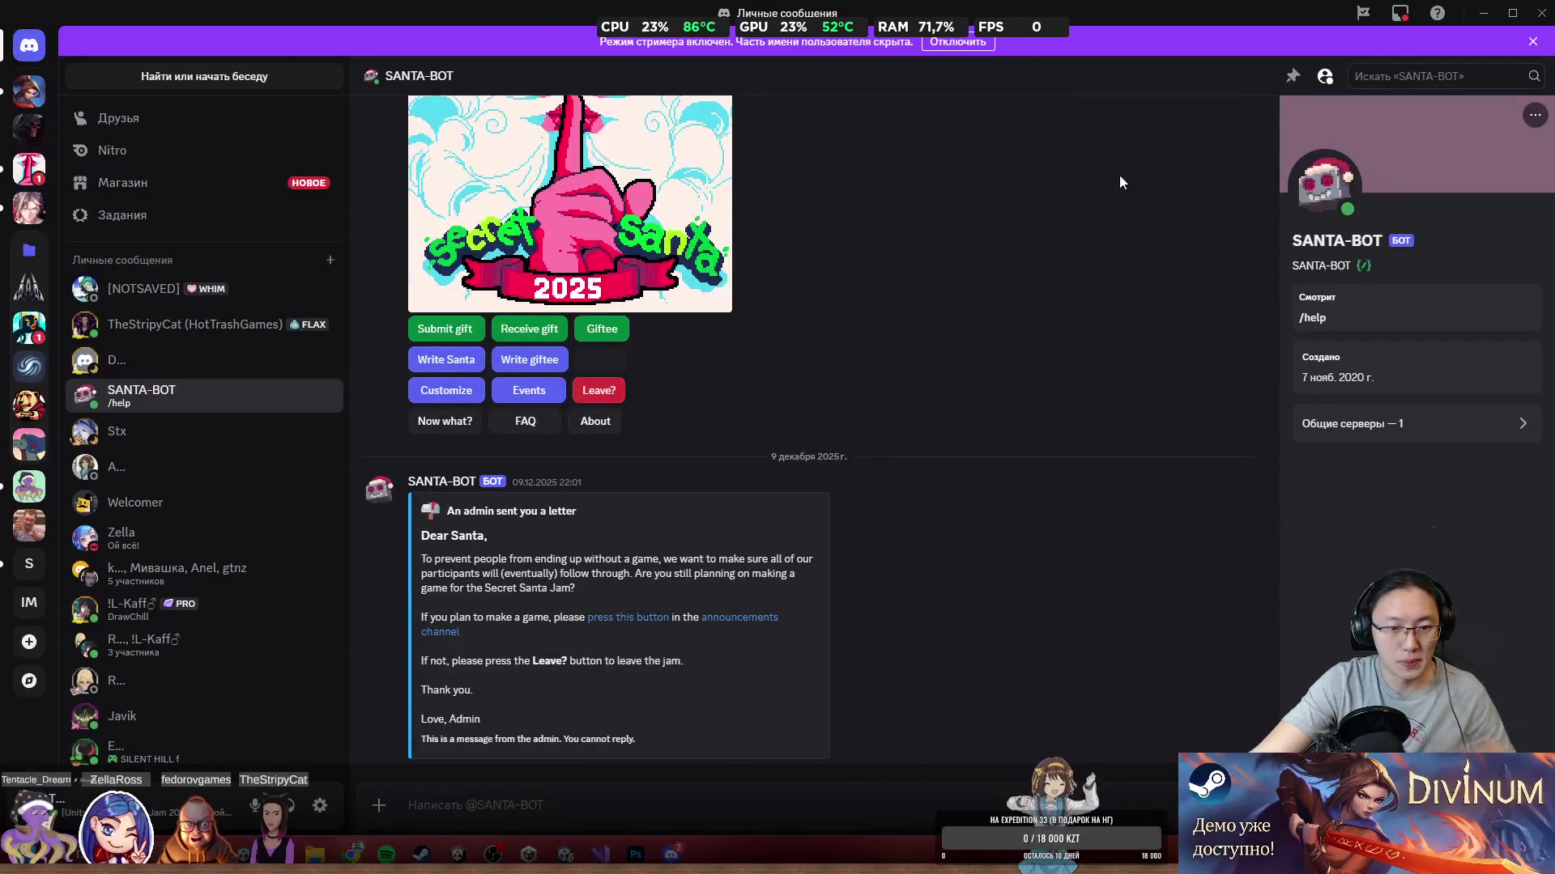
left_click(1512, 13)
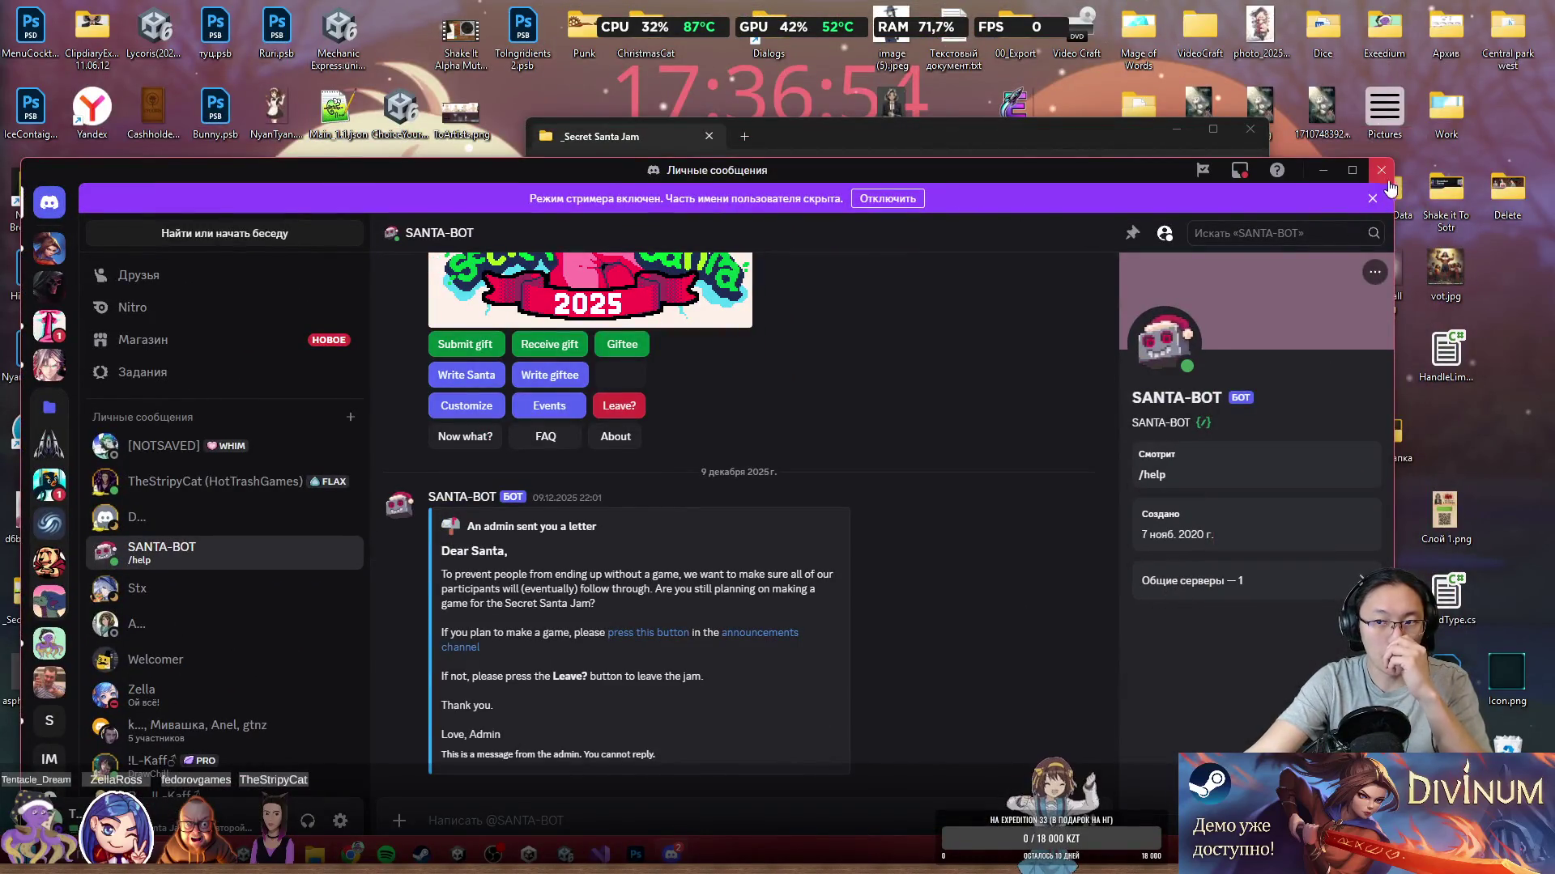
left_click(1382, 171)
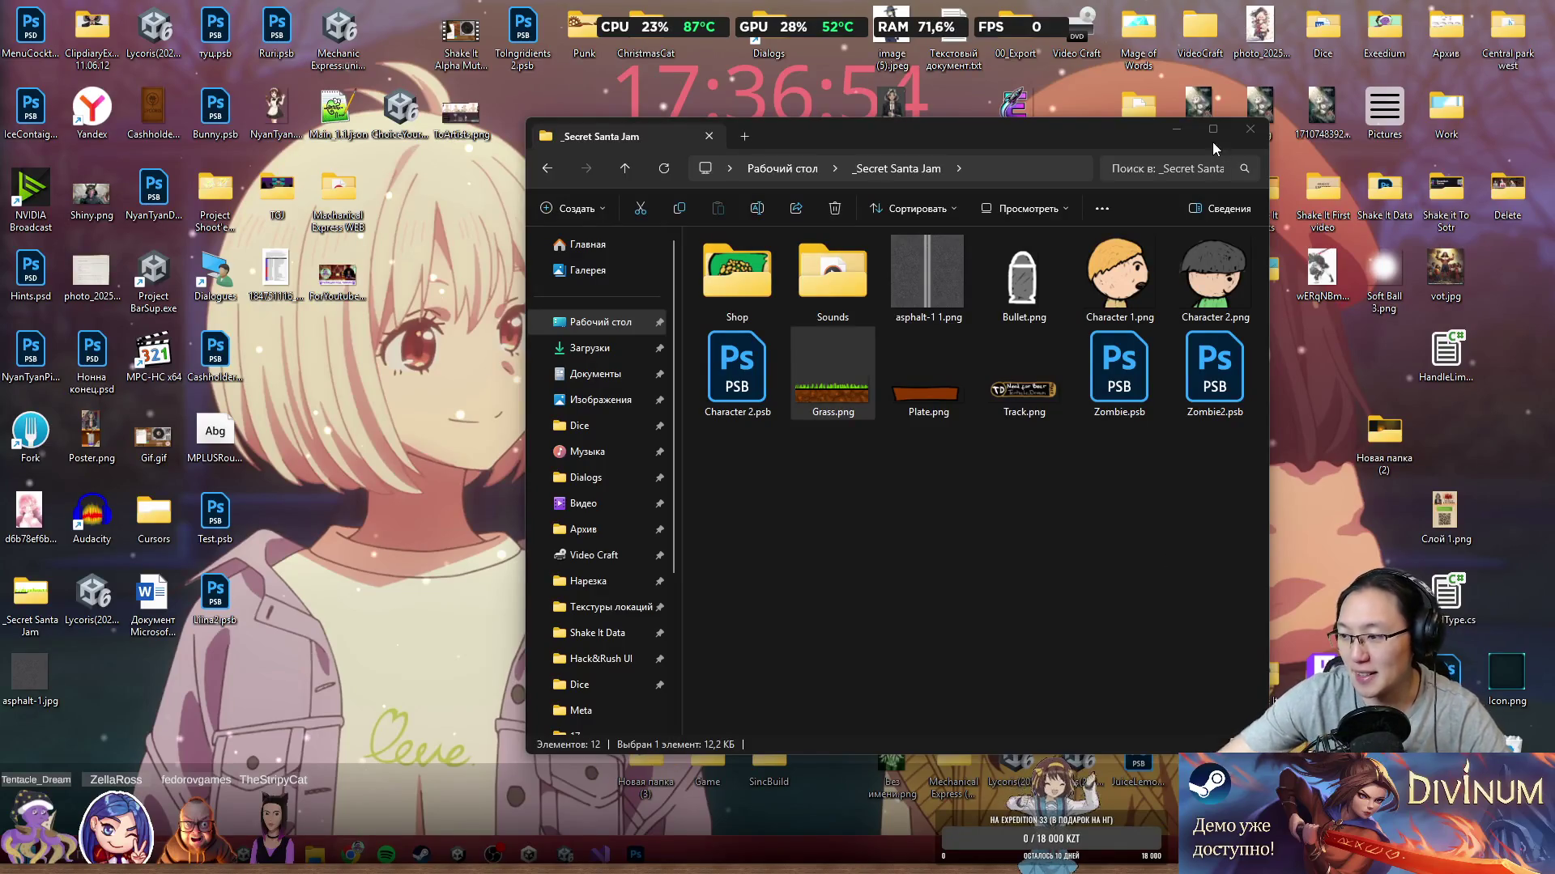
left_click(771, 538)
mouse_move(640, 855)
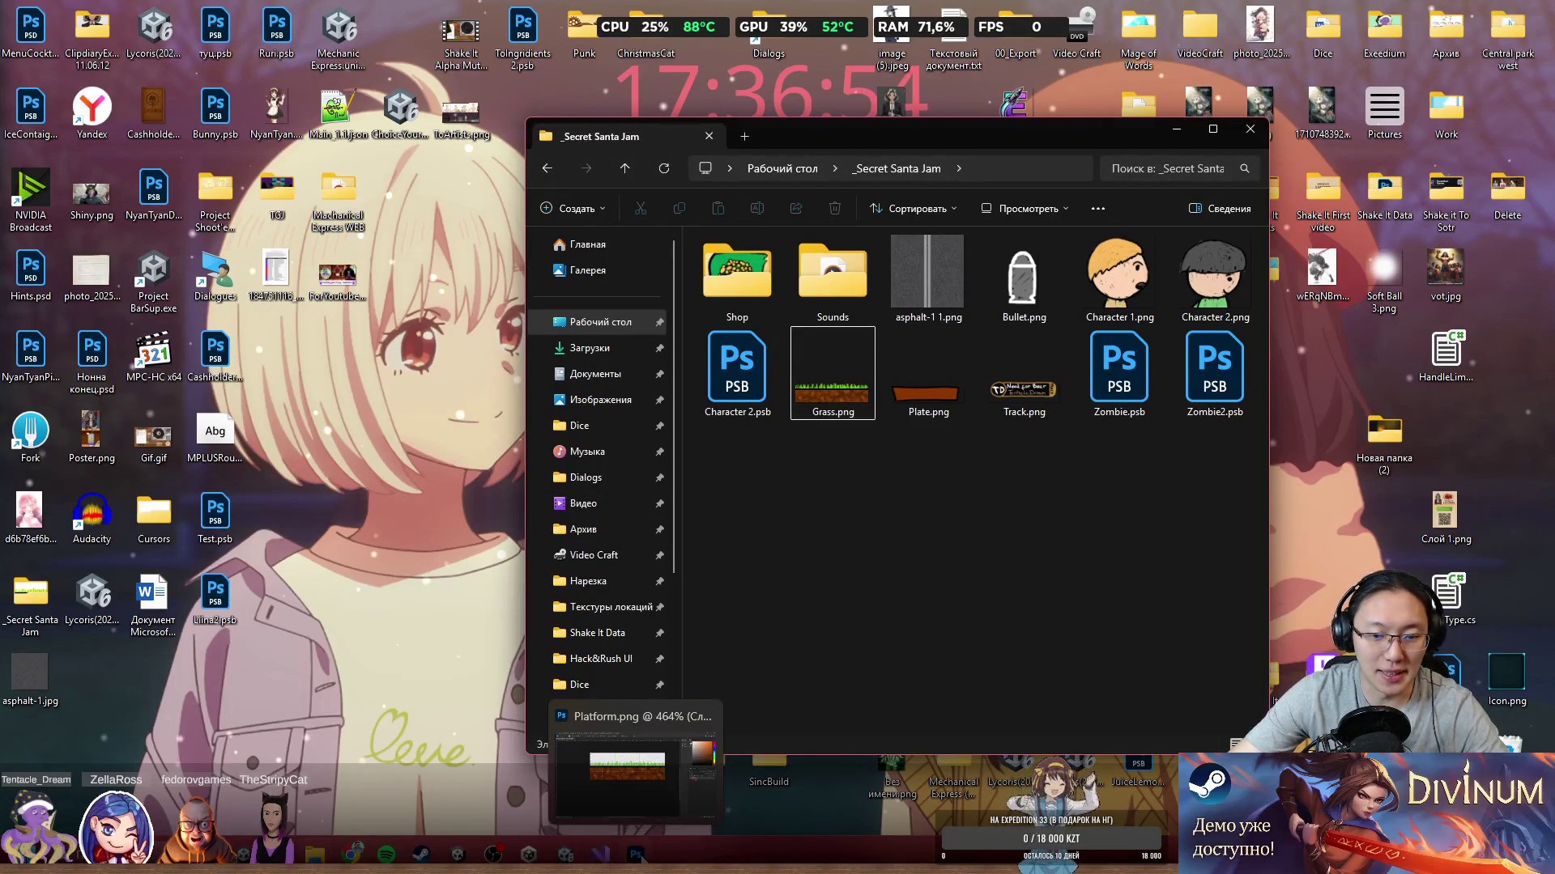
left_click(565, 854)
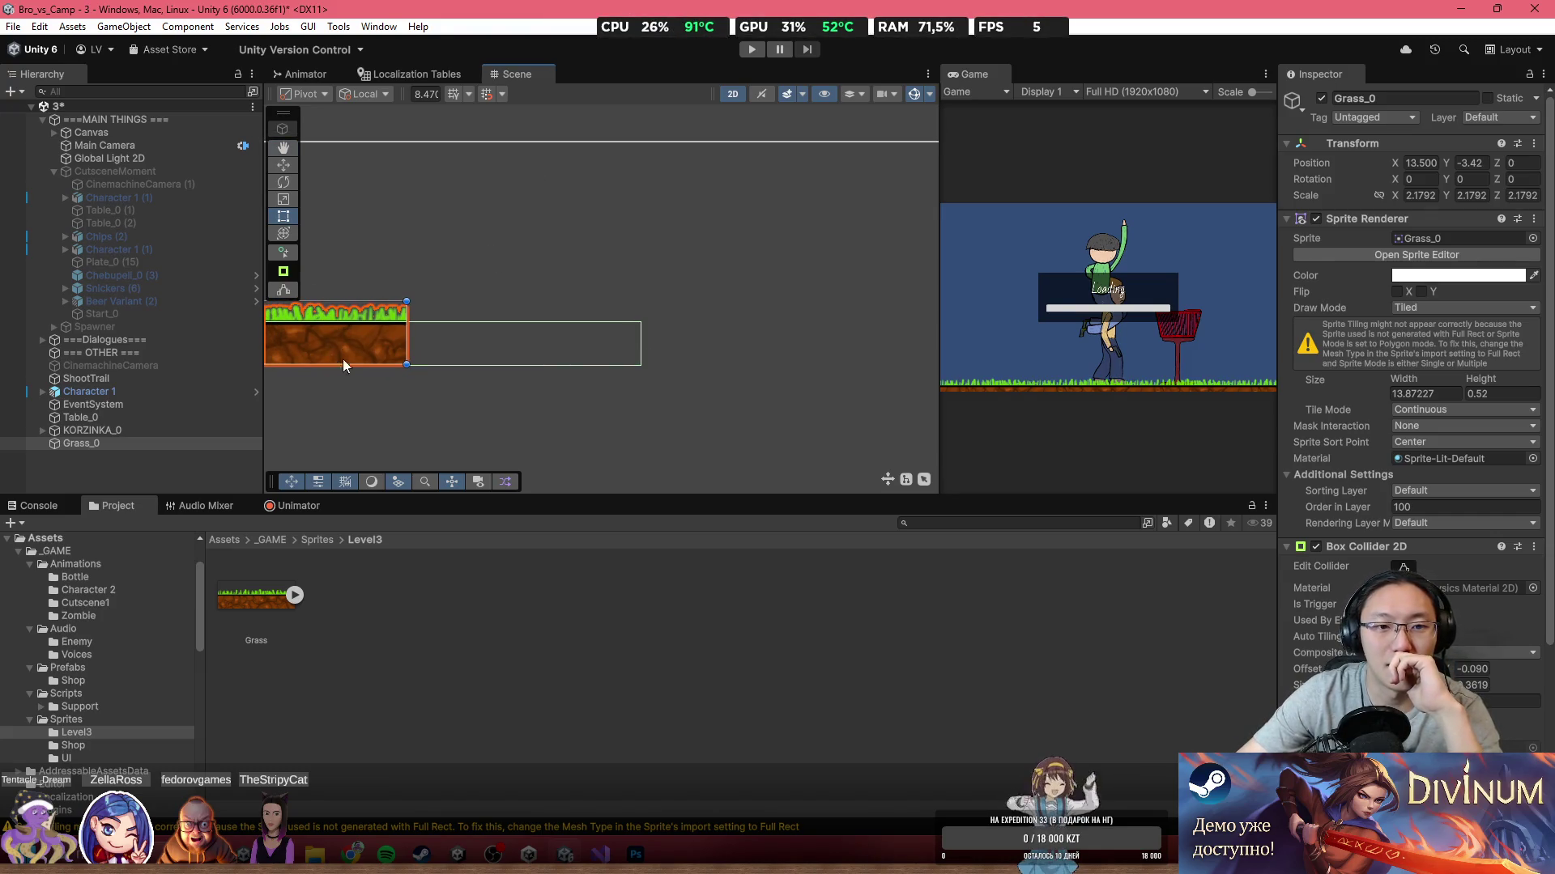
Step: Zoom the Scene view onto Grass_0, then bring up the grass tile in Photoshop at 617%
scroll(330, 356, "up", 3)
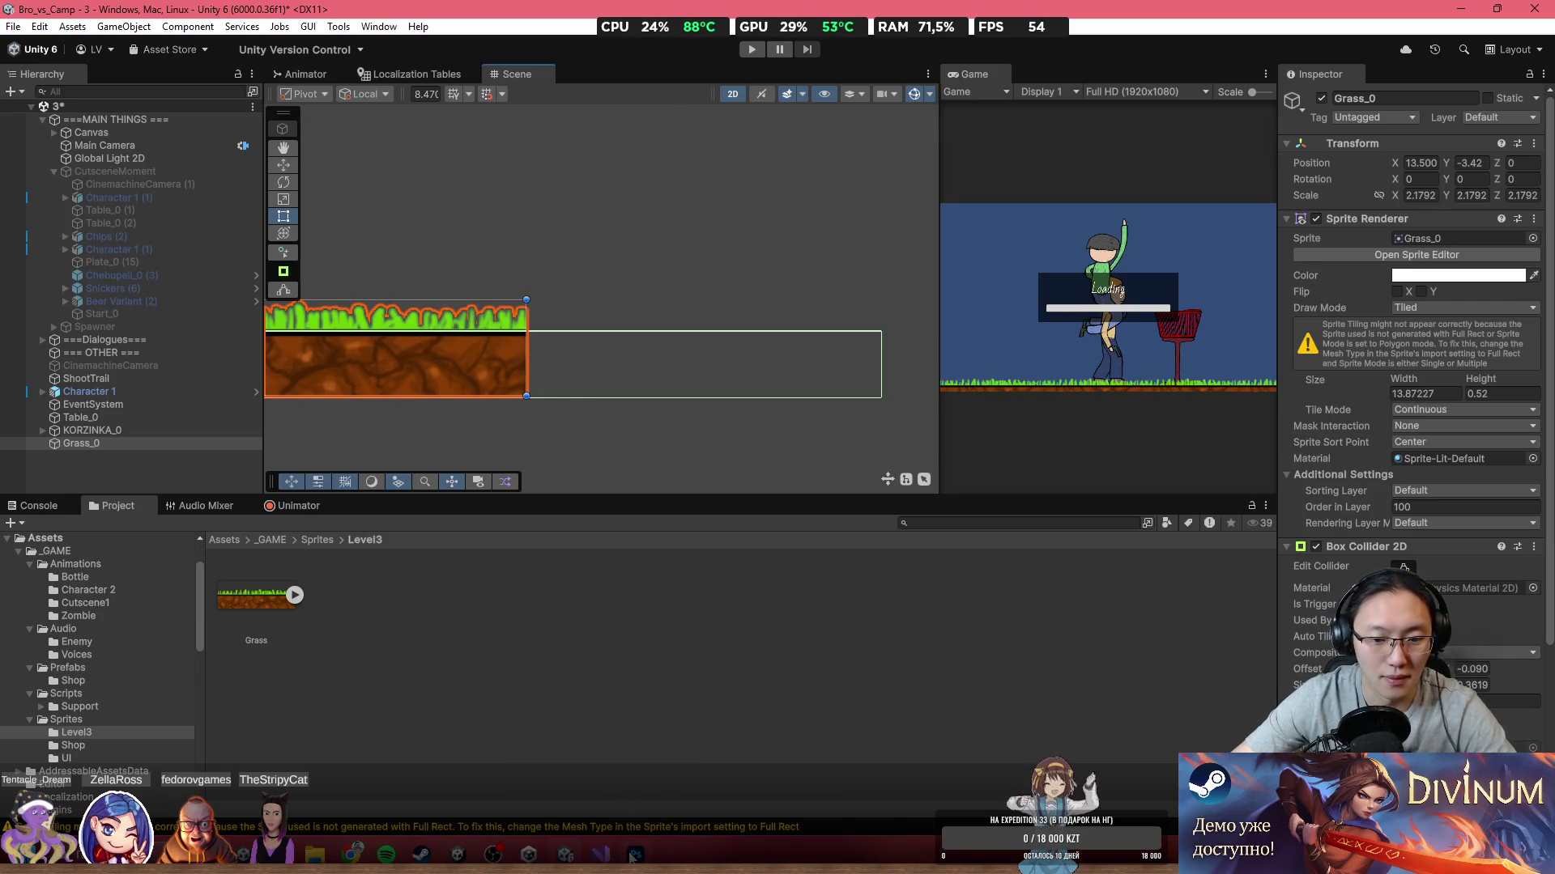
left_click(626, 804)
scroll(833, 392, "up", 2)
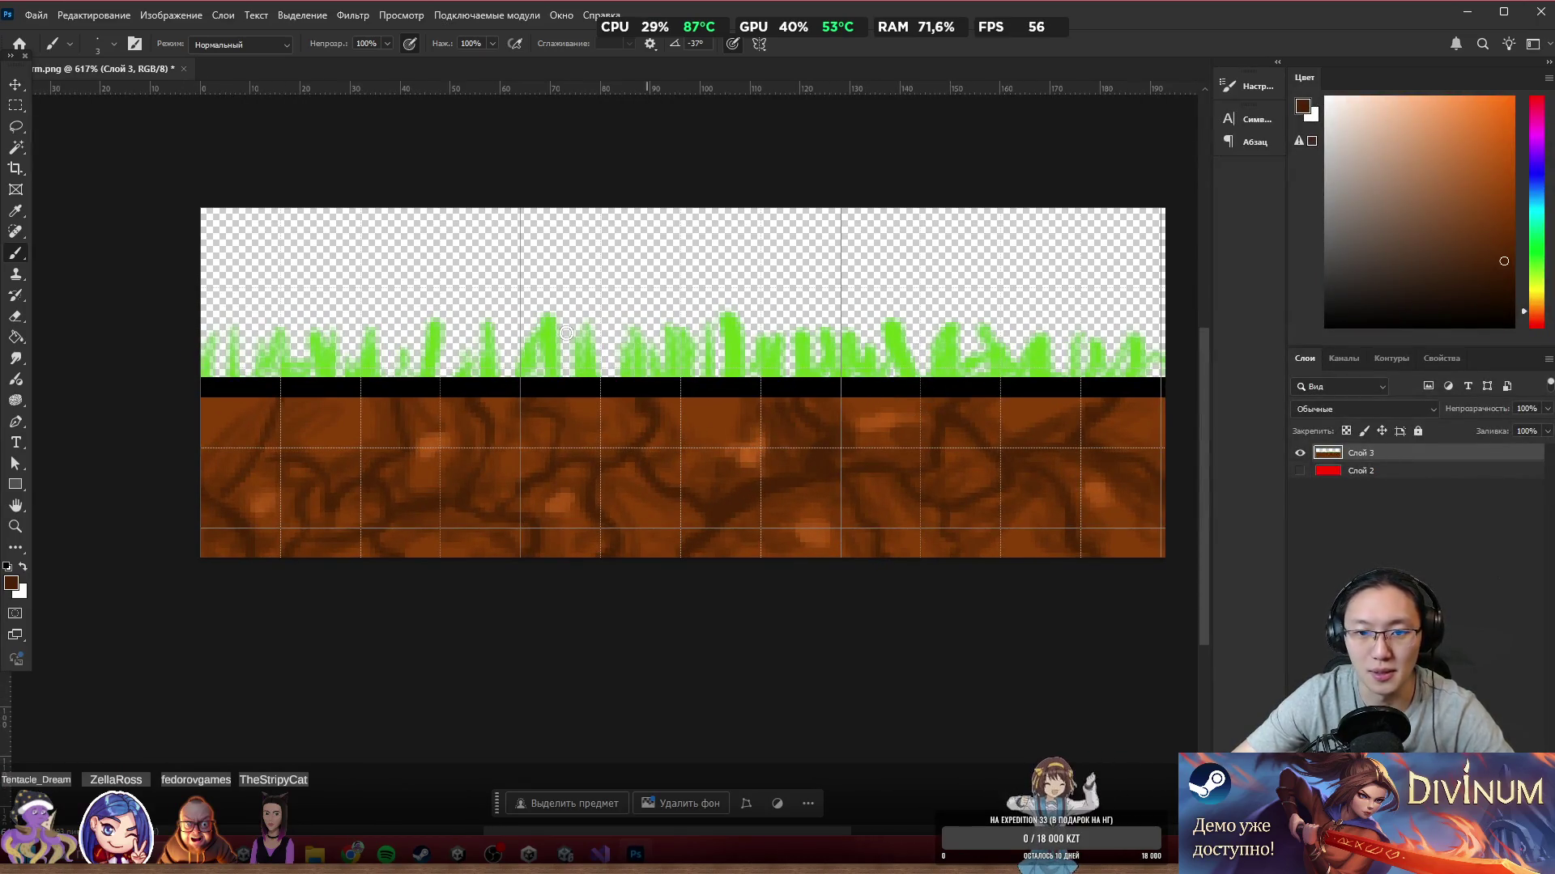
Step: Add a new empty layer and fade the grass tile layer Слой 3 to 36% opacity
key("e")
key("bracketright")
key("bracketright")
key("bracketright")
left_click_drag(854, 451, 1287, 438)
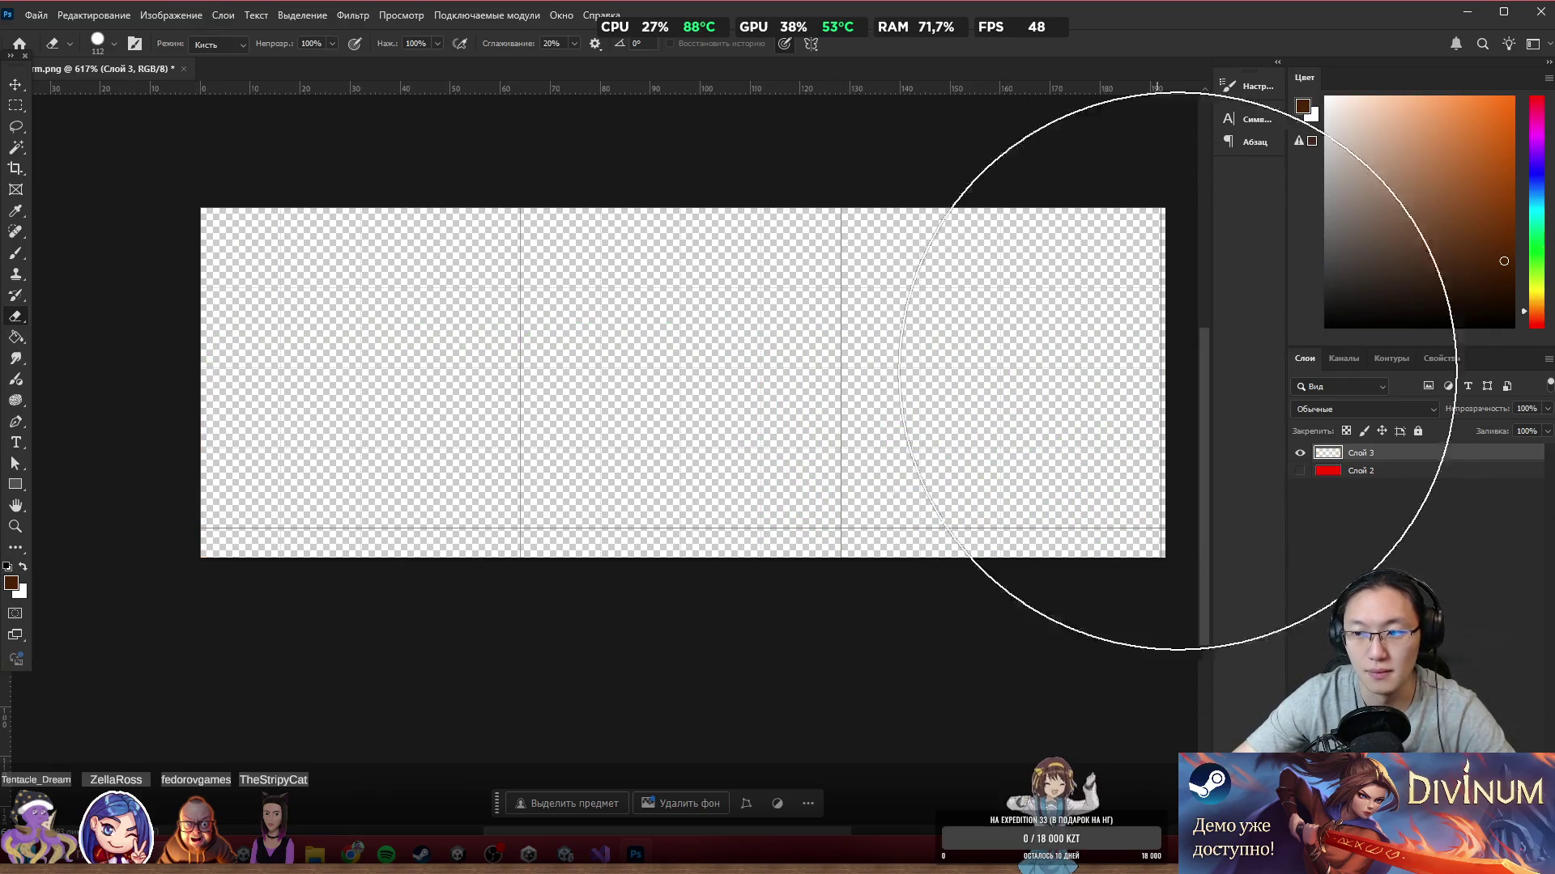
key("ctrl+z")
key("ctrl+shift+alt+n")
left_click(1404, 474)
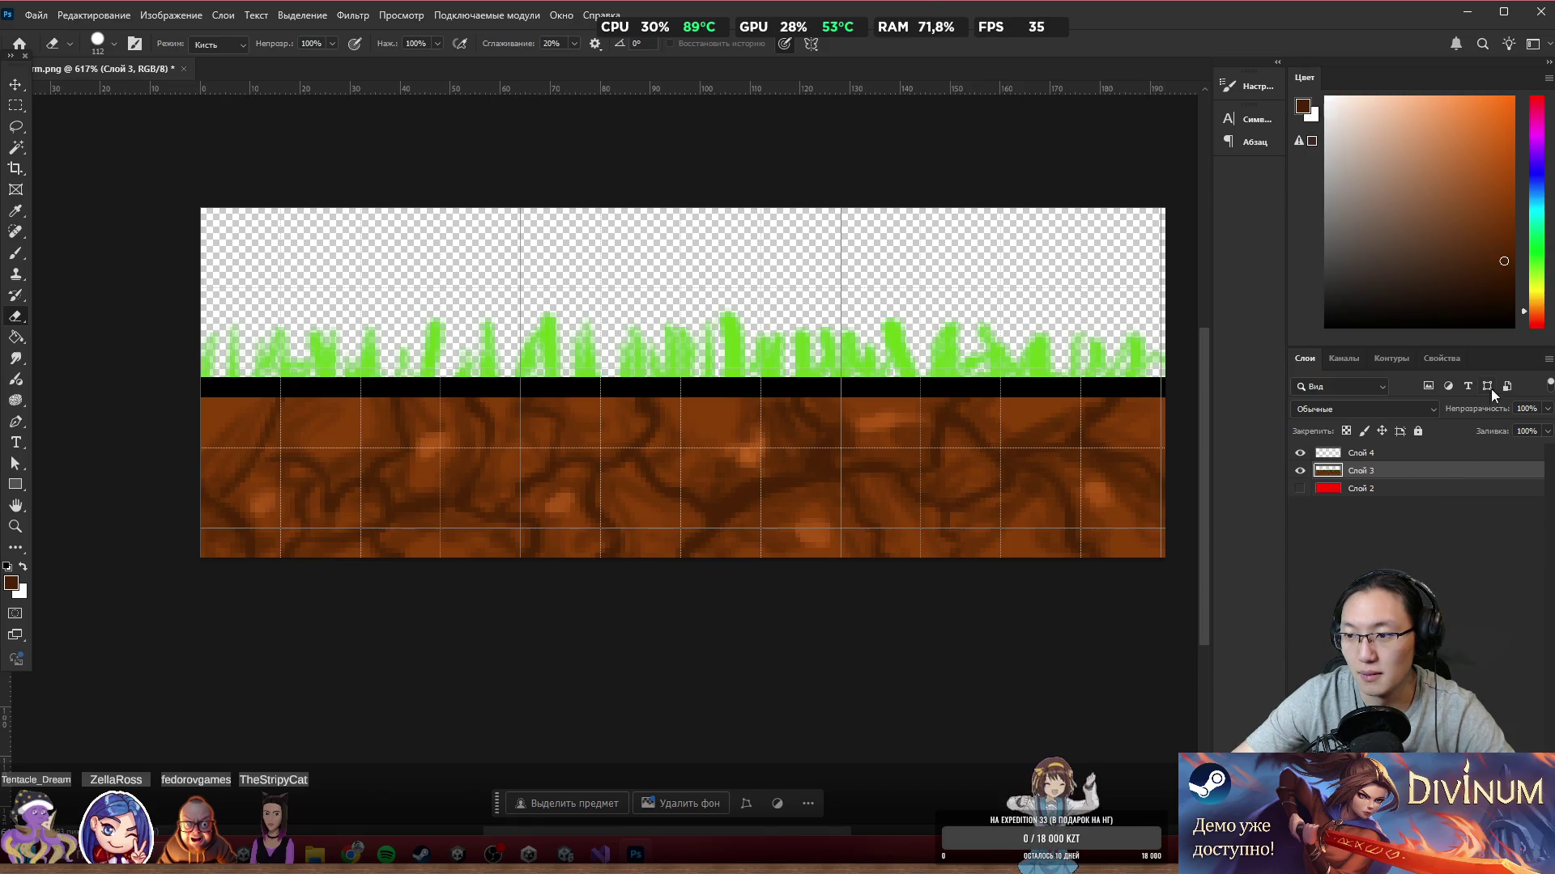
left_click(1547, 411)
left_click_drag(1475, 426, 1496, 428)
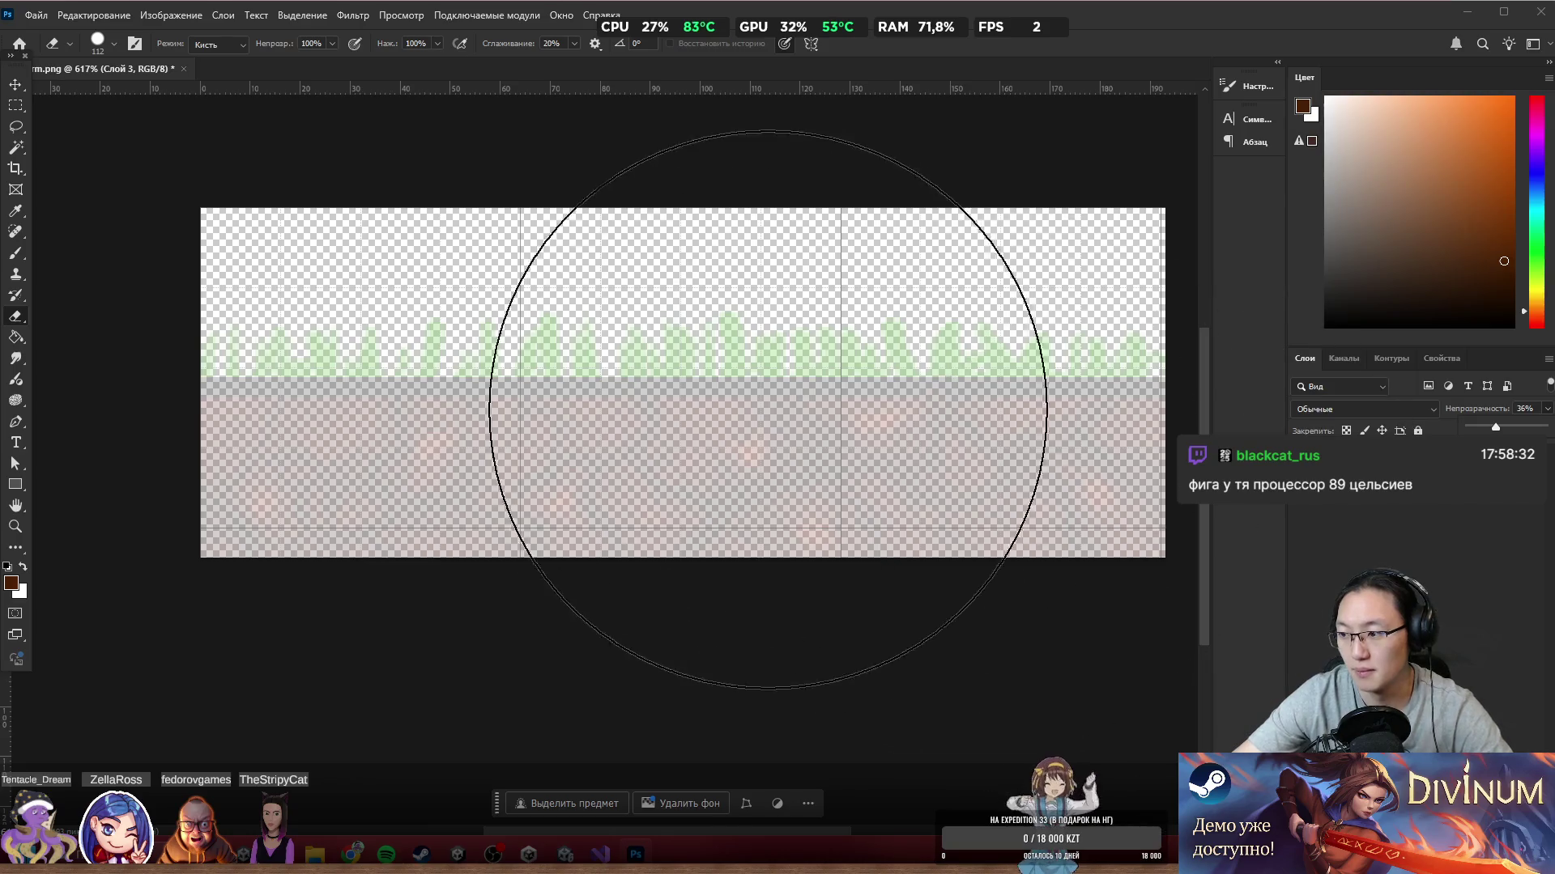
Step: Switch to the Brush with bright blue as the painting colour
key("b")
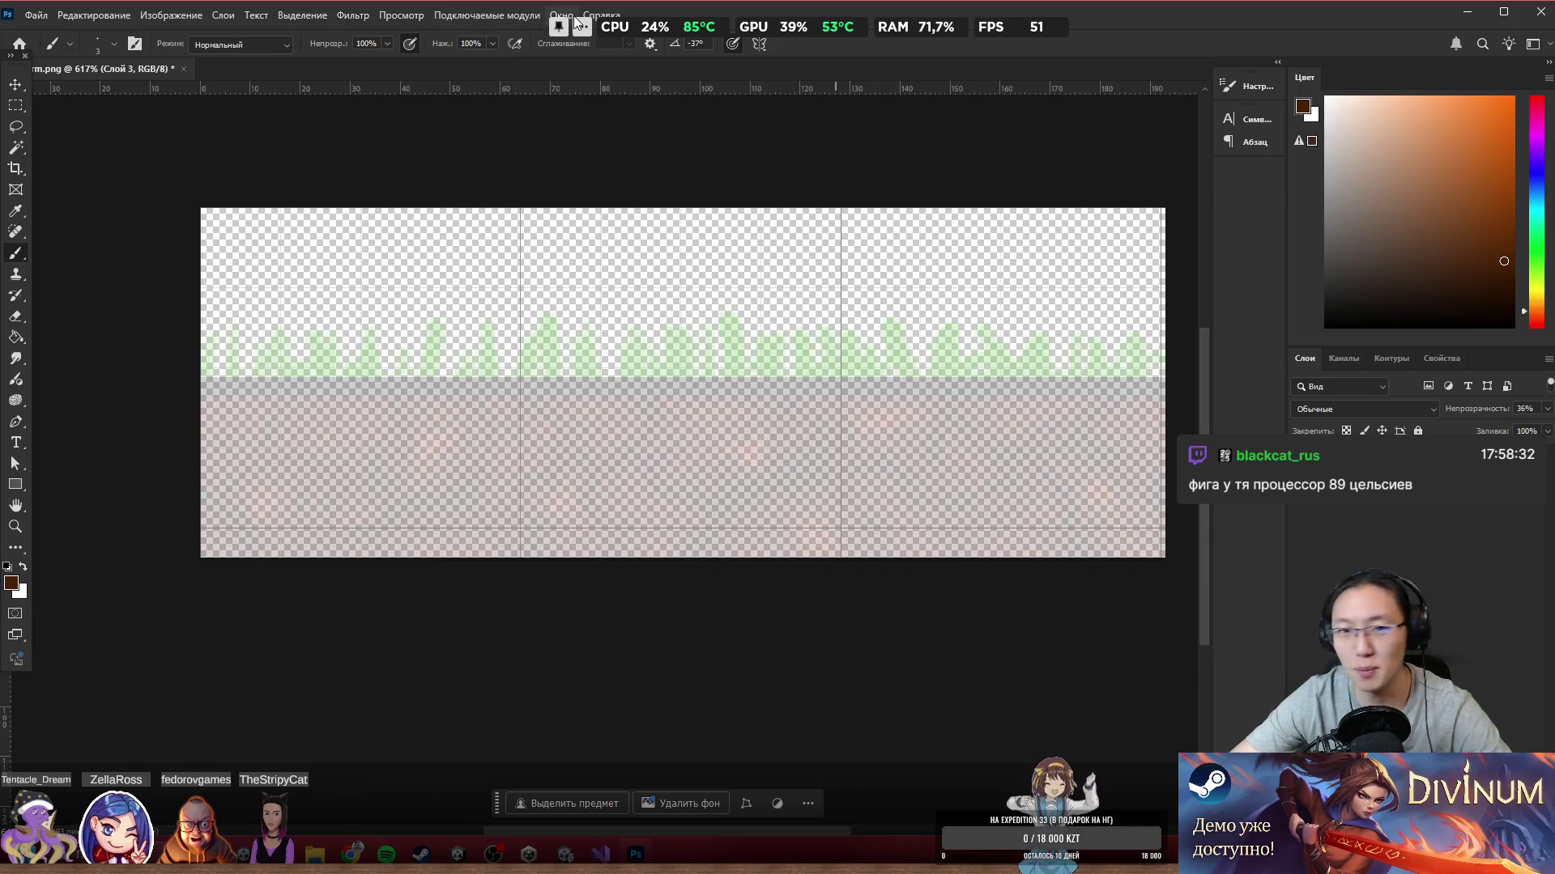
left_click(1511, 97)
left_click_drag(1536, 106, 1536, 167)
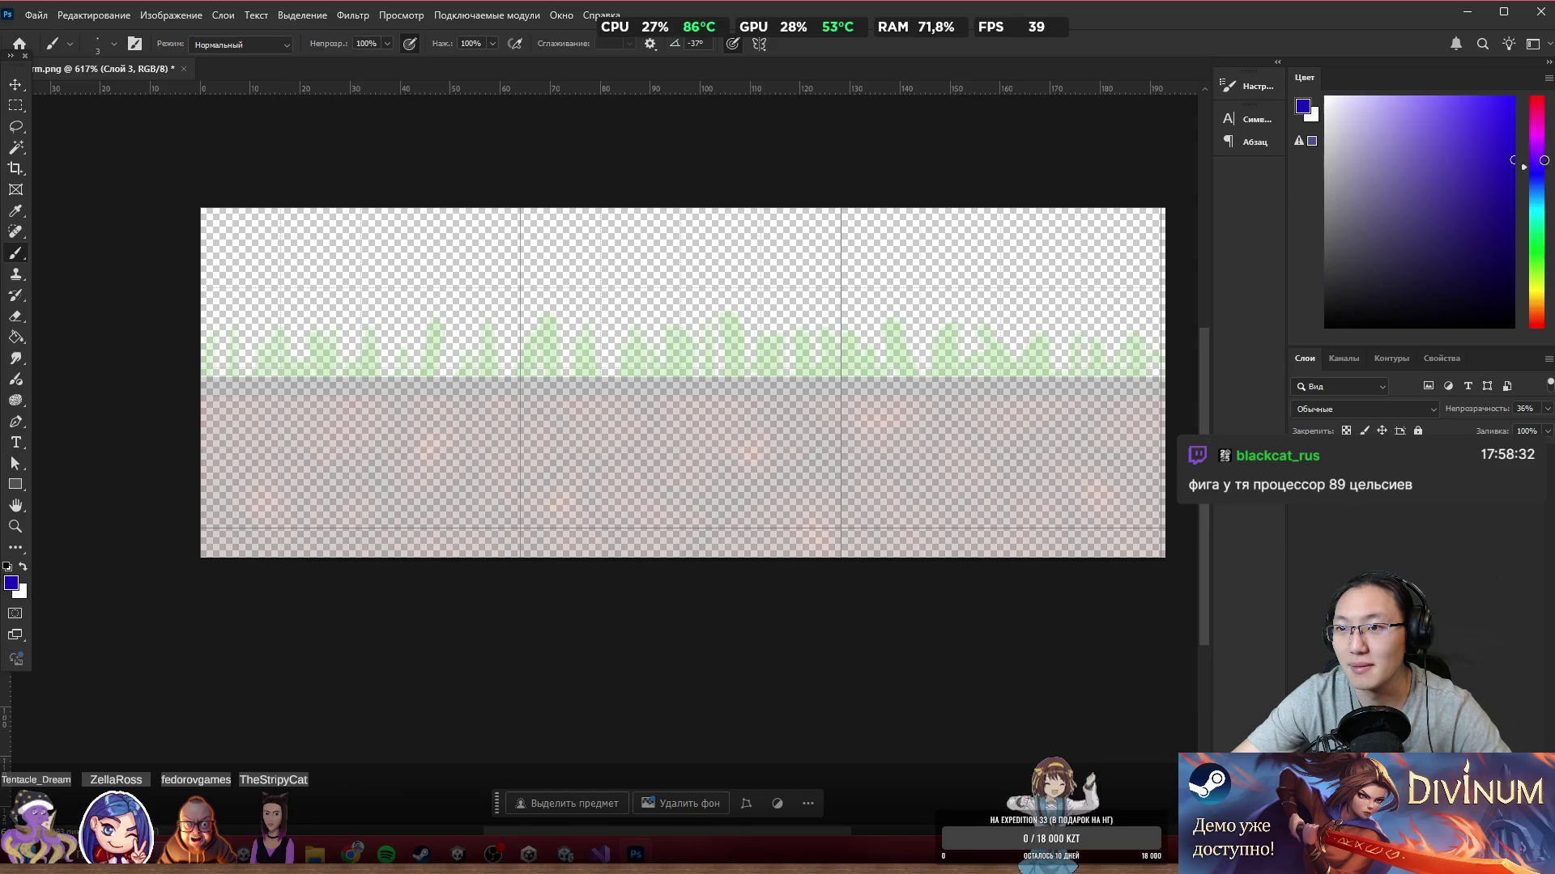
right_click(701, 409, "alt")
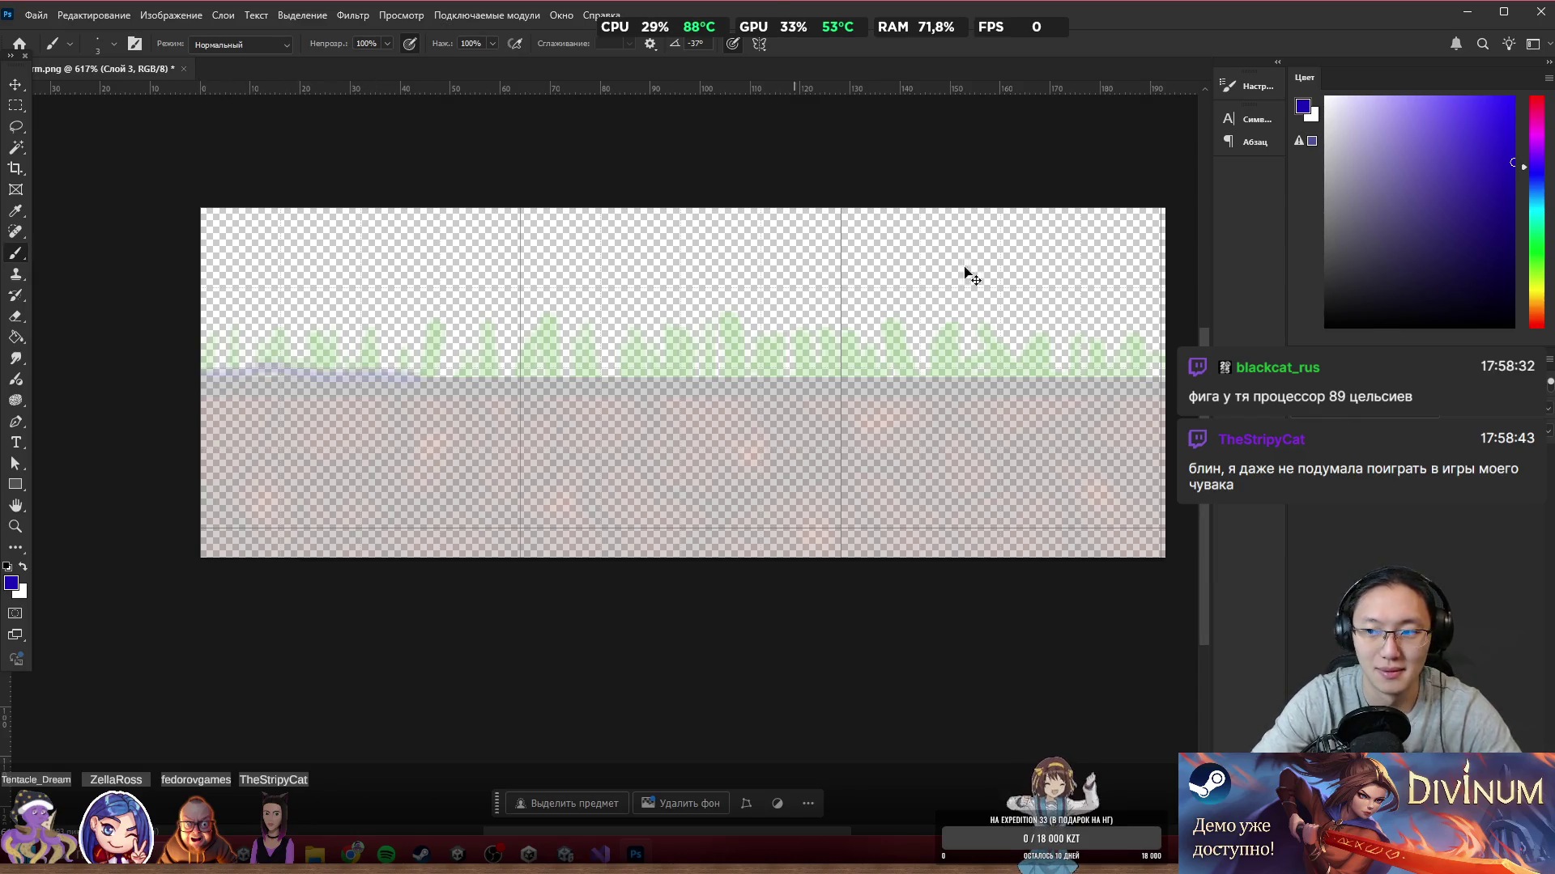
Step: Try wavy blue strokes along the grass edge and adjust the brush size, undoing each attempt
key("ctrl+z")
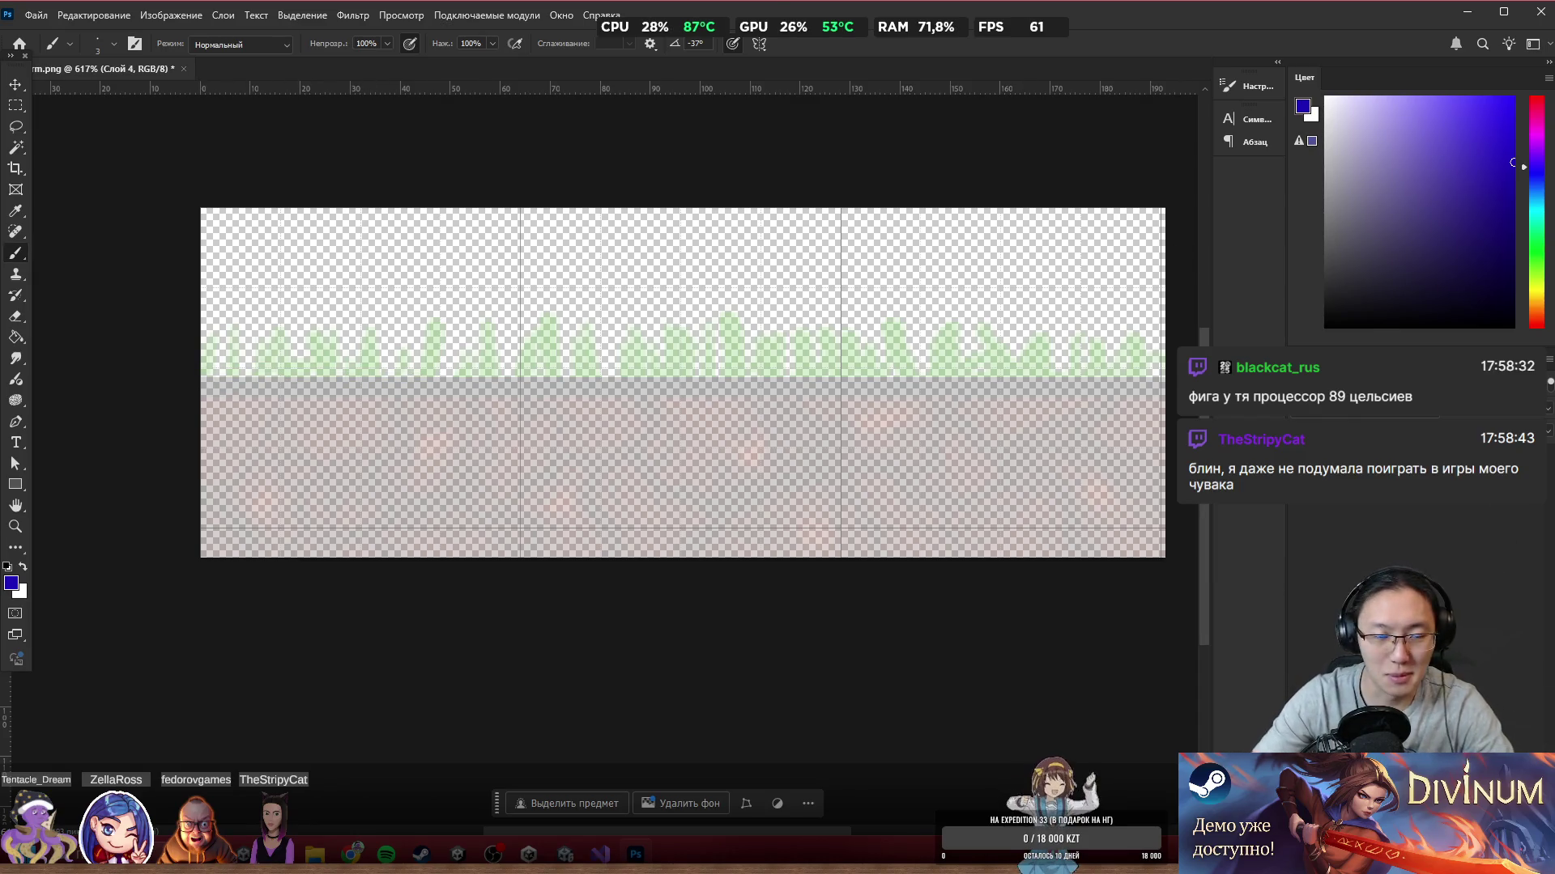
left_click_drag(202, 372, 1166, 379)
key("ctrl+z")
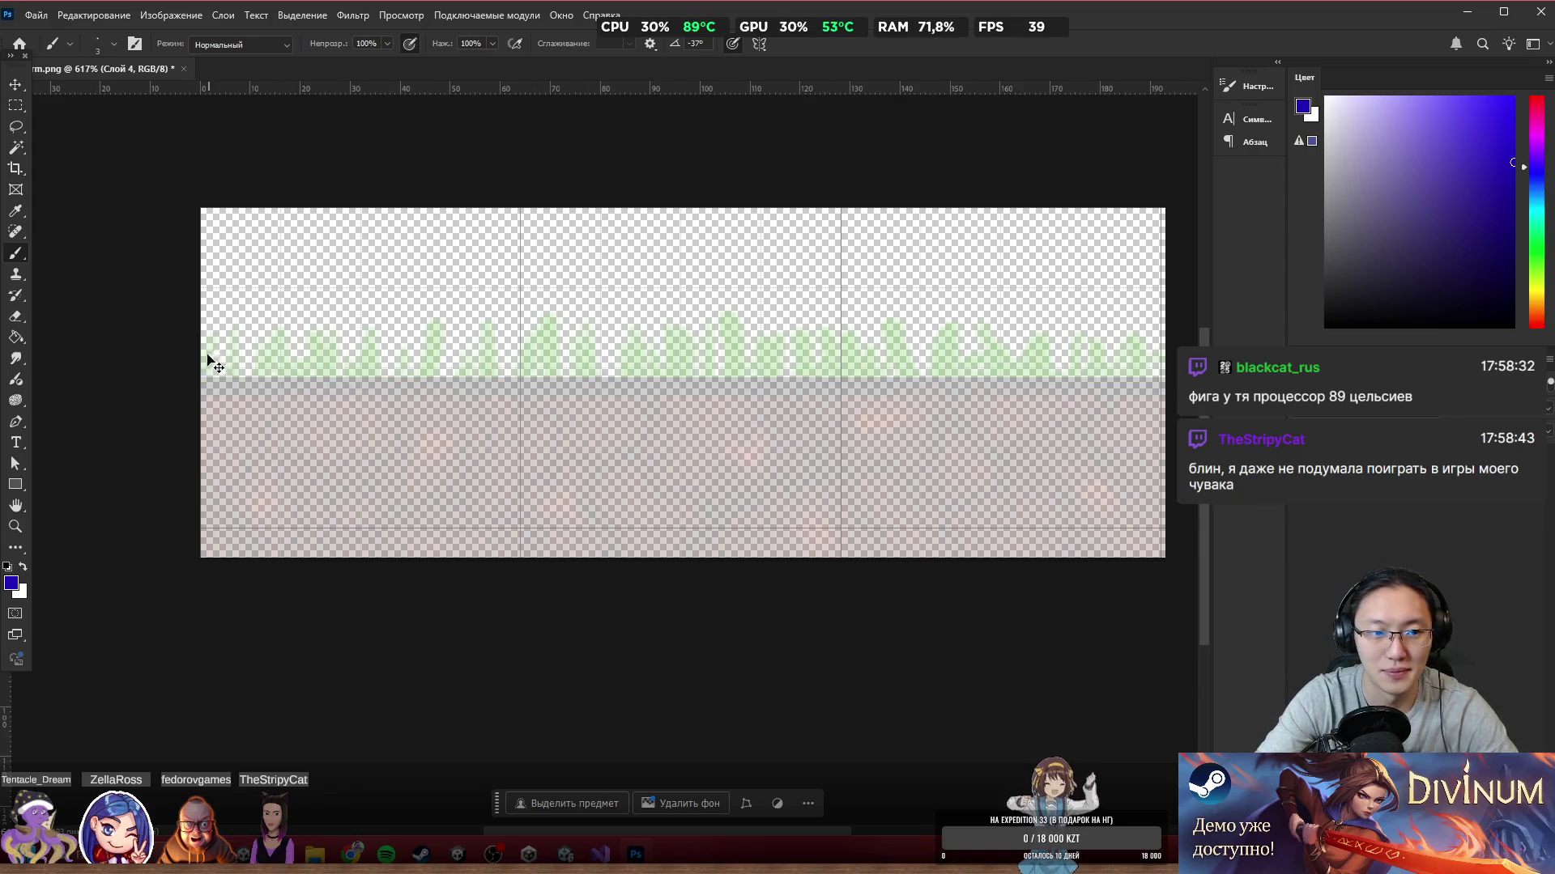
right_click(539, 208, "alt")
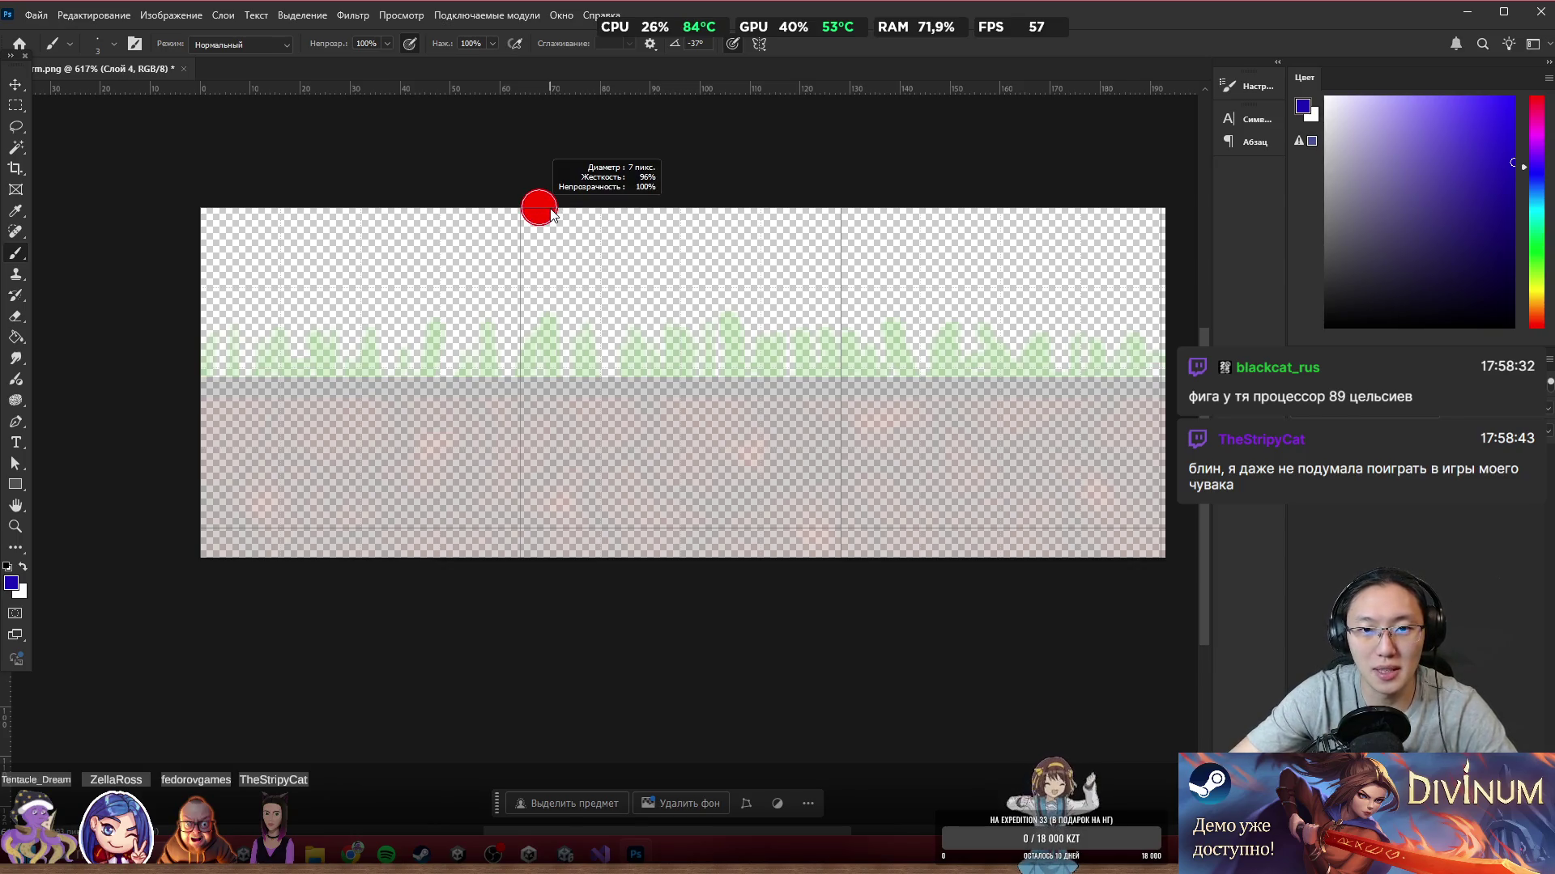
mouse_move(156, 383)
left_mouse_down()
mouse_move(296, 364)
mouse_move(473, 372)
left_mouse_up()
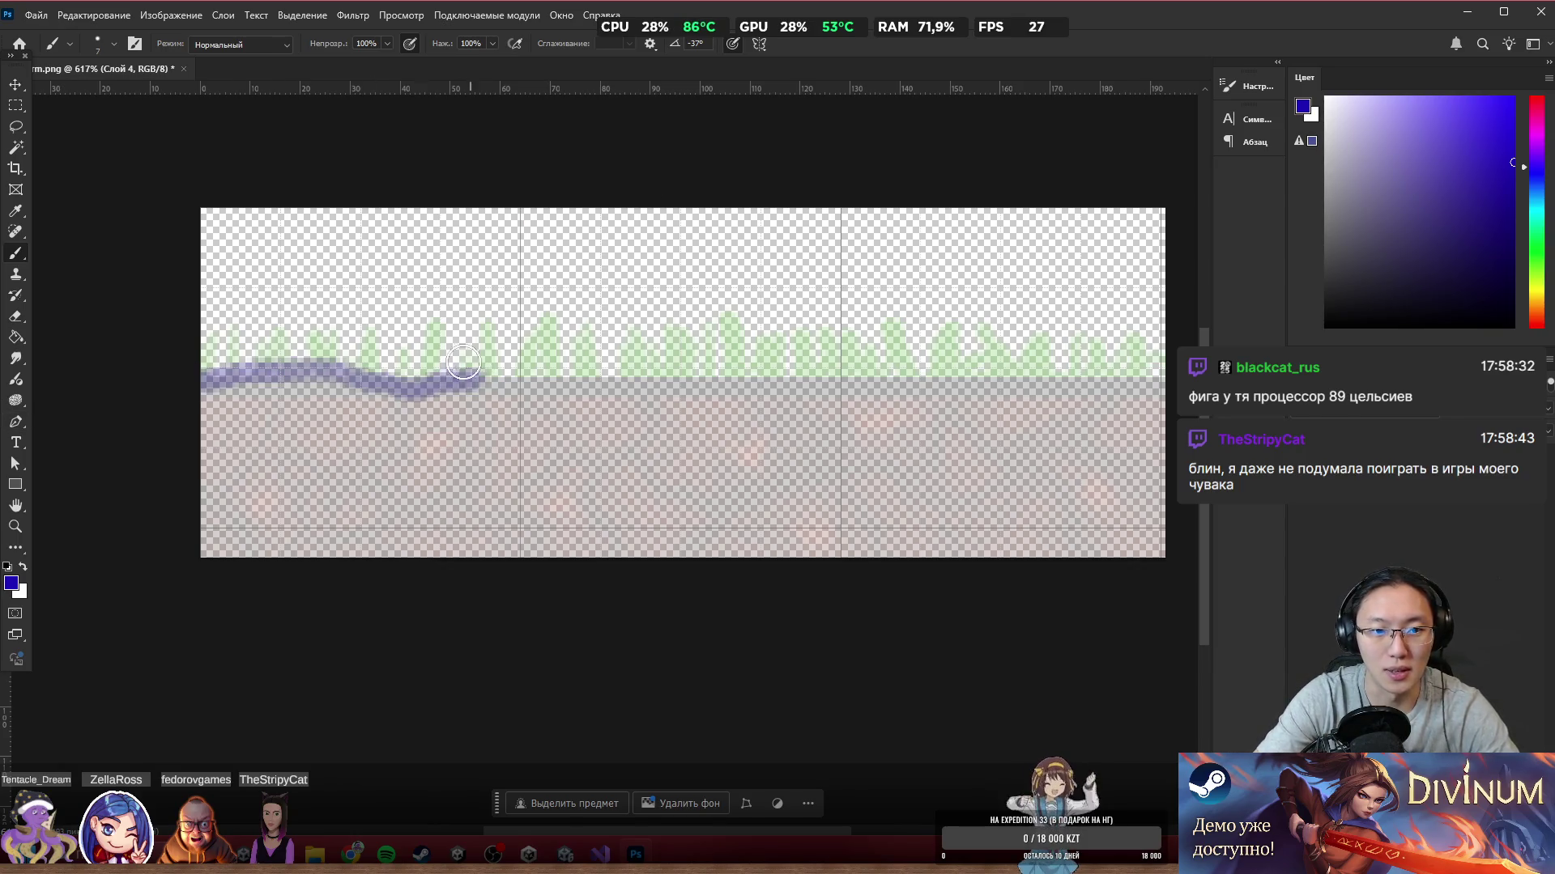
key("ctrl+z")
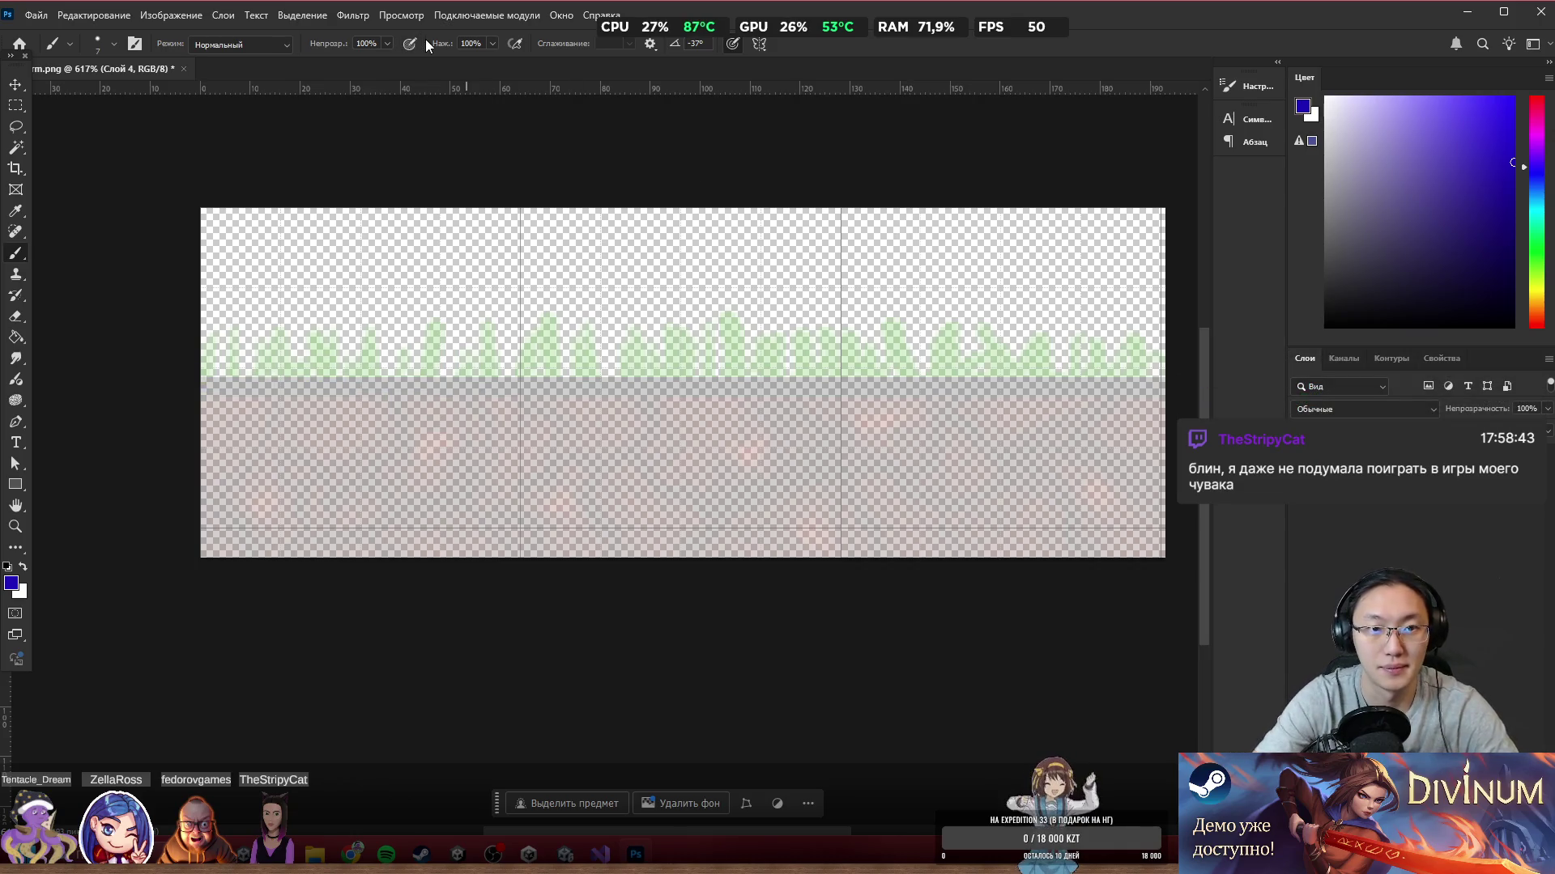
Step: Paint a thick wavy blue line across the full tile and move Слой 5 beneath it
left_click_drag(177, 392, 791, 375)
key("ctrl+z")
left_click_drag(150, 365, 943, 374)
key("ctrl+z")
mouse_move(138, 364)
left_mouse_down()
mouse_move(340, 381)
mouse_move(618, 354)
mouse_move(825, 392)
mouse_move(1249, 378)
left_mouse_up()
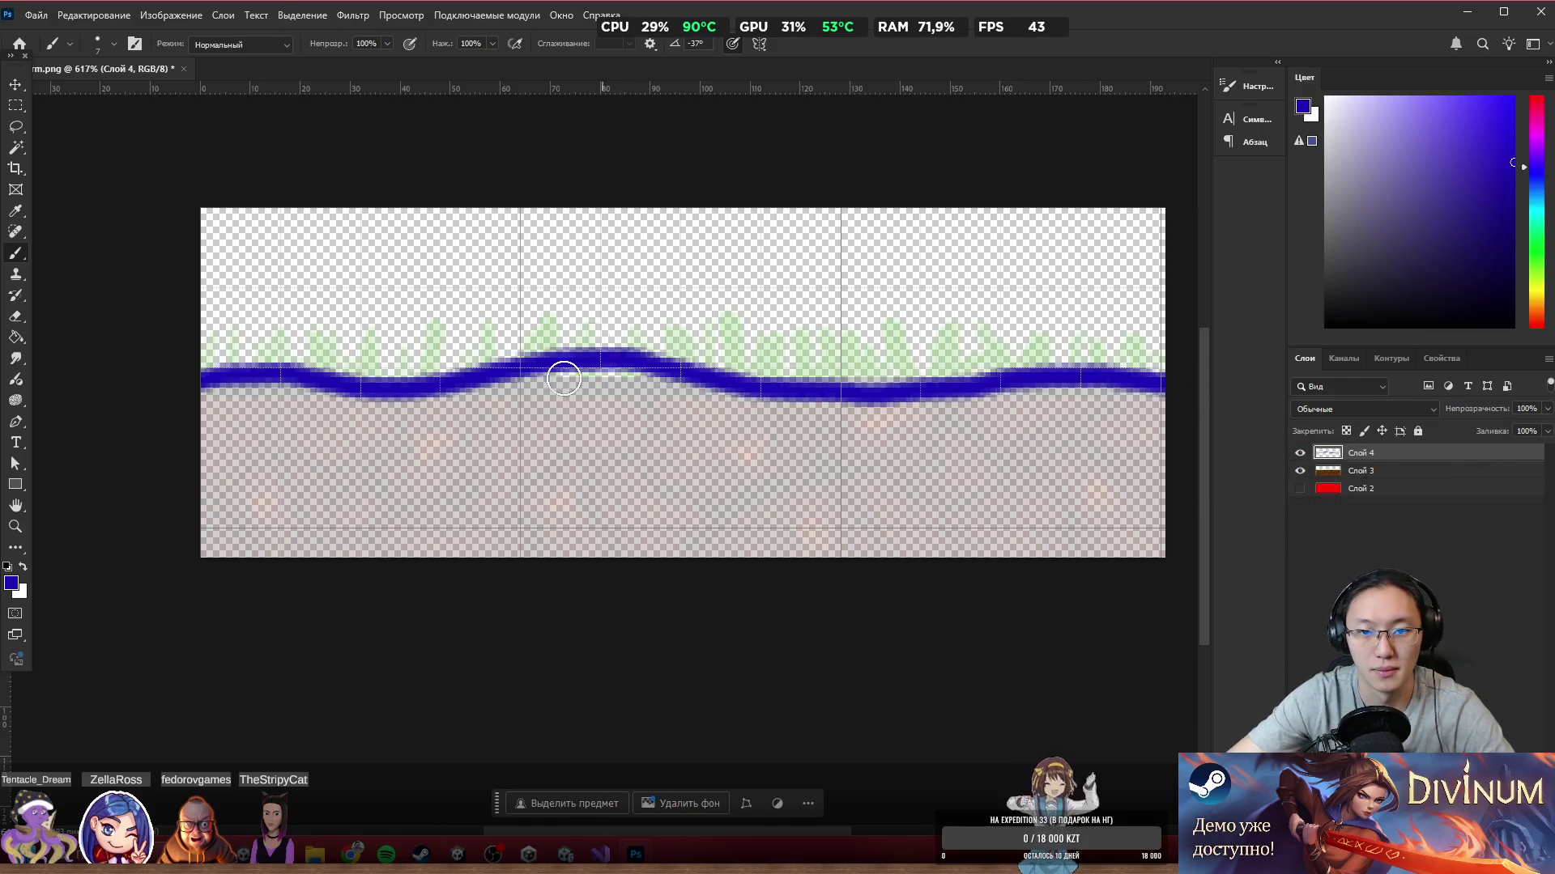
scroll(726, 372, "down", 3)
scroll(877, 354, "up", 3)
left_click(1462, 176)
left_click_drag(1361, 453, 1360, 480)
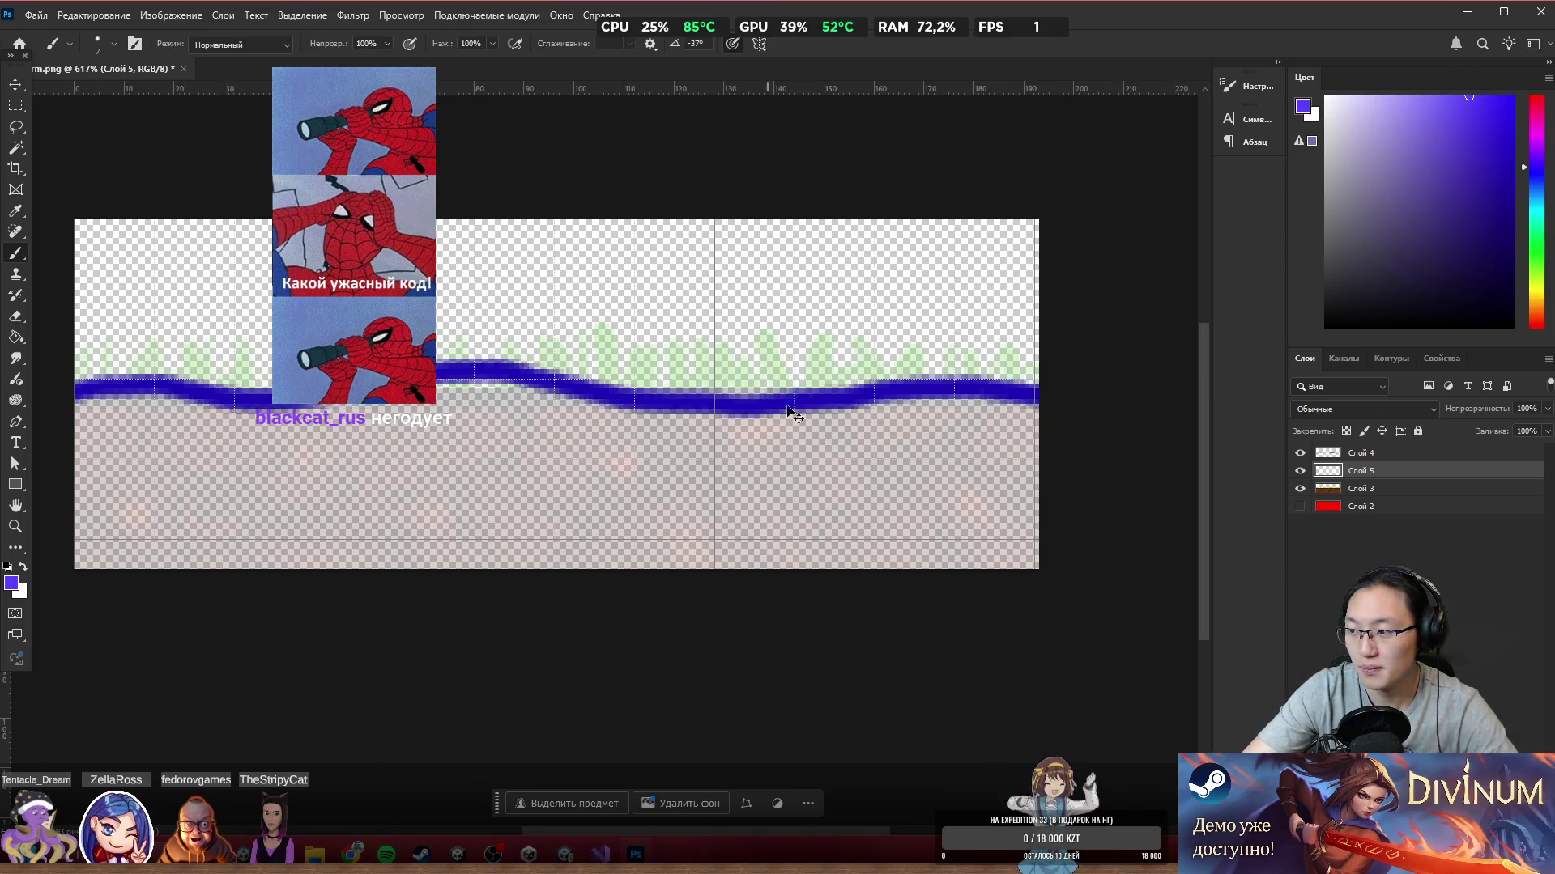
Step: On Слой 5, brush solid violet across the lower tile from the left side to the right strip
scroll(870, 374, "down", 1)
mouse_move(459, 461)
left_mouse_down()
mouse_move(324, 510)
mouse_move(287, 455)
mouse_move(478, 485)
mouse_move(453, 470)
left_mouse_up()
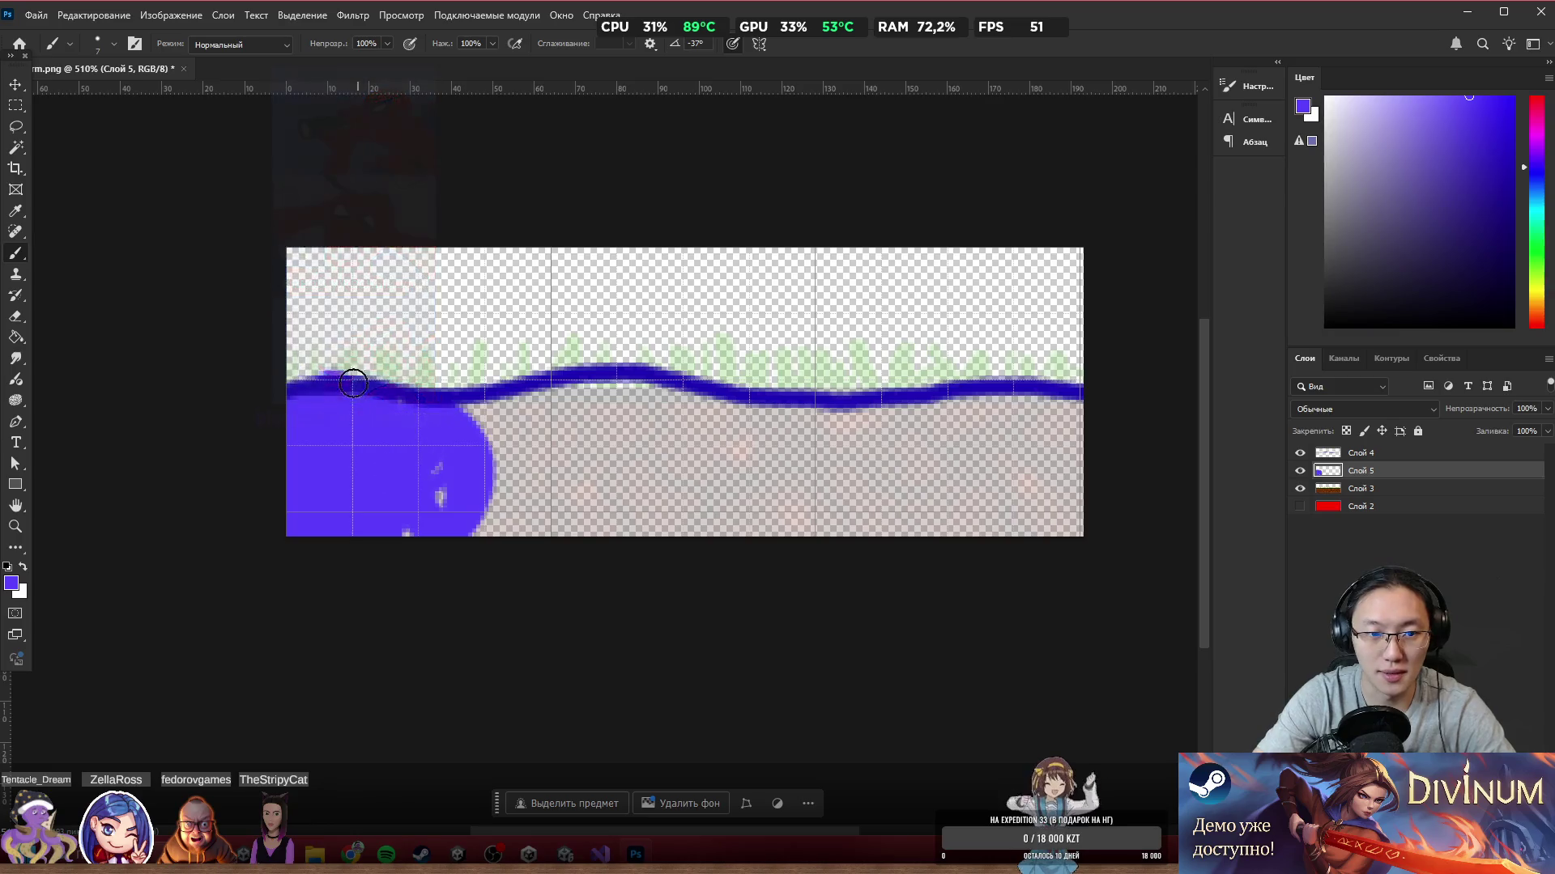
key("ctrl+z")
key("ctrl+z")
key("ctrl+z")
key("ctrl+shift+z")
key("e")
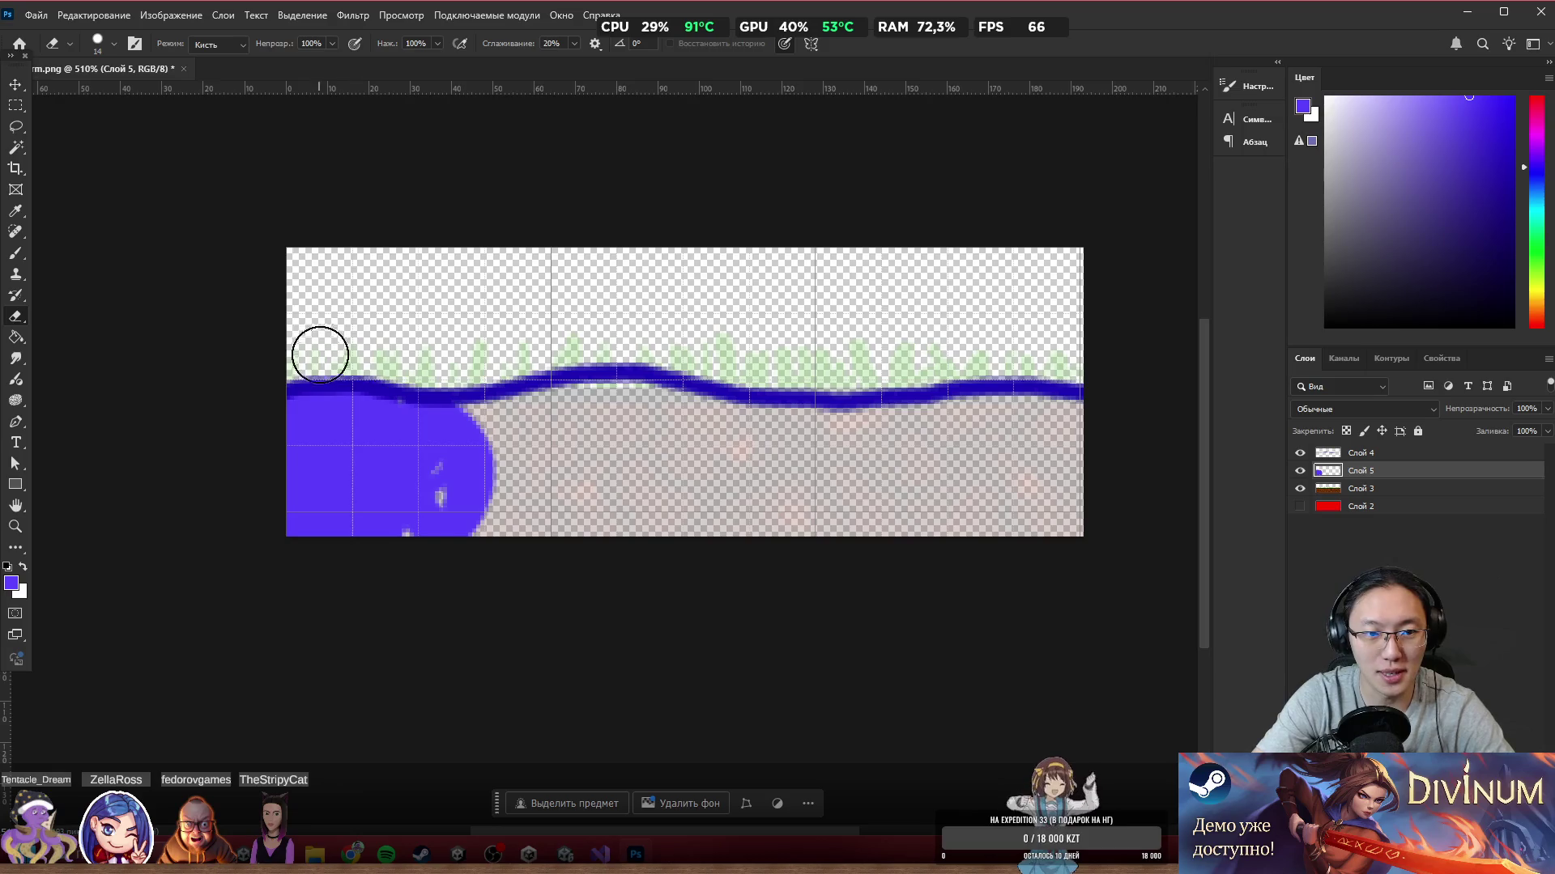
key("b")
left_click_drag(490, 530, 526, 461)
mouse_move(558, 531)
left_mouse_down()
mouse_move(680, 459)
mouse_move(955, 522)
mouse_move(434, 415)
mouse_move(559, 413)
mouse_move(511, 411)
mouse_move(607, 386)
mouse_move(687, 402)
mouse_move(660, 447)
mouse_move(708, 424)
mouse_move(642, 413)
mouse_move(694, 489)
mouse_move(1069, 451)
mouse_move(1052, 483)
mouse_move(1076, 489)
mouse_move(1064, 412)
mouse_move(757, 409)
left_mouse_up()
mouse_move(932, 450)
left_mouse_down()
mouse_move(895, 440)
mouse_move(1033, 426)
left_mouse_up()
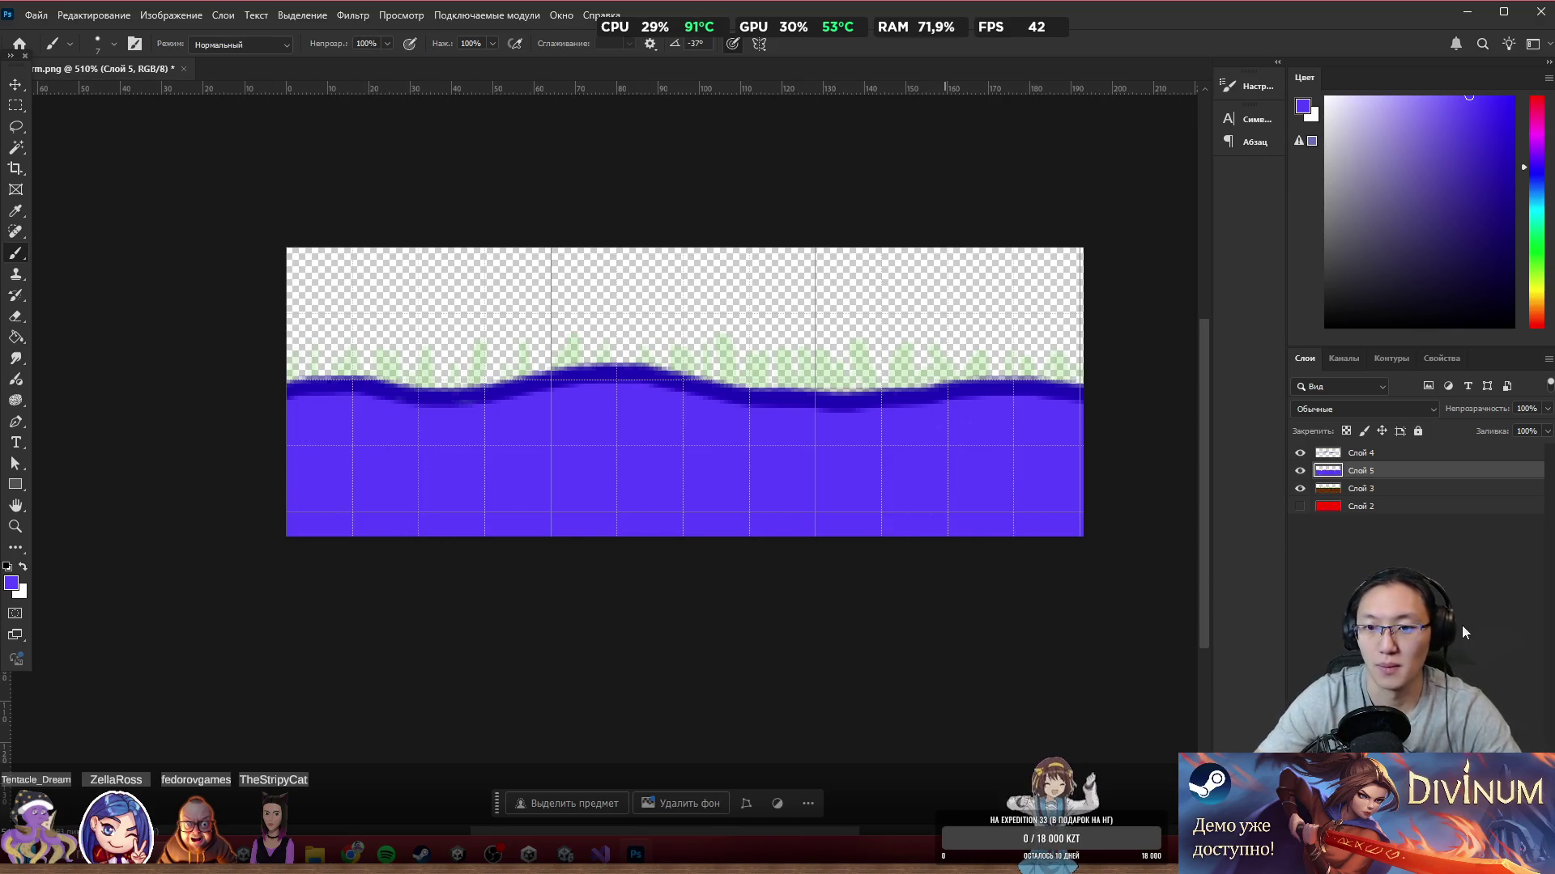
key("a")
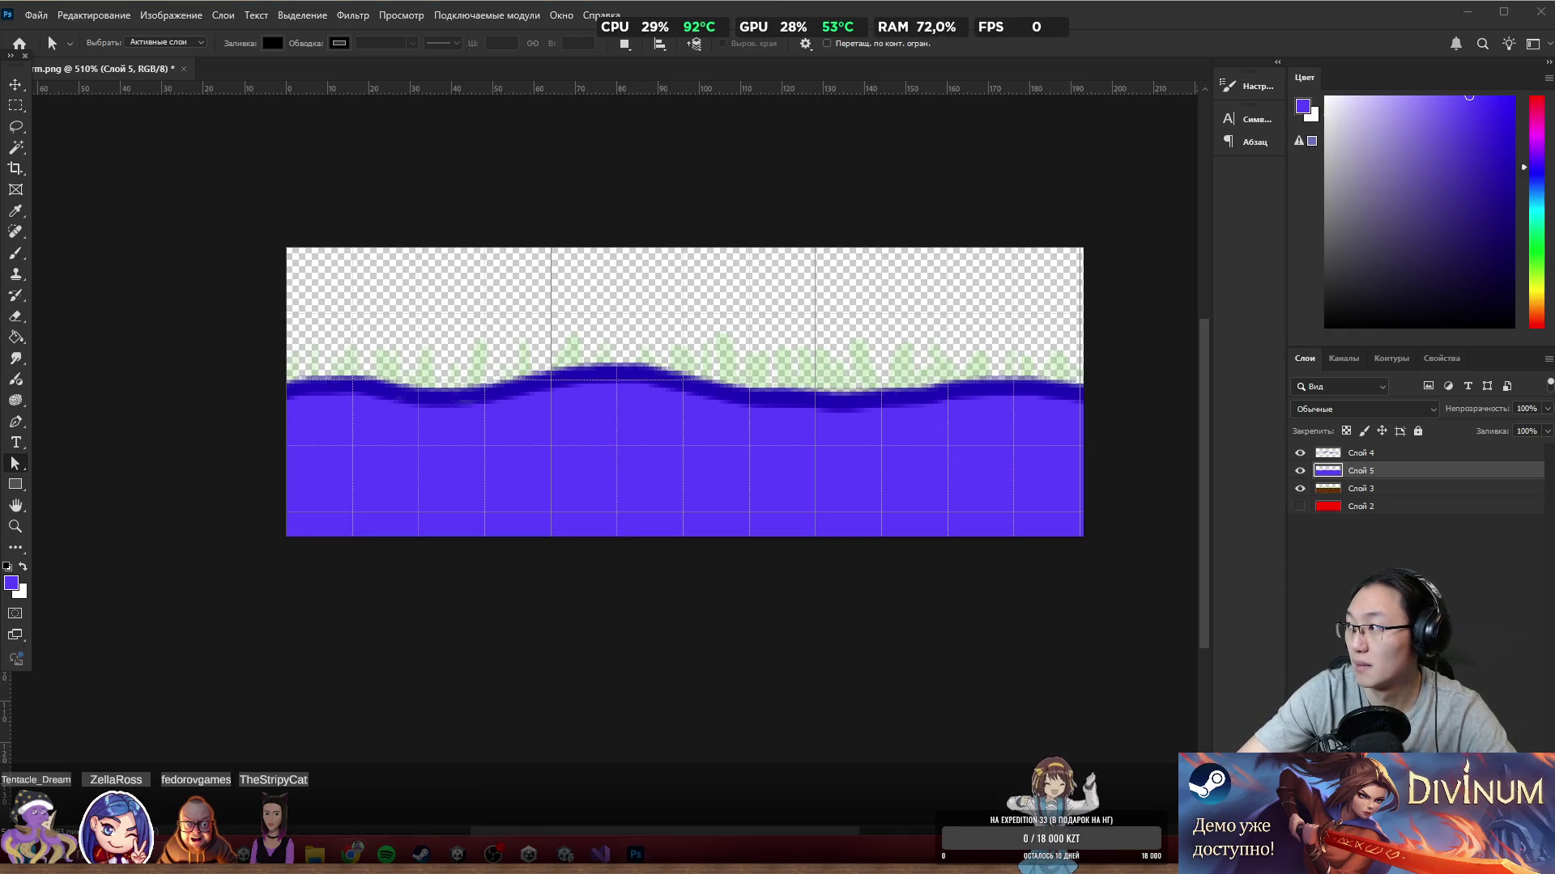
Step: Search Chrome for 'water tile' reference images, then return to the Photoshop tile
type("wa")
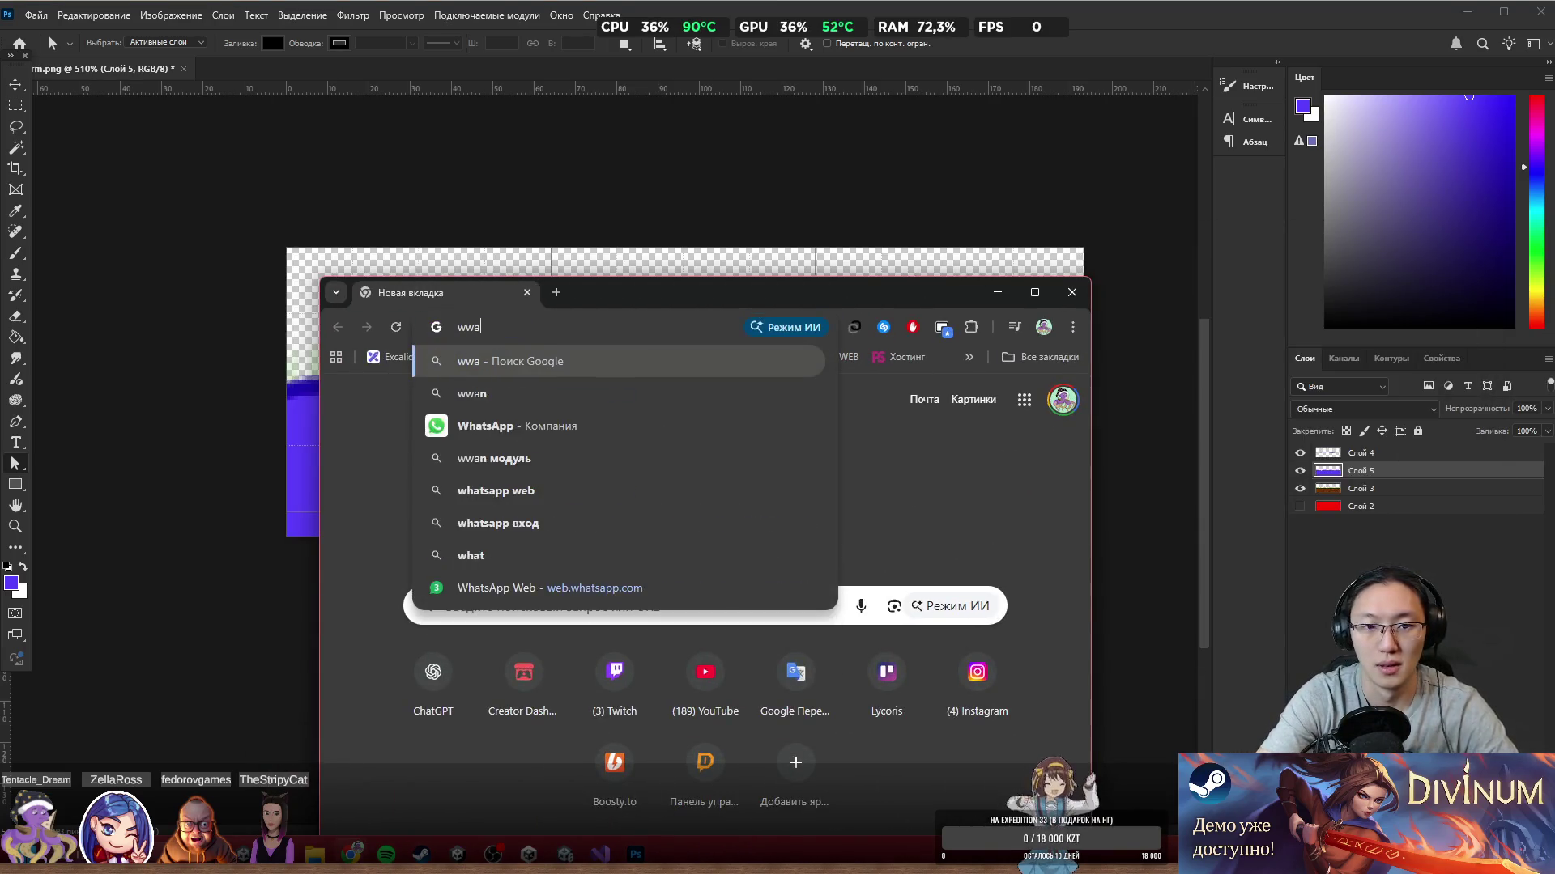
type("ter tile")
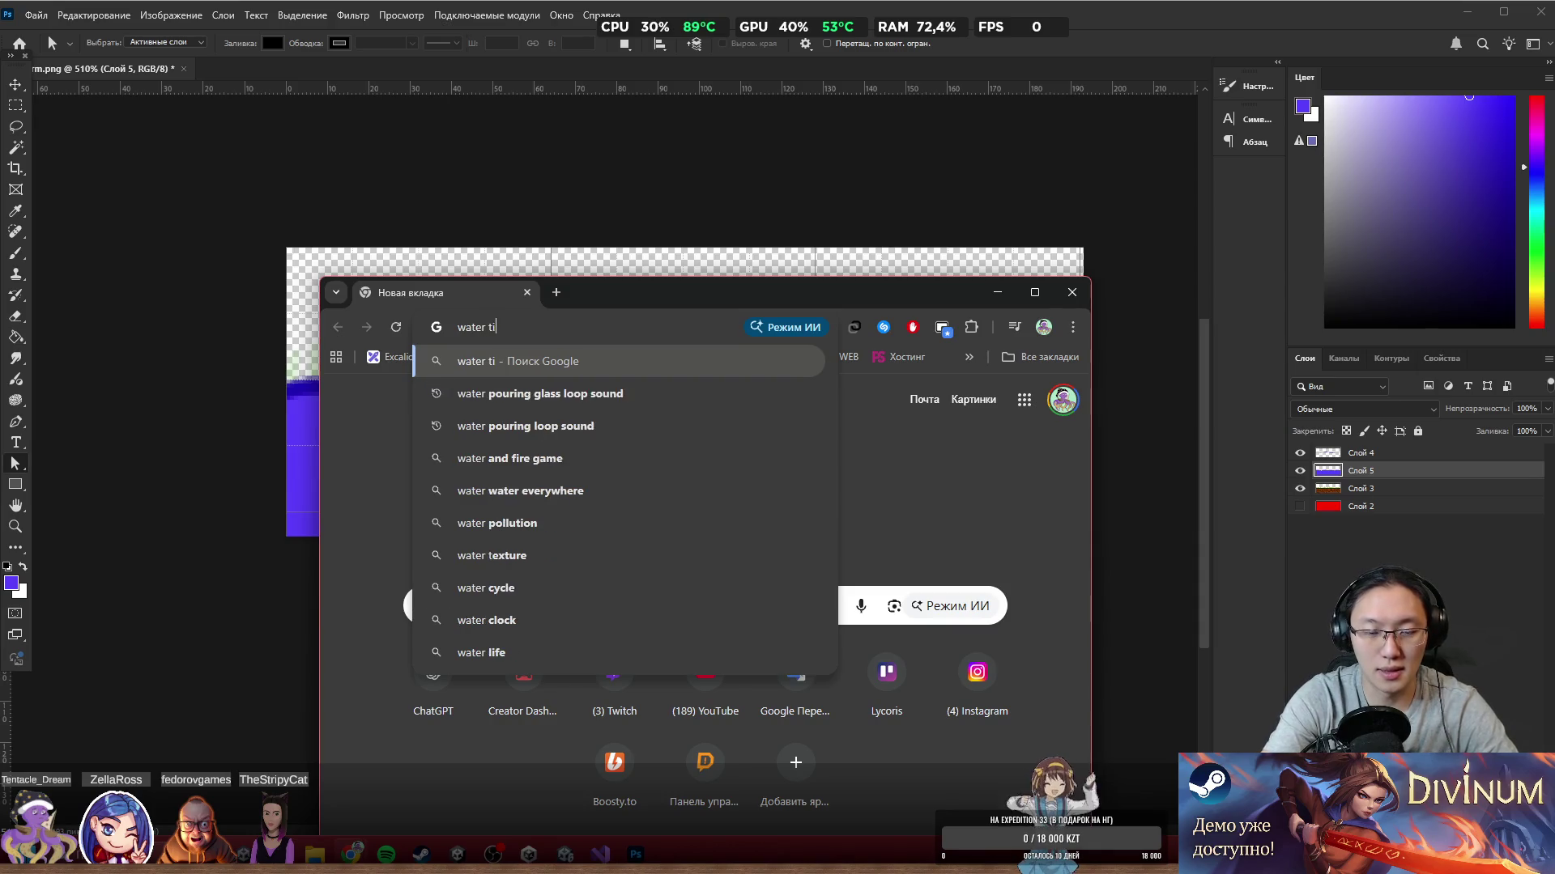
key("Return")
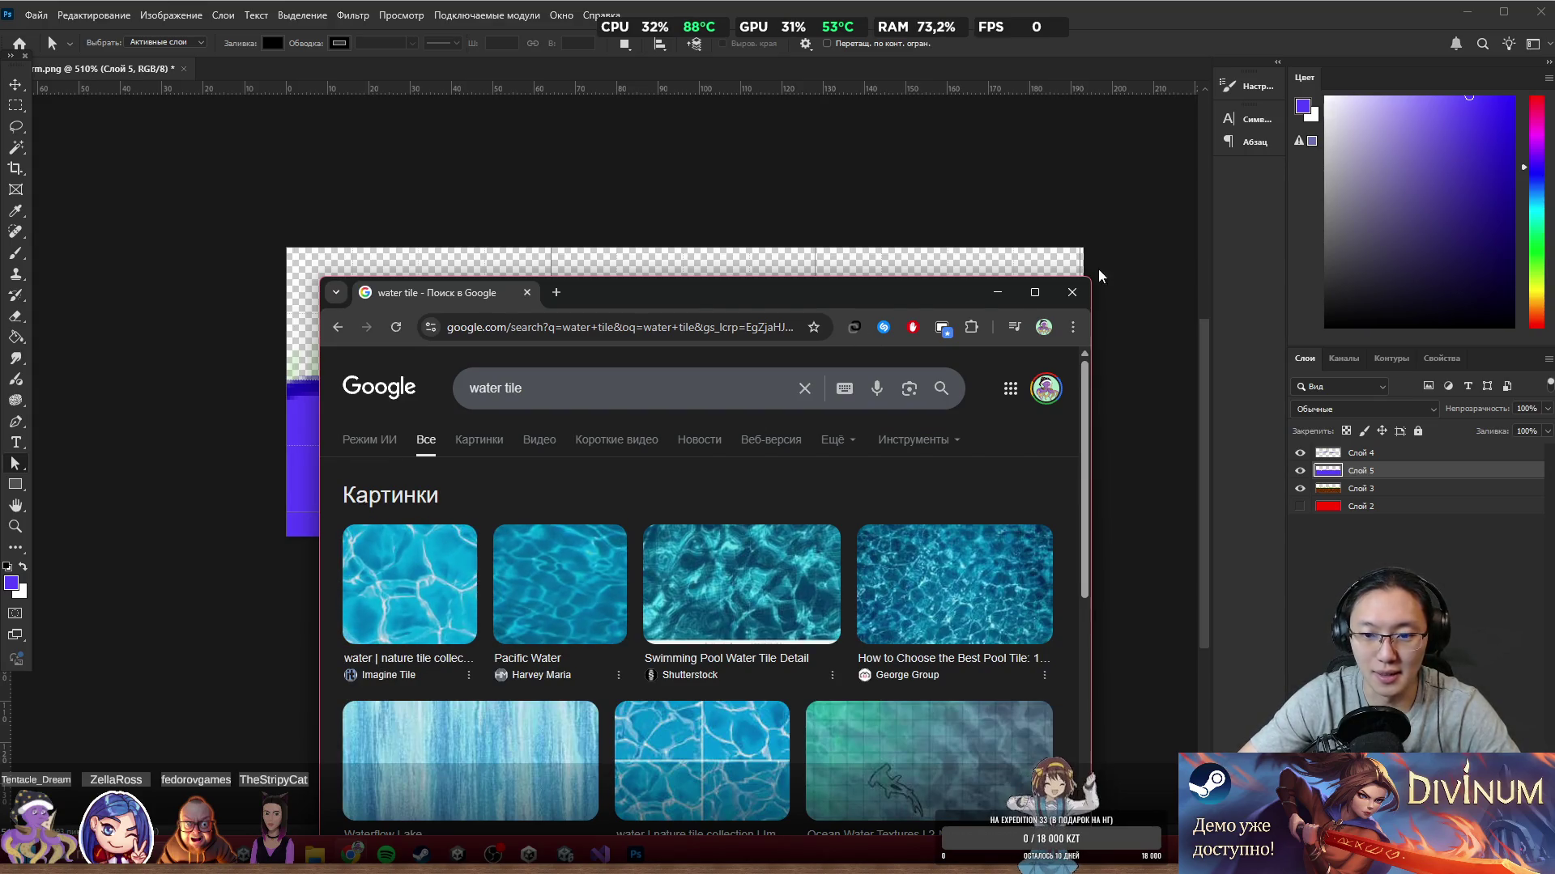
left_click(1072, 292)
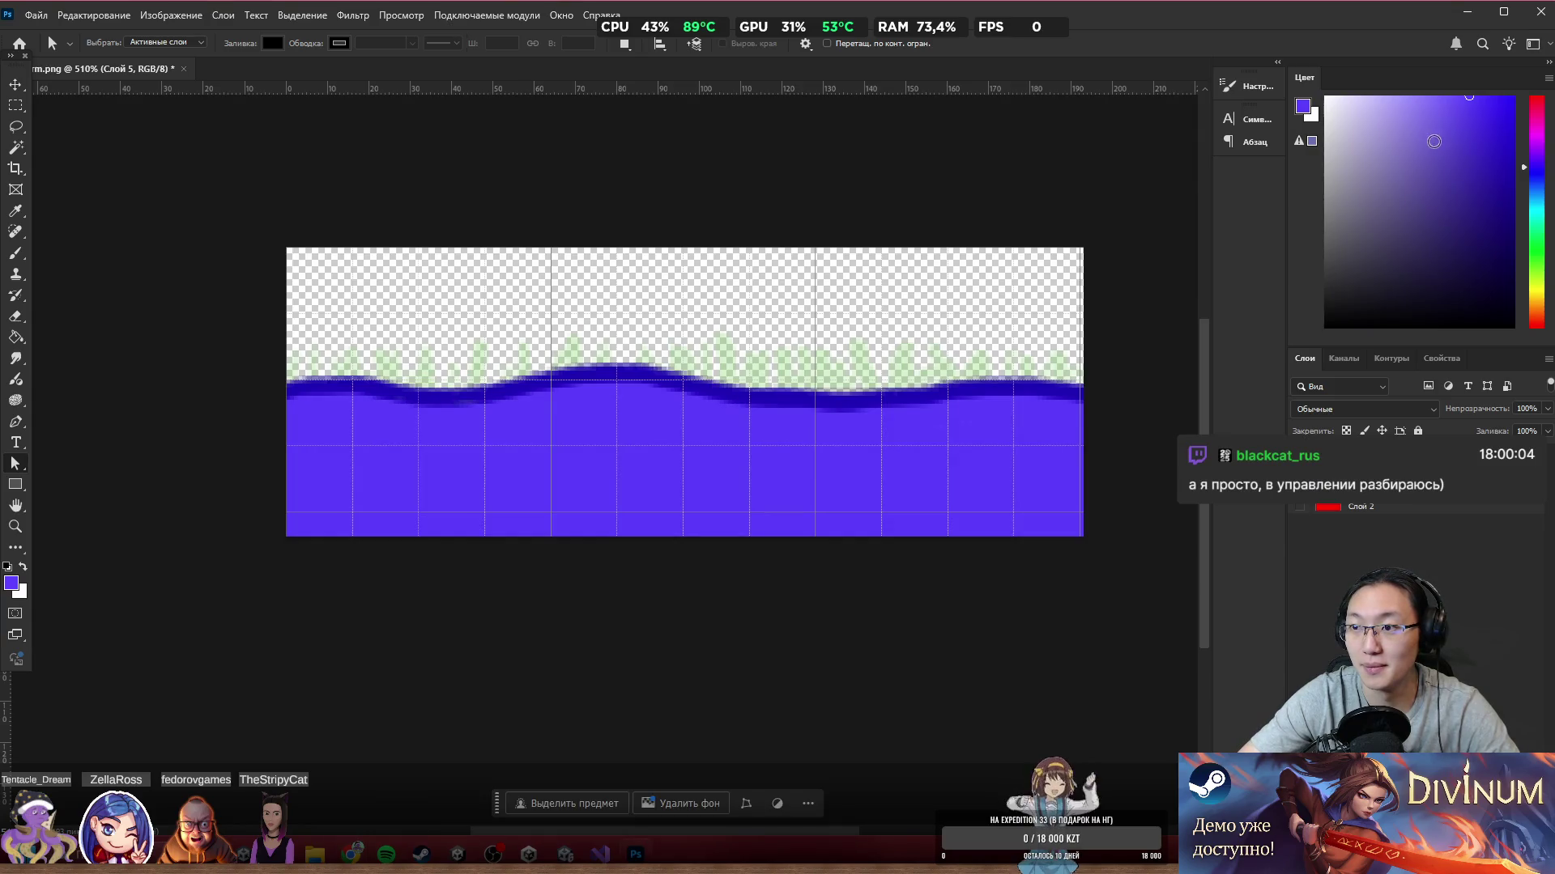
Step: Pick a light cyan colour and set the Brush to a fine tip
left_click_drag(1543, 188, 1548, 214)
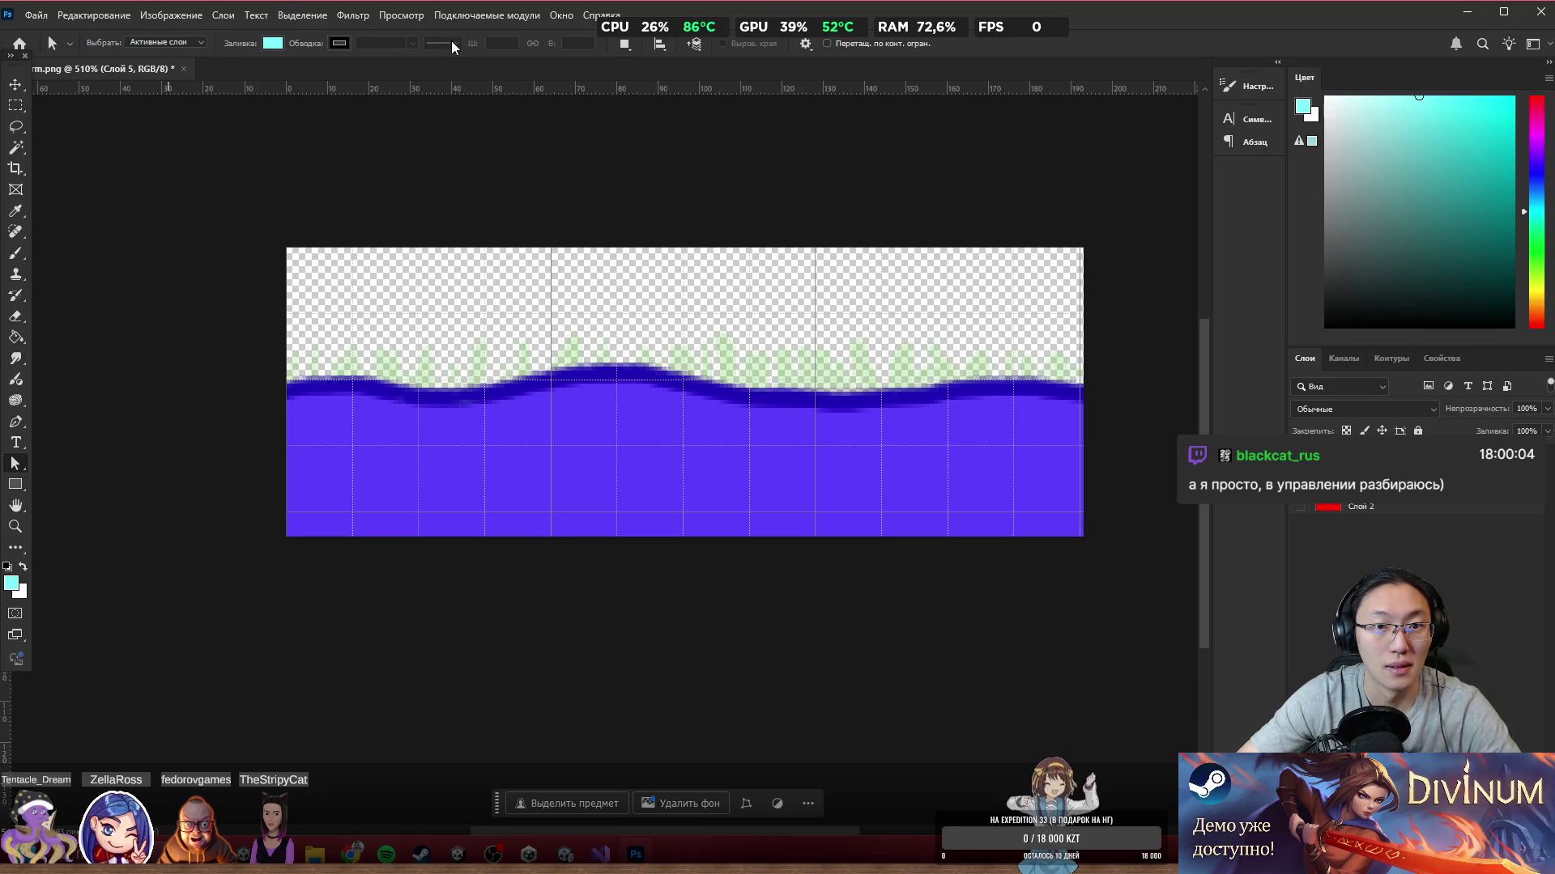
key("b")
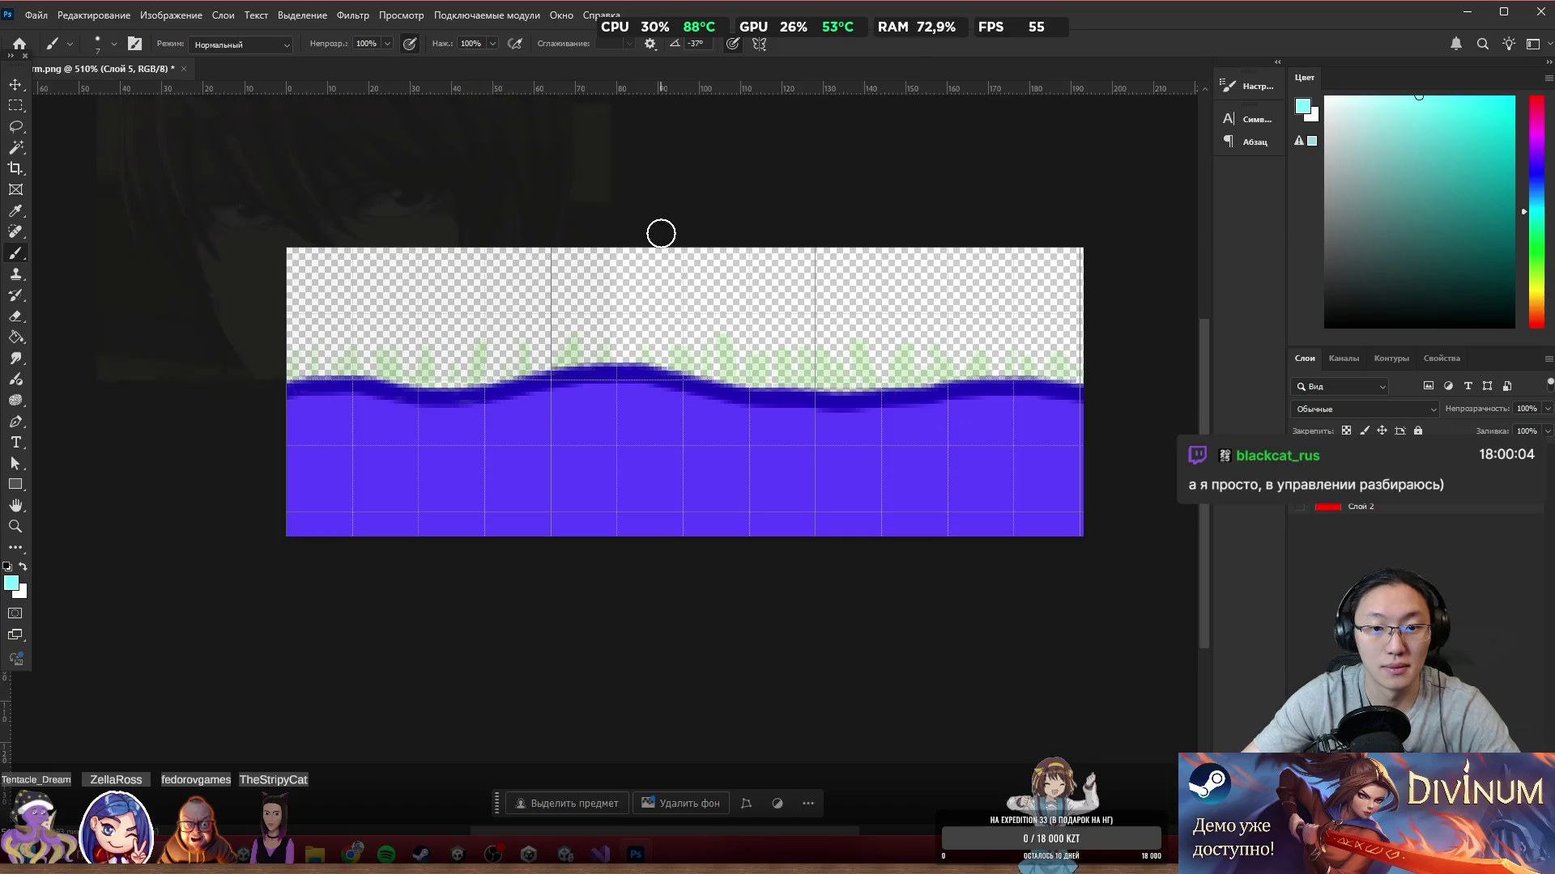
mouse_move(296, 531)
left_mouse_down()
mouse_move(409, 486)
mouse_move(390, 459)
mouse_move(380, 496)
left_mouse_up()
key("ctrl+z")
left_click_drag(420, 444, 406, 448)
key("bracketleft")
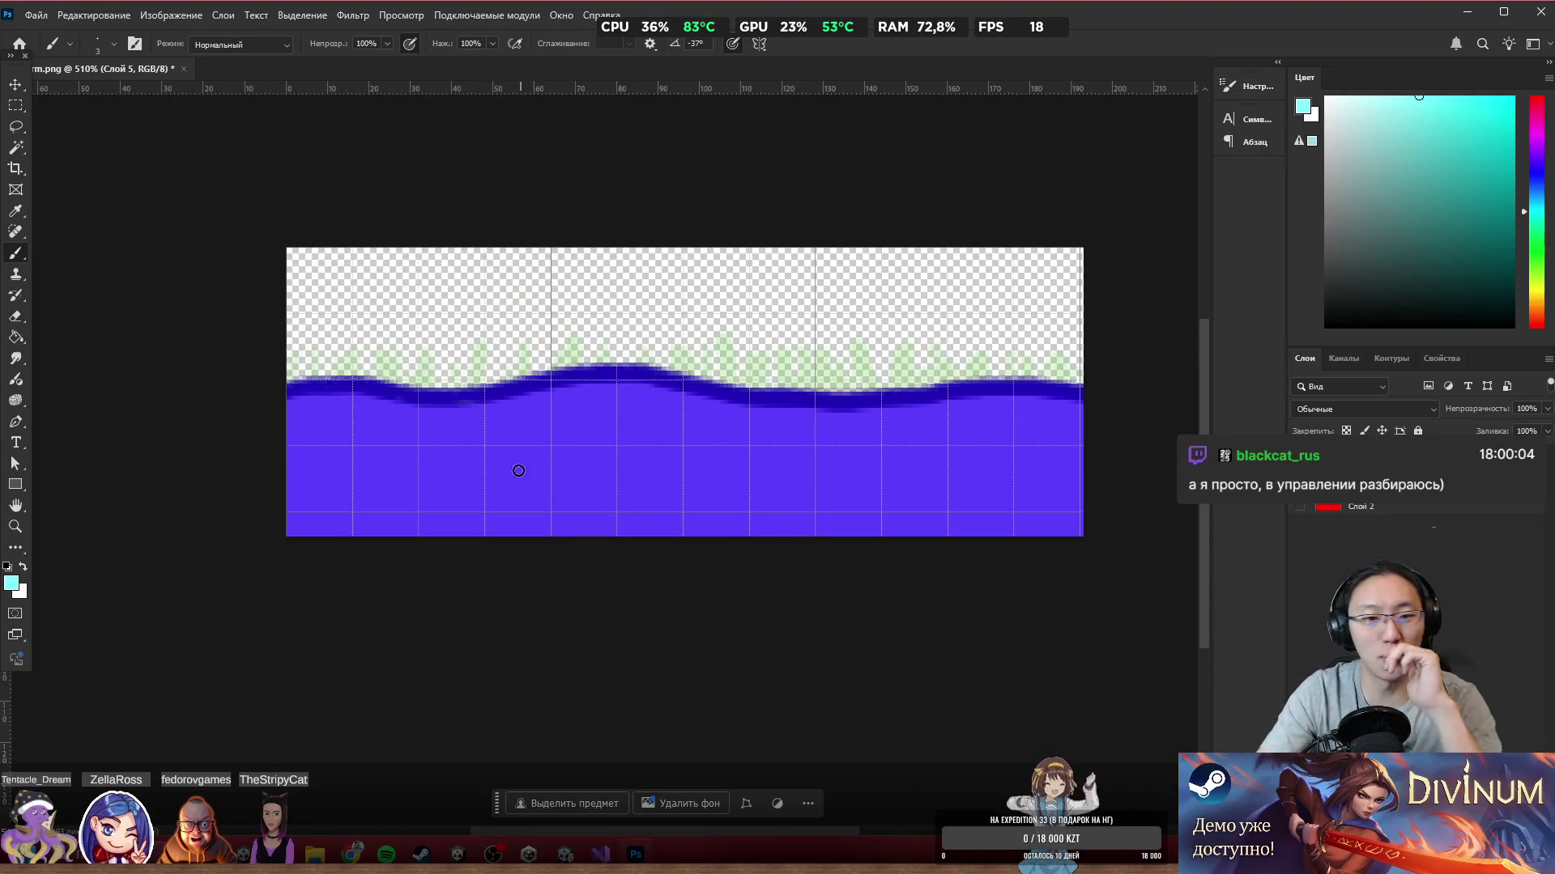
Step: Paint light cyan squiggly streaks across the whole water band
mouse_move(436, 495)
left_mouse_down()
mouse_move(381, 518)
mouse_move(368, 426)
mouse_move(421, 478)
mouse_move(303, 471)
mouse_move(321, 498)
mouse_move(486, 405)
mouse_move(453, 442)
mouse_move(494, 526)
mouse_move(451, 461)
mouse_move(580, 423)
left_mouse_up()
mouse_move(584, 504)
left_mouse_down()
mouse_move(648, 421)
mouse_move(619, 530)
left_mouse_up()
left_click_drag(534, 396, 523, 511)
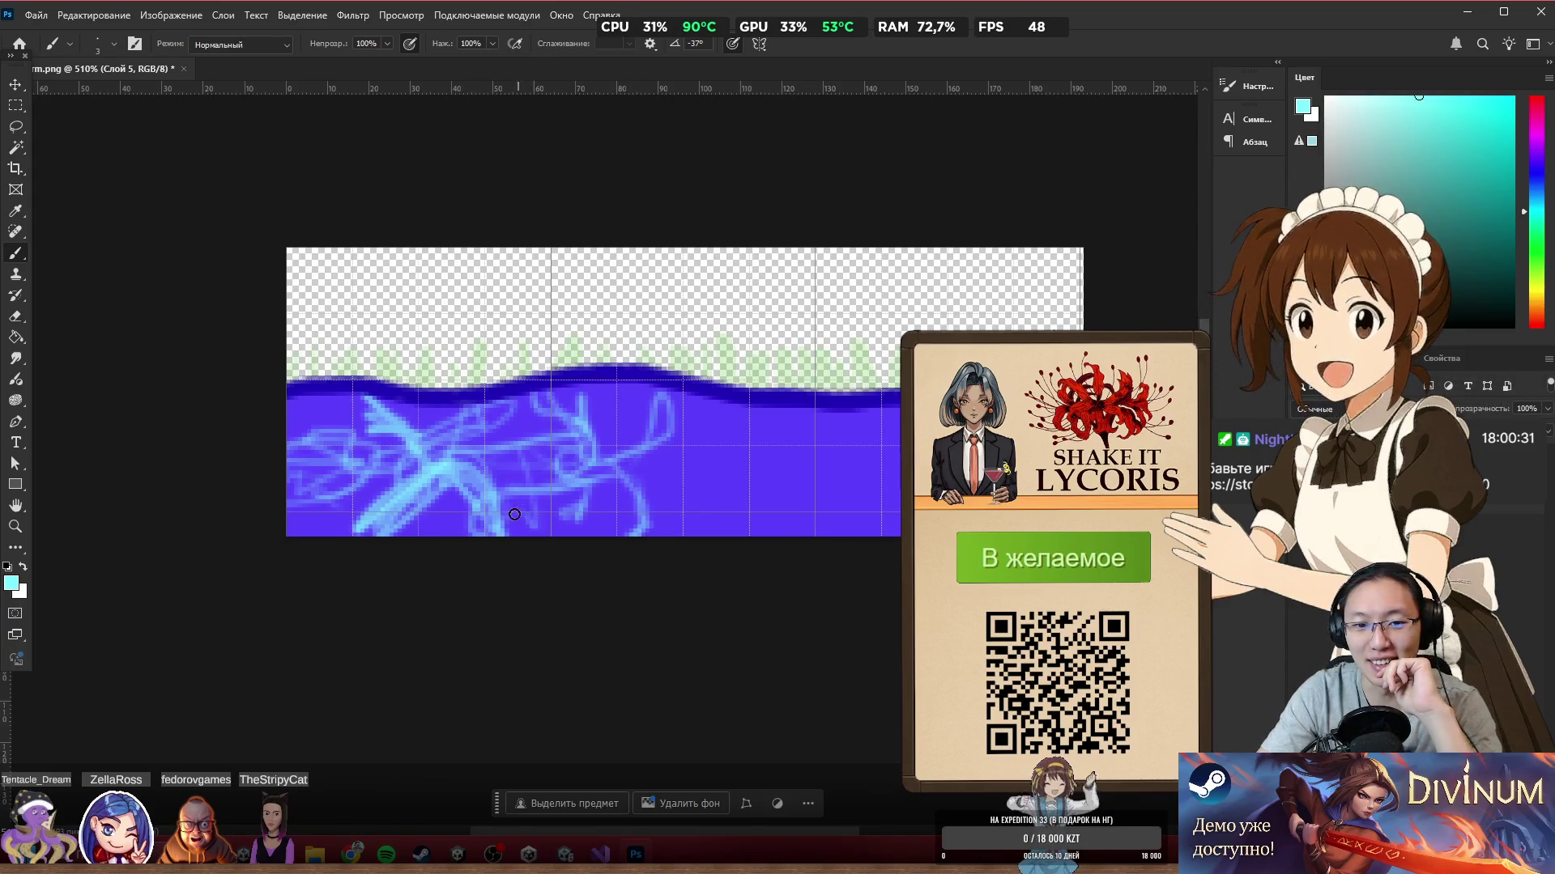
left_click_drag(640, 449, 777, 533)
left_click_drag(466, 498, 440, 530)
left_click_drag(391, 459, 306, 434)
mouse_move(713, 455)
left_mouse_down()
mouse_move(810, 412)
mouse_move(876, 512)
mouse_move(683, 510)
mouse_move(848, 502)
left_mouse_up()
left_click_drag(885, 450, 839, 470)
left_click_drag(903, 478, 944, 536)
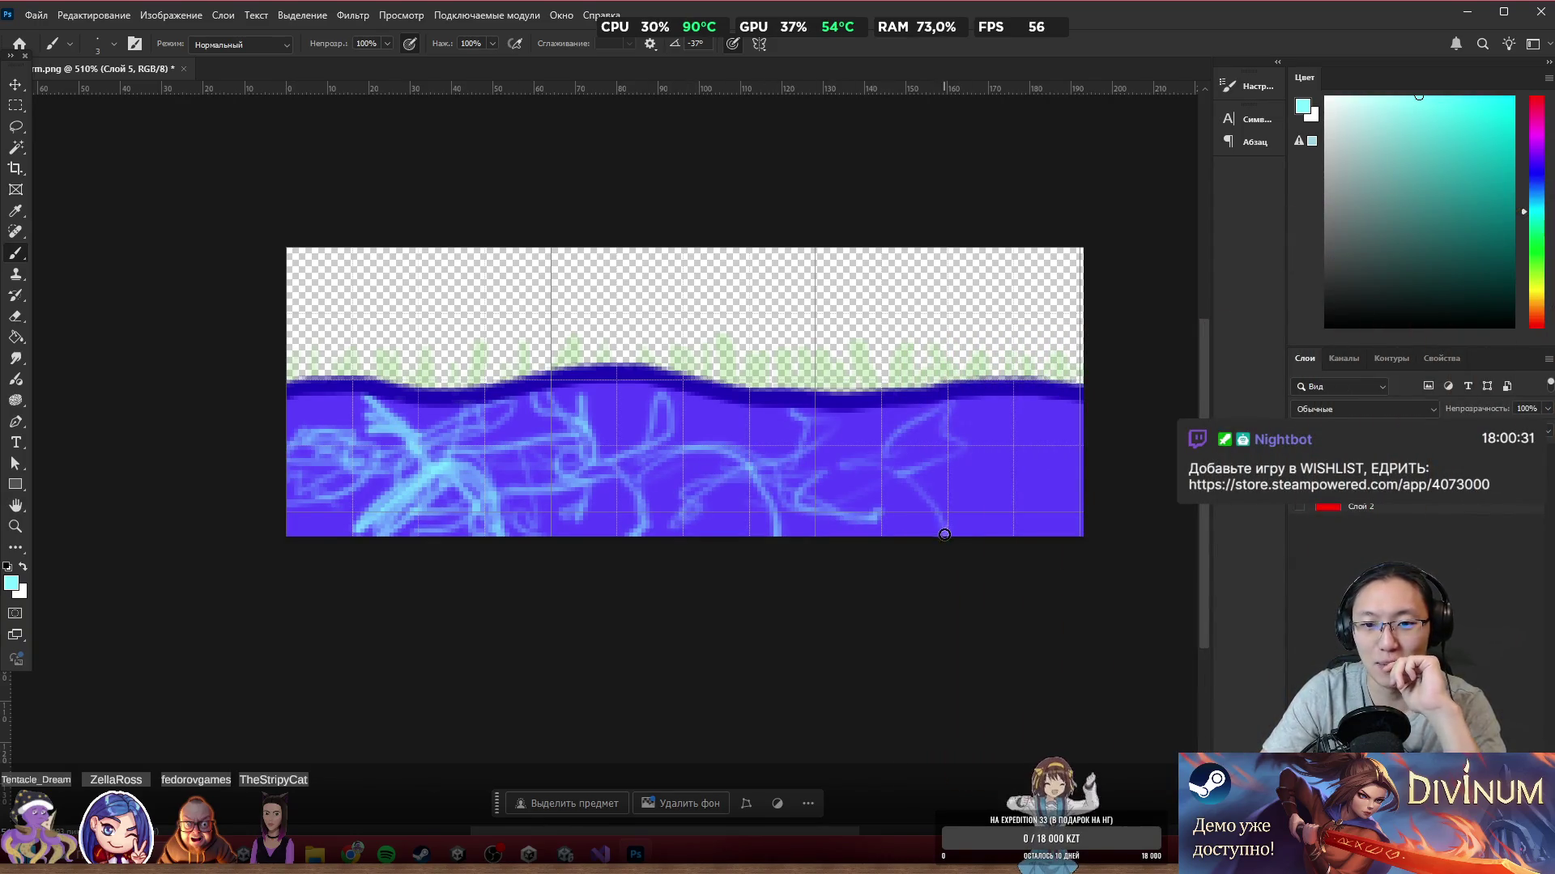
mouse_move(1015, 412)
left_mouse_down()
mouse_move(948, 463)
mouse_move(1034, 487)
left_mouse_up()
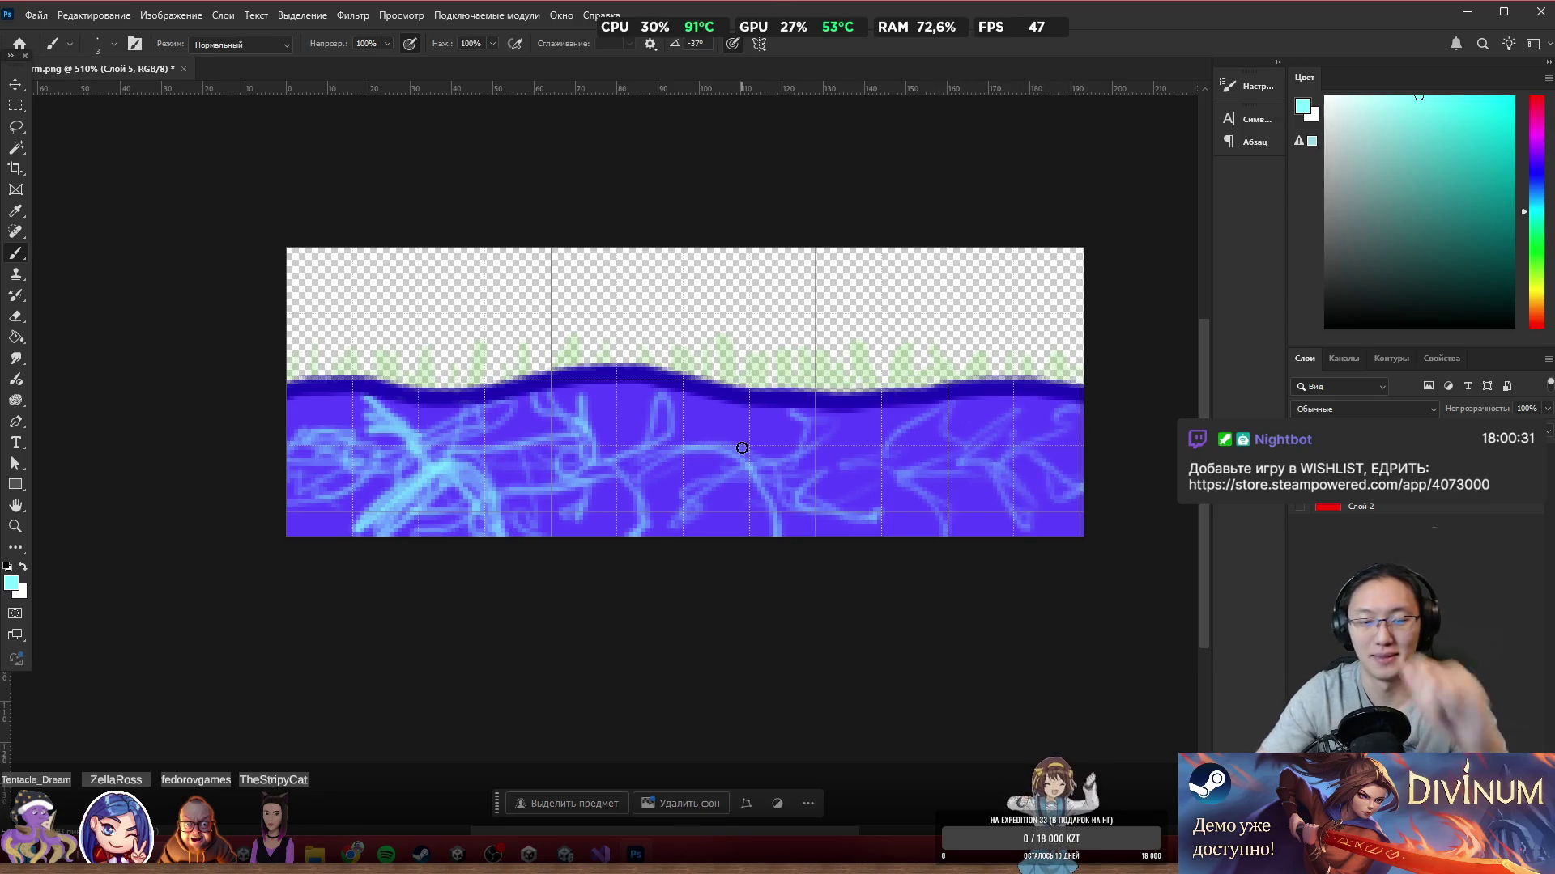
scroll(311, 482, "up", 3)
Step: Sample the water's purple and paint over some cyan streaks to tone them down
left_click(347, 348, "alt")
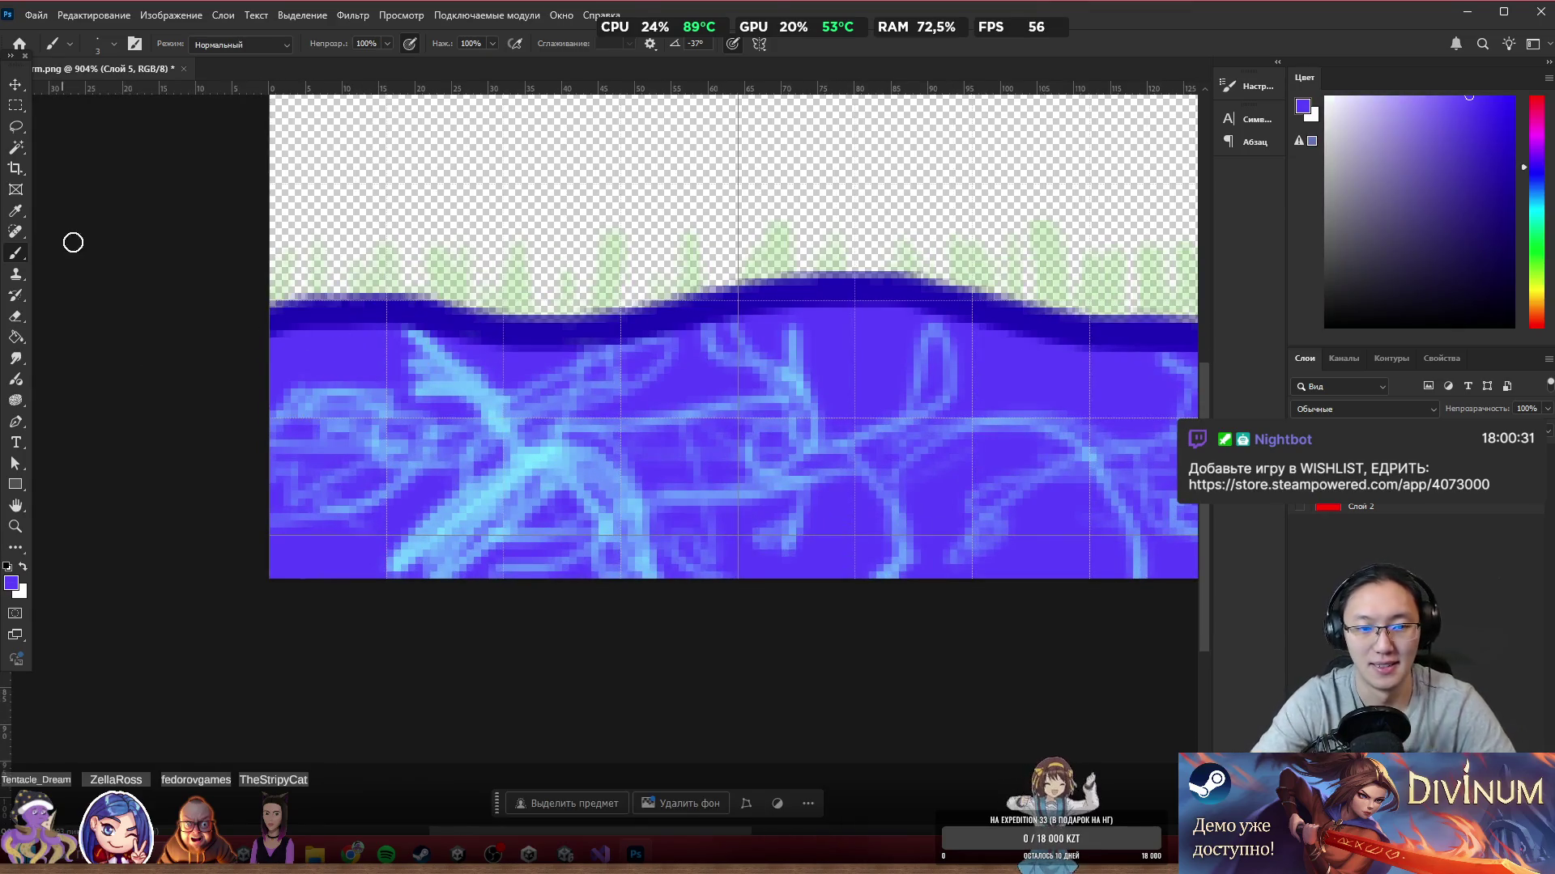
left_click_drag(408, 357, 495, 377)
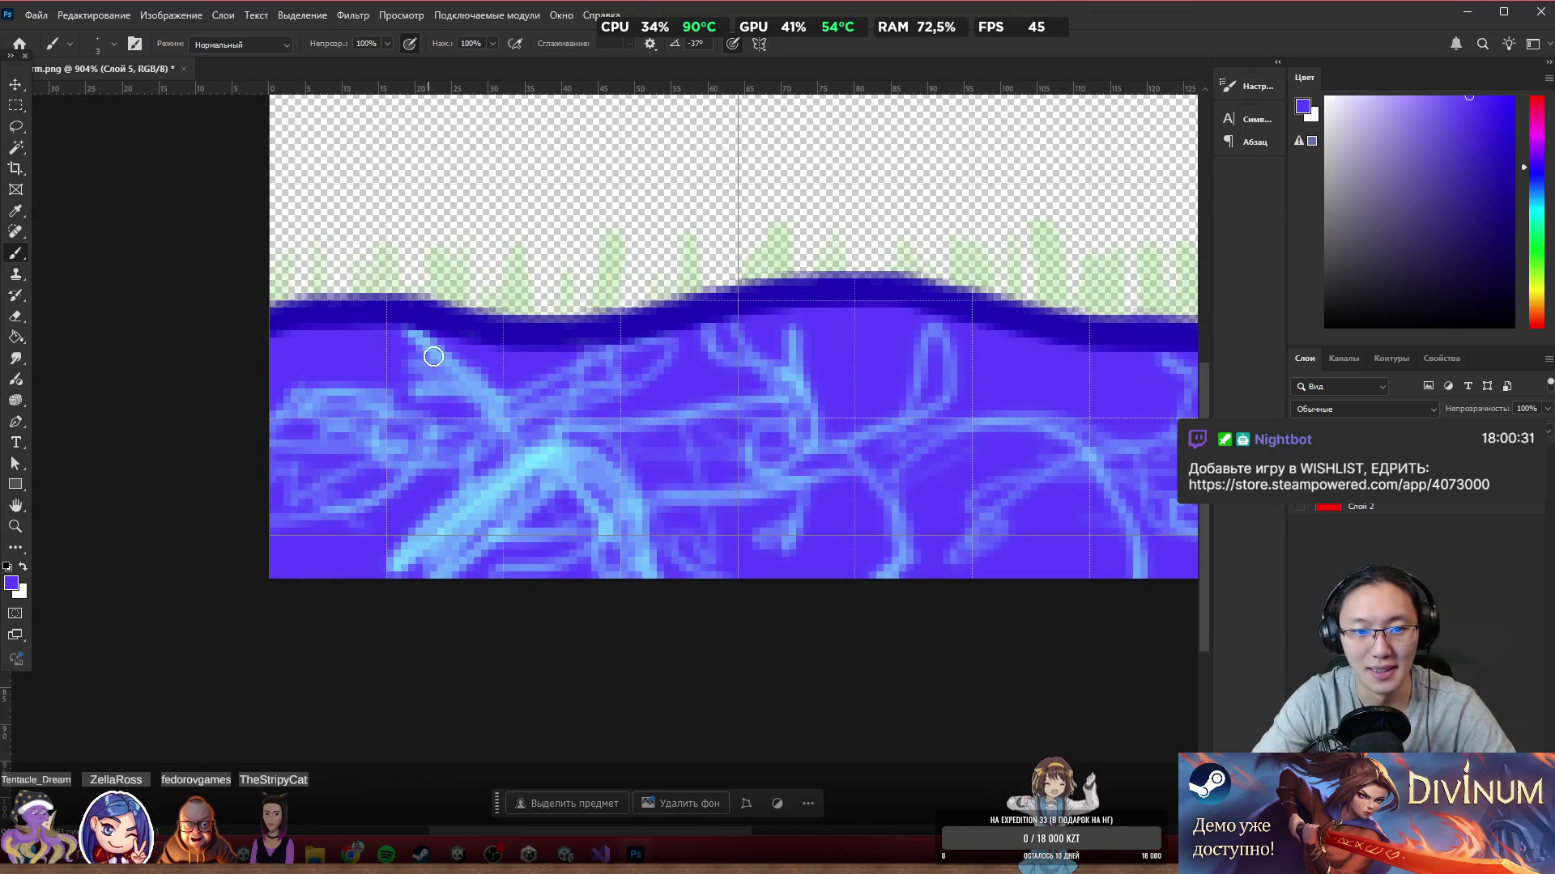
left_click_drag(409, 559, 489, 510)
mouse_move(368, 580)
left_mouse_down()
mouse_move(478, 524)
mouse_move(309, 559)
mouse_move(608, 423)
mouse_move(469, 444)
mouse_move(568, 451)
left_mouse_up()
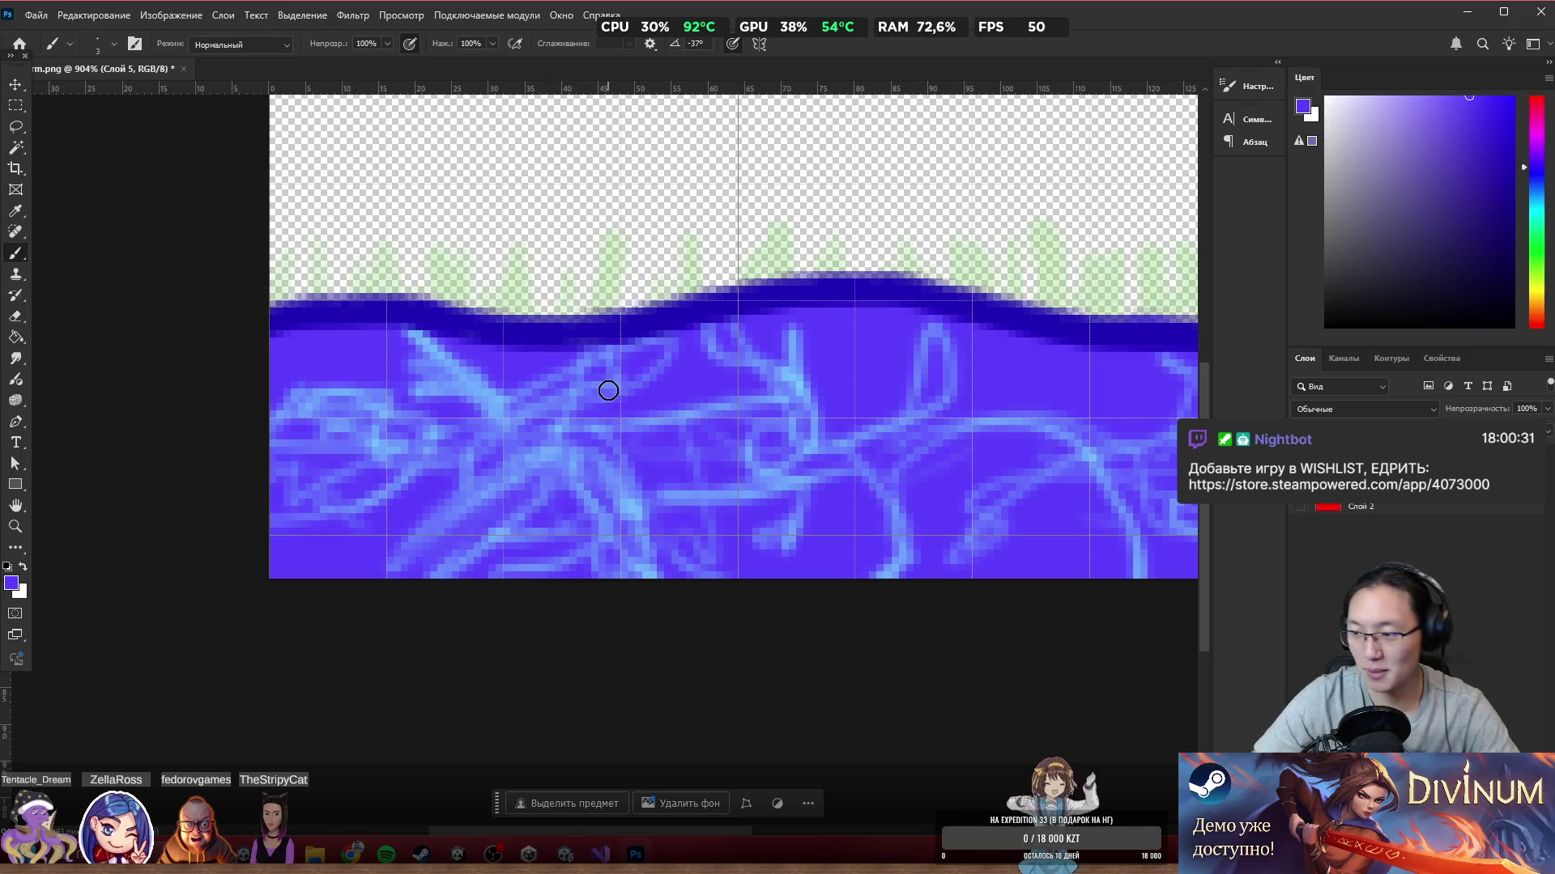
scroll(600, 441, "down", 5)
scroll(770, 465, "up", 3)
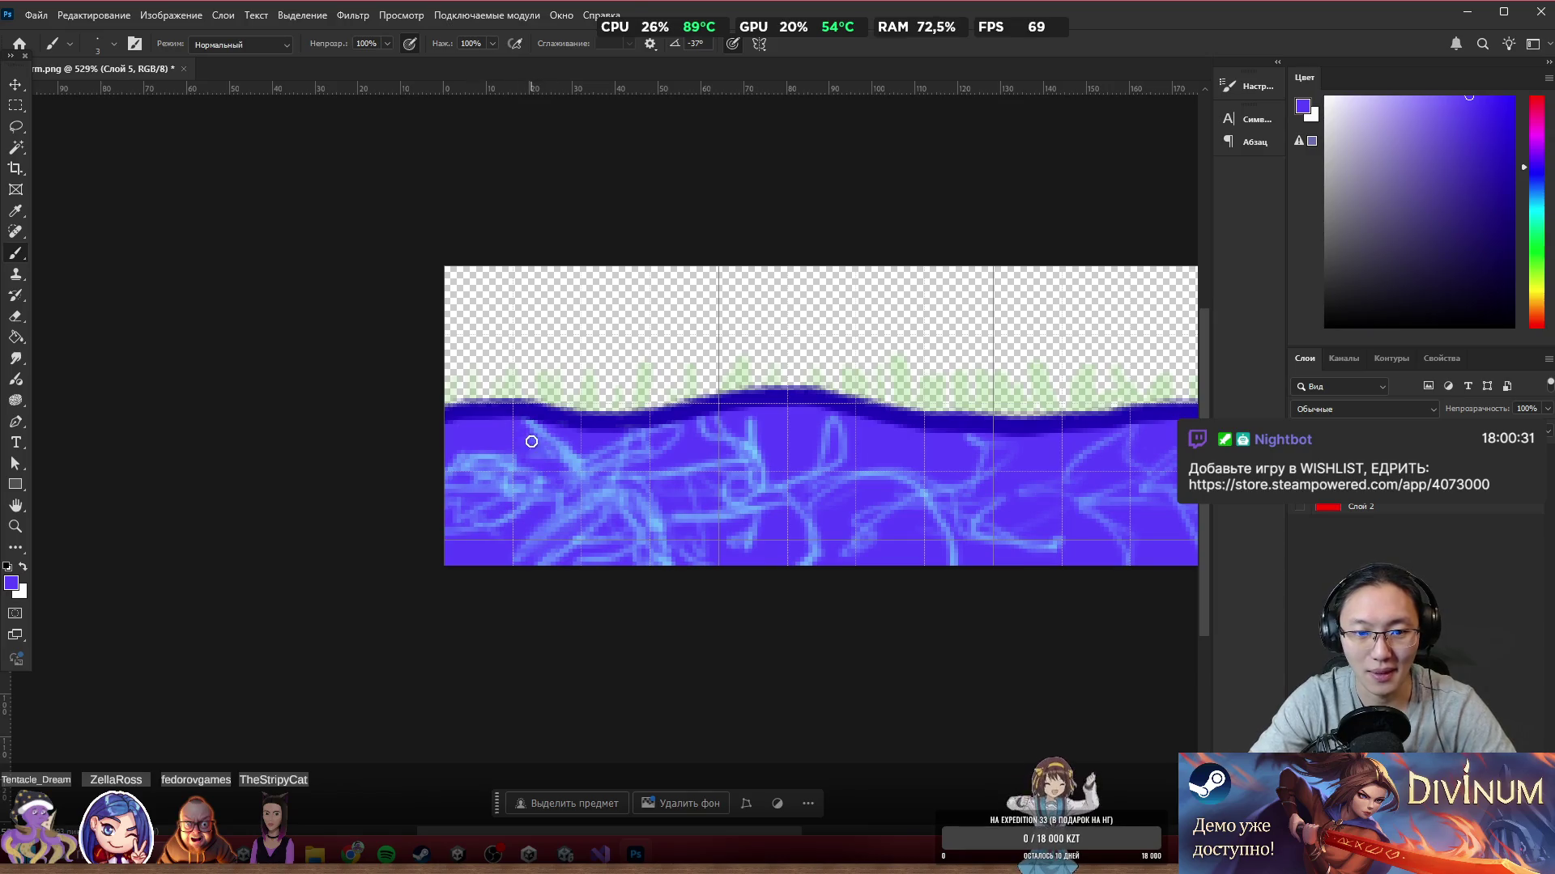
mouse_move(436, 499)
left_mouse_down()
mouse_move(603, 551)
mouse_move(591, 456)
left_mouse_up()
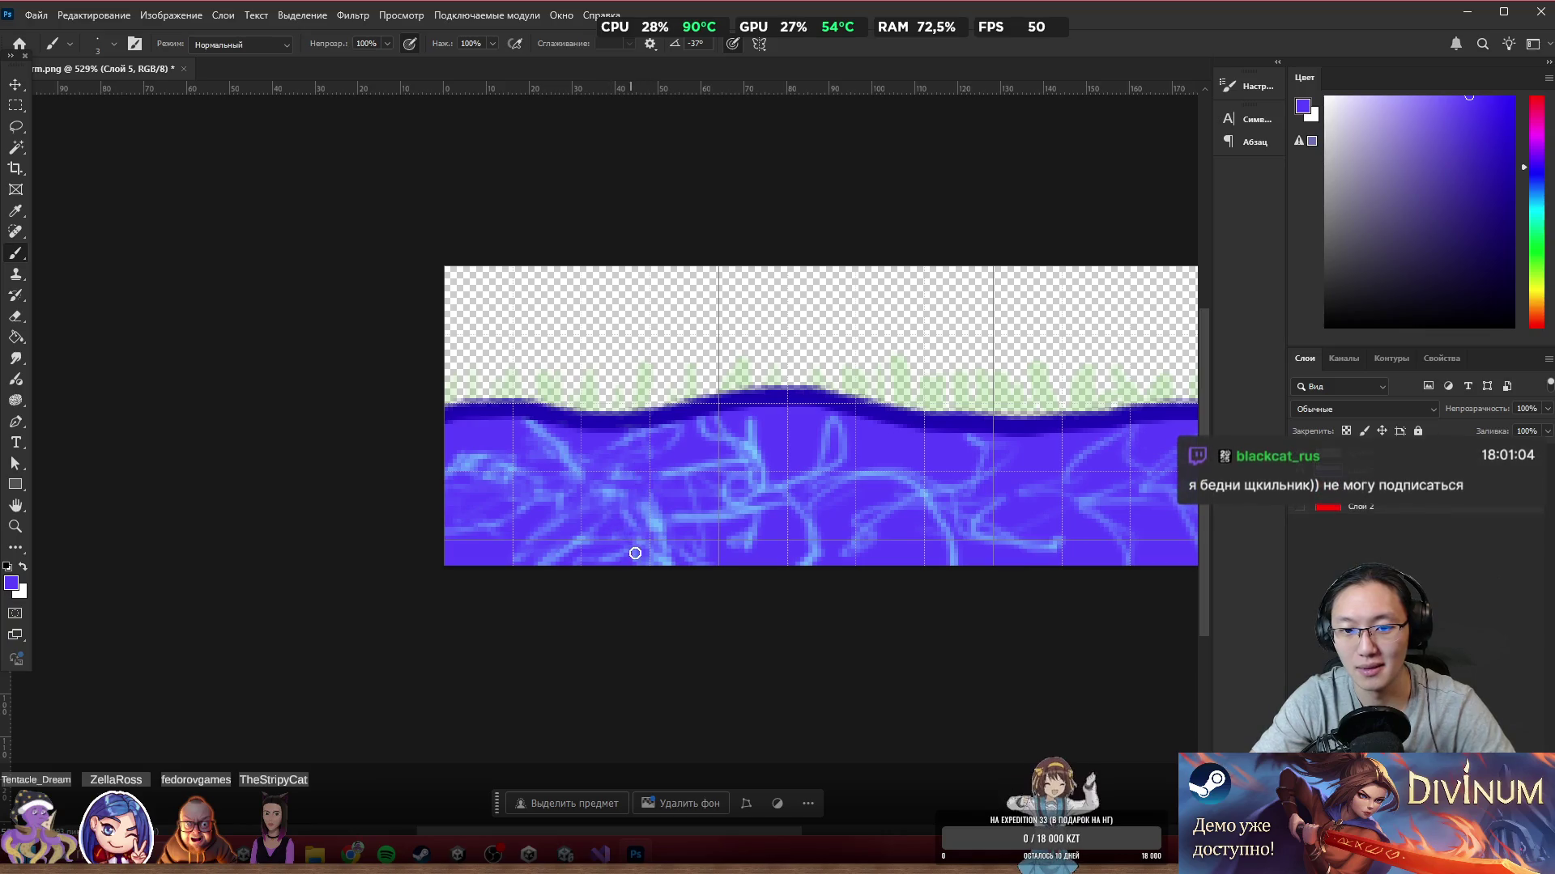
mouse_move(584, 419)
left_mouse_down()
mouse_move(464, 489)
mouse_move(961, 513)
mouse_move(907, 510)
left_mouse_up()
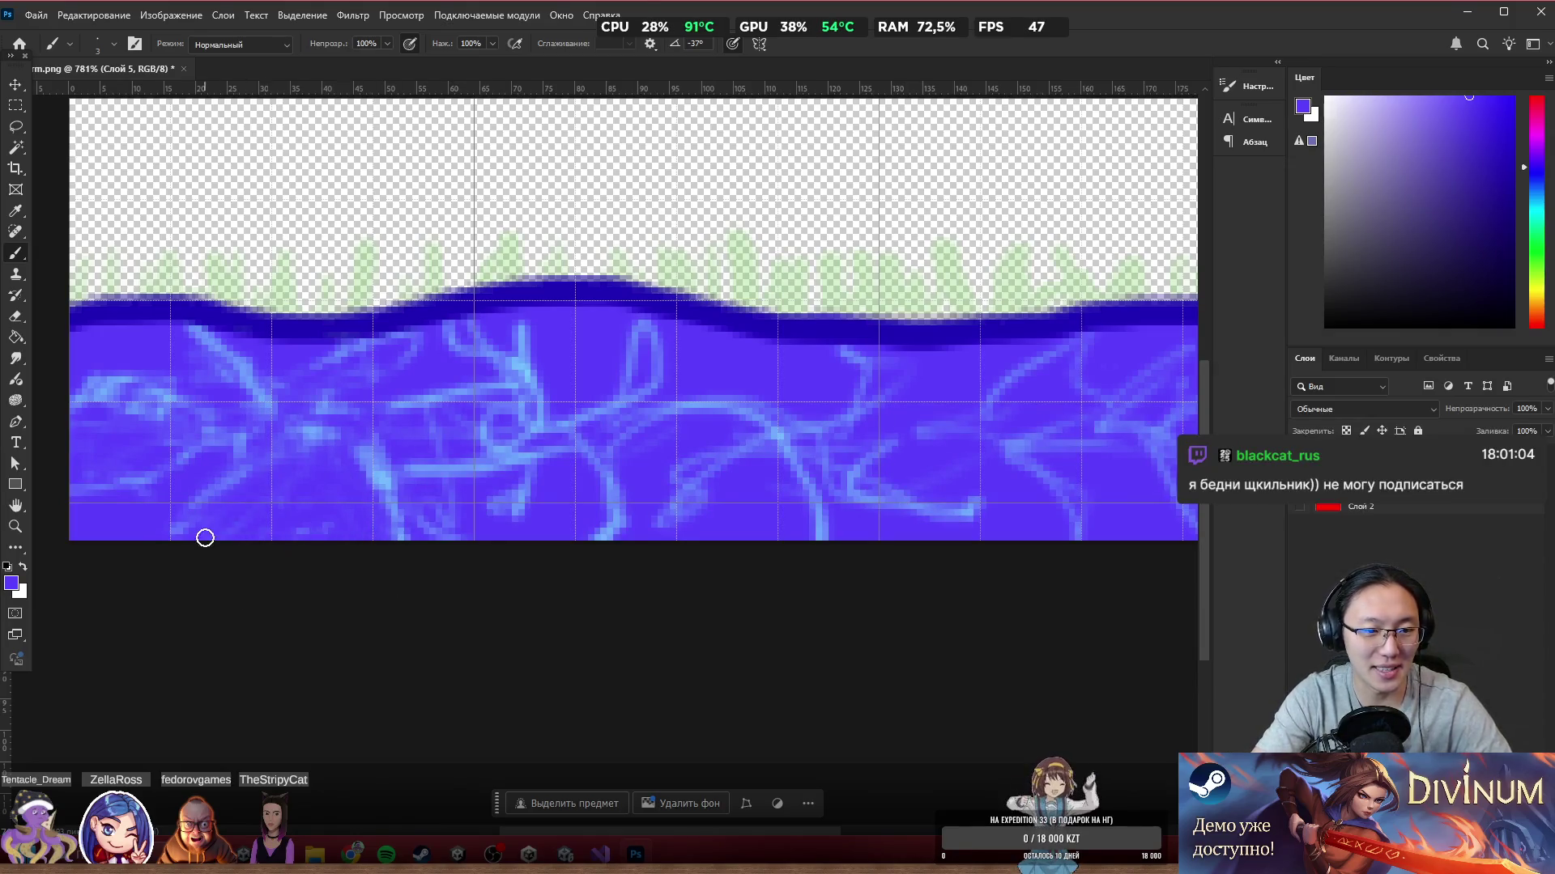
mouse_move(264, 448)
left_mouse_down()
mouse_move(281, 239)
mouse_move(243, 268)
mouse_move(327, 301)
left_mouse_up()
scroll(326, 301, "up", 3)
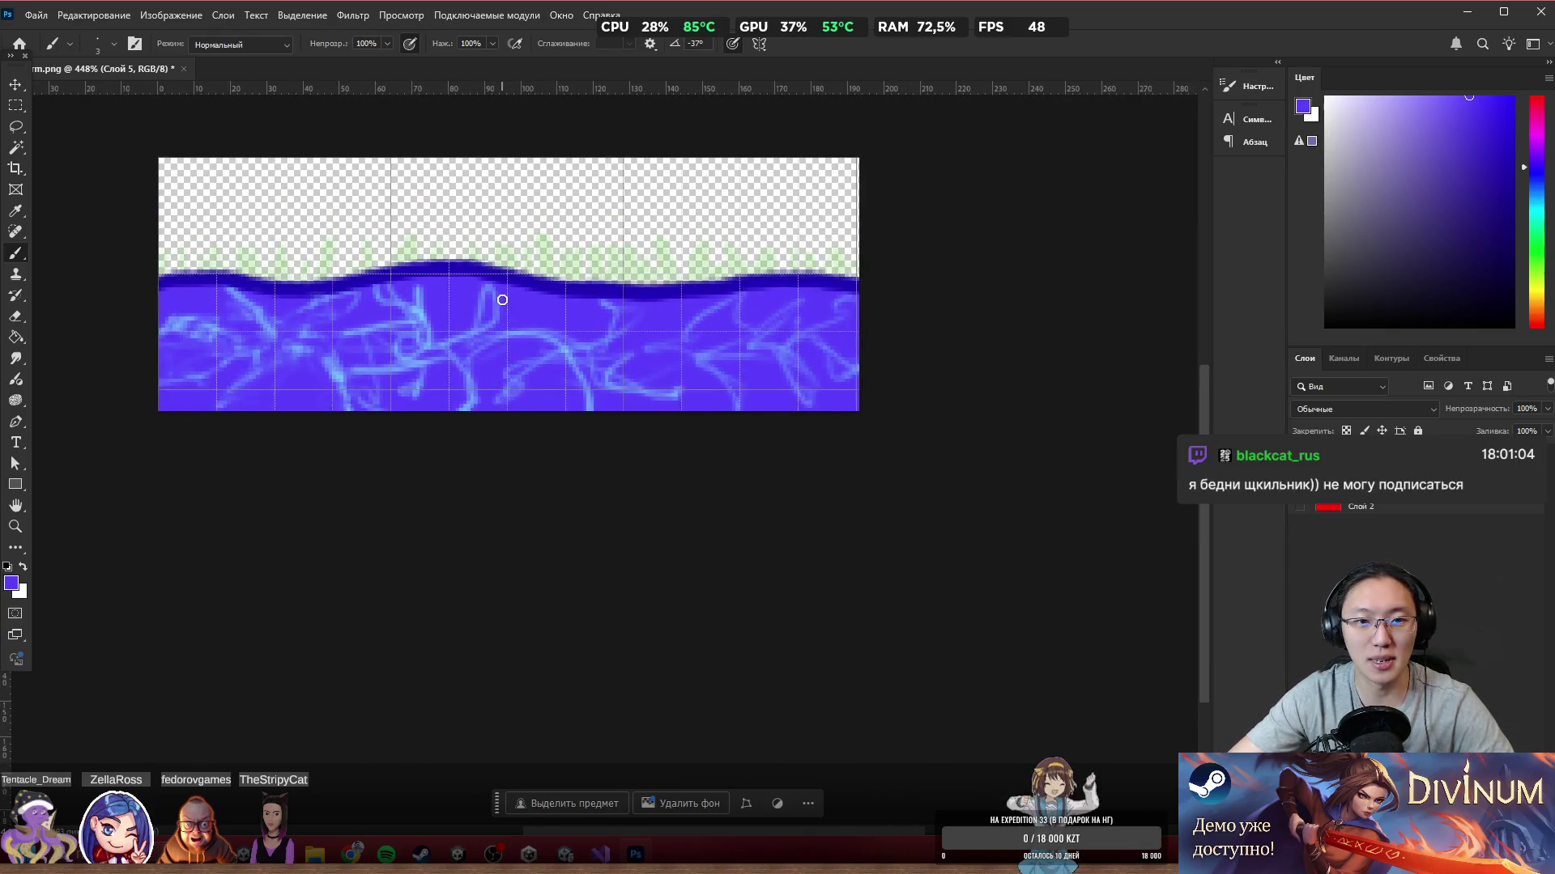
scroll(496, 305, "left", 2)
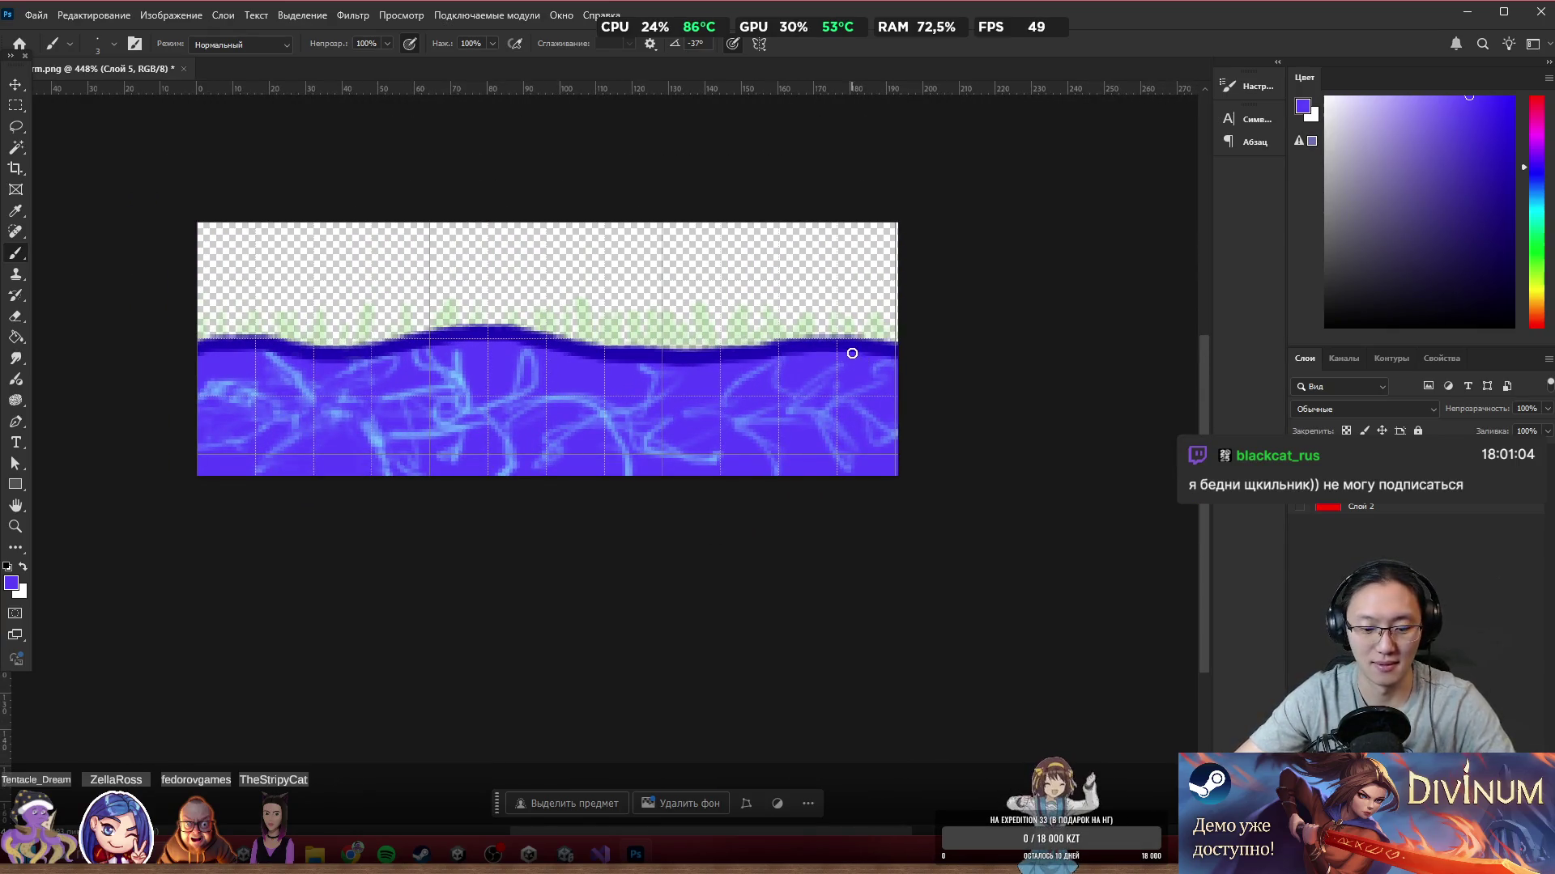
key("alt+bracketleft")
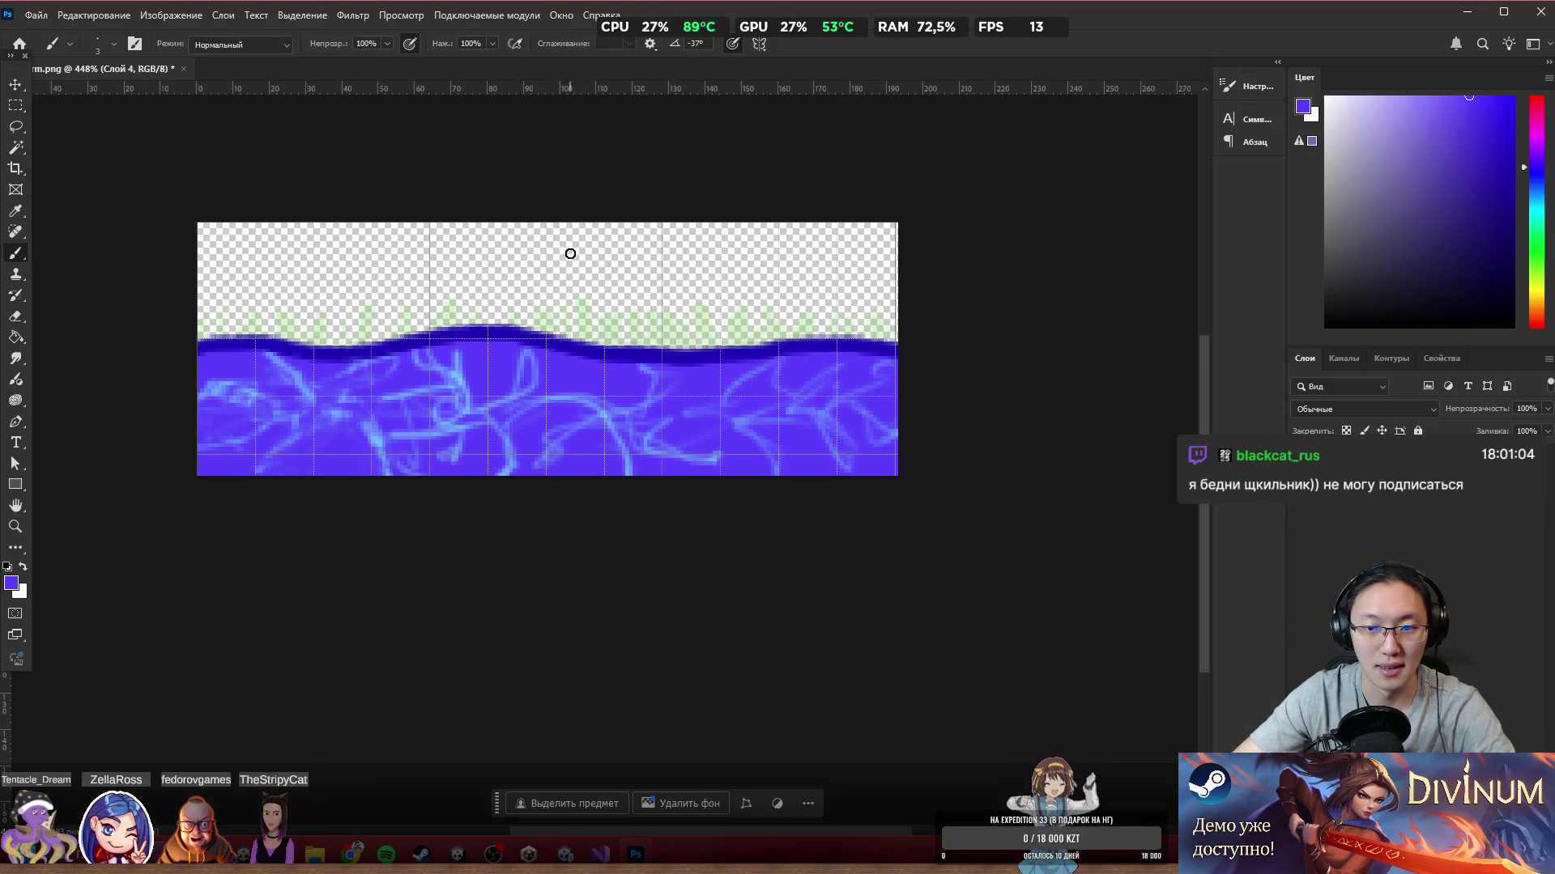
Step: Reset the colour to black and paint a dark band along the water's bottom
key("d")
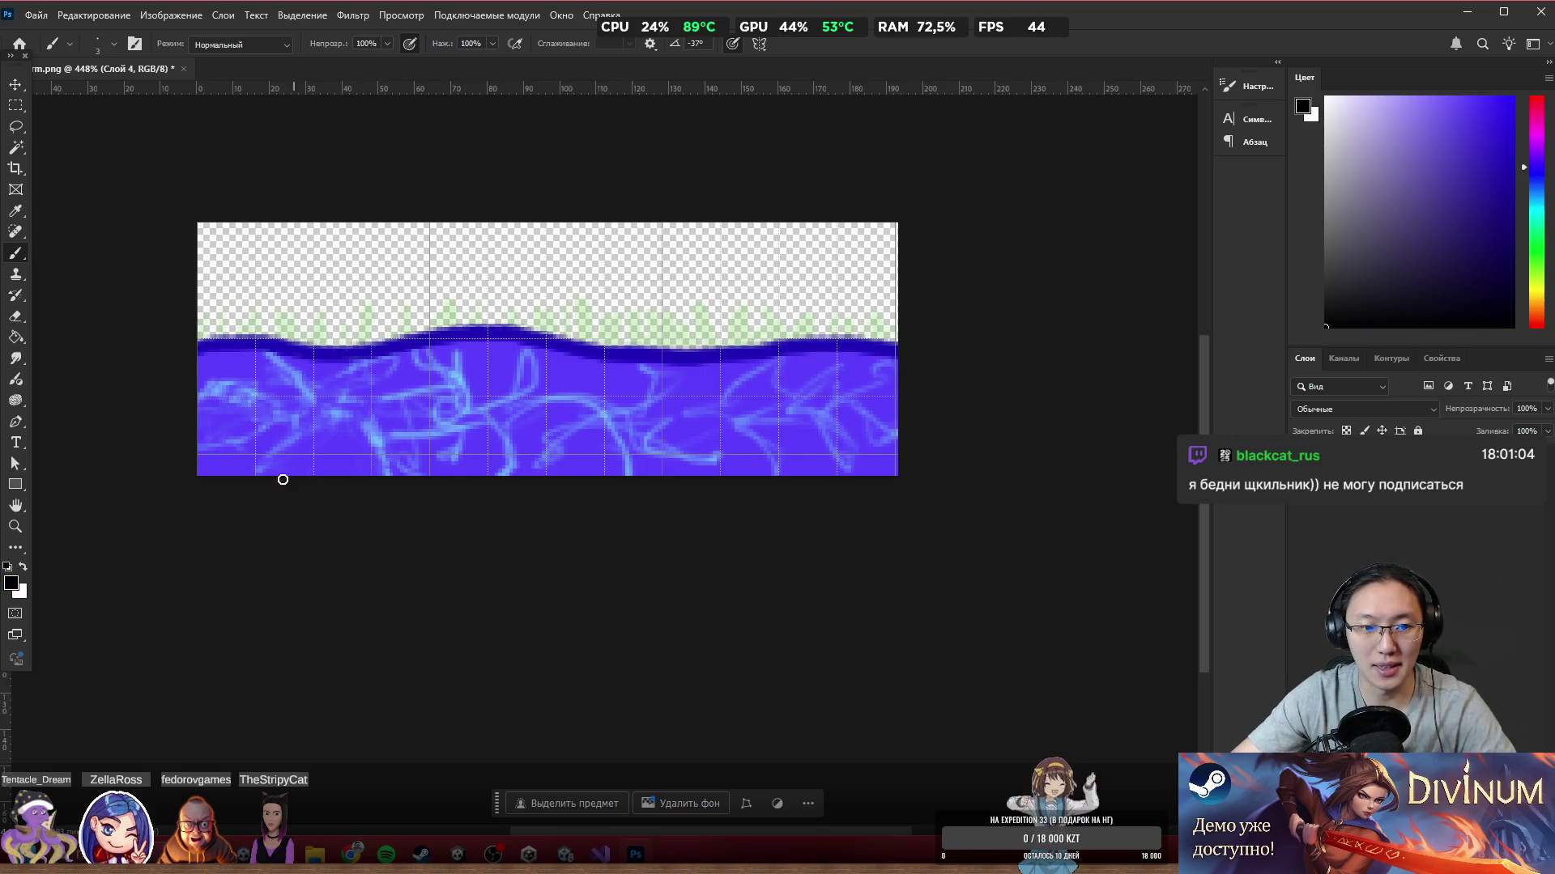
left_click_drag(198, 475, 897, 474)
scroll(405, 512, "left", 2)
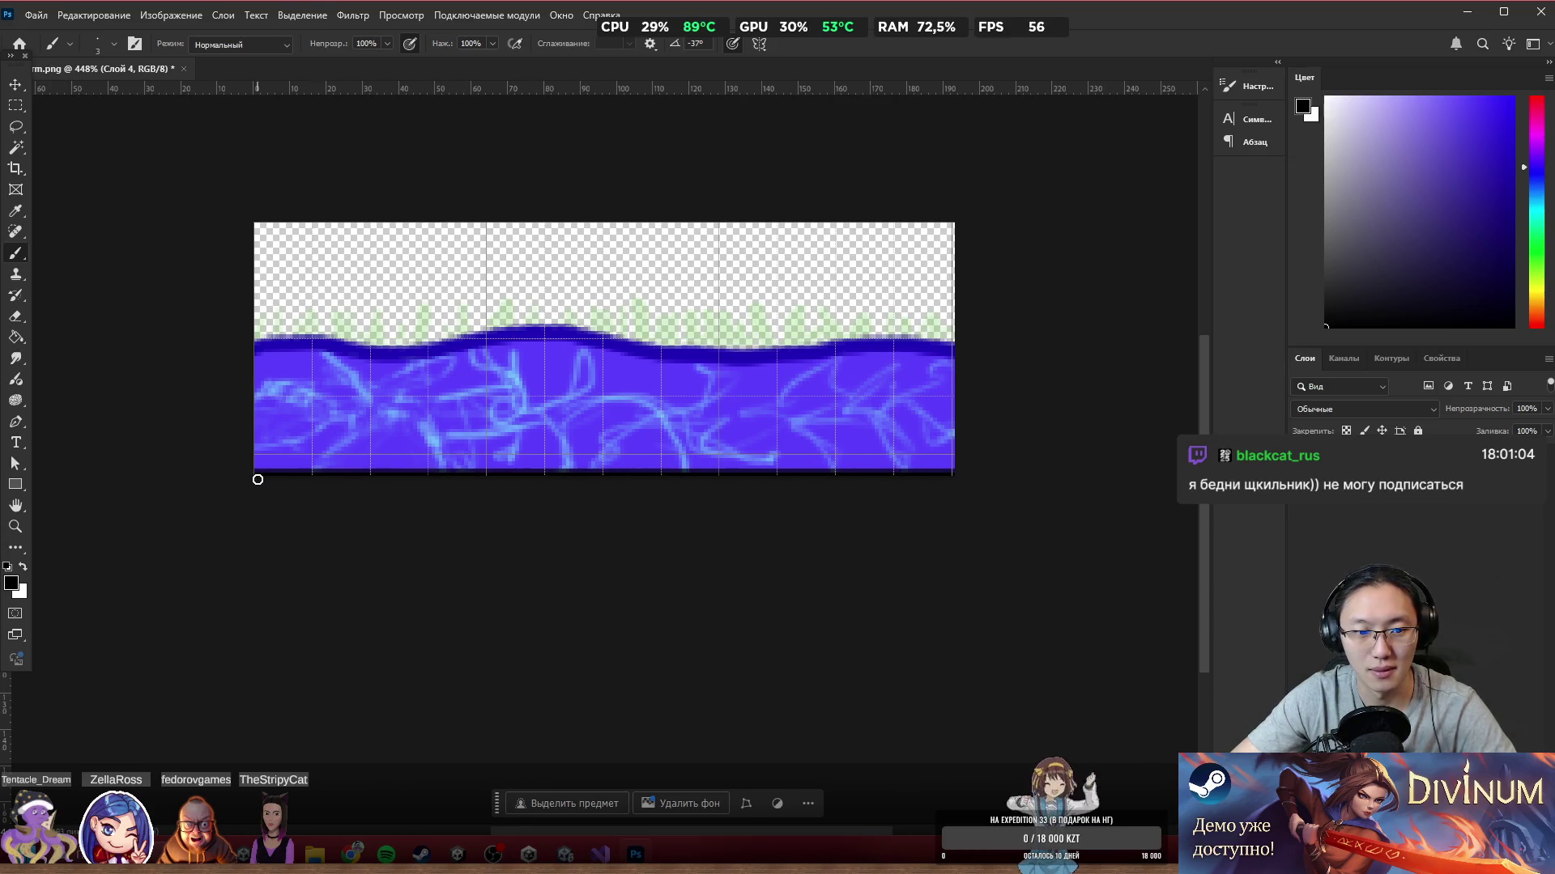
left_click_drag(253, 472, 1163, 468)
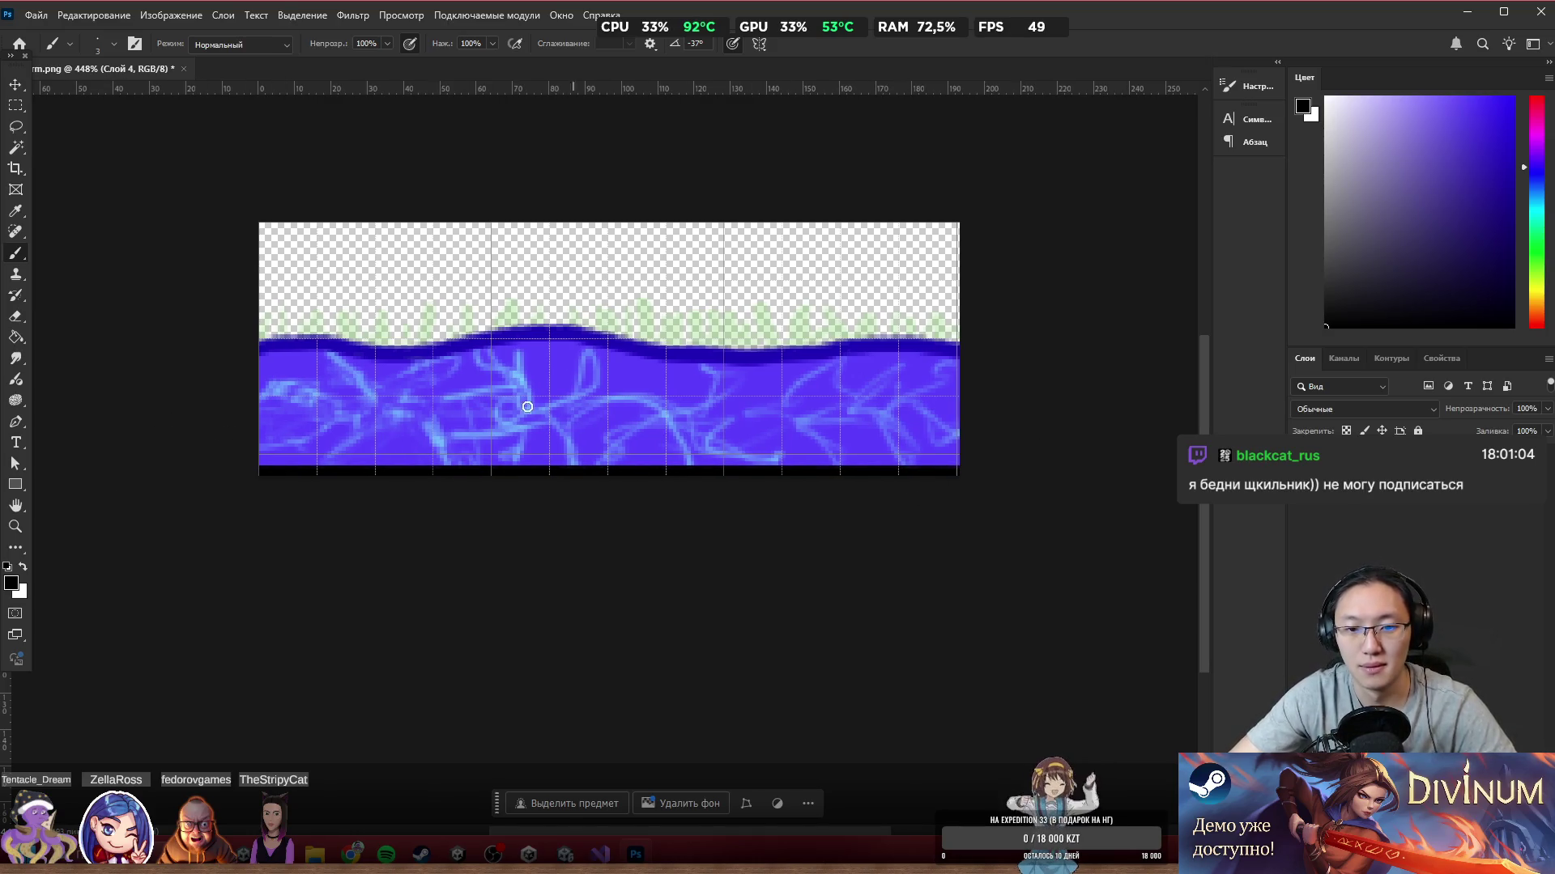
scroll(619, 336, "up", 3)
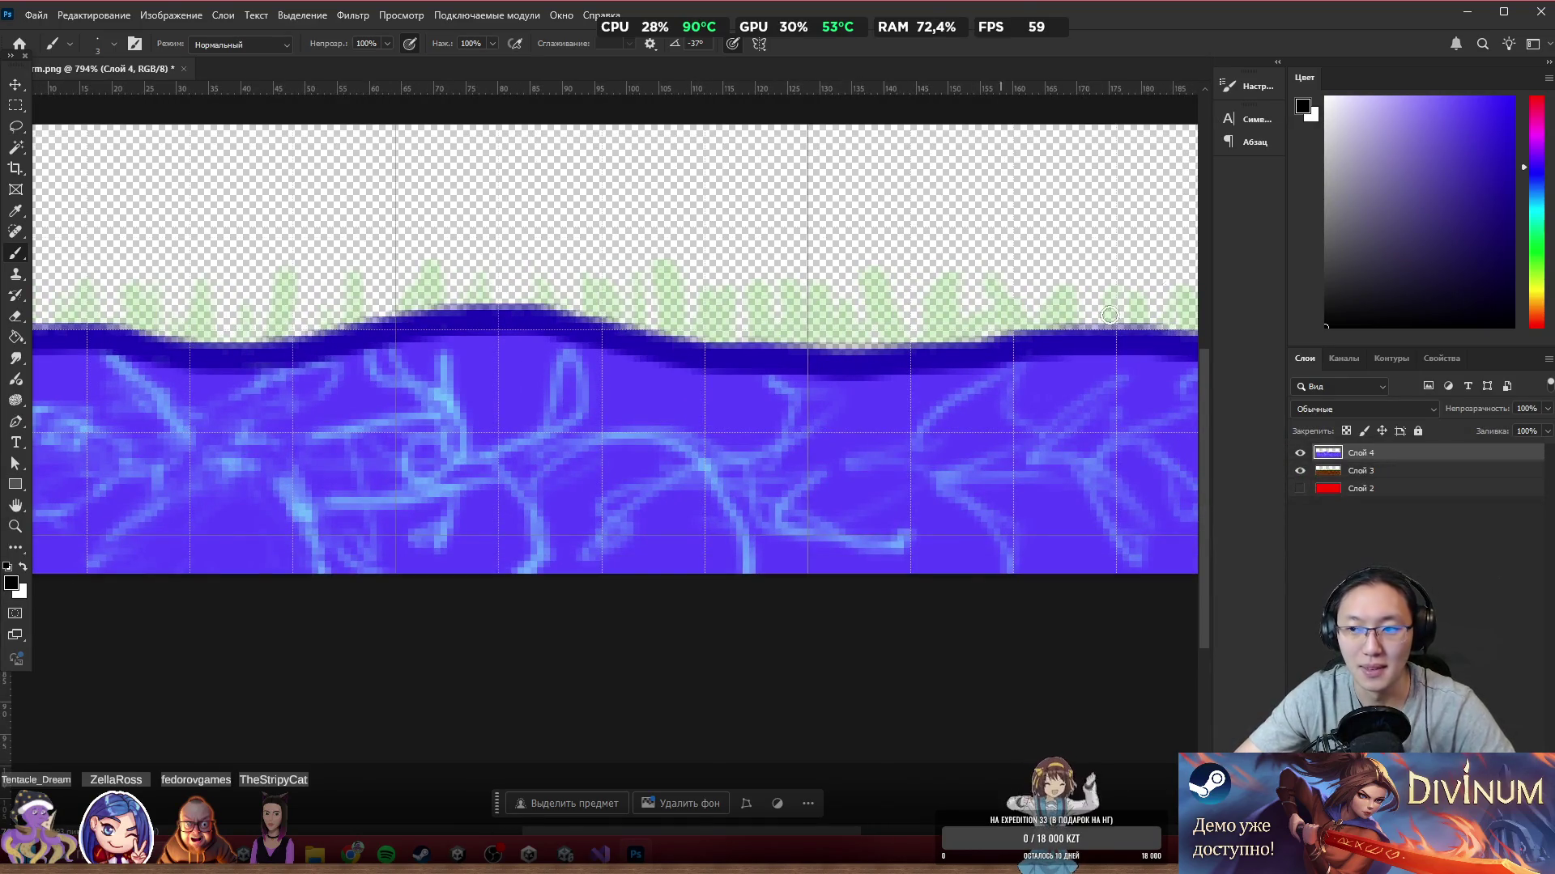
scroll(679, 468, "down", 2)
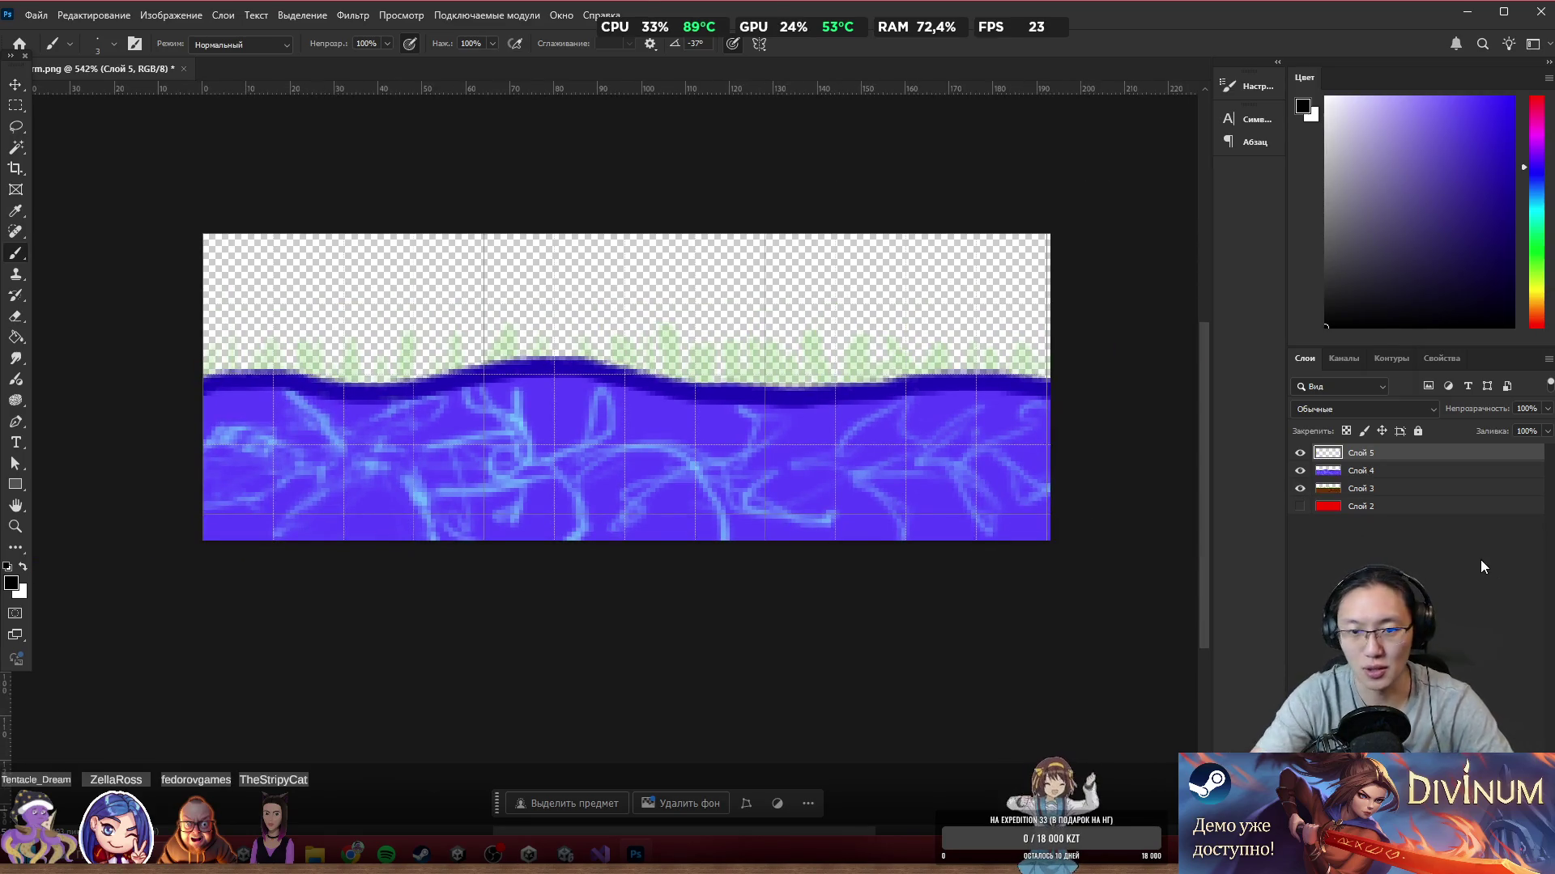
Step: On a new layer, draw a straight dark line across the lower water
key("ctrl+shift+alt+n")
left_click_drag(226, 527, 599, 522)
key("ctrl+z")
left_click_drag(203, 527, 347, 527)
key("ctrl+z")
mouse_move(202, 519)
left_mouse_down()
mouse_move(454, 486)
mouse_move(288, 497)
mouse_move(812, 486)
mouse_move(990, 500)
left_mouse_up()
key("ctrl+z")
key("ctrl+z")
left_click_drag(191, 489, 1133, 488)
scroll(944, 580, "up", 1)
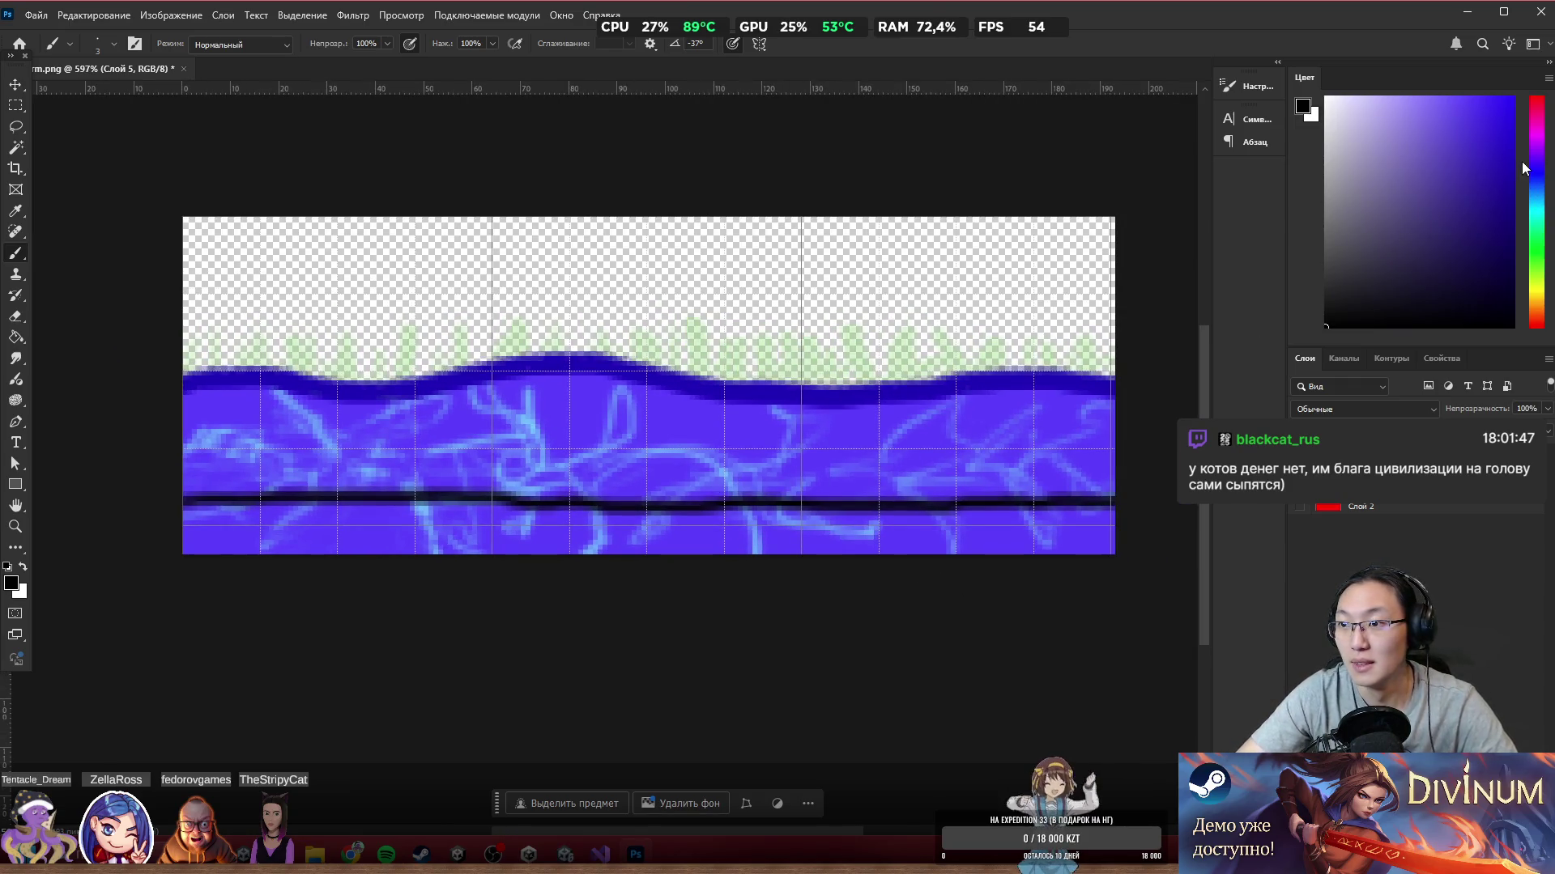
left_click(1369, 488)
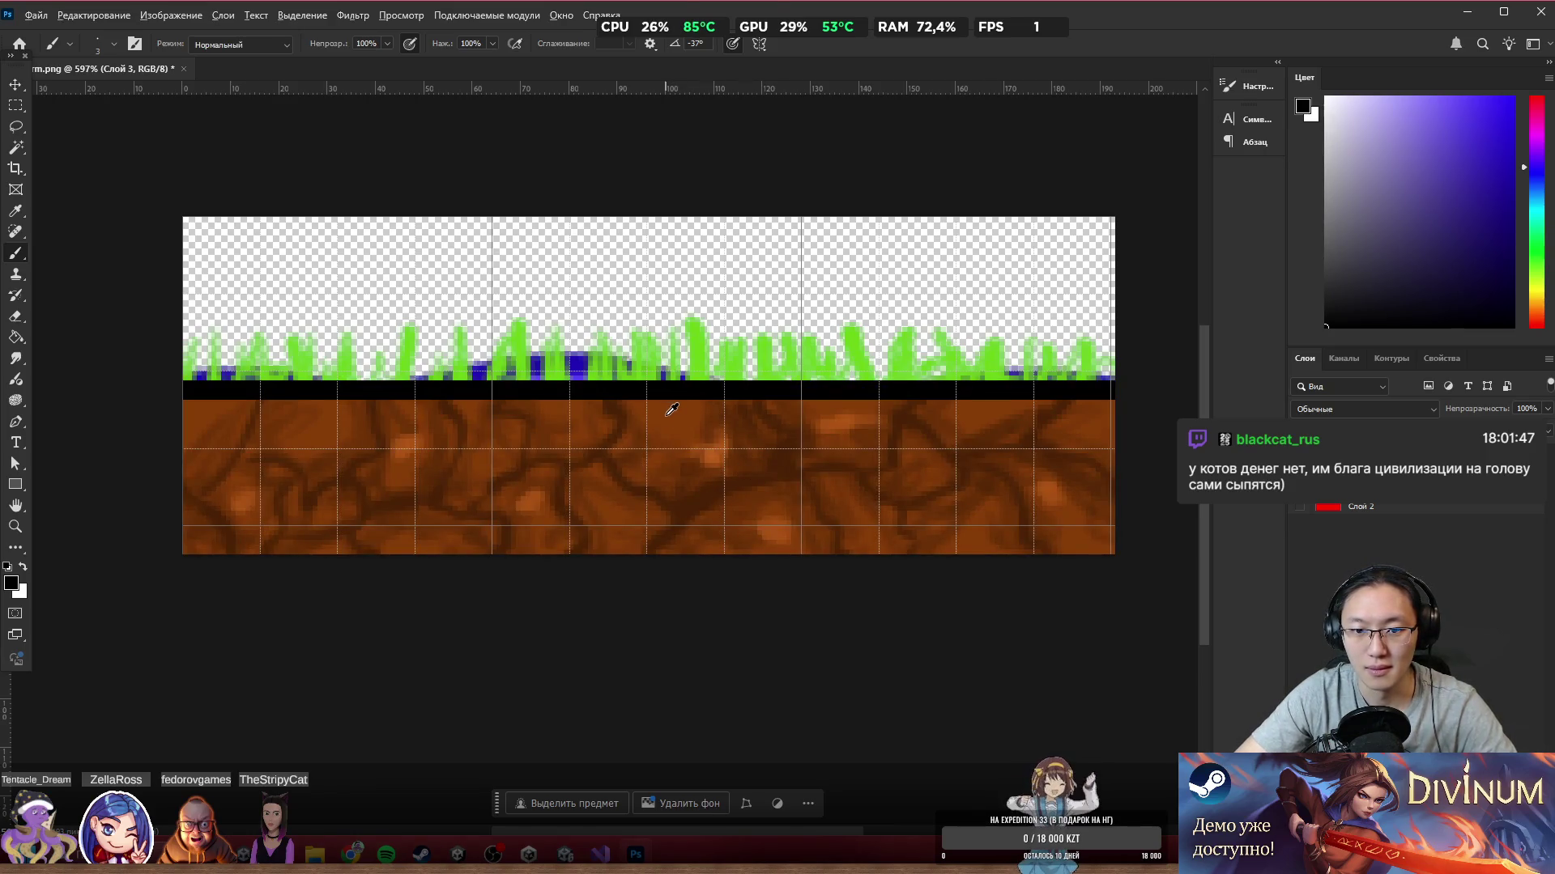
Step: Sample the dirt's brown and add a new layer Слой 6 under Слой 5
left_click(671, 410, "alt")
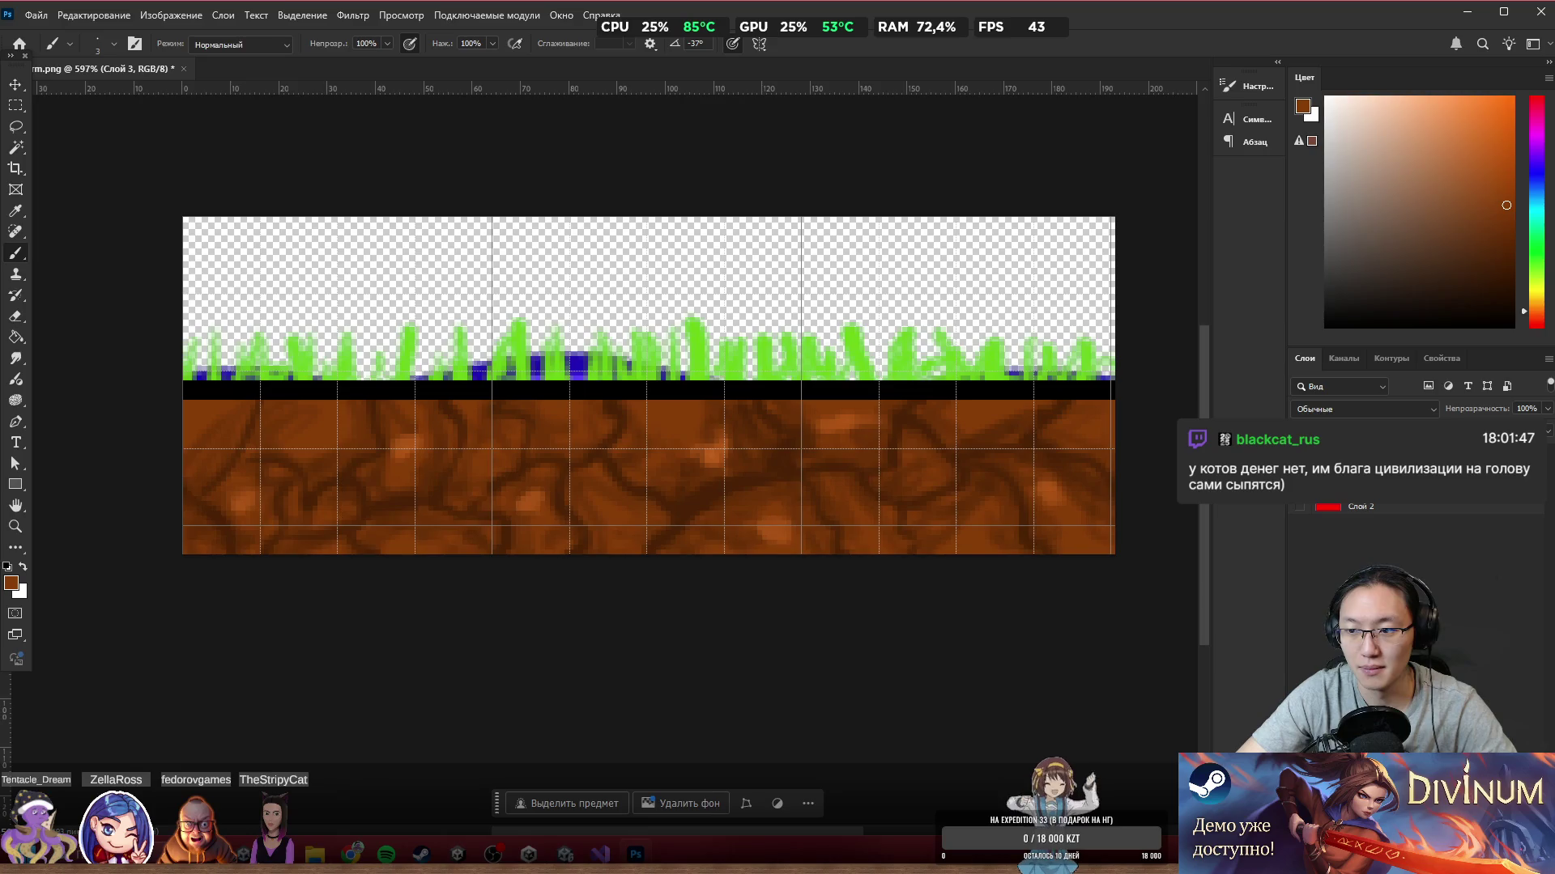
key("ctrl+z")
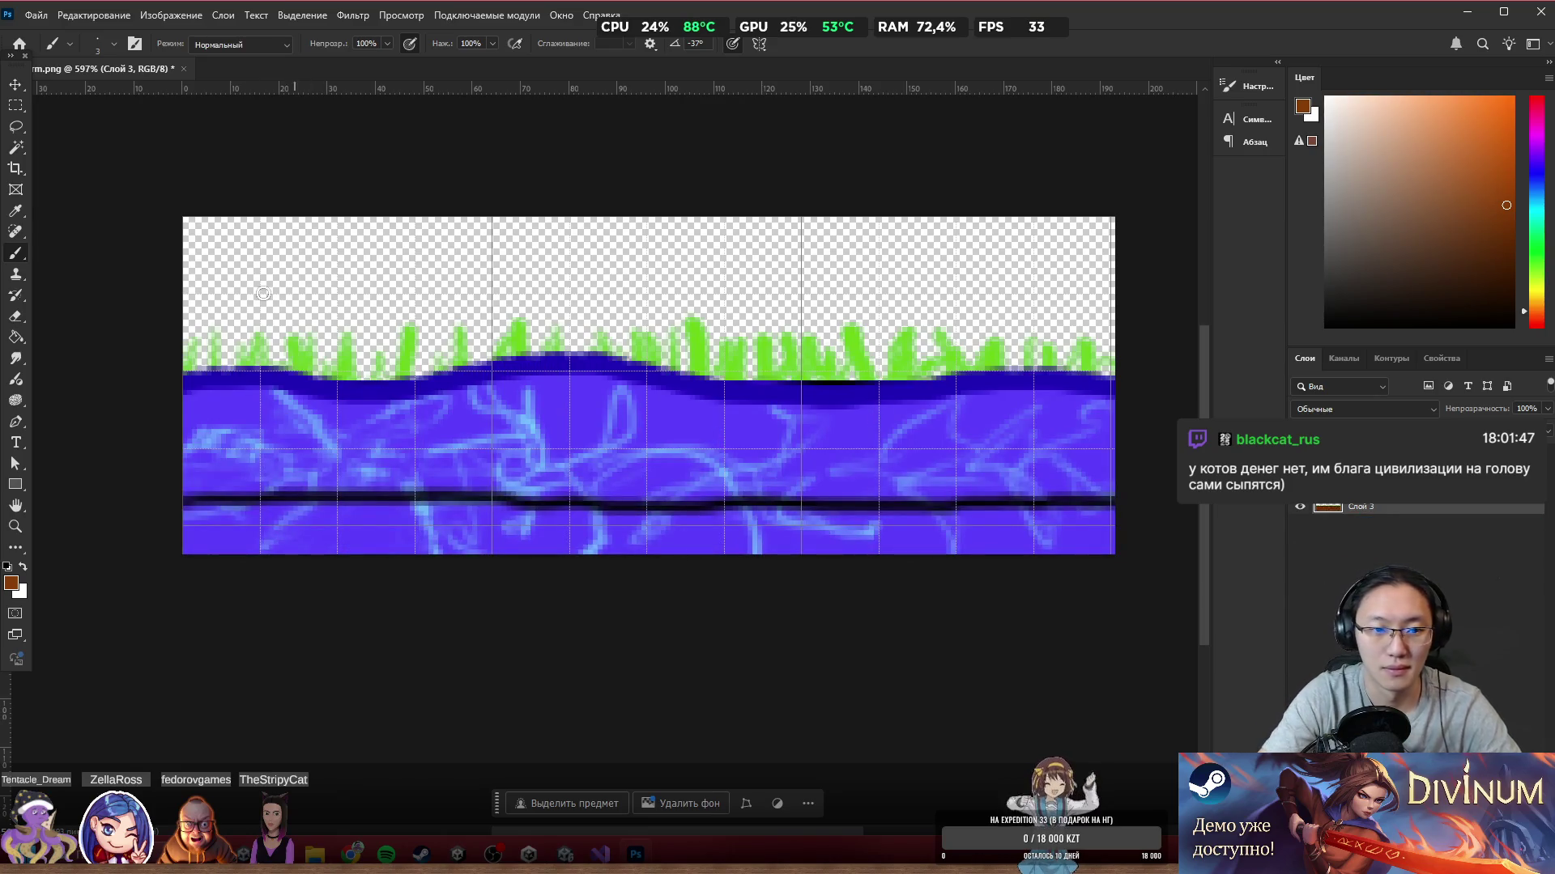
key("ctrl+z")
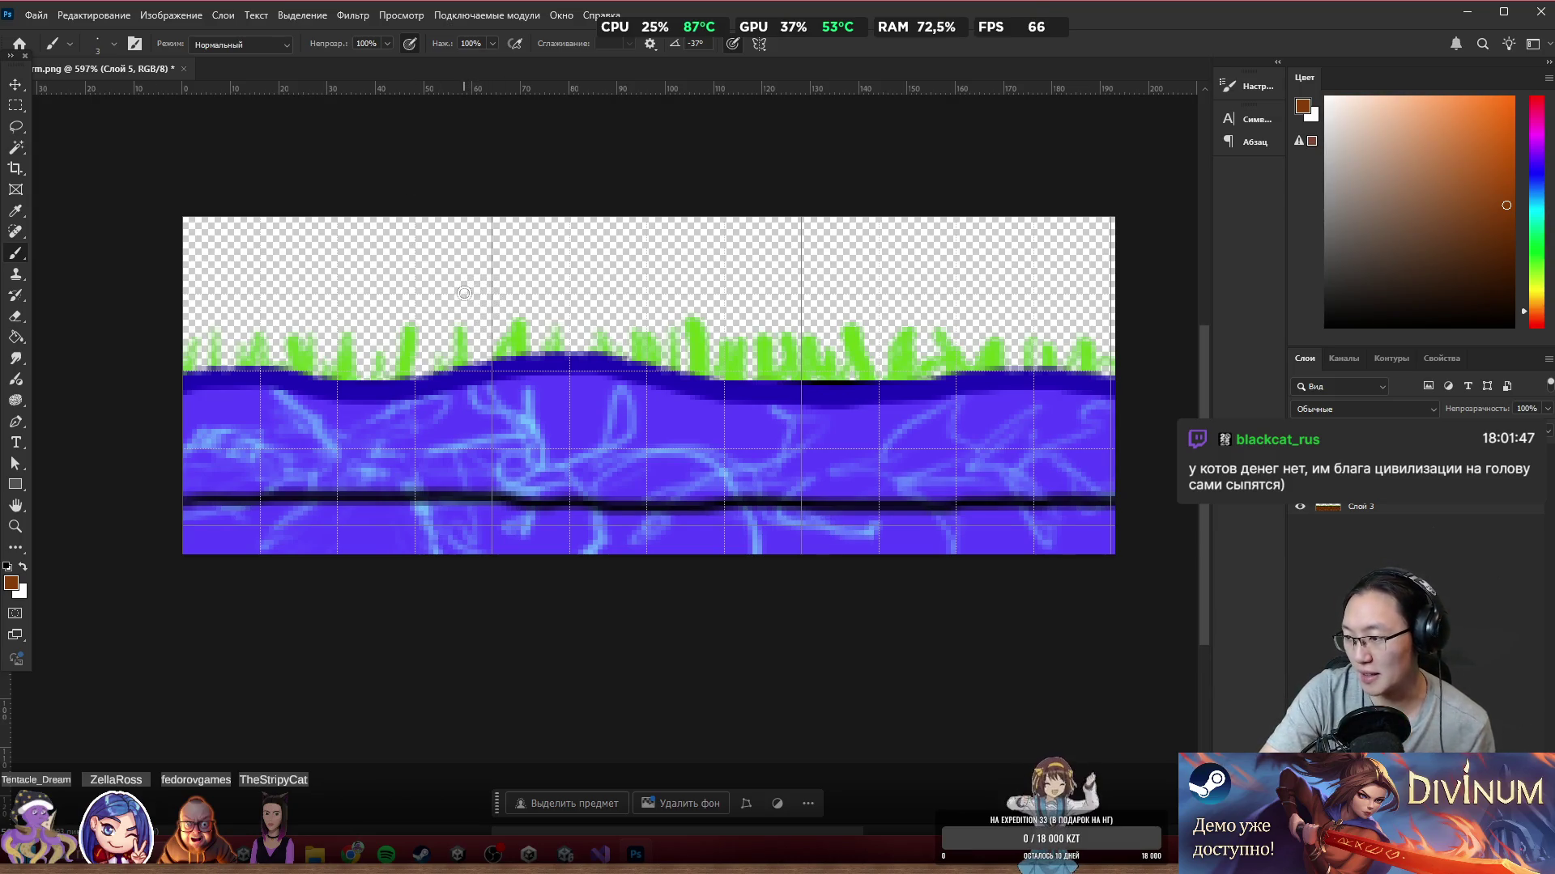
mouse_move(247, 525)
left_mouse_down()
mouse_move(222, 543)
mouse_move(218, 529)
left_mouse_up()
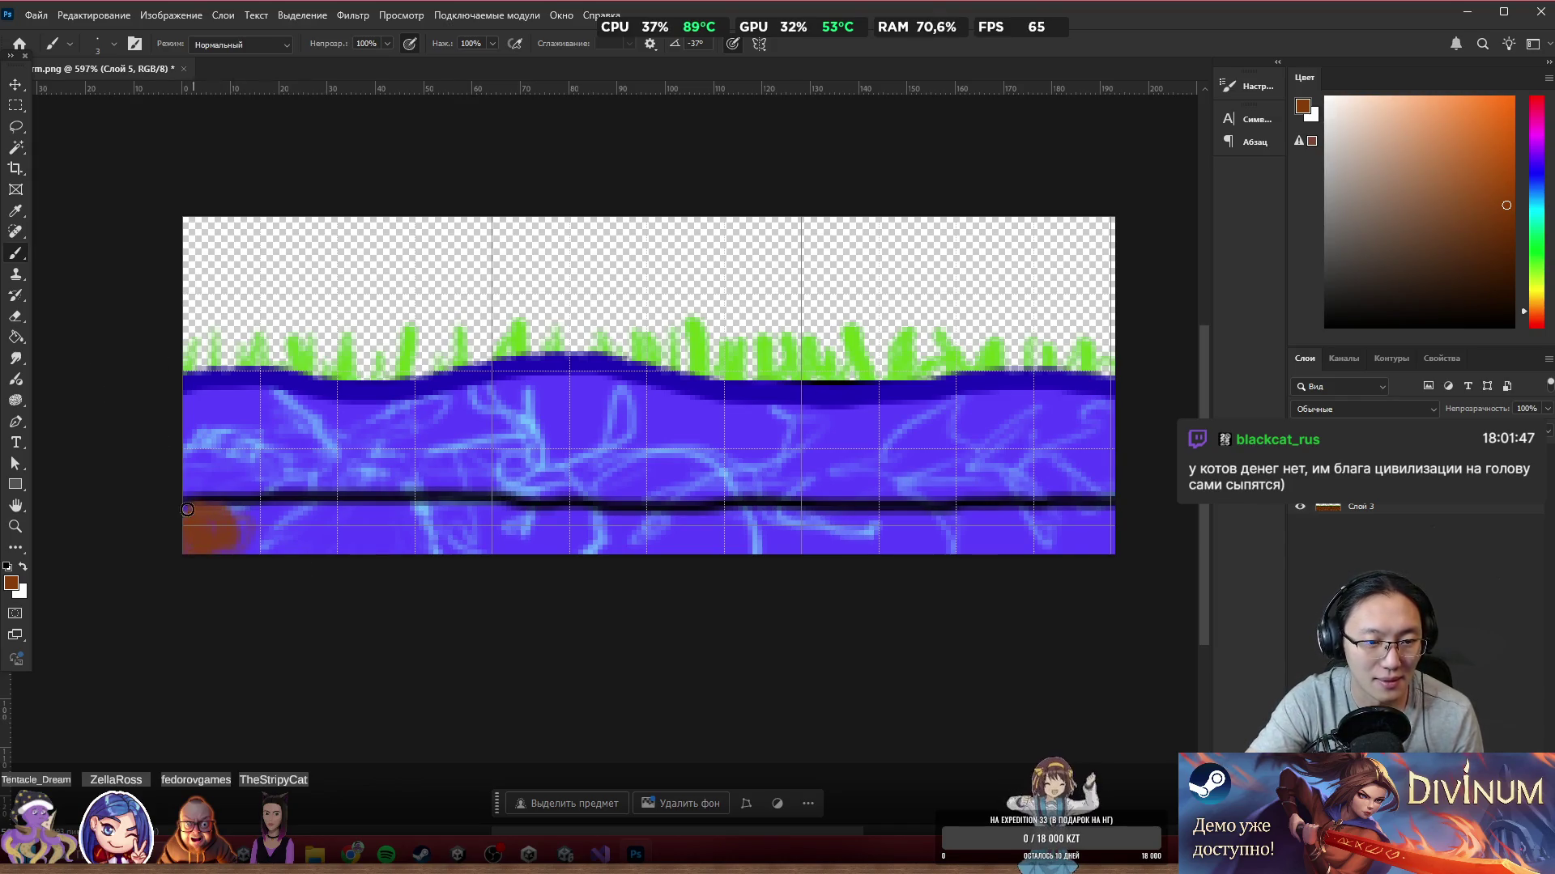
key("ctrl+z")
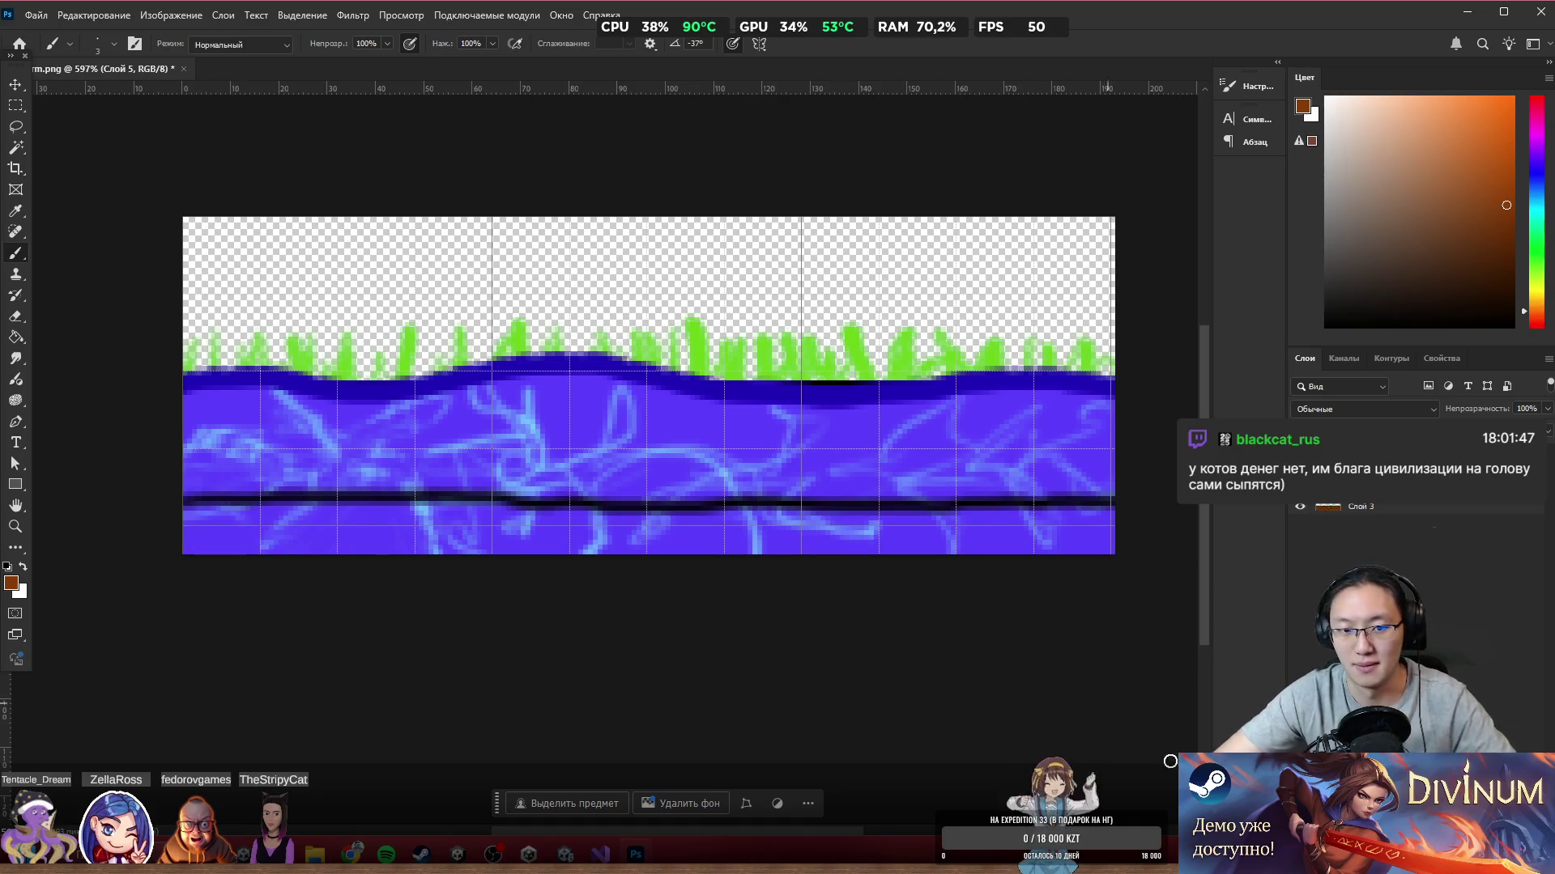
key("ctrl+shift+alt+n")
left_click_drag(1417, 453, 1415, 473)
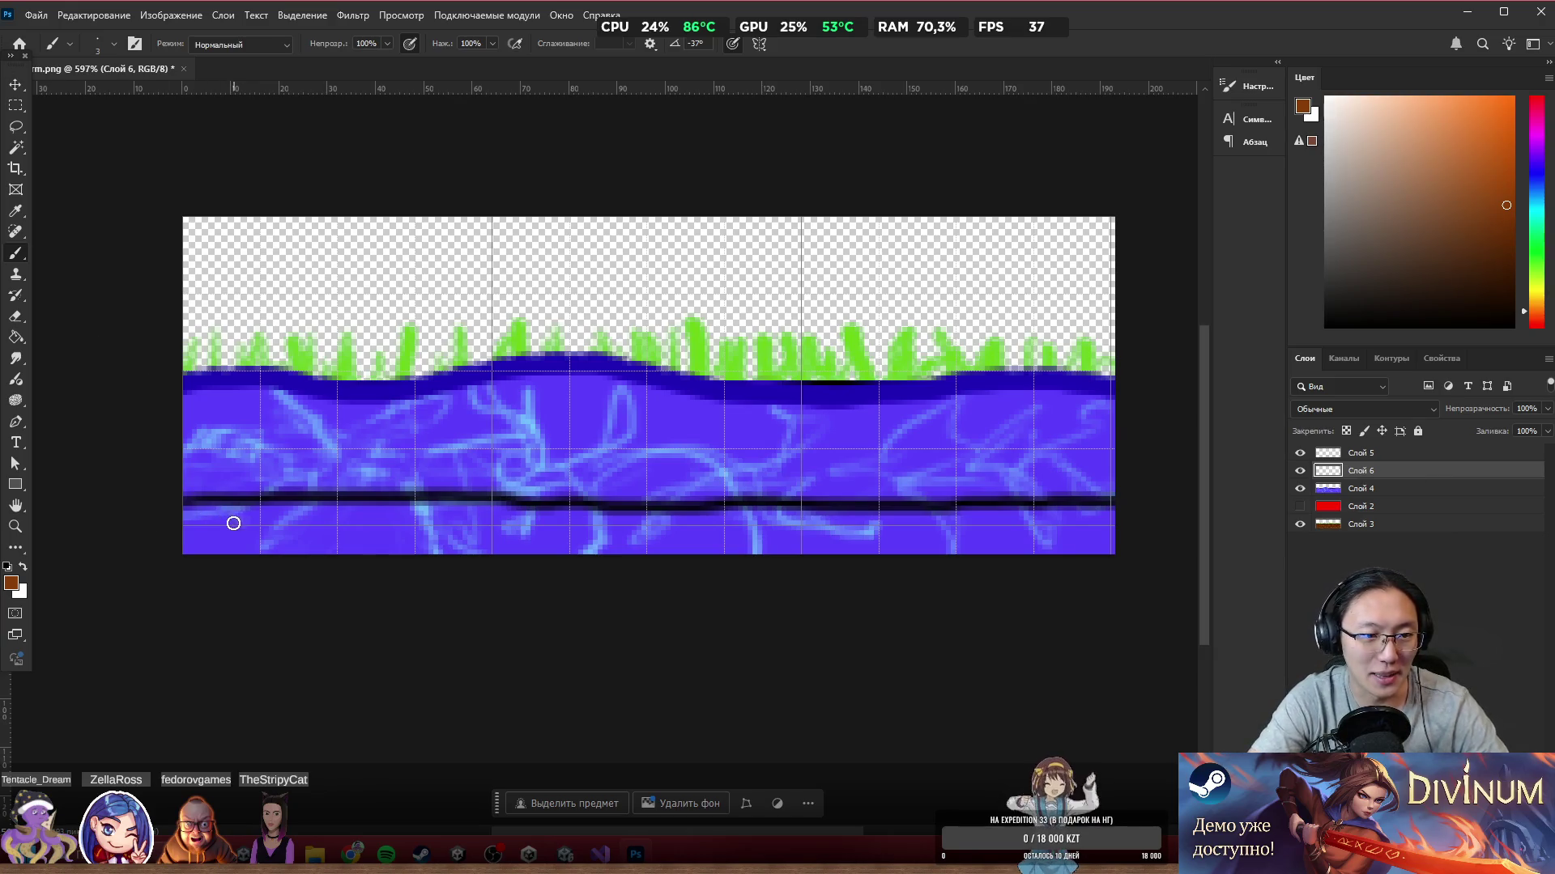
Step: Paint brown along the bottom strip, covering the stray blue streaks
mouse_move(191, 557)
left_mouse_down()
mouse_move(199, 506)
mouse_move(300, 548)
mouse_move(367, 513)
mouse_move(400, 538)
mouse_move(454, 532)
mouse_move(431, 506)
mouse_move(512, 534)
mouse_move(562, 513)
mouse_move(526, 539)
mouse_move(645, 531)
mouse_move(547, 529)
left_mouse_up()
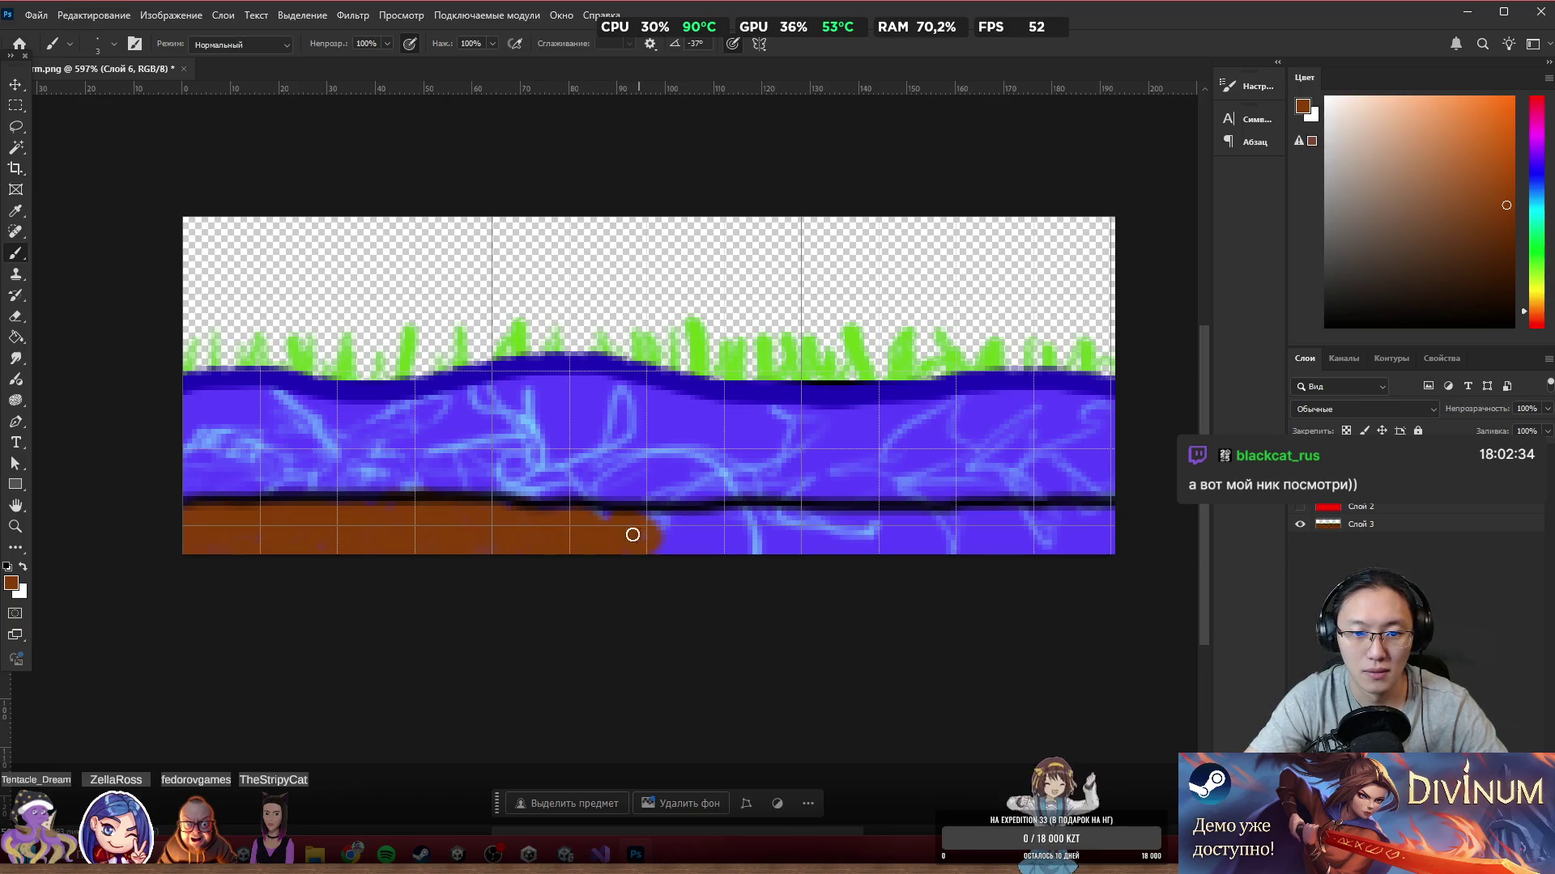
mouse_move(667, 519)
left_mouse_down()
mouse_move(696, 550)
mouse_move(740, 506)
left_mouse_up()
left_click_drag(792, 553, 868, 519)
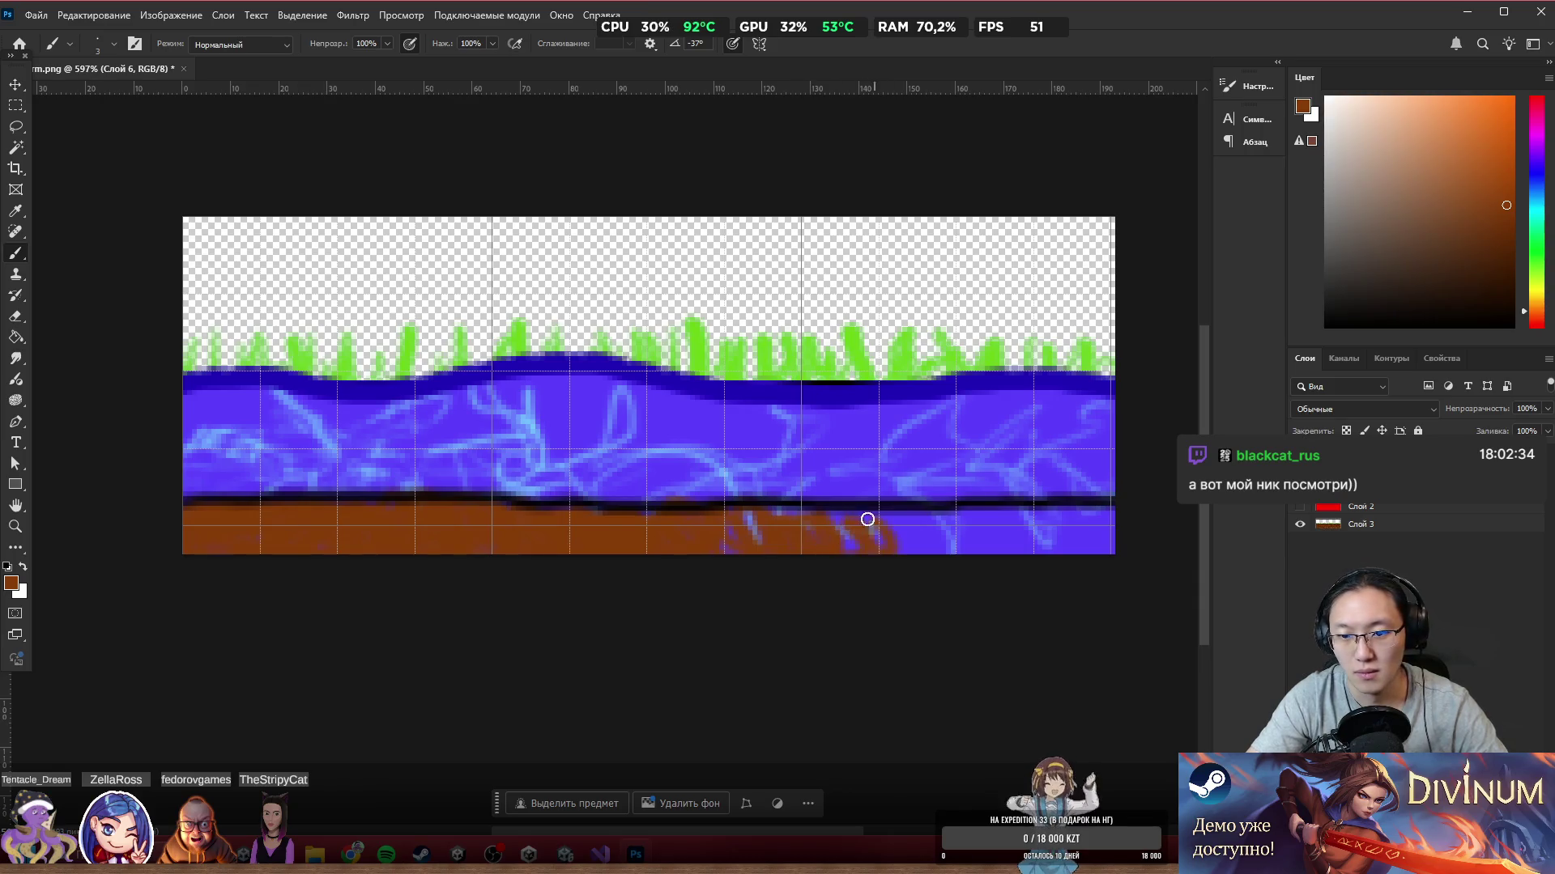
mouse_move(951, 569)
left_mouse_down()
mouse_move(1037, 531)
mouse_move(1120, 532)
mouse_move(1080, 516)
mouse_move(1055, 555)
mouse_move(1055, 538)
left_mouse_up()
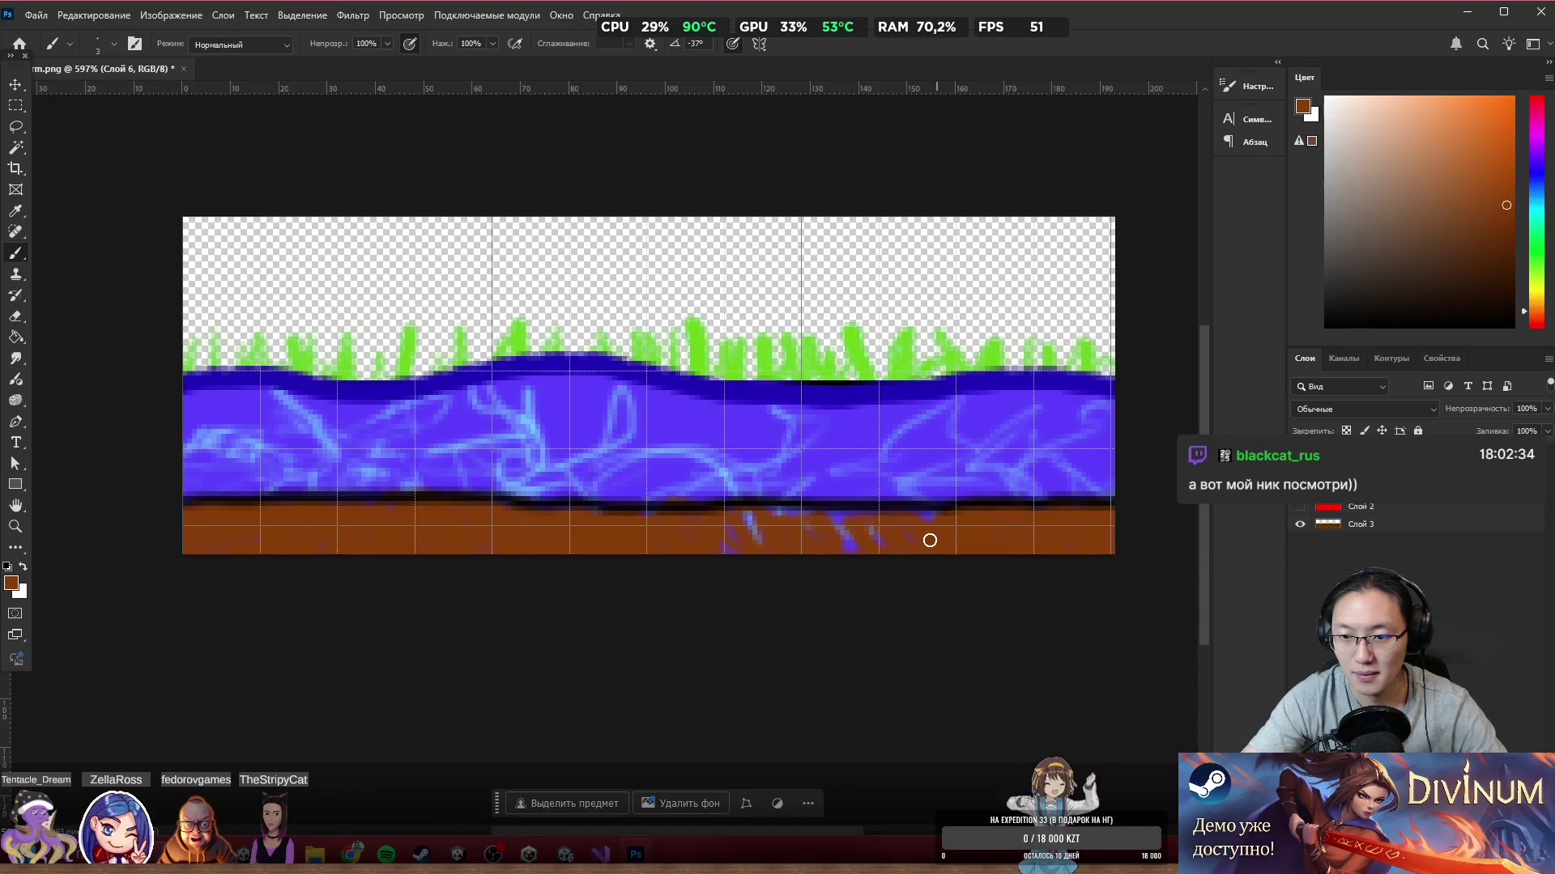
mouse_move(892, 555)
left_mouse_down()
mouse_move(784, 516)
mouse_move(770, 569)
left_mouse_up()
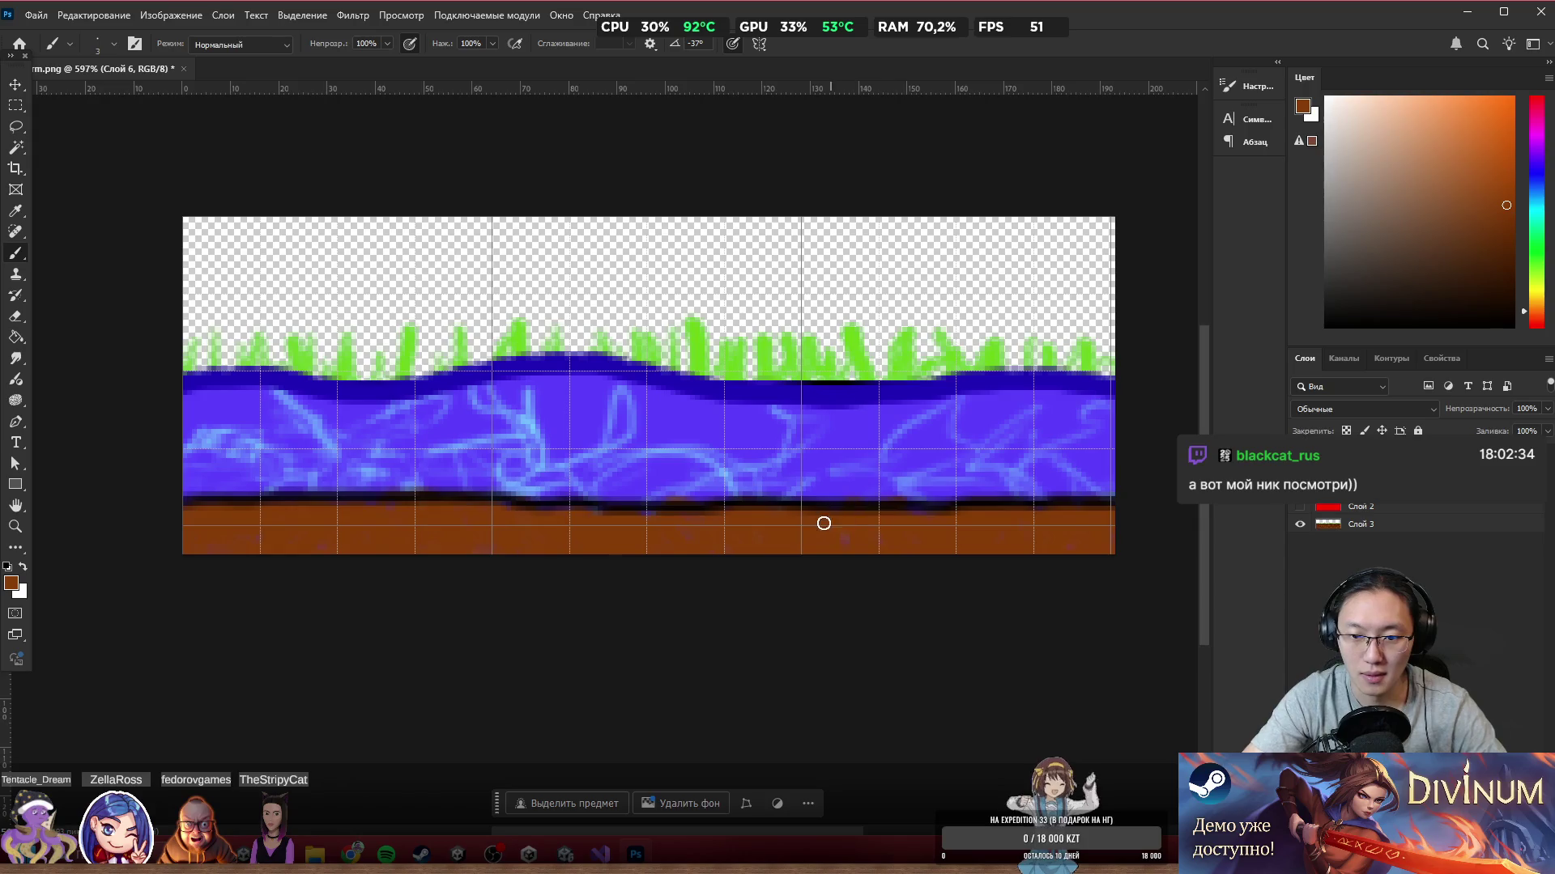
key("e")
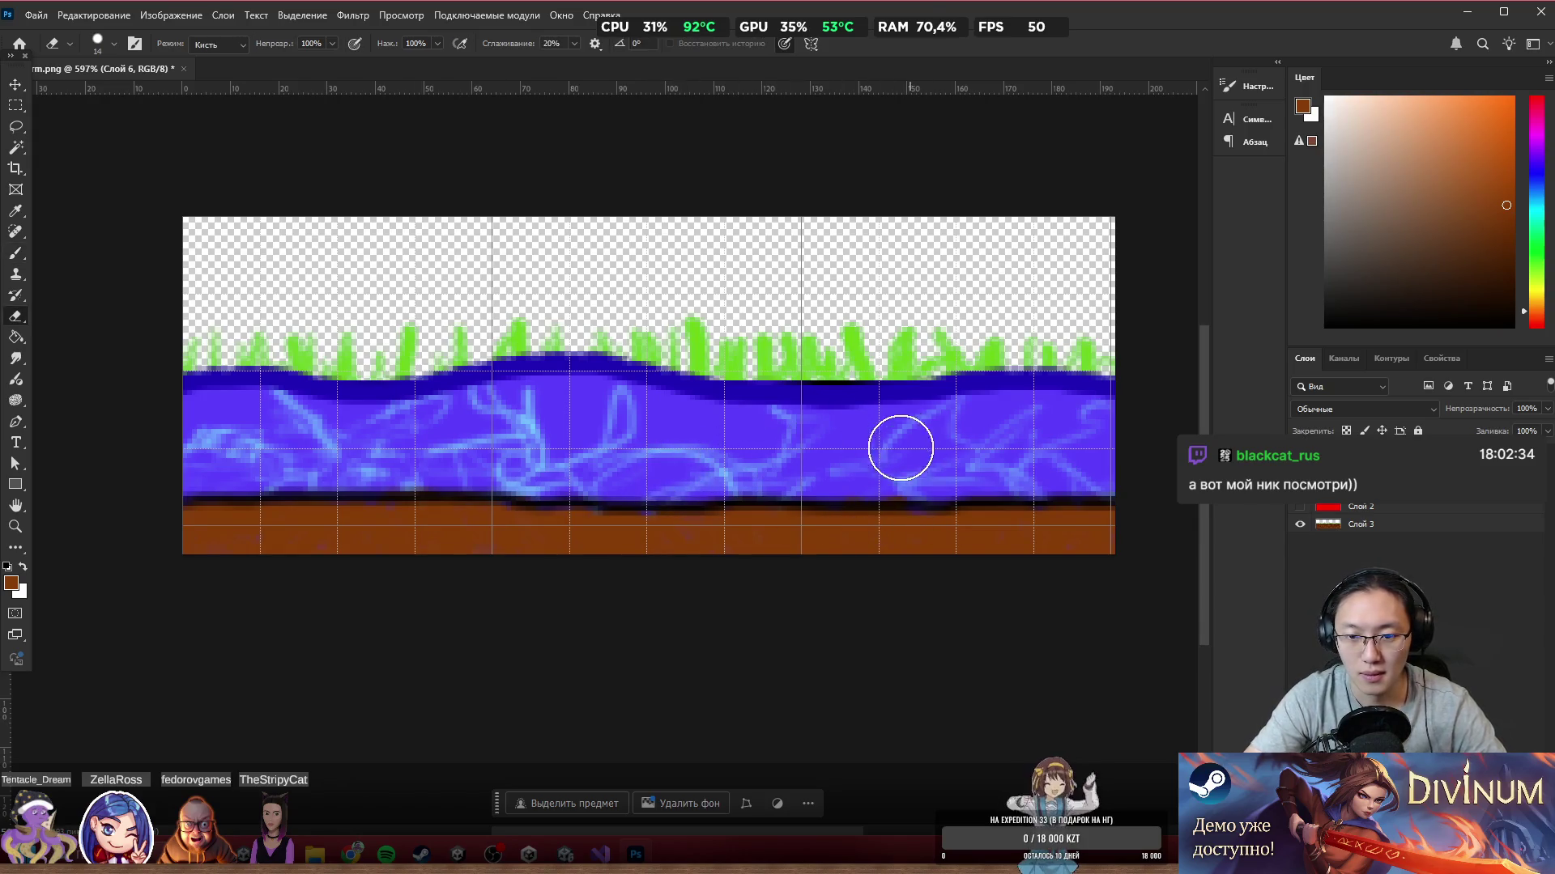
key("b")
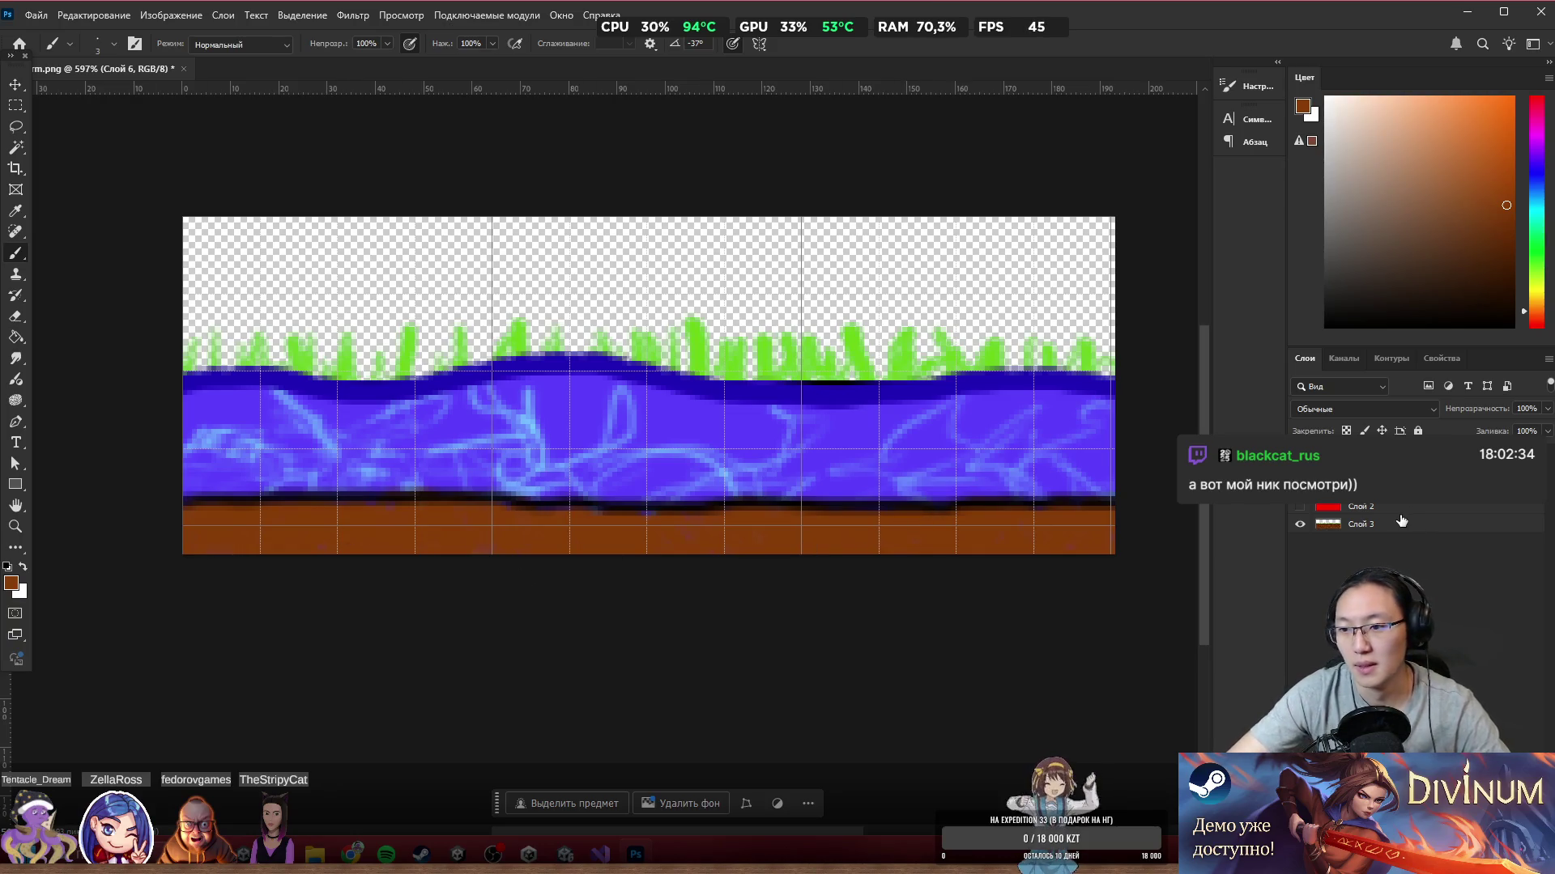
Step: Sample a darker brown and add texture strokes across the ground strip
left_click_drag(1369, 524, 1368, 490)
left_click(704, 493, "alt")
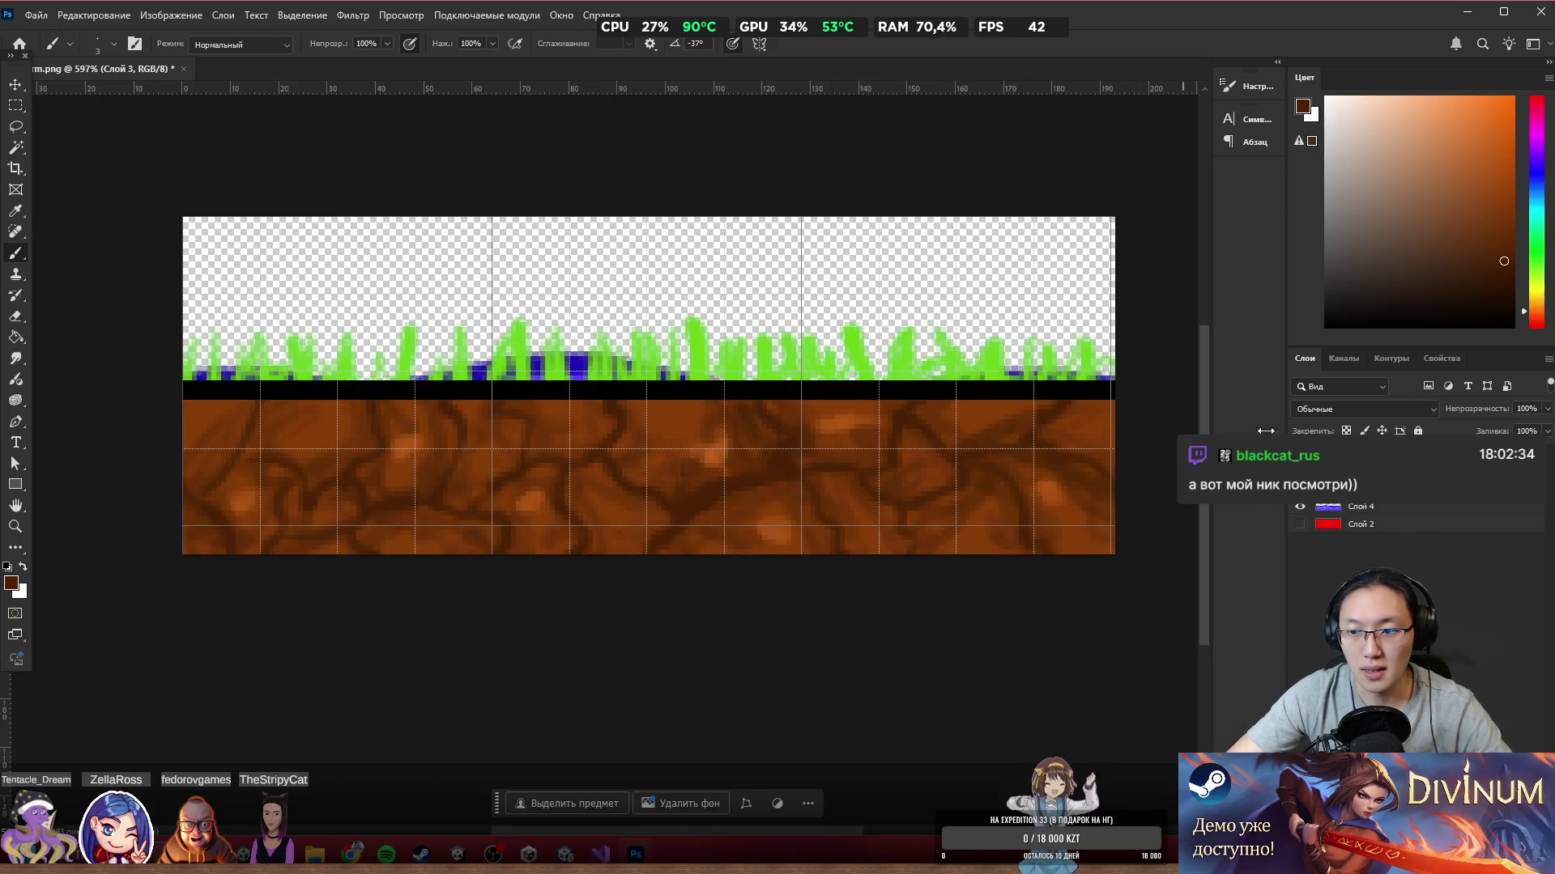
left_click(1355, 506)
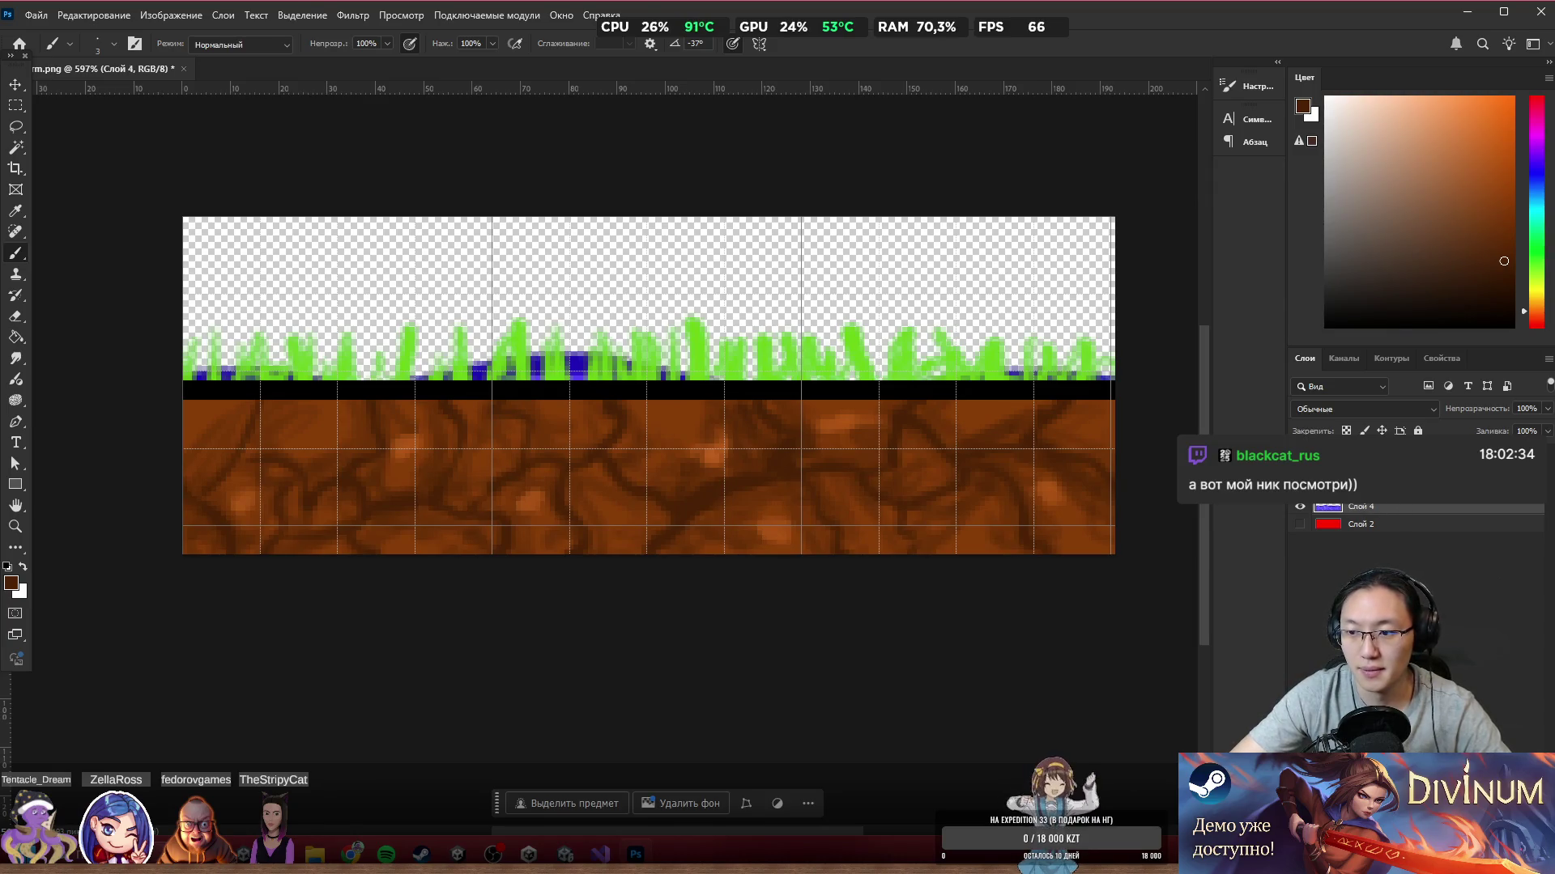
left_click_drag(1368, 490, 1368, 530)
left_click(1326, 472)
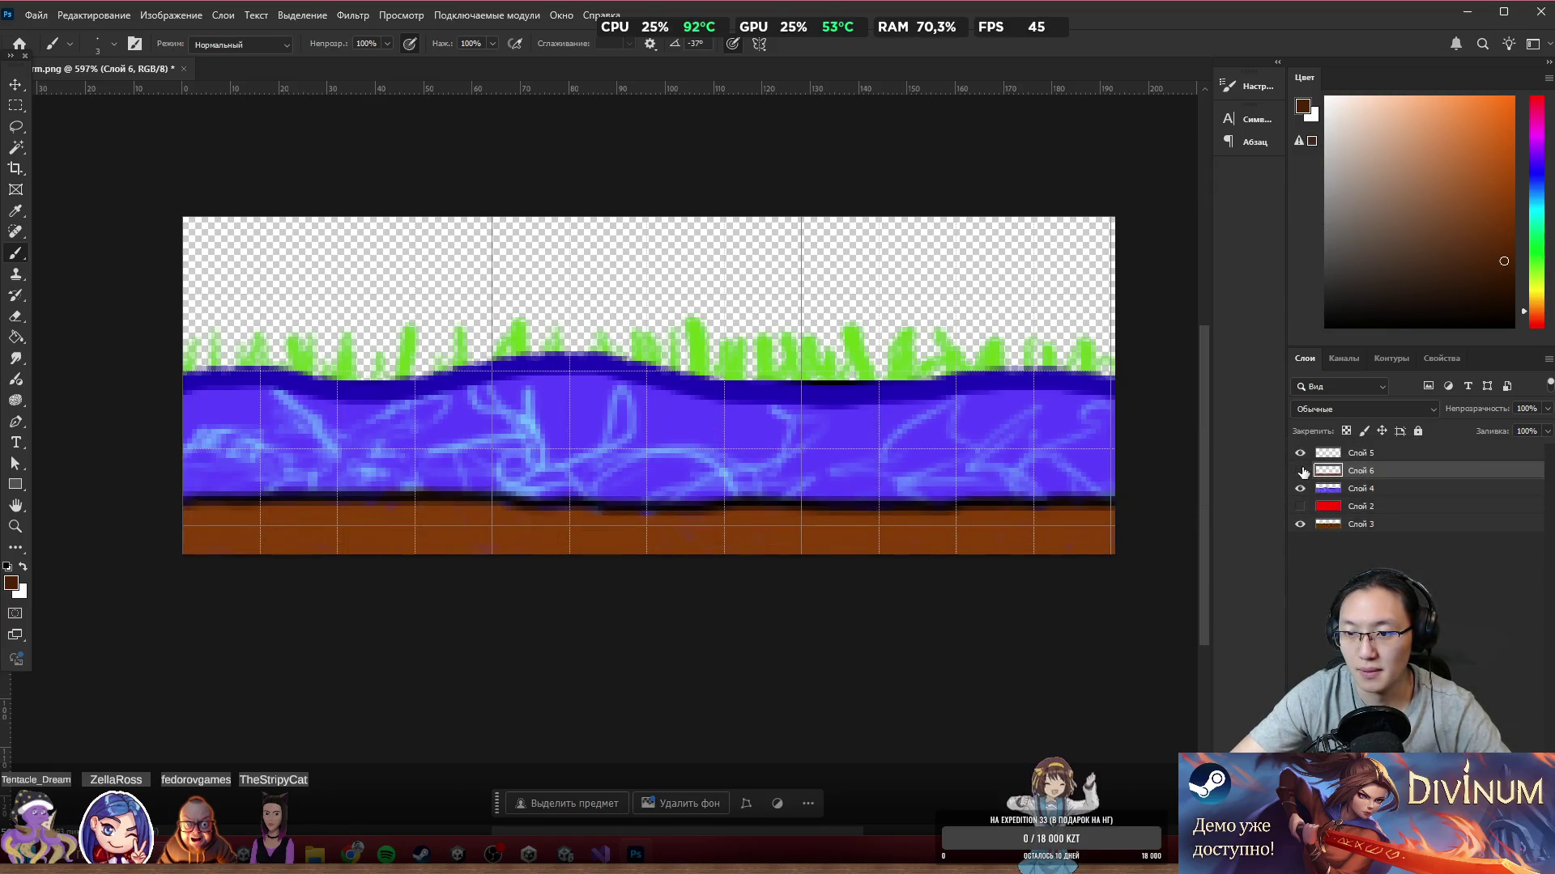
mouse_move(267, 512)
left_mouse_down()
mouse_move(235, 528)
mouse_move(212, 510)
mouse_move(292, 531)
mouse_move(343, 510)
mouse_move(253, 533)
mouse_move(346, 552)
left_mouse_up()
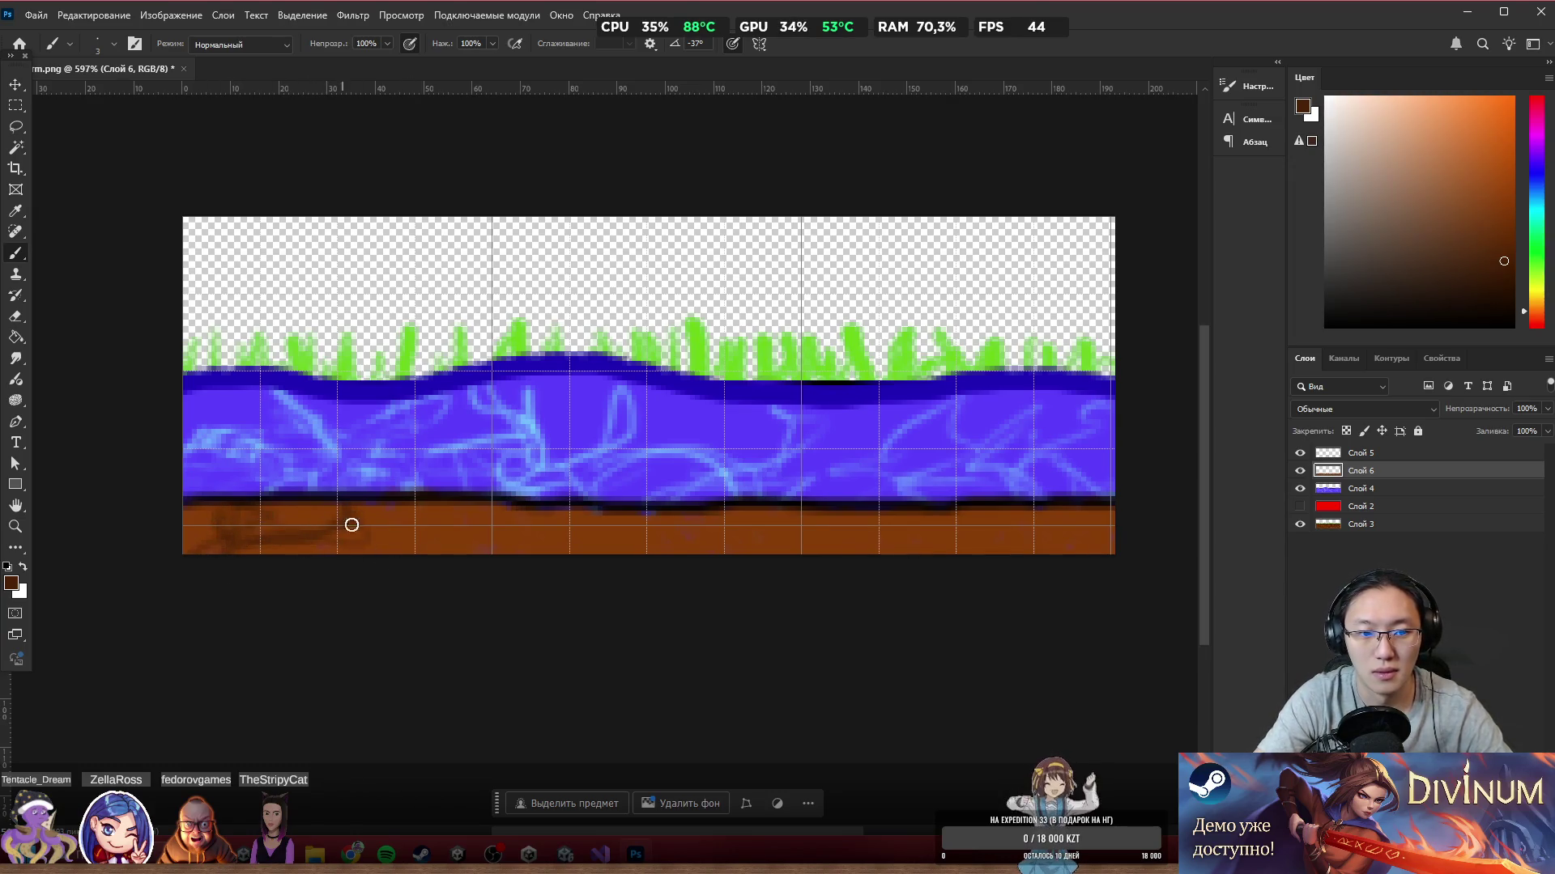
mouse_move(416, 566)
left_mouse_down()
mouse_move(448, 514)
mouse_move(465, 541)
left_mouse_up()
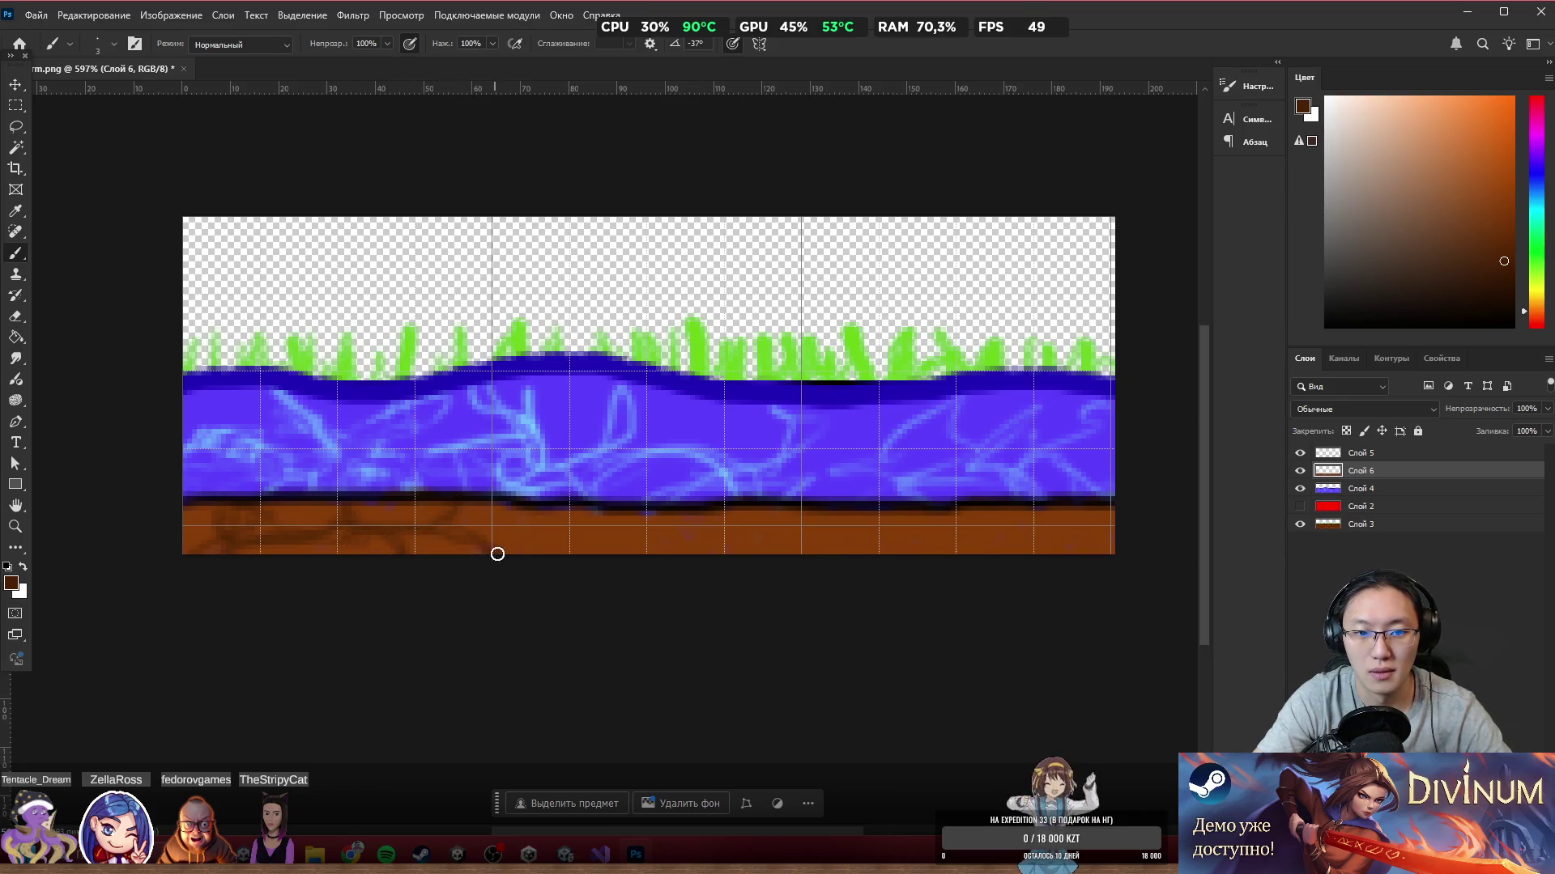
mouse_move(542, 534)
left_mouse_down()
mouse_move(643, 558)
mouse_move(701, 510)
mouse_move(711, 551)
mouse_move(793, 532)
left_mouse_up()
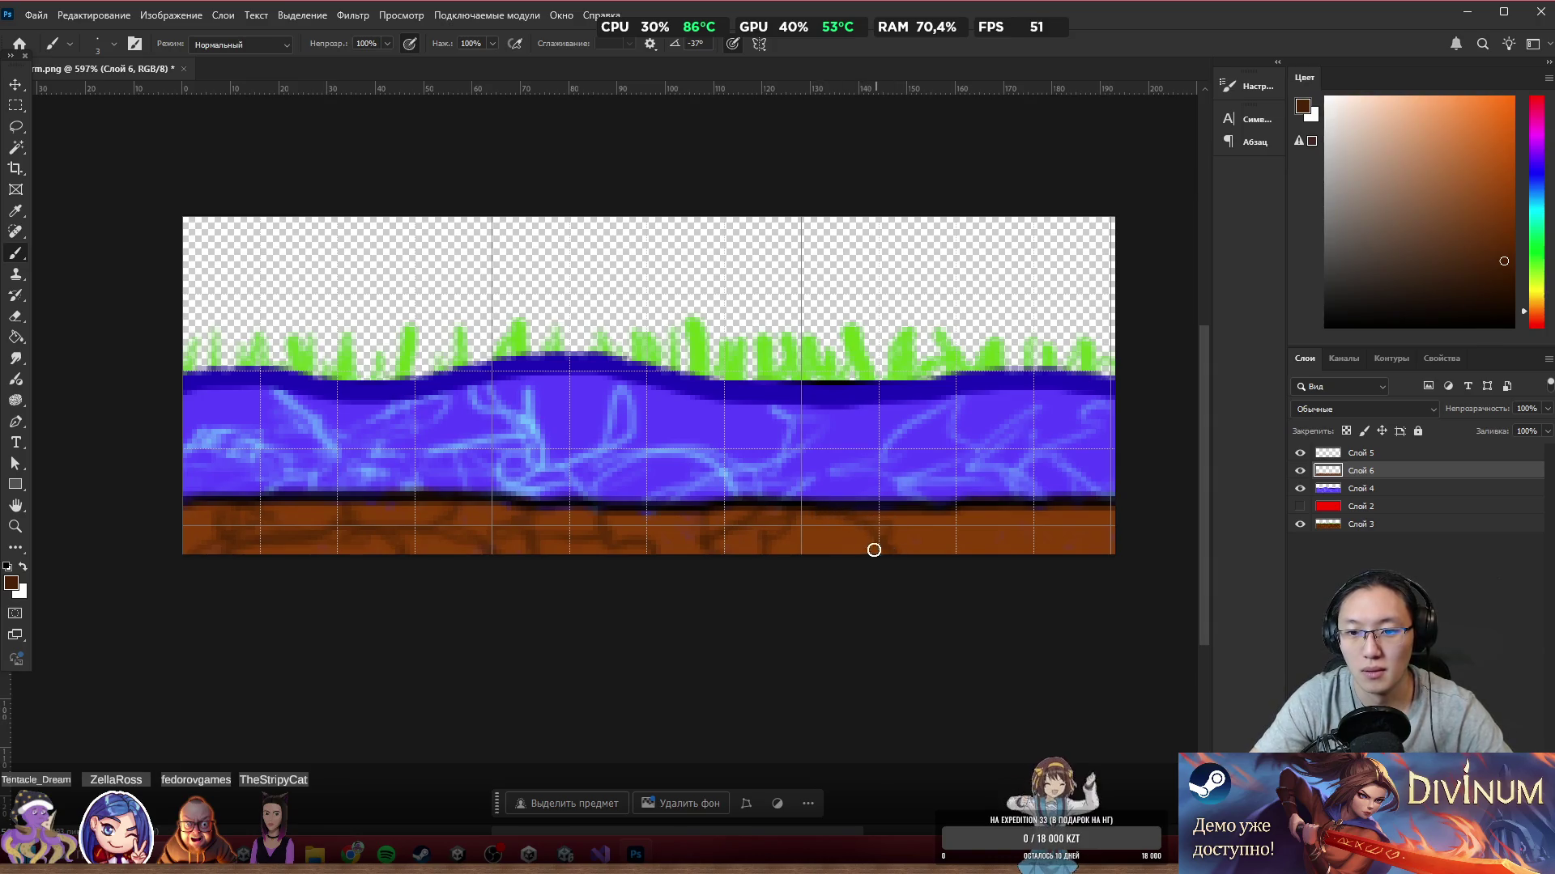
left_click_drag(943, 525, 999, 559)
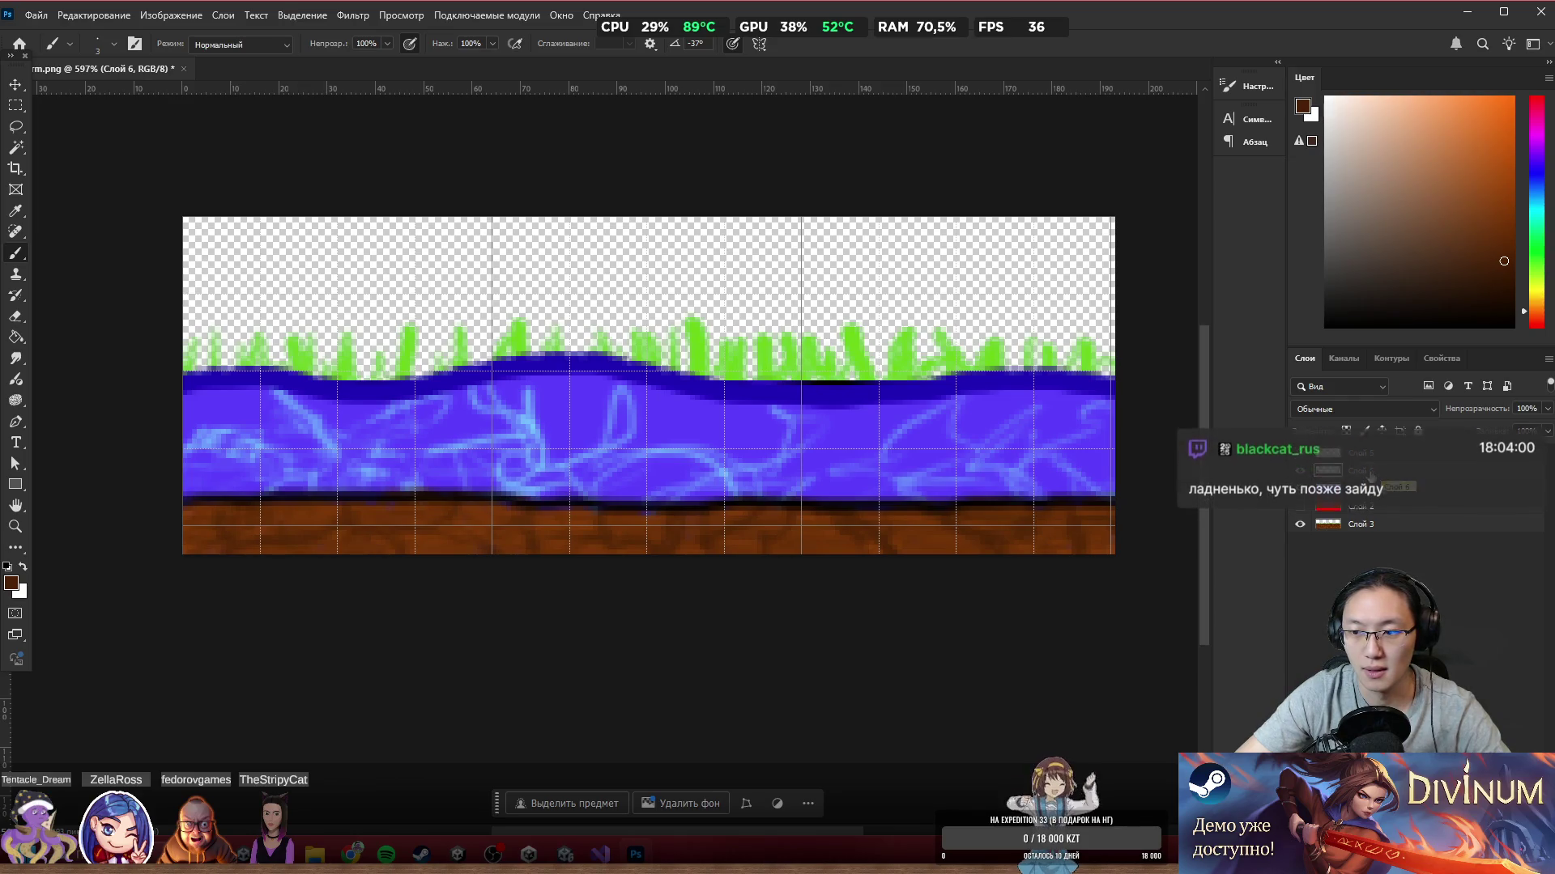
Step: Hide the dirt and grass layers and cut the water's right part to a new layer
scroll(1417, 510, "down", 1)
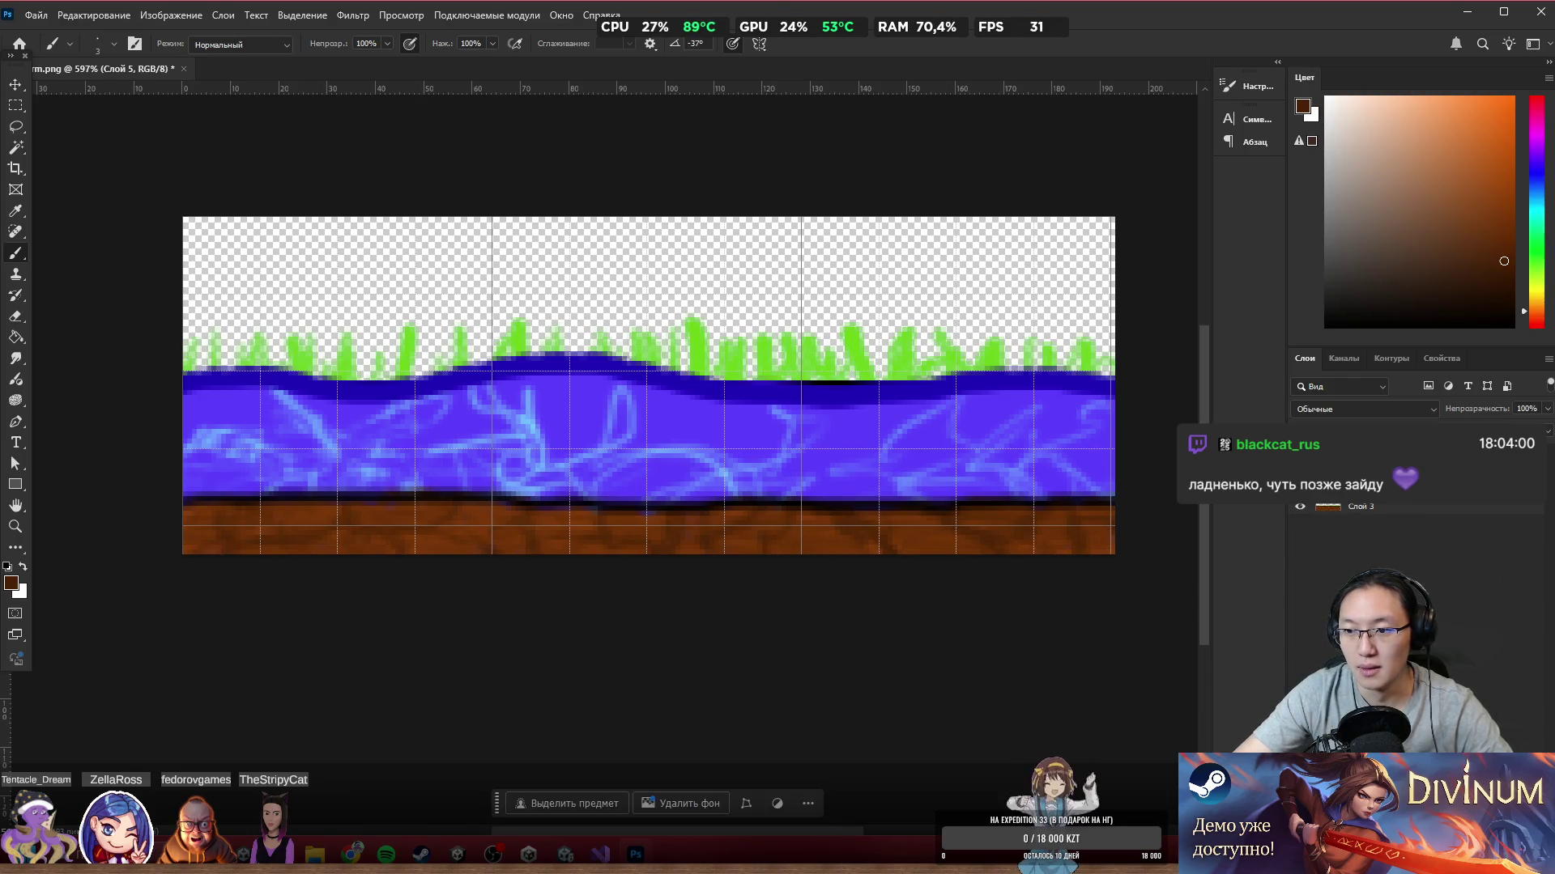
left_click(1299, 458)
left_click(1360, 481)
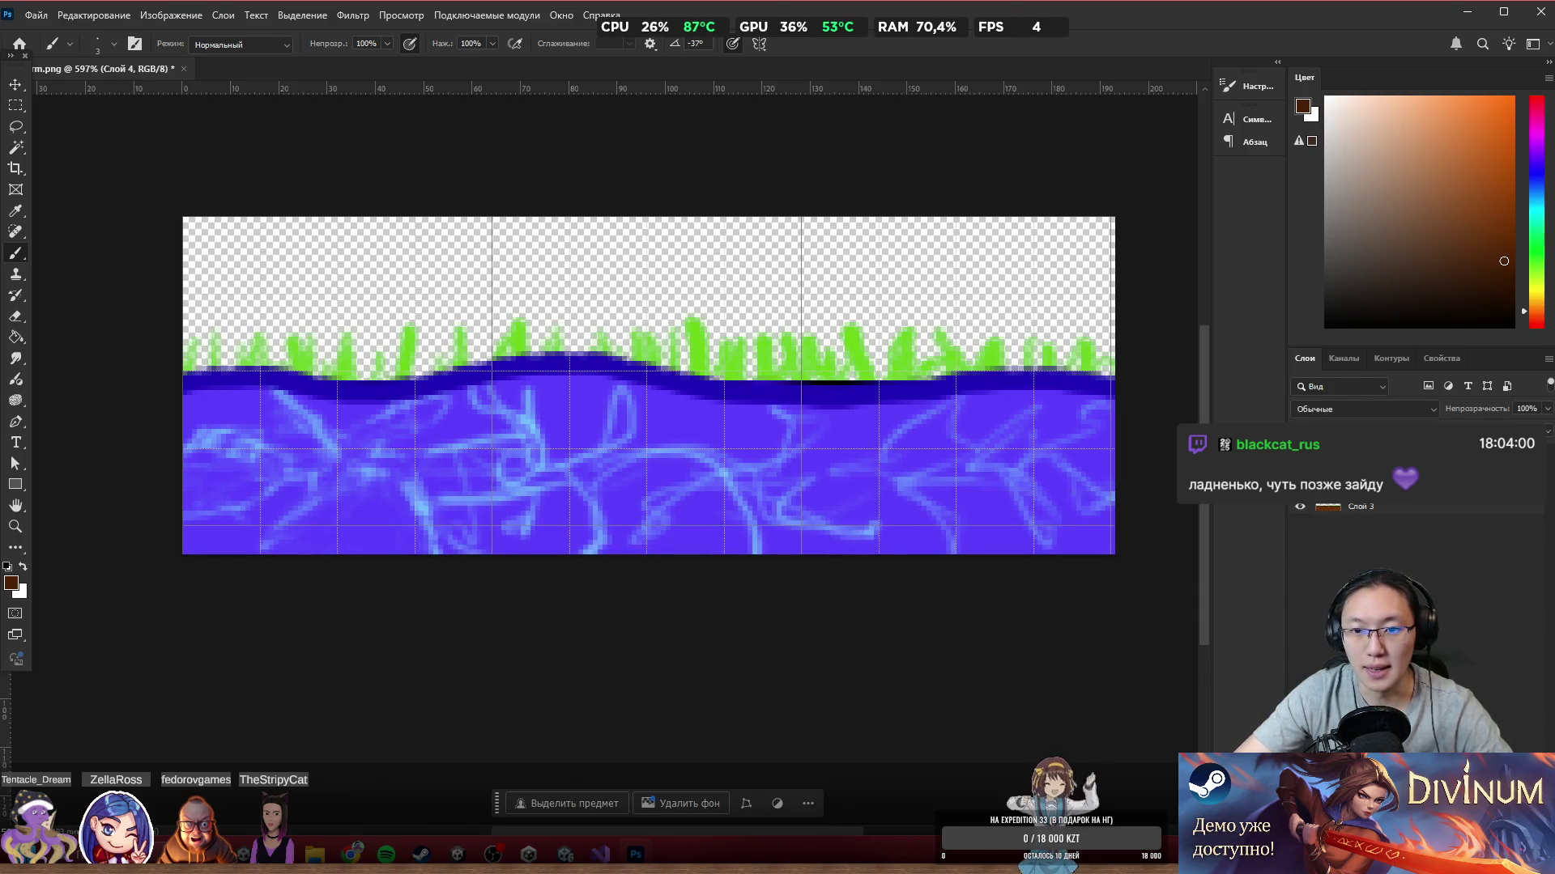
left_click(1293, 507)
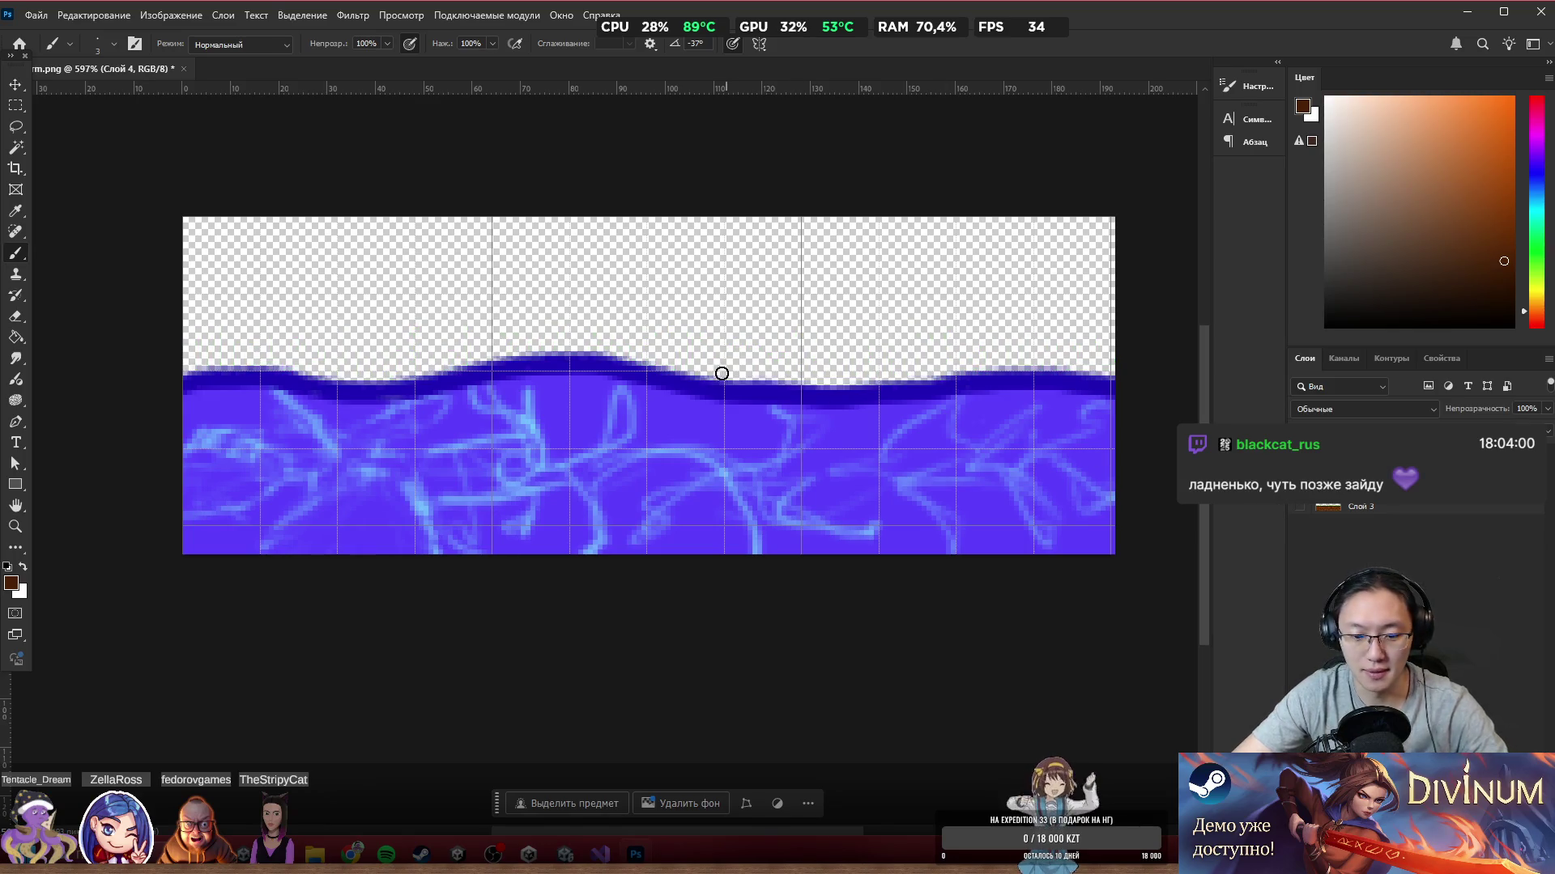
left_click(16, 105)
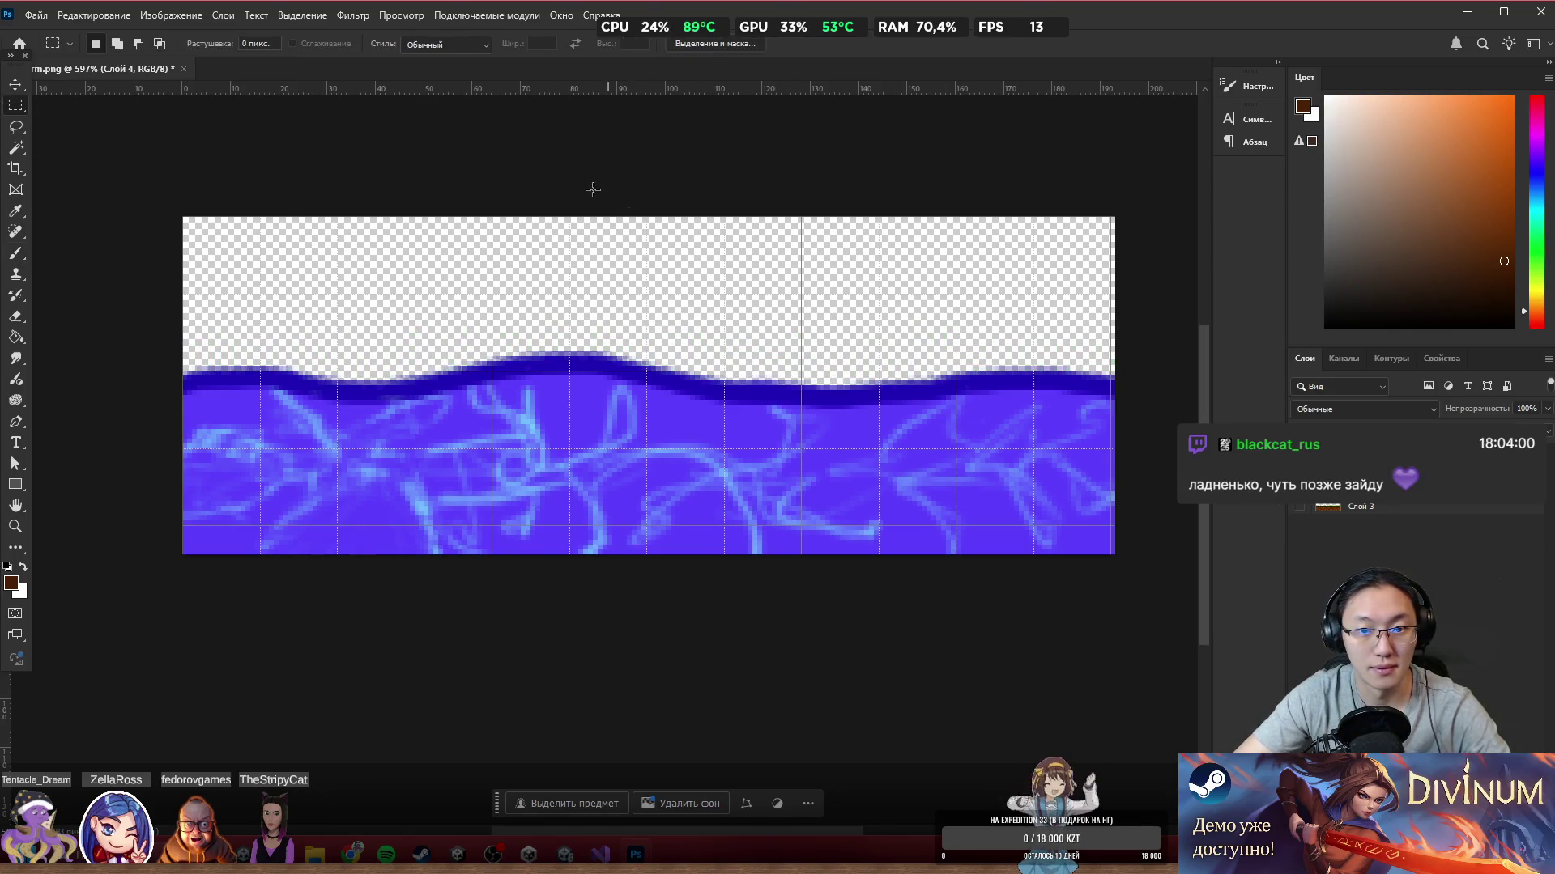
left_click_drag(590, 191, 1207, 769)
right_click(577, 347)
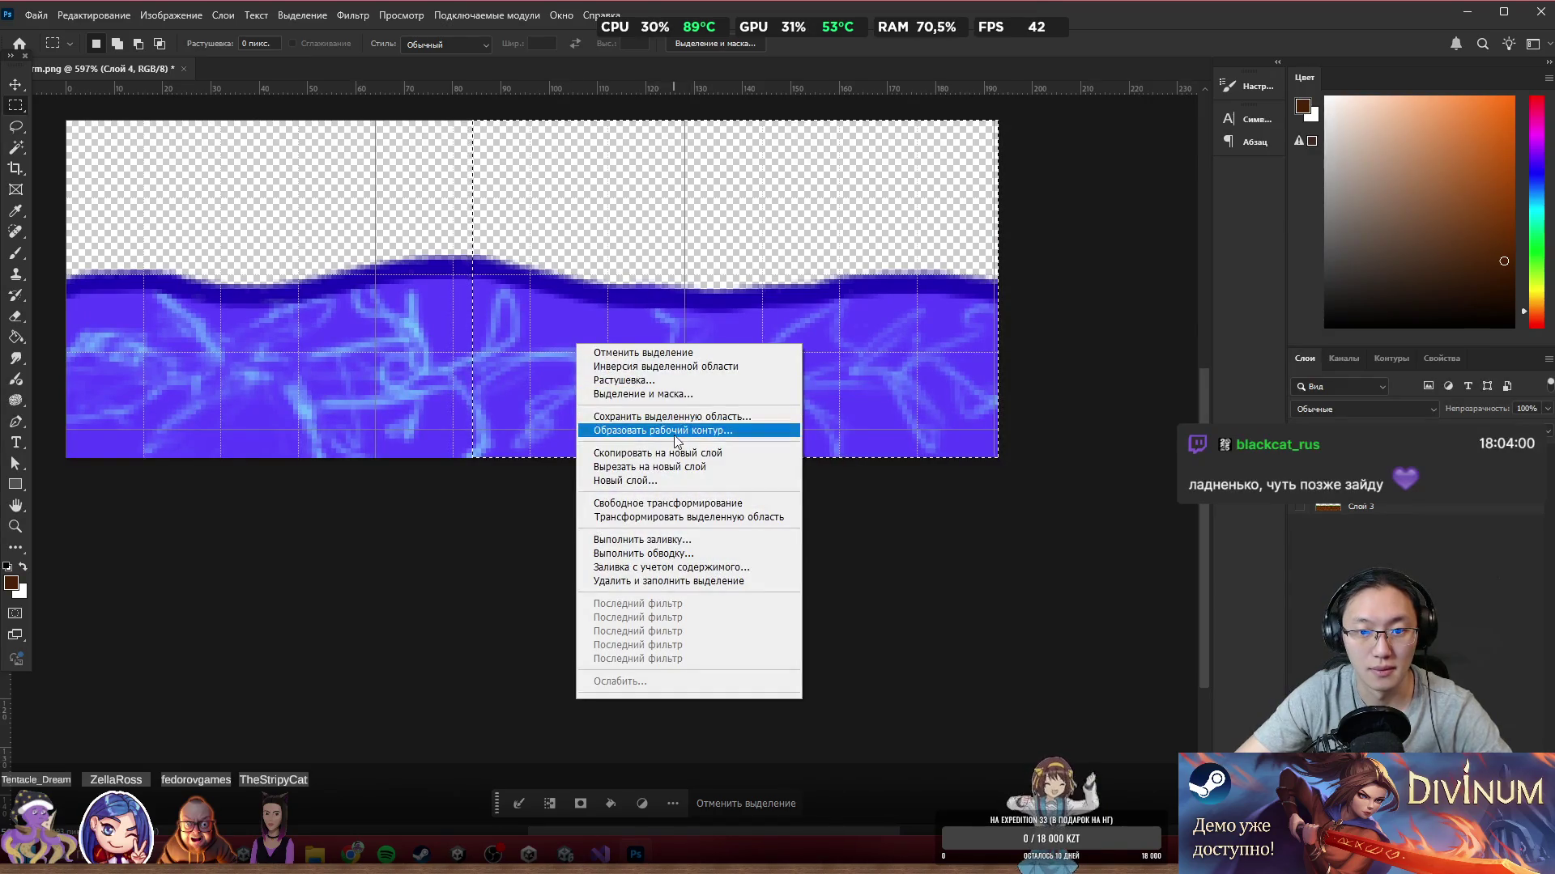
left_click(678, 465)
Step: Slide the cut water section right so it spans the full canvas width
scroll(678, 466, "up", 3)
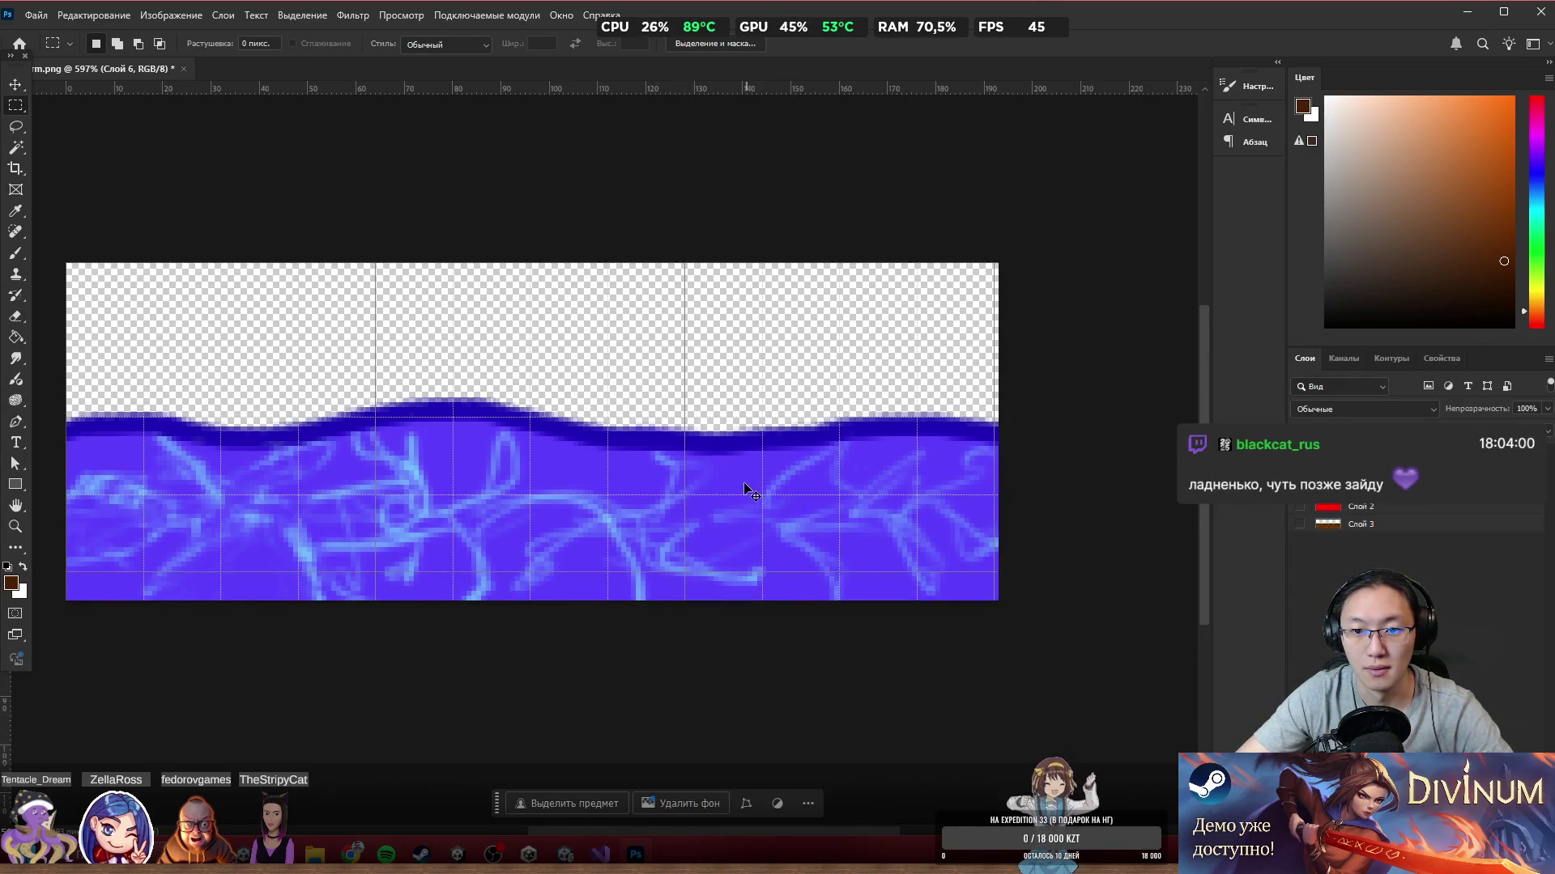
scroll(747, 490, "left", 2)
mouse_move(910, 483)
left_mouse_down()
mouse_move(518, 463)
mouse_move(502, 477)
left_mouse_up()
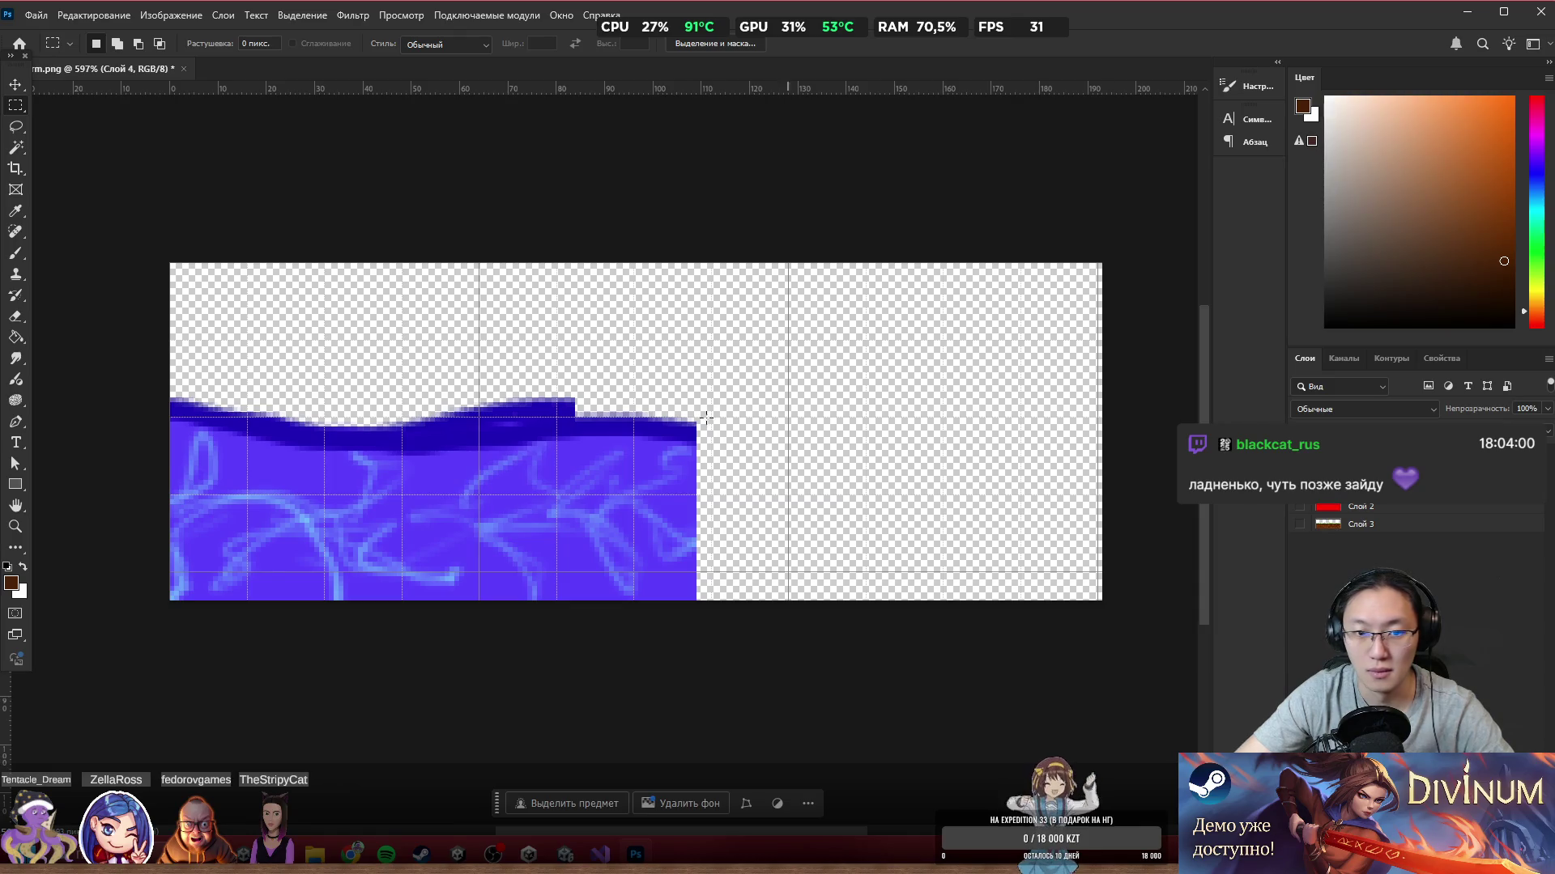
mouse_move(562, 412)
left_mouse_down()
mouse_move(1086, 399)
mouse_move(1070, 409)
left_mouse_up()
left_click_drag(1069, 407, 1074, 408)
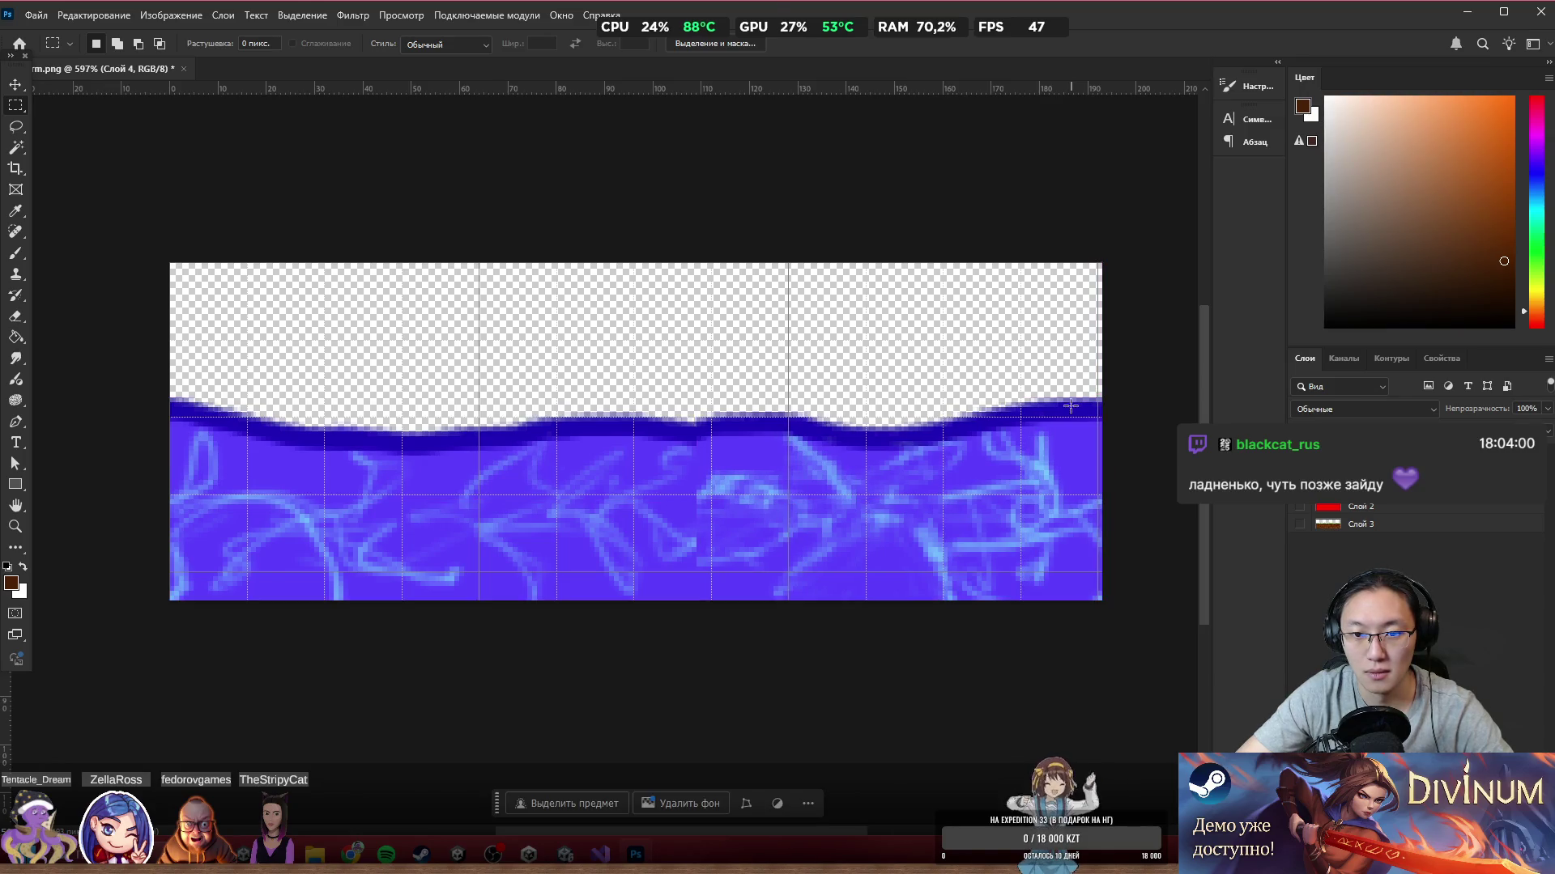
scroll(729, 438, "up", 3)
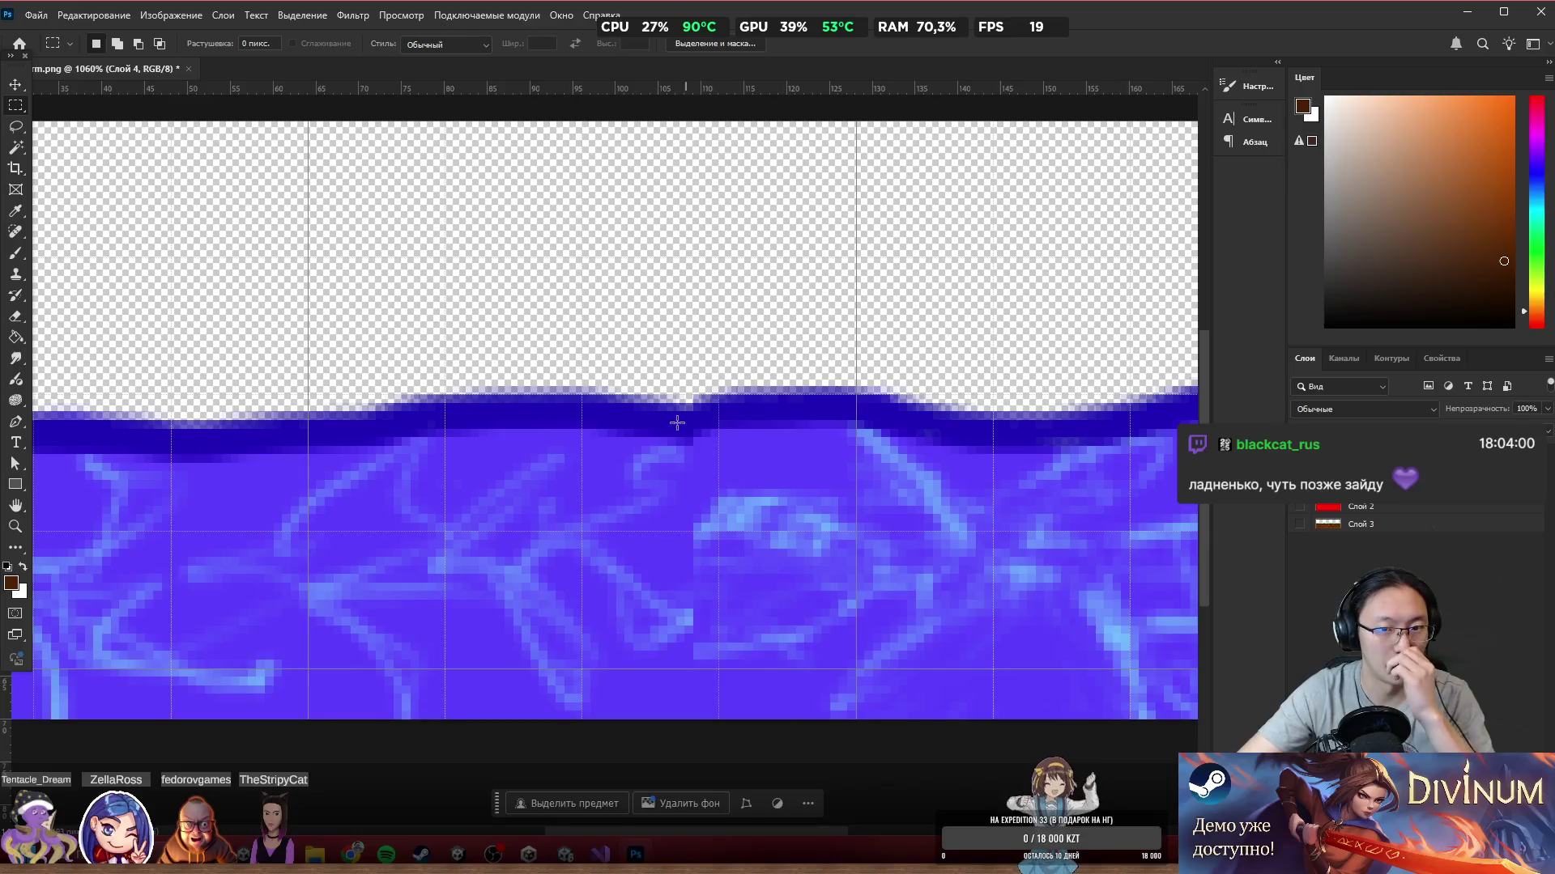
key("b")
left_click(686, 420, "alt")
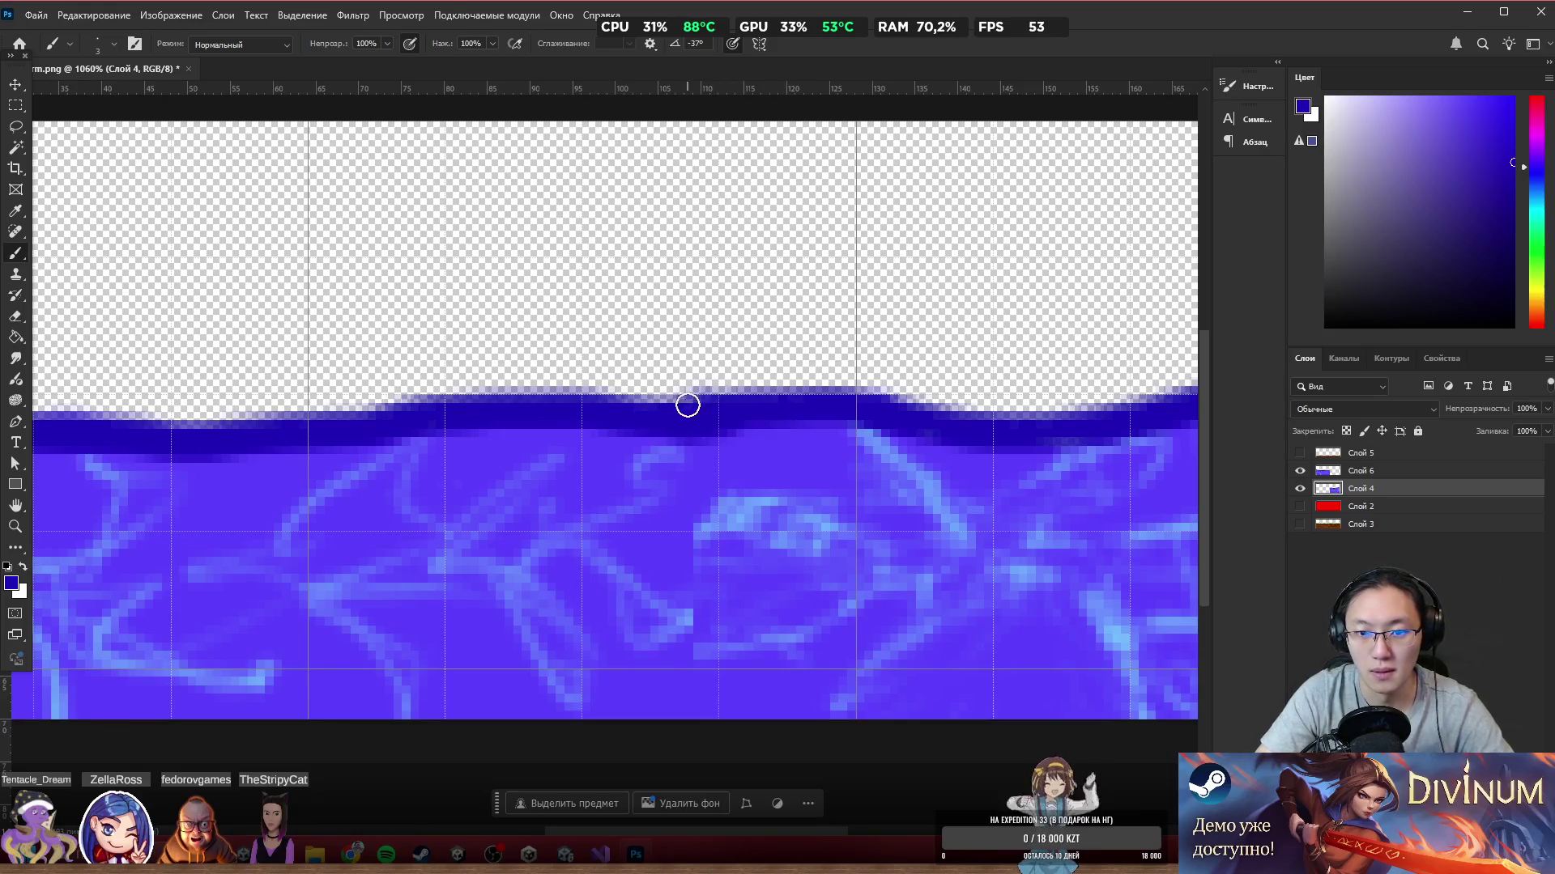
Step: Sample the lighter streak blue and merge the two water layers into Слой 6
scroll(867, 372, "down", 4)
scroll(818, 360, "up", 3)
scroll(661, 374, "up", 2)
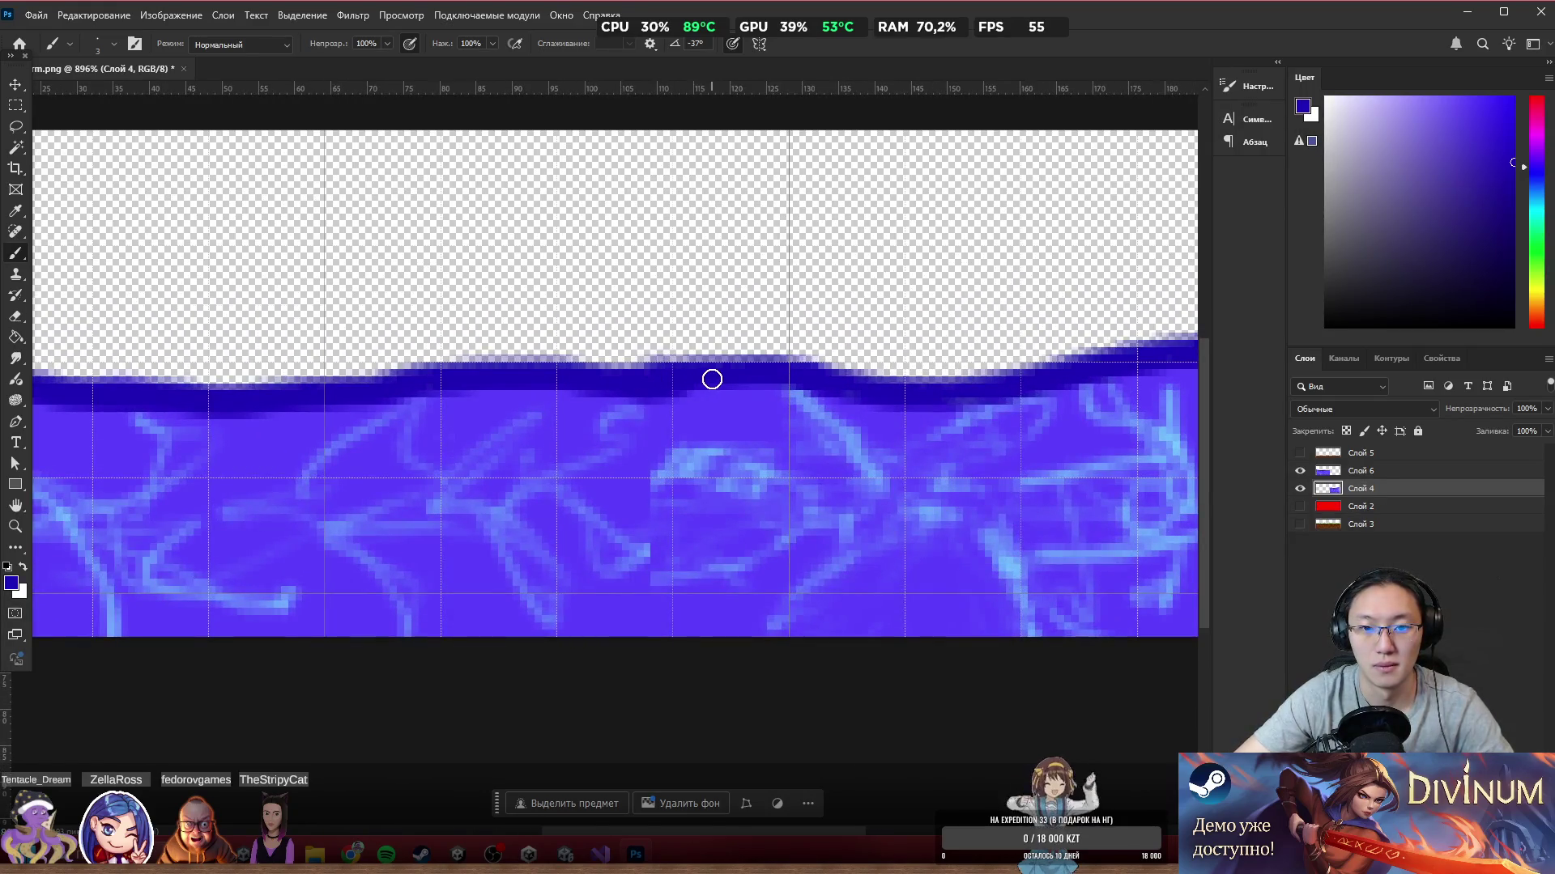
scroll(711, 377, "up", 2)
left_click(680, 524, "alt")
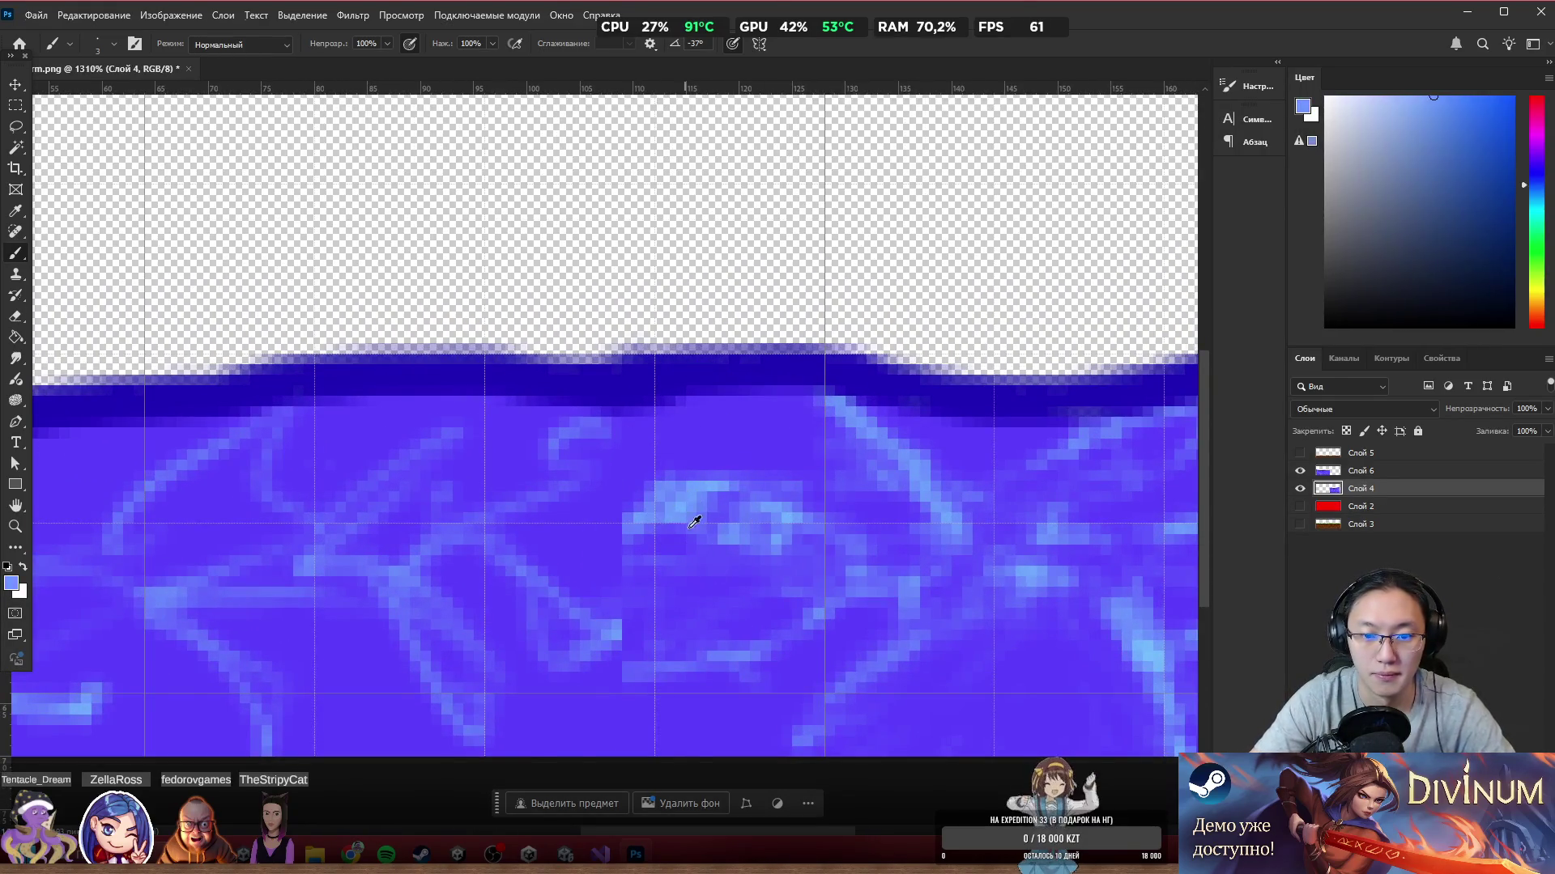
left_click_drag(629, 528, 638, 495)
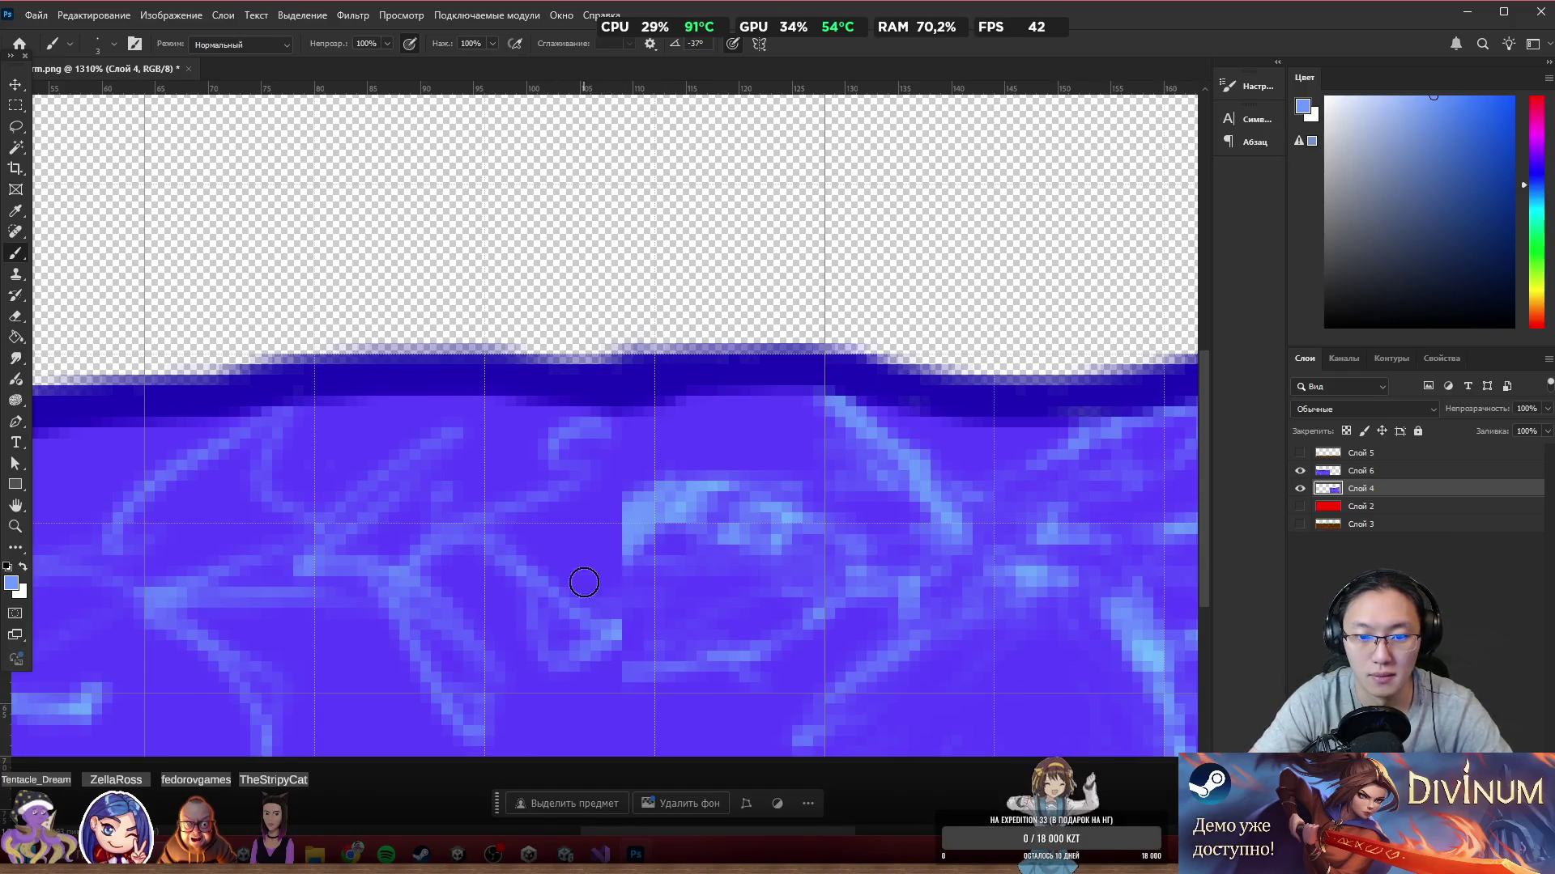
key("ctrl+z")
left_click(1377, 453, "shift")
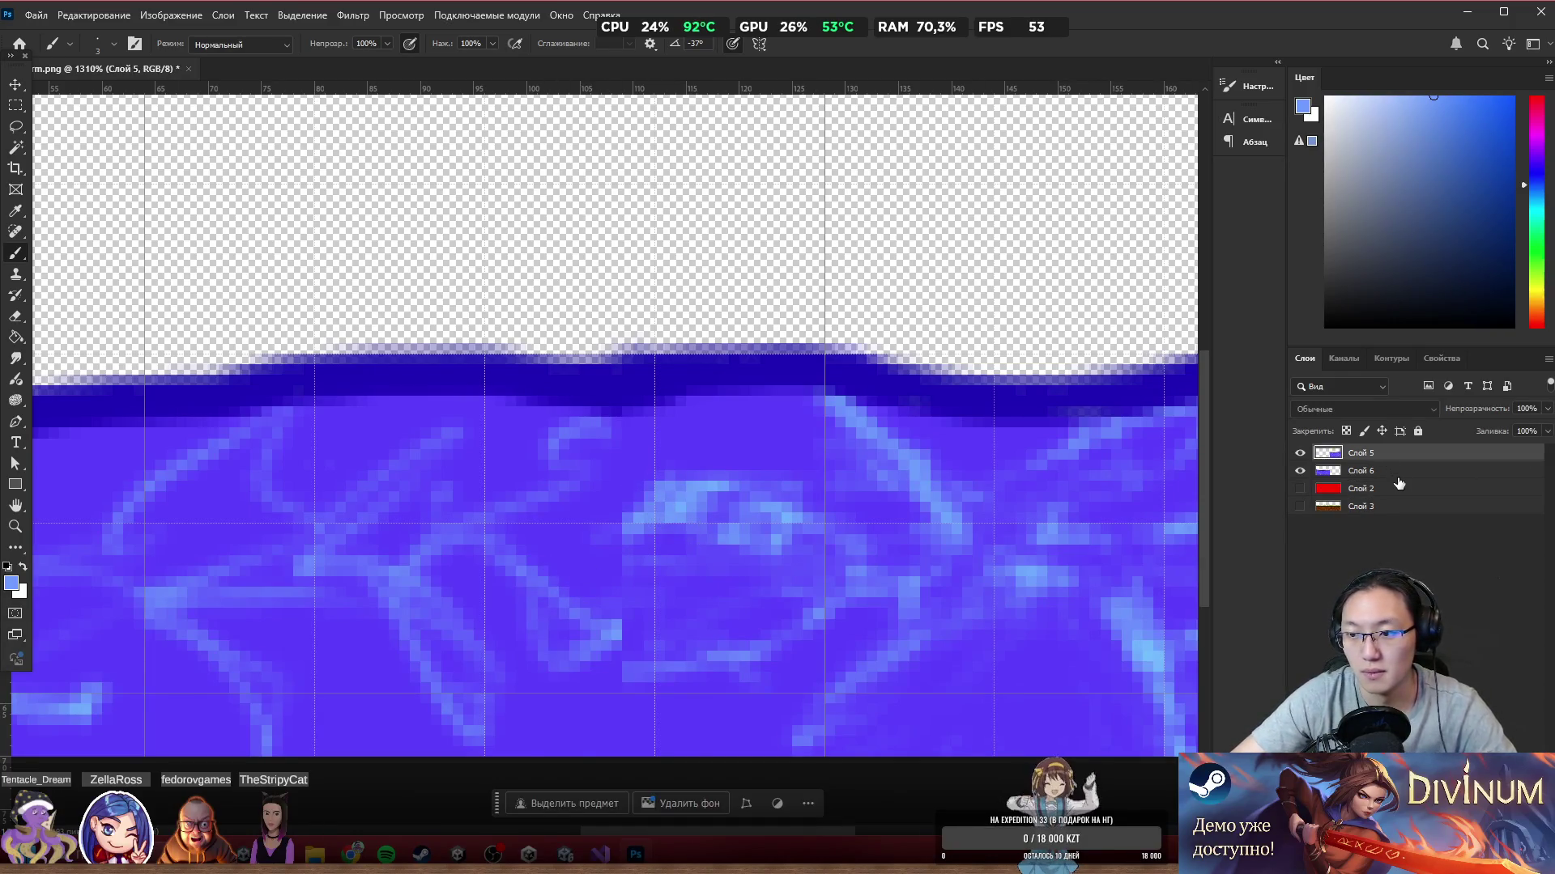
key("ctrl+e")
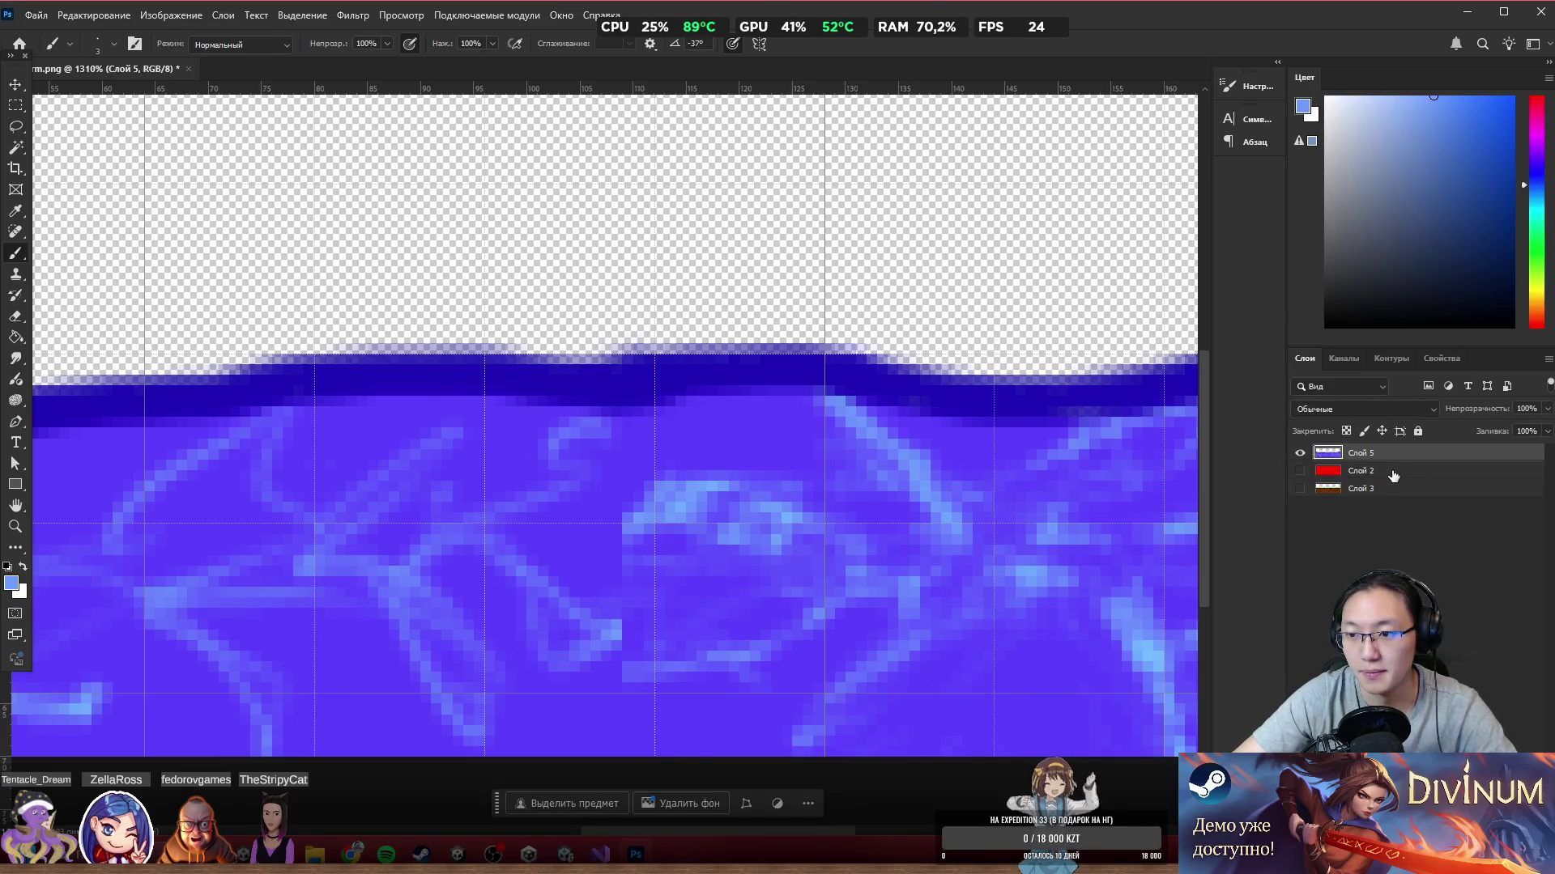
key("ctrl+z")
key("ctrl+e")
key("ctrl+z")
key("ctrl+e")
Step: Paint a light-blue diagonal streak over the seam, then pick the water's purple-blue
mouse_move(574, 480)
left_mouse_down()
mouse_move(659, 517)
mouse_move(579, 538)
mouse_move(648, 514)
mouse_move(614, 472)
mouse_move(663, 677)
mouse_move(515, 752)
left_mouse_up()
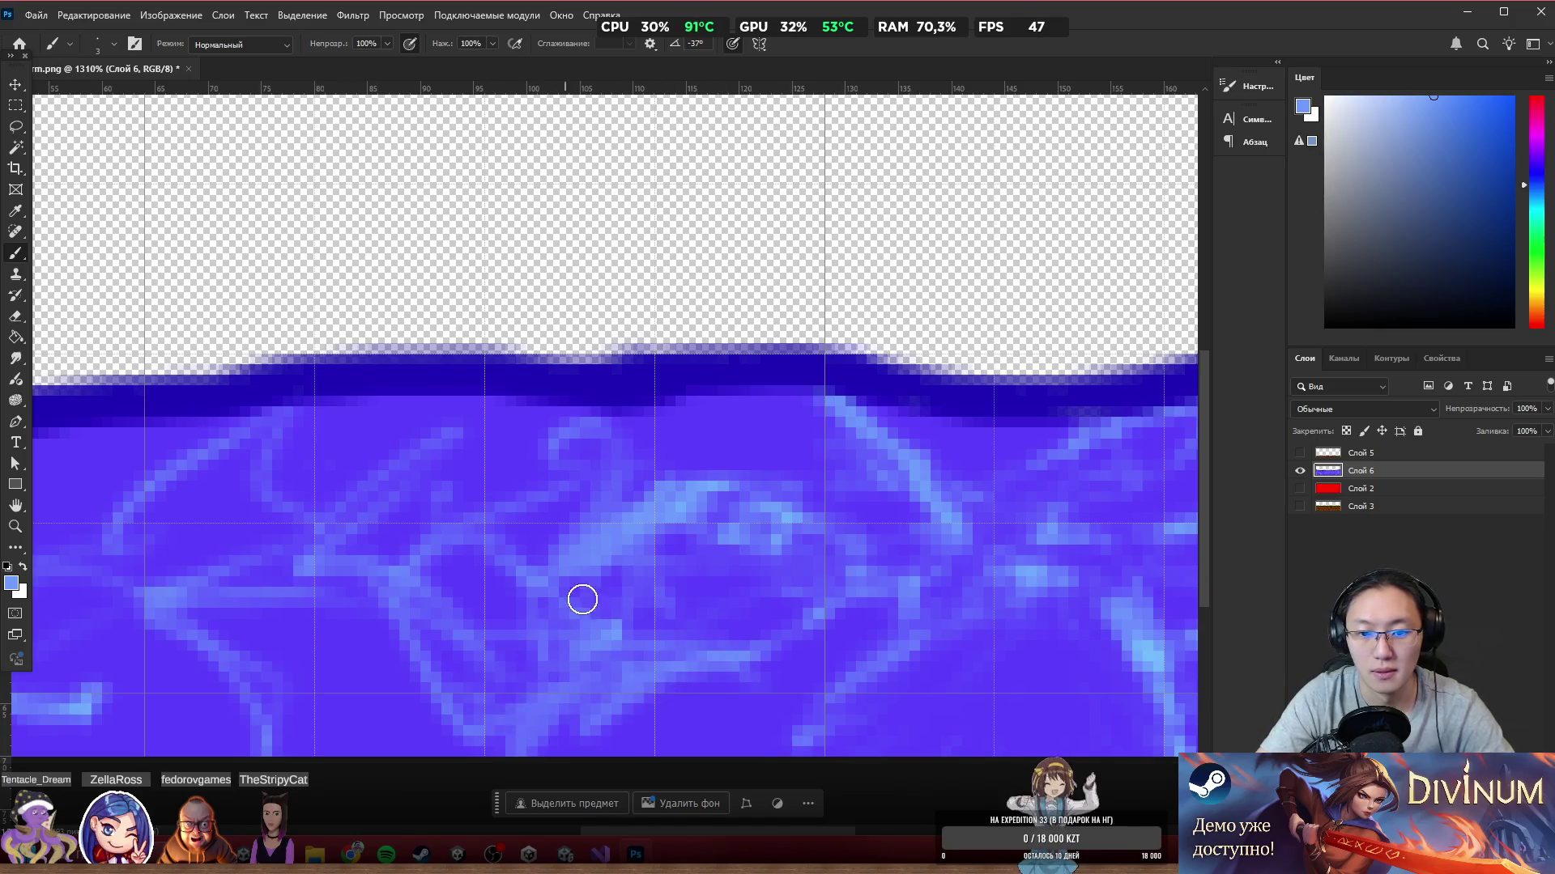
scroll(810, 275, "down", 5)
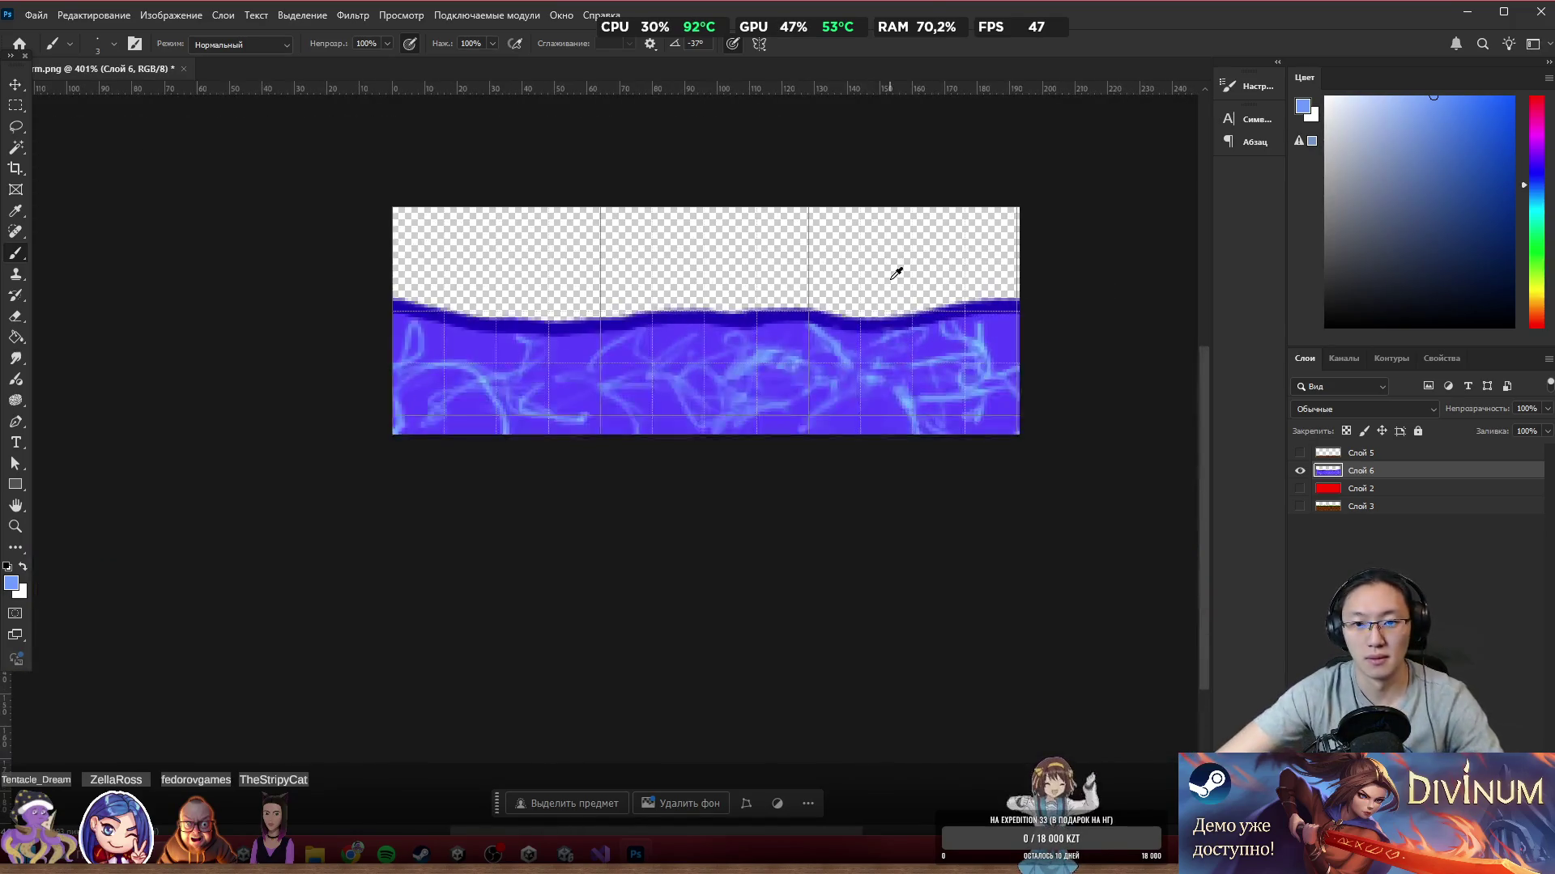
scroll(742, 267, "up", 4)
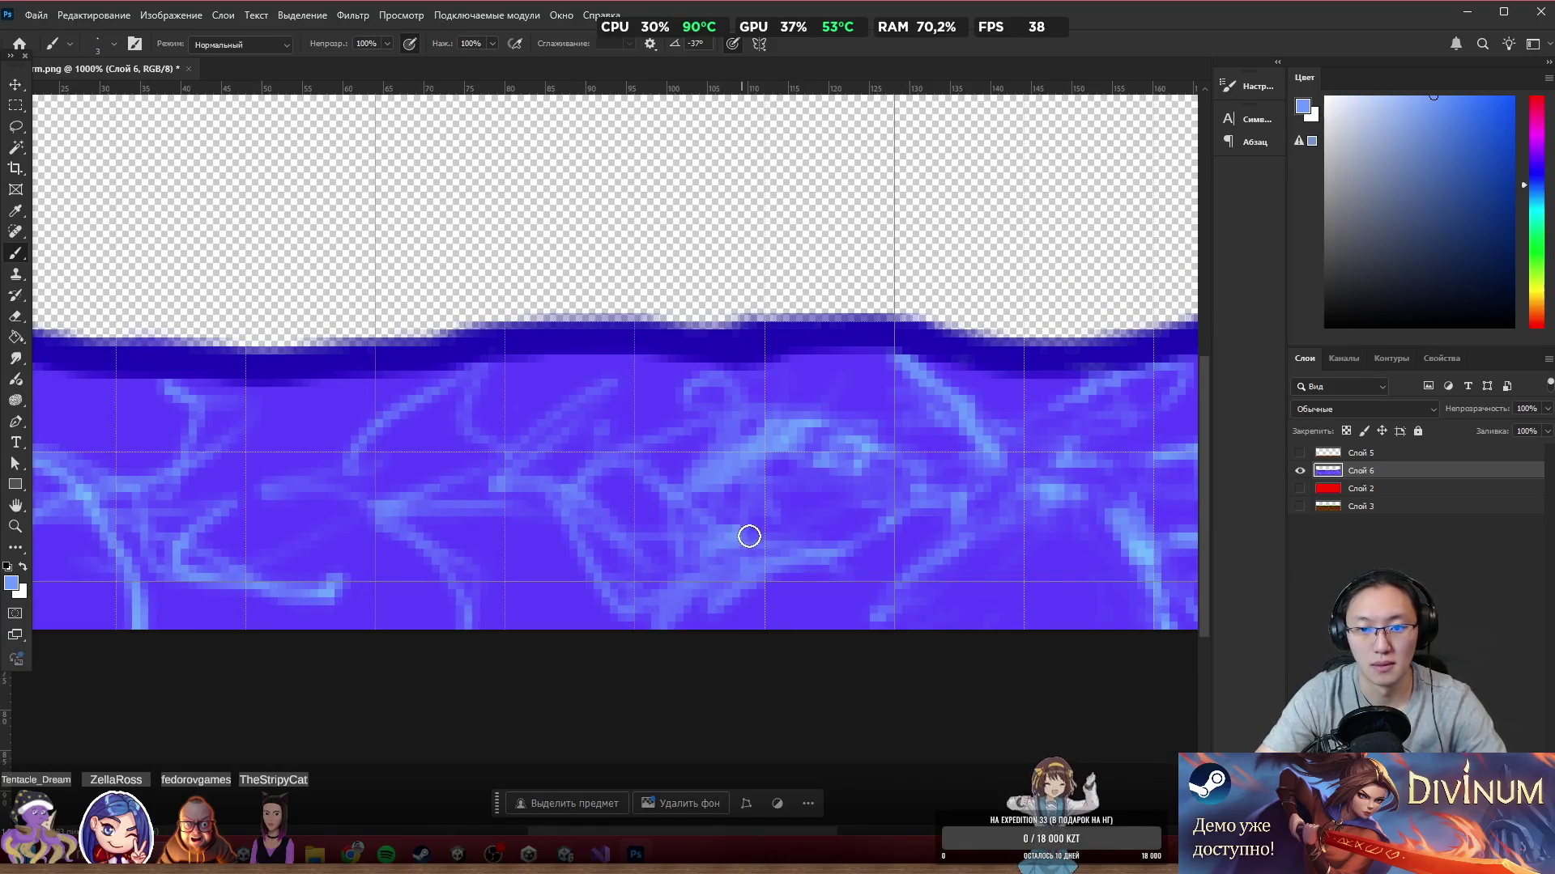
left_click(736, 509, "alt")
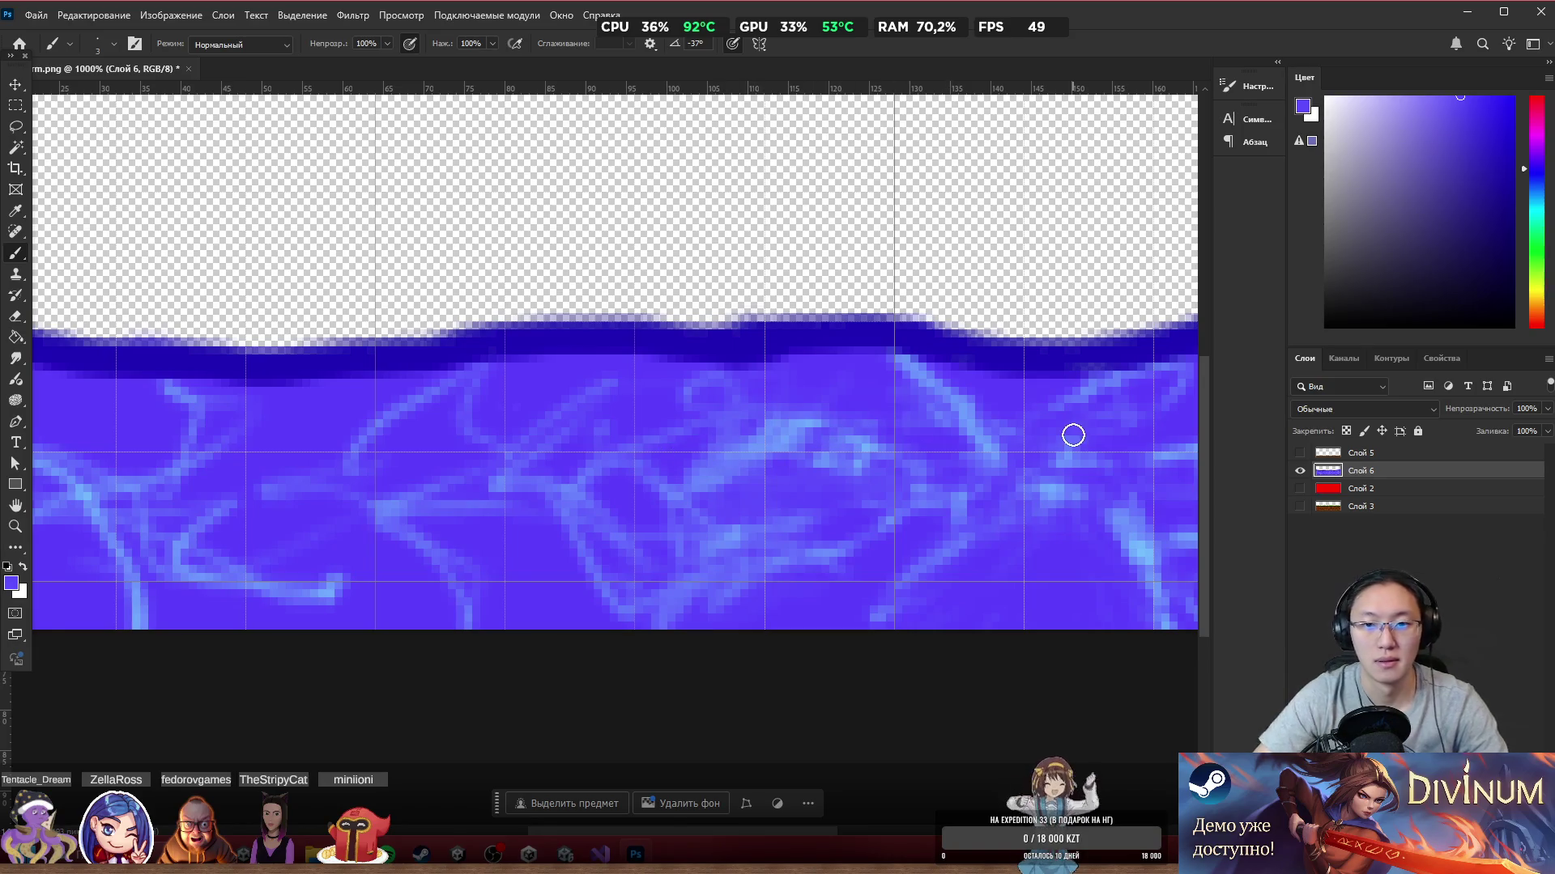
scroll(951, 444, "down", 1)
scroll(950, 444, "down", 4)
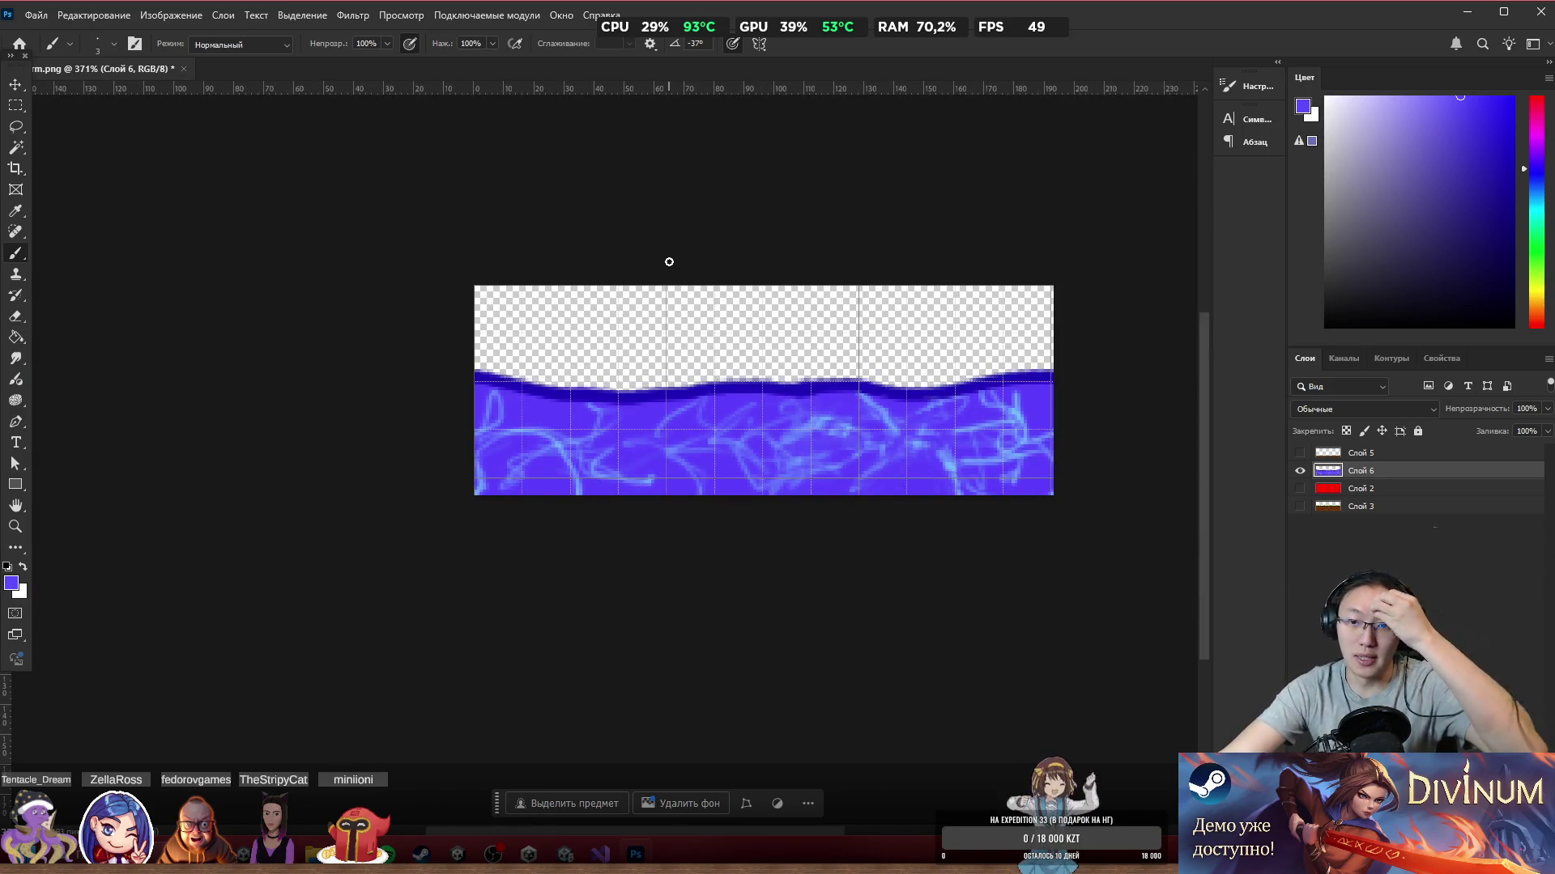
scroll(970, 458, "up", 3)
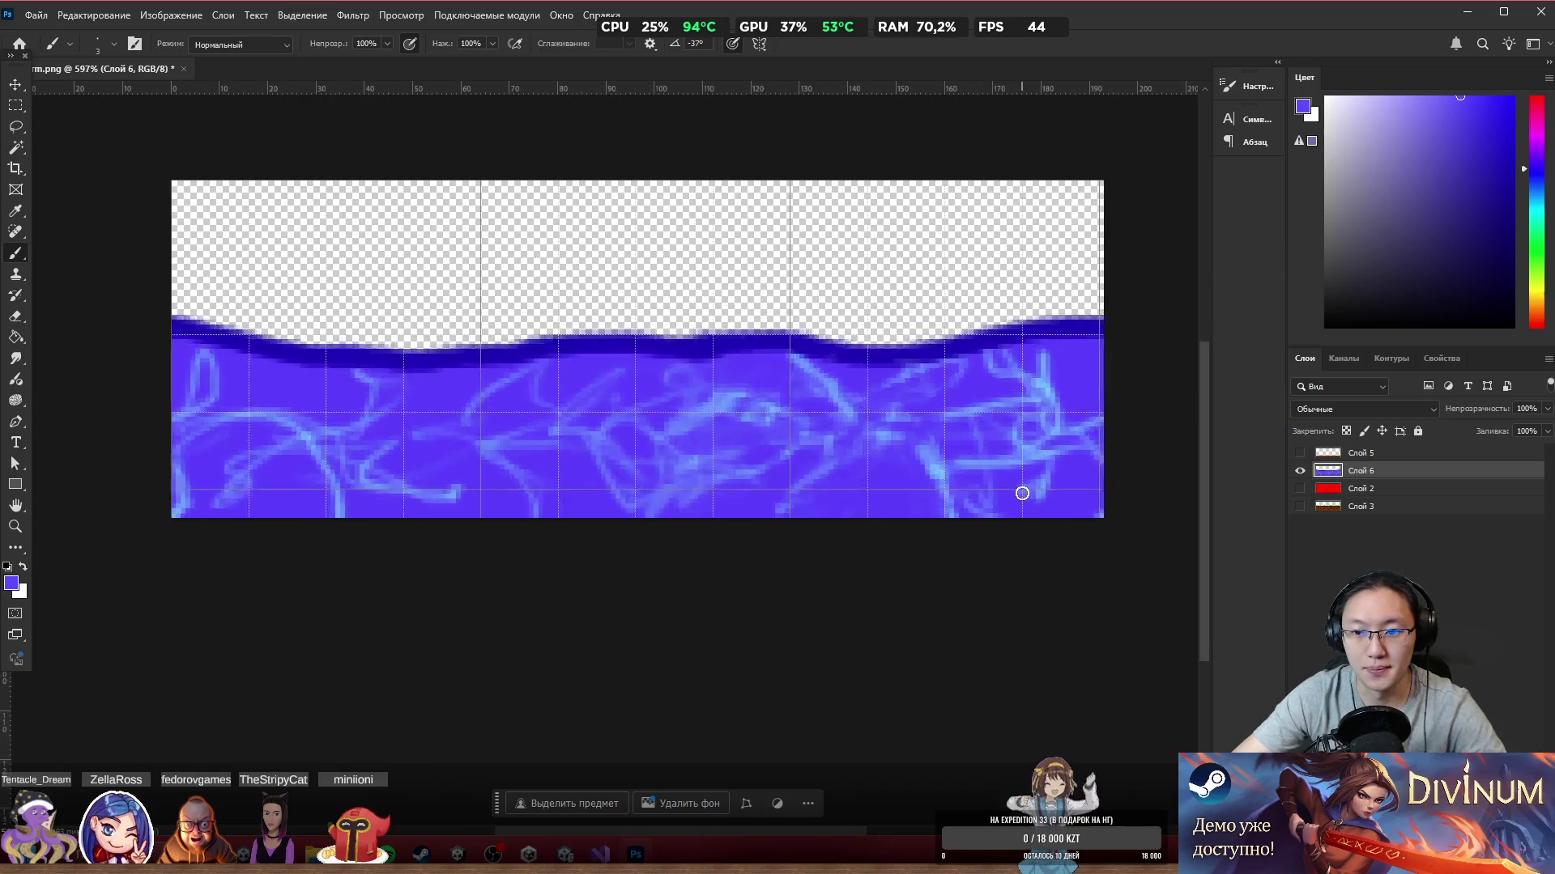
Step: Export the water strip as Water.png, then hide Слой 6 and show Слой 5
left_click(37, 14)
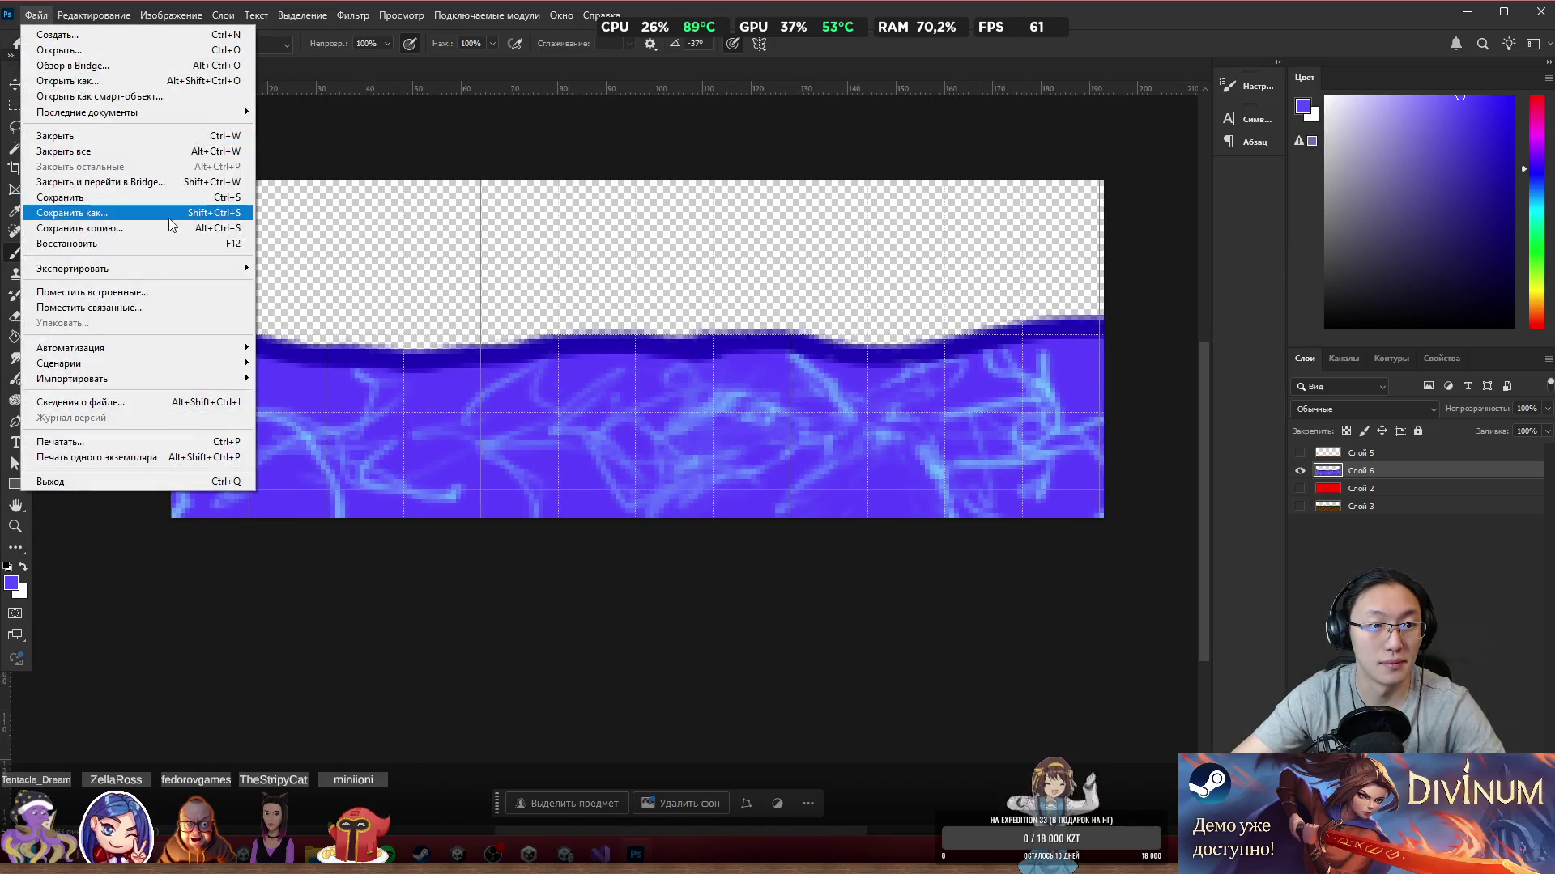
mouse_move(187, 268)
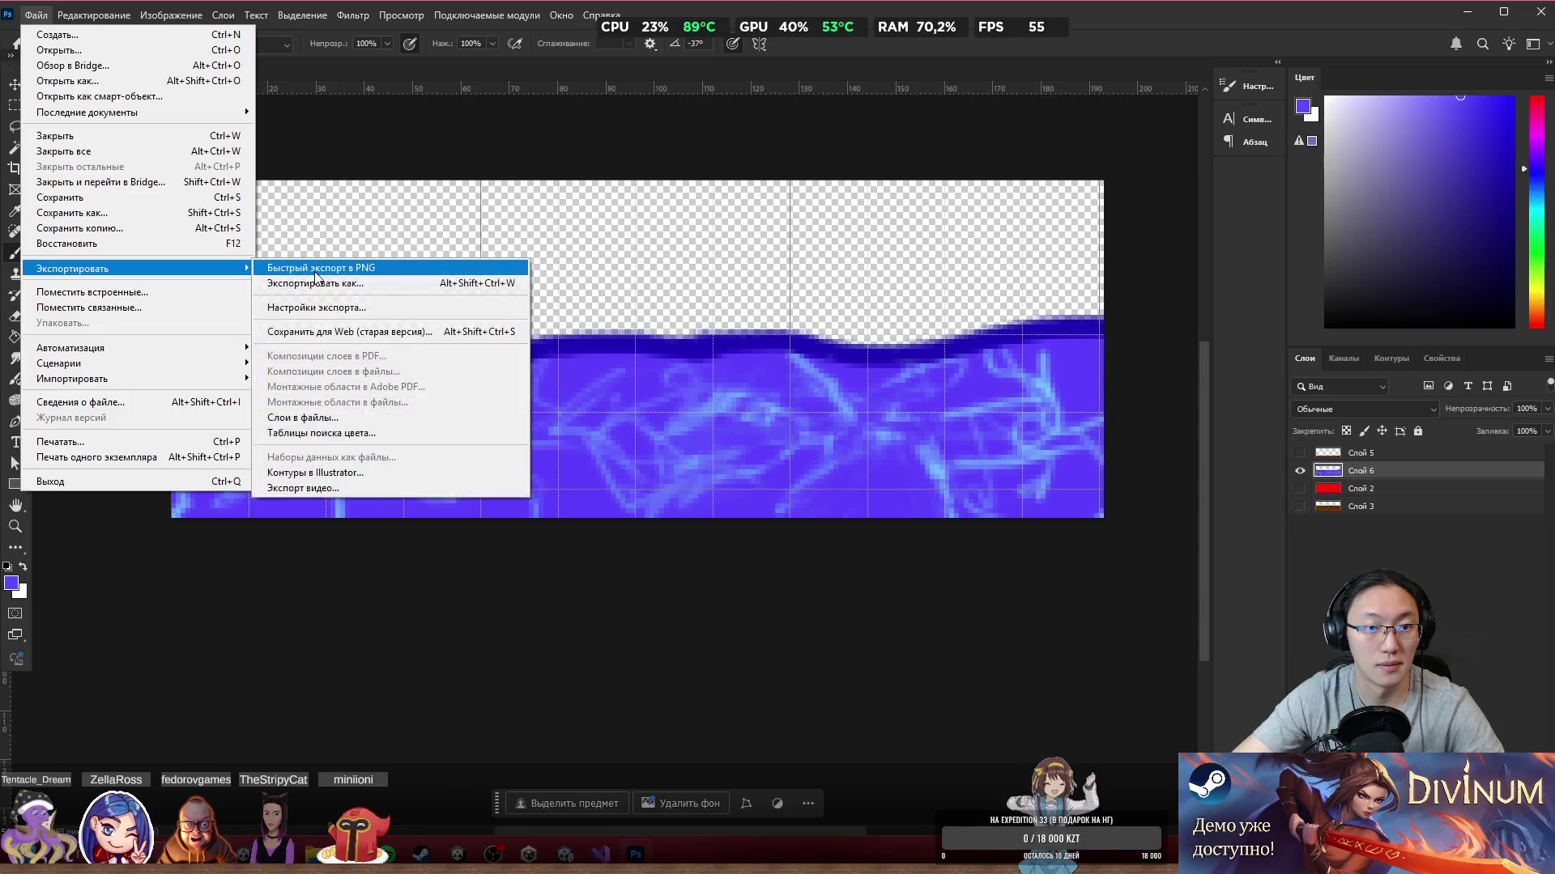
left_click(316, 279)
type("Water")
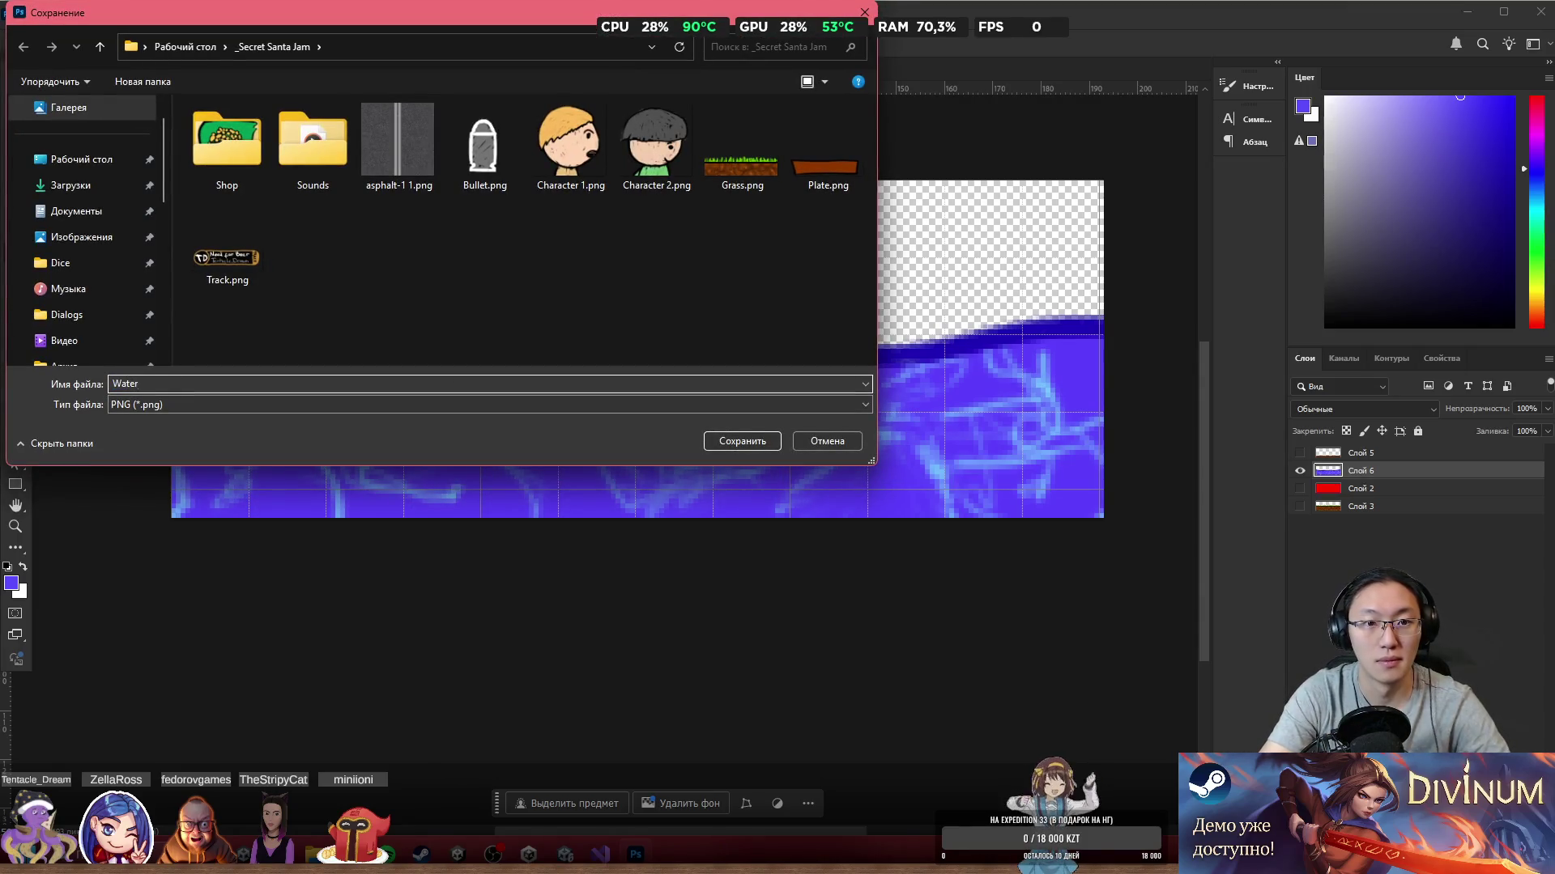
key("Return")
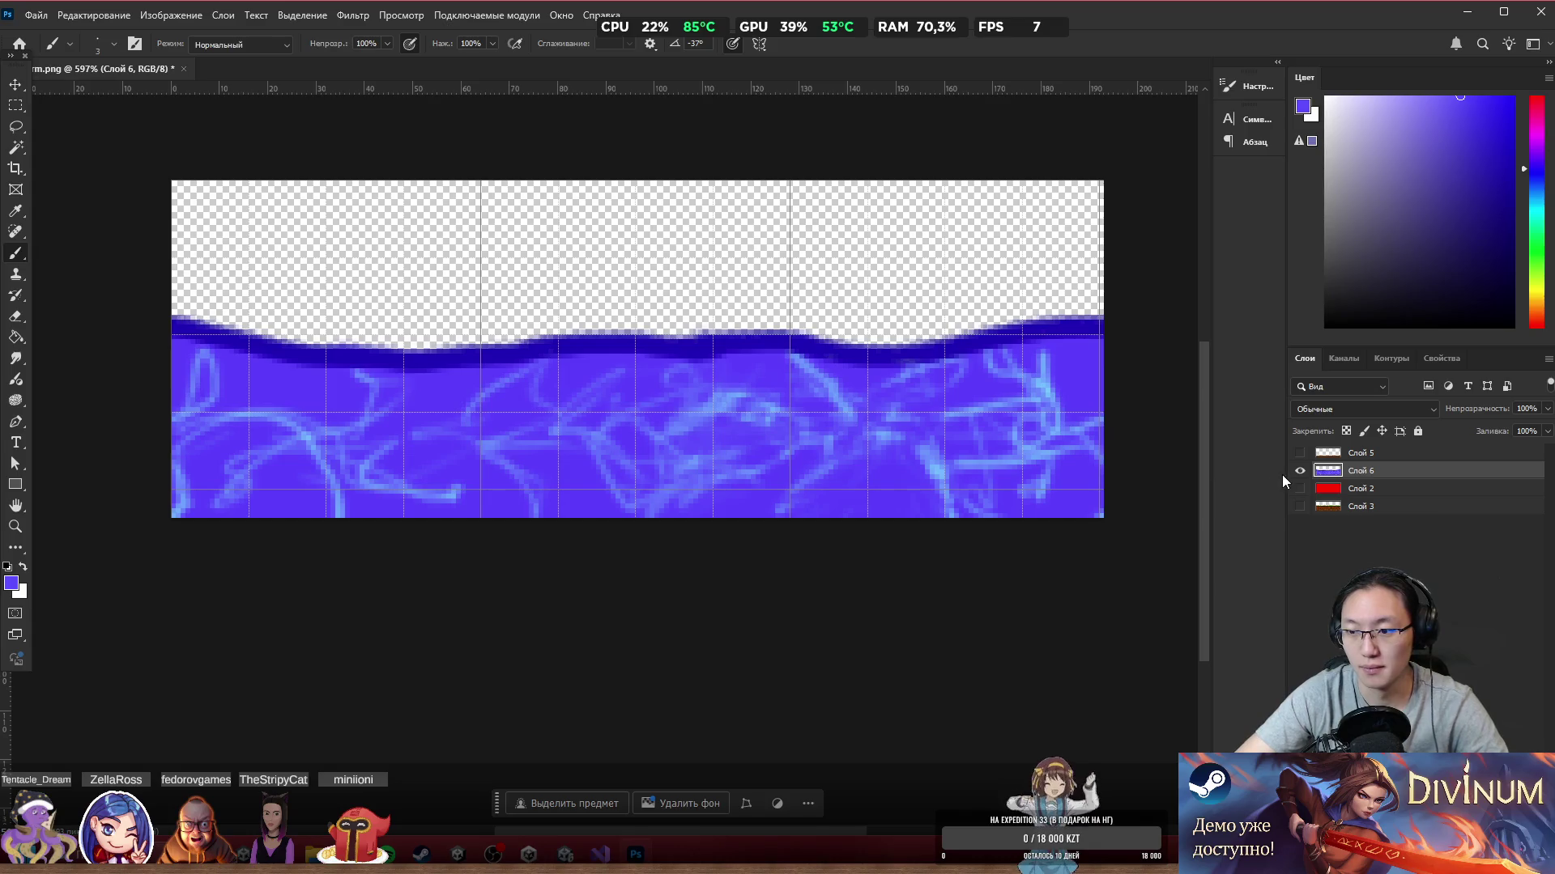
left_click(1299, 470)
left_click(1300, 453)
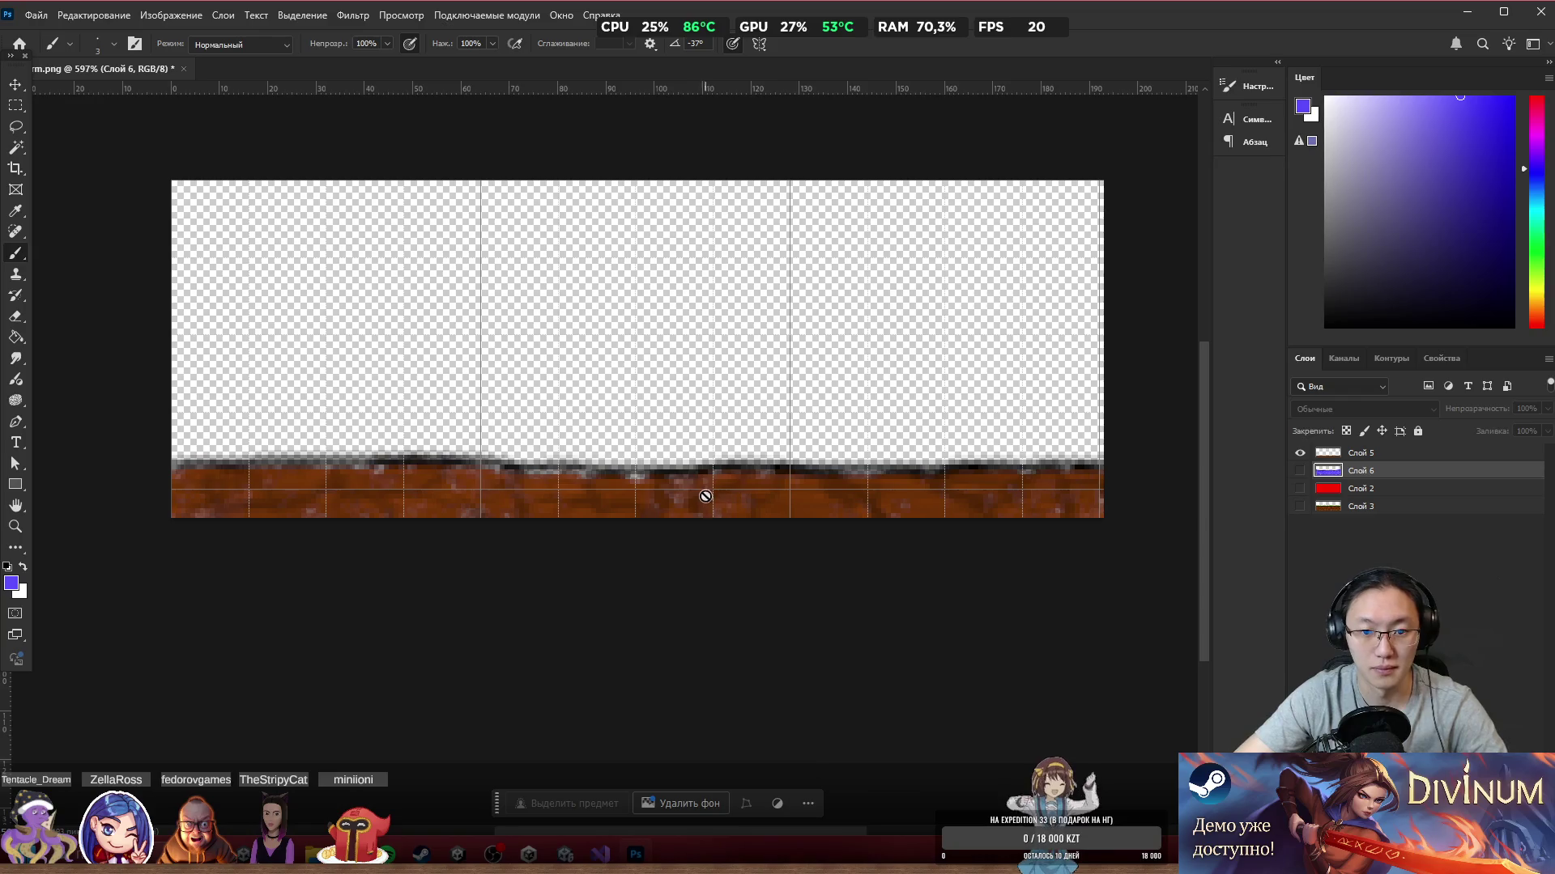
Step: Cut a marqueed section of the ground layer Слой 5 onto a new layer
left_click(16, 108)
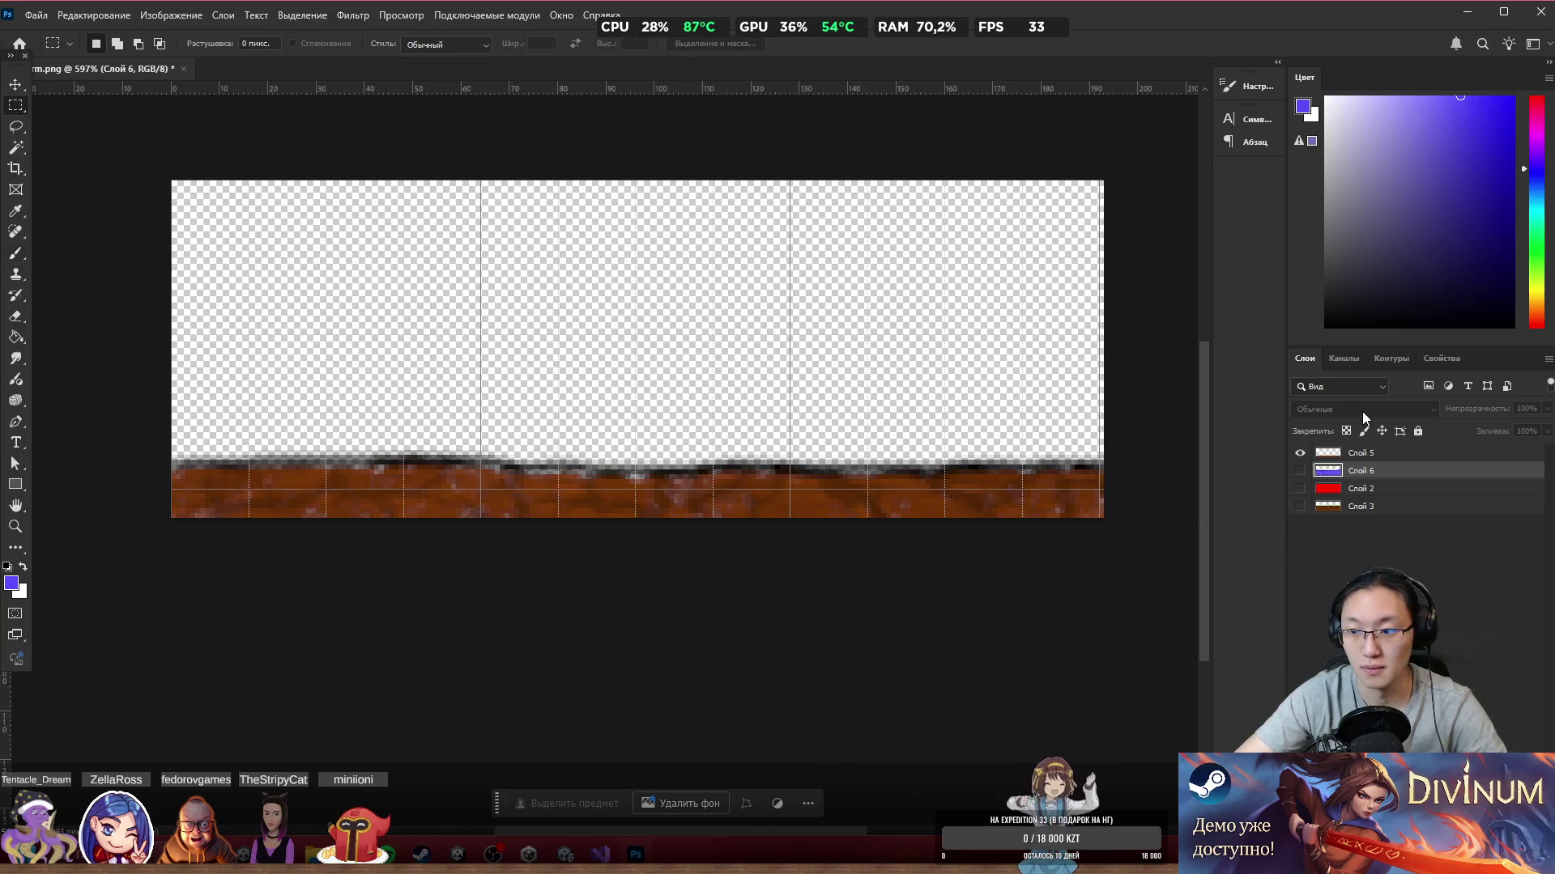
left_click(1367, 453)
left_click_drag(566, 150, 1208, 739)
right_click(578, 315)
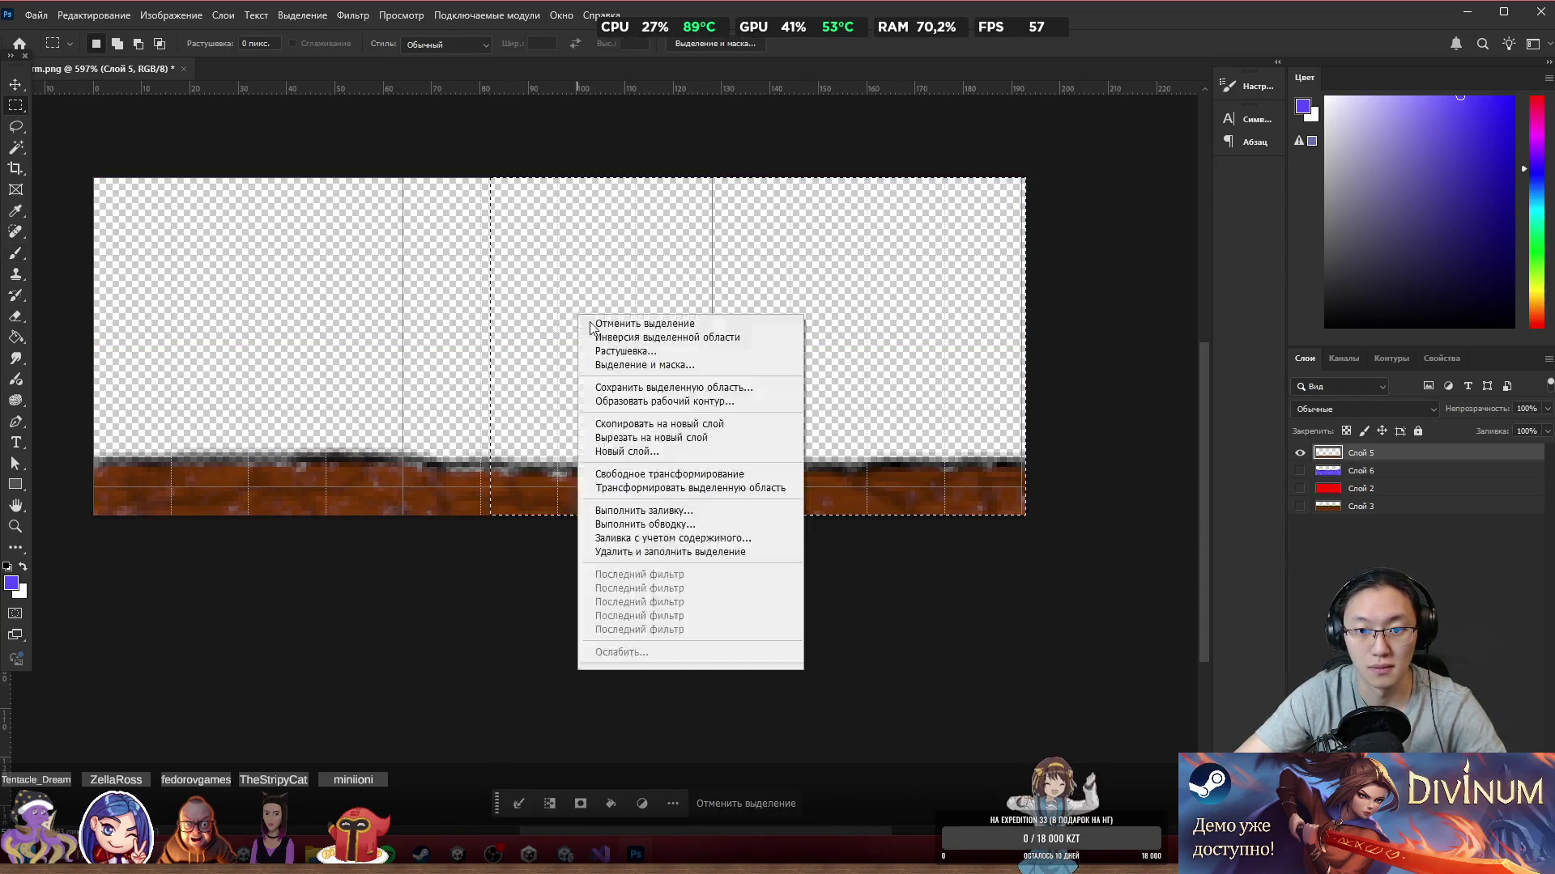
left_click(709, 440)
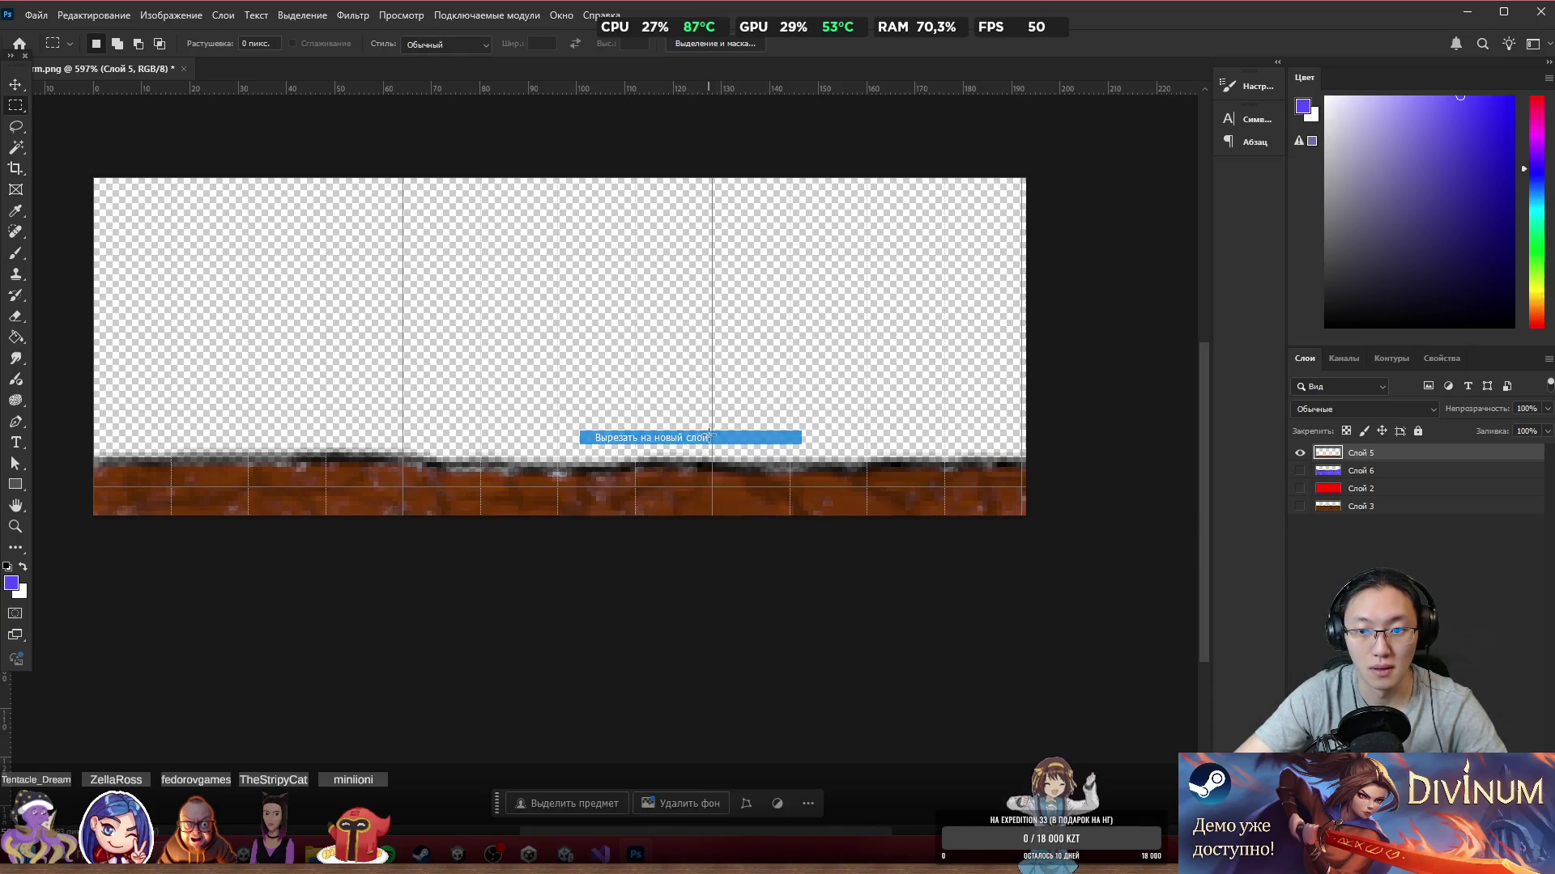
Step: Shift both ground pieces into place and merge them back into one layer
mouse_move(934, 497)
left_mouse_down()
mouse_move(573, 440)
mouse_move(541, 449)
mouse_move(547, 489)
left_mouse_up()
mouse_move(353, 458)
left_mouse_down()
mouse_move(923, 448)
mouse_move(877, 450)
mouse_move(885, 461)
left_mouse_up()
left_click(532, 507)
left_click_drag(531, 508, 529, 509)
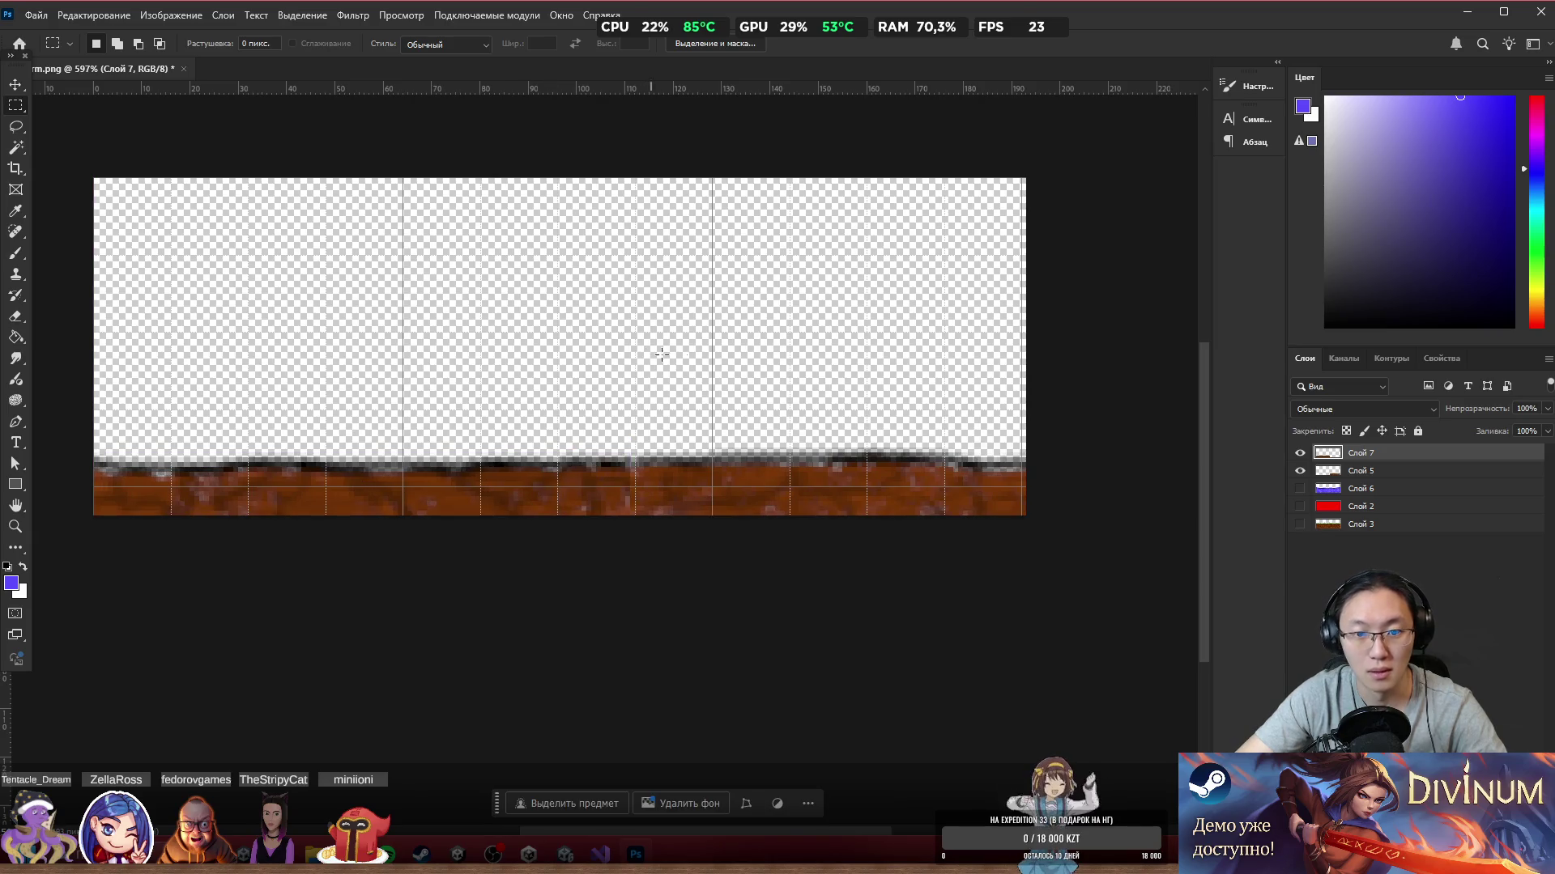
scroll(675, 440, "up", 5)
key("ctrl+e")
Step: Pick the strip's near-black as paint colour and begin the PNG export
key("b")
left_click(600, 513, "alt")
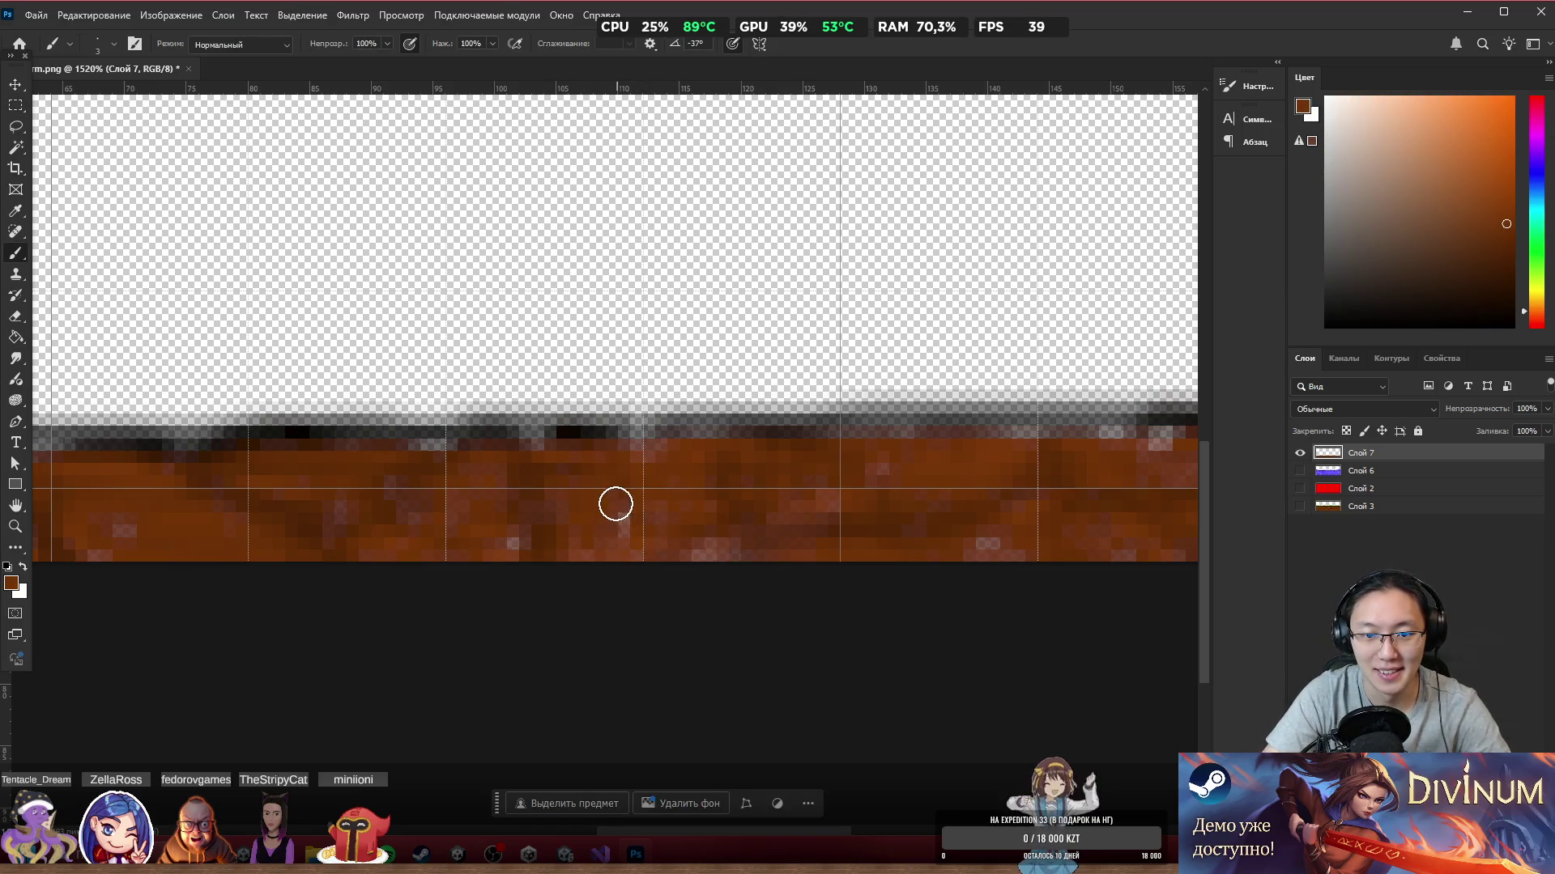
left_click(614, 435, "alt")
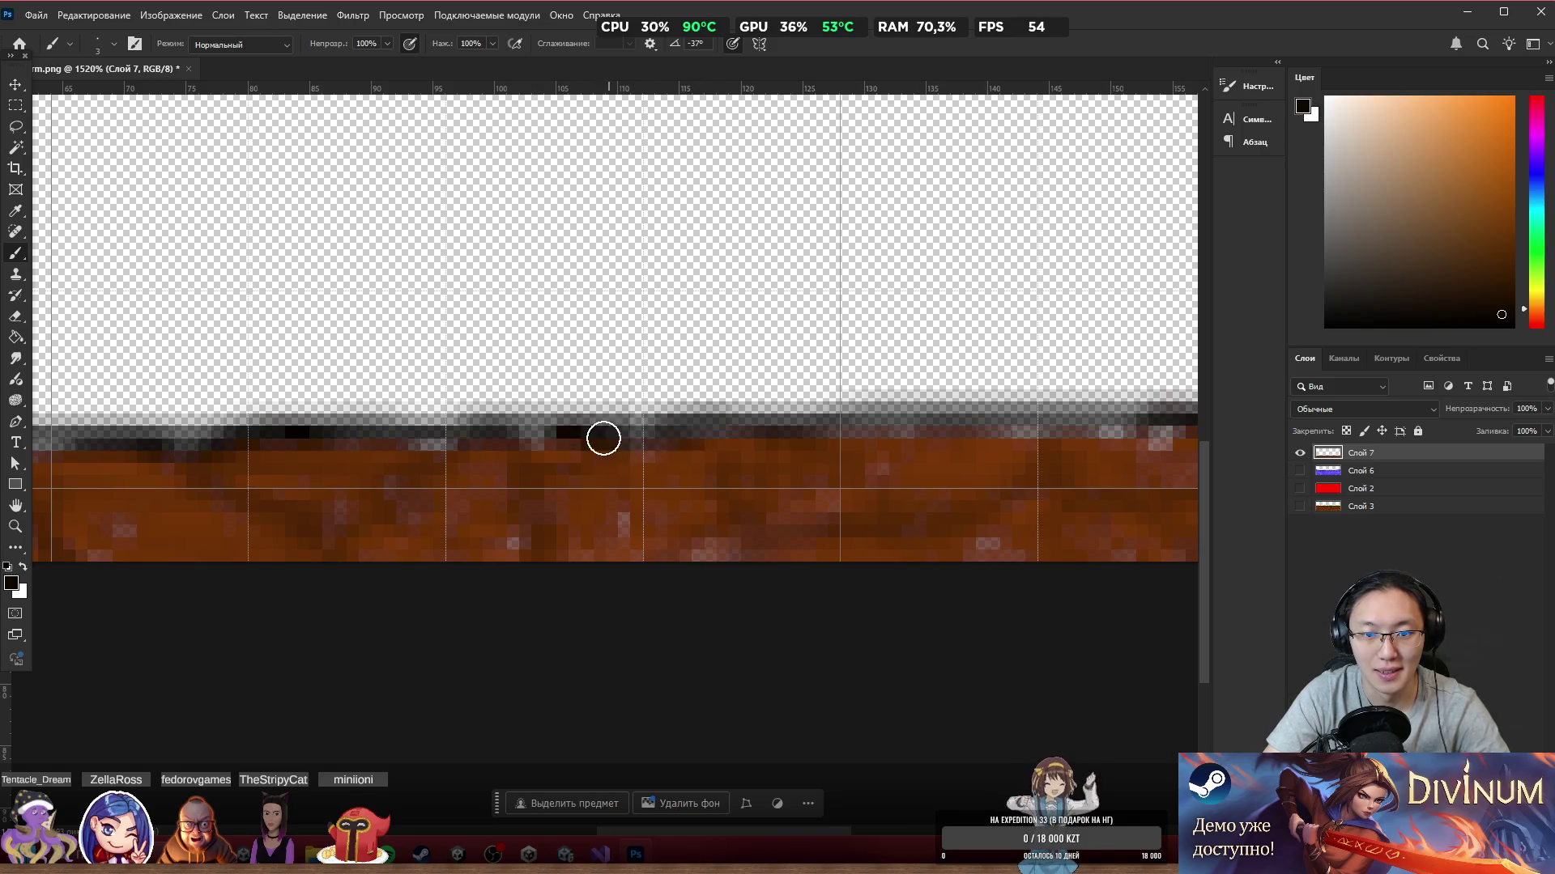
scroll(697, 503, "down", 5)
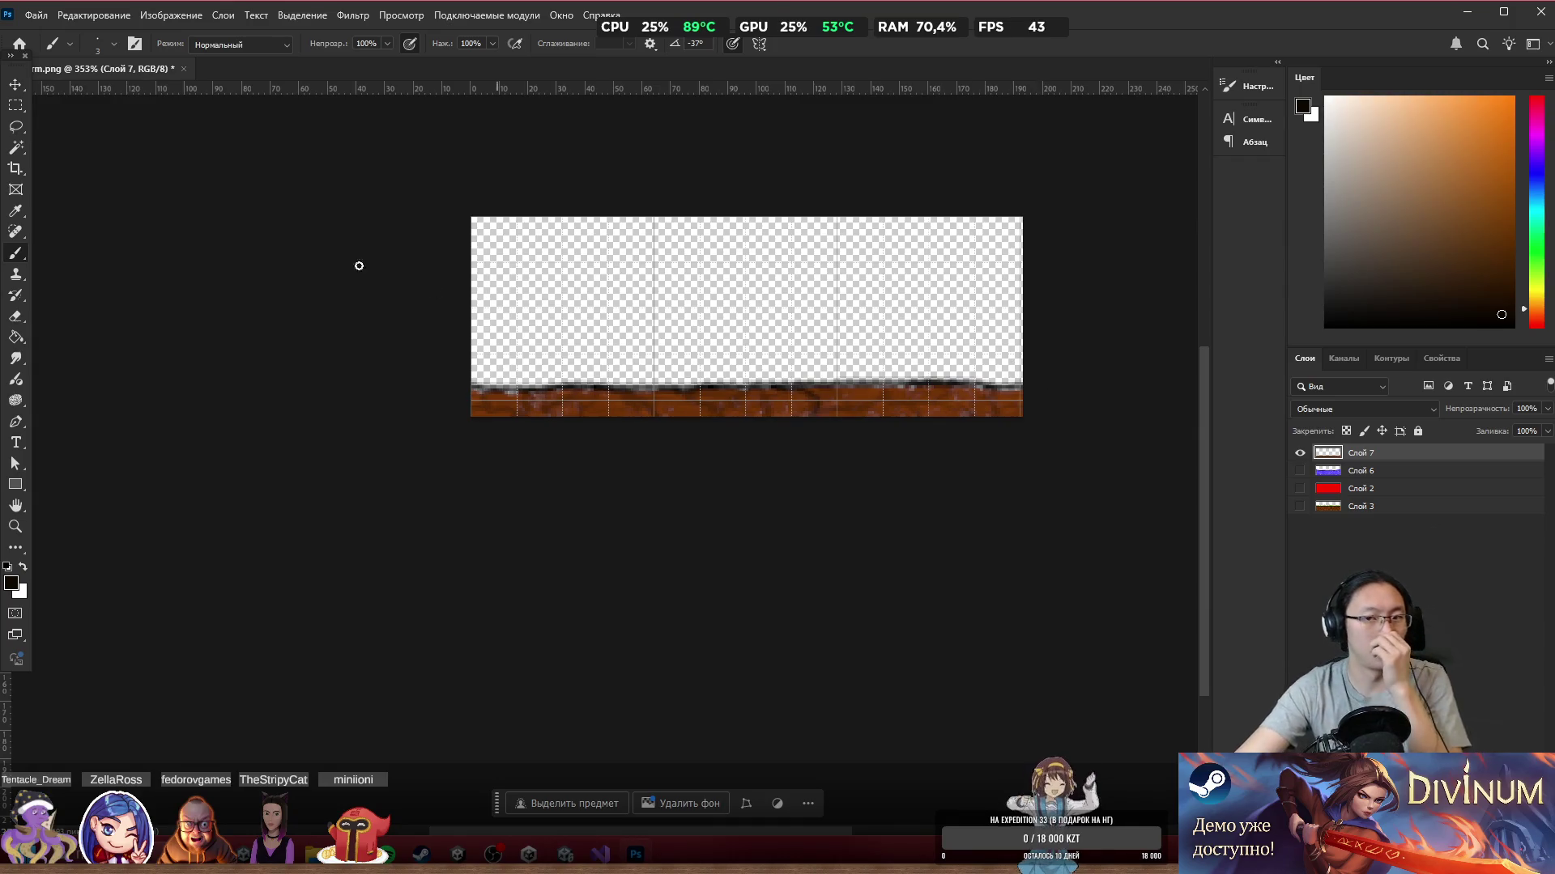
left_click(37, 16)
mouse_move(203, 268)
left_click(385, 278)
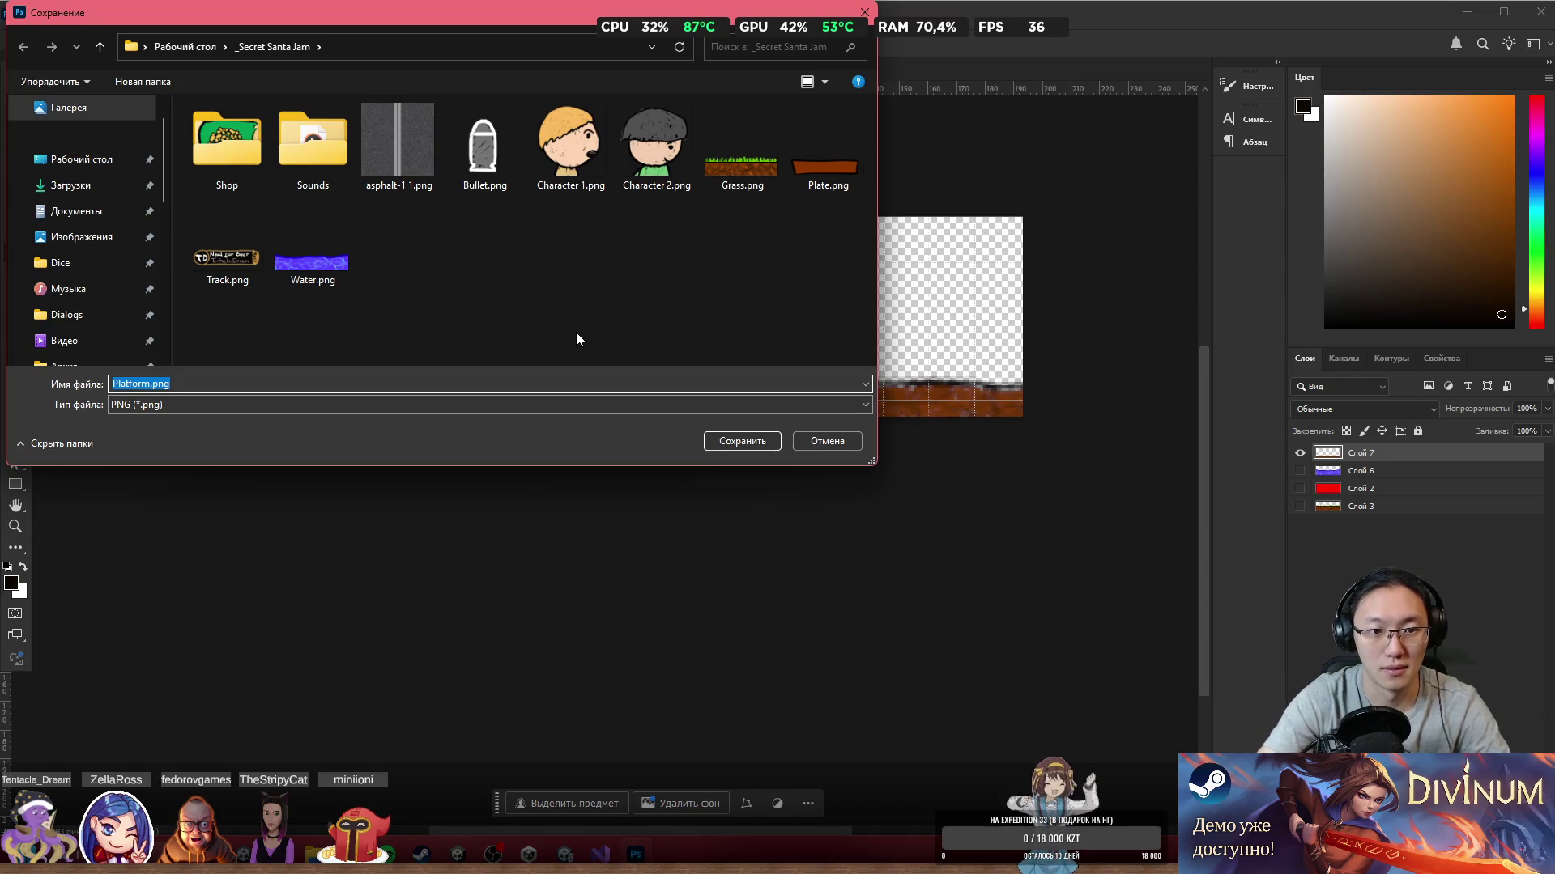
Step: Save the ground strip as UnderWater.png, then switch back to Unity
type("Unde")
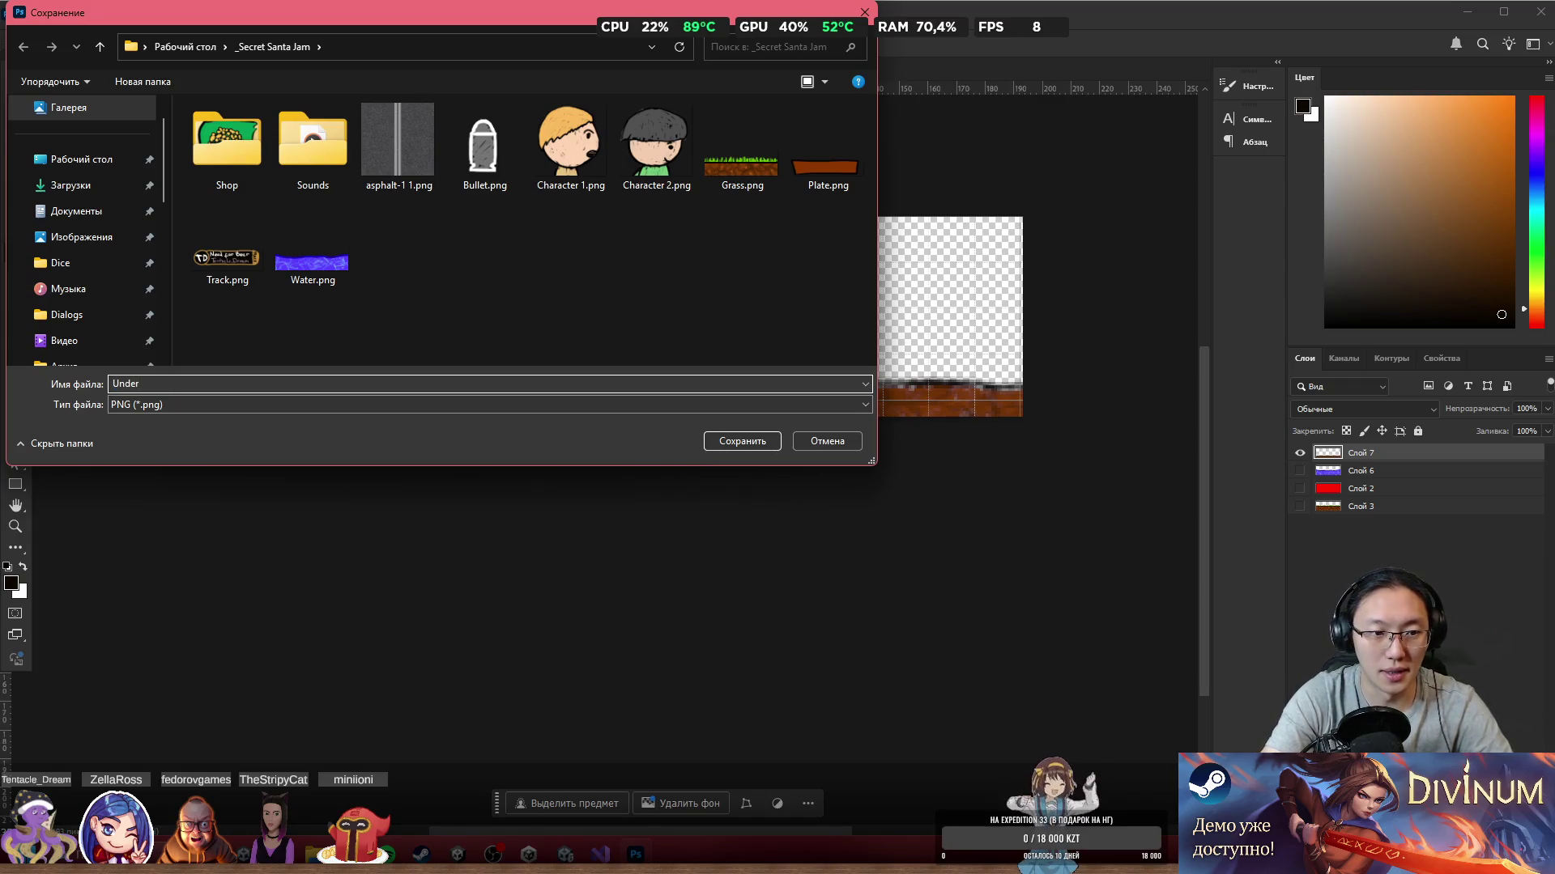
type("r")
key("Return")
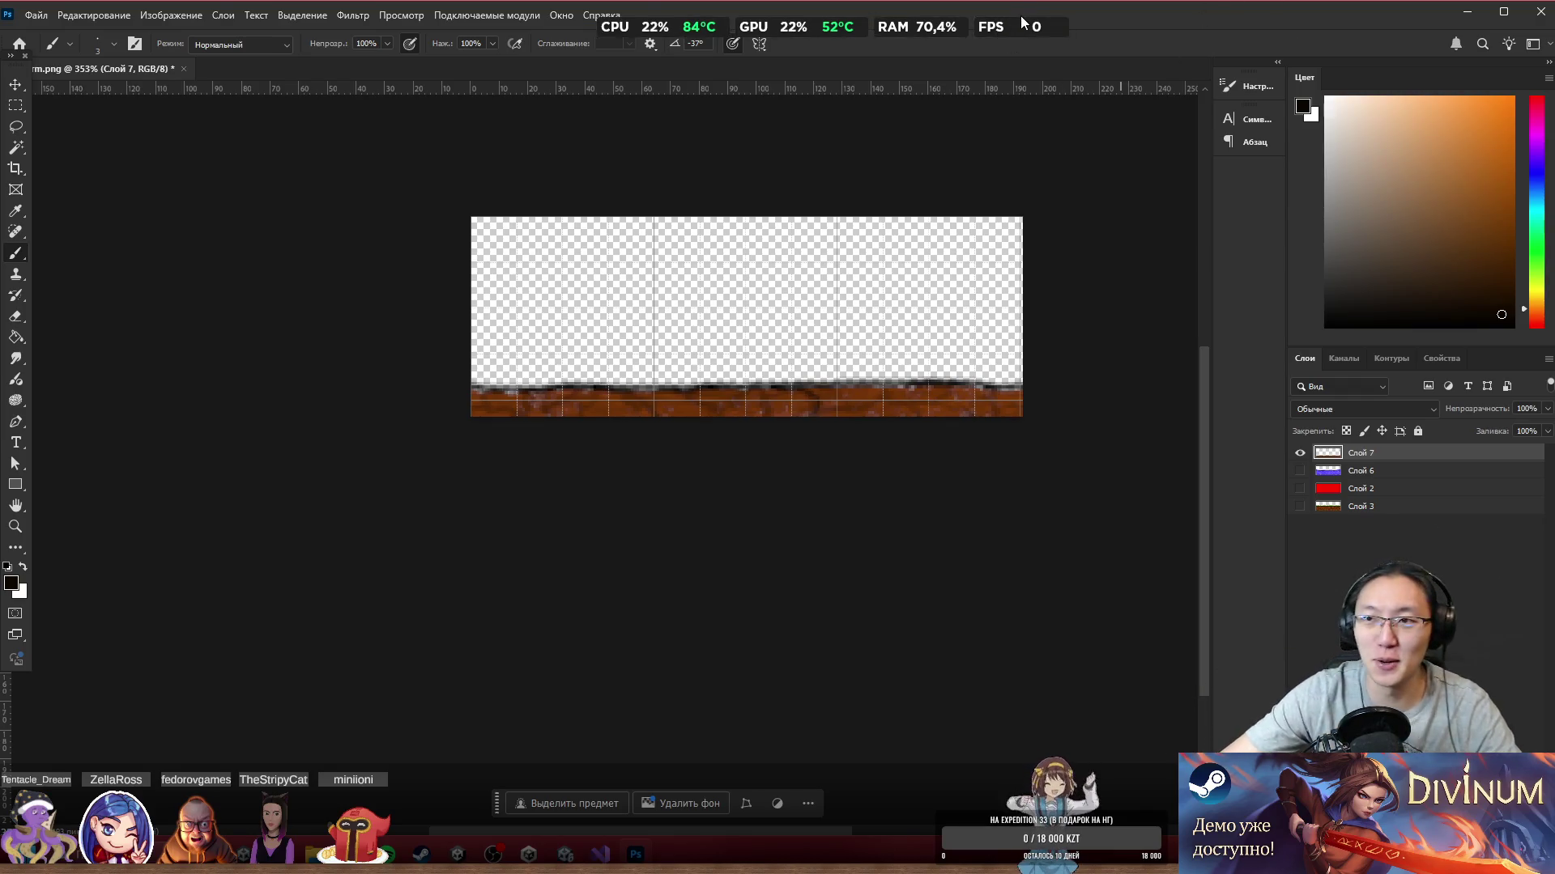
left_click(1462, 18)
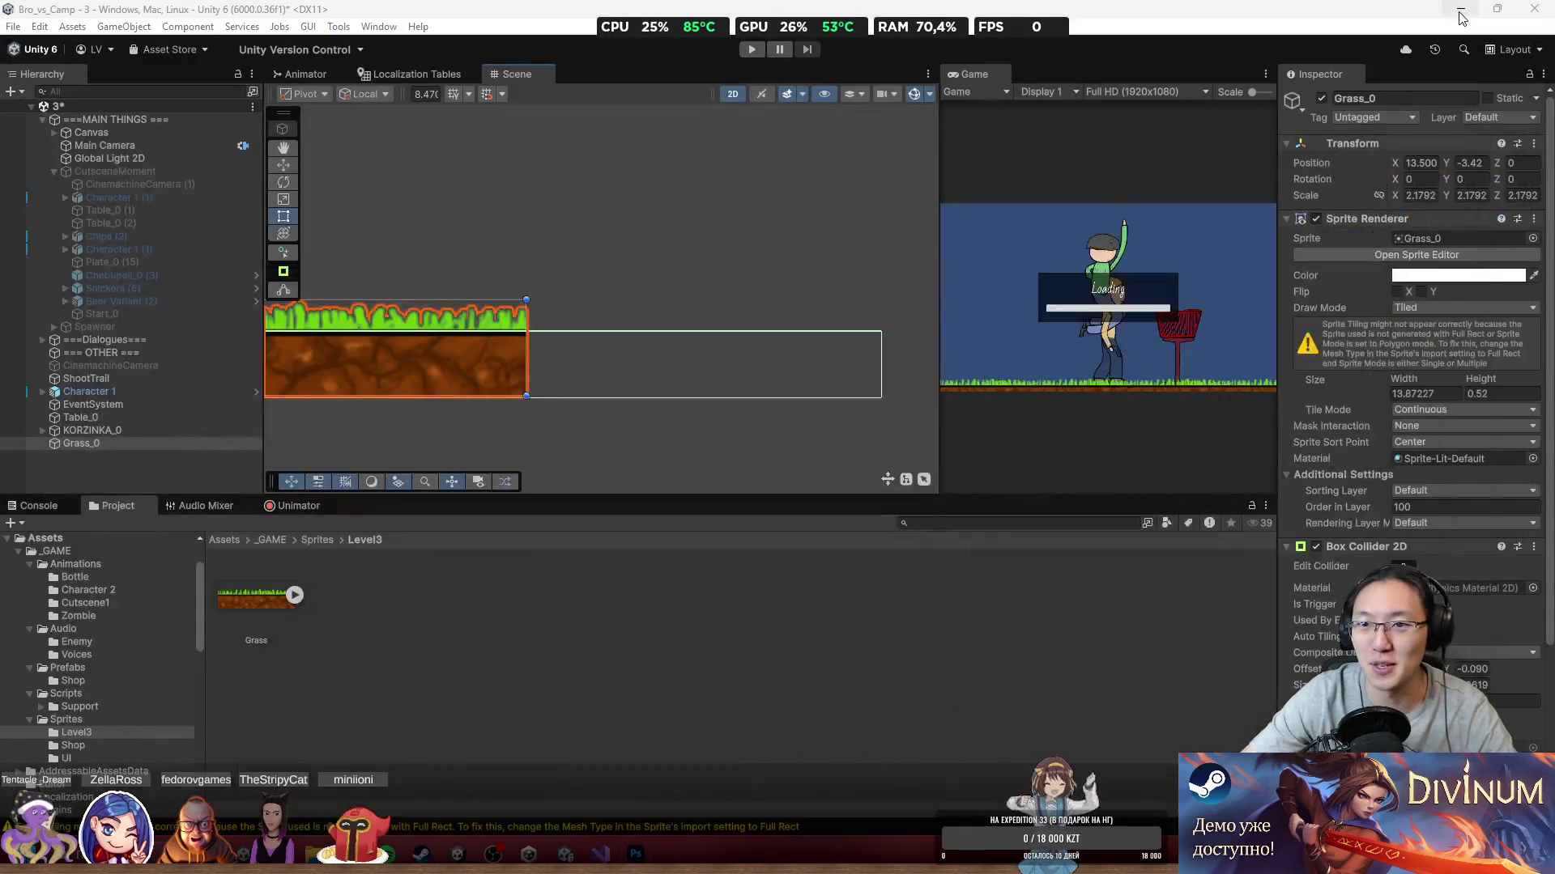
Step: Import UnderWater.png and Water.png from the _Secret Santa Jam folder into the Level3 sprites folder
scroll(616, 320, "down", 2)
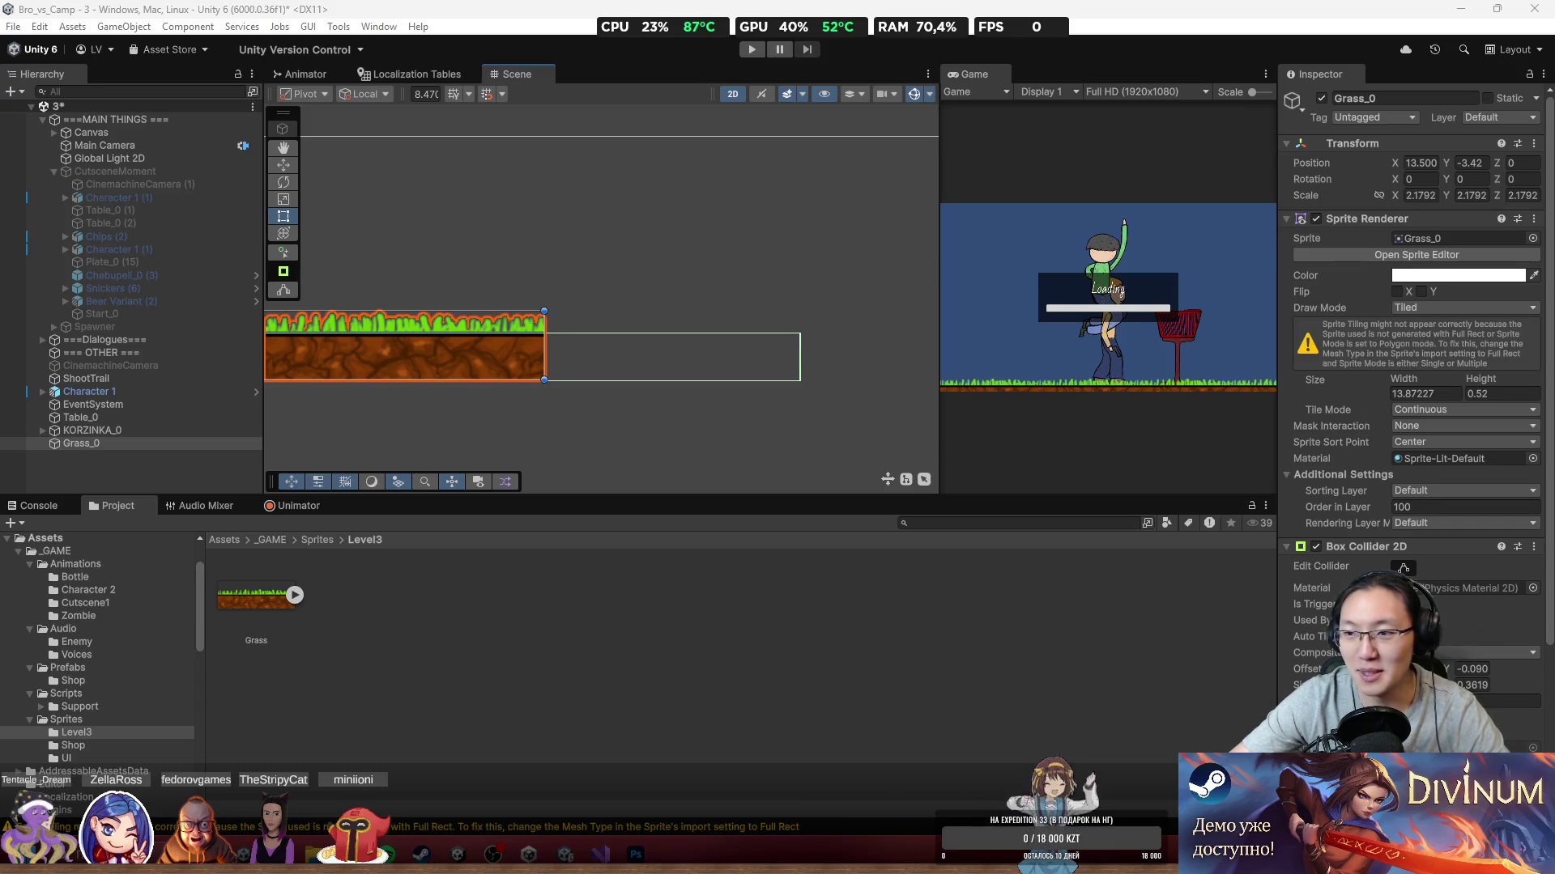
left_click(1425, 394)
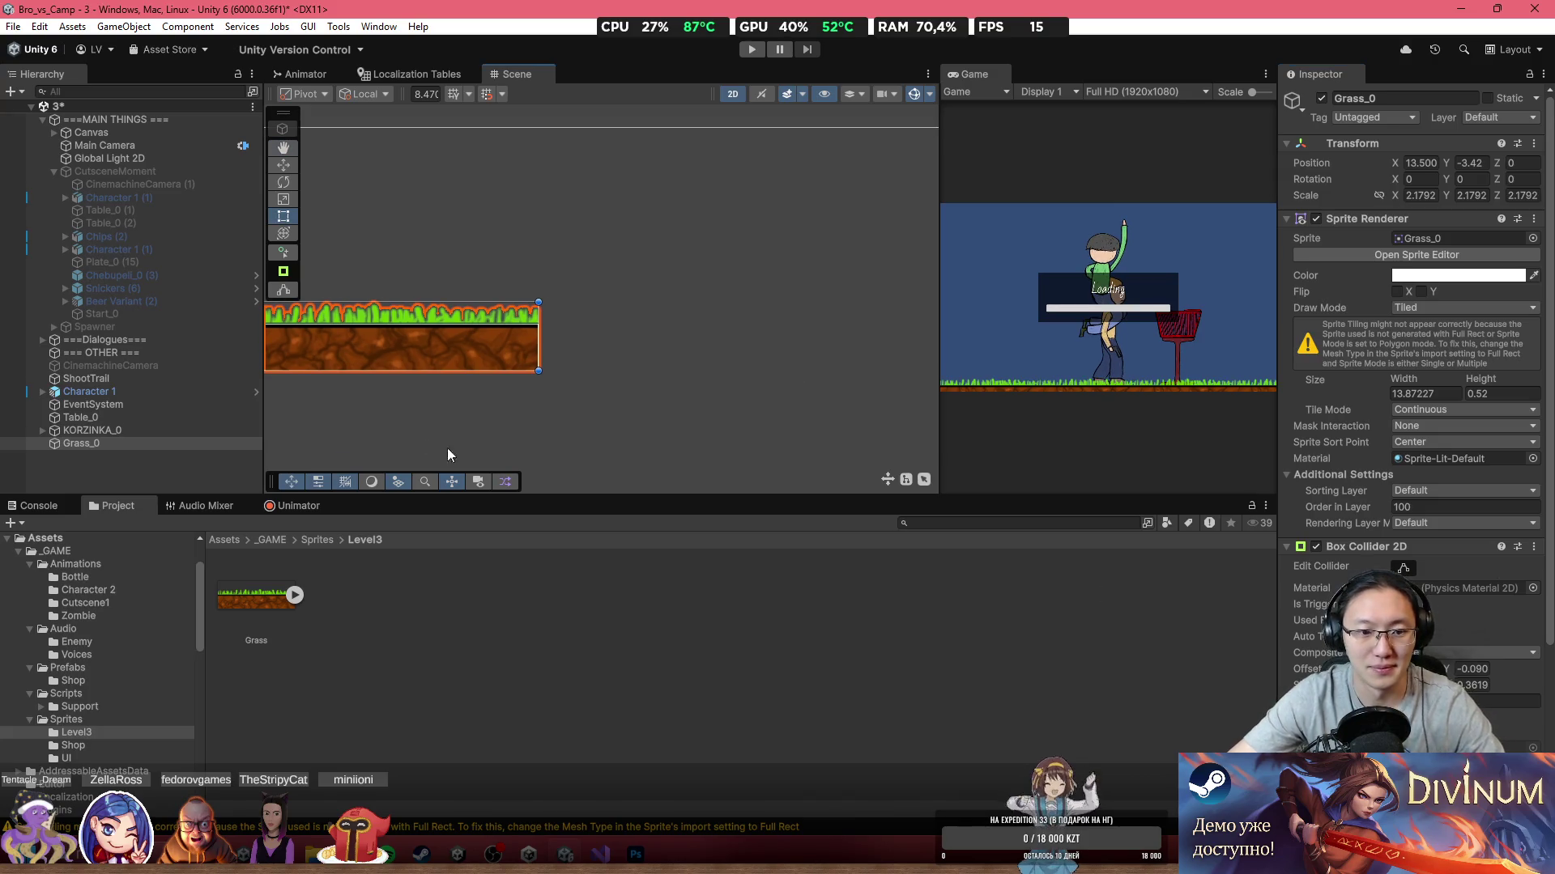
left_click(532, 678)
left_click(313, 854)
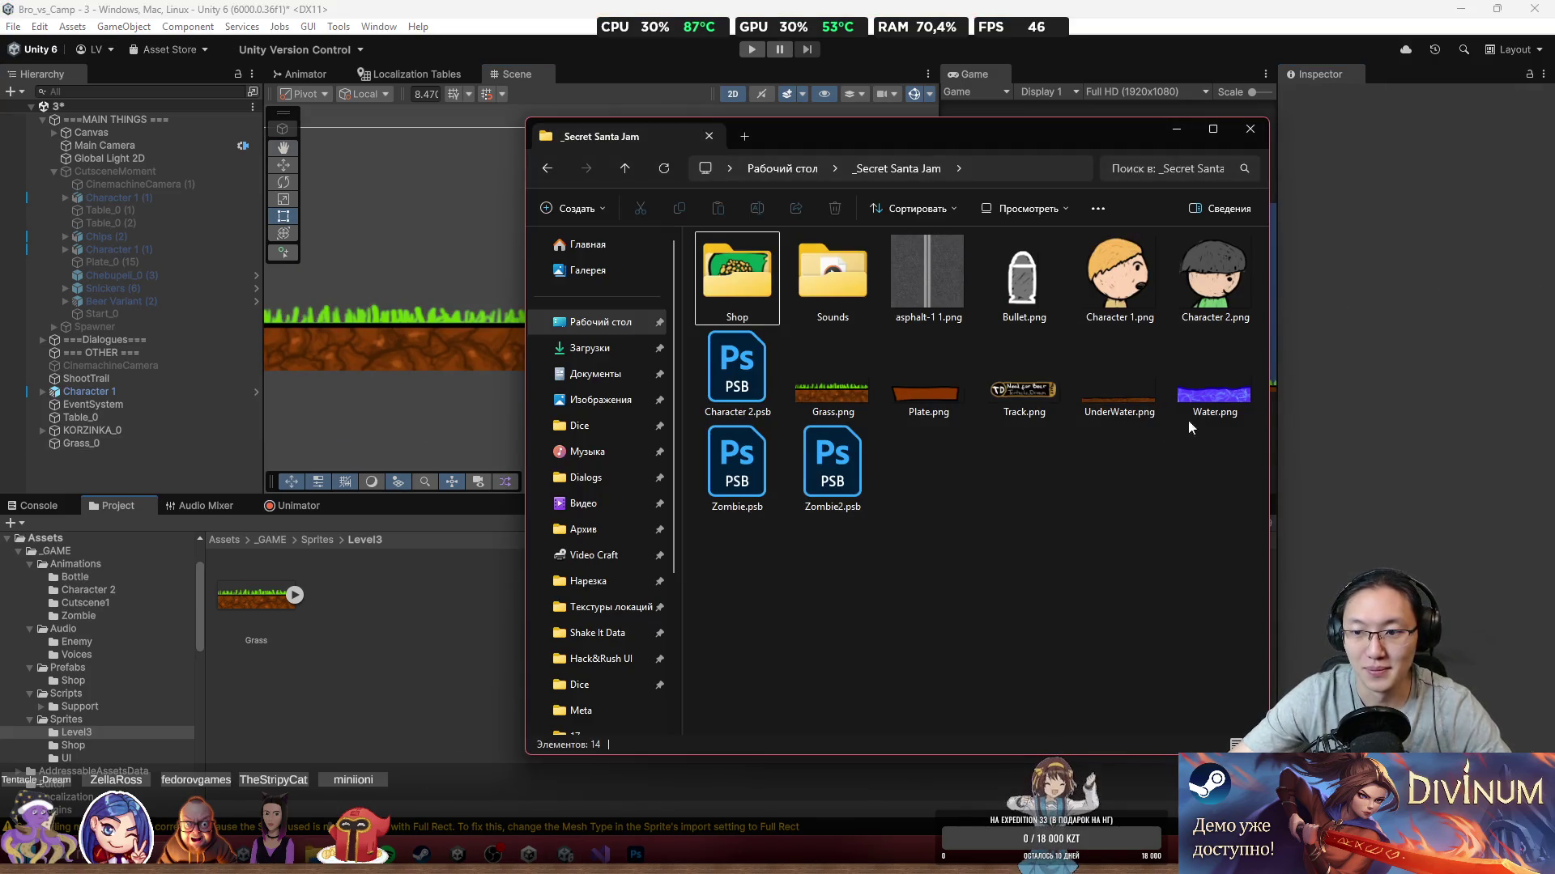
left_click(1112, 412, "ctrl")
mouse_move(1113, 389)
left_mouse_down()
mouse_move(274, 683)
mouse_move(410, 687)
left_mouse_up()
left_click(418, 680)
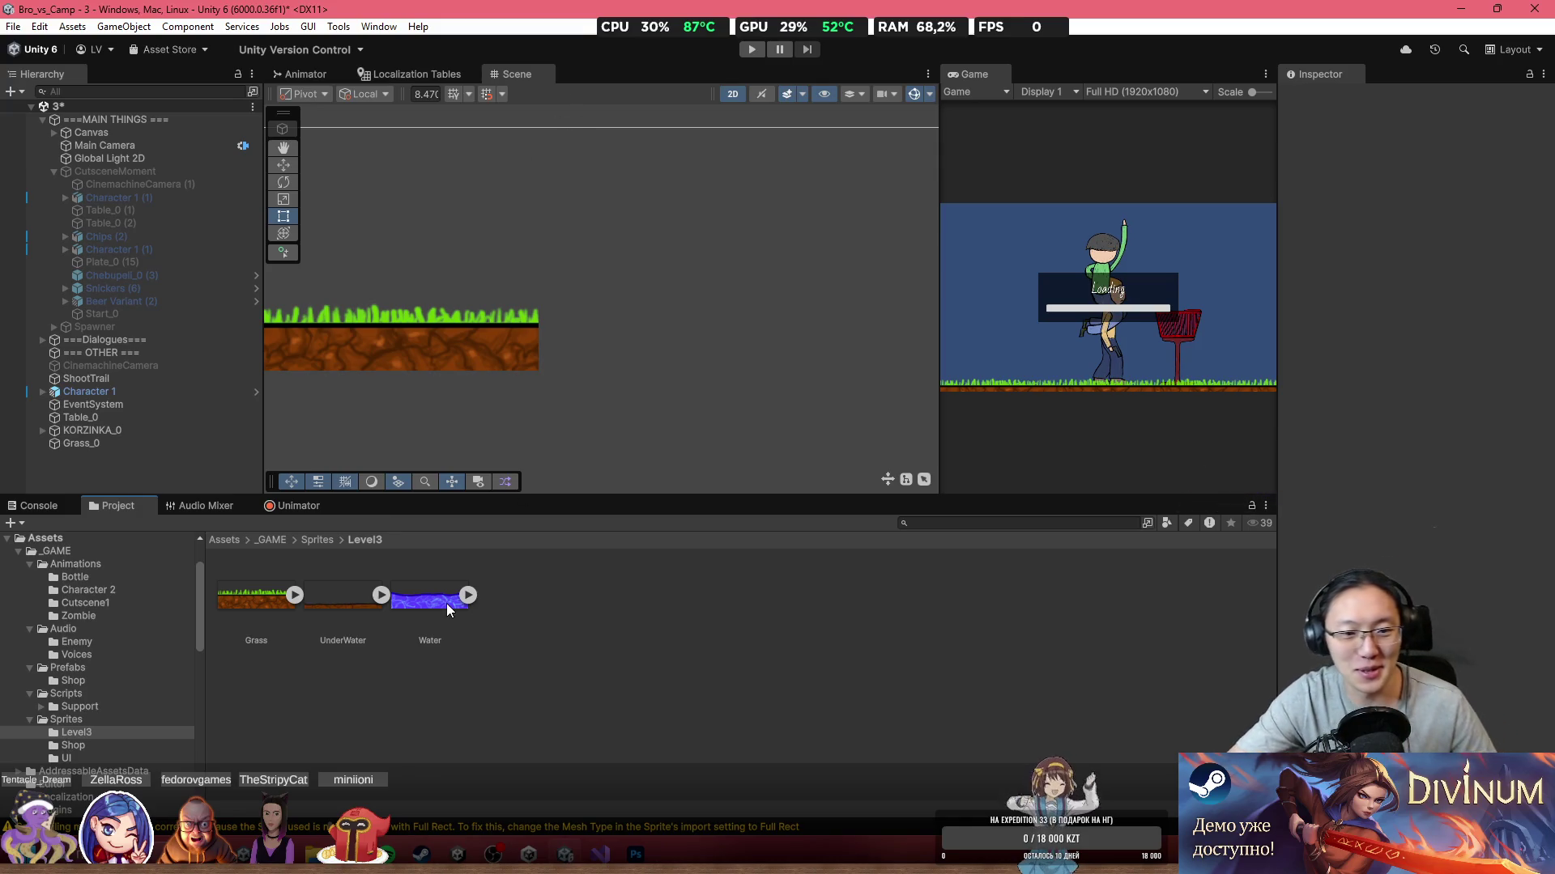
Step: Place the UnderWater sprite in the scene at scale 2 by 2, snapped to the grass's right edge
mouse_move(357, 619)
left_mouse_down()
mouse_move(666, 360)
mouse_move(611, 362)
left_mouse_up()
left_click(1423, 195)
type("2")
left_click_drag(720, 360, 747, 374)
left_click(1477, 195)
type("2")
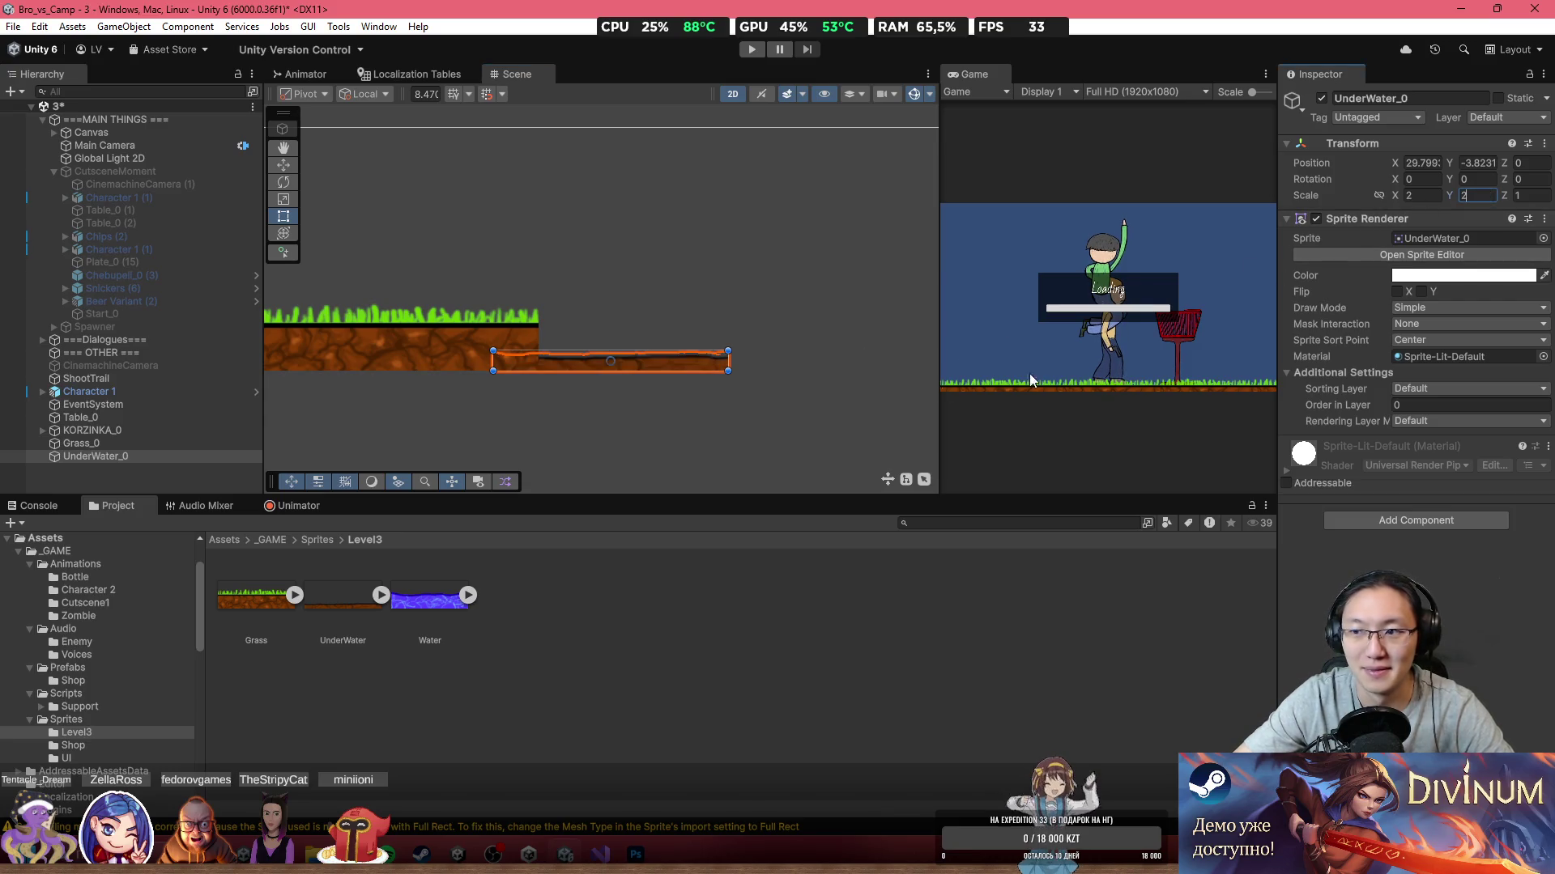
left_click_drag(694, 364, 797, 353)
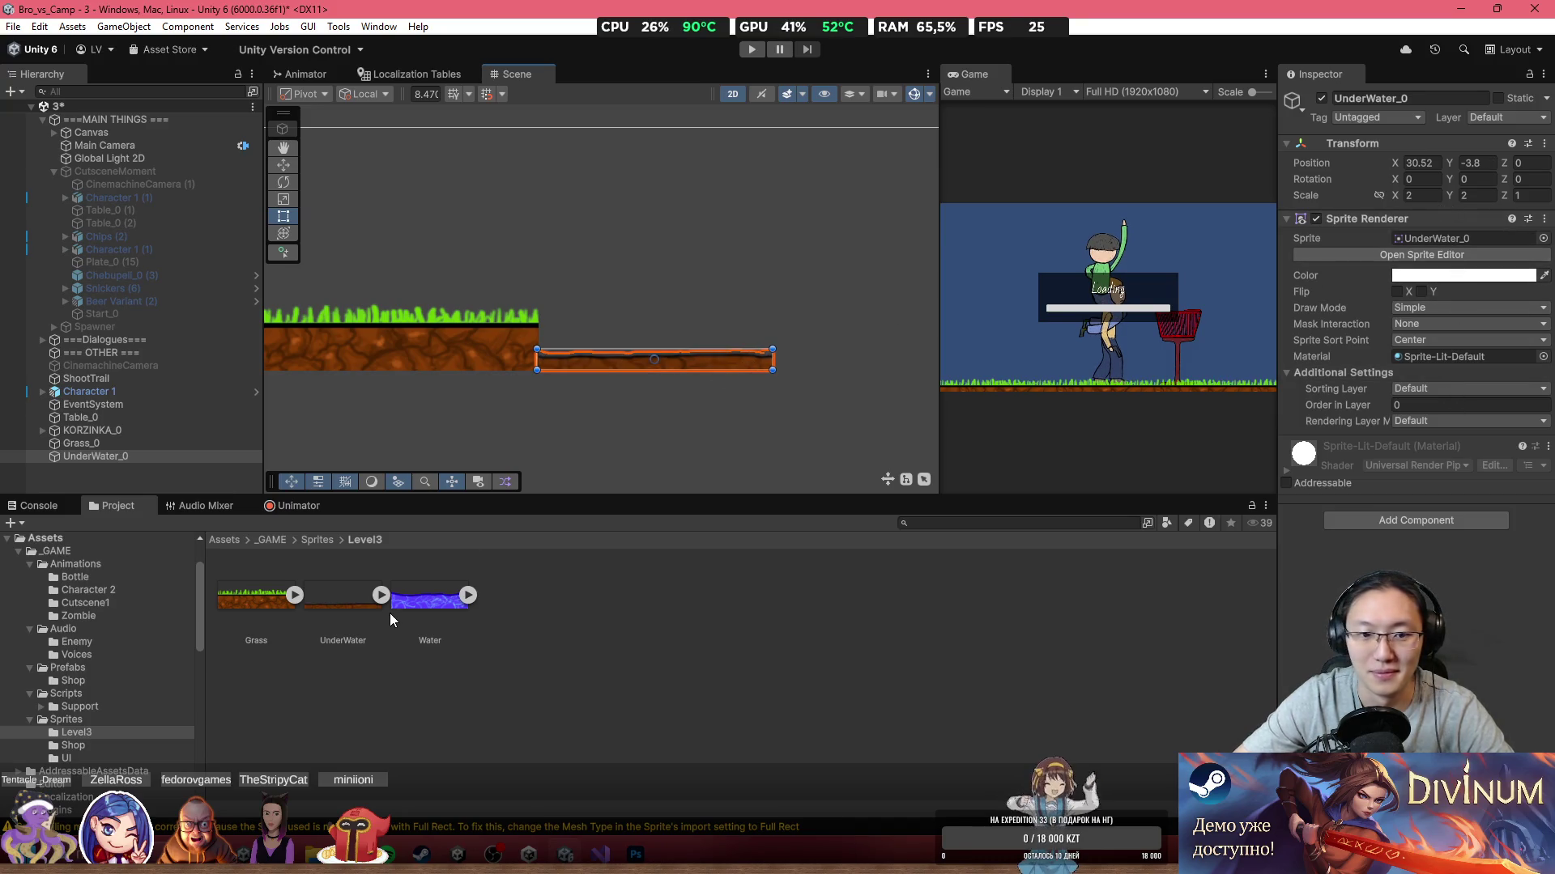
Step: Add the Water sprite, give it the grass's 2.1792 scale, and butt it against the grass
left_click(435, 357)
left_click(1421, 196)
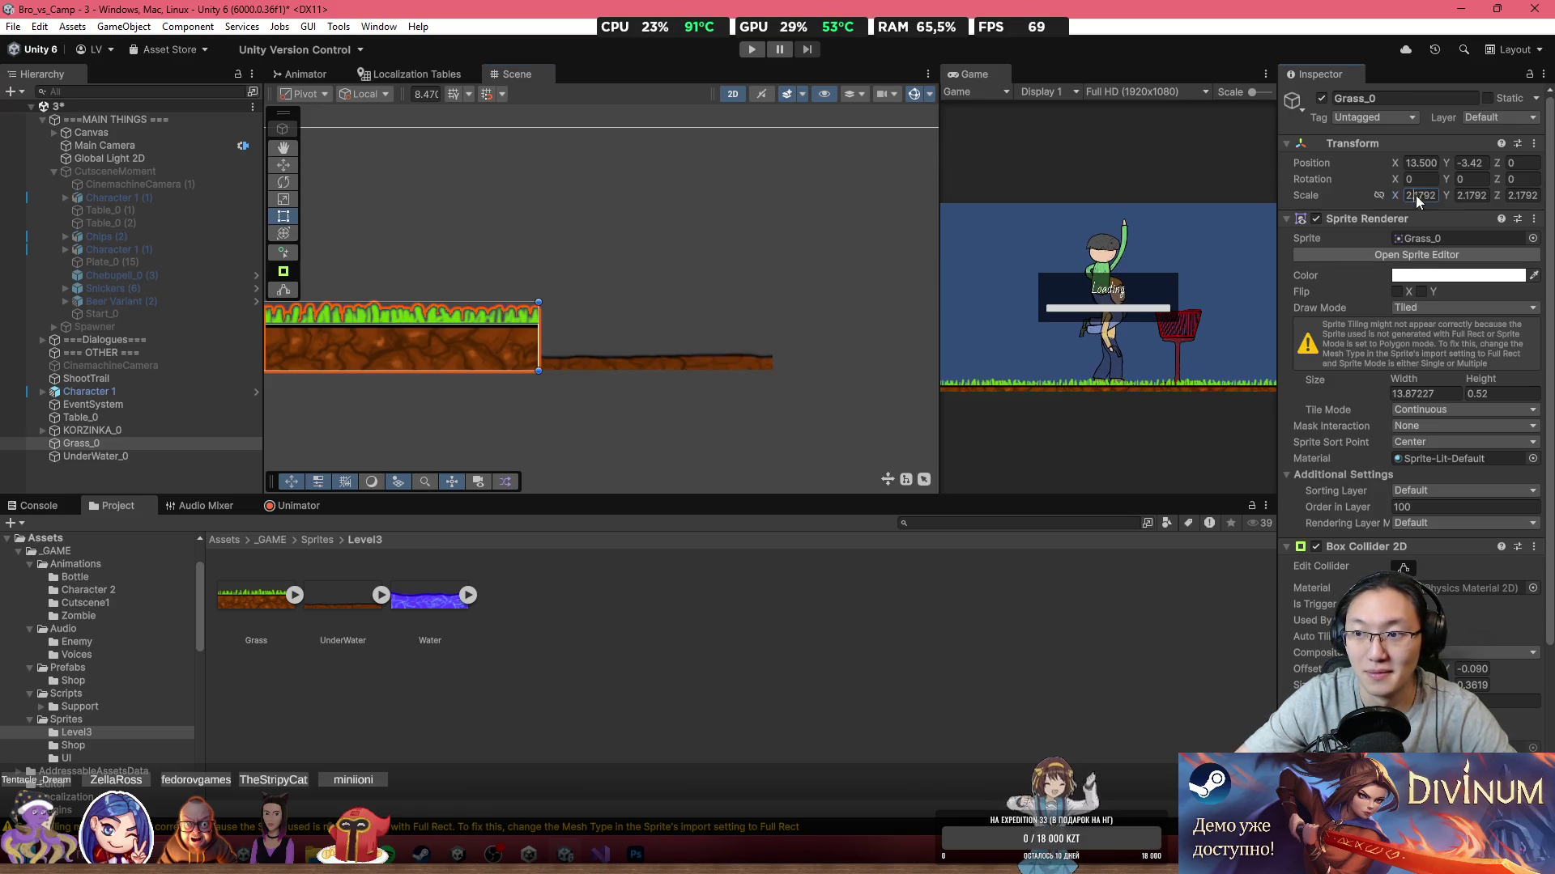
mouse_move(421, 599)
left_mouse_down()
mouse_move(725, 273)
mouse_move(707, 357)
left_mouse_up()
left_click(1421, 195)
type("2.1792")
left_click(1473, 196)
type("2.1792")
scroll(533, 353, "up", 5)
left_click_drag(542, 347, 536, 338)
left_click_drag(634, 385, 613, 385)
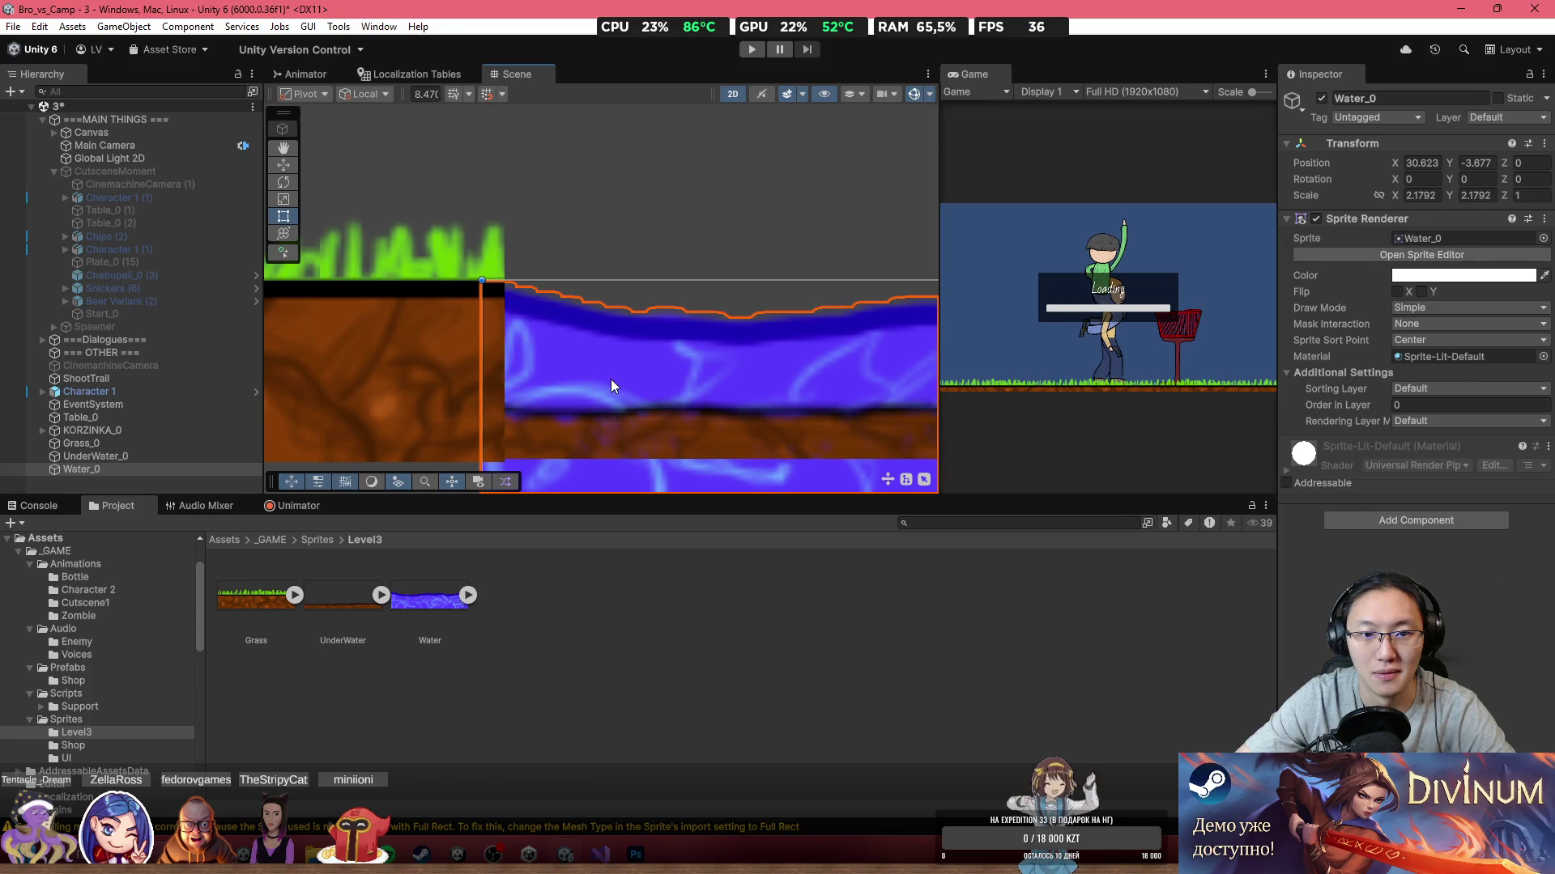
Step: Set Water_0's draw mode to Tiled and adjust the strip's width
scroll(610, 379, "down", 10)
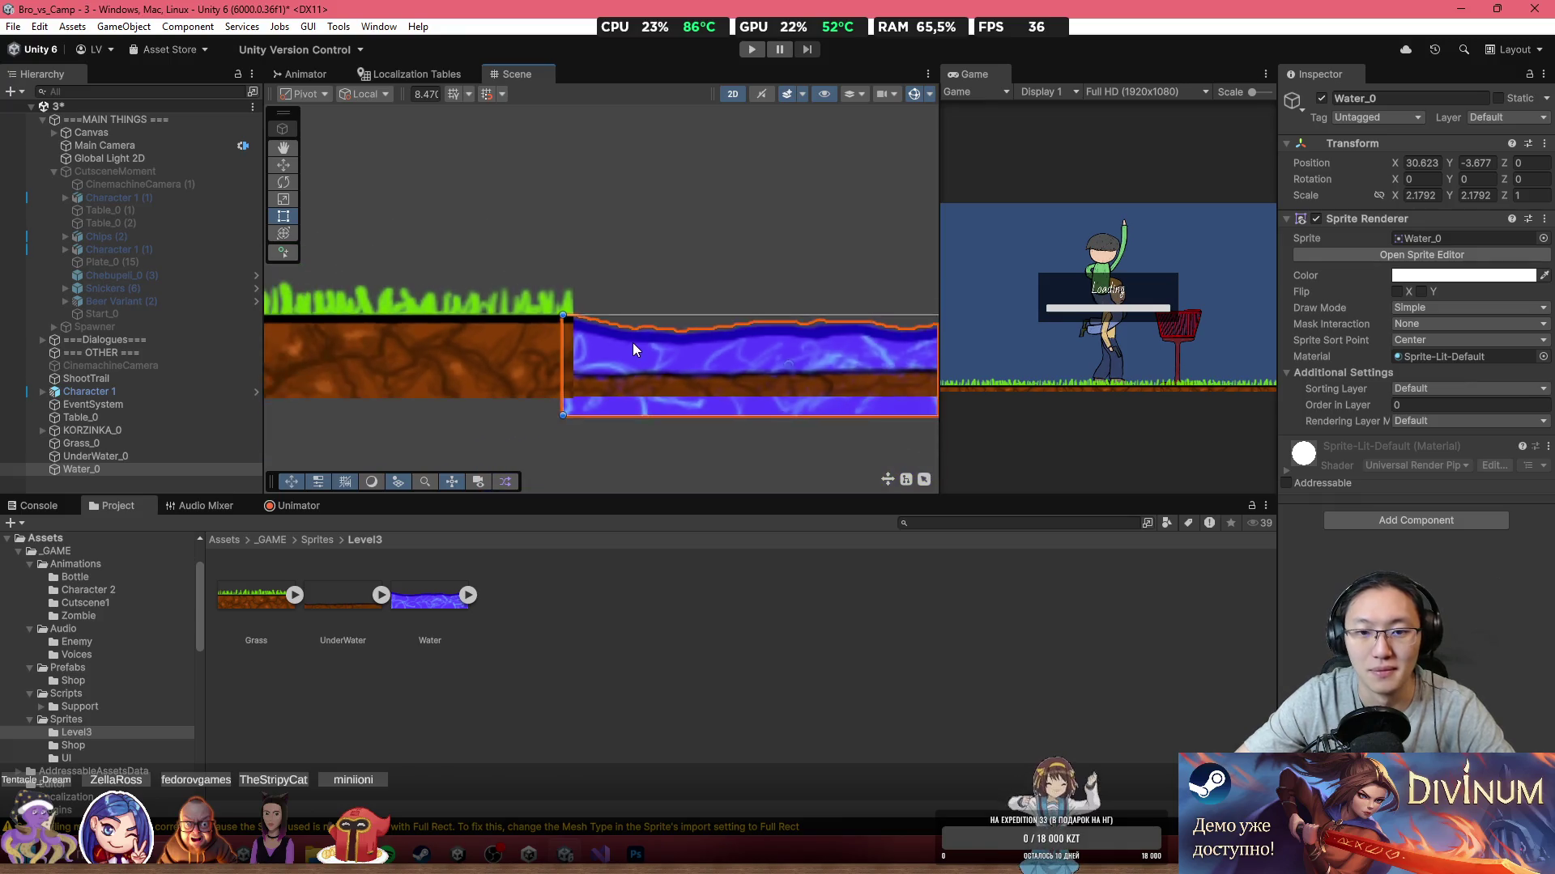
left_click(1448, 324)
left_click(1458, 309)
left_click(1431, 361)
scroll(566, 415, "up", 2)
left_click_drag(539, 374, 1130, 387)
scroll(521, 376, "down", 3)
mouse_move(834, 377)
left_mouse_down()
mouse_move(745, 386)
mouse_move(790, 386)
left_mouse_up()
scroll(421, 382, "up", 3)
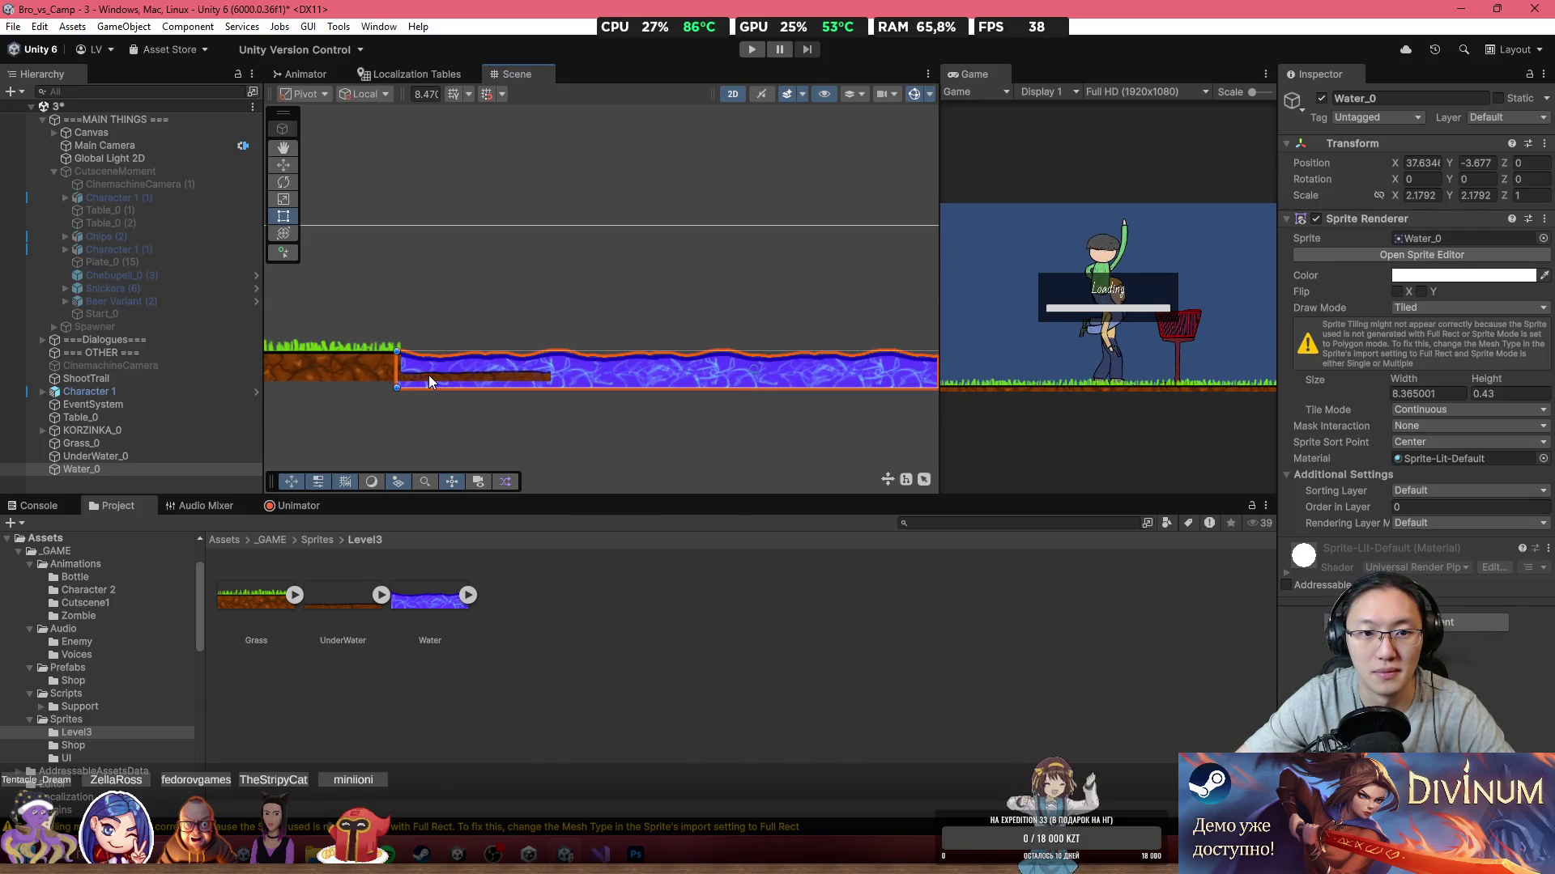
Step: Set Water_0's Order in Layer to -33, behind the underwater strip, and lower its alpha
left_click(430, 376)
scroll(429, 374, "up", 4)
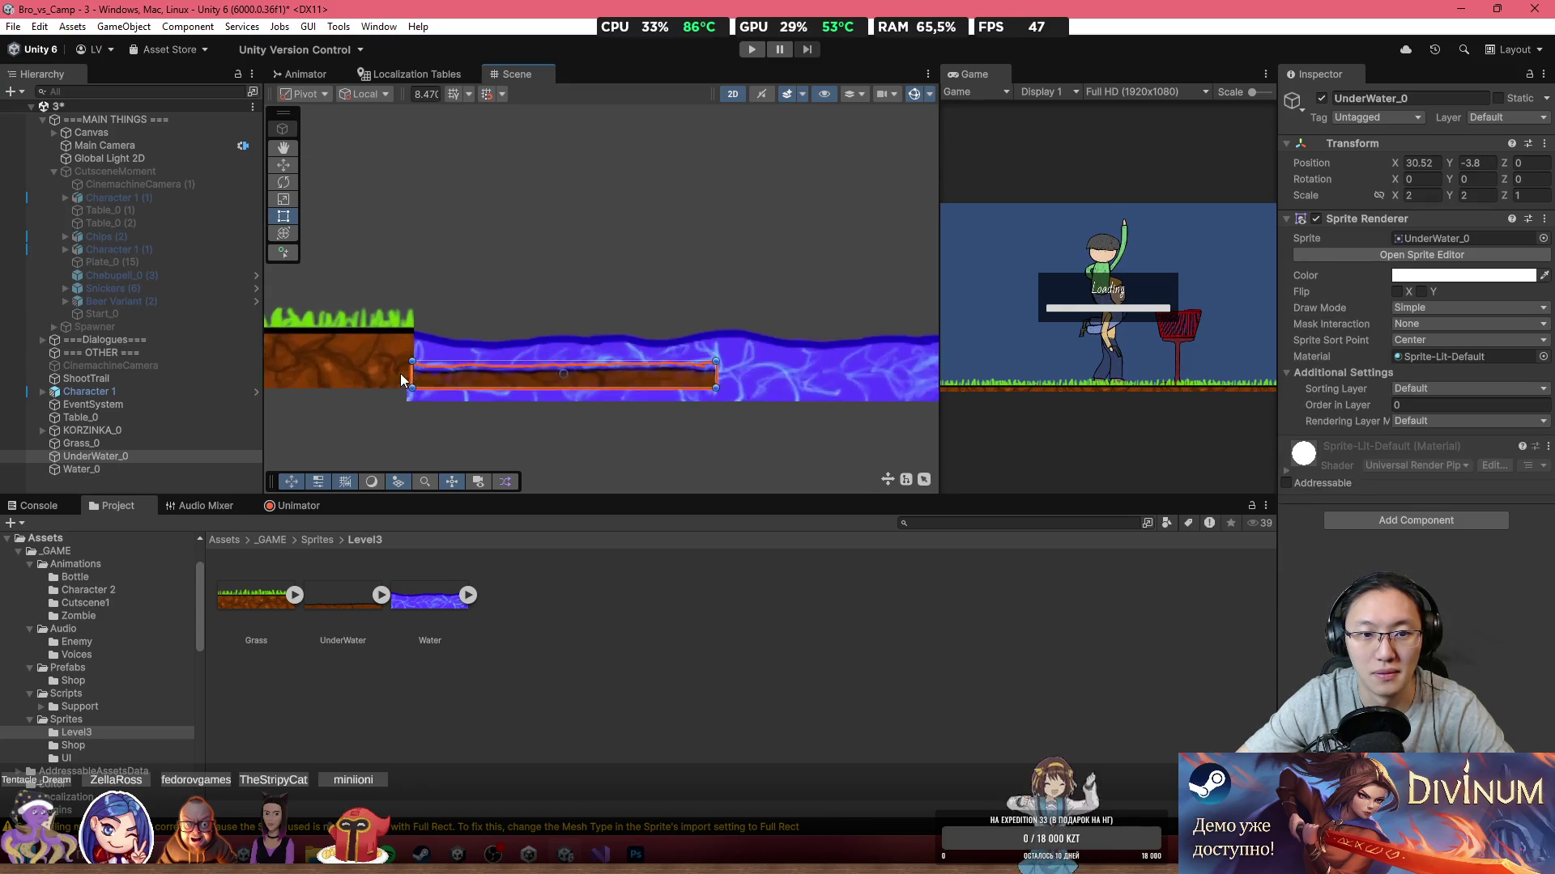
scroll(695, 363, "right", 5)
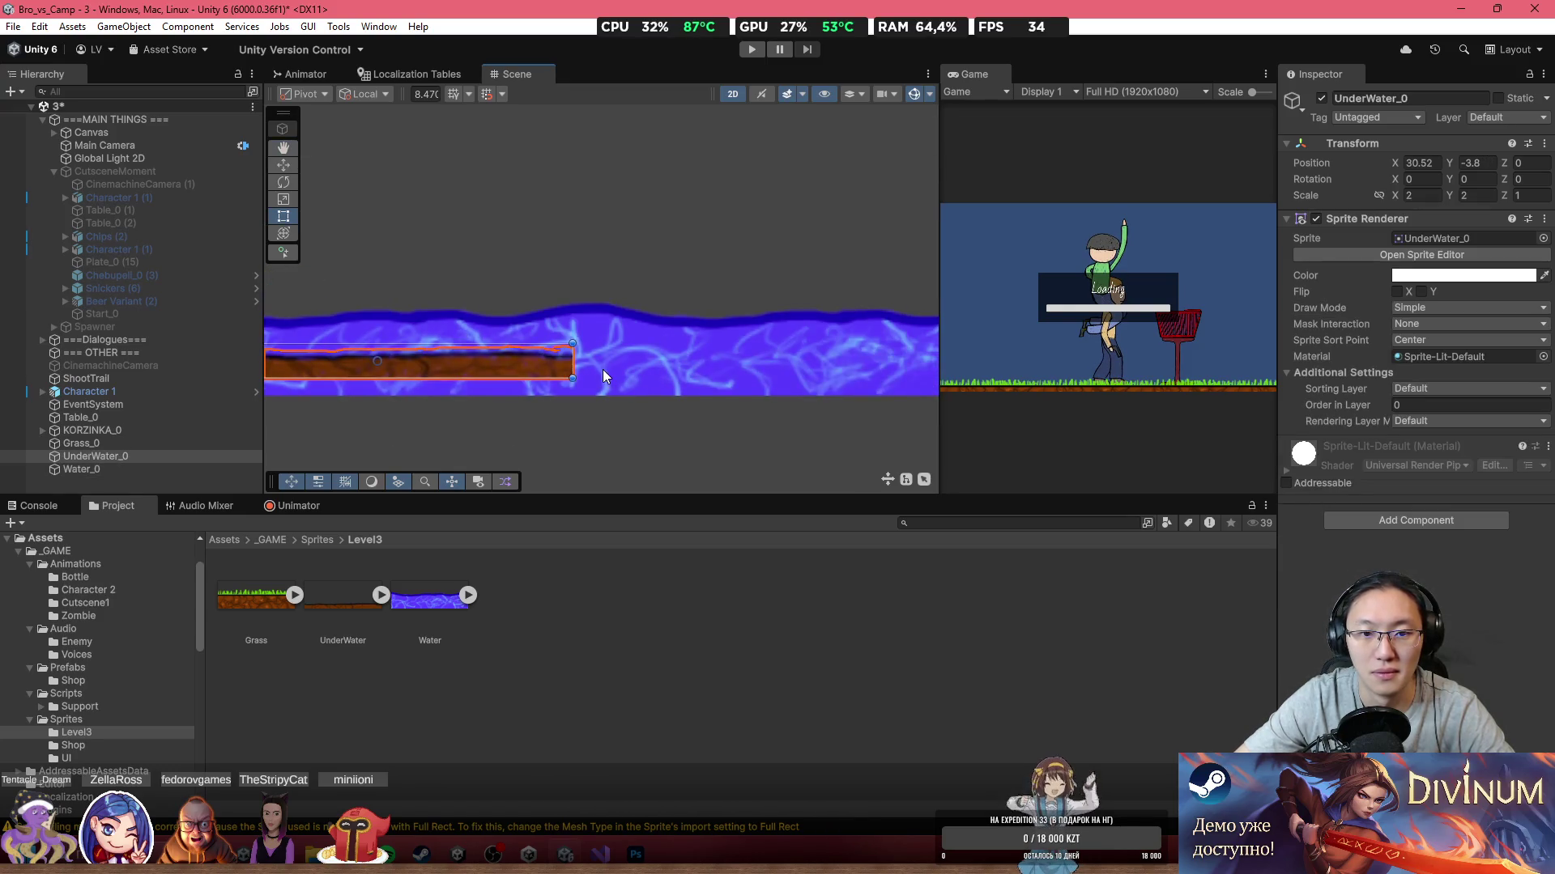
left_click(659, 363)
scroll(721, 347, "left", 3)
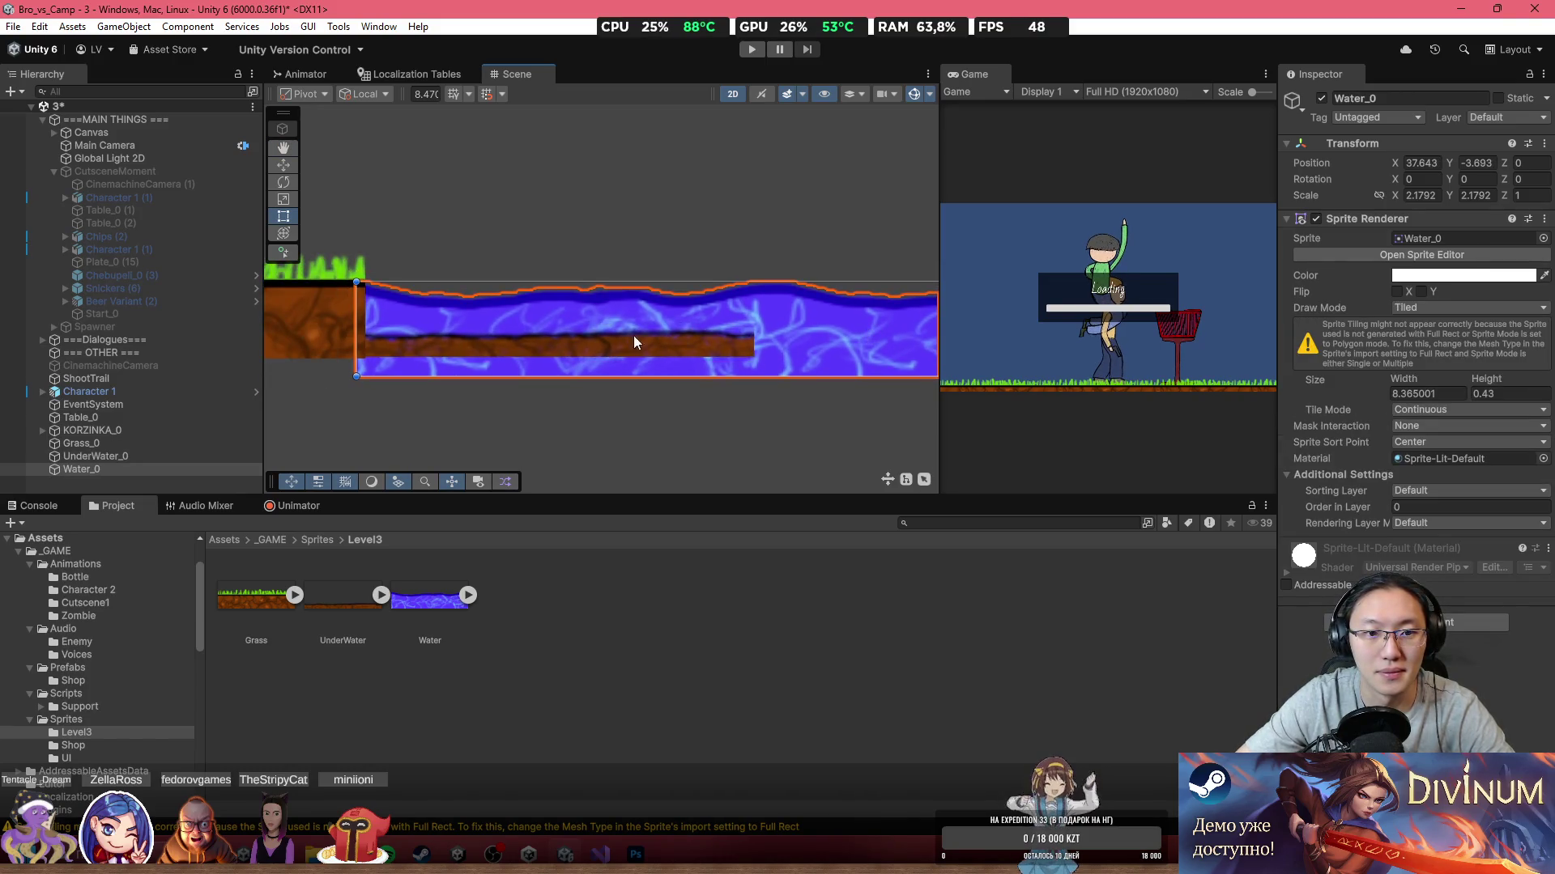
left_click(585, 342)
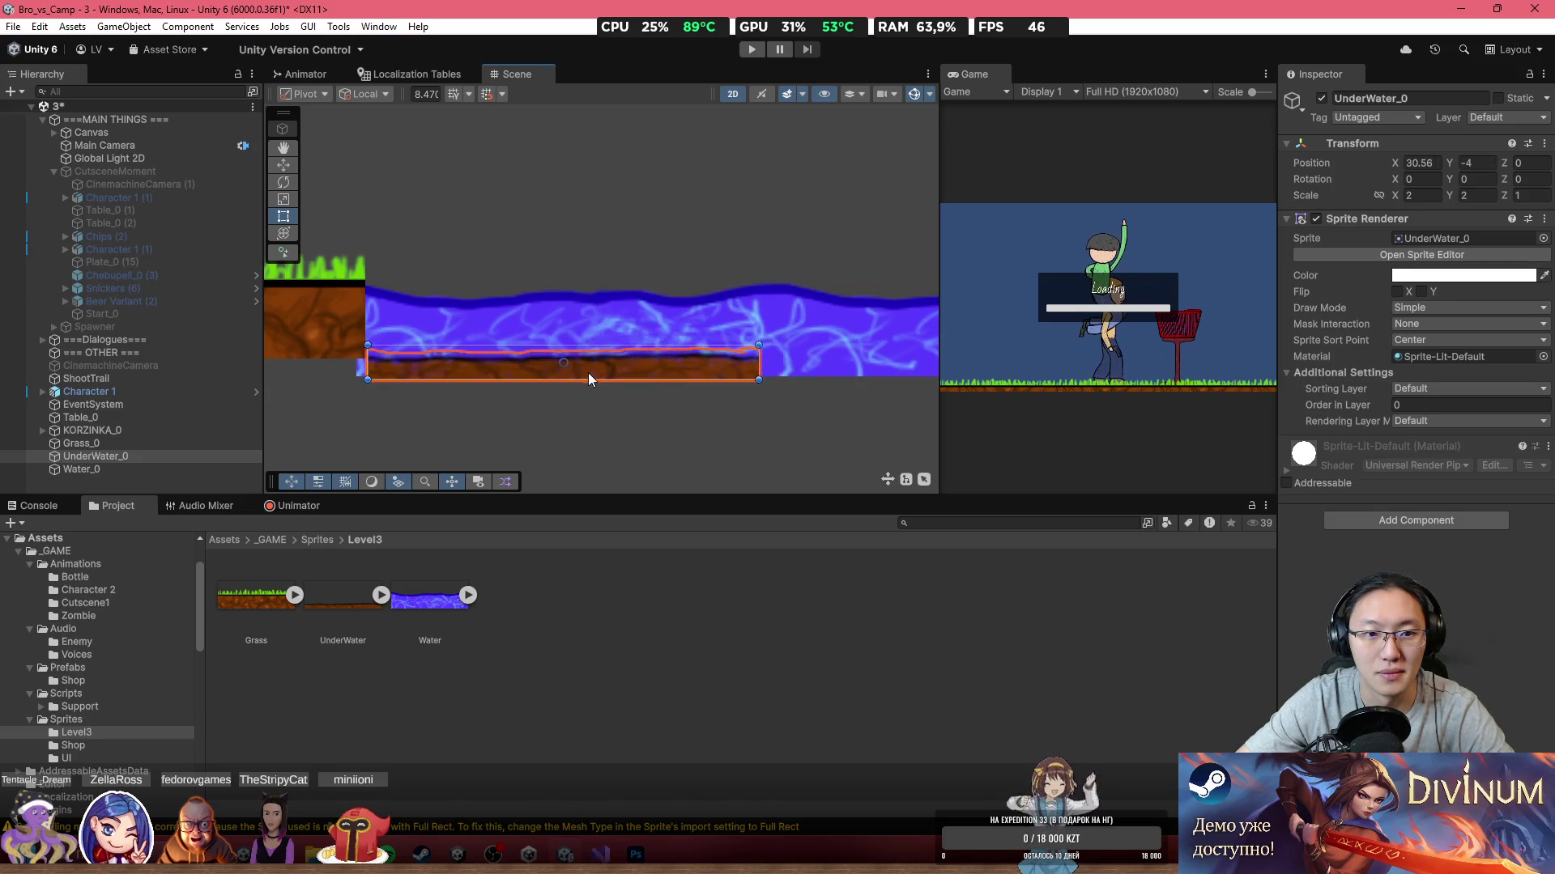
left_click(642, 435)
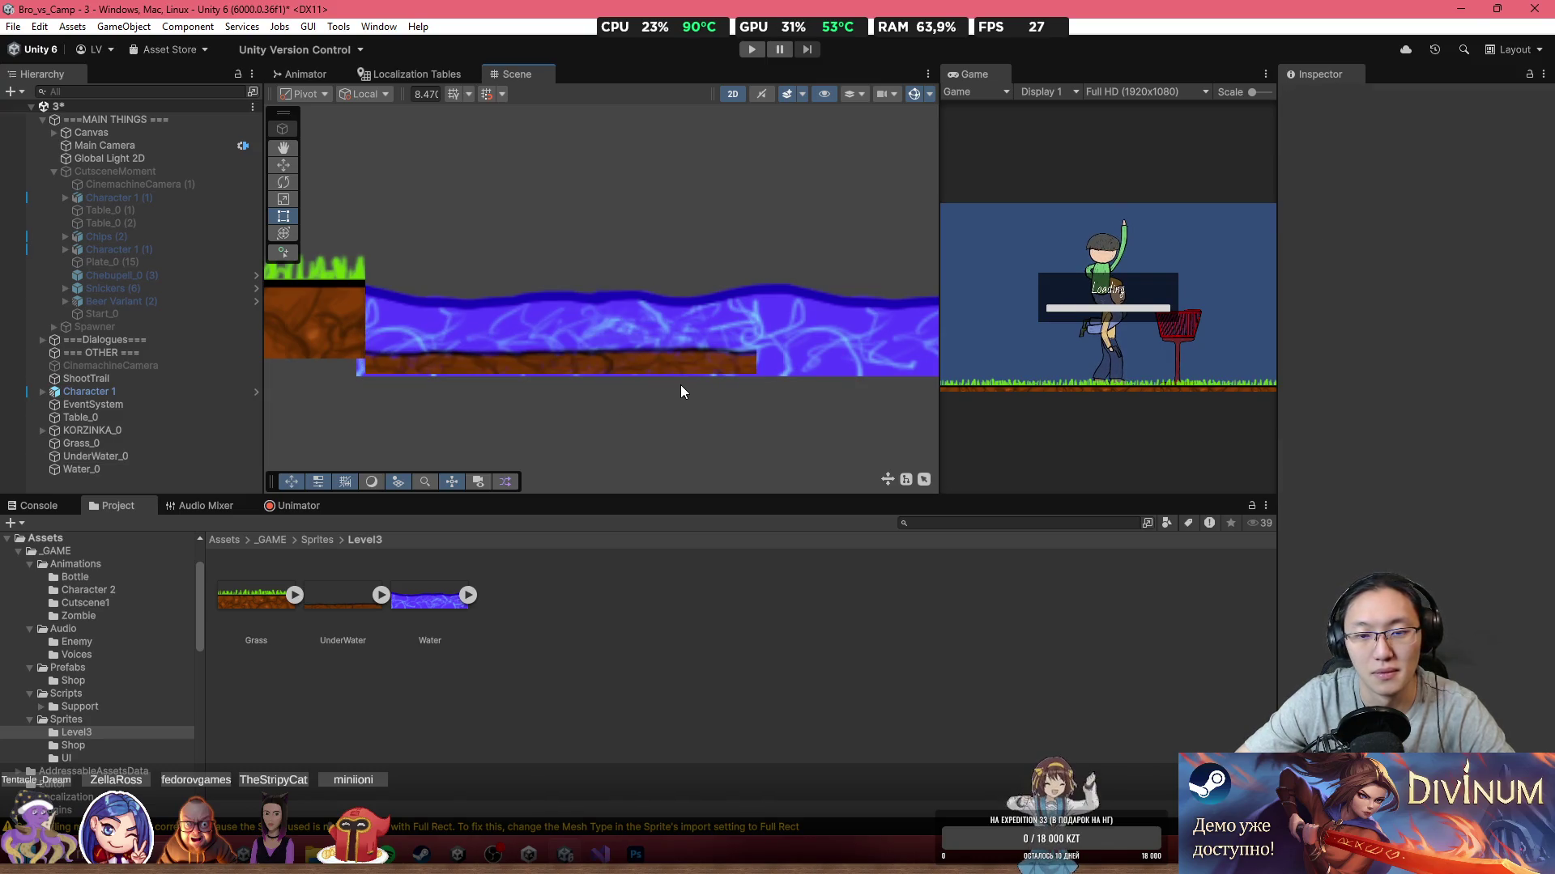
left_click_drag(373, 352, 609, 346)
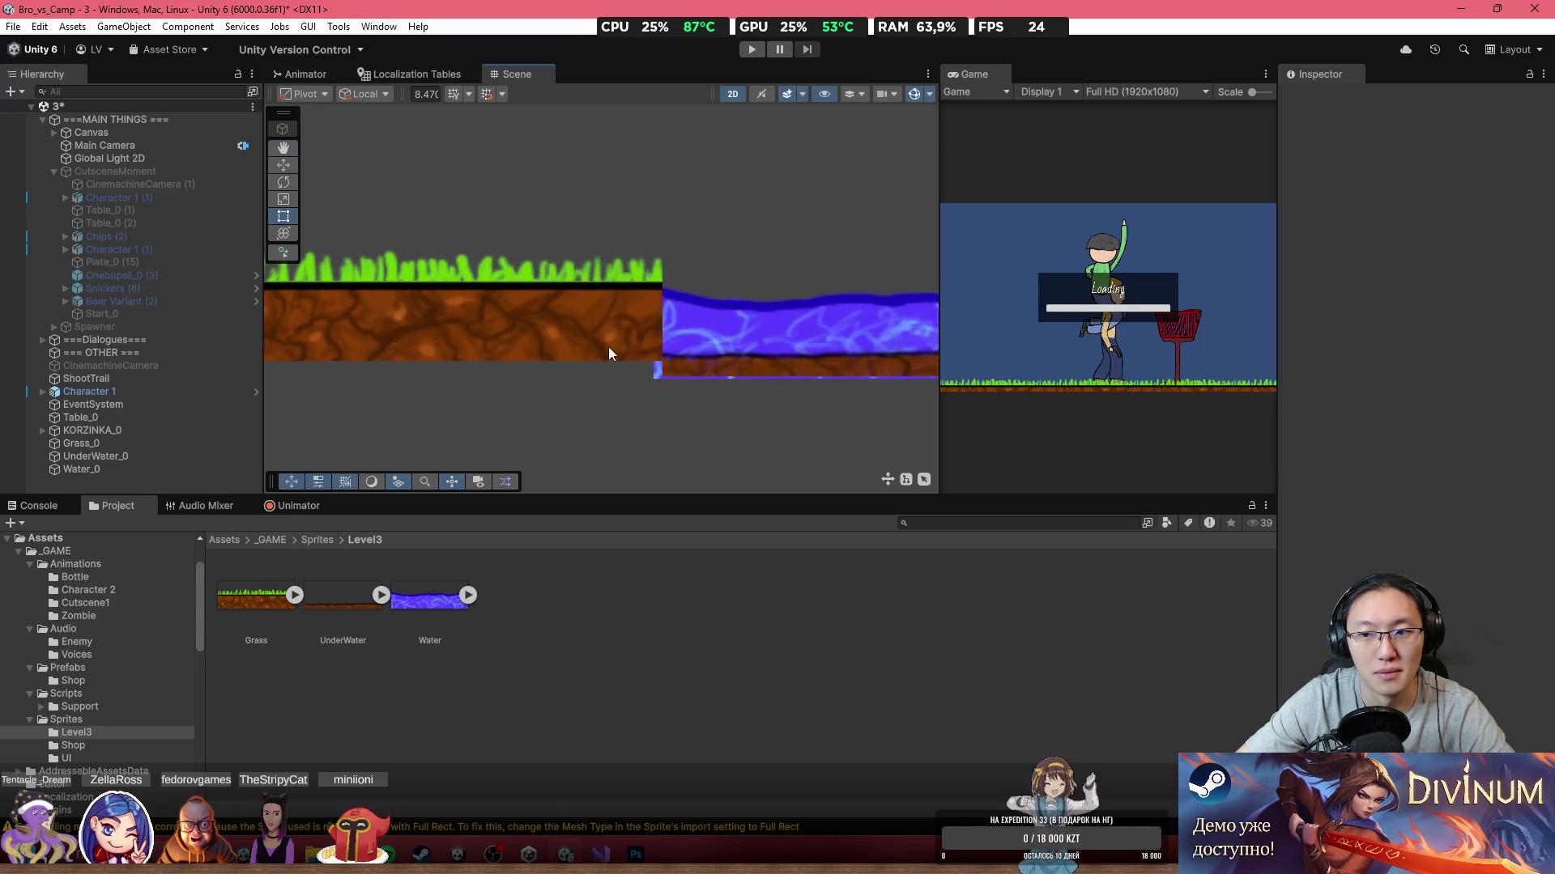
left_click_drag(513, 329, 483, 313)
left_click(484, 313)
key("f")
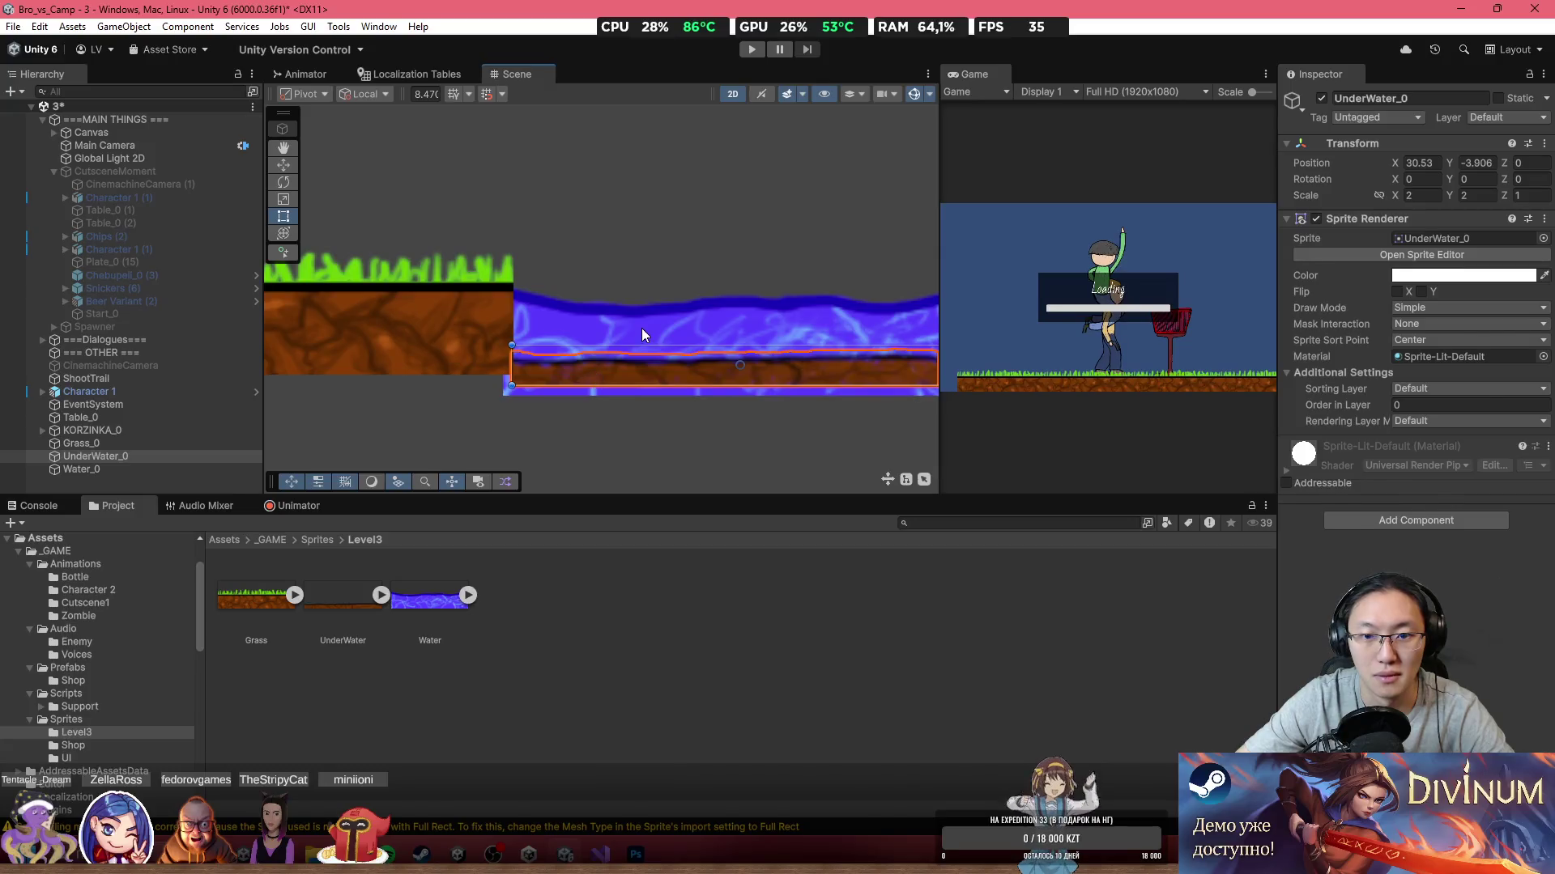
left_click_drag(1357, 519, 1331, 509)
type("0")
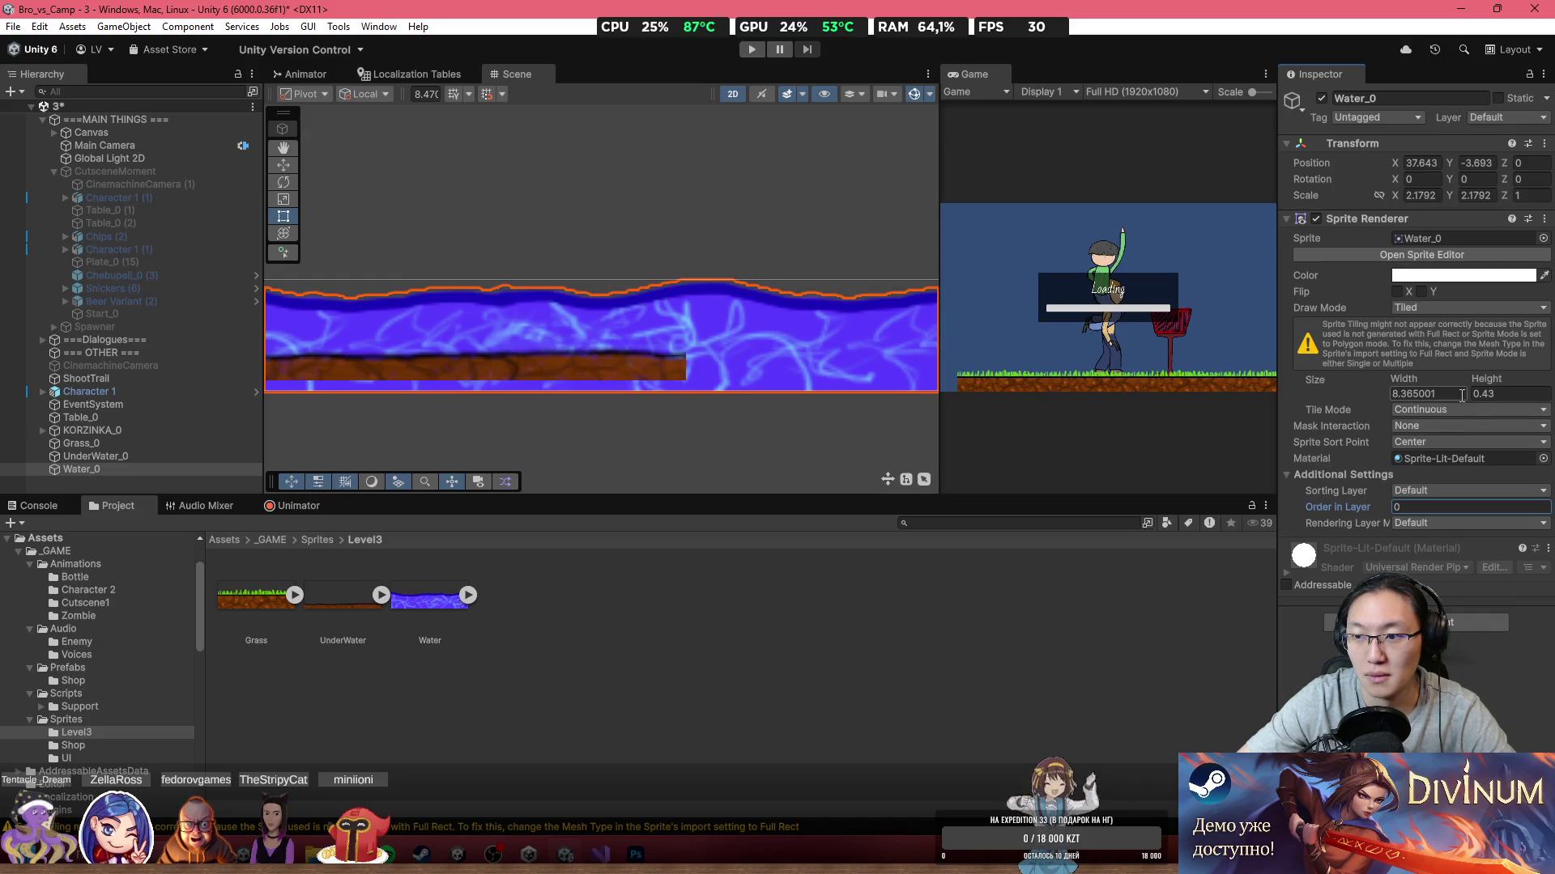
left_click_drag(1376, 509, 1339, 511)
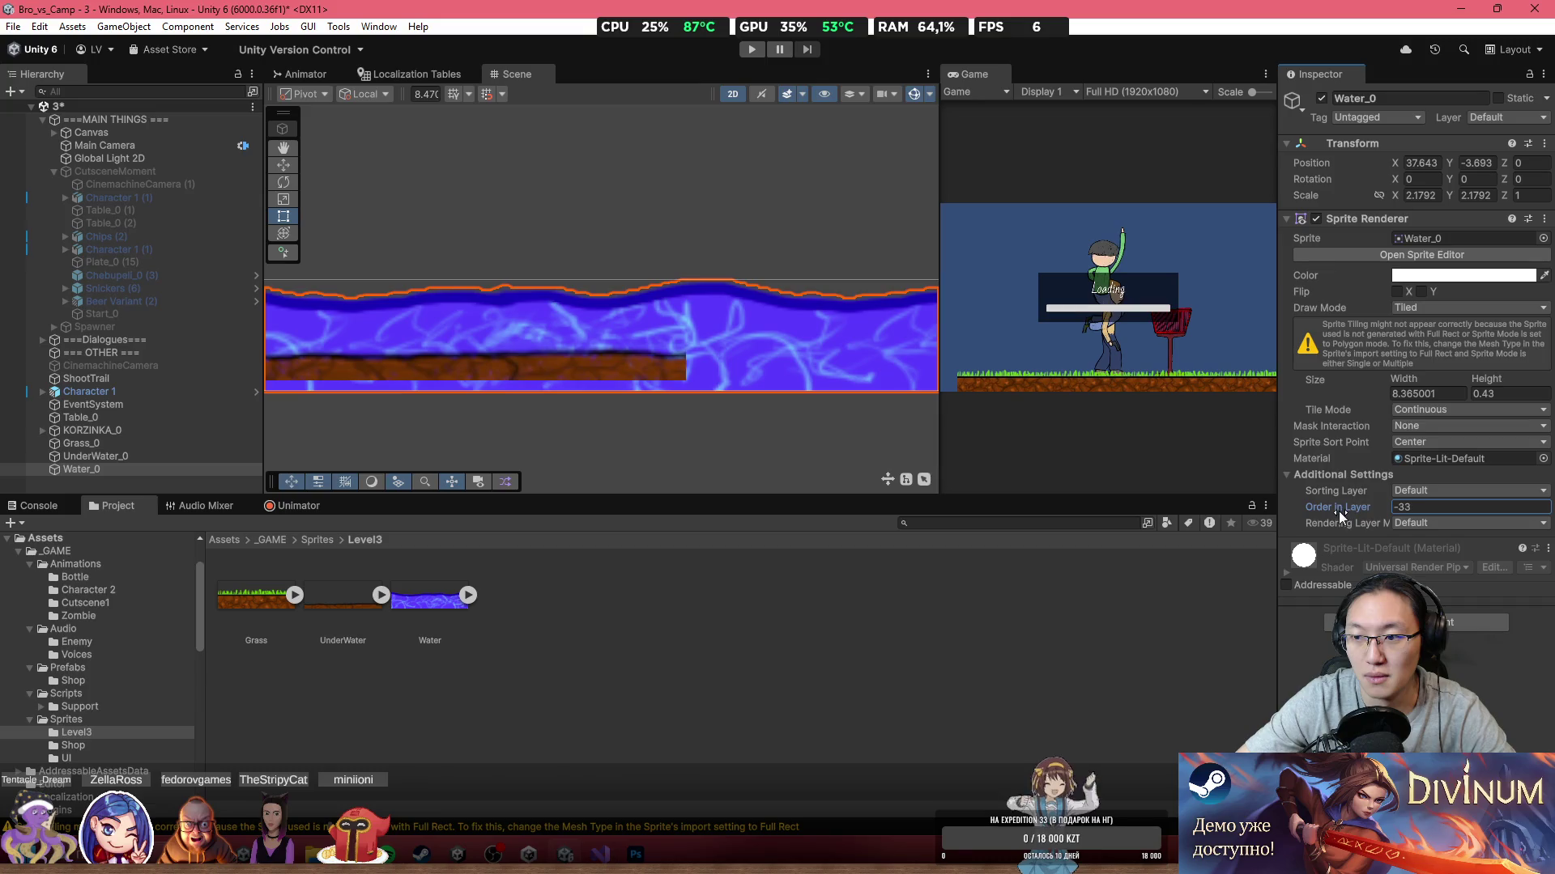
left_click(1436, 276)
left_click_drag(1467, 600, 1445, 599)
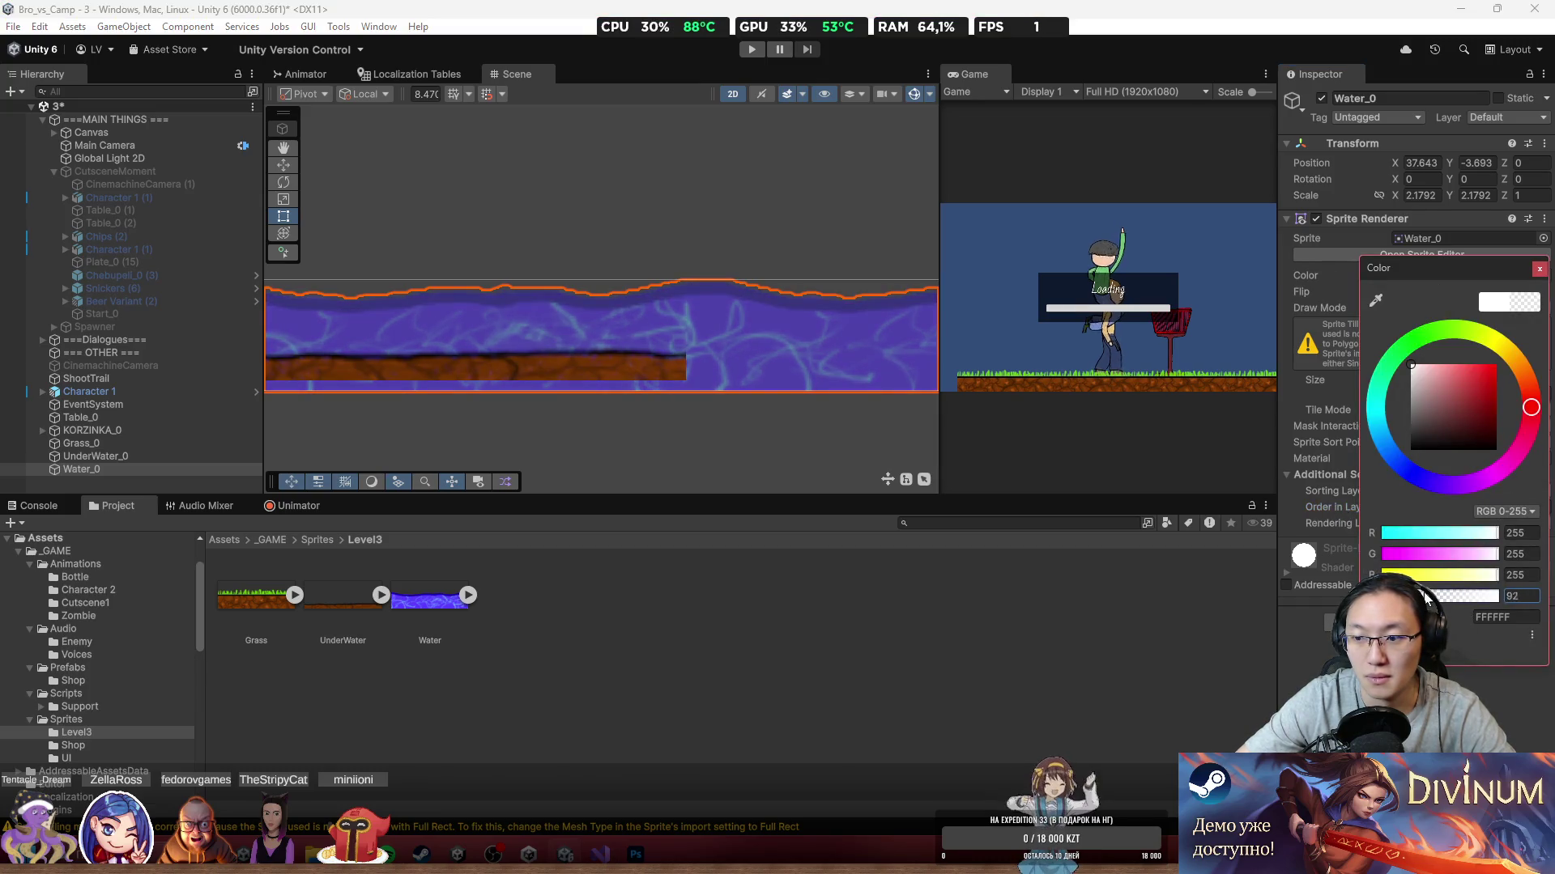
Step: Duplicate the Grass_0 strip with Ctrl+D, creating Grass_0 (1)
scroll(611, 306, "down", 3)
left_click_drag(611, 306, 709, 326)
key("t")
left_click(561, 318)
scroll(628, 346, "down", 3)
key("ctrl+d")
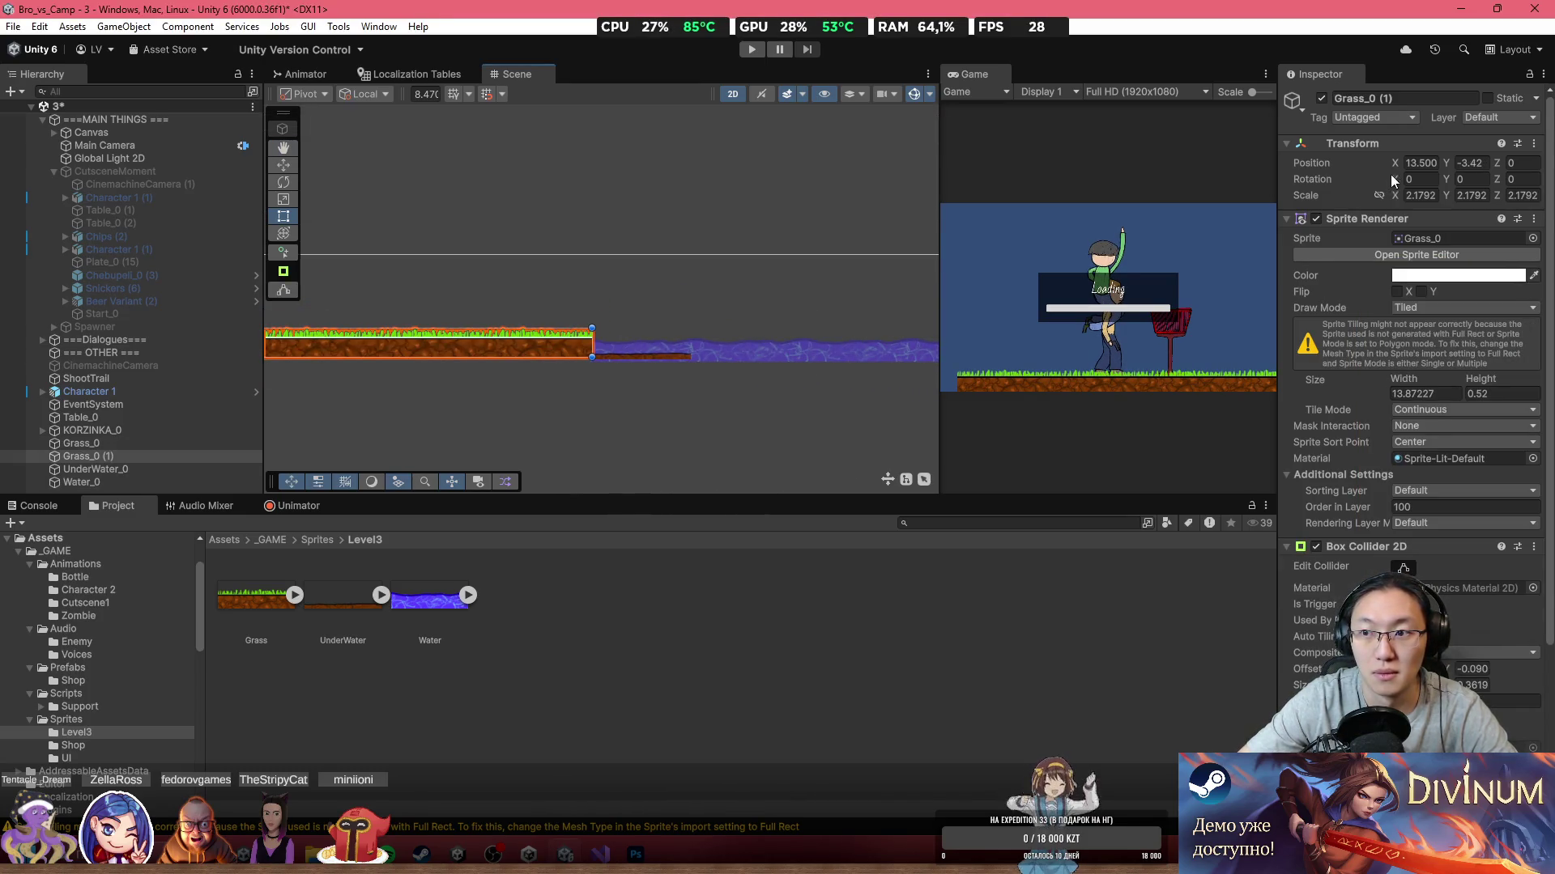
Step: Move Grass_0 (1) right, set its Order in Layer to -215 and tint it grey
mouse_move(1395, 163)
left_mouse_down()
mouse_move(590, 265)
mouse_move(907, 274)
mouse_move(672, 293)
mouse_move(687, 303)
left_mouse_up()
scroll(533, 303, "up", 2)
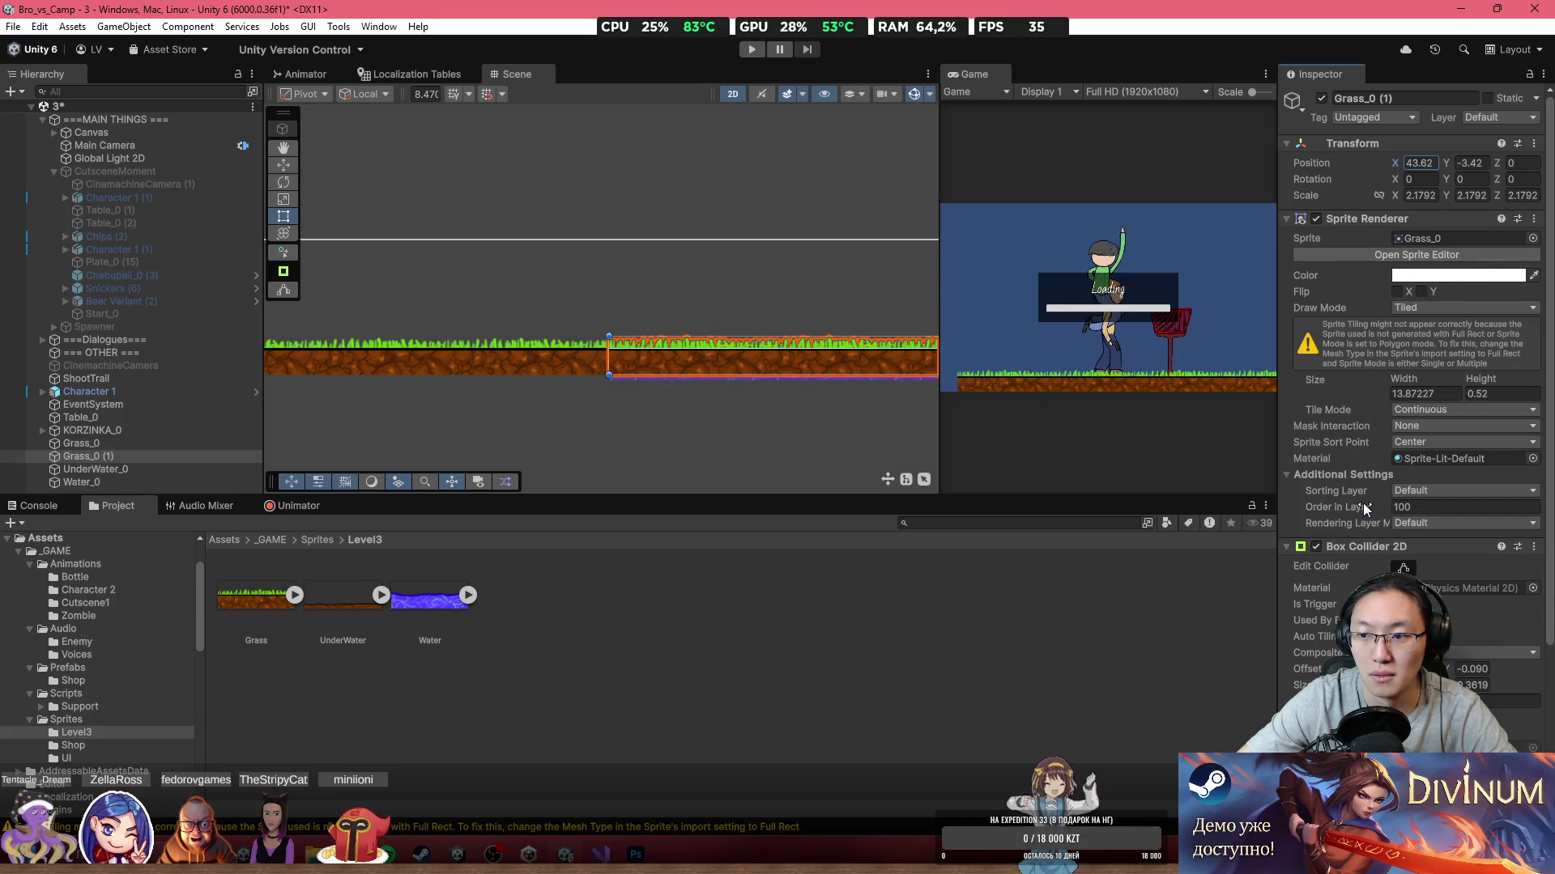
left_click_drag(1367, 507, 1223, 519)
scroll(704, 364, "up", 2)
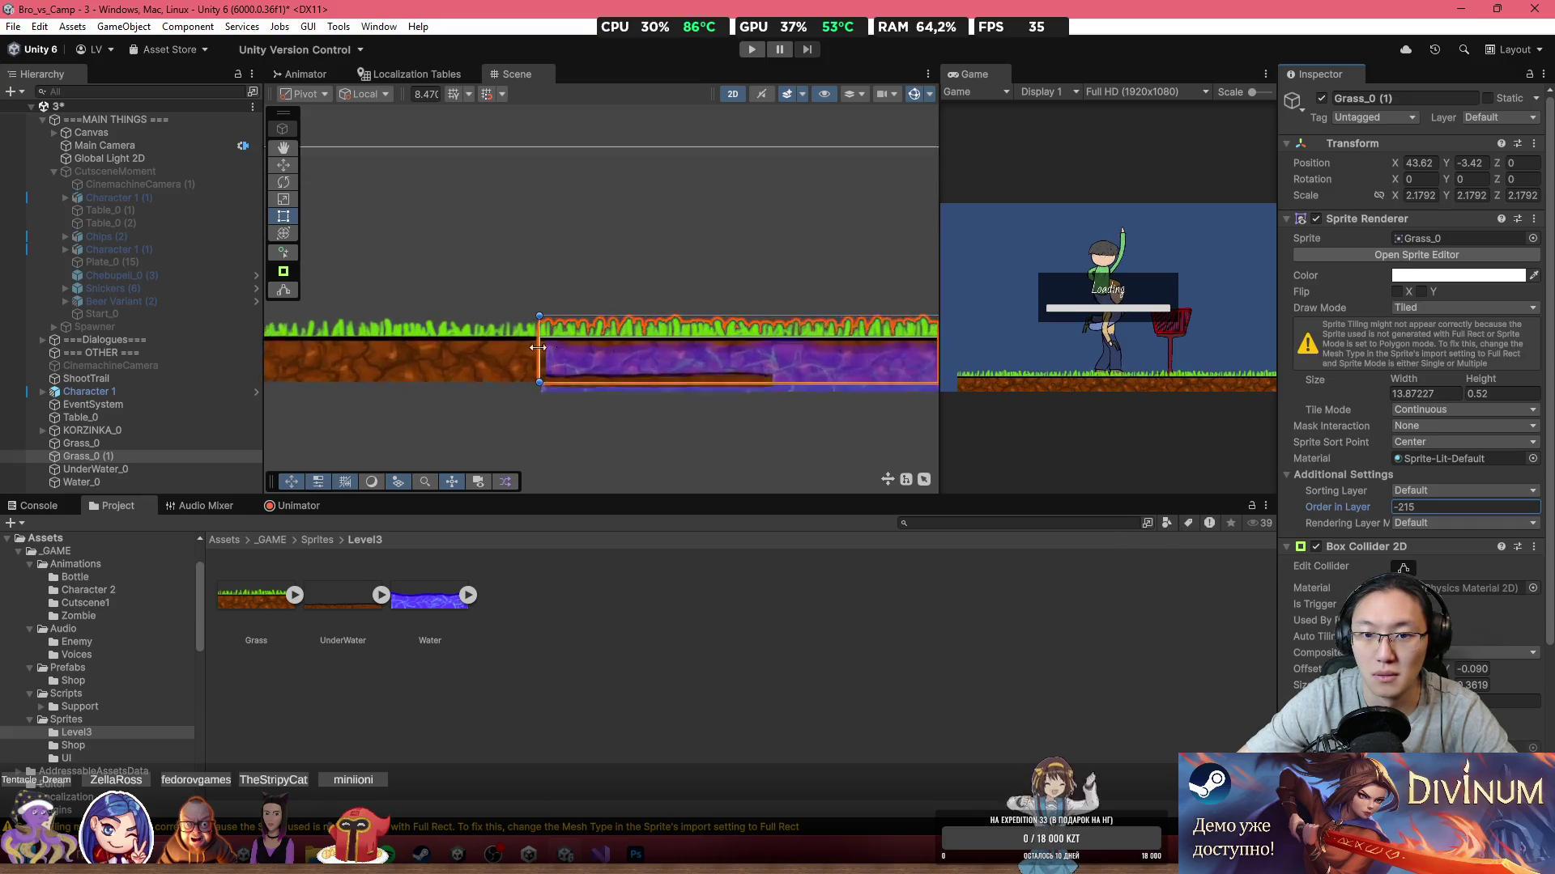
scroll(561, 357, "up", 2)
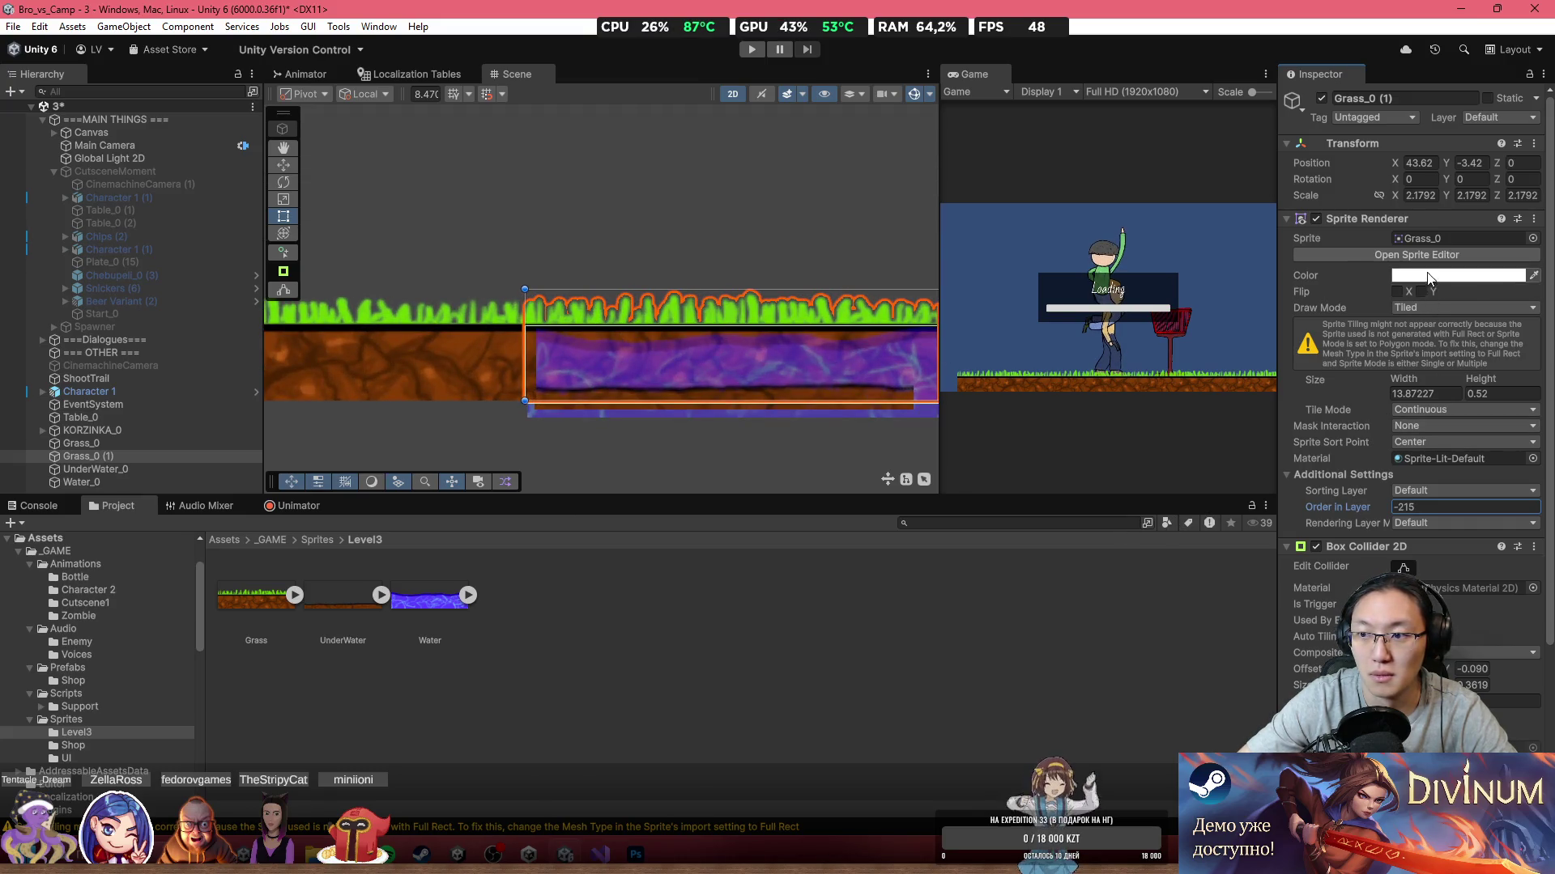
left_click(1458, 275)
mouse_move(1413, 360)
left_mouse_down()
mouse_move(1395, 427)
mouse_move(1374, 403)
left_mouse_up()
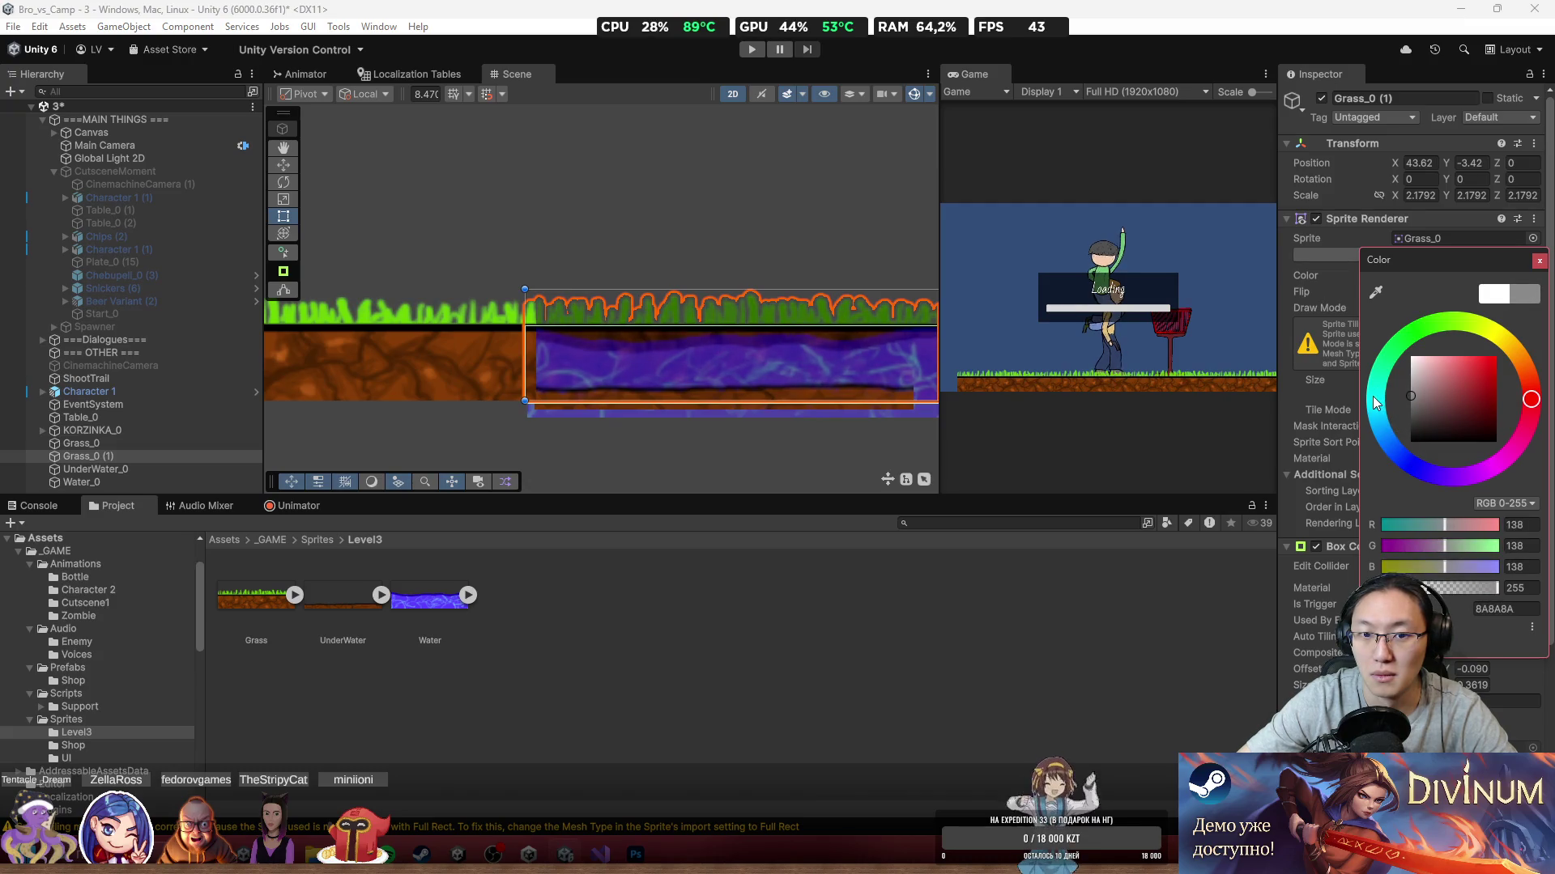
Step: Stretch Water_0 over the grass copy, set its alpha to 116, and rescale UnderWater_0 to 2.1792
scroll(623, 238, "down", 2)
left_click_drag(784, 408, 555, 410)
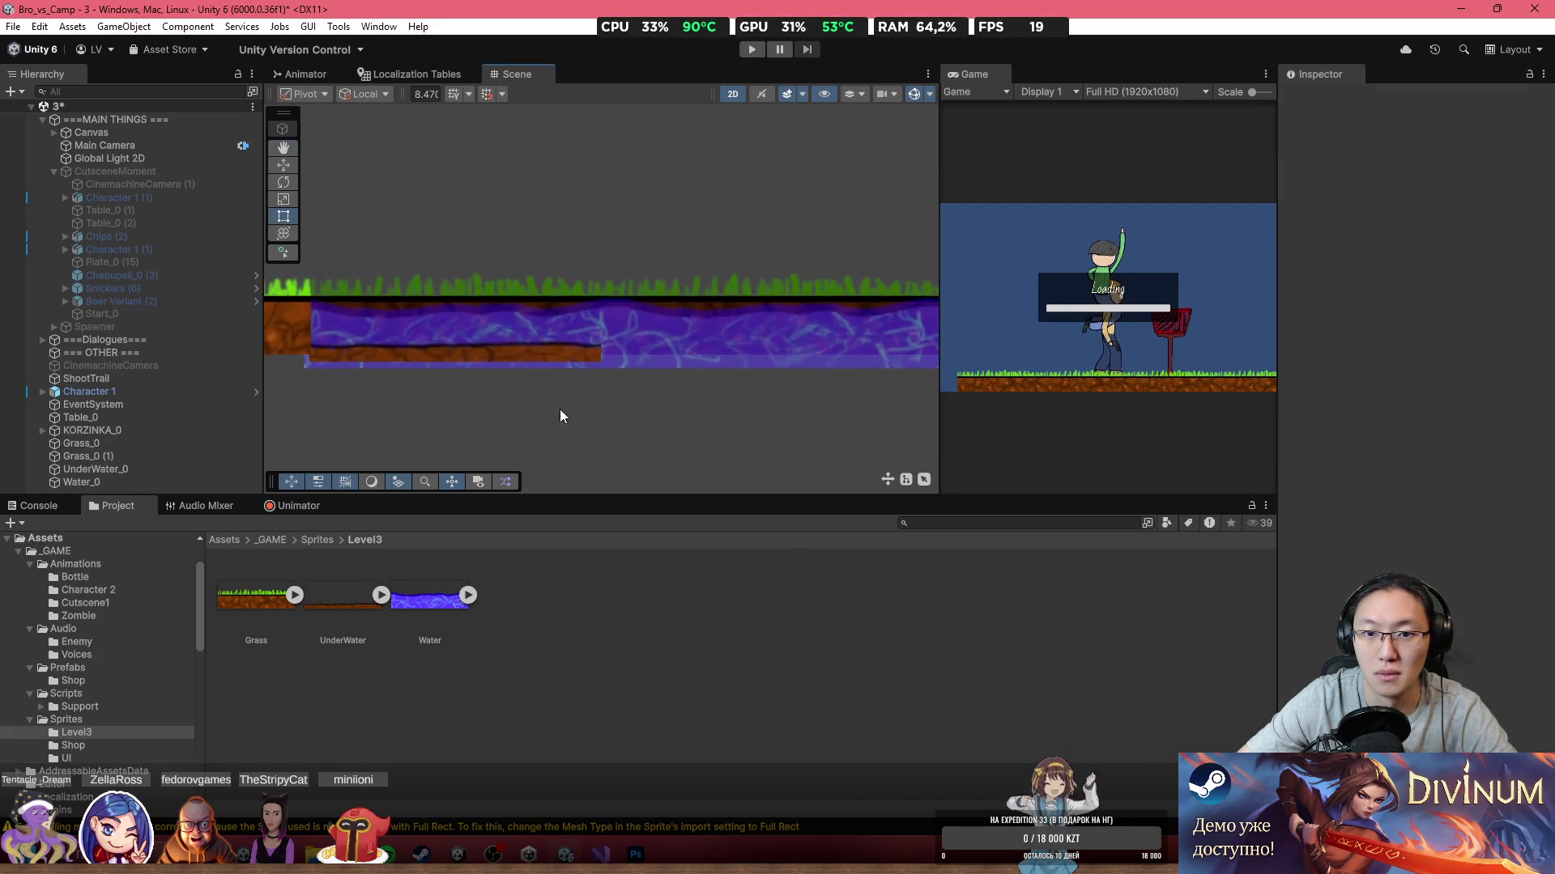
left_click_drag(630, 317, 641, 317)
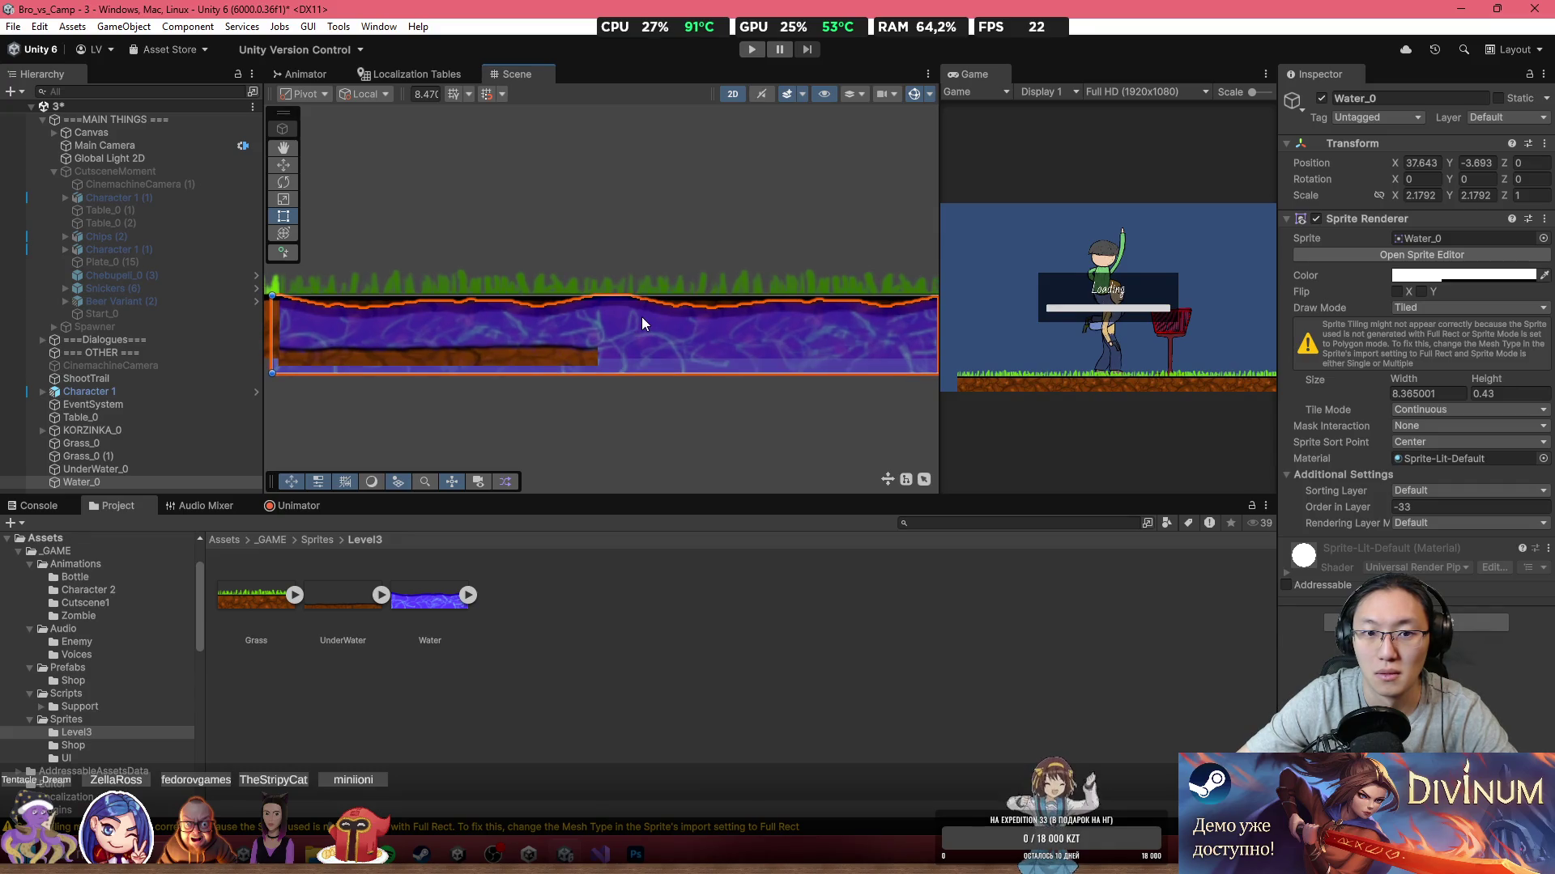
left_click(1457, 275)
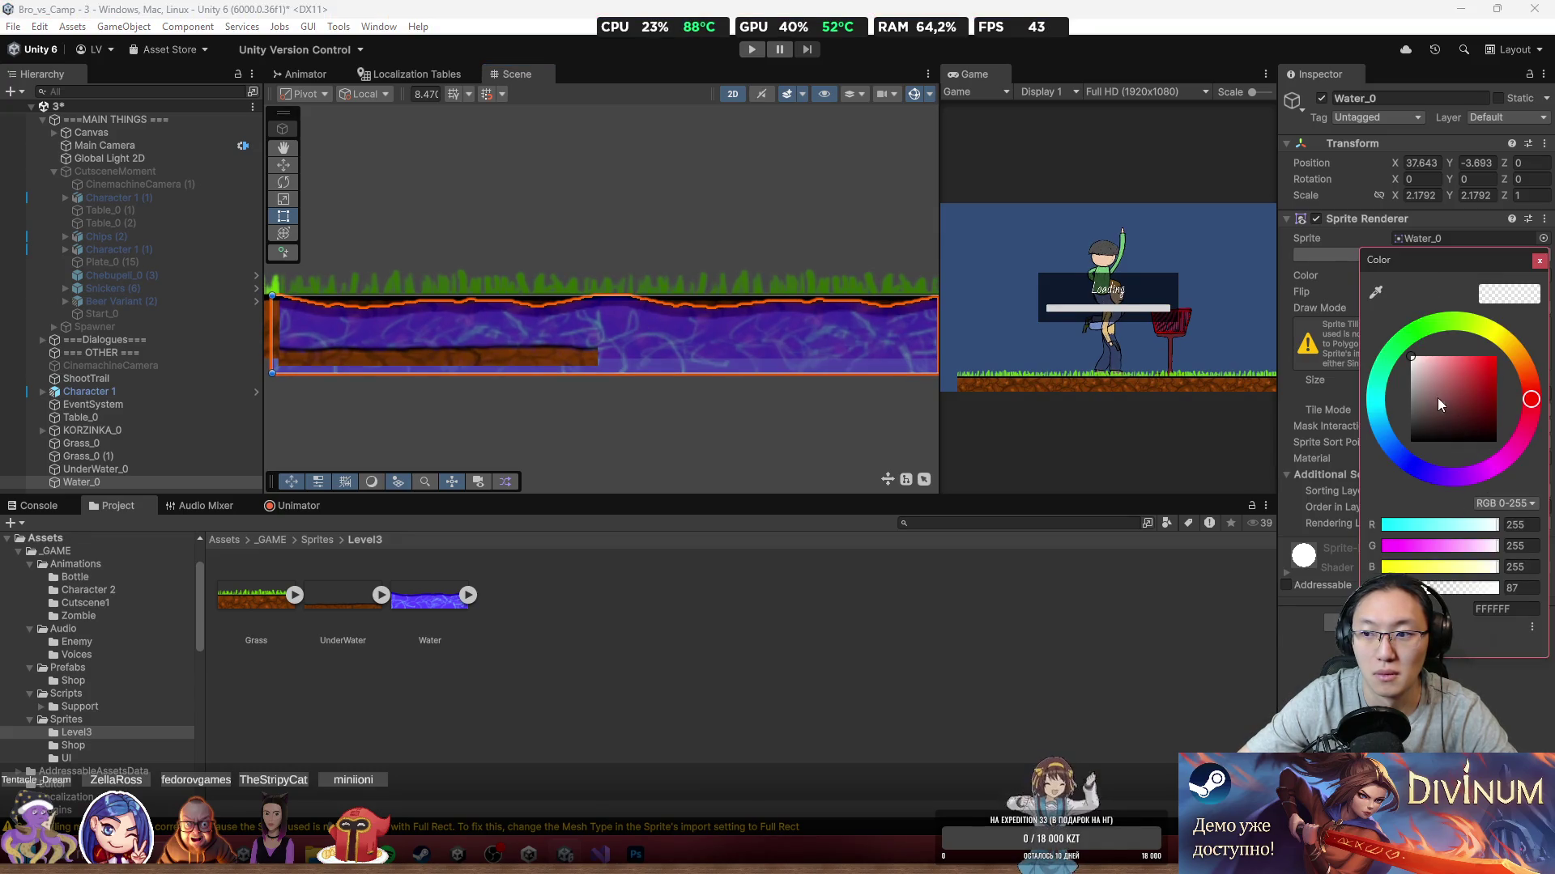
left_click(1450, 589)
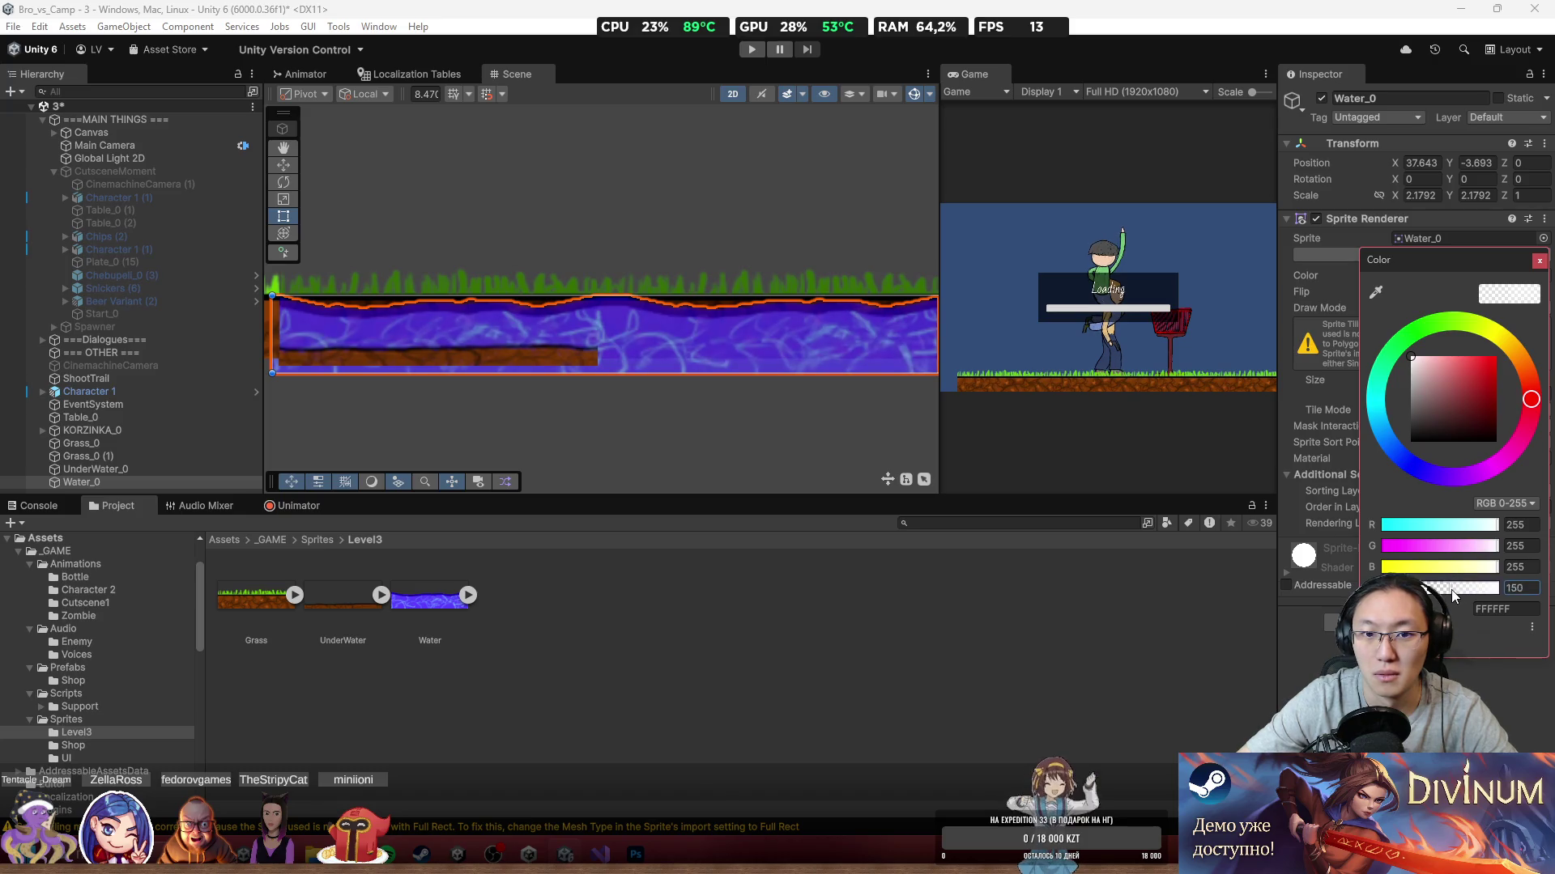
left_click_drag(1457, 593, 1433, 588)
left_click(581, 360)
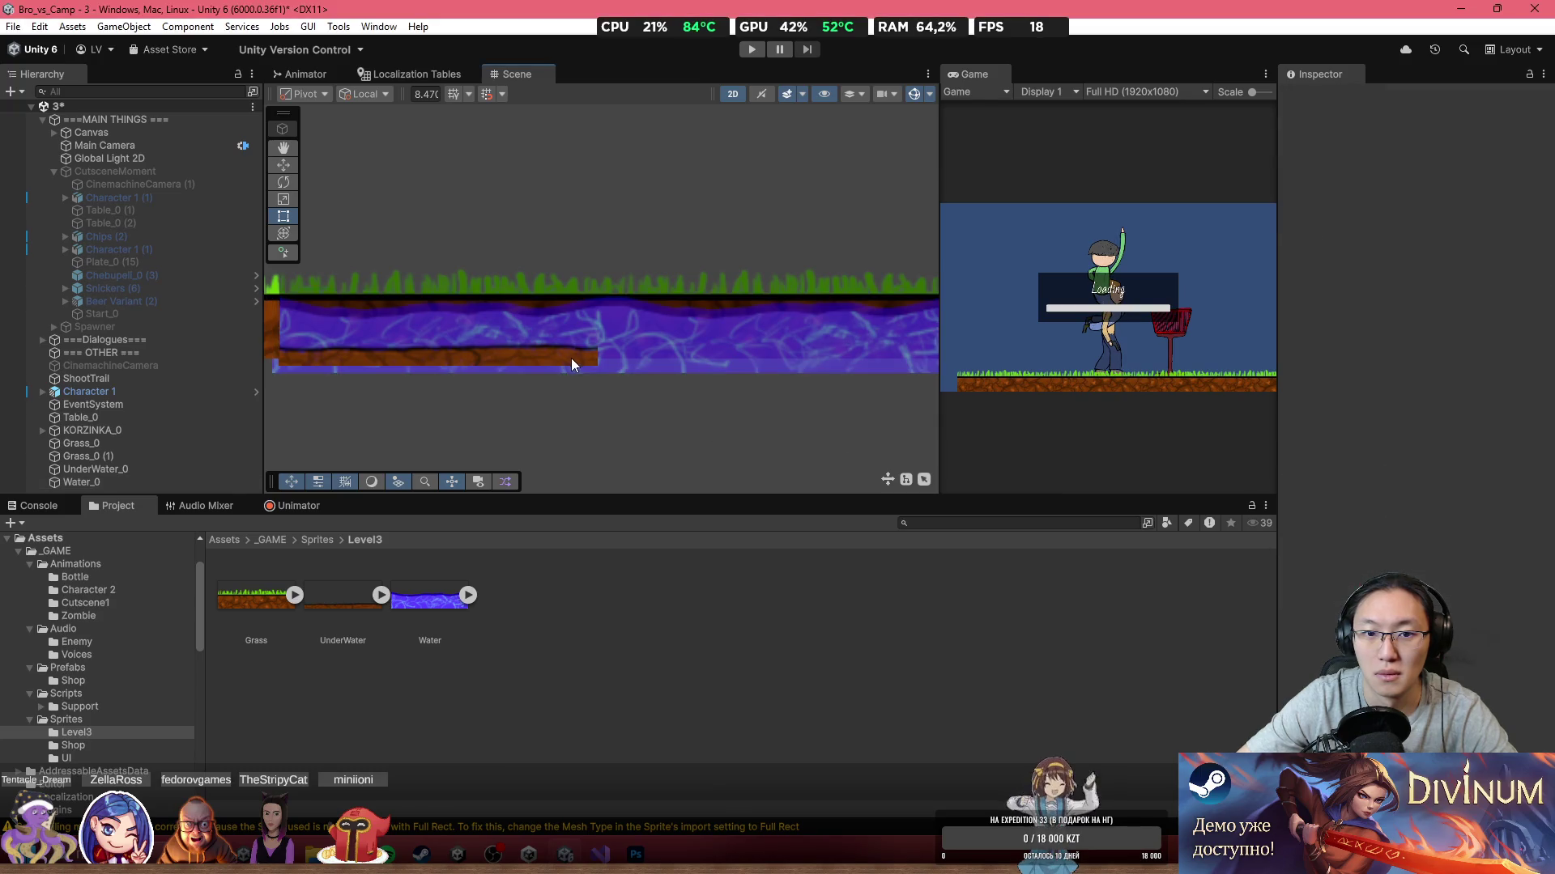
mouse_move(597, 366)
left_mouse_down()
mouse_move(571, 377)
mouse_move(579, 363)
left_mouse_up()
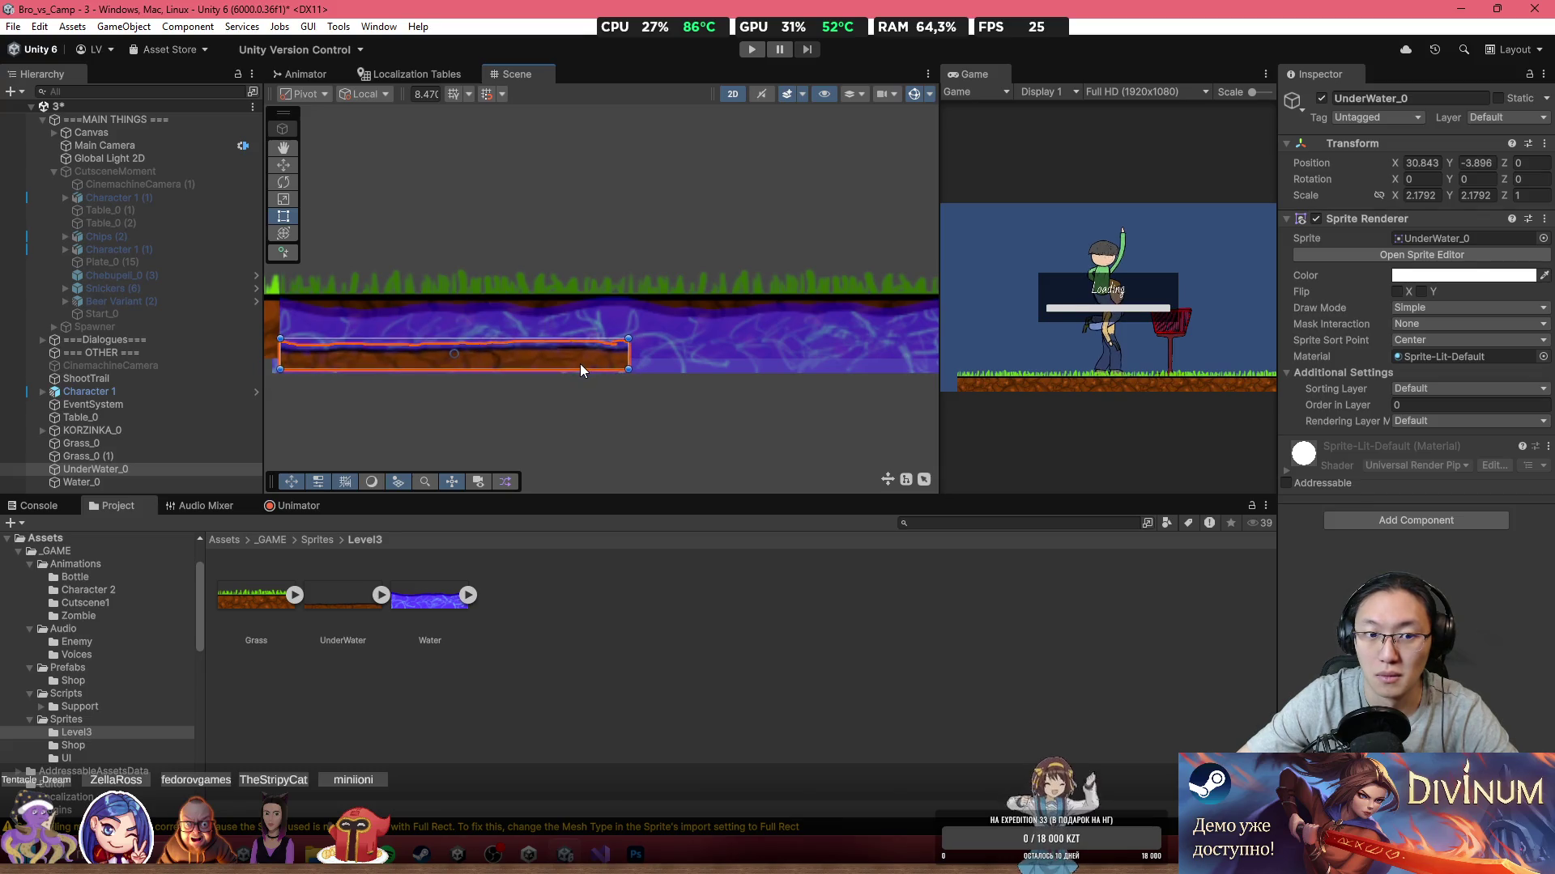
Step: Switch UnderWater_0 to Tiled draw mode and extend it across the water's length
scroll(467, 277, "down", 2)
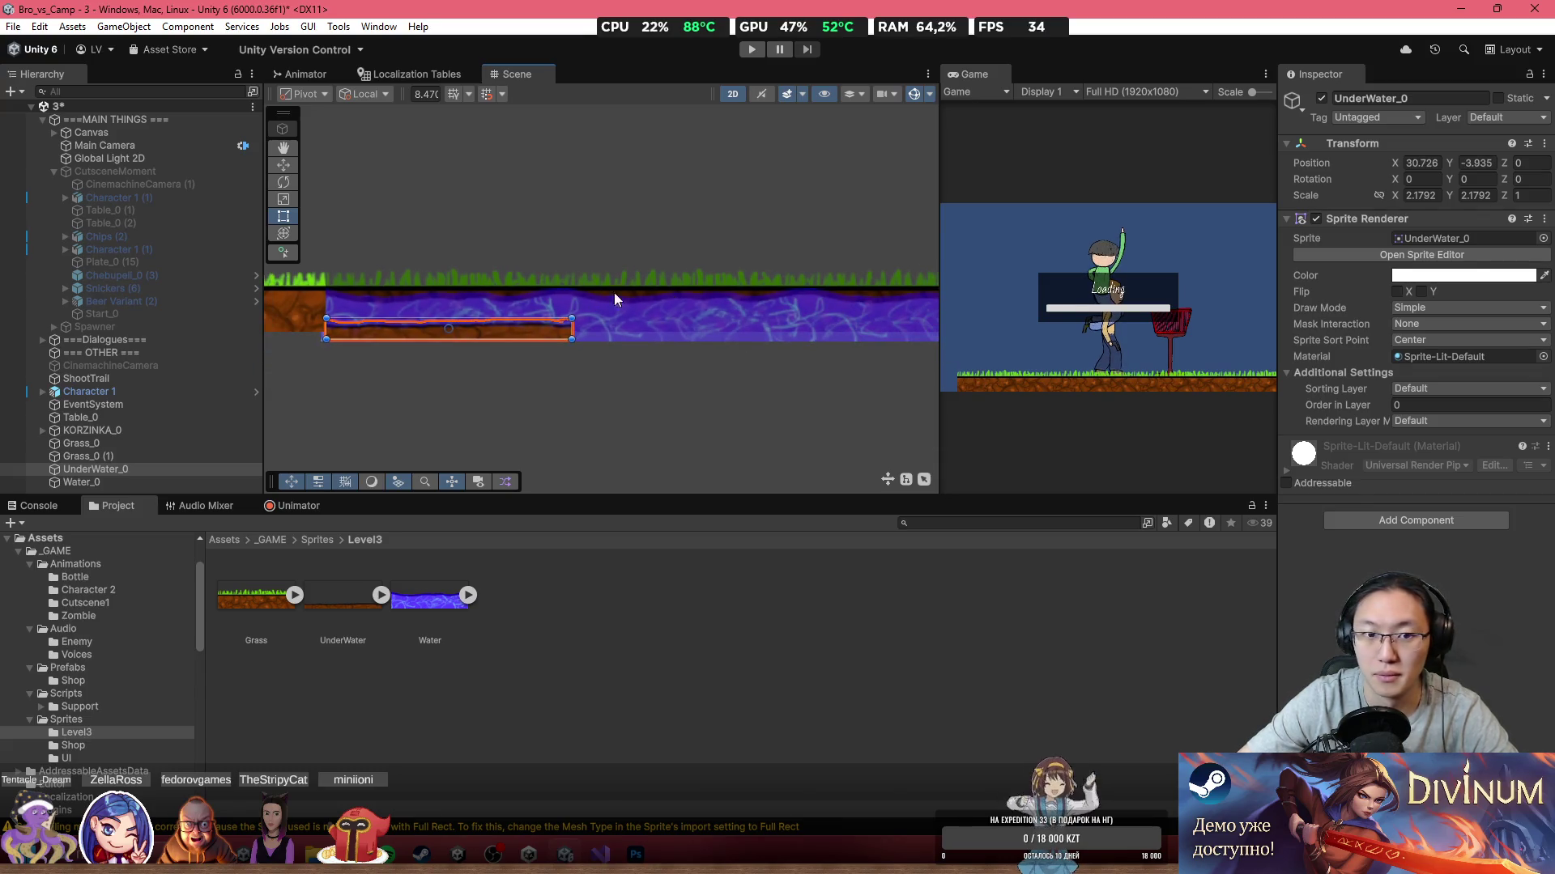
left_click_drag(511, 332, 512, 327)
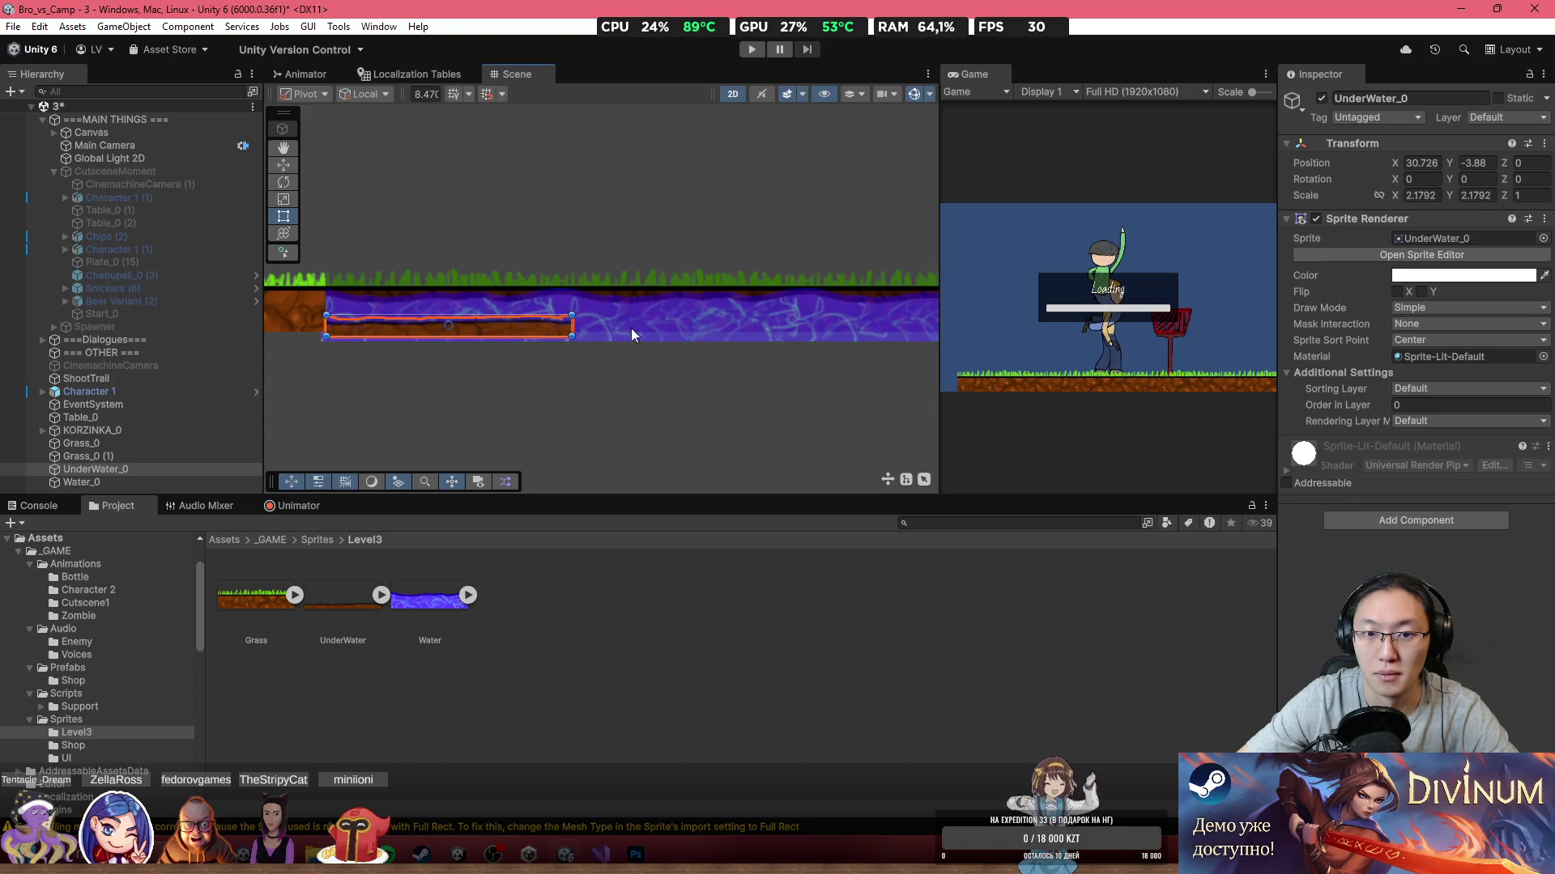
left_click(660, 319)
left_click(473, 327)
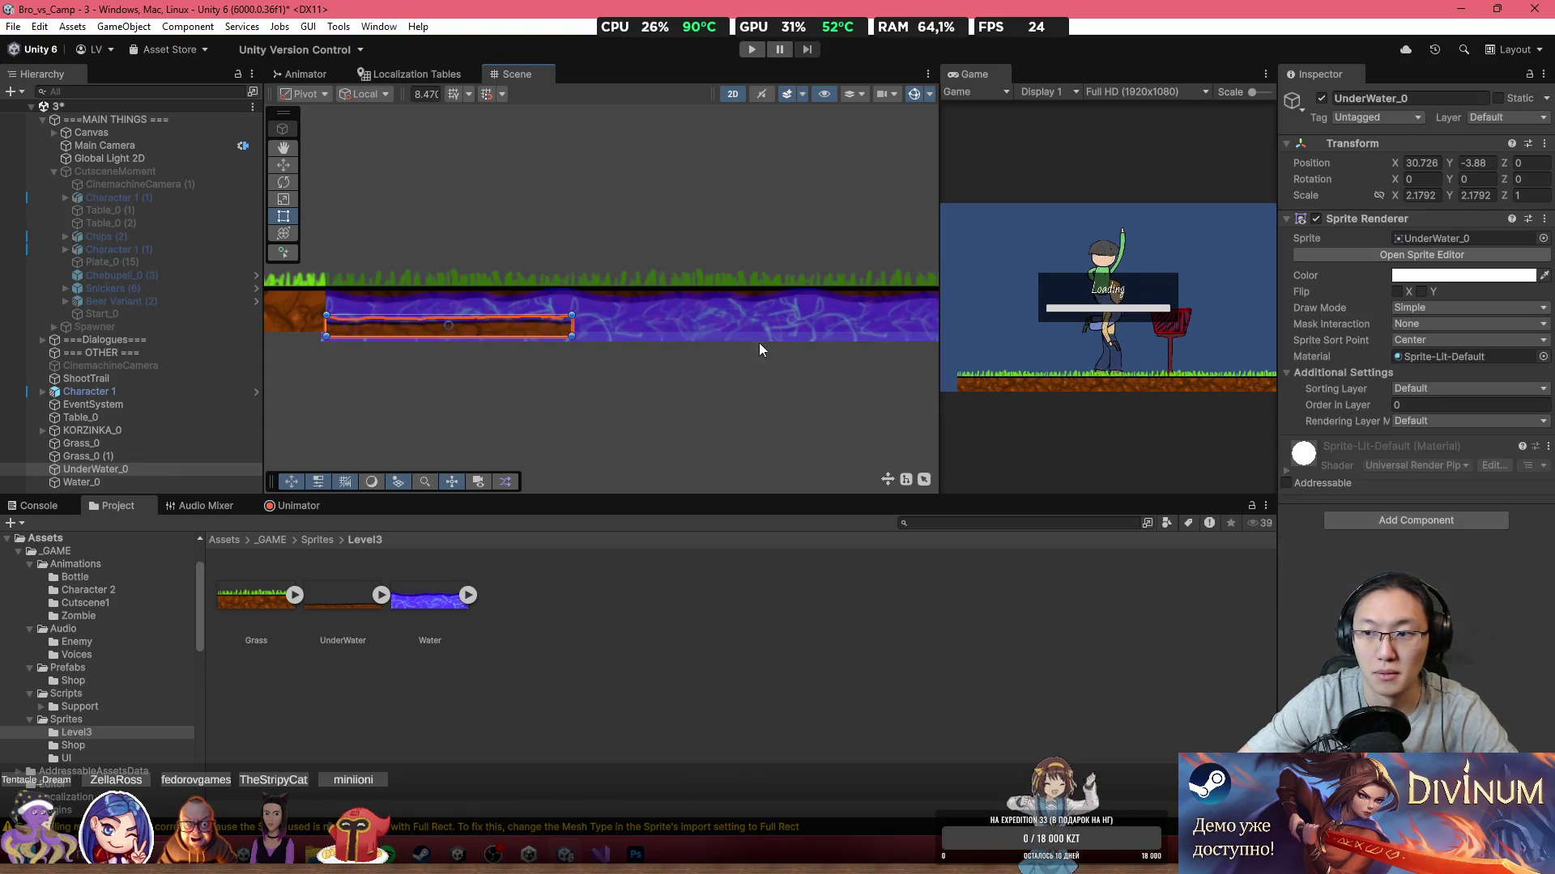
left_click(1401, 392)
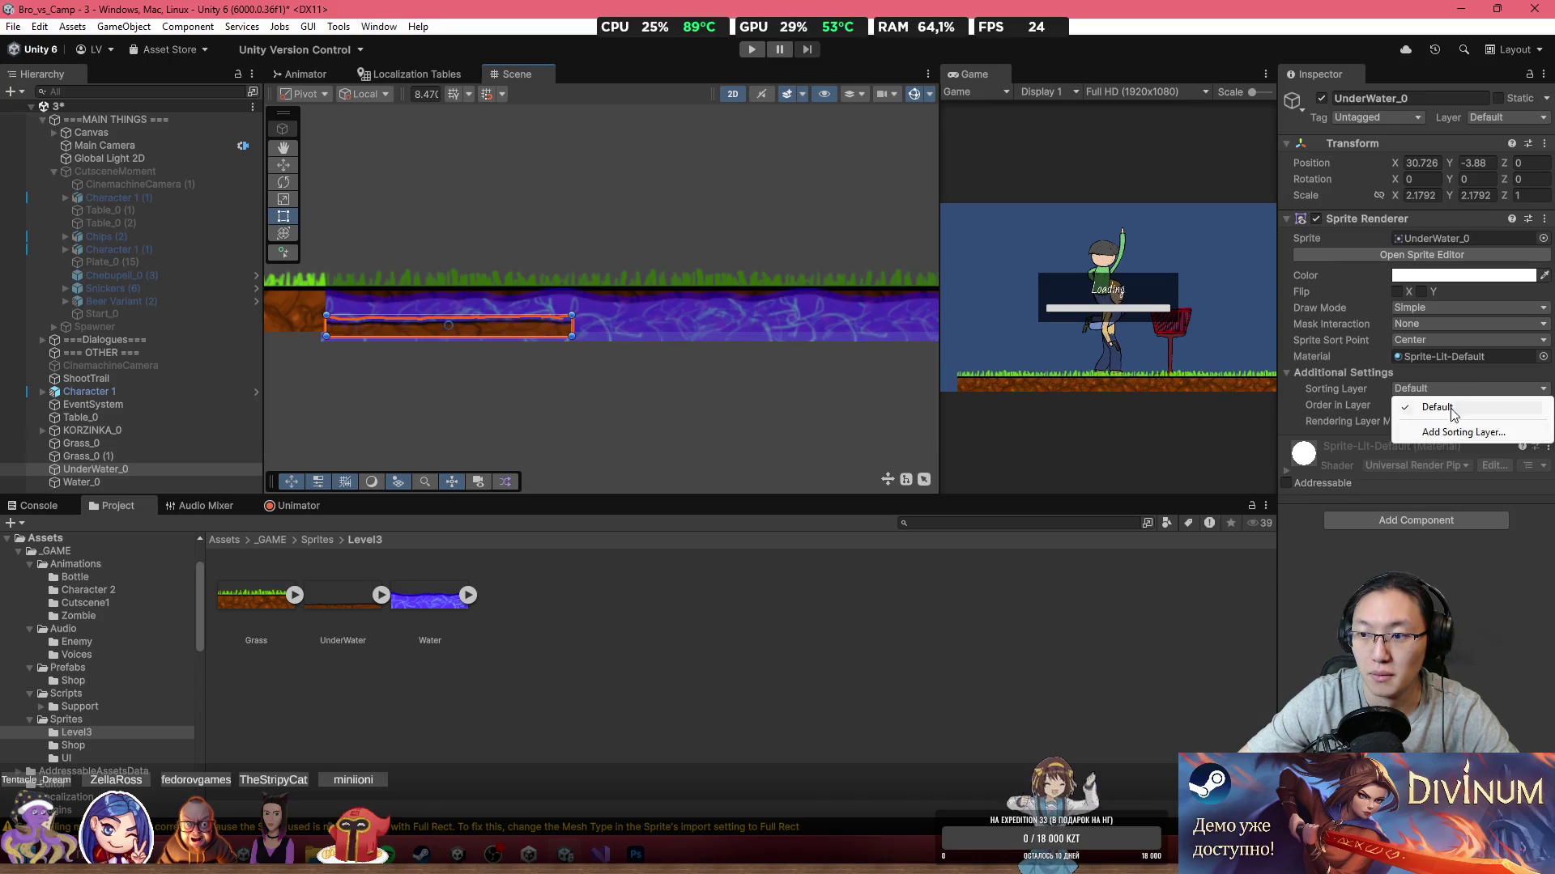
left_click(1449, 339)
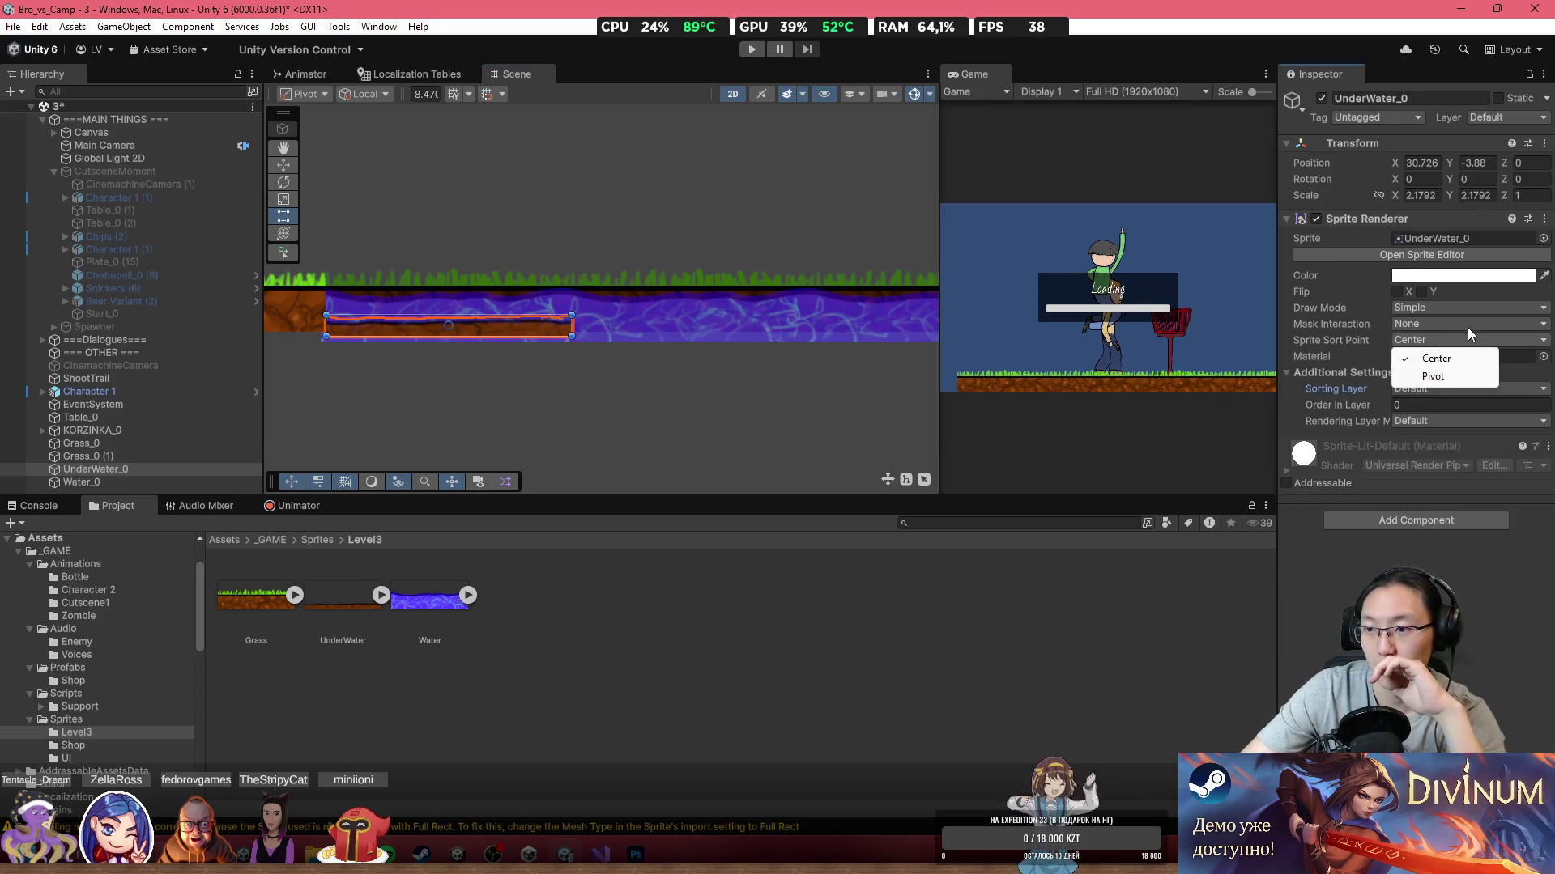
left_click(1464, 327)
left_click(1467, 313)
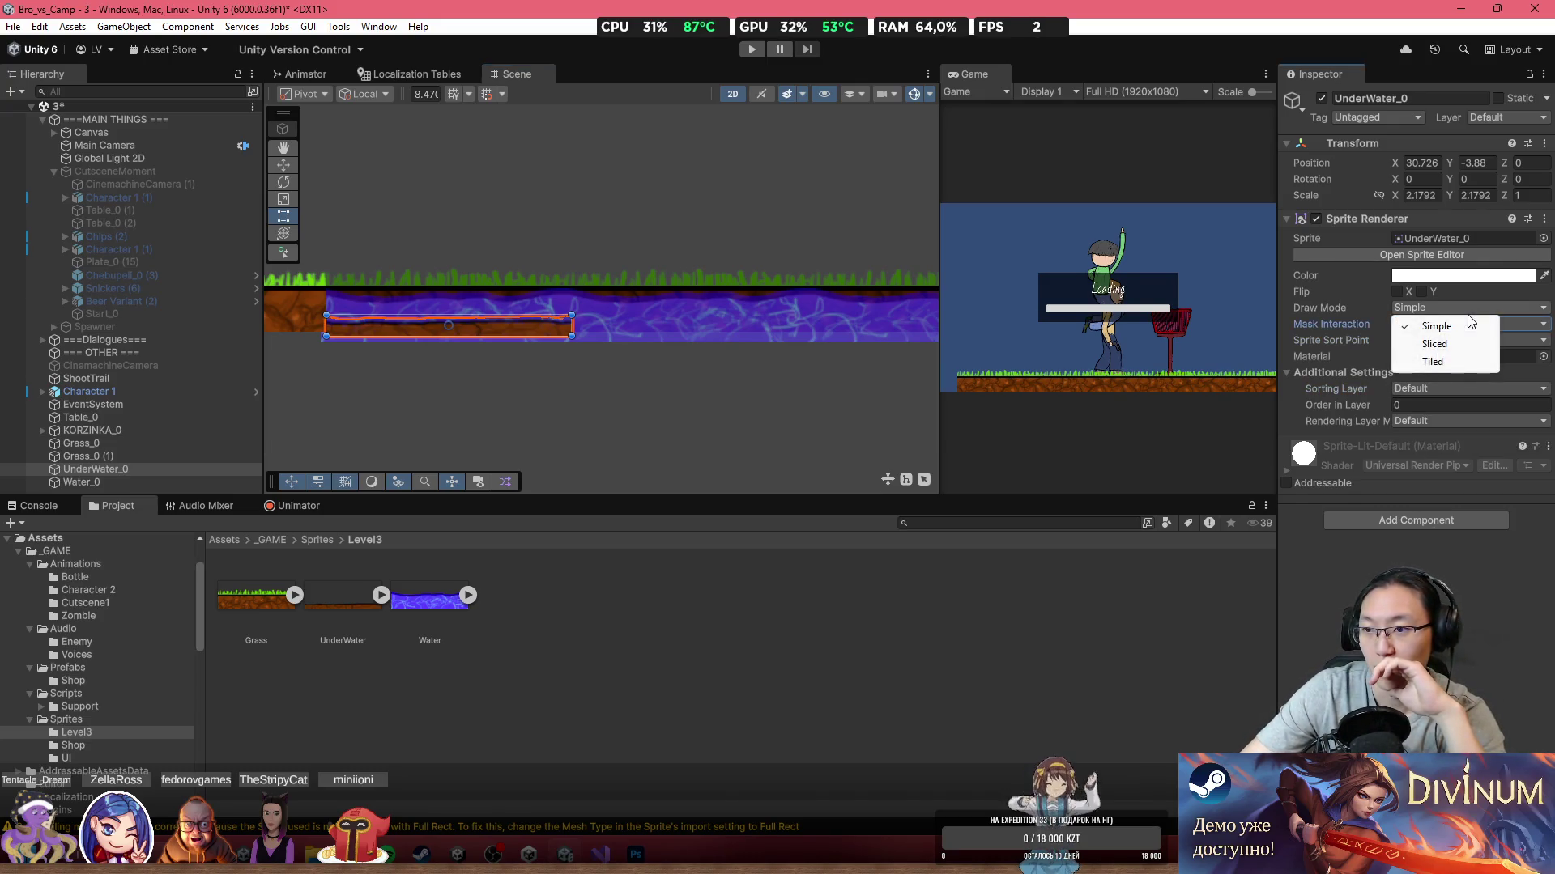
left_click(1457, 363)
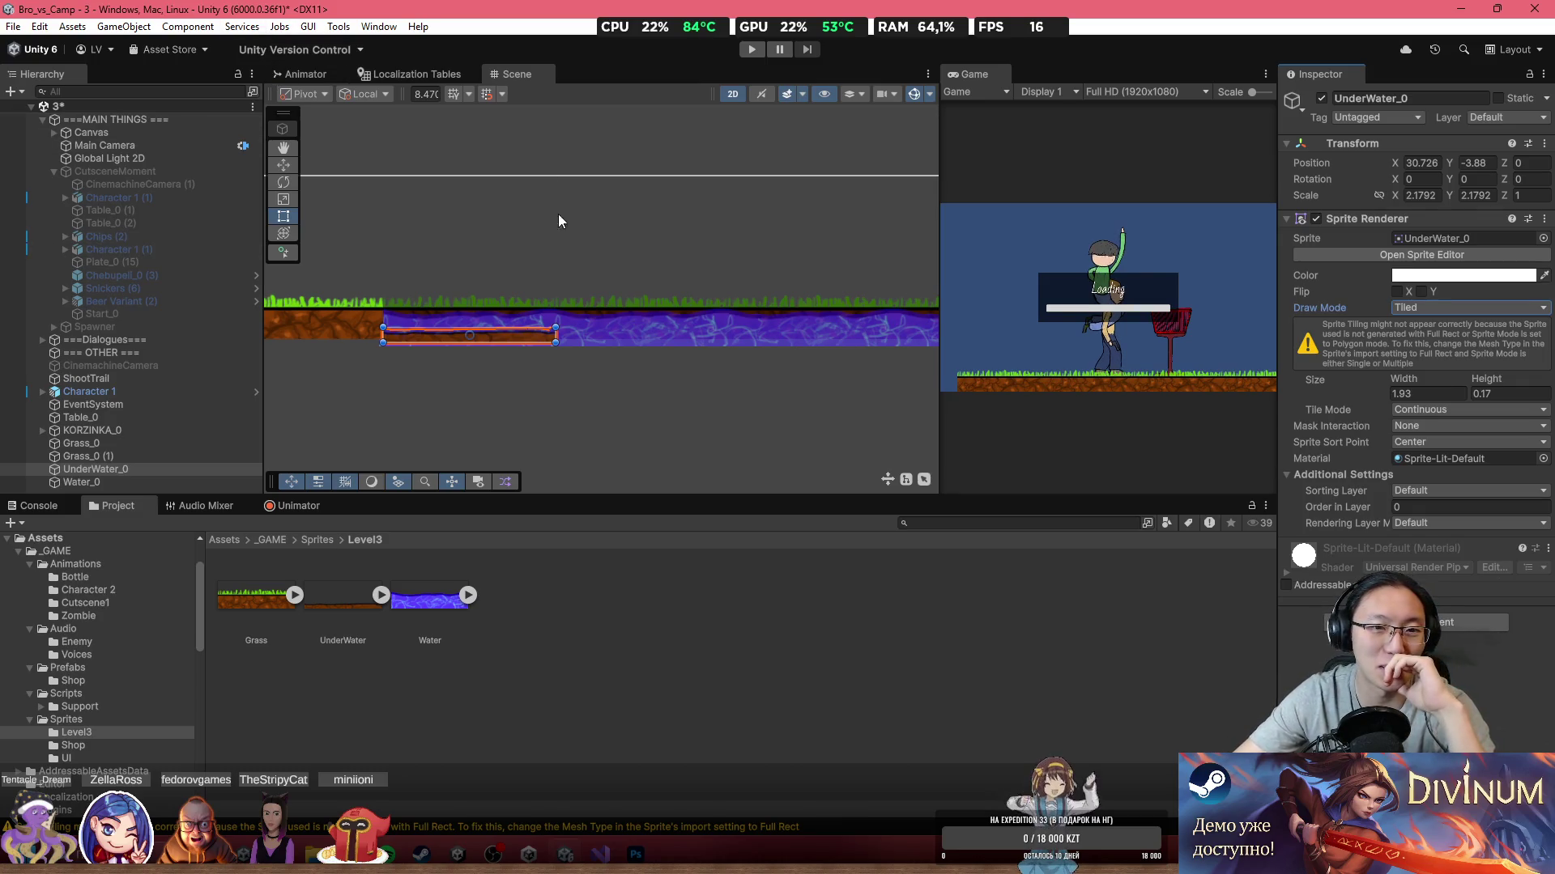
scroll(619, 272, "down", 3)
scroll(502, 267, "right", 3)
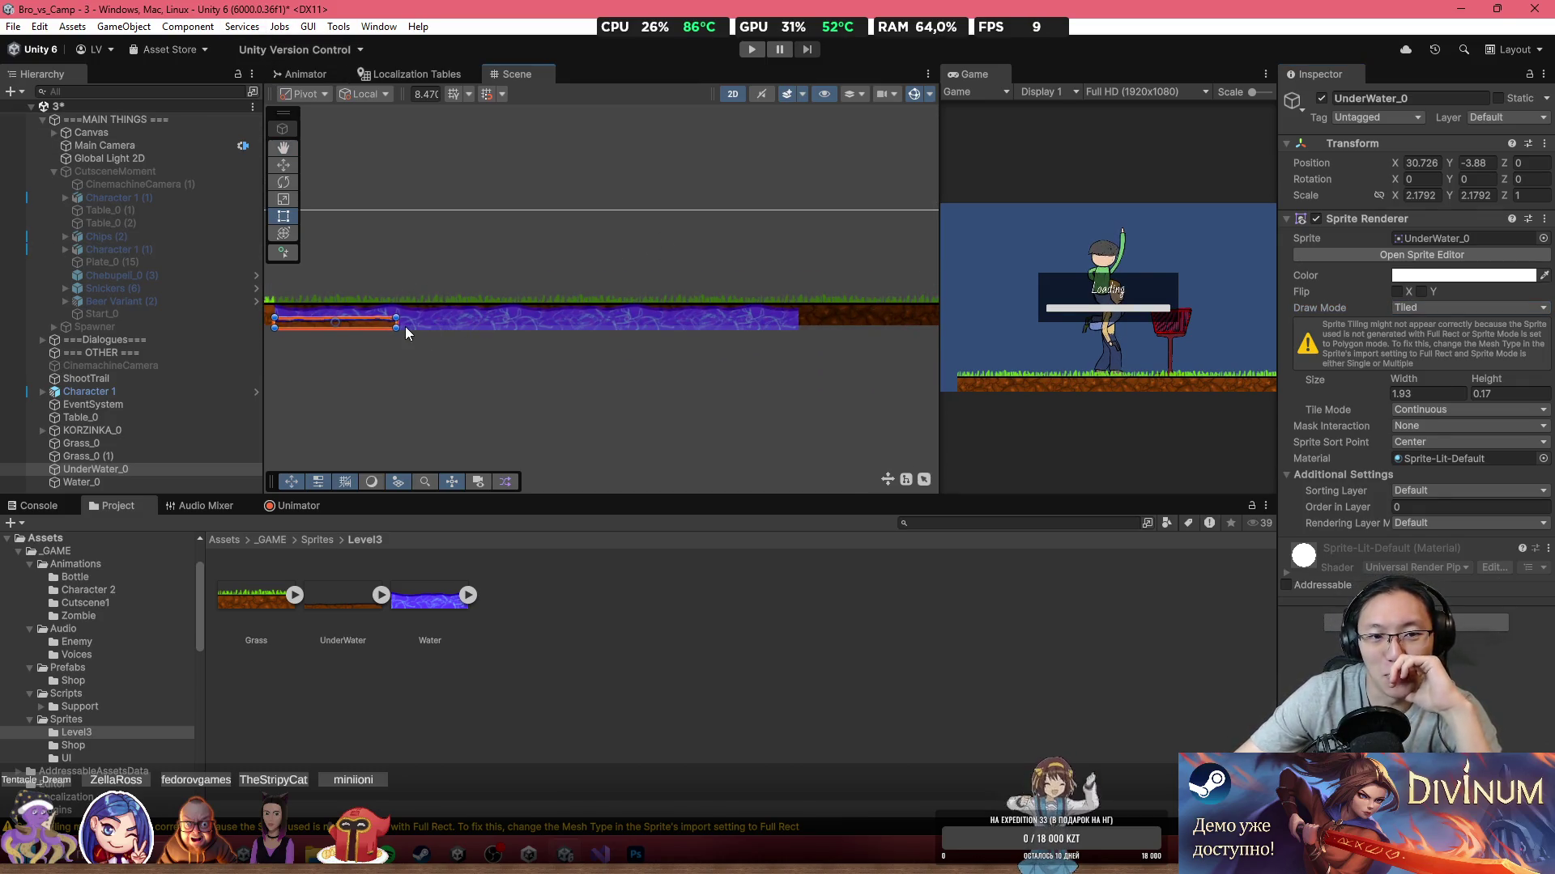
left_click_drag(396, 323, 800, 349)
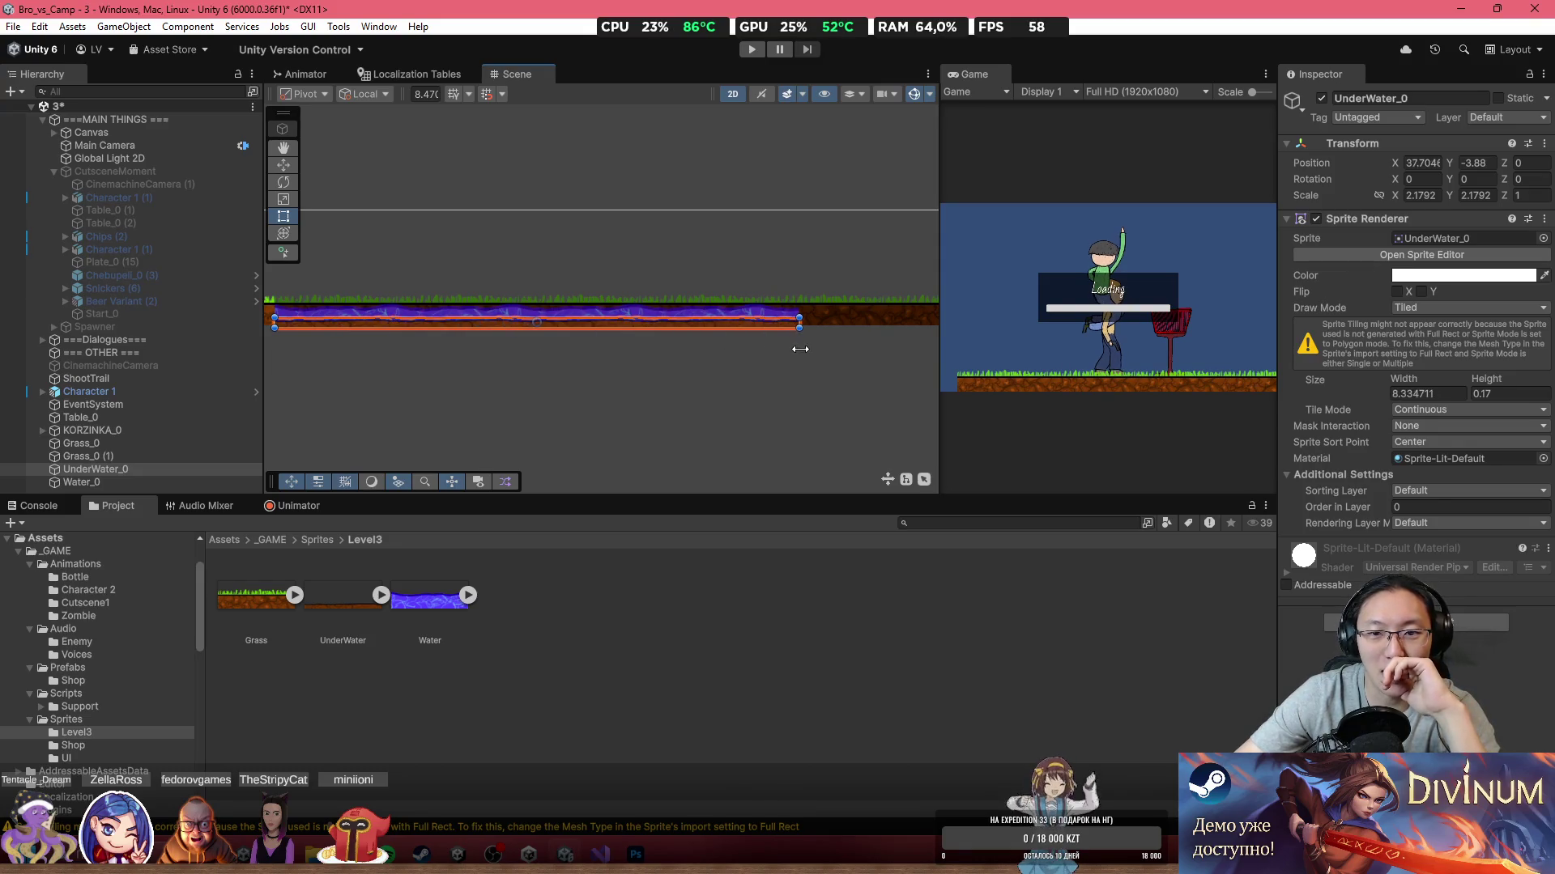
left_click(693, 387)
Step: Make the Grass_0 strip taller, raising its Y scale to 2.88
scroll(486, 348, "up", 2)
scroll(411, 358, "up", 5)
left_click(338, 327)
mouse_move(465, 369)
left_mouse_down()
mouse_move(635, 366)
mouse_move(638, 384)
left_mouse_up()
key("t")
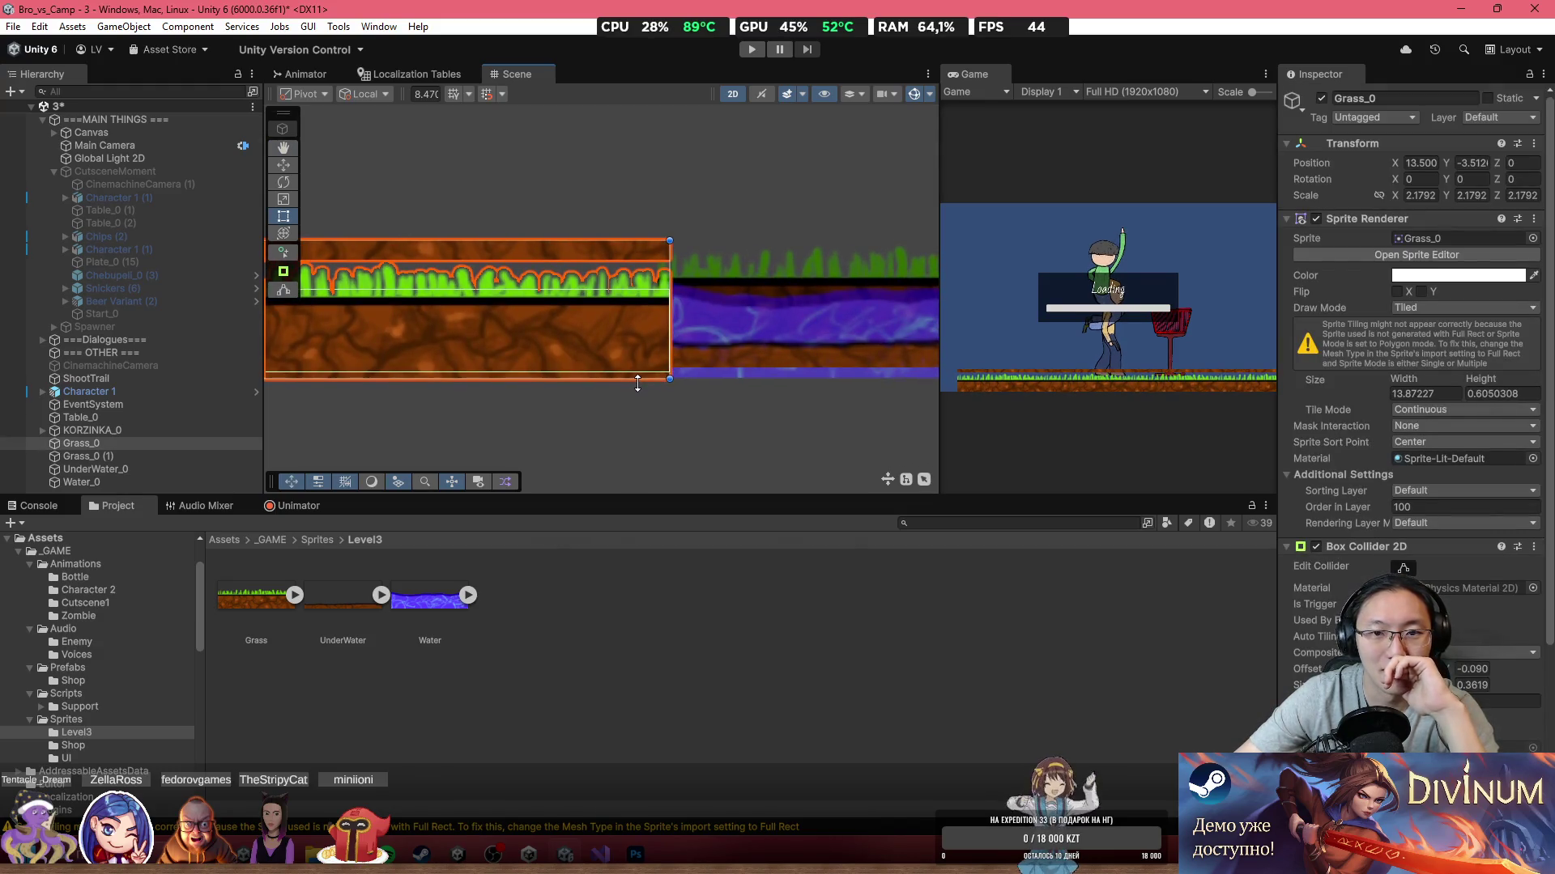
left_click_drag(1477, 379, 1487, 379)
scroll(1490, 380, "down", 3)
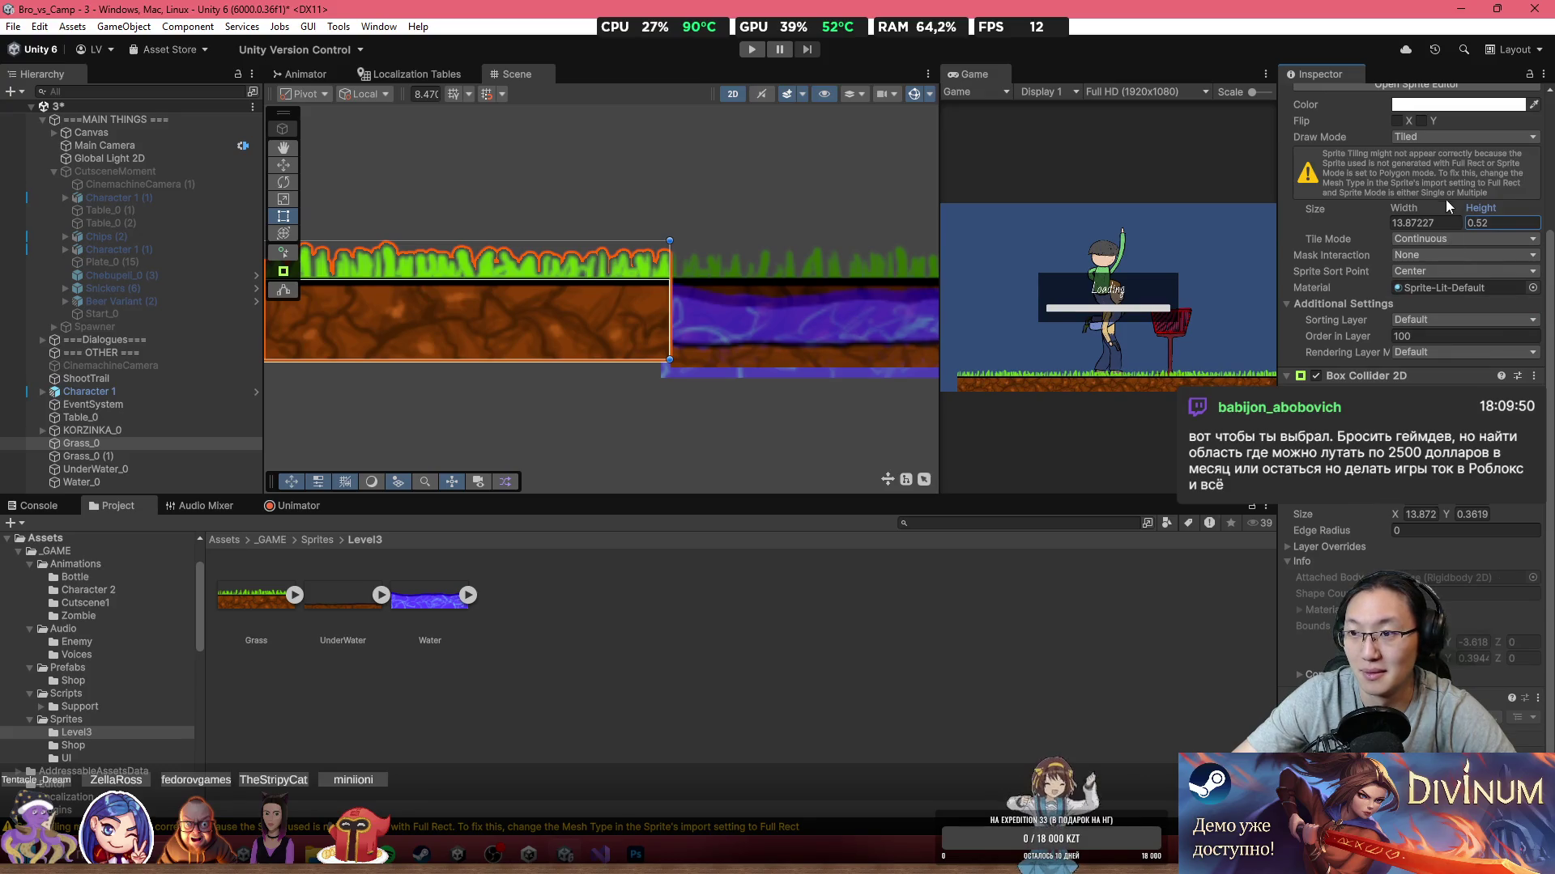
scroll(1448, 202, "up", 3)
left_click_drag(1449, 195, 1478, 209)
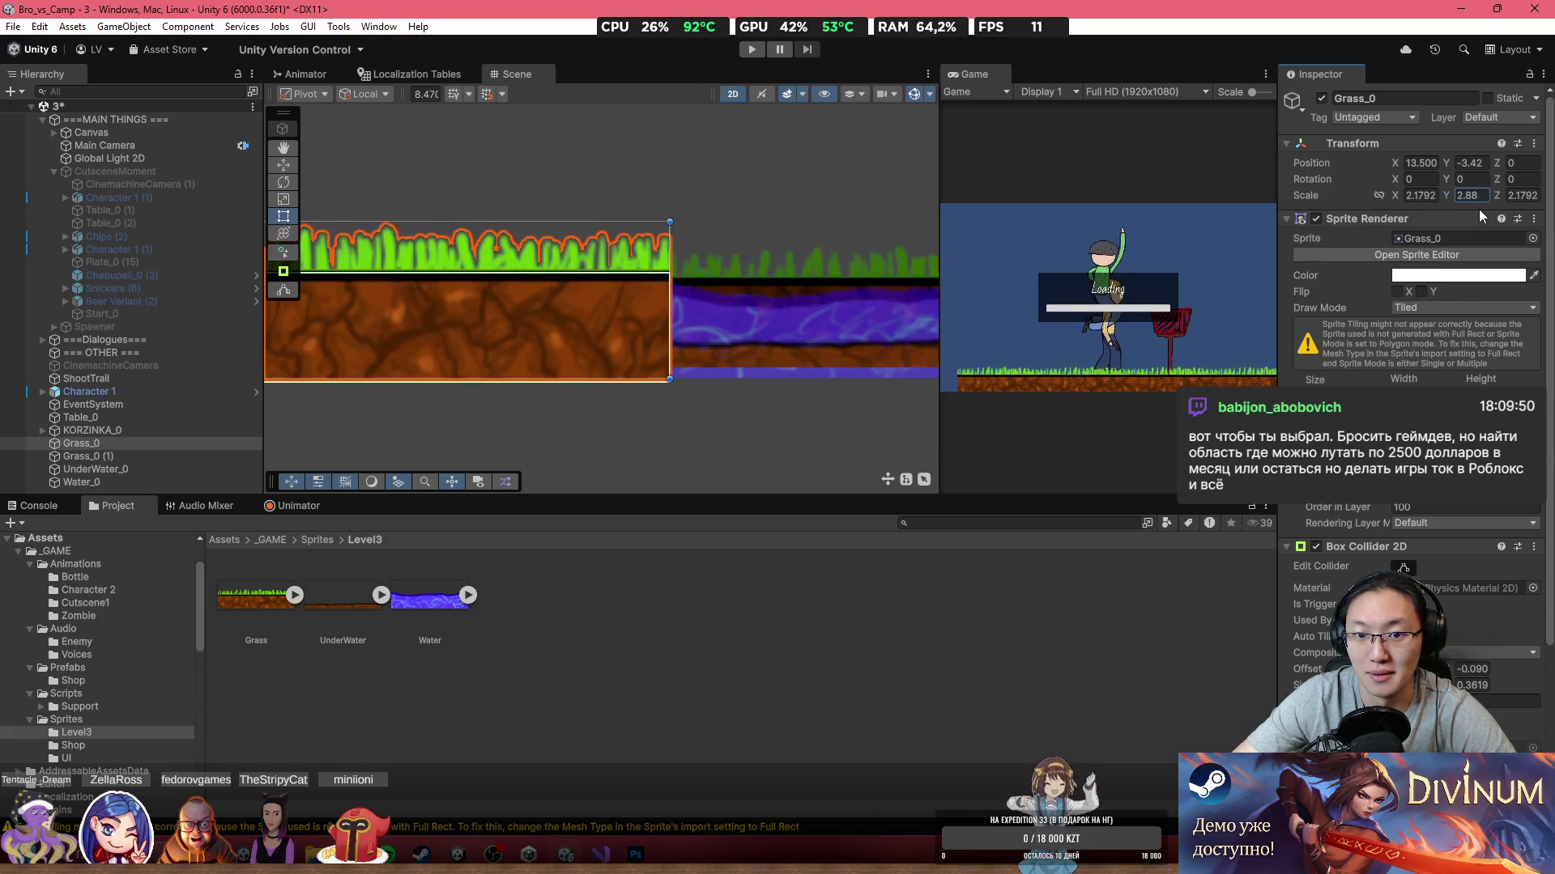
key("w")
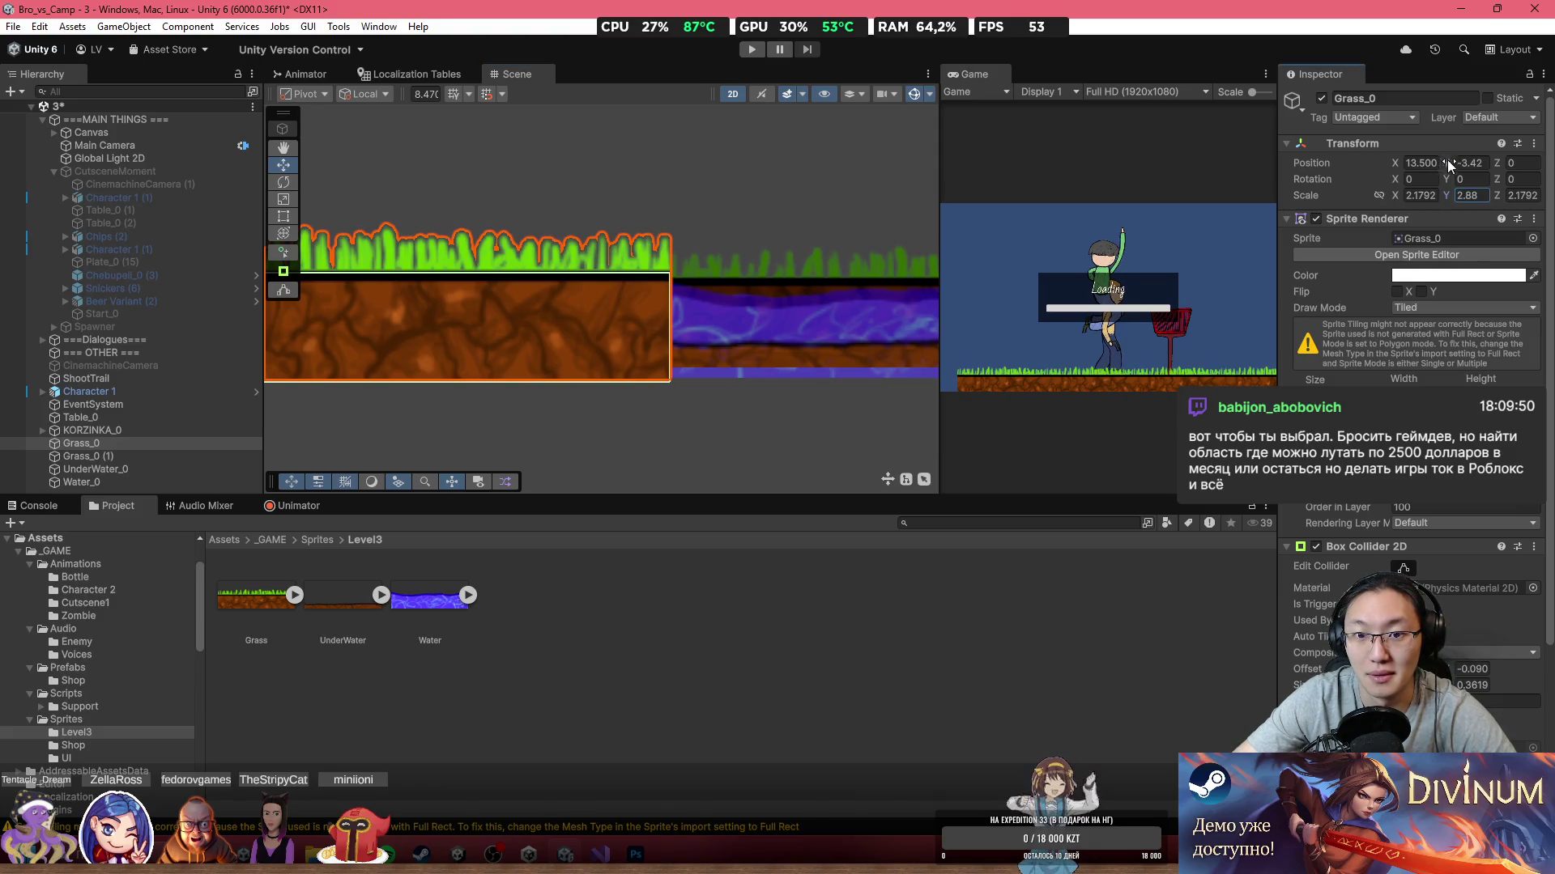
Step: Nudge UnderWater_0 down to Y -3.988 just beneath the water with the Rect tool
left_click(755, 337)
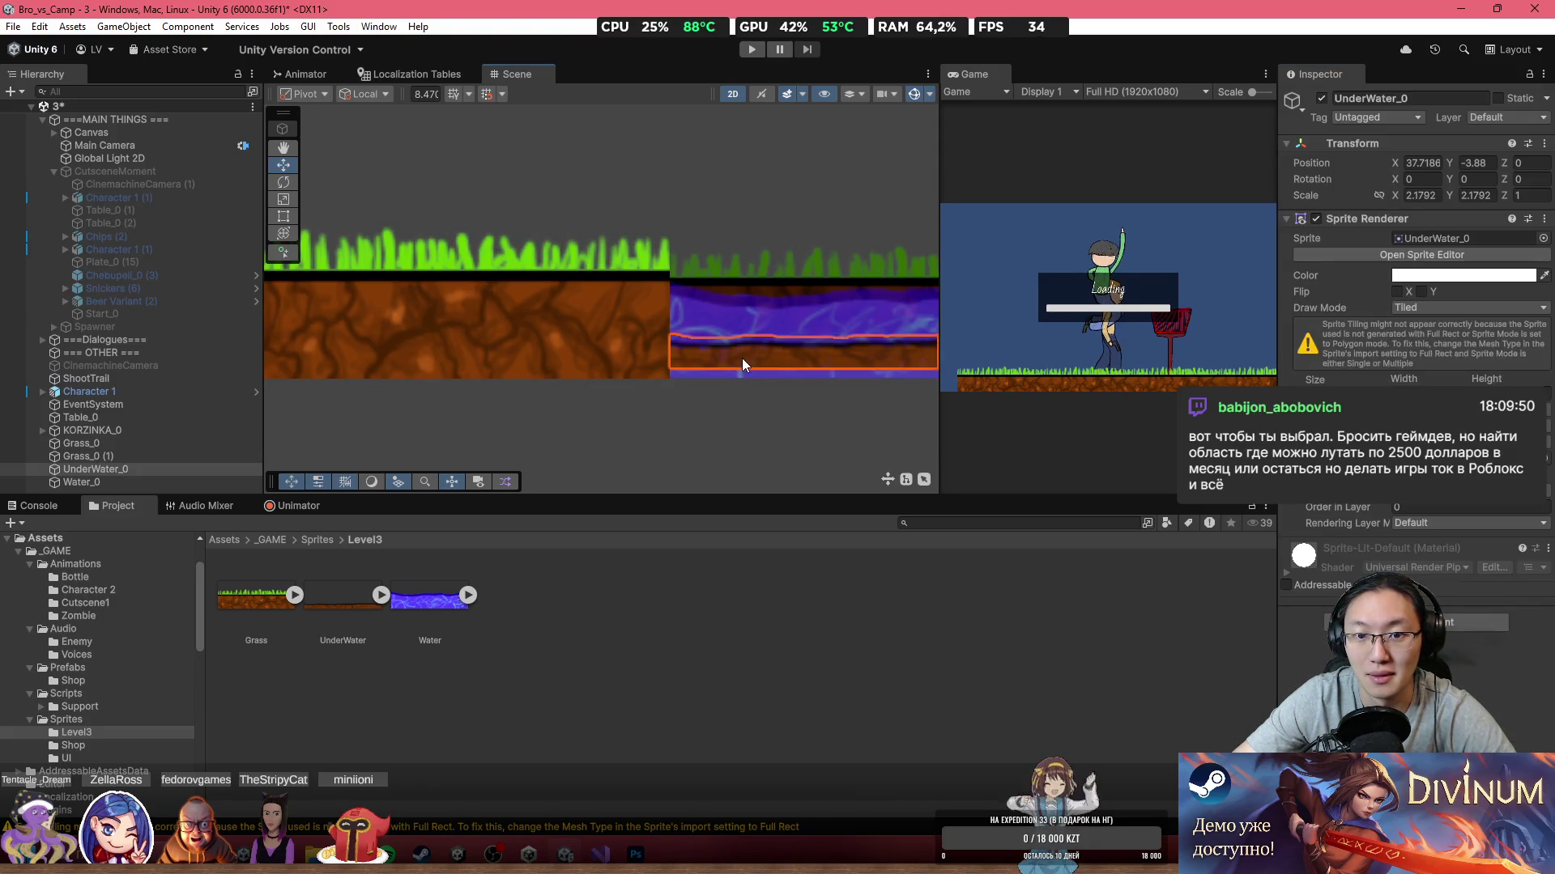
key("f")
left_click(283, 216)
mouse_move(576, 358)
left_mouse_down()
mouse_move(560, 367)
mouse_move(571, 380)
left_mouse_up()
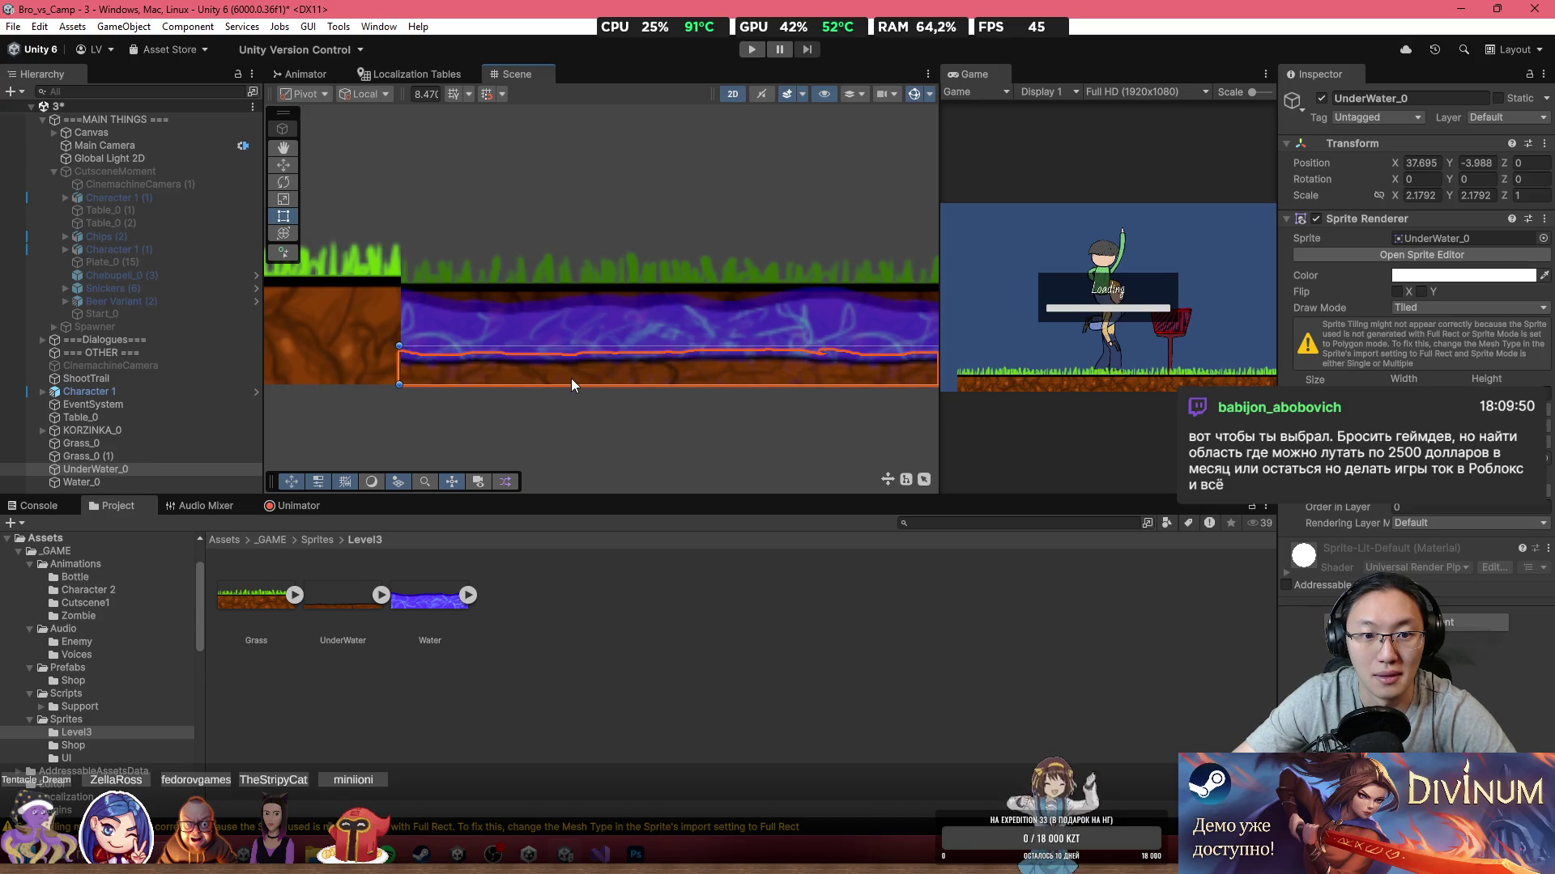
left_click(597, 471)
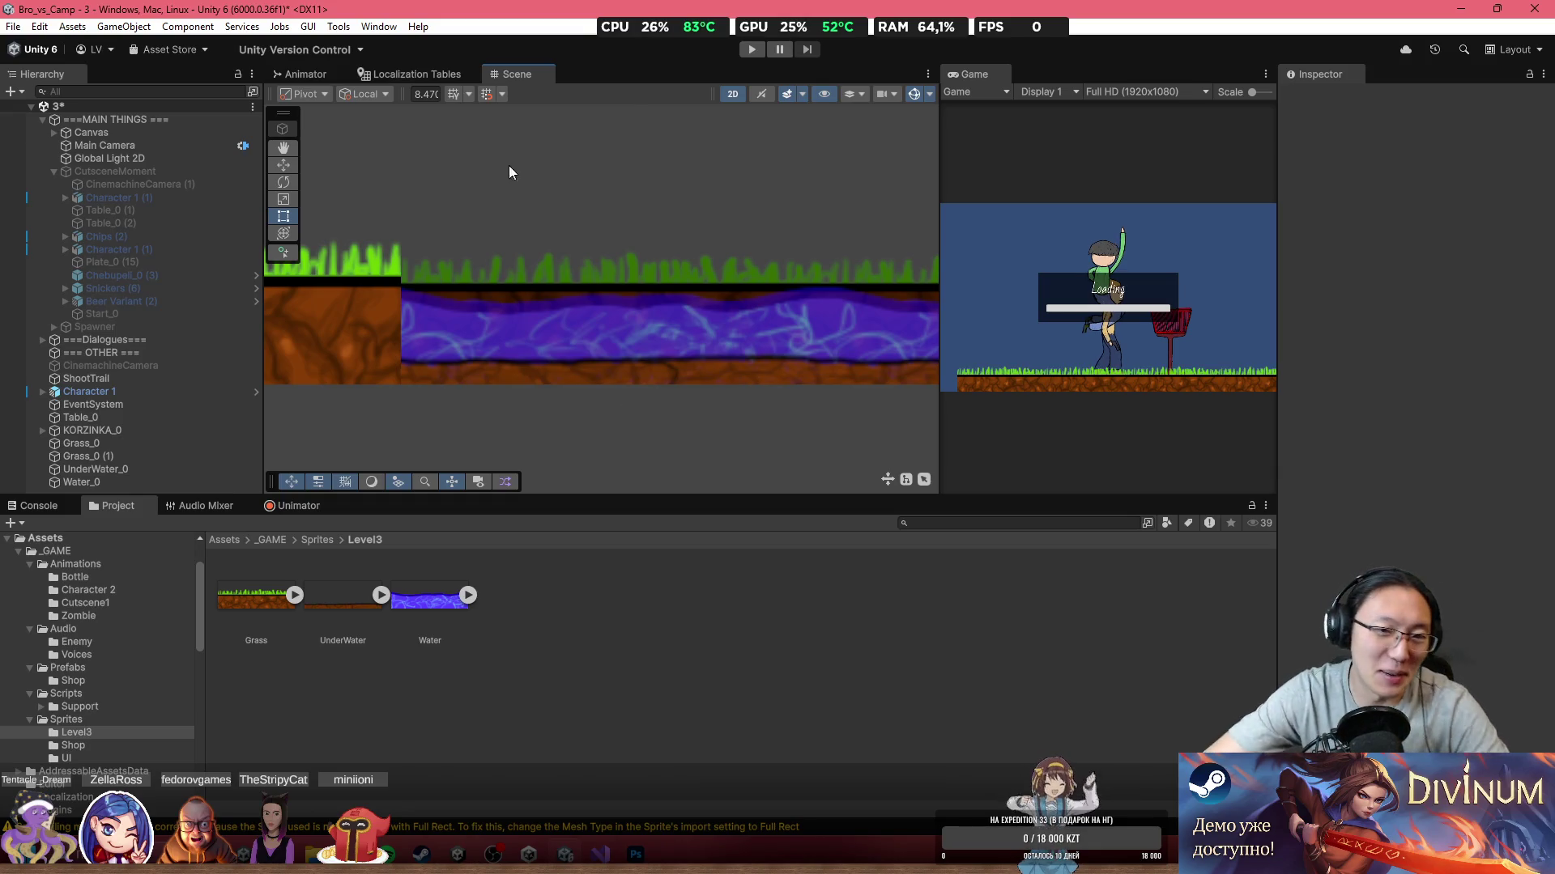
Step: Shorten Grass_0 (1) from its right end to about 8.35 units, matching the water
left_click(525, 320)
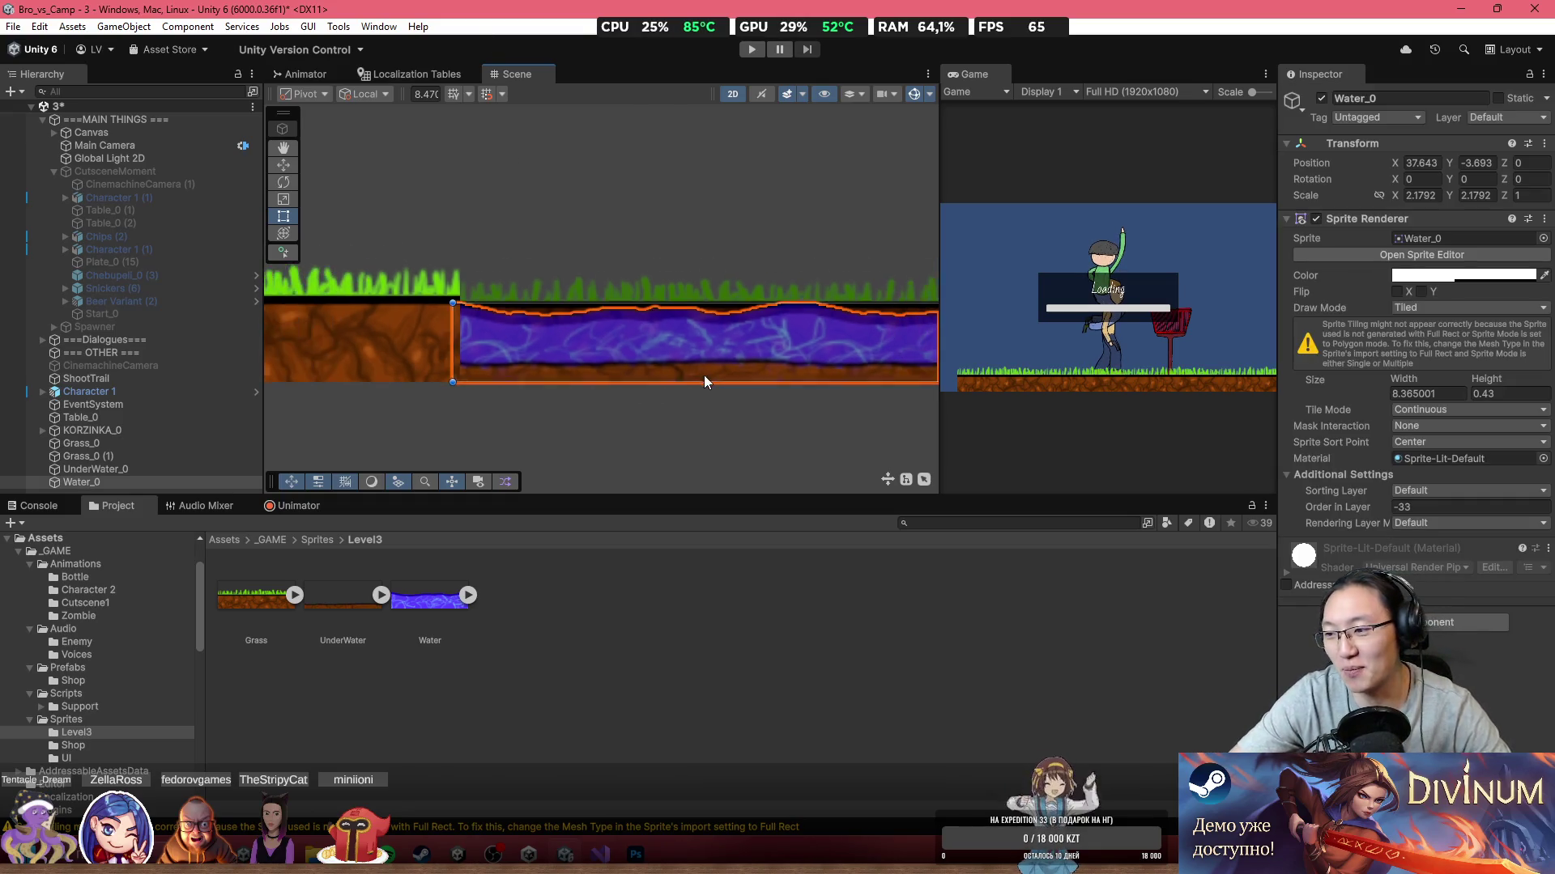
scroll(702, 376, "down", 5)
left_click(652, 451)
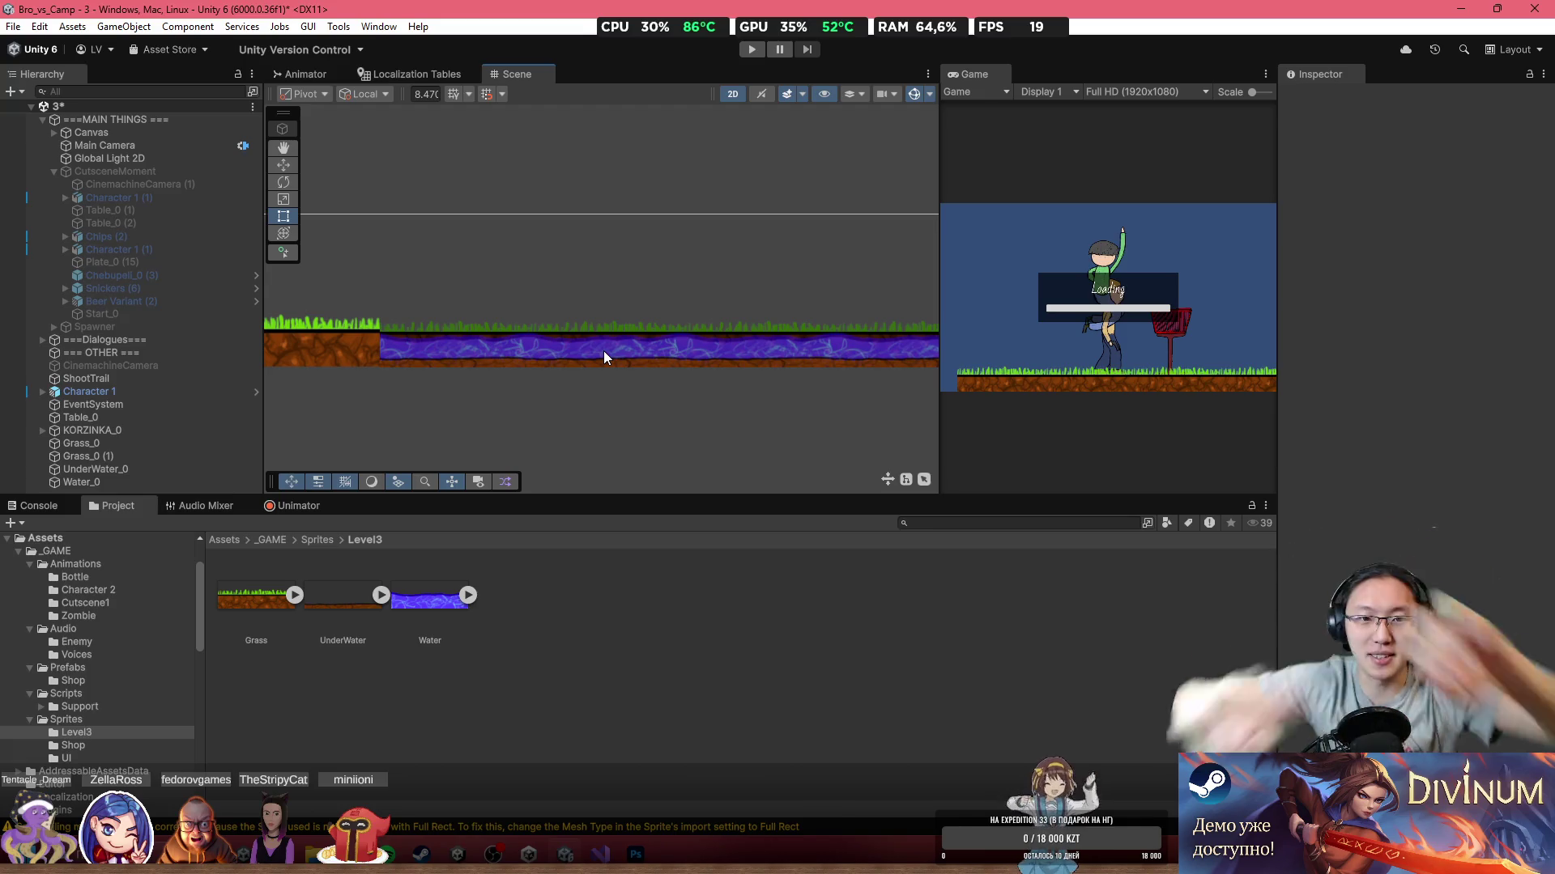
scroll(381, 338, "up", 3)
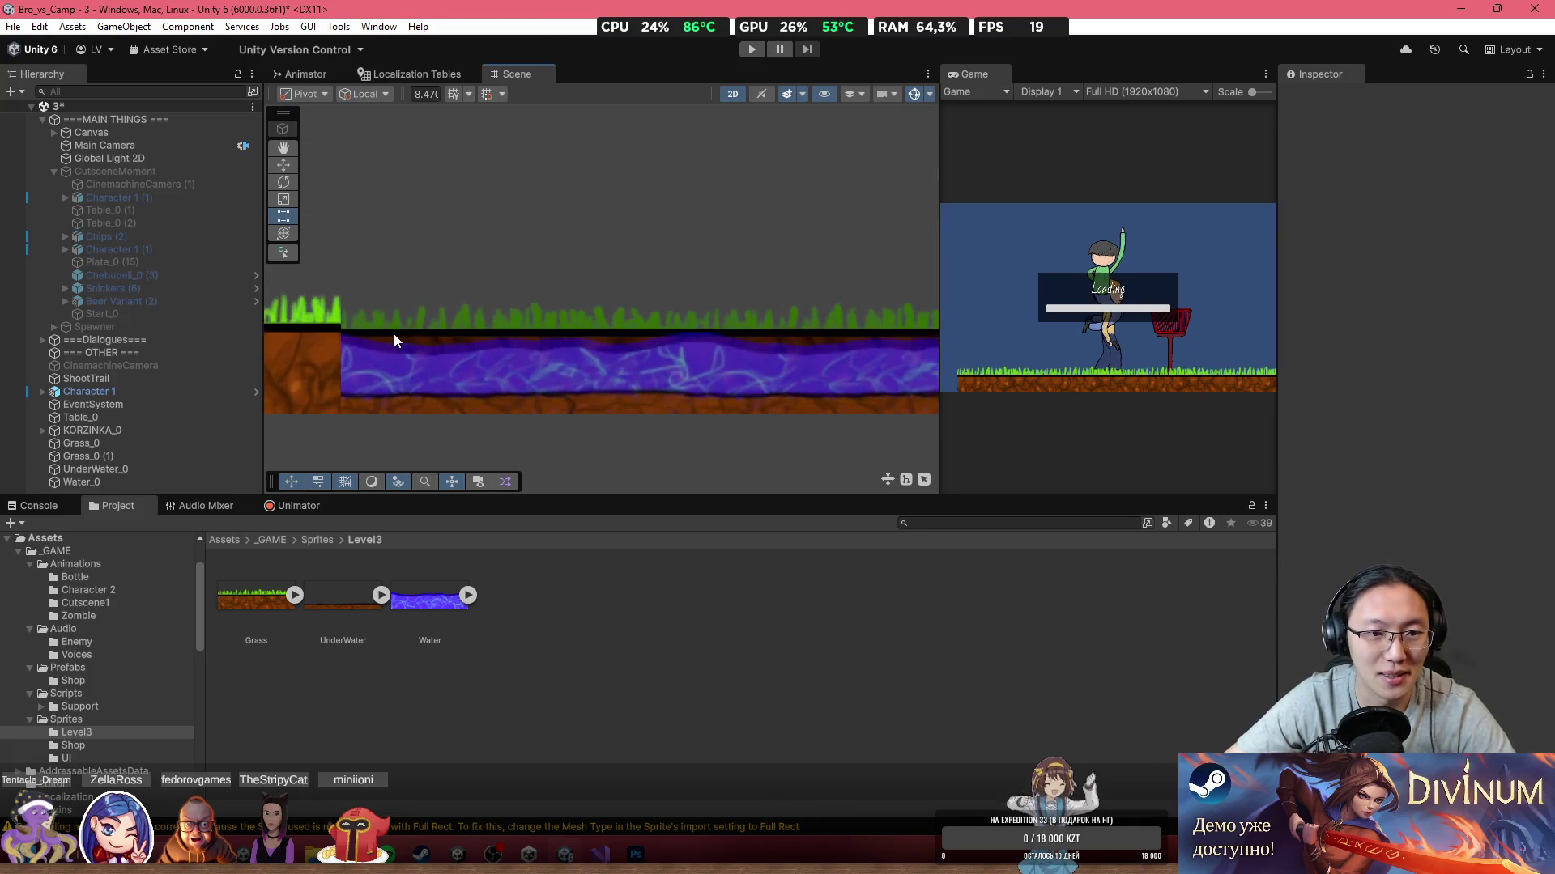
left_click(395, 334)
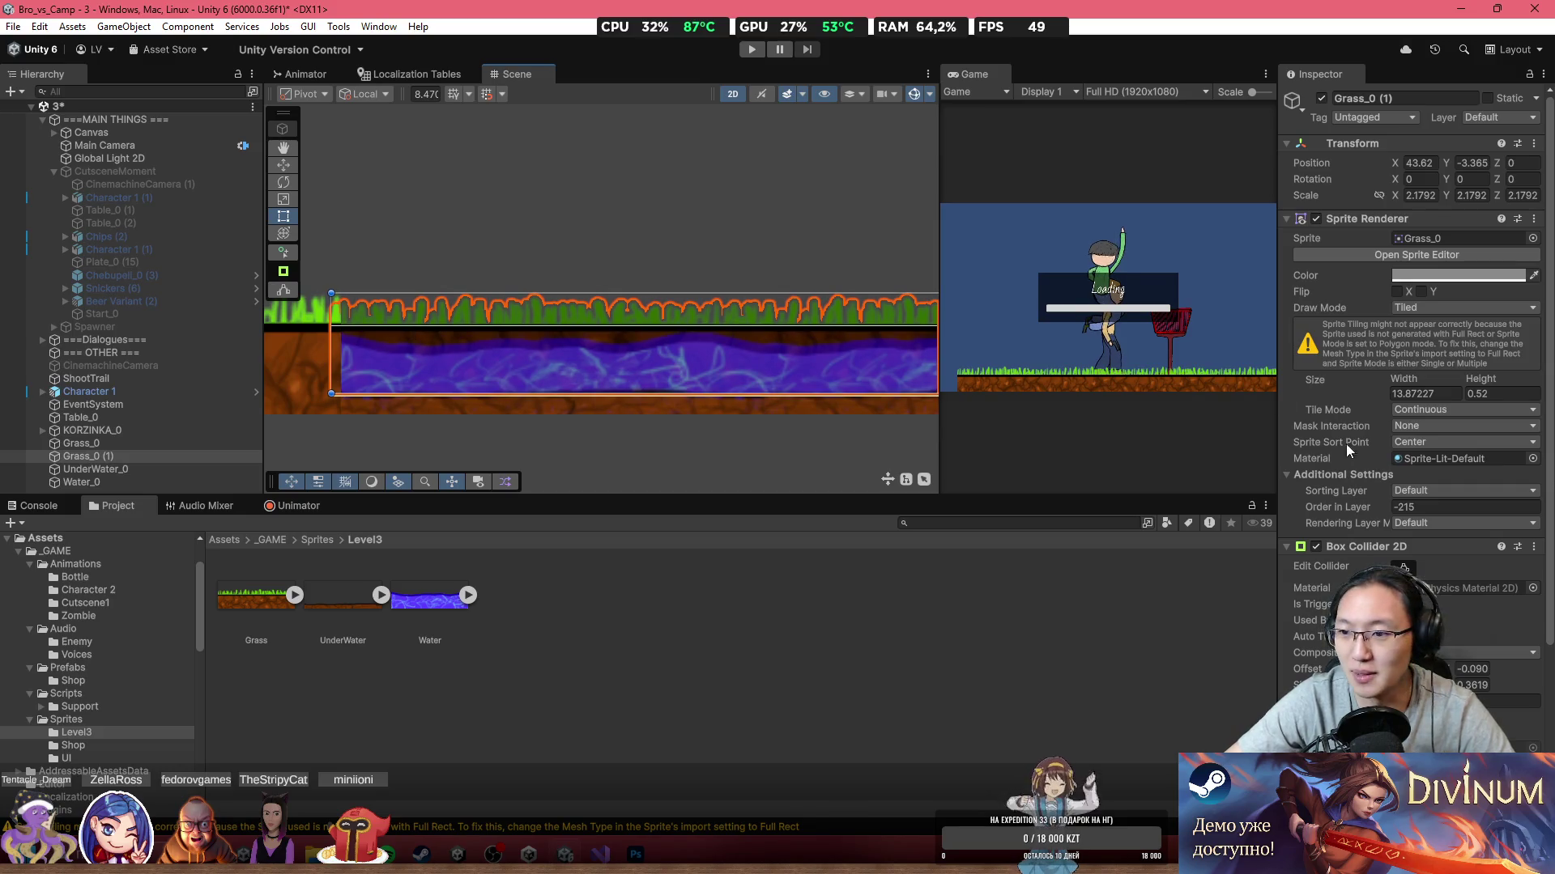
left_click(653, 443)
scroll(663, 445, "down", 3)
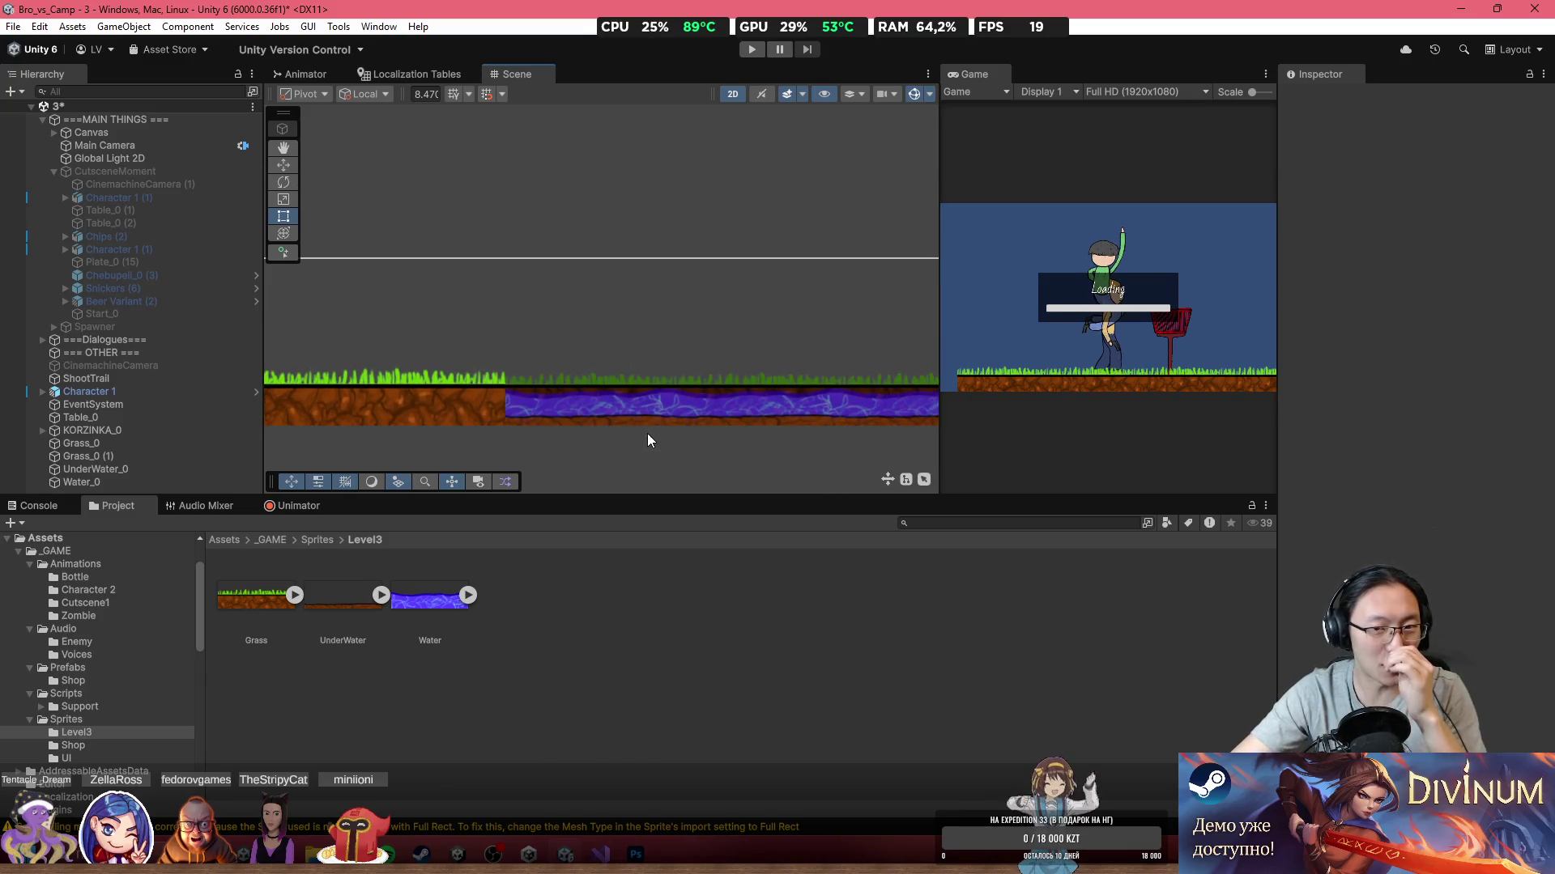
scroll(648, 445, "down", 2)
scroll(822, 349, "down", 1)
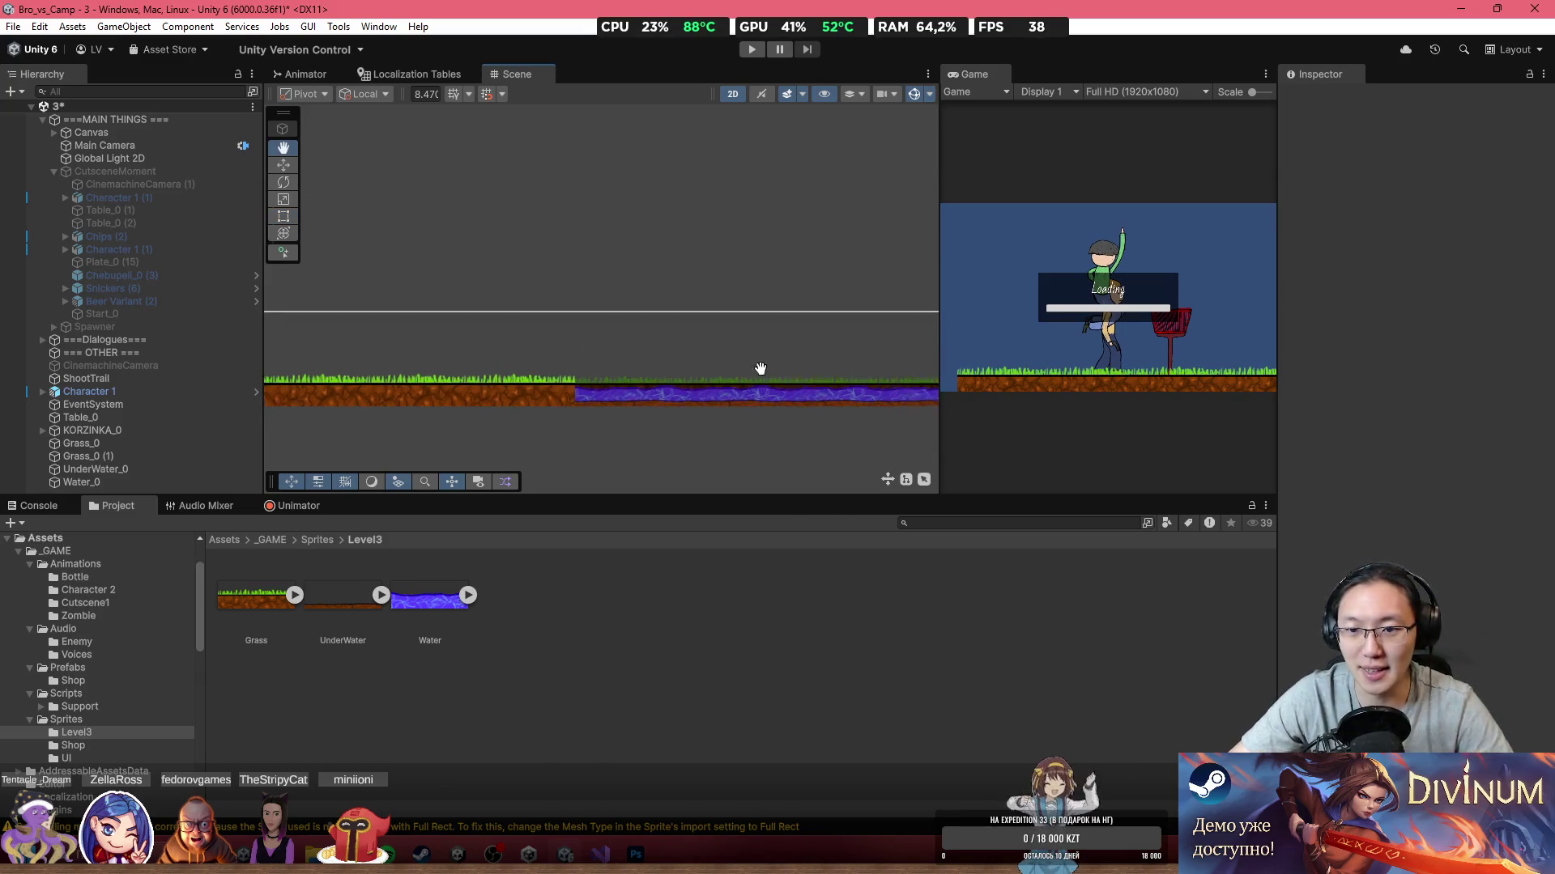
left_click(829, 409)
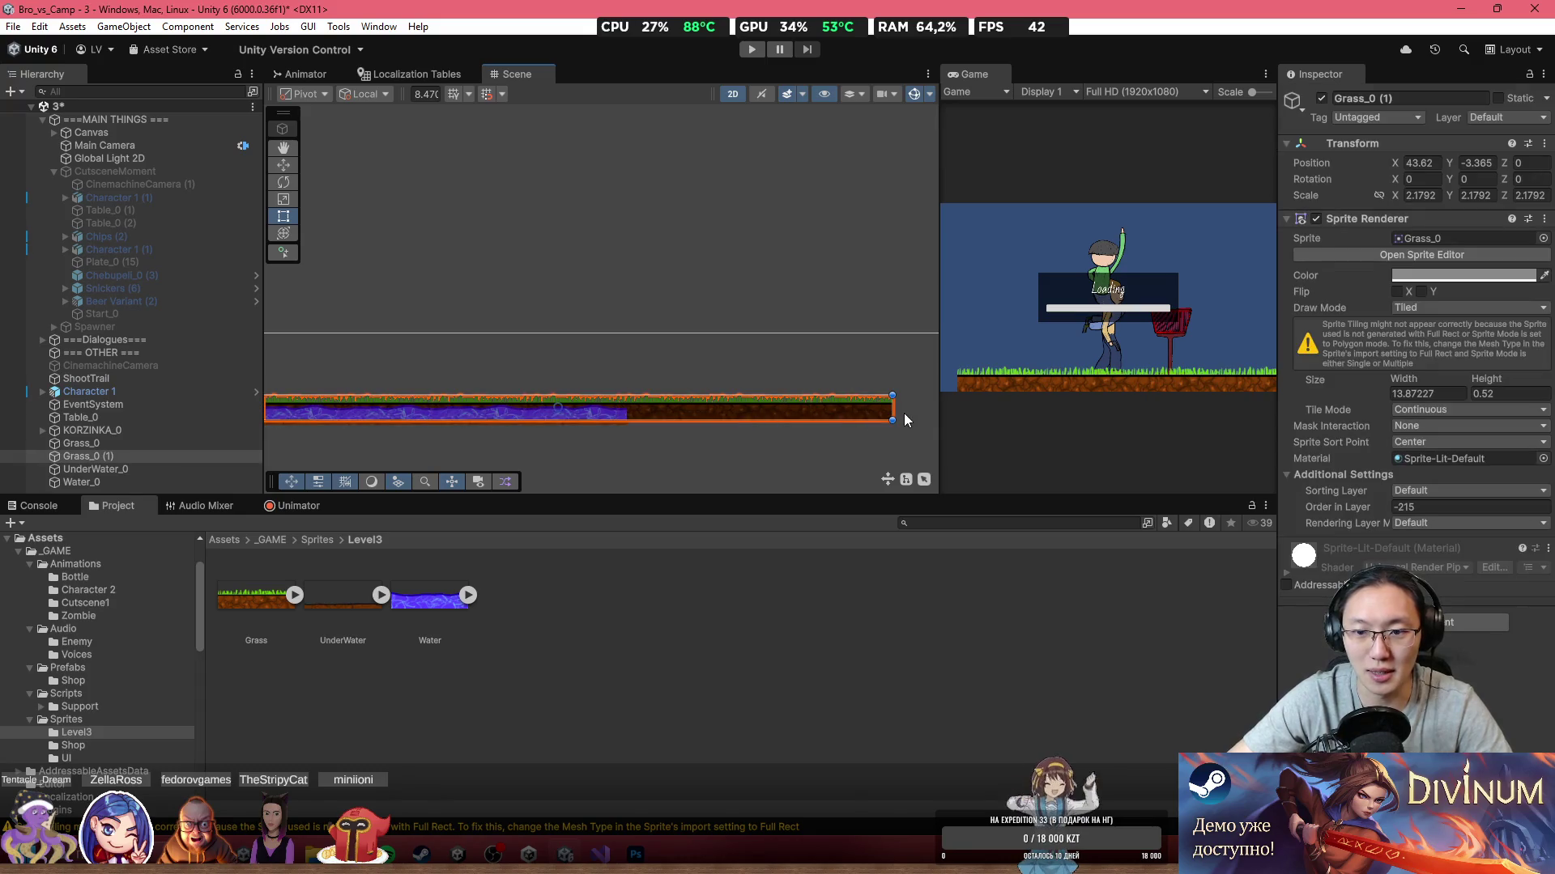
left_click_drag(891, 410, 624, 430)
left_click(494, 434)
Step: Compare the water and grass widths and pan across the level to review the result
scroll(440, 424, "up", 1)
scroll(442, 430, "up", 1)
scroll(509, 430, "down", 1)
scroll(755, 309, "up", 1)
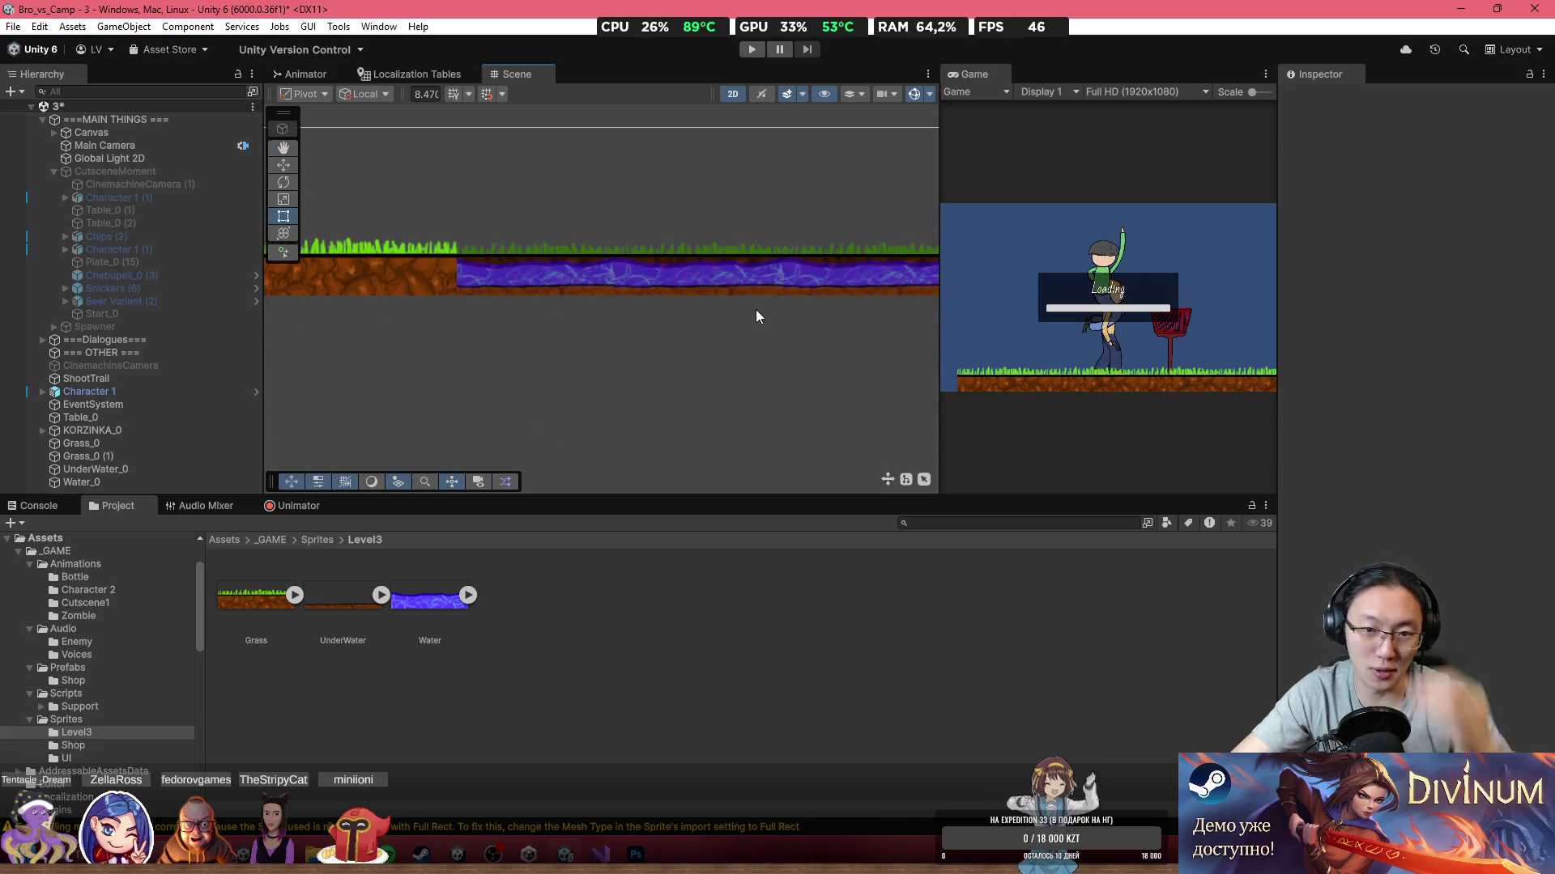
scroll(429, 270, "up", 1)
scroll(673, 334, "down", 1)
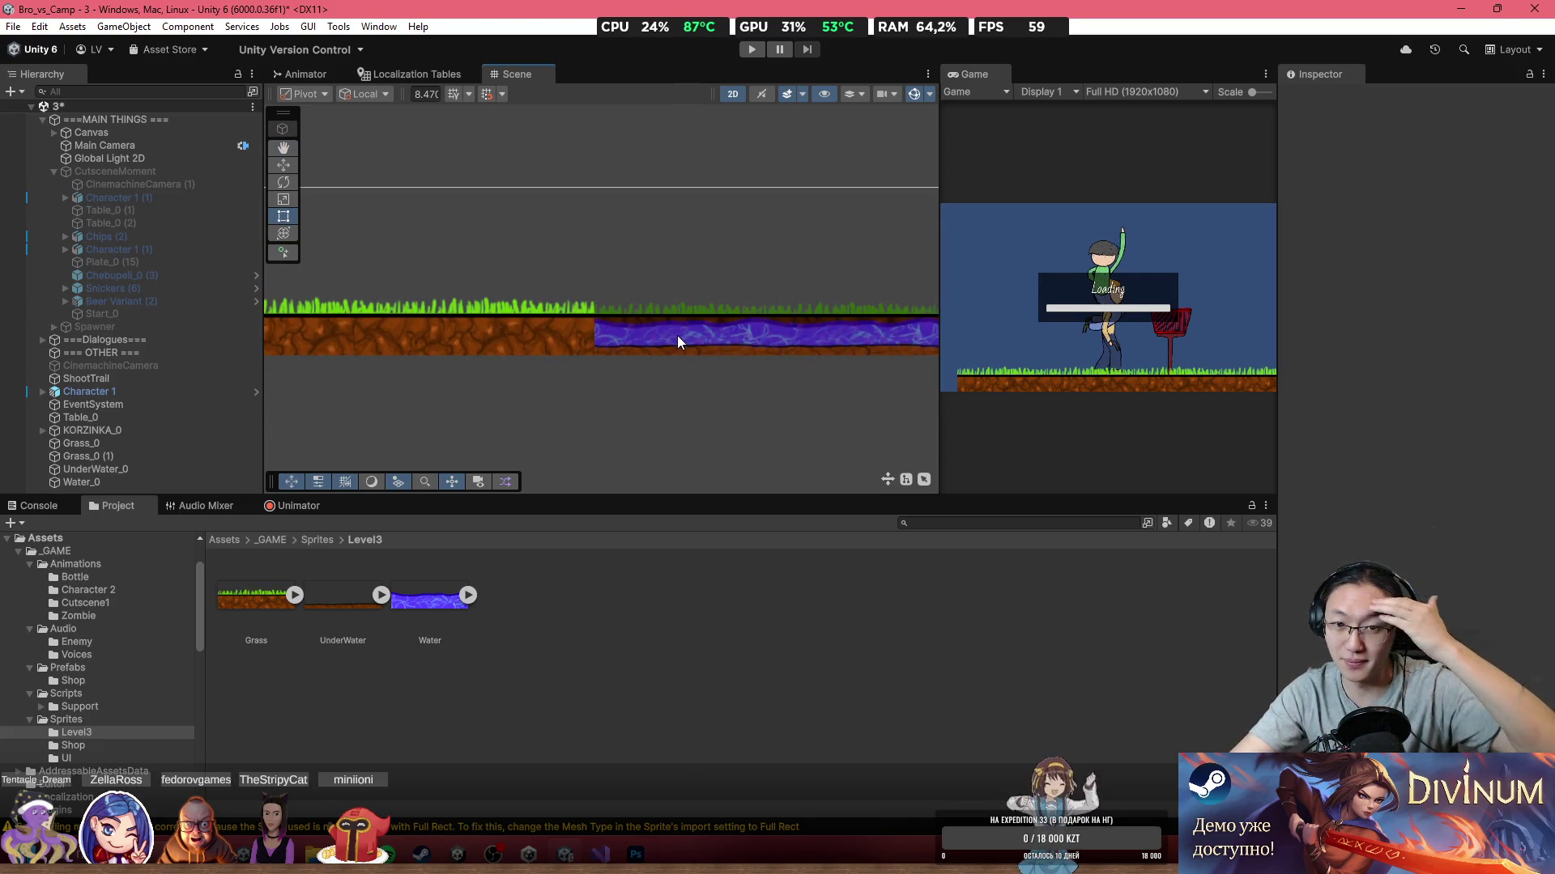
left_click(668, 338)
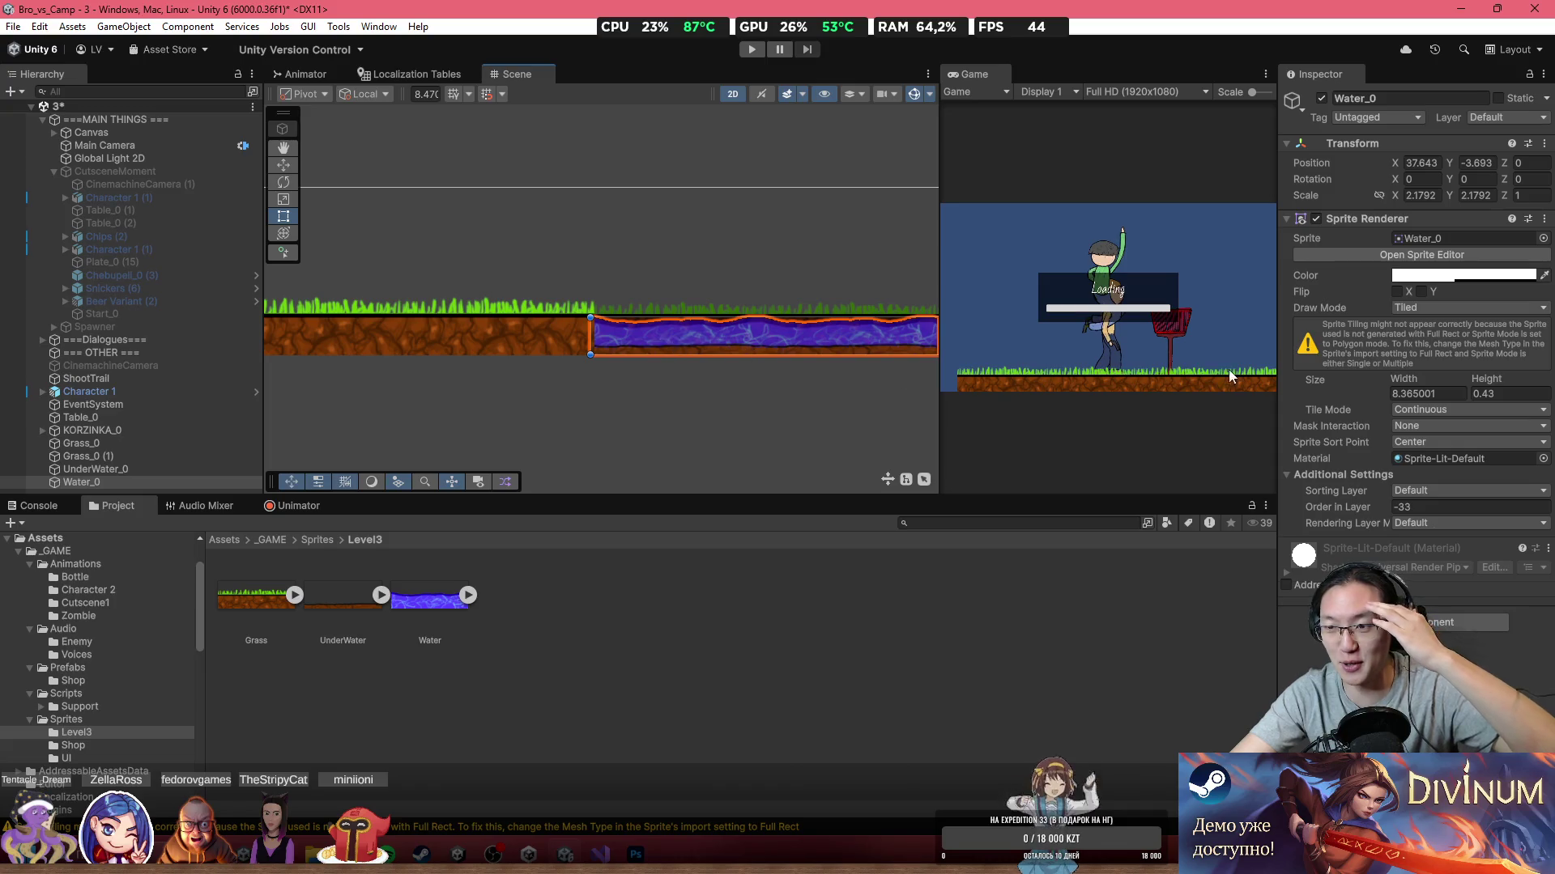
left_click(677, 304)
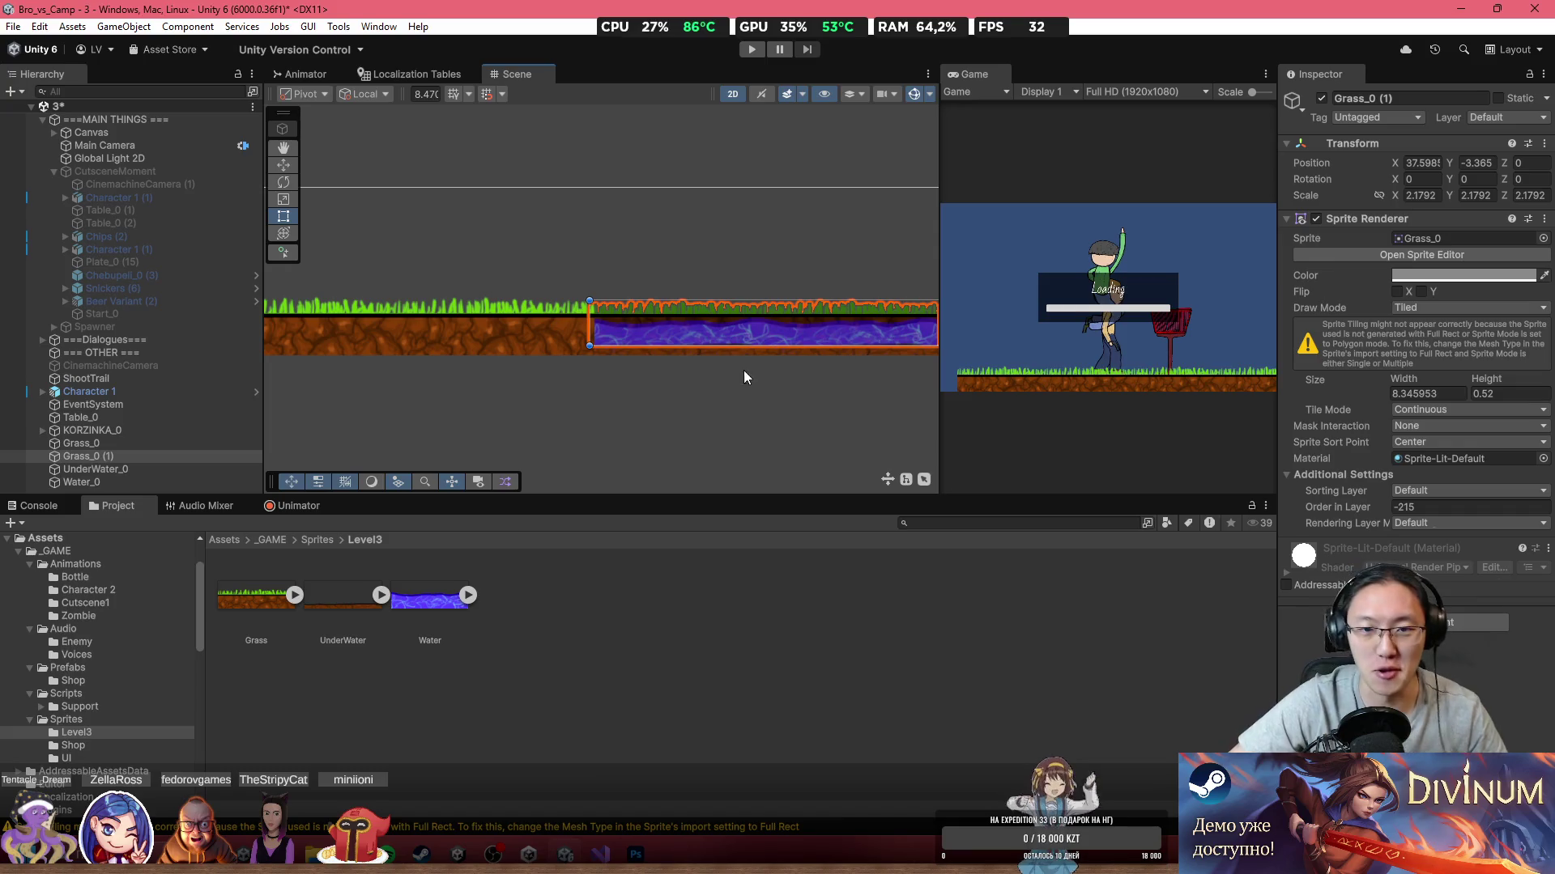
left_click(711, 394)
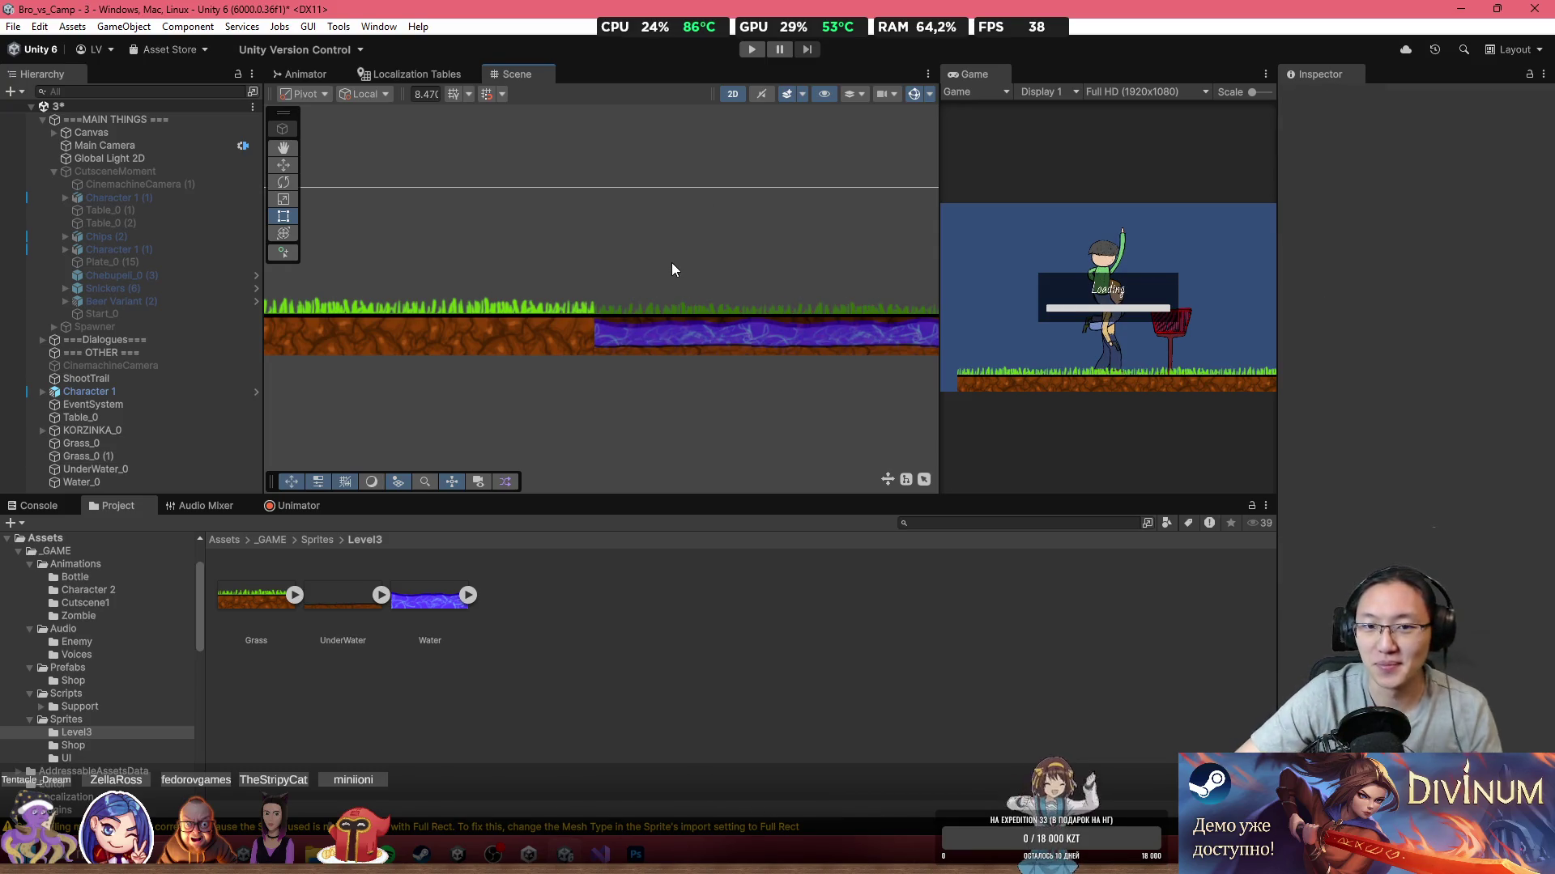
scroll(649, 276, "down", 4)
scroll(428, 272, "up", 3)
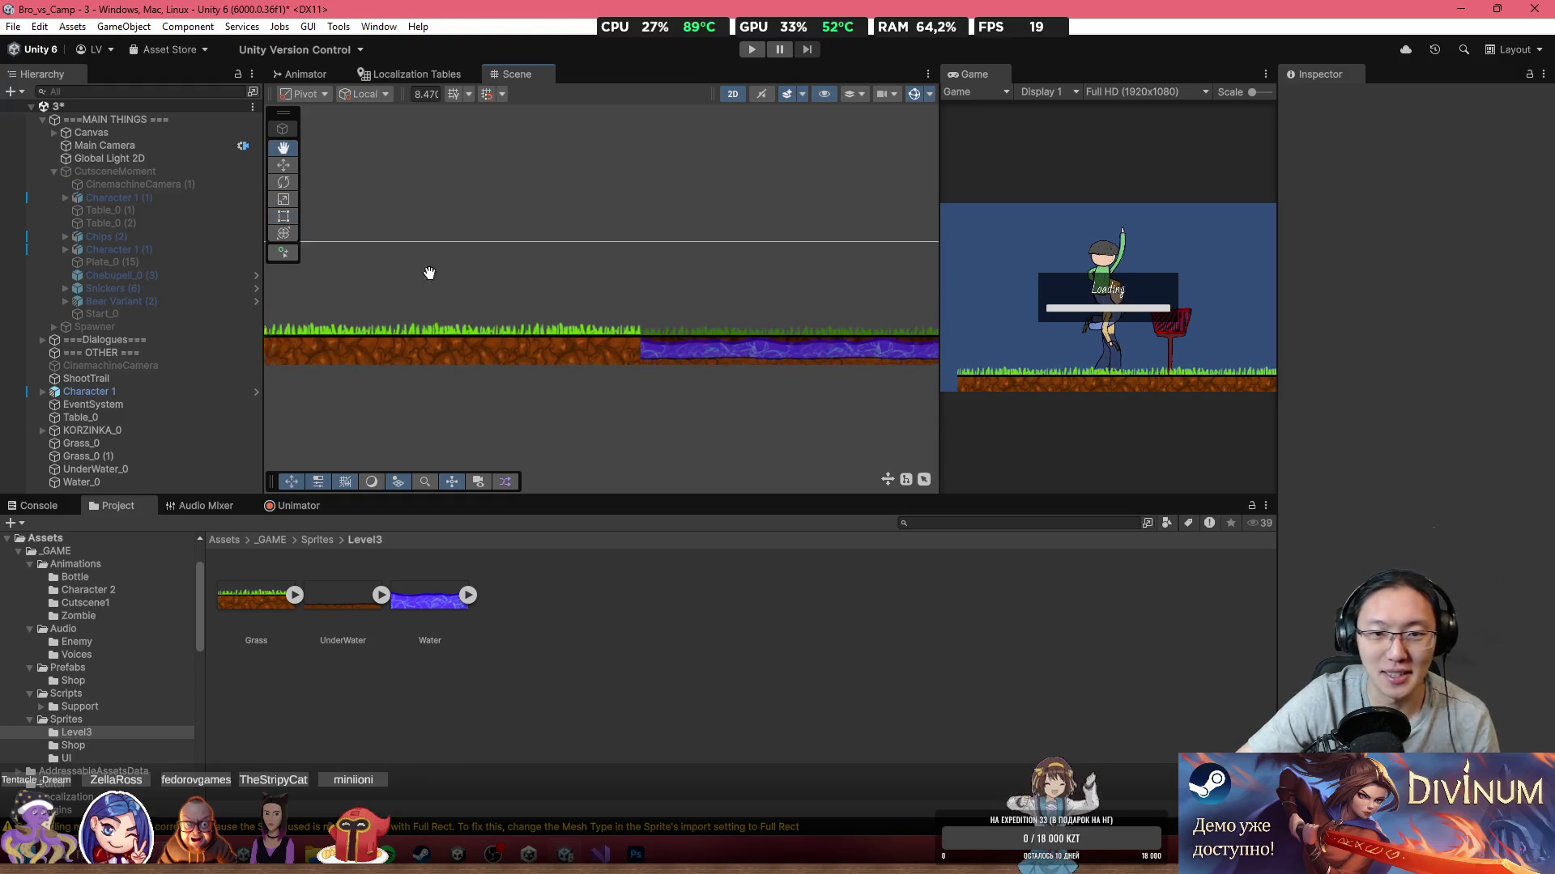
scroll(493, 354, "down", 3)
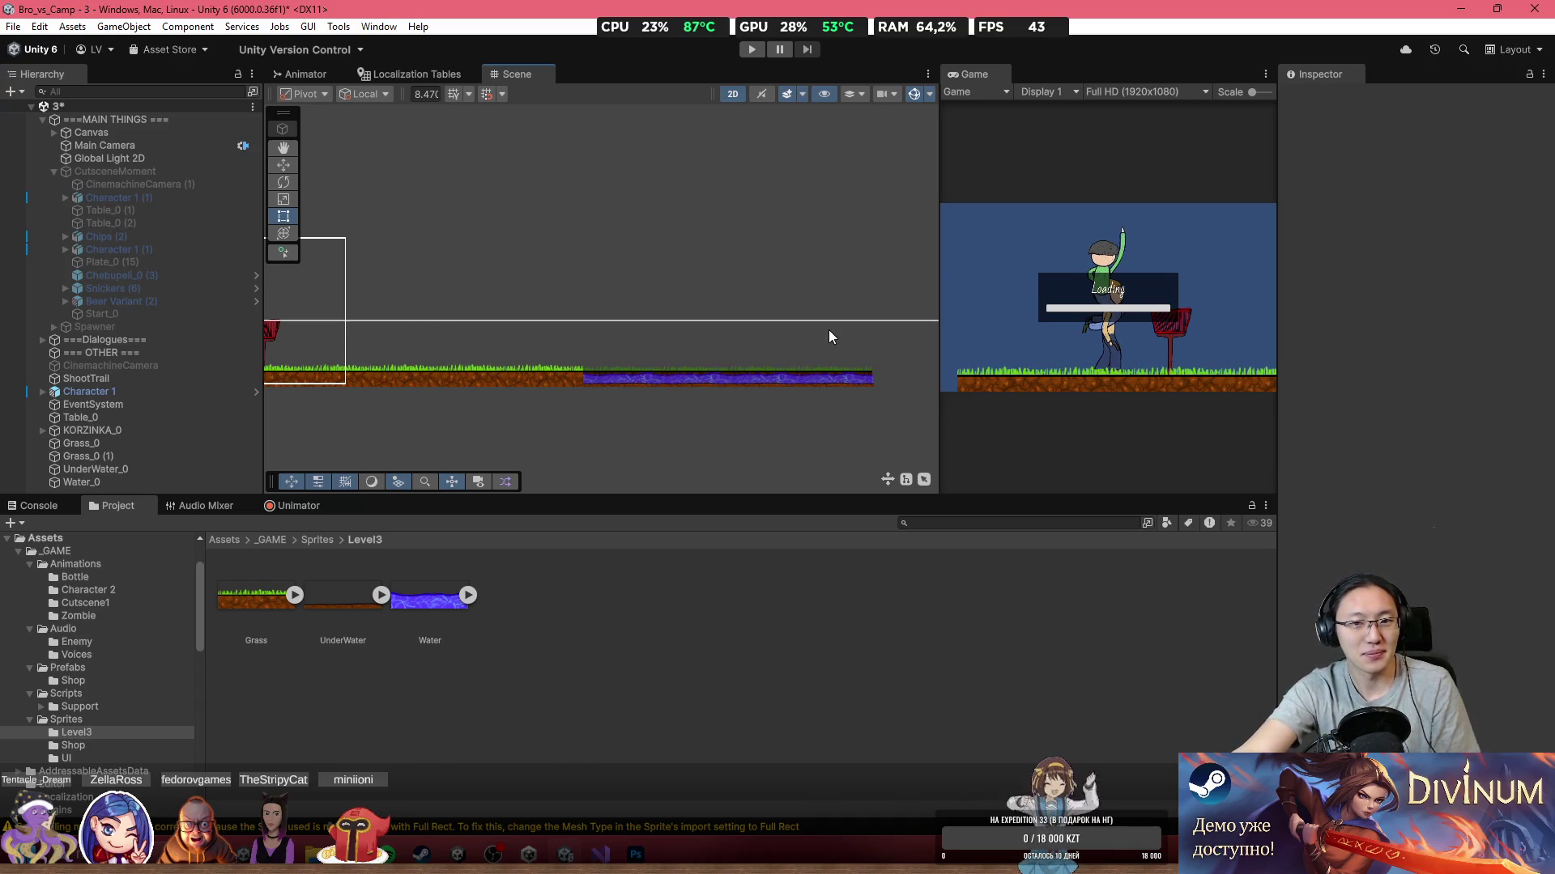
left_click_drag(521, 414, 725, 347)
scroll(582, 282, "up", 1)
mouse_move(582, 282)
left_mouse_down()
mouse_move(531, 312)
mouse_move(472, 319)
mouse_move(510, 314)
left_mouse_up()
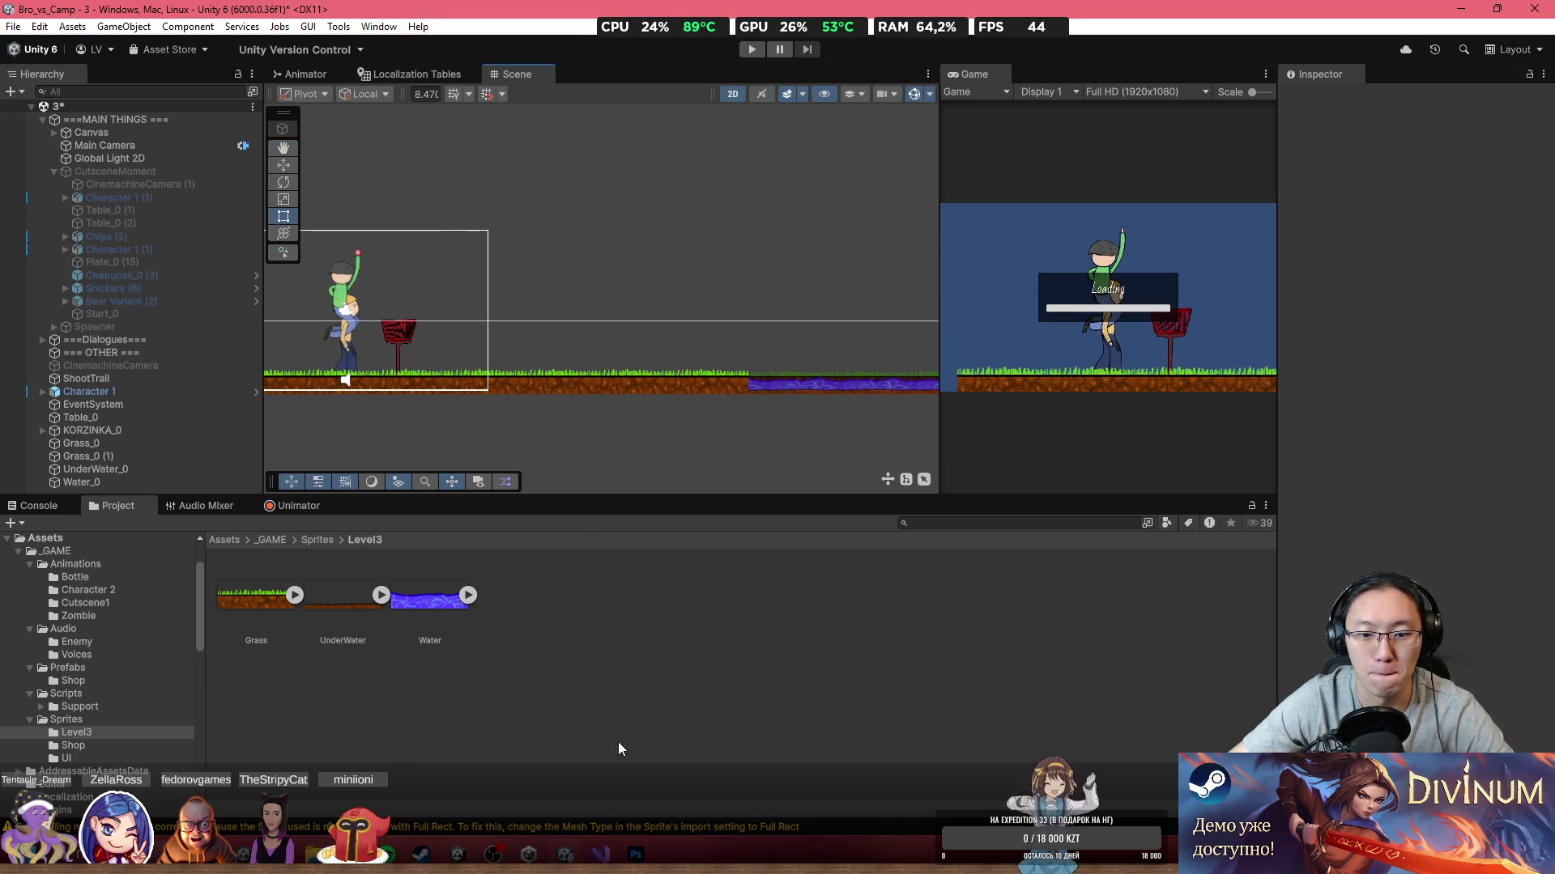
scroll(694, 364, "up", 5)
scroll(692, 404, "up", 2)
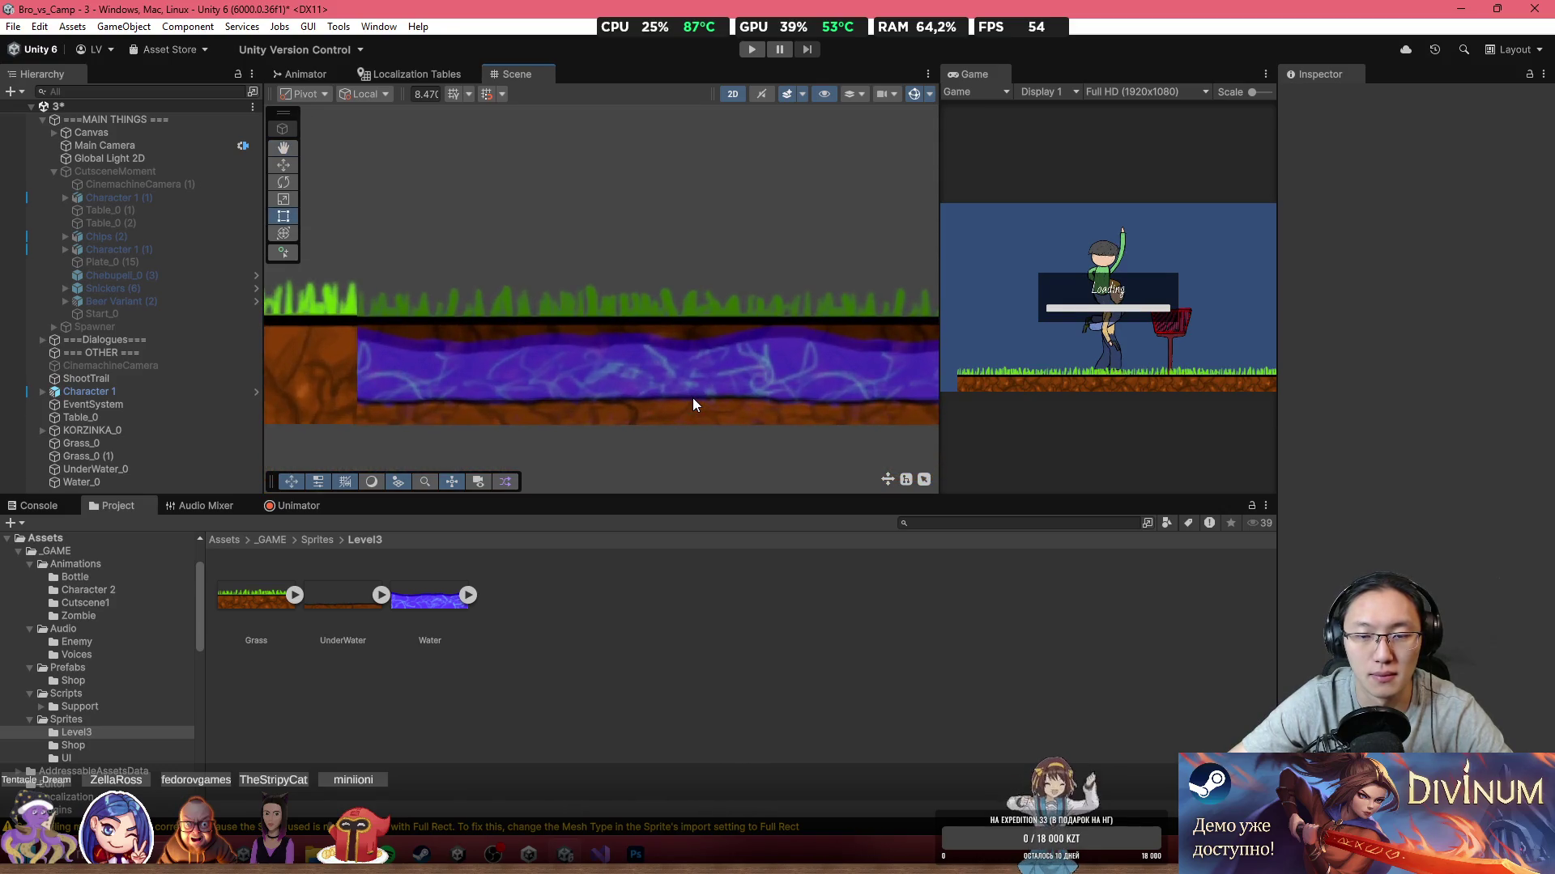
scroll(701, 380, "up", 2)
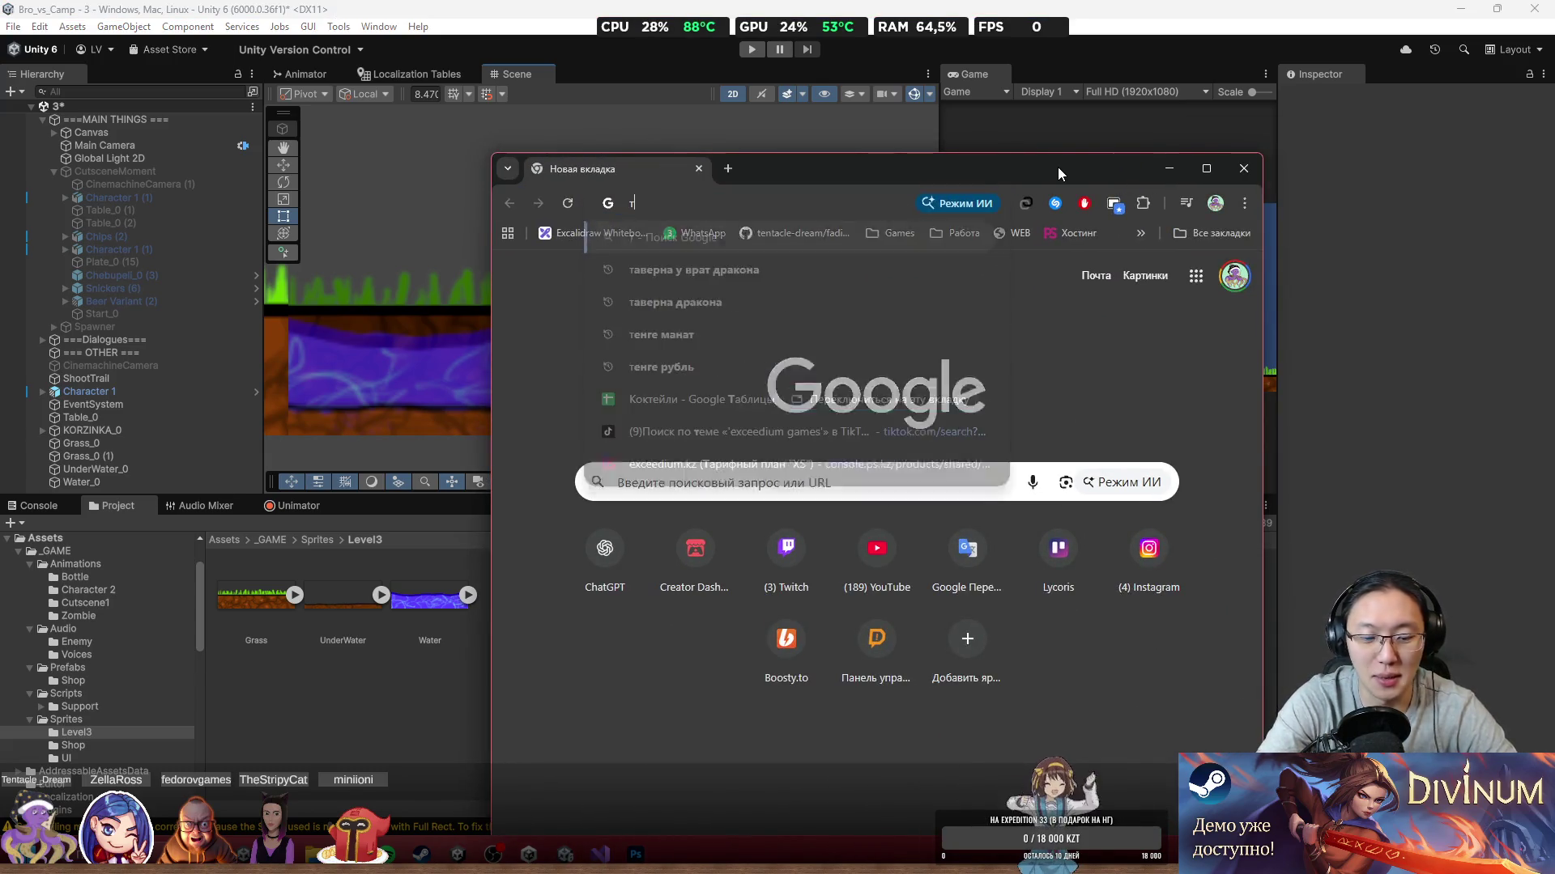
Step: Search Google for 'тунец', copy the yellowfin tuna photo, and minimize Chrome
type("тунец")
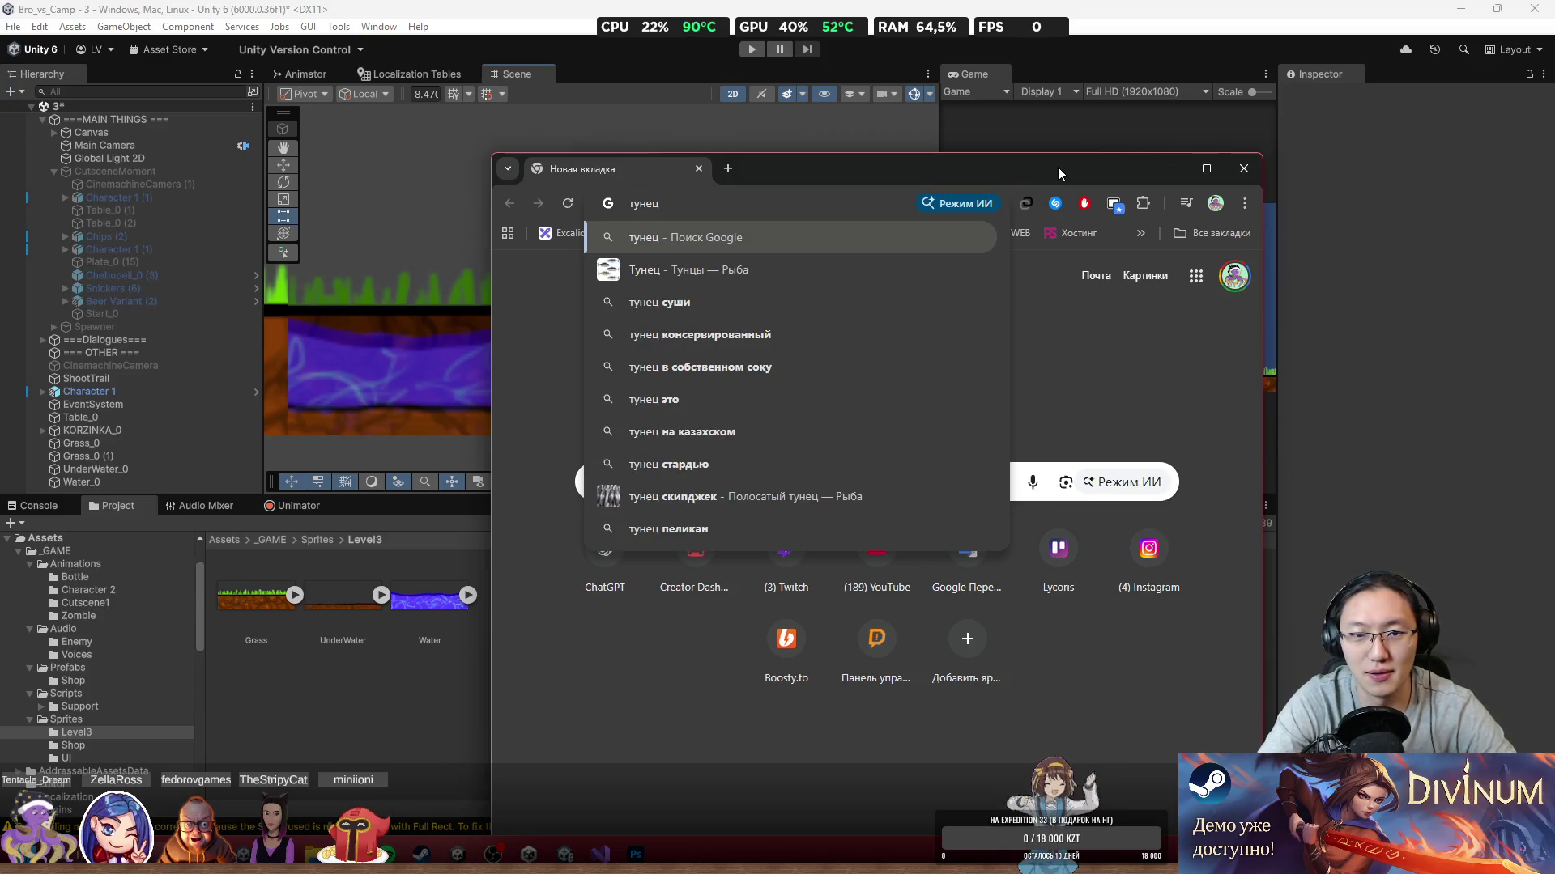
key("Return")
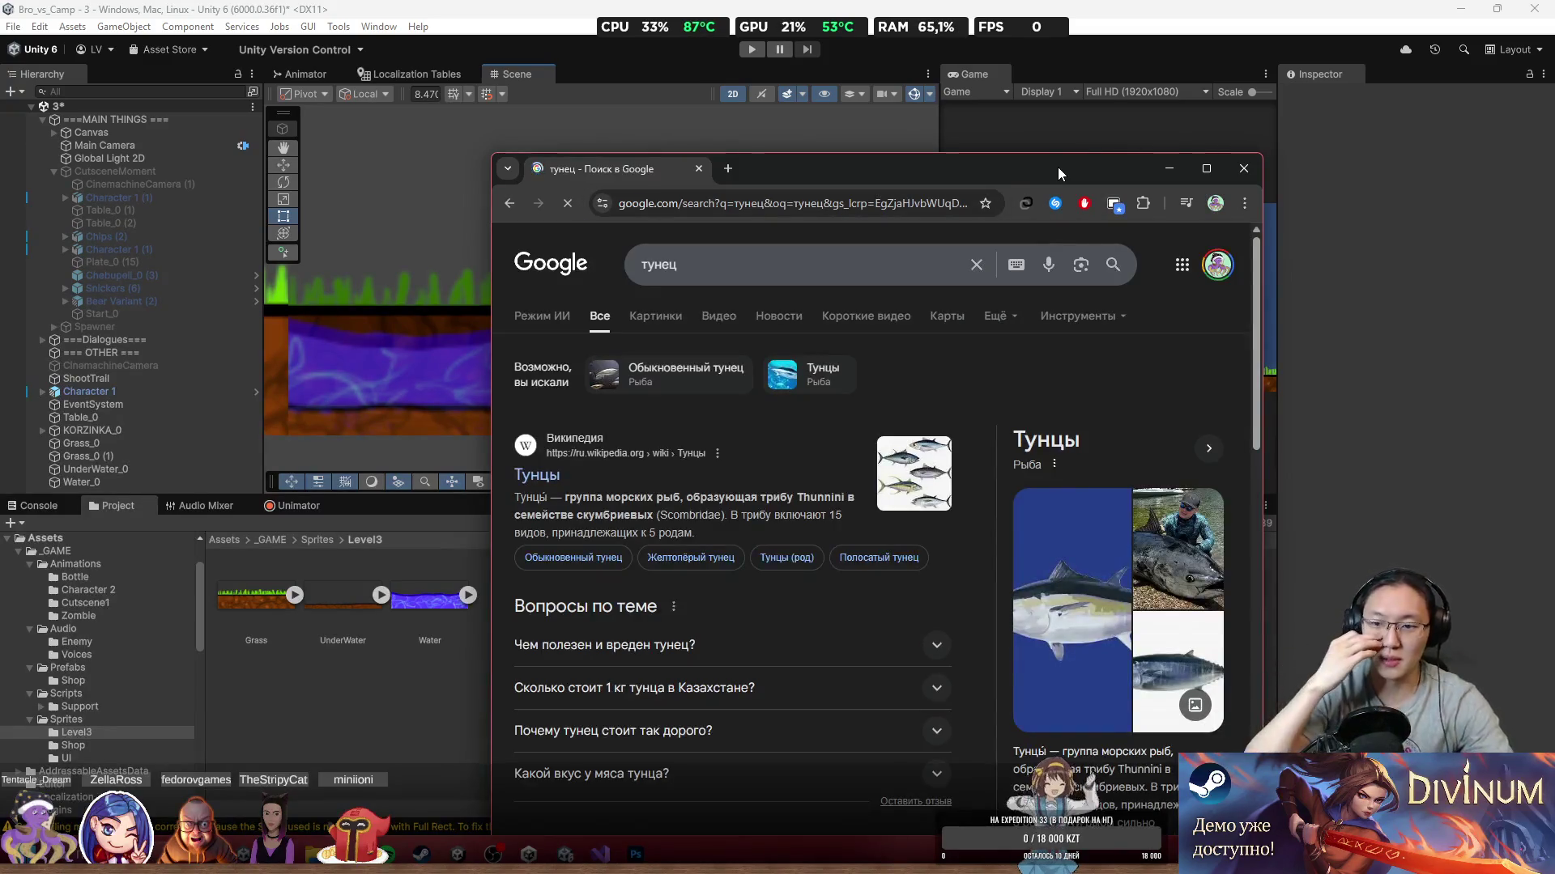
left_click(1049, 606)
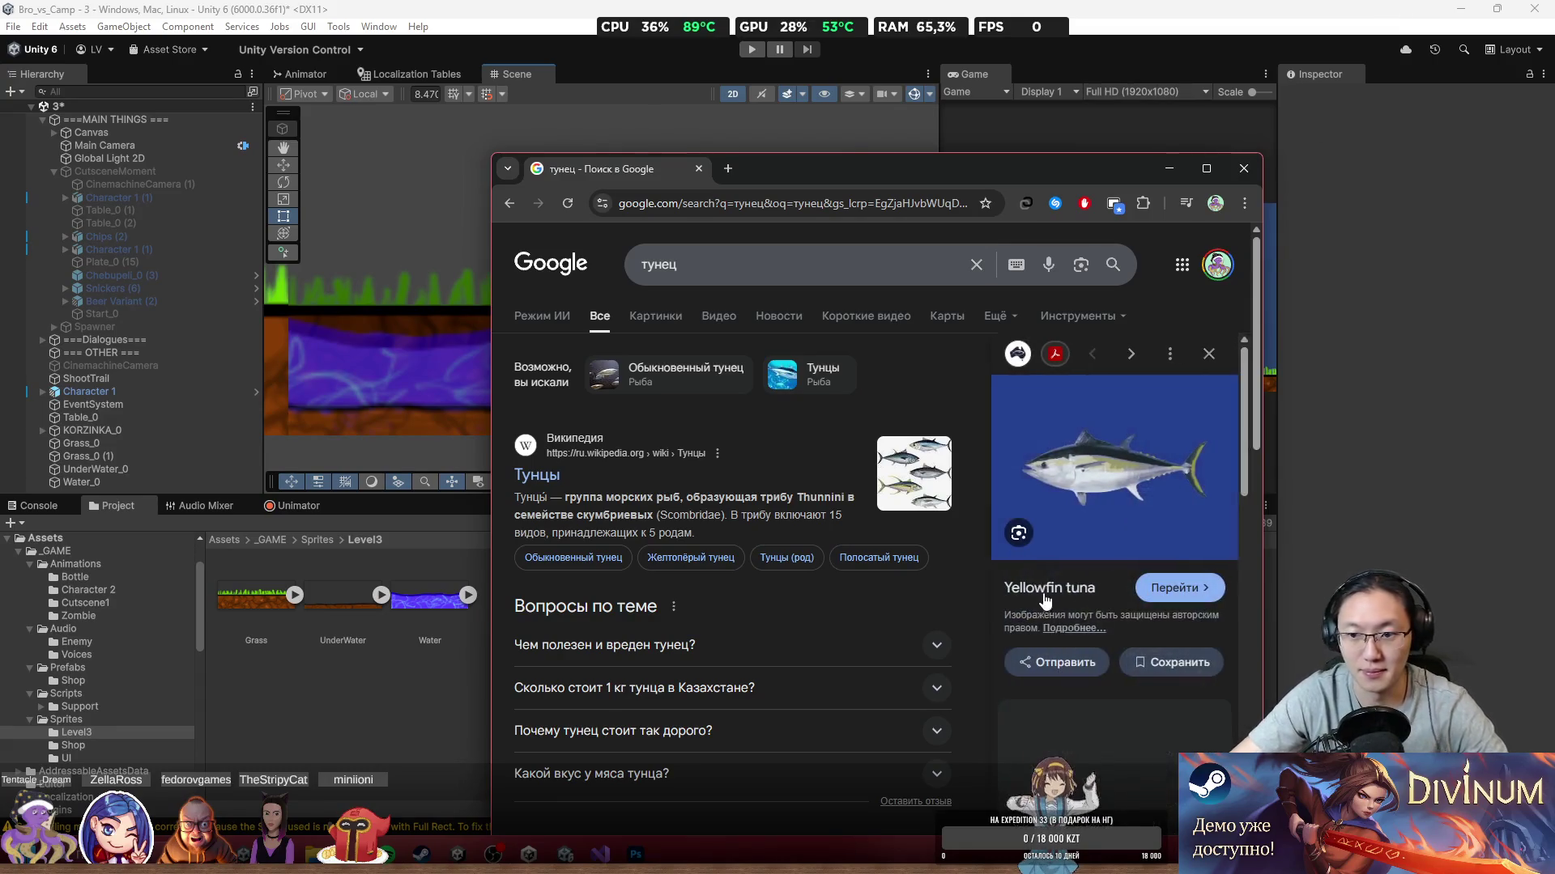
right_click(1123, 474)
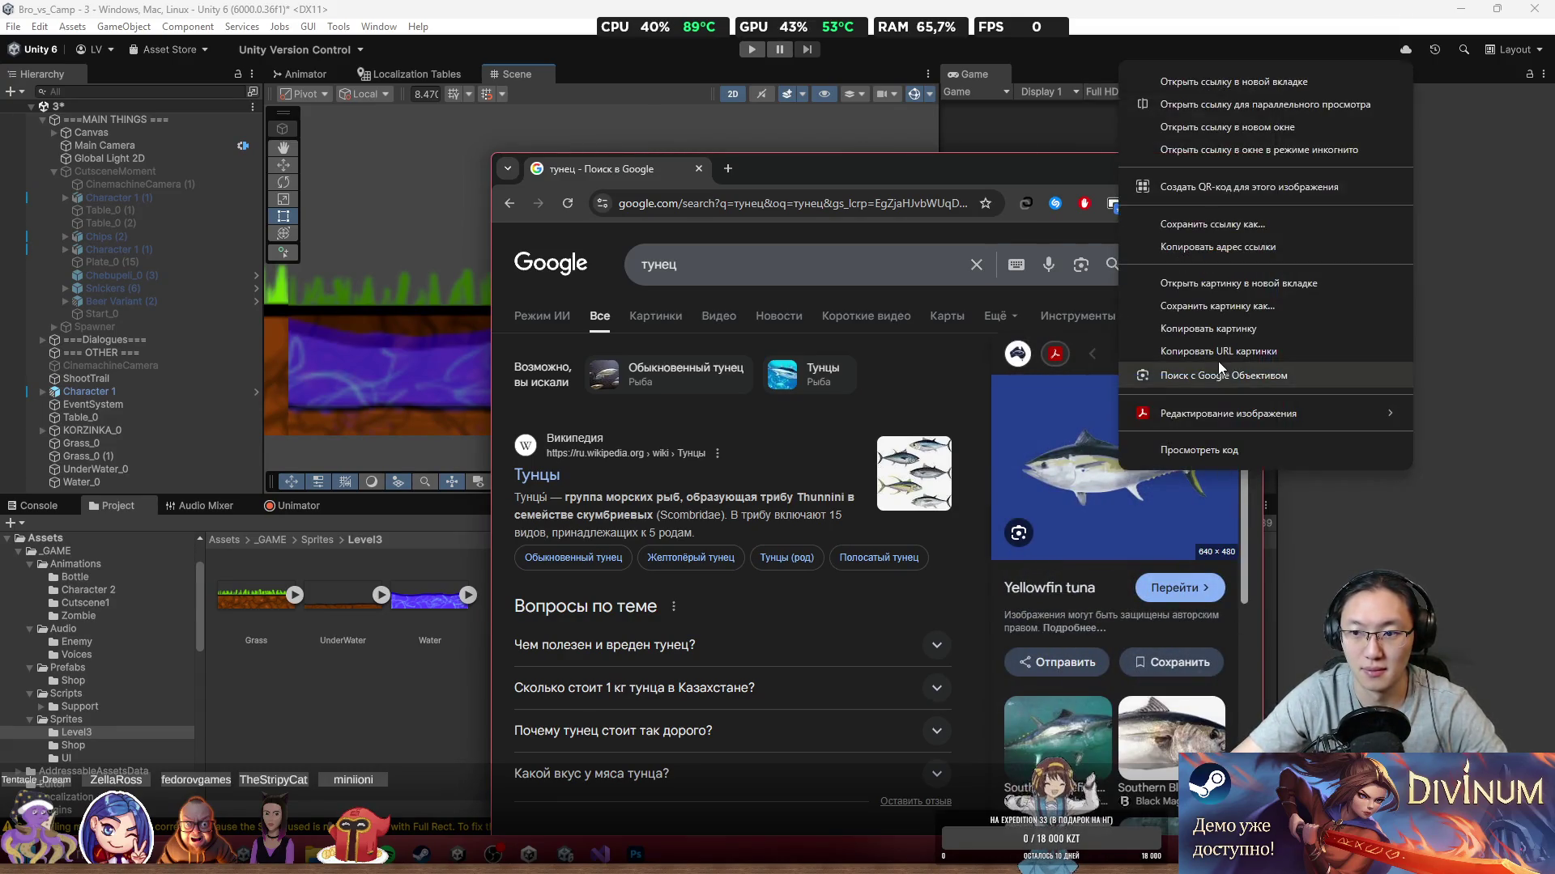
left_click(1158, 329)
left_click(1163, 168)
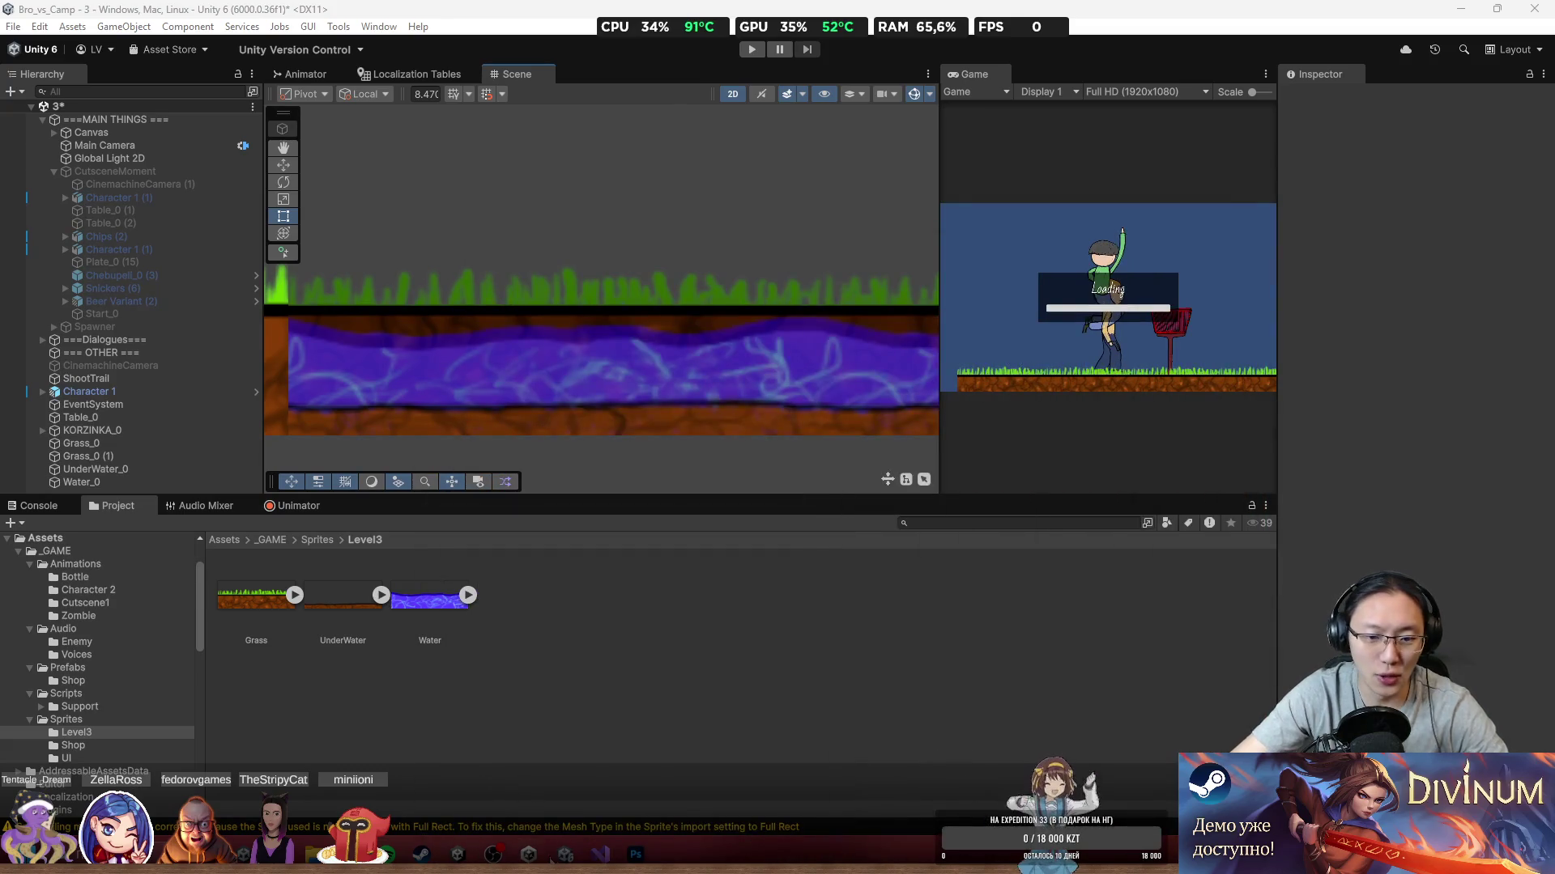
left_click(635, 855)
Step: Widen the canvas with the Crop tool and commit the larger size
scroll(868, 406, "down", 3)
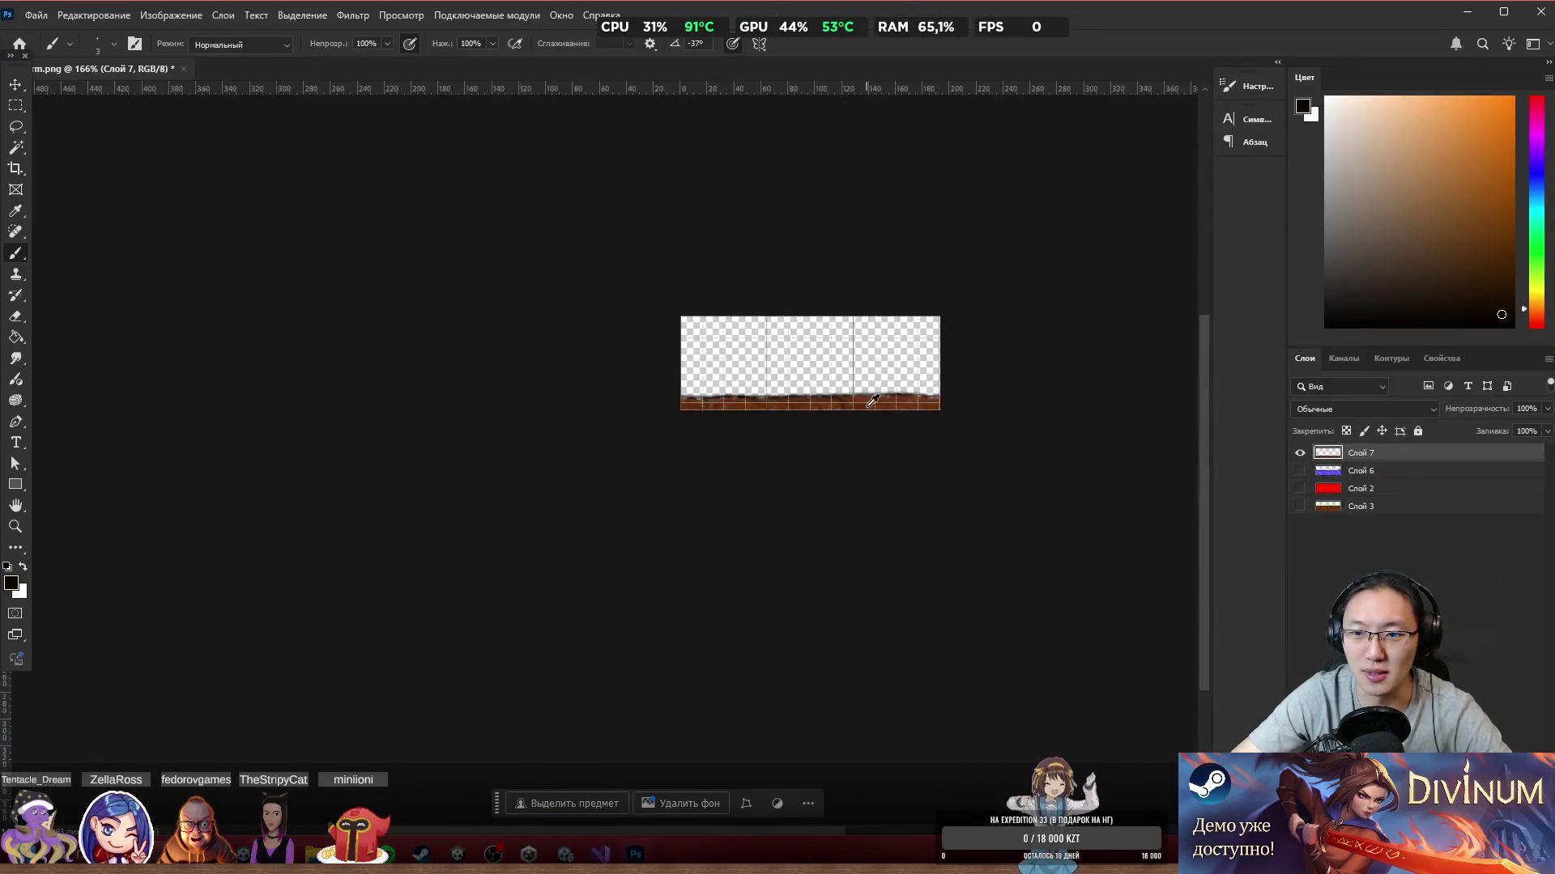
key("m")
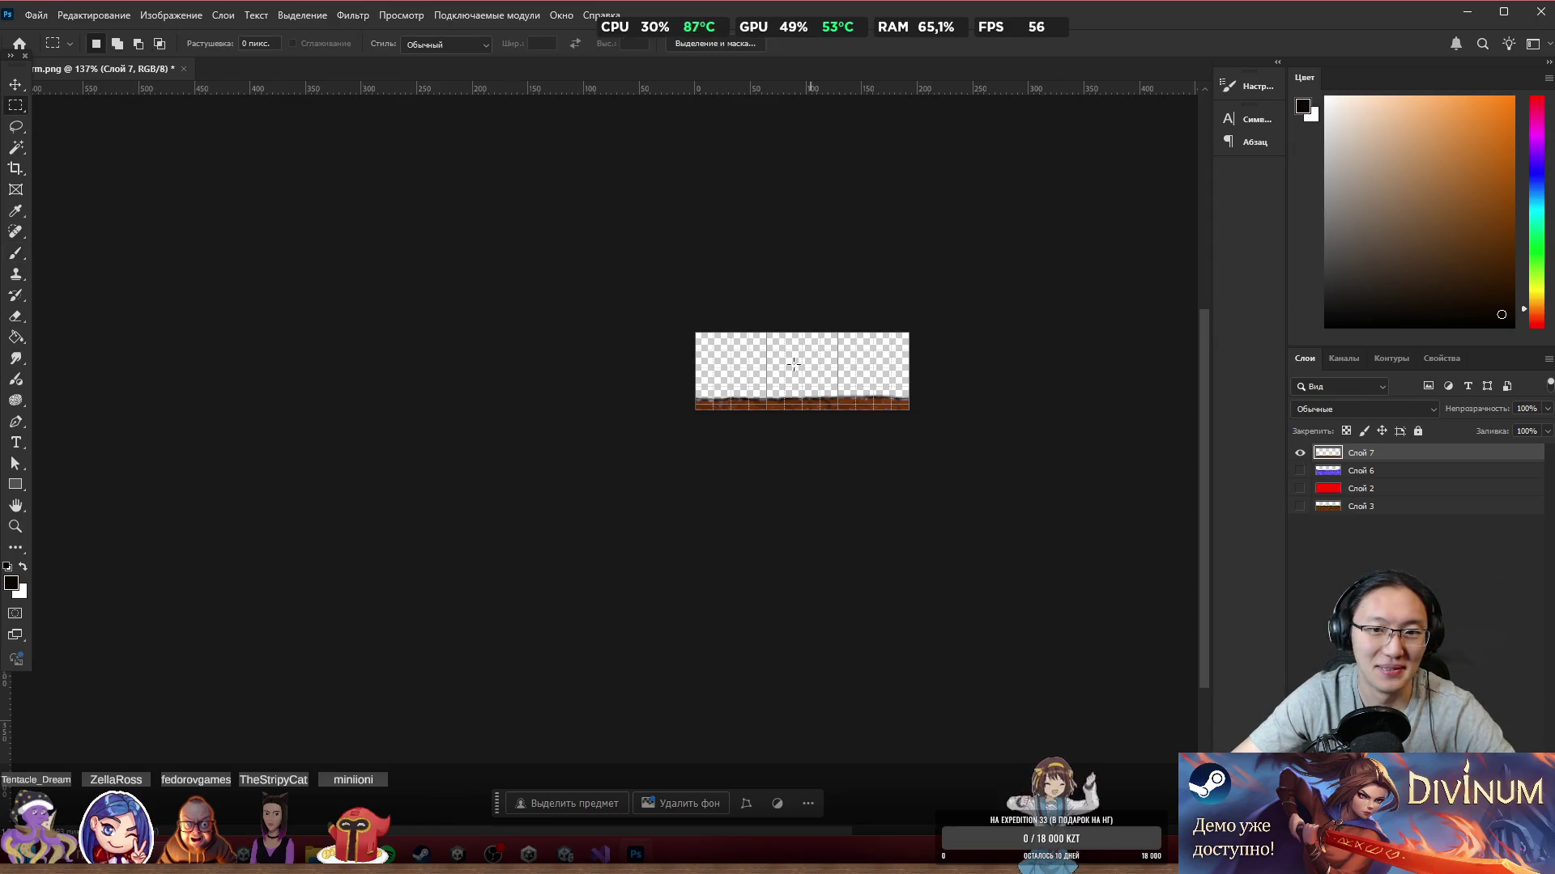
left_click(16, 168)
mouse_move(696, 334)
left_mouse_down()
mouse_move(576, 250)
mouse_move(608, 296)
mouse_move(625, 286)
mouse_move(597, 277)
left_mouse_up()
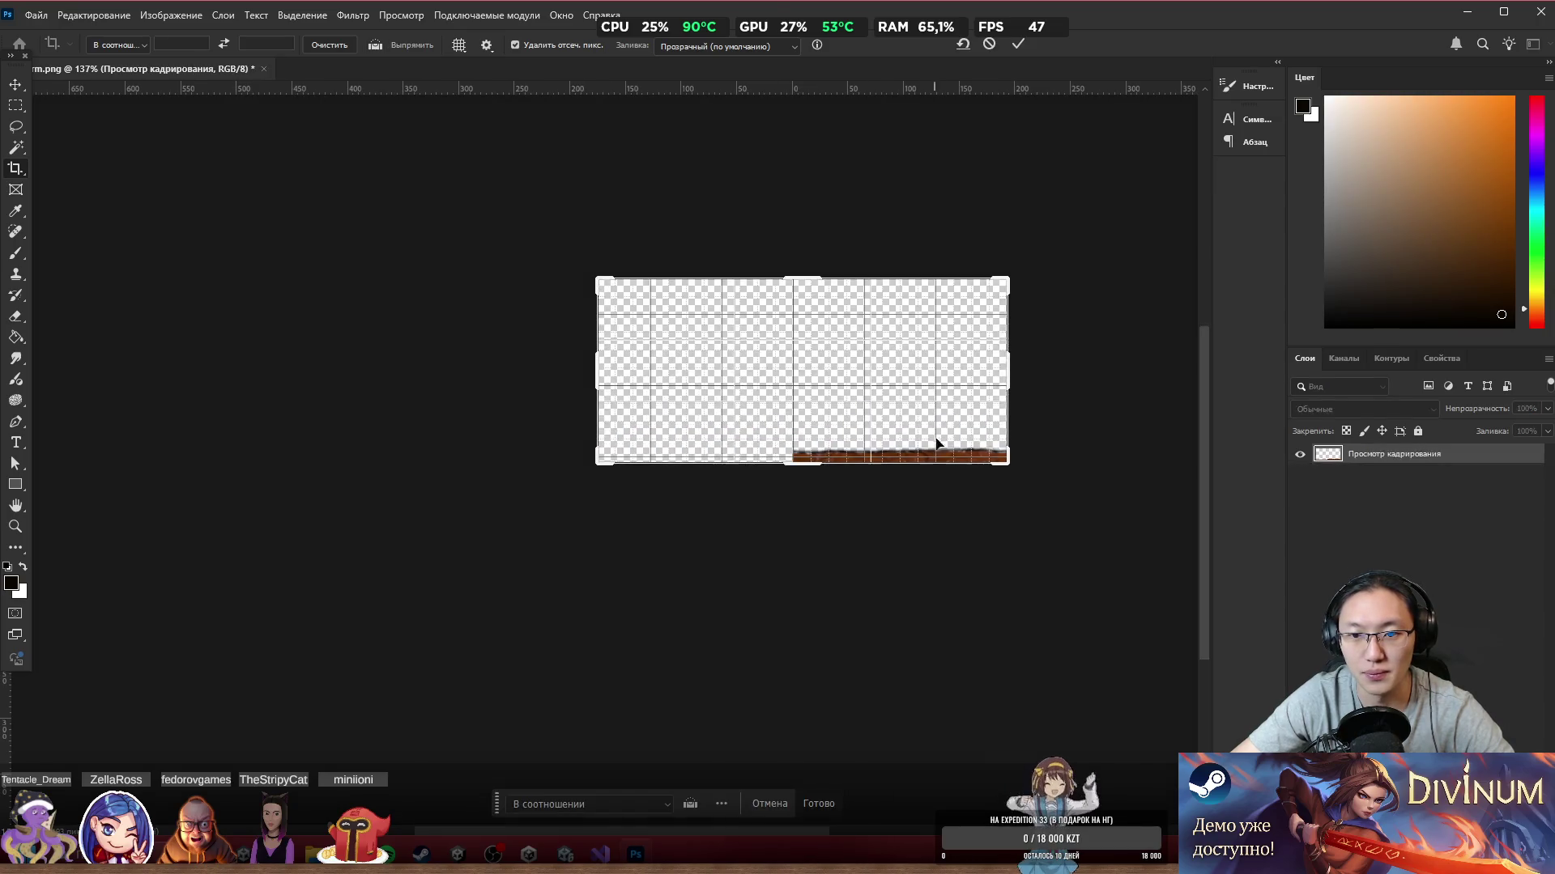
left_click(814, 801)
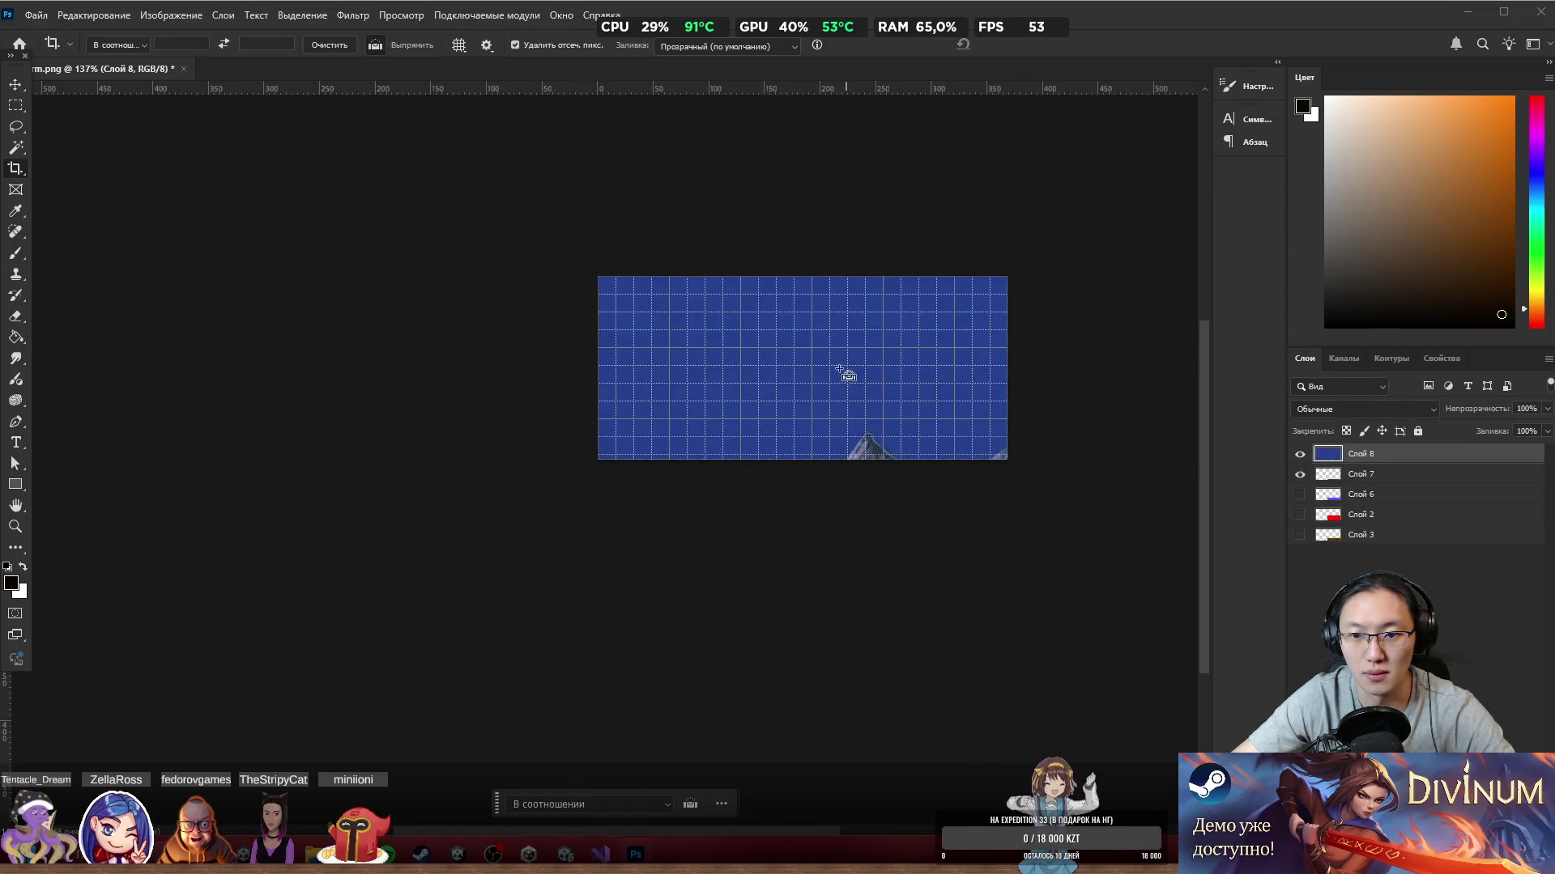
Step: Scale the tuna reference layer to about 24% and place it near the upper left
key("ctrl+t")
left_click_drag(600, 276, 1140, 677)
left_click_drag(1185, 751, 684, 353)
key("Return")
Step: Delete the brown ground strip layer, cancel the stray crop adjustment, and select the whole canvas
key("c")
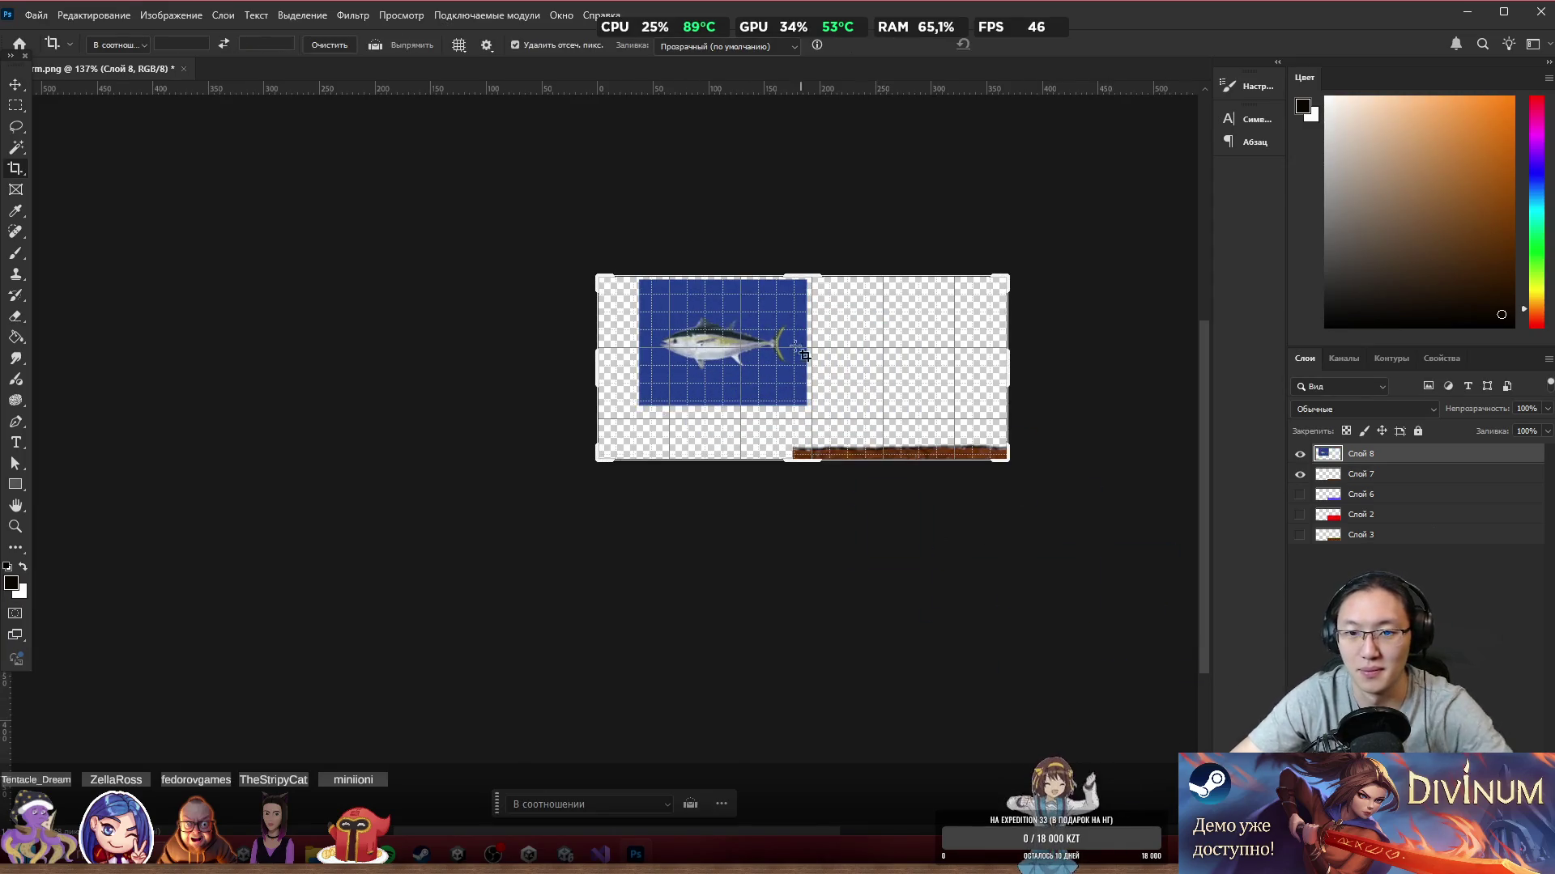
mouse_move(1361, 473)
left_mouse_down()
mouse_move(1368, 533)
mouse_move(1379, 514)
left_mouse_up()
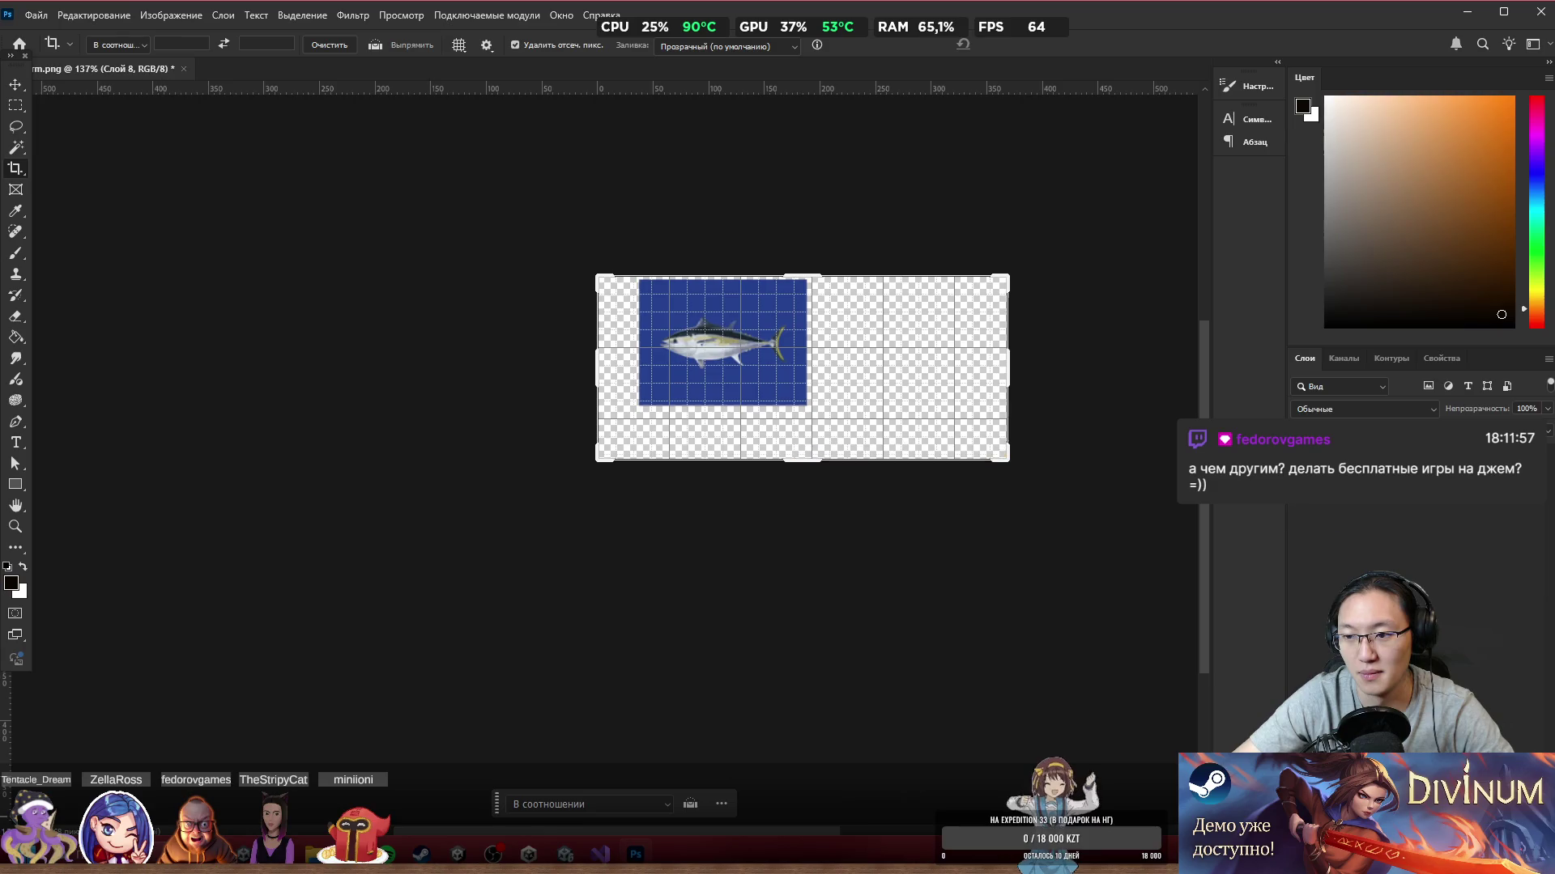
scroll(842, 387, "up", 2)
scroll(842, 387, "up", 3)
left_click_drag(687, 368, 566, 366)
key("ctrl+z")
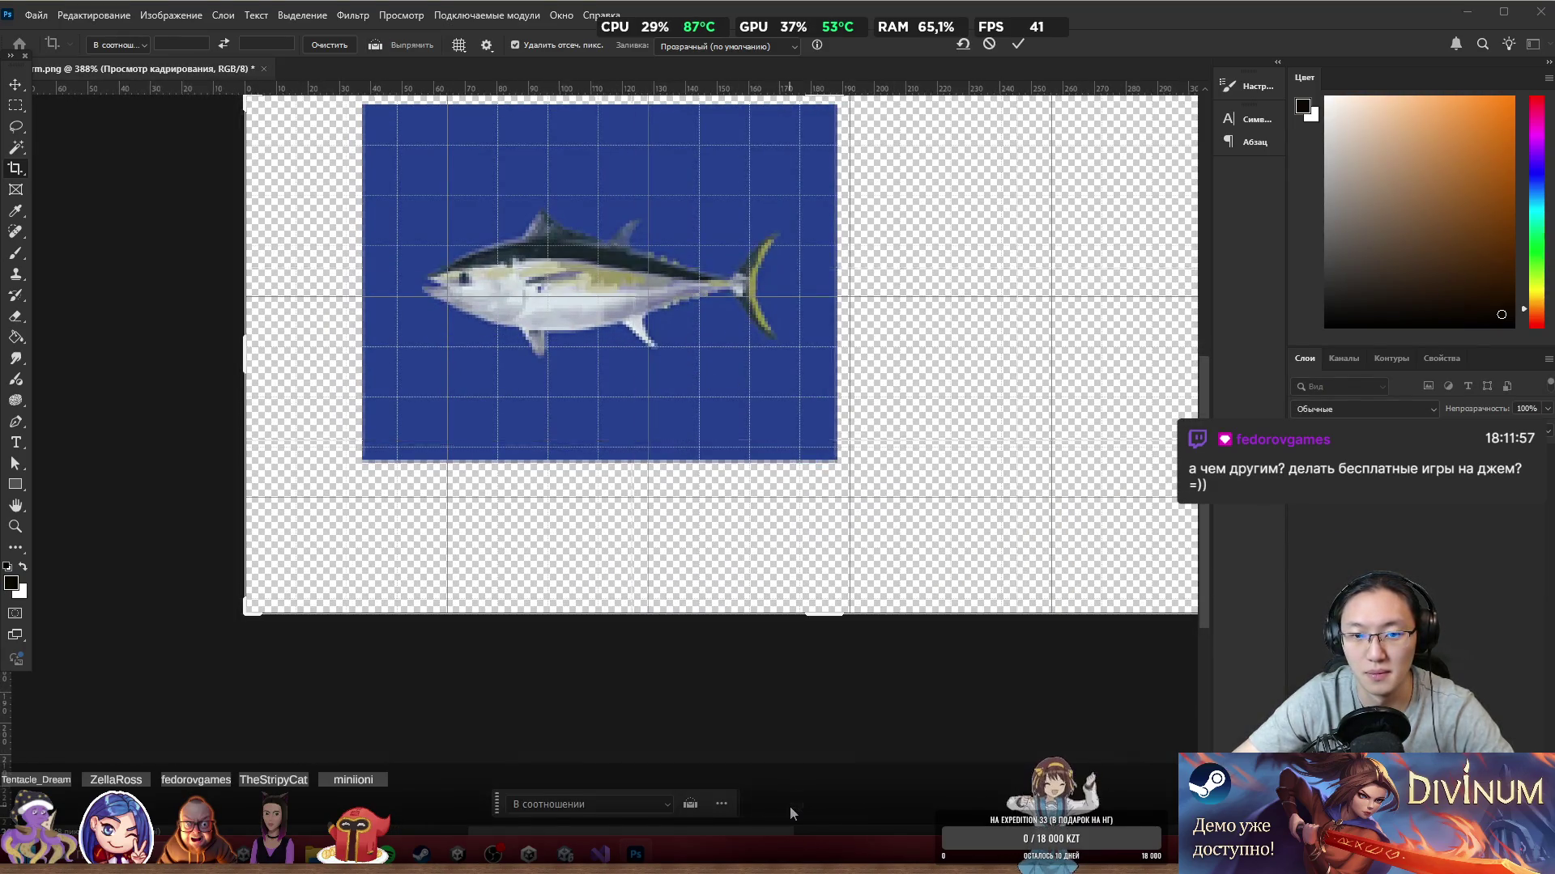
key("Escape")
key("w")
key("ctrl+a")
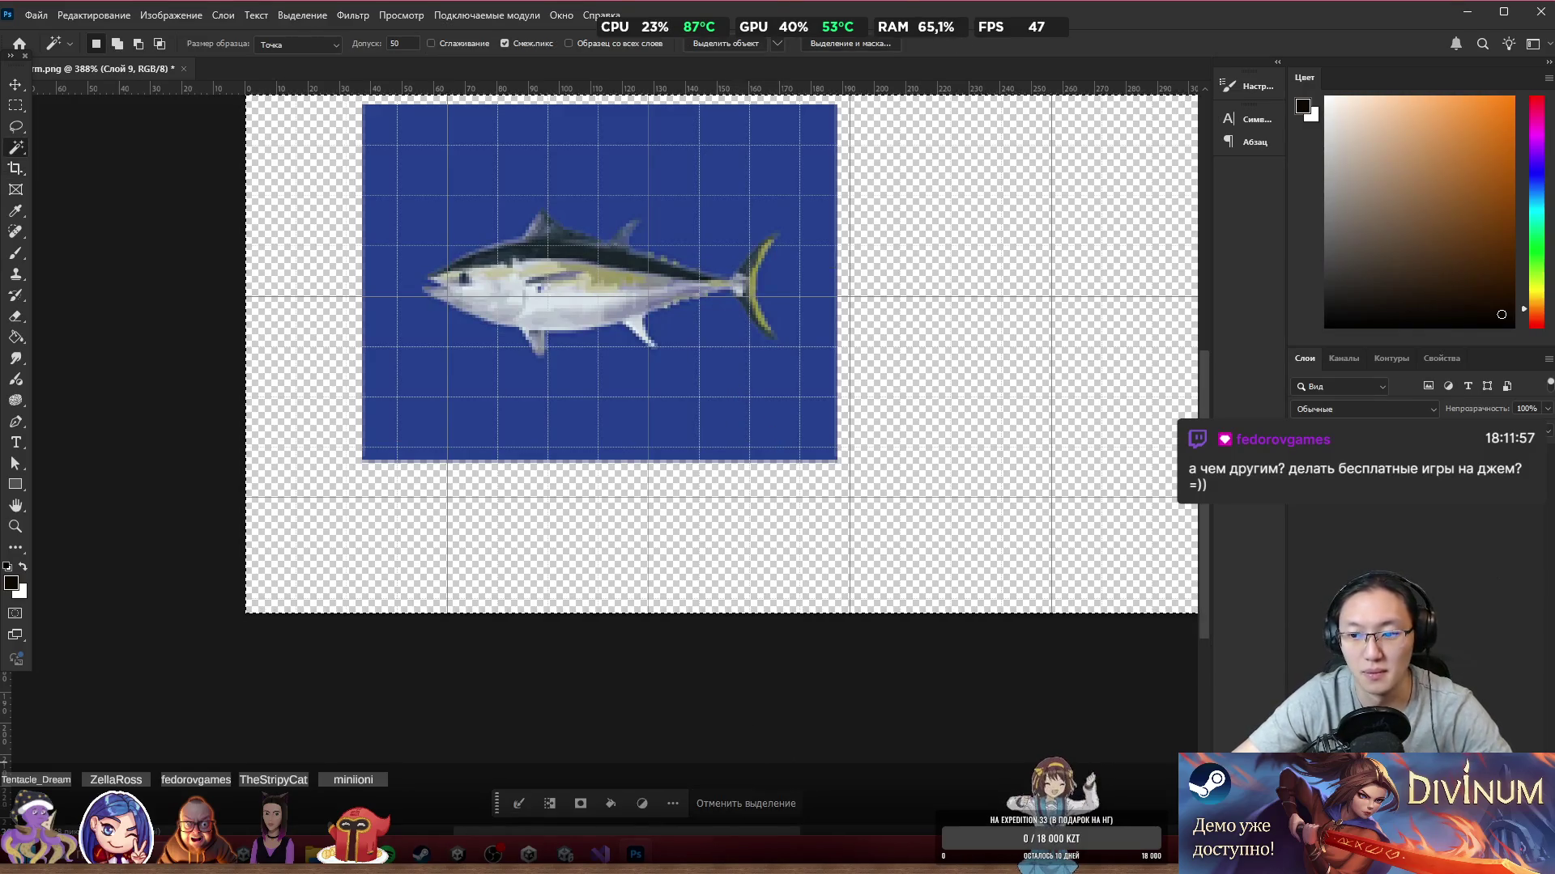
Step: Deselect, nudge the tuna reference right and down, and scale it up to fill most of the canvas
left_click(766, 805)
mouse_move(640, 285)
left_mouse_down()
mouse_move(823, 378)
mouse_move(810, 339)
mouse_move(660, 291)
left_mouse_up()
key("ctrl+t")
mouse_move(839, 446)
left_mouse_down()
mouse_move(1058, 600)
mouse_move(1058, 494)
mouse_move(1058, 645)
mouse_move(991, 604)
mouse_move(1129, 694)
mouse_move(1110, 628)
mouse_move(988, 566)
mouse_move(956, 445)
left_mouse_up()
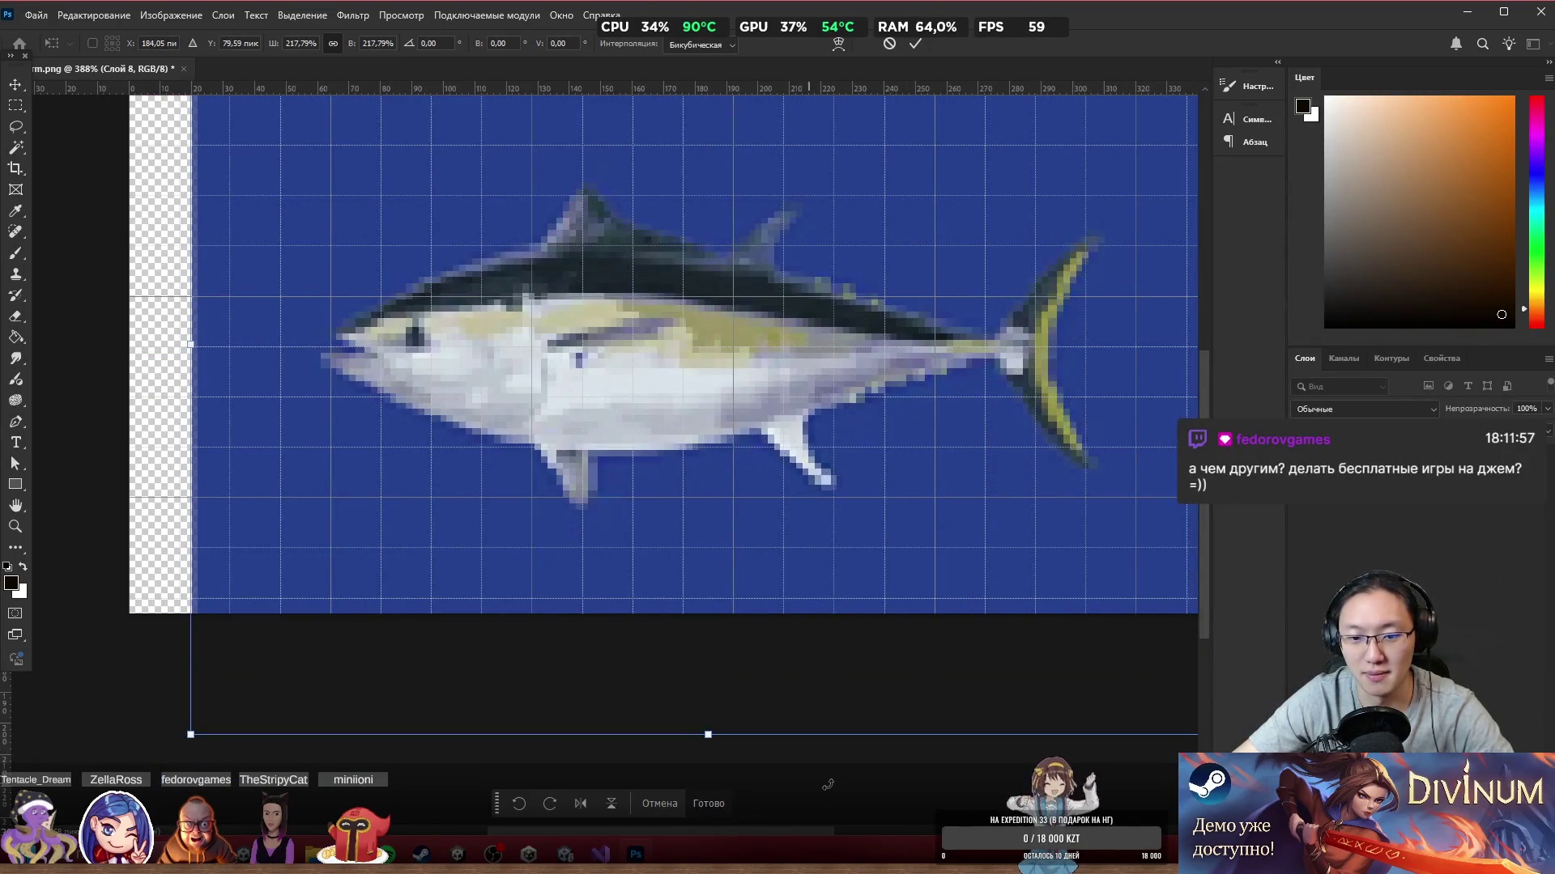
left_click(717, 805)
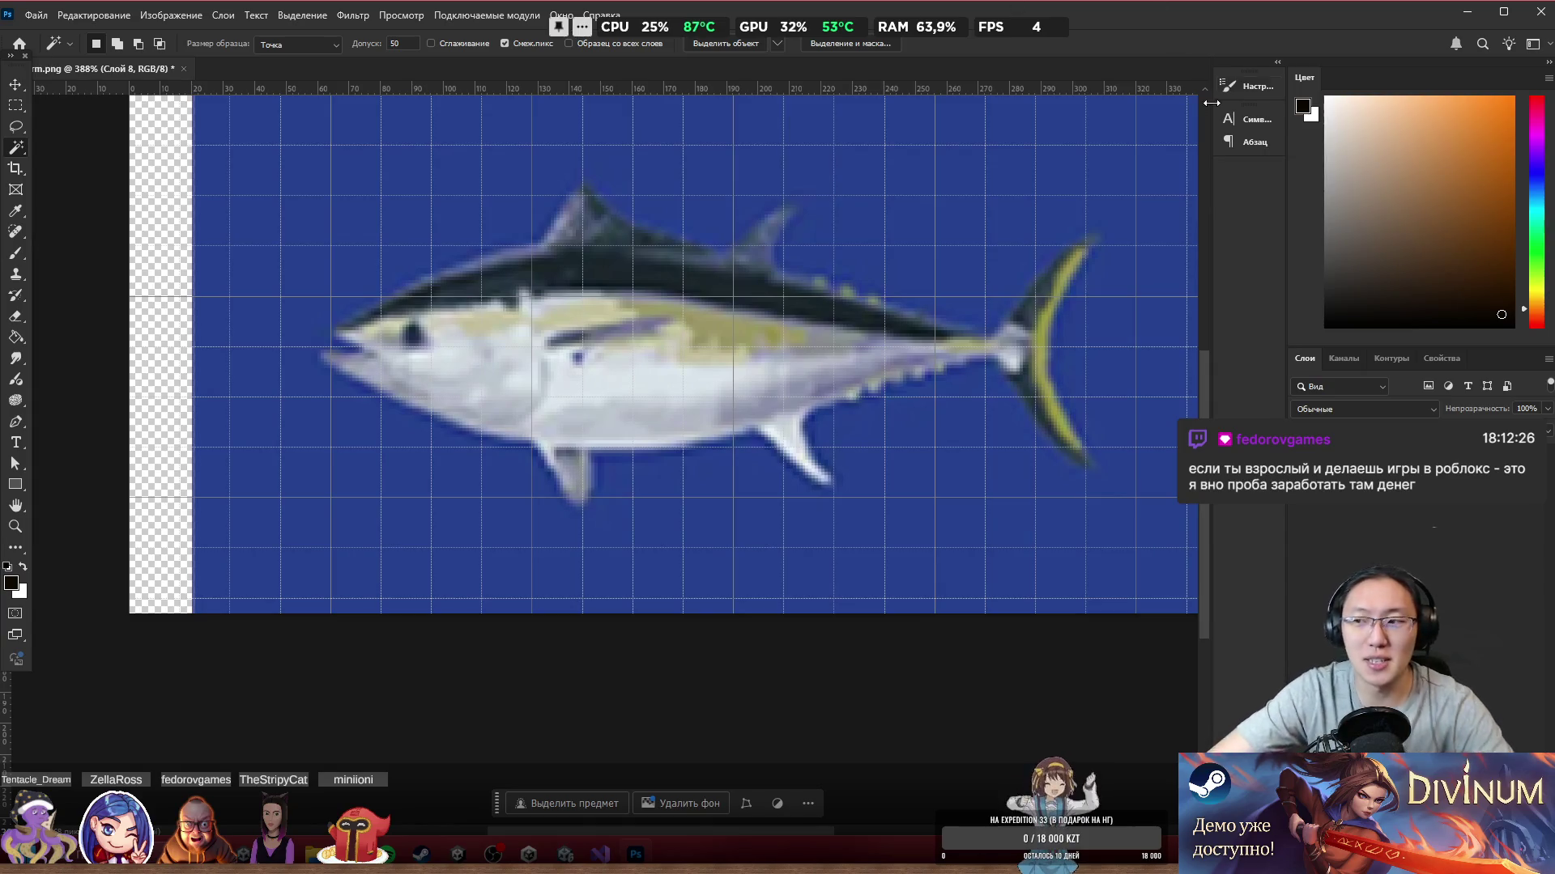
Step: Switch to the Brush and set its size to 7 px
key("b")
right_click(552, 344, "alt")
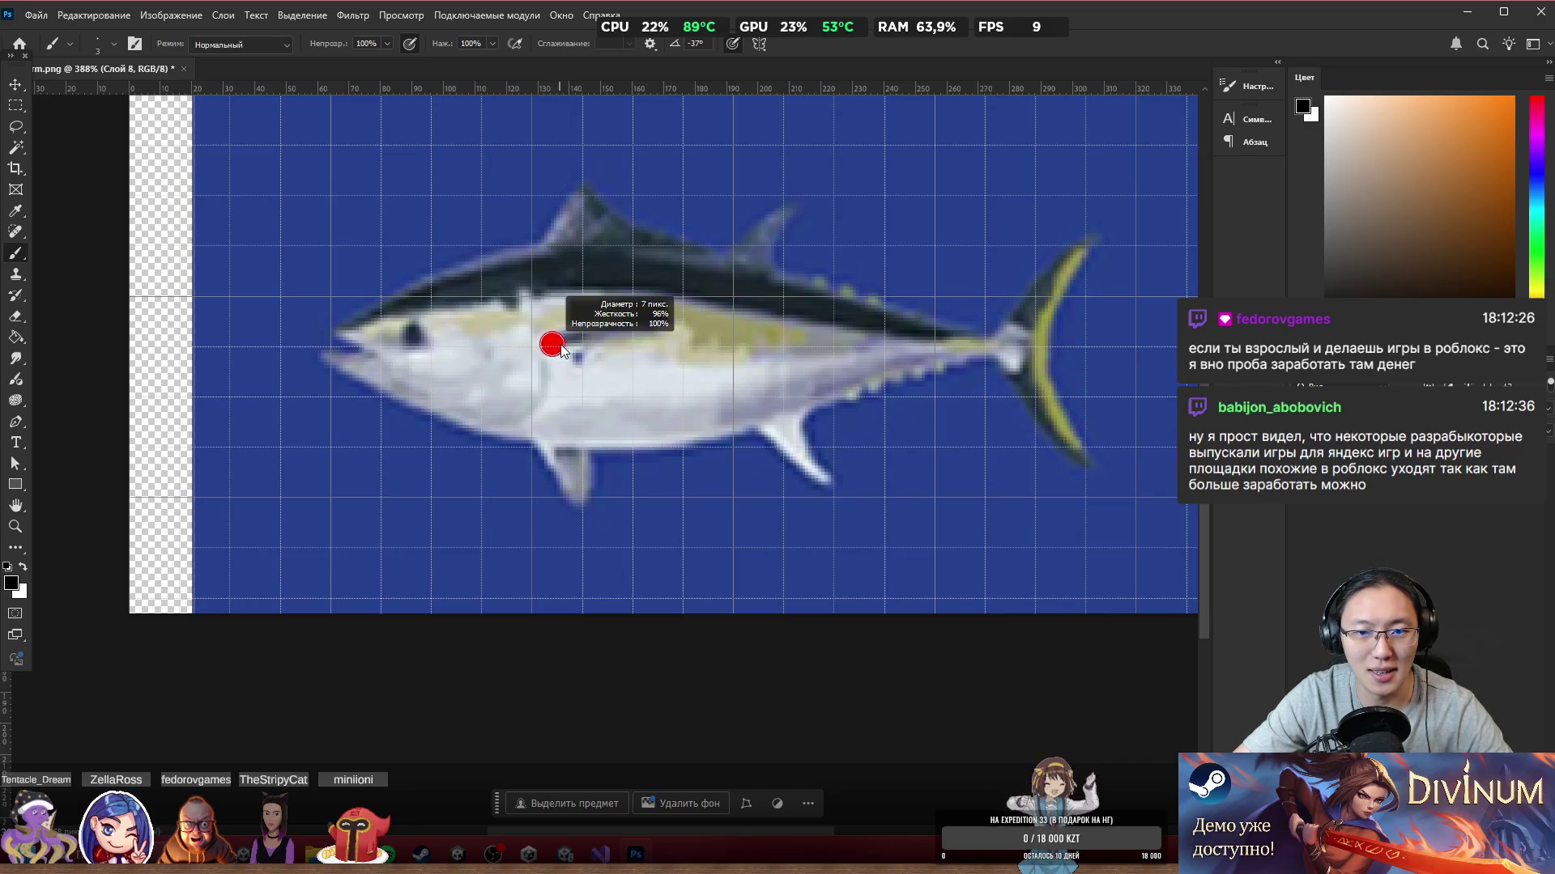
scroll(555, 340, "up", 2)
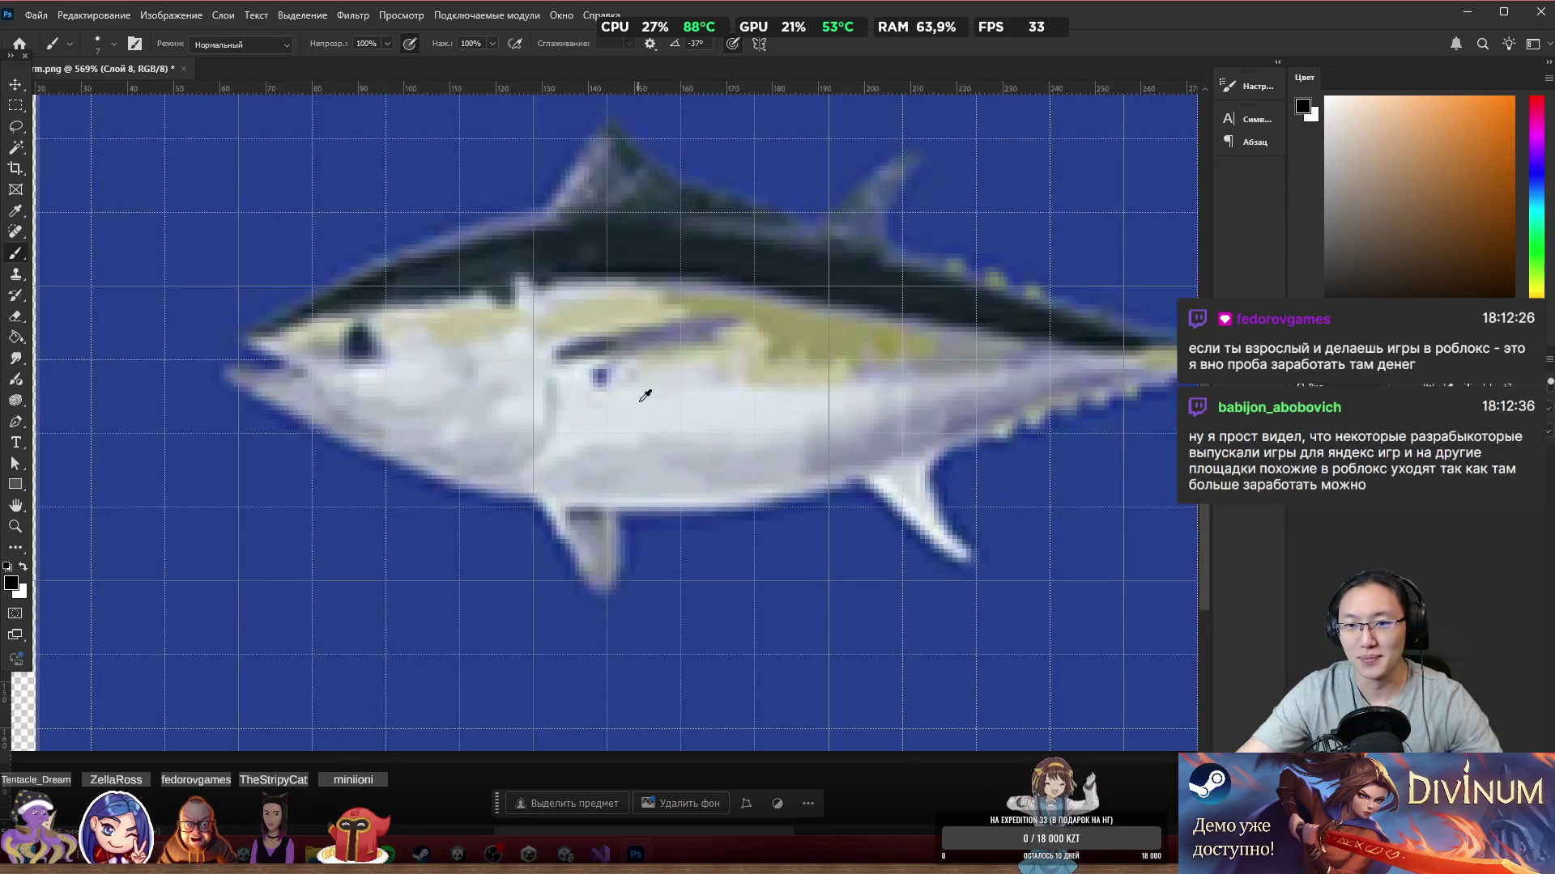
scroll(635, 403, "down", 3)
scroll(747, 455, "up", 4)
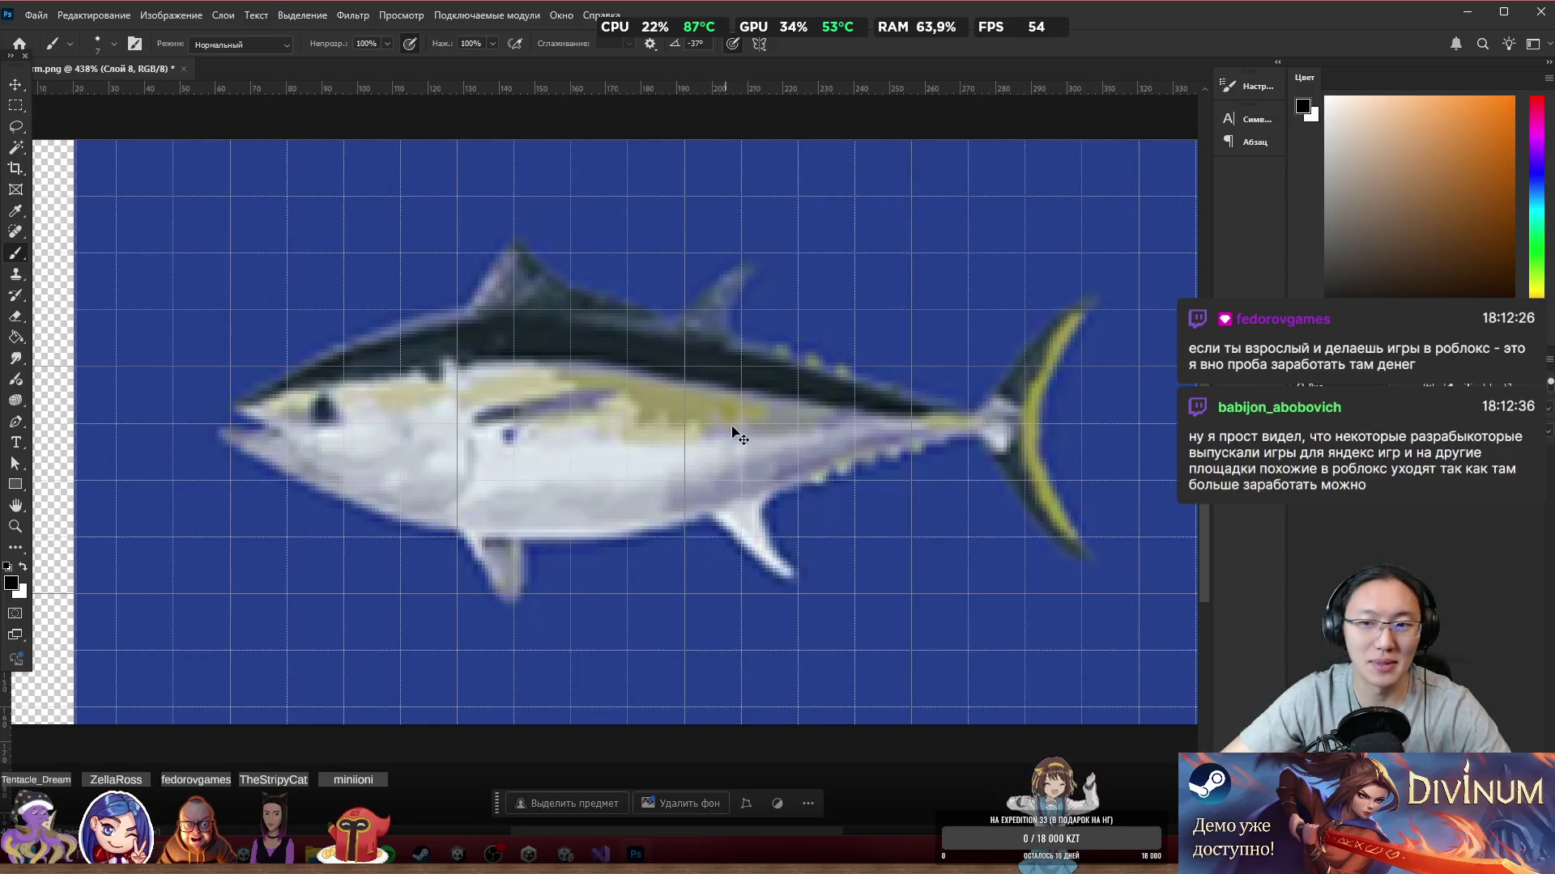
scroll(733, 403, "up", 1)
scroll(814, 479, "up", 1)
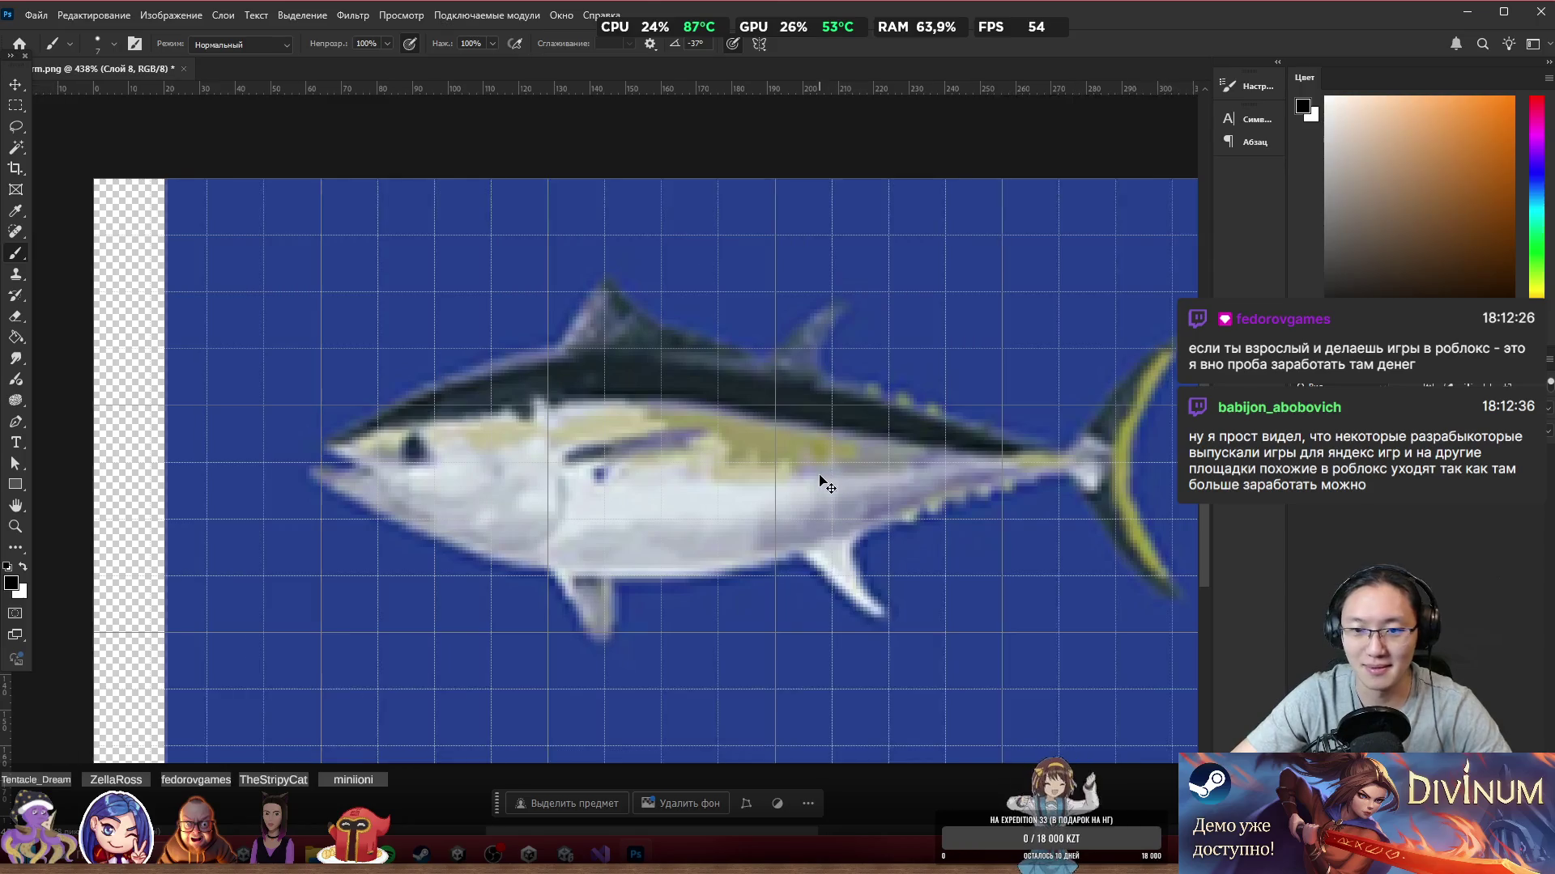
scroll(660, 458, "up", 1)
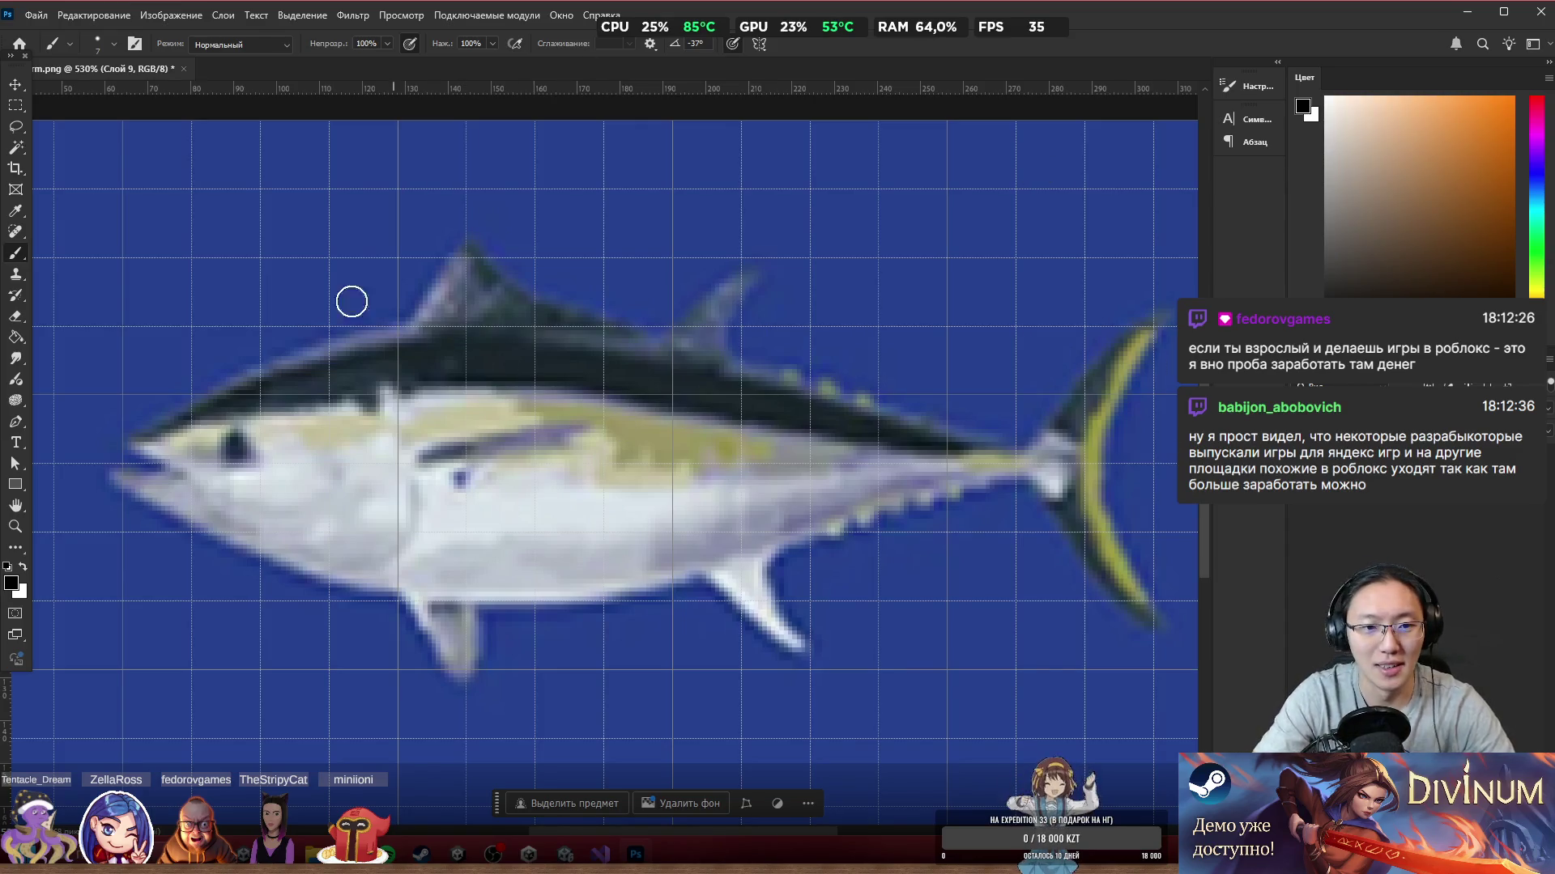
Step: Ink outline strokes along the tuna's back, dorsal fin, belly, anal and pelvic fins, and jaw
mouse_move(276, 366)
left_mouse_down()
mouse_move(409, 322)
mouse_move(422, 303)
left_mouse_up()
mouse_move(457, 254)
left_mouse_down()
mouse_move(555, 295)
mouse_move(628, 298)
mouse_move(729, 267)
mouse_move(729, 332)
mouse_move(774, 344)
mouse_move(861, 417)
mouse_move(1004, 450)
mouse_move(975, 445)
mouse_move(1024, 434)
mouse_move(1085, 381)
mouse_move(1118, 382)
mouse_move(1103, 502)
mouse_move(1166, 615)
mouse_move(1034, 489)
mouse_move(1118, 569)
mouse_move(1046, 460)
left_mouse_up()
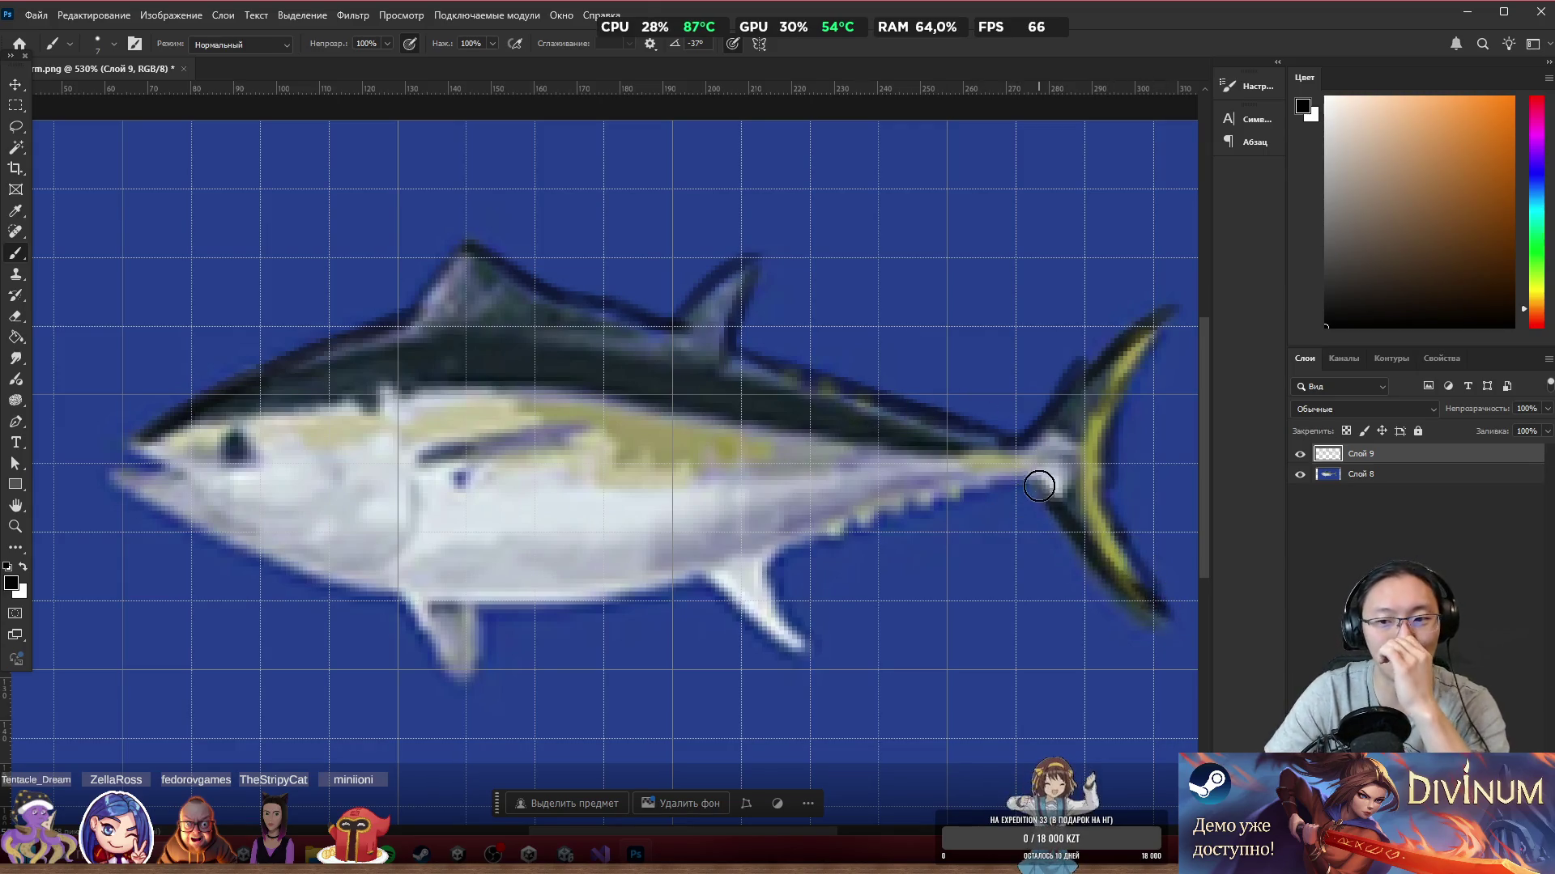
mouse_move(883, 531)
left_mouse_down()
mouse_move(860, 532)
mouse_move(809, 645)
left_mouse_up()
mouse_move(793, 534)
left_mouse_down()
mouse_move(742, 596)
mouse_move(797, 644)
left_mouse_up()
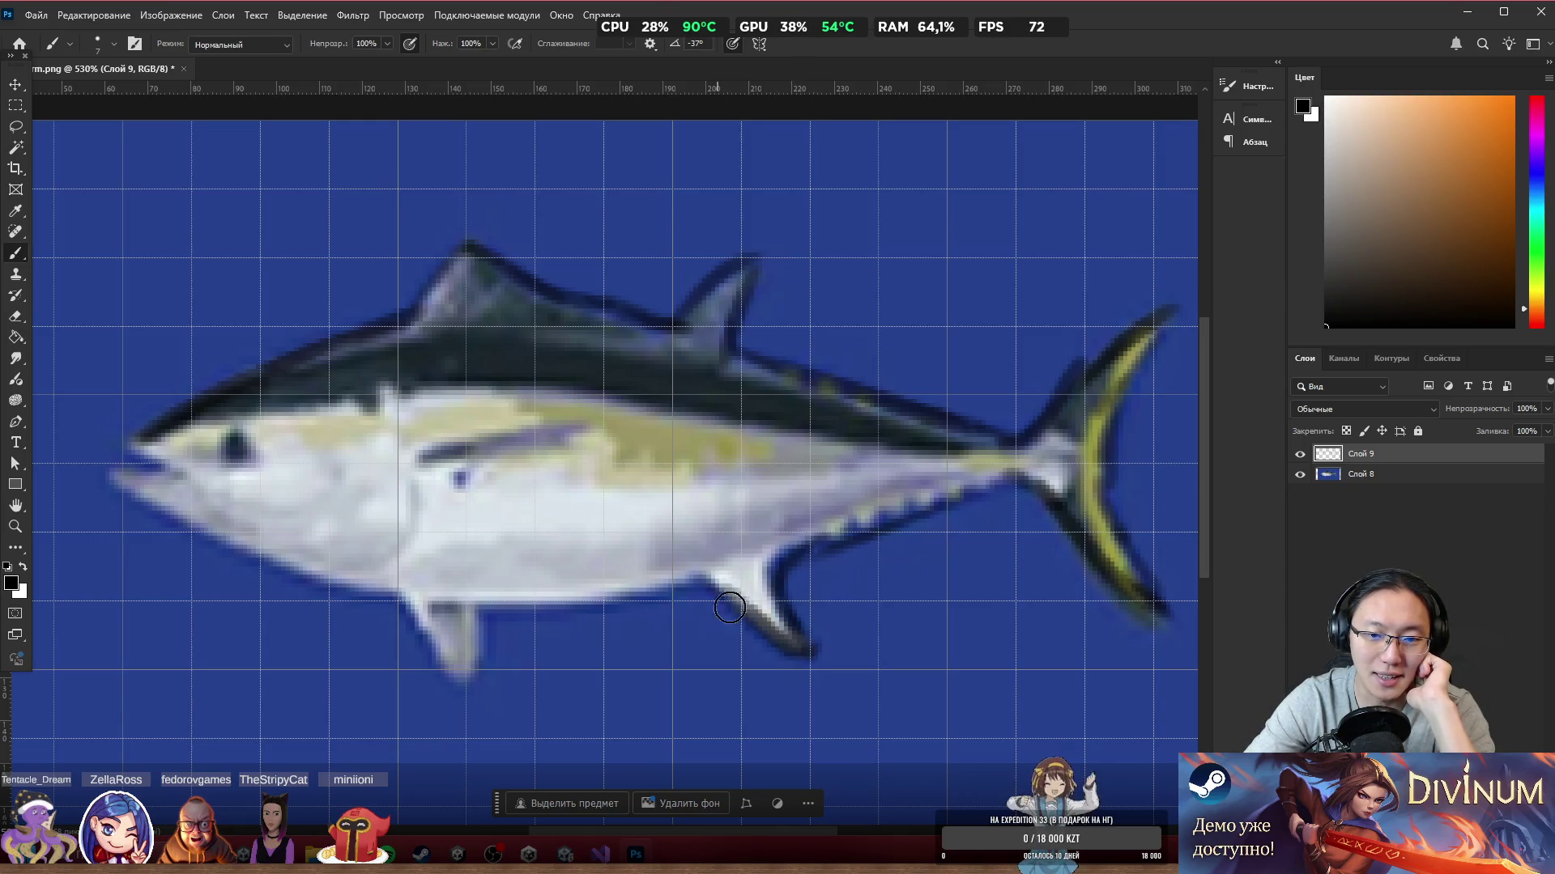
mouse_move(477, 615)
left_mouse_down()
mouse_move(700, 592)
mouse_move(711, 567)
mouse_move(721, 597)
left_mouse_up()
mouse_move(482, 632)
left_mouse_down()
mouse_move(423, 640)
mouse_move(405, 620)
mouse_move(416, 608)
mouse_move(441, 660)
left_mouse_up()
mouse_move(258, 566)
left_mouse_down()
mouse_move(119, 479)
mouse_move(299, 580)
mouse_move(416, 613)
left_mouse_up()
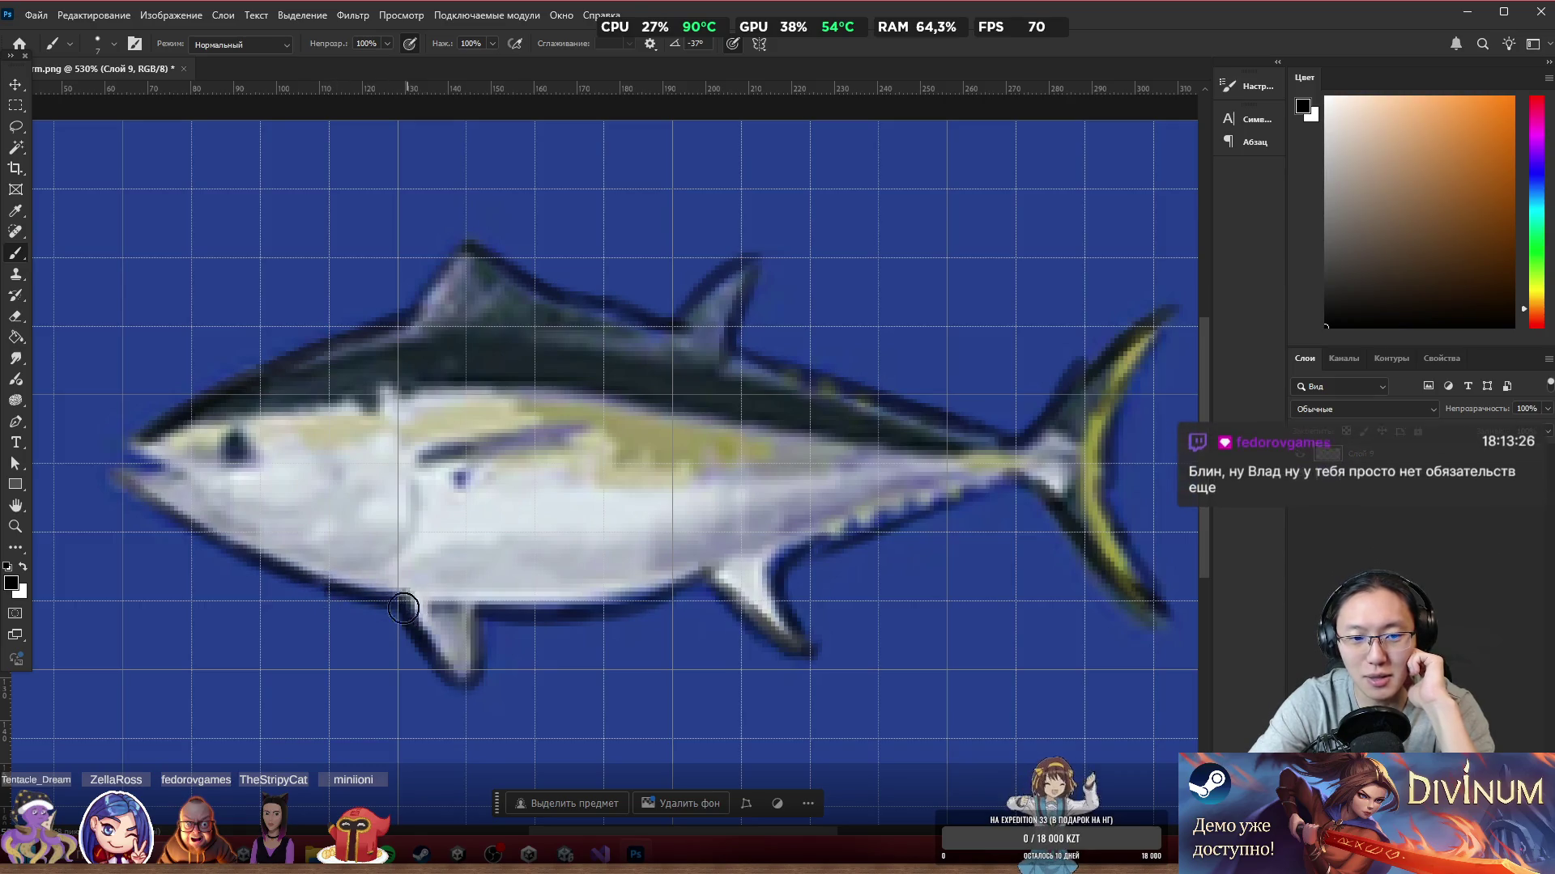
mouse_move(122, 473)
left_mouse_down()
mouse_move(179, 485)
mouse_move(155, 484)
left_mouse_up()
key("ctrl+z")
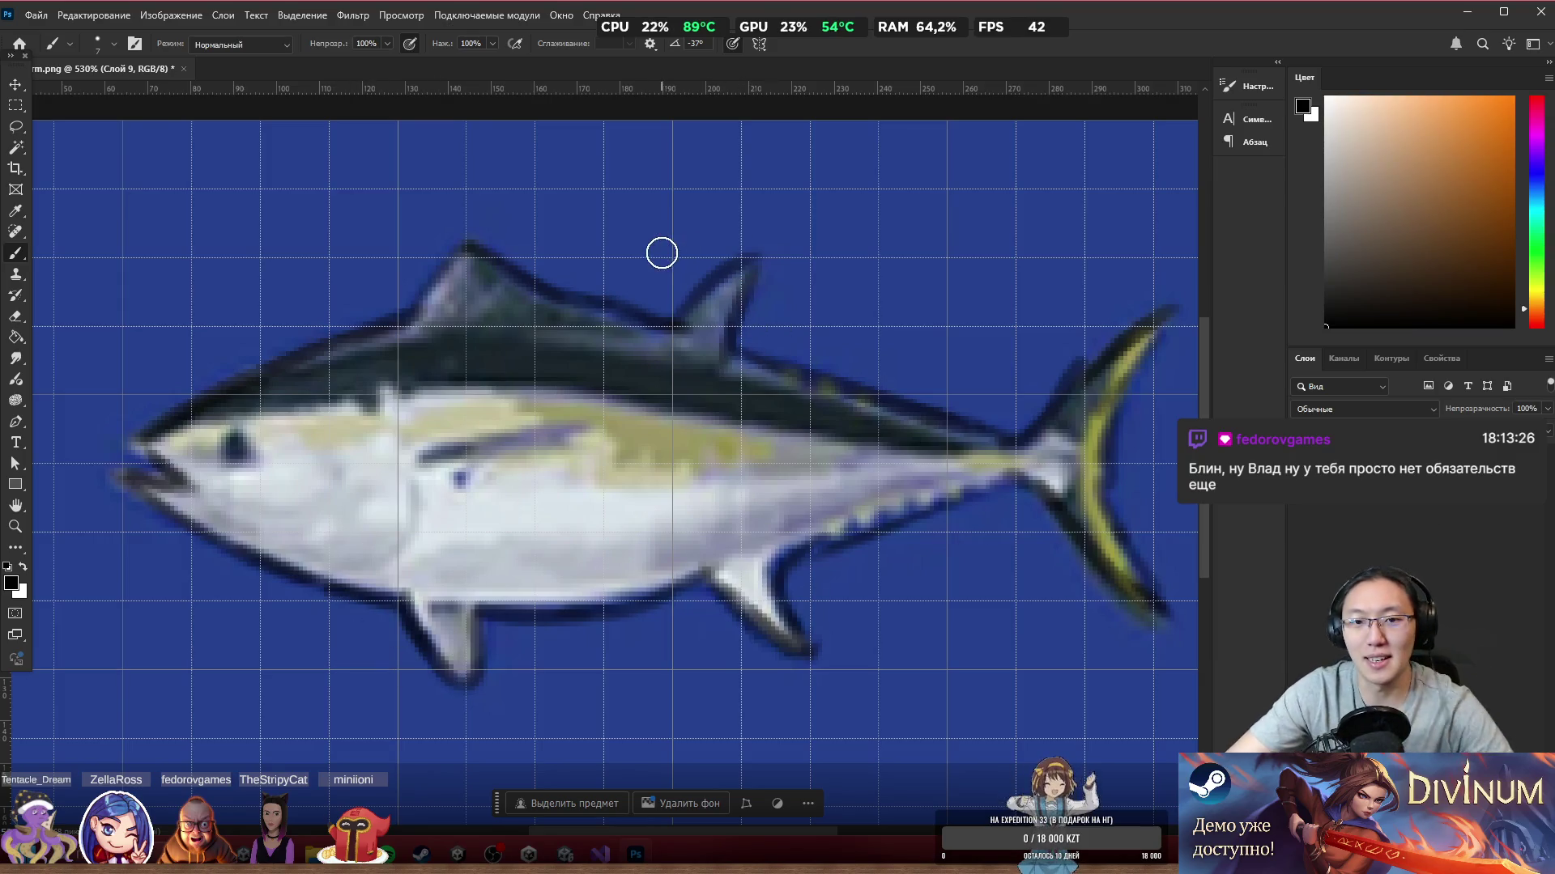
Step: Touch up with the Eraser, re-ink the back and lateral line, and shift the reference up-left
scroll(662, 255, "up", 1)
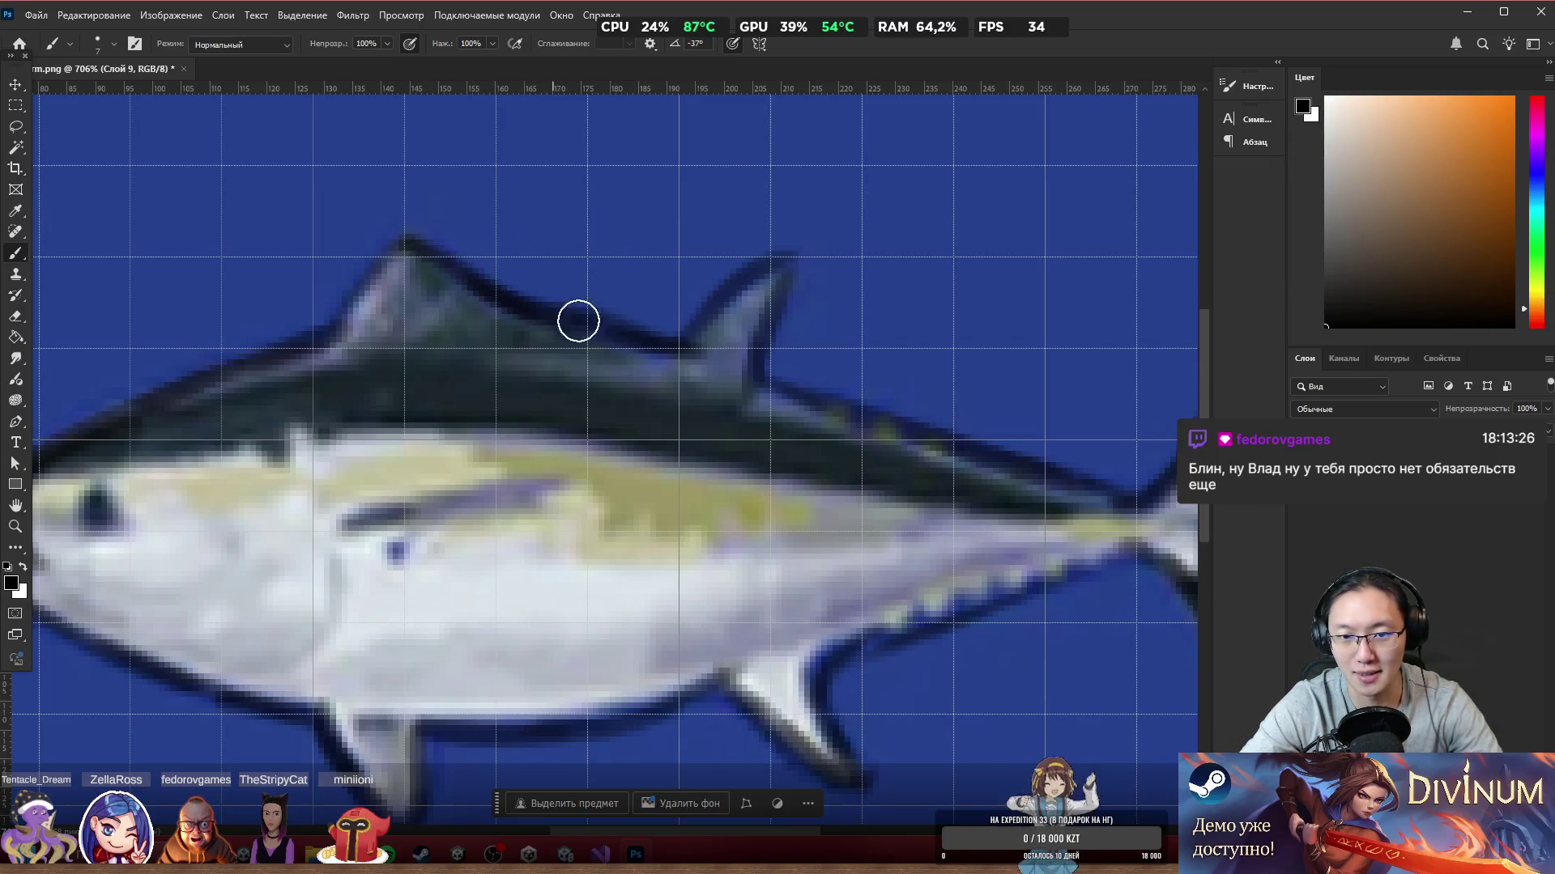
key("e")
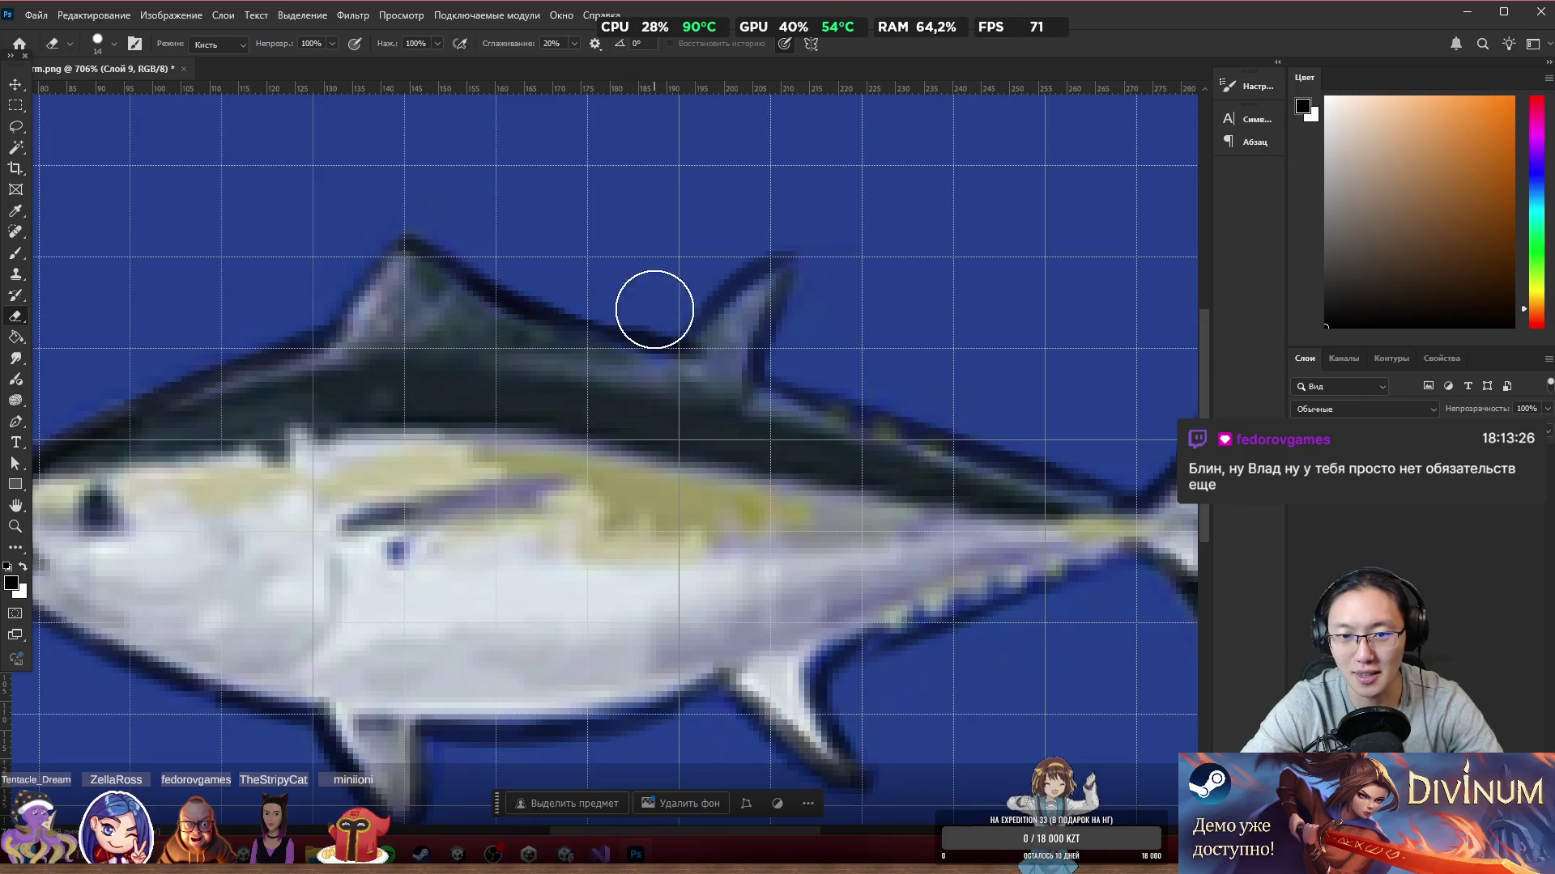
key("b")
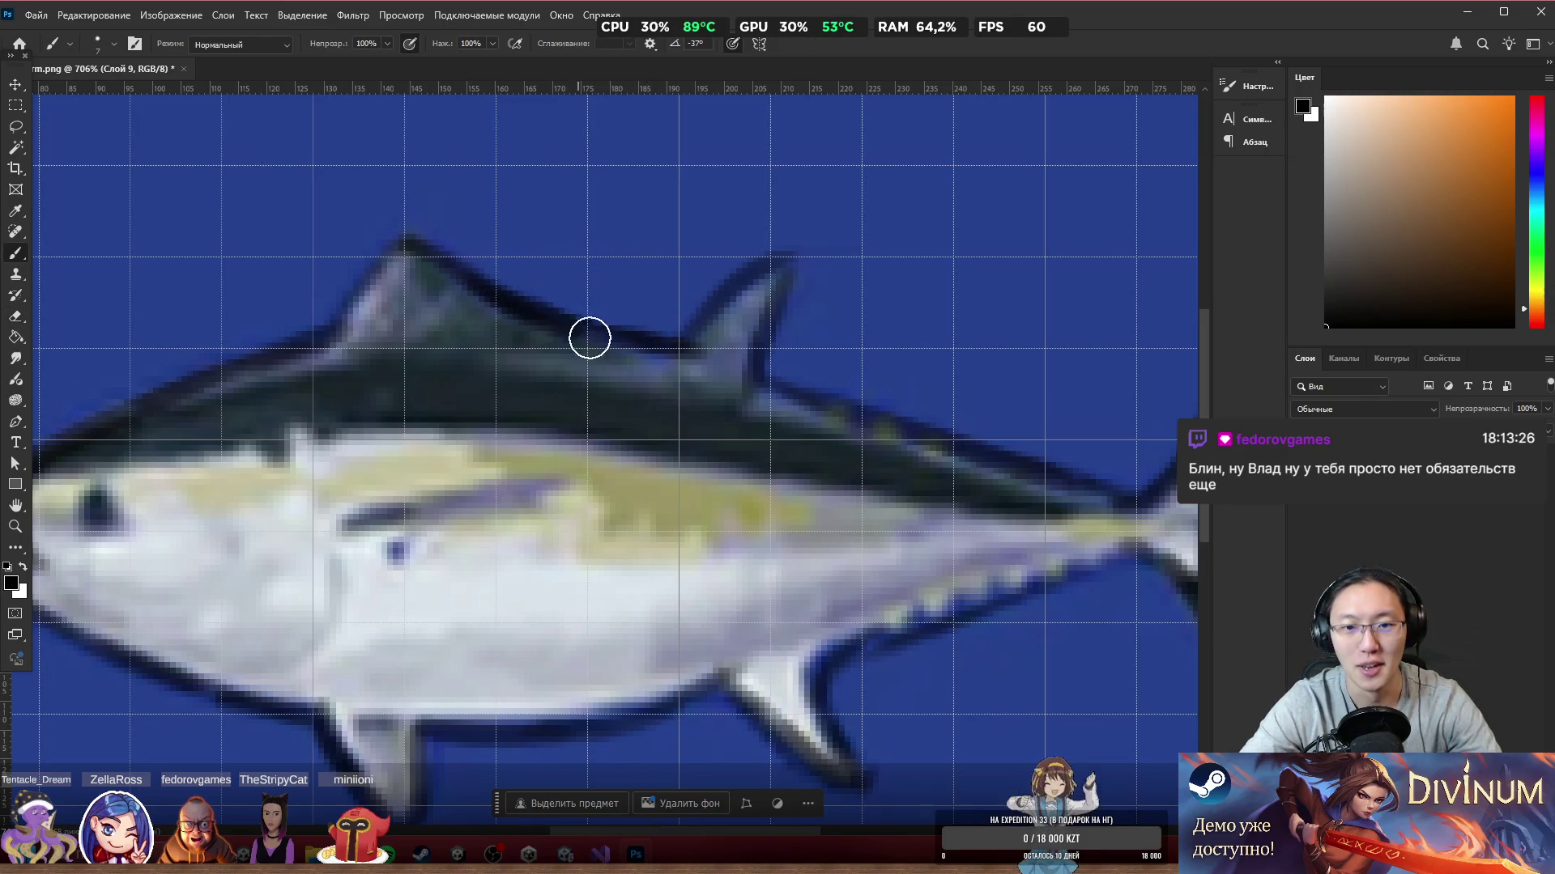
key("e")
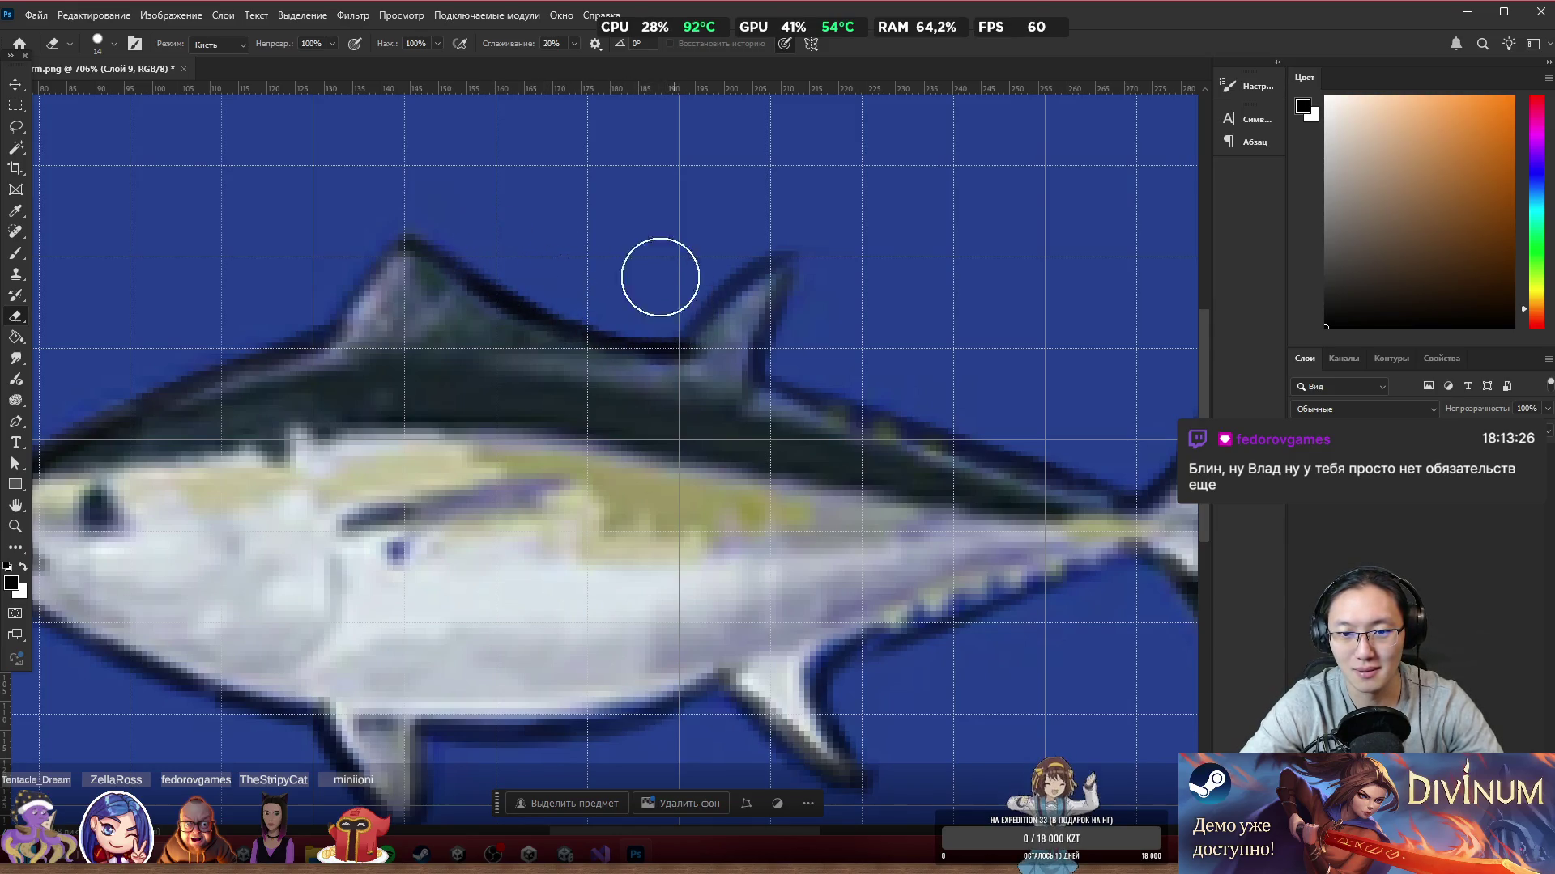
key("b")
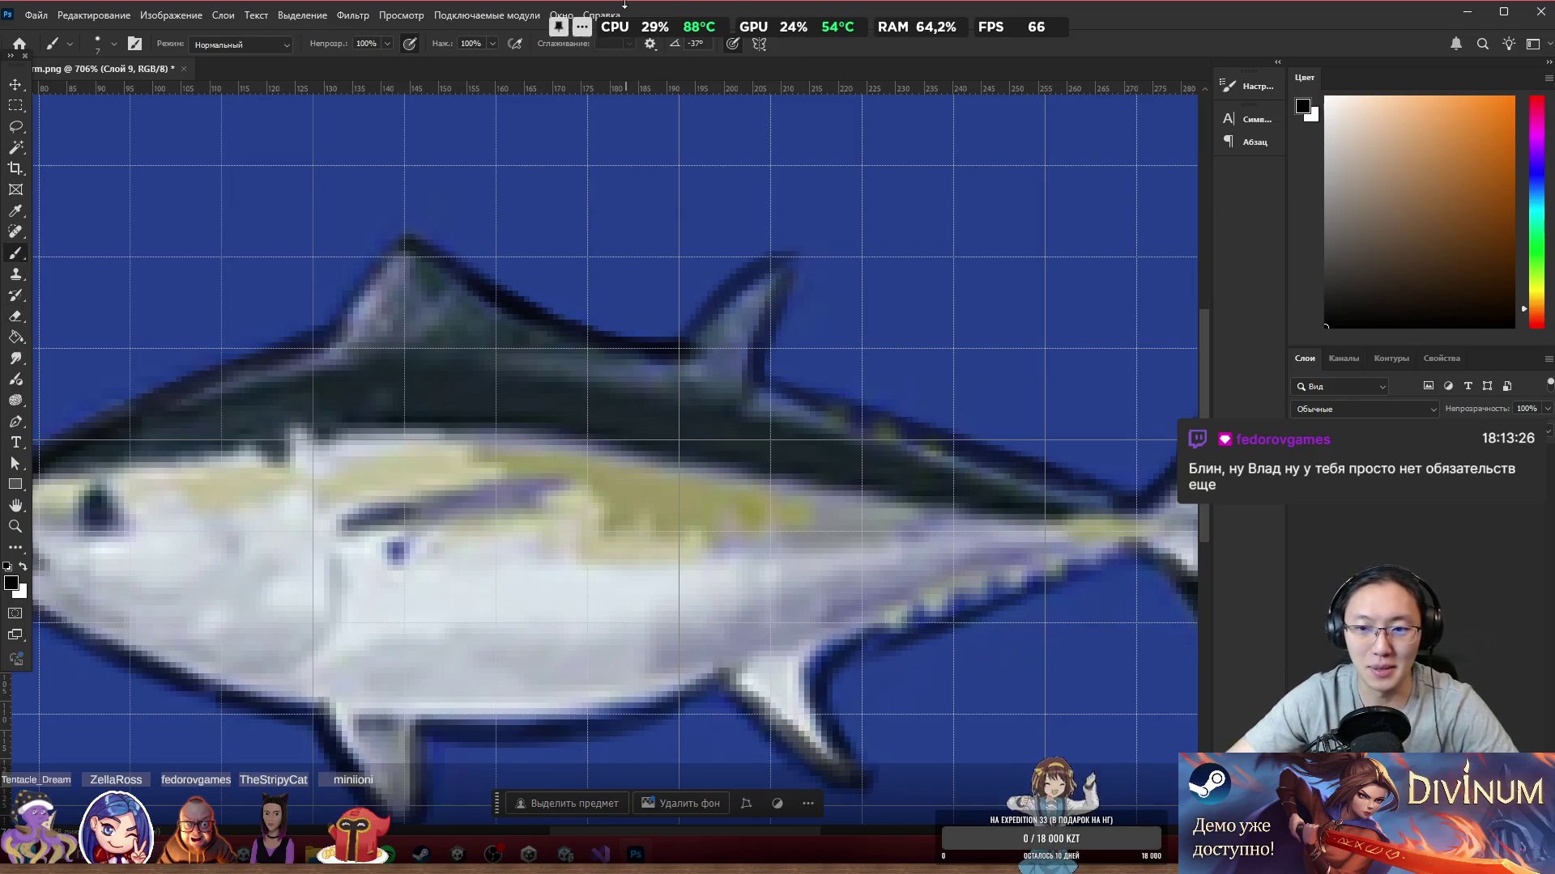
scroll(694, 490, "down", 5)
scroll(694, 490, "up", 2)
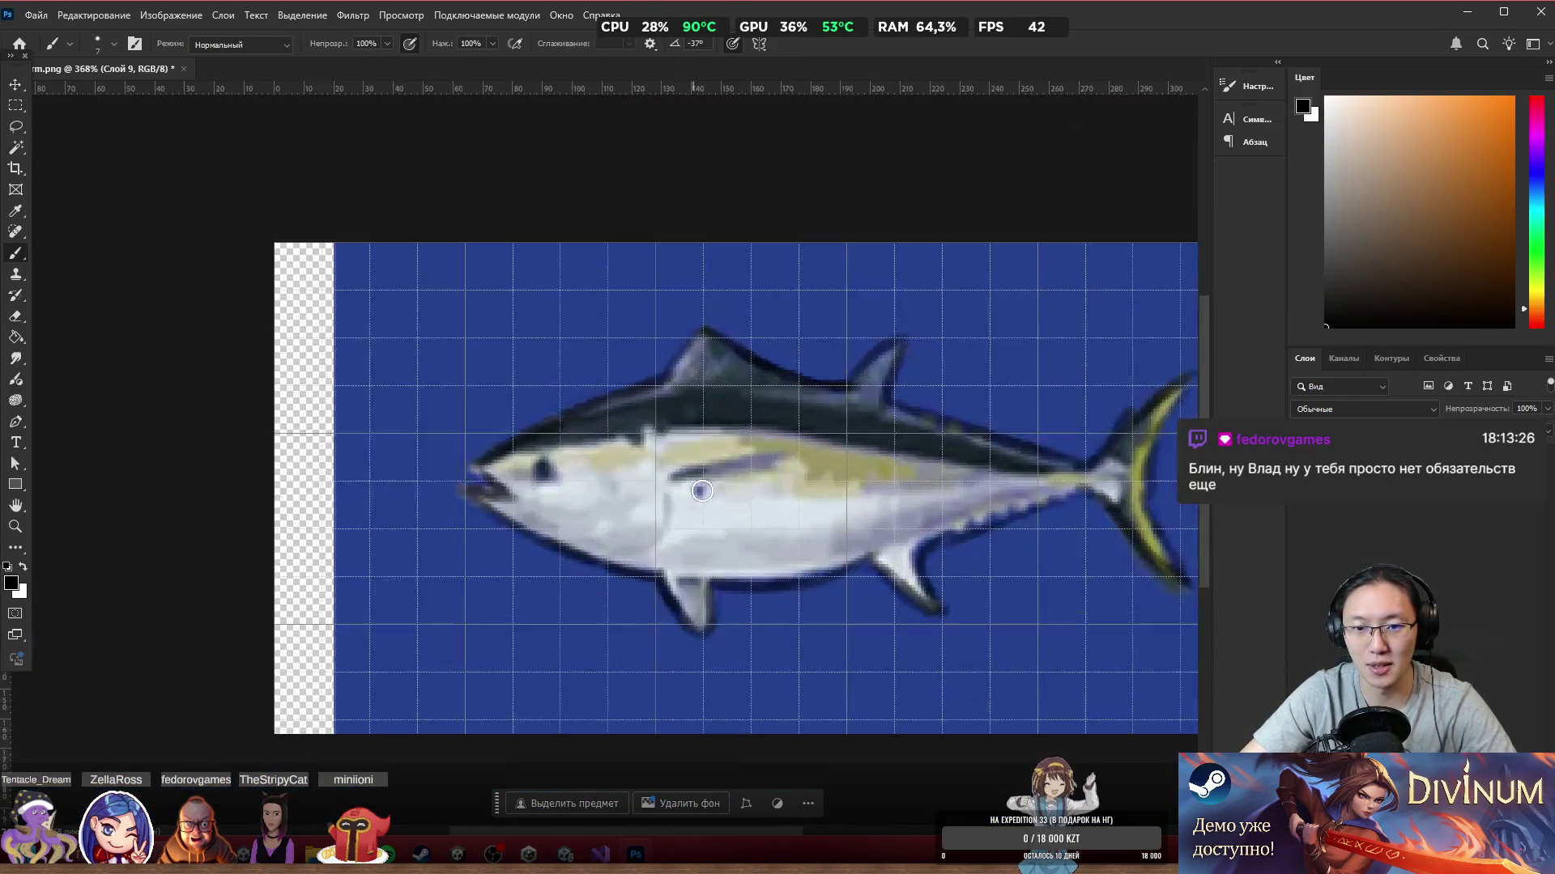
scroll(914, 438, "up", 2)
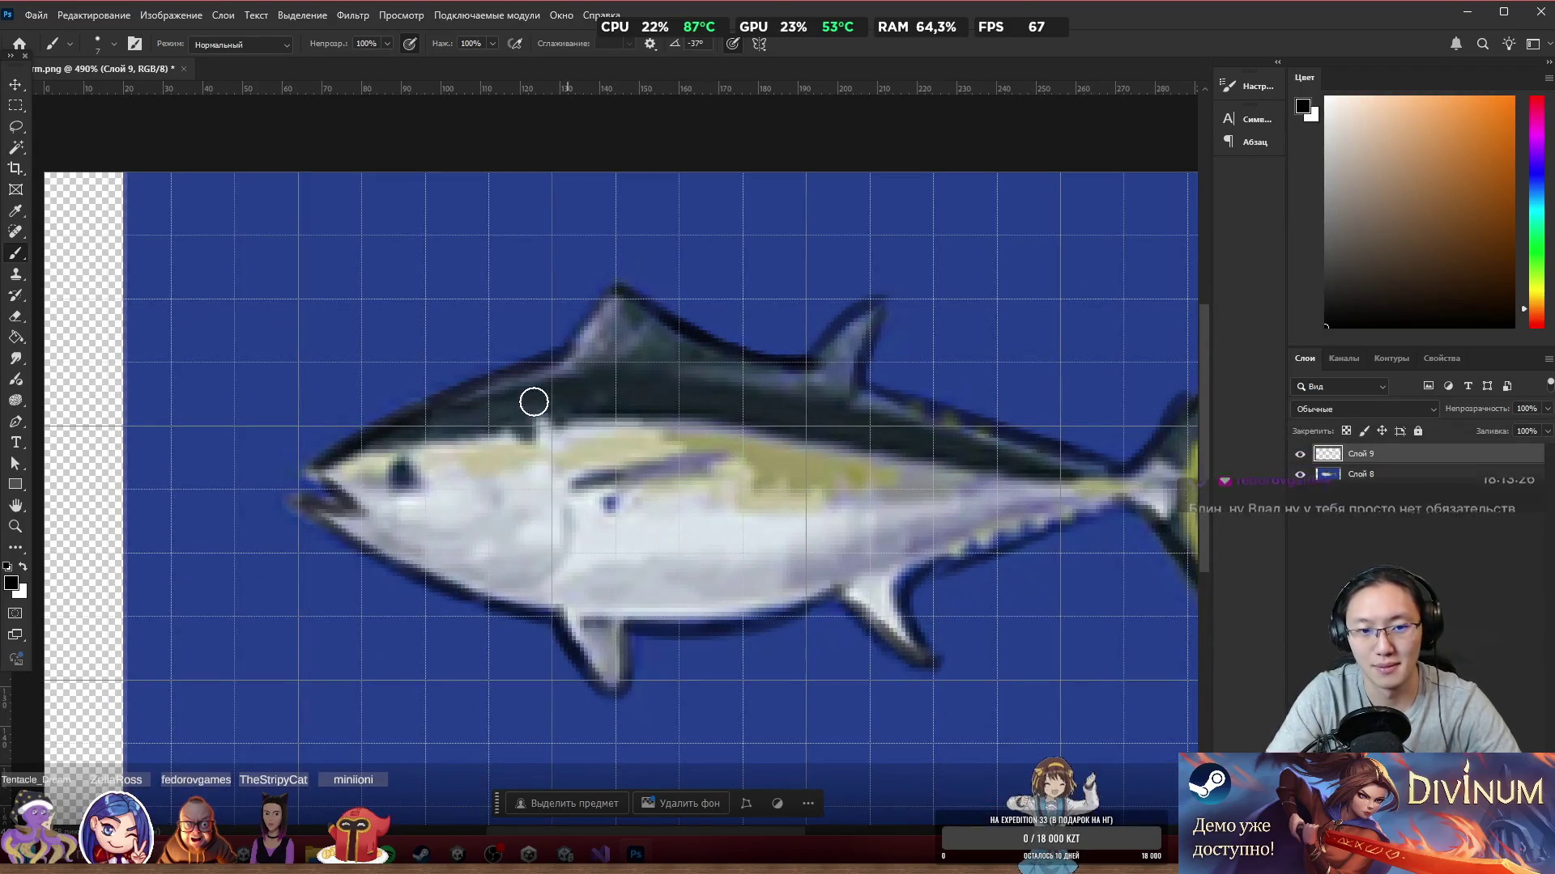
mouse_move(327, 465)
left_mouse_down()
mouse_move(521, 434)
mouse_move(718, 434)
mouse_move(632, 434)
mouse_move(871, 448)
mouse_move(1058, 489)
mouse_move(739, 437)
mouse_move(1000, 493)
mouse_move(938, 485)
left_mouse_up()
mouse_move(699, 430)
left_mouse_down()
mouse_move(740, 440)
mouse_move(424, 444)
mouse_move(399, 475)
left_mouse_up()
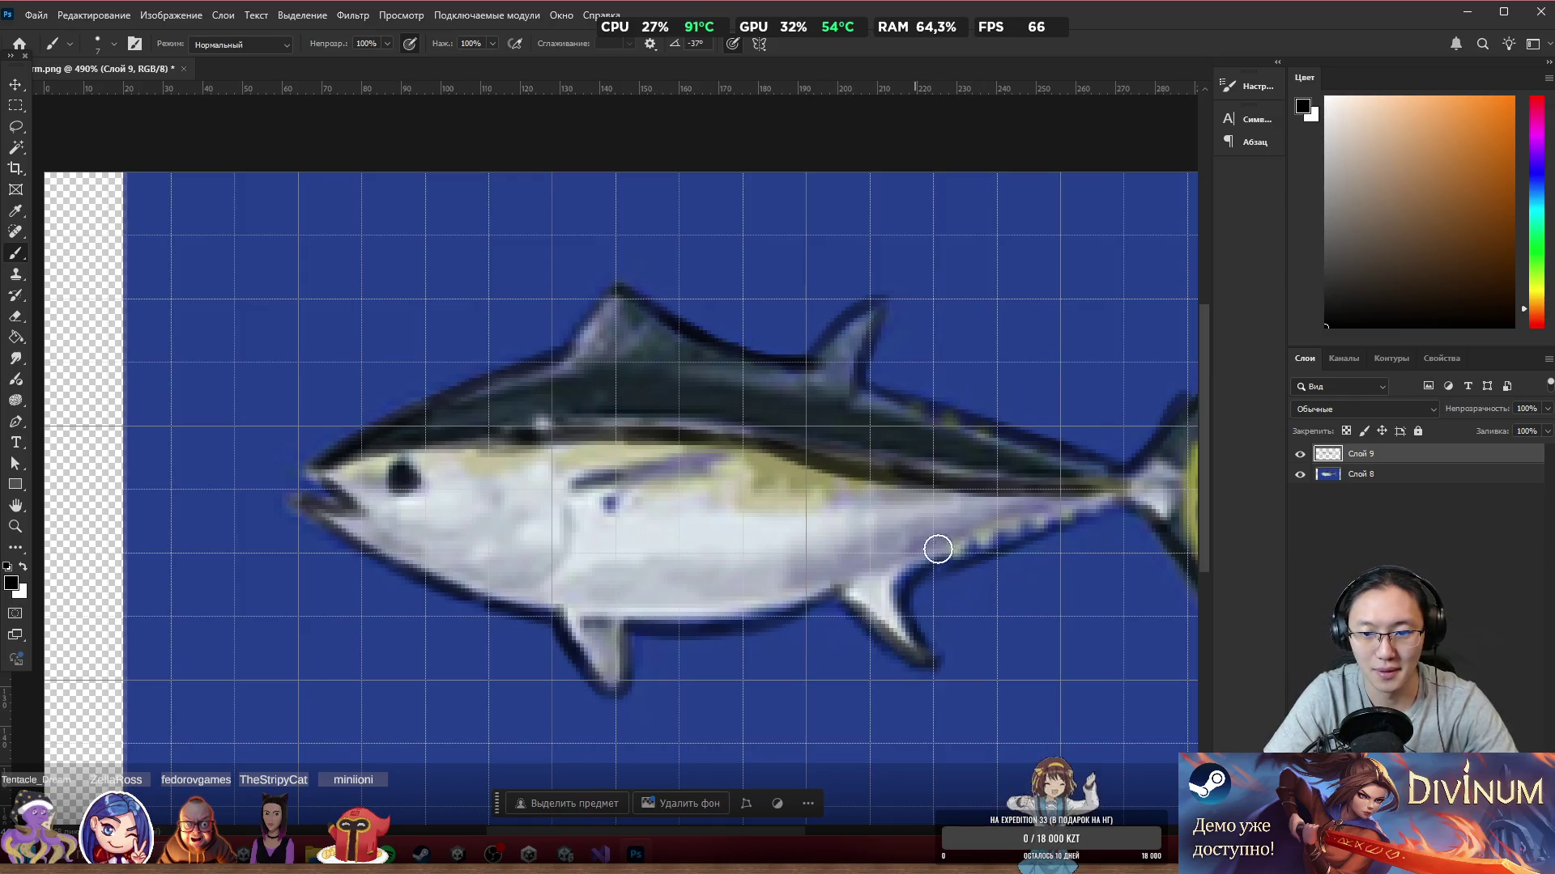
scroll(508, 366, "down", 4)
left_click_drag(792, 530, 639, 465)
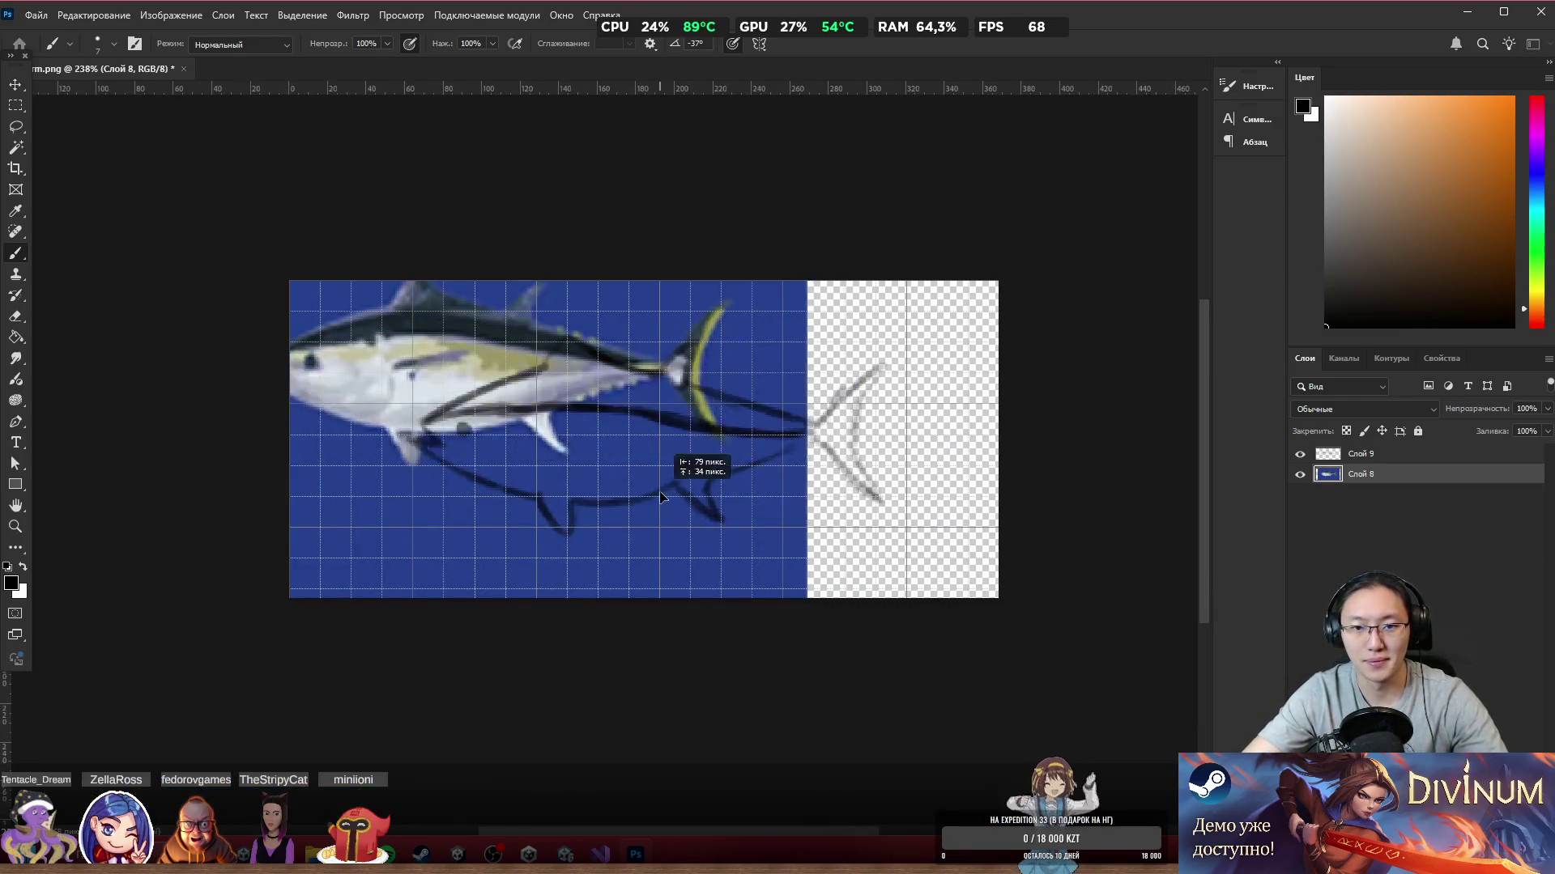
Step: Shrink the tuna reference to 28.54% and move it into the top-left corner
key("ctrl+t")
left_click_drag(808, 608, 416, 302)
mouse_move(293, 250)
left_mouse_down()
mouse_move(432, 379)
mouse_move(412, 401)
mouse_move(396, 393)
mouse_move(416, 374)
left_mouse_up()
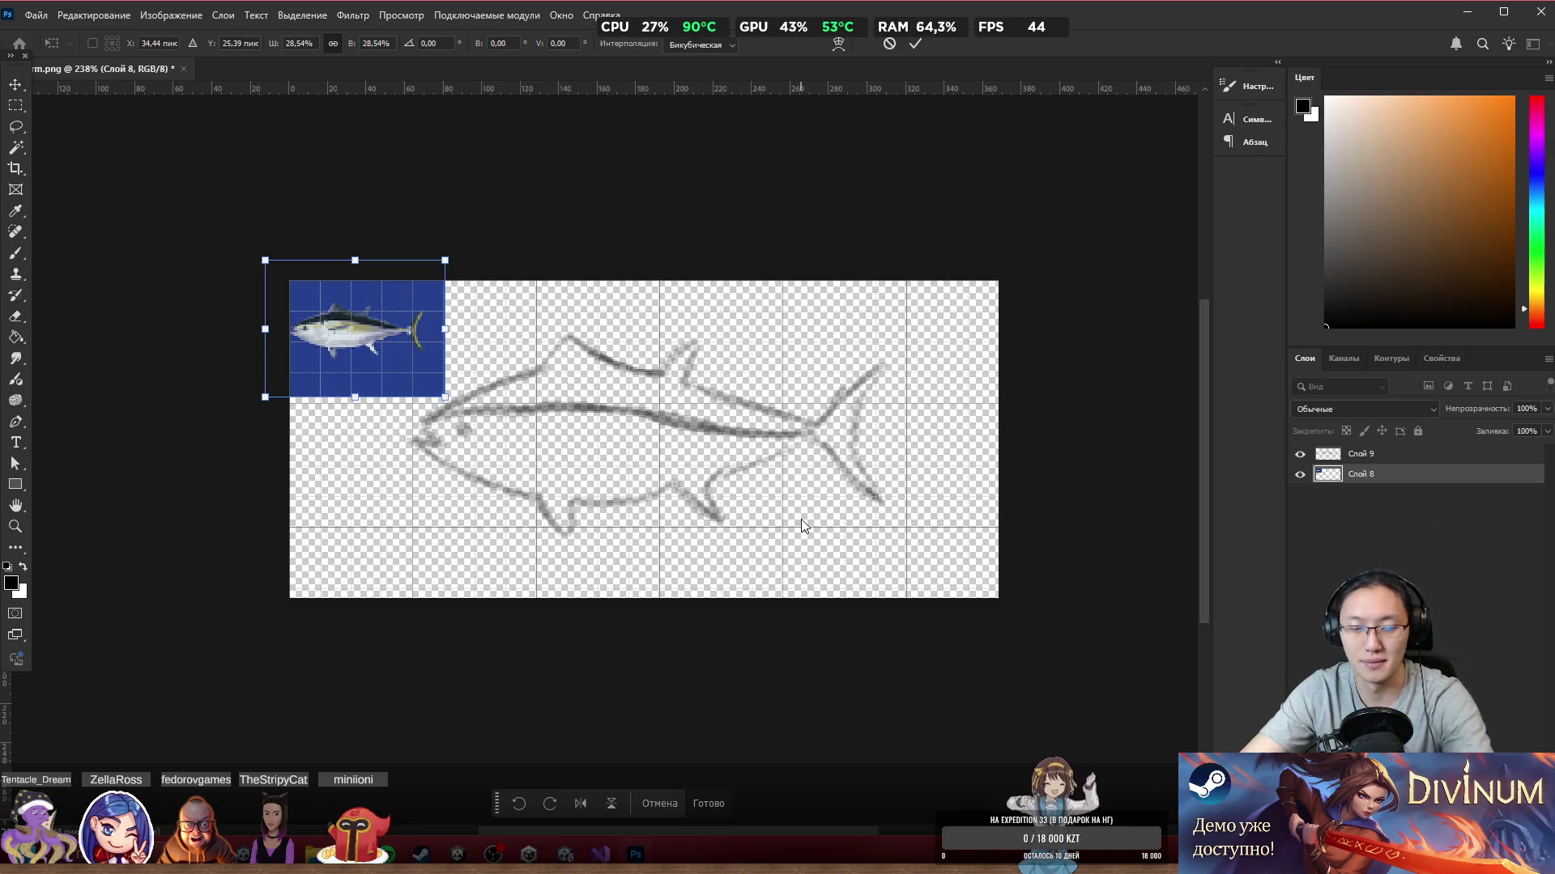
key("Return")
Step: Return to the Brush, check its size and hardness, and ink a dark line along the head and back
key("b")
scroll(663, 446, "up", 2)
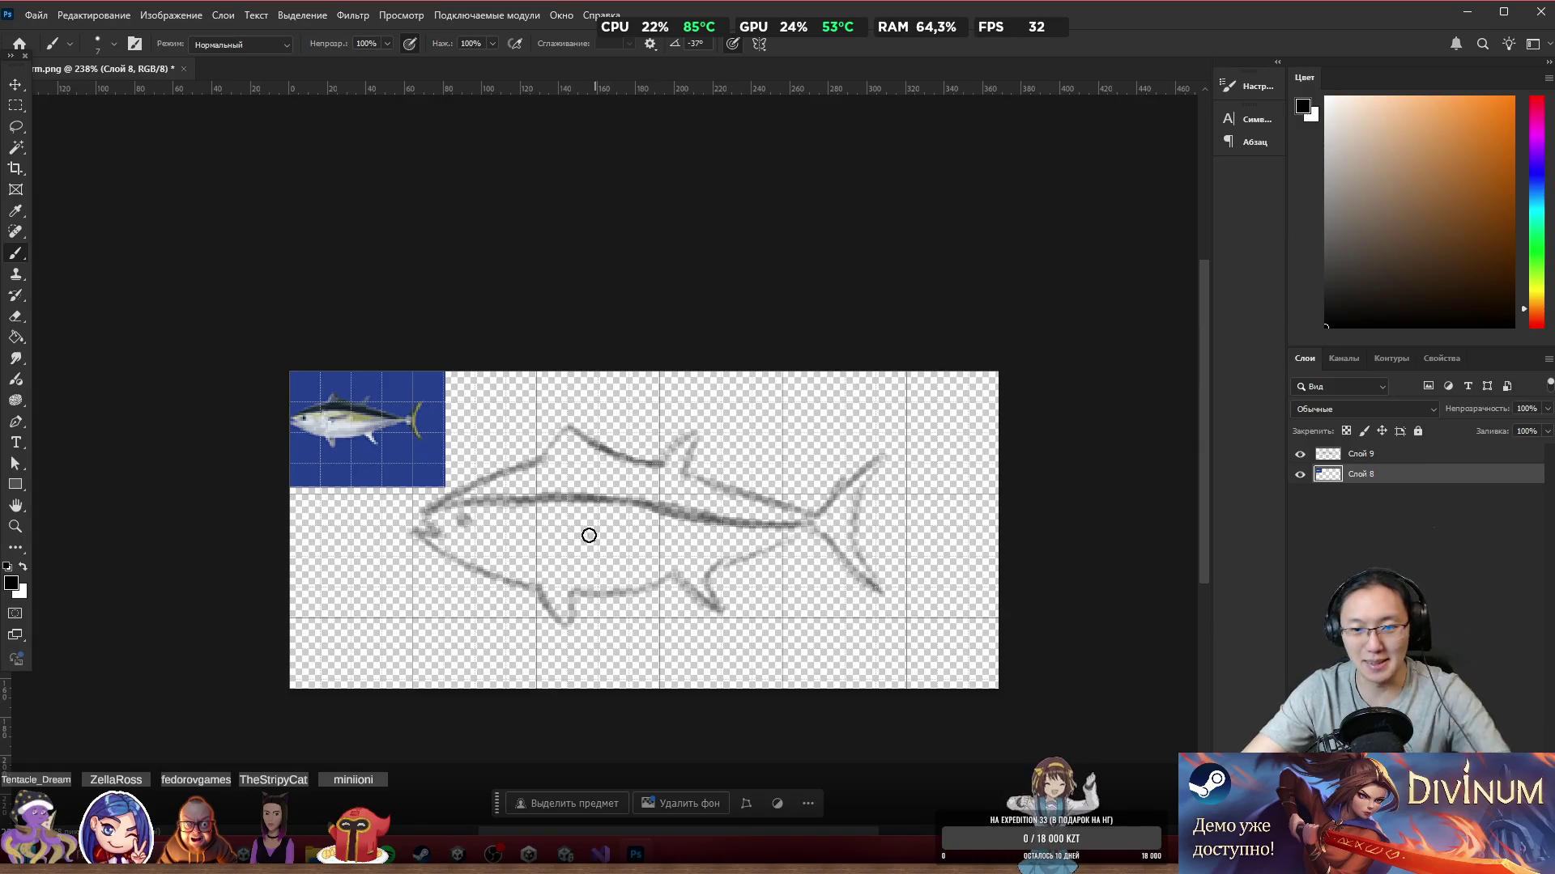
scroll(589, 535, "down", 2)
scroll(579, 434, "up", 3)
scroll(659, 423, "left", 1)
right_click(736, 361, "alt")
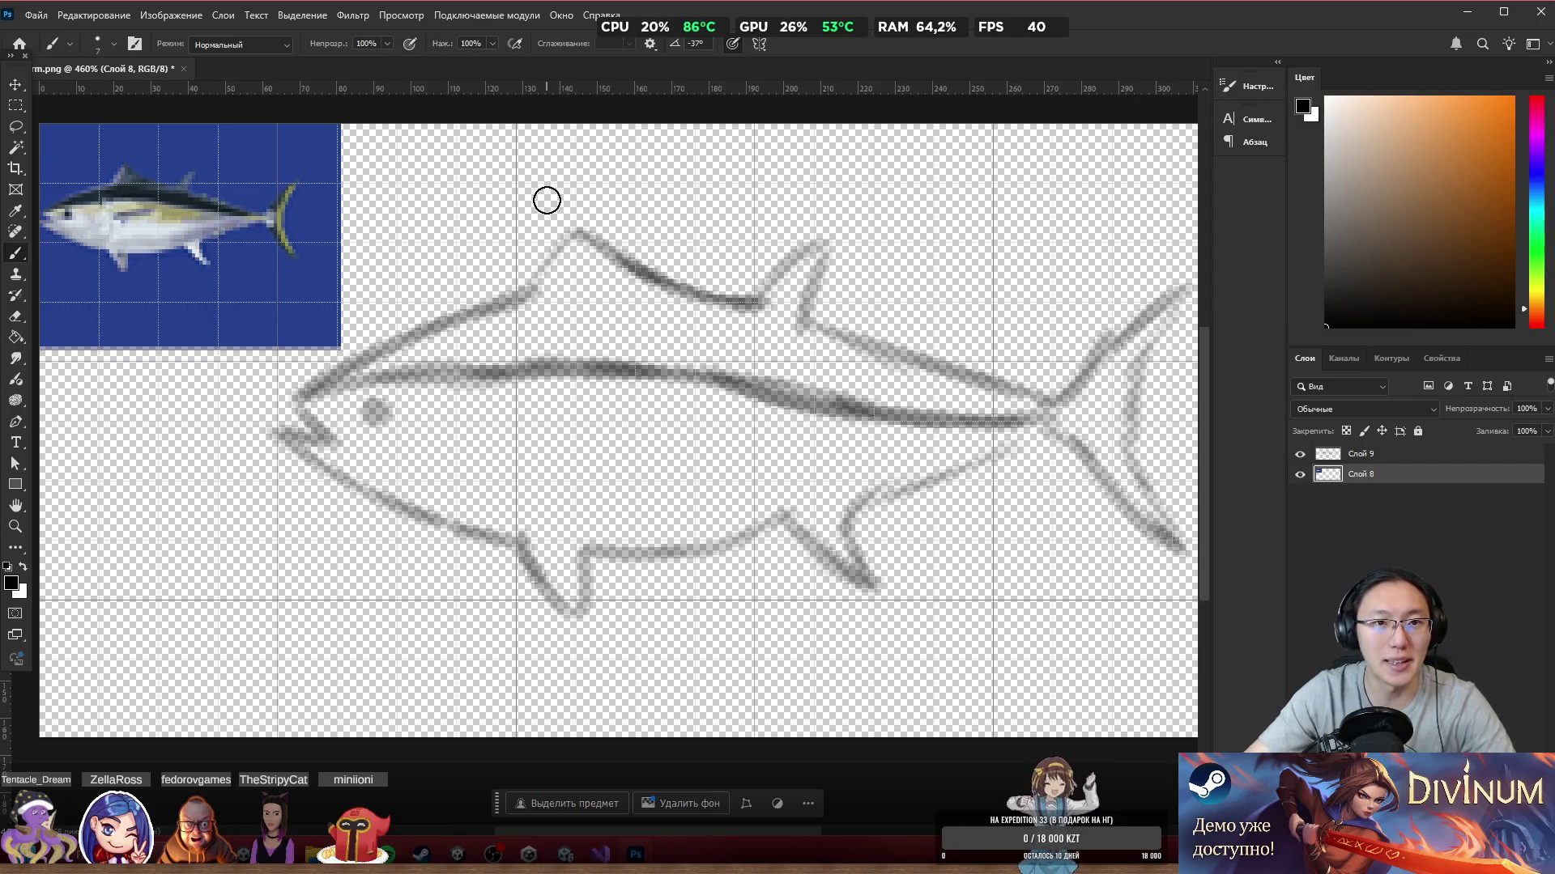
mouse_move(312, 391)
left_mouse_down()
mouse_move(347, 359)
mouse_move(555, 278)
mouse_move(587, 233)
mouse_move(757, 304)
left_mouse_up()
Step: Darken the back stroke toward the tail, enlarge the brush slightly, and set the eraser to 7 px
left_click_drag(668, 281, 734, 302)
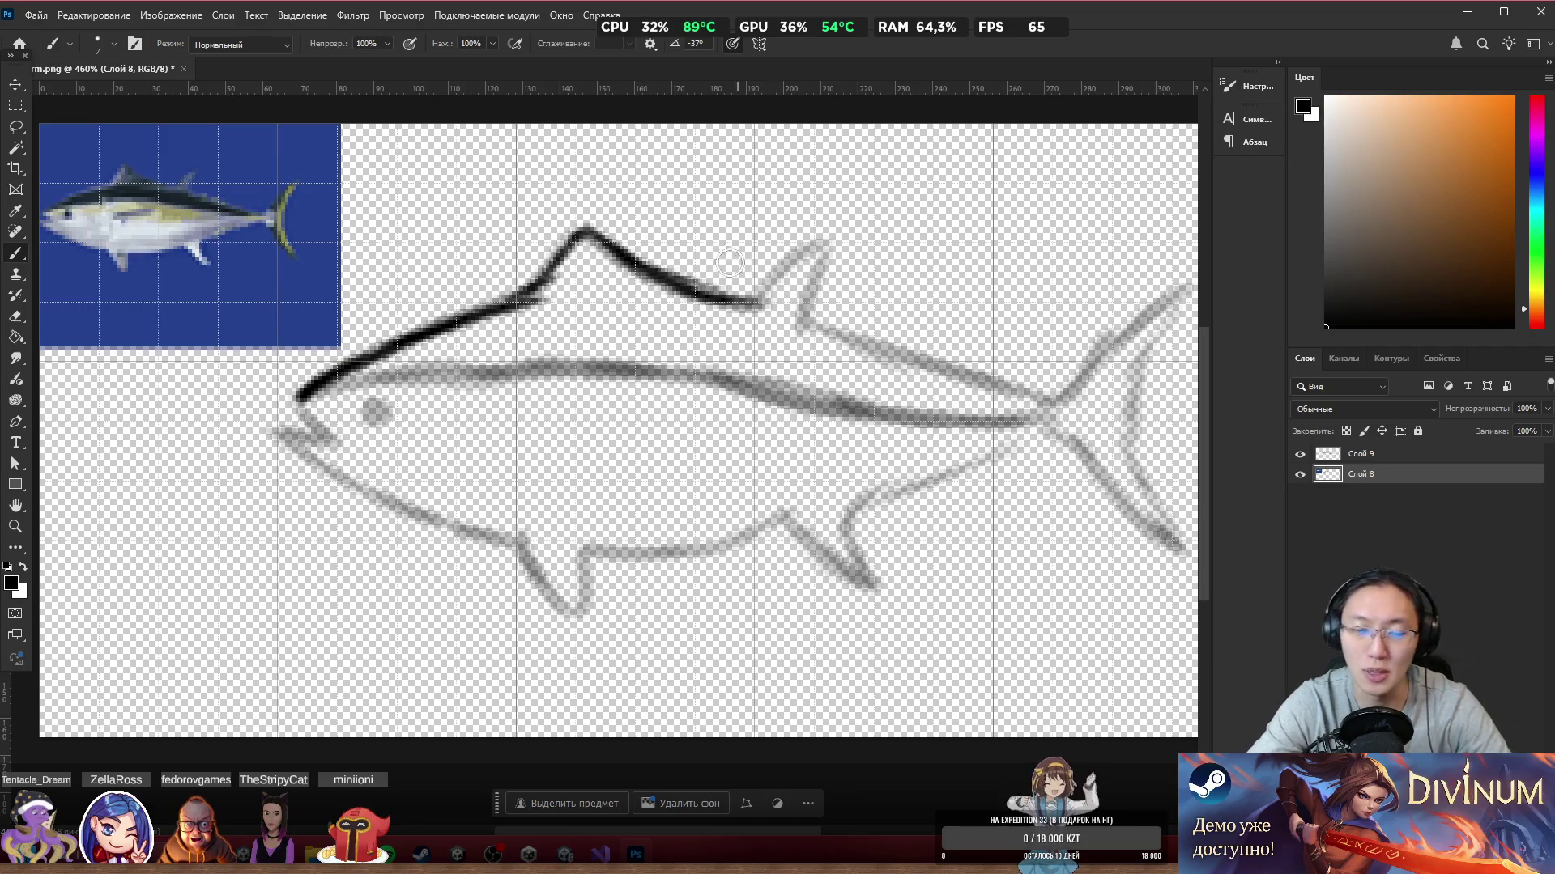
right_click(811, 246, "alt")
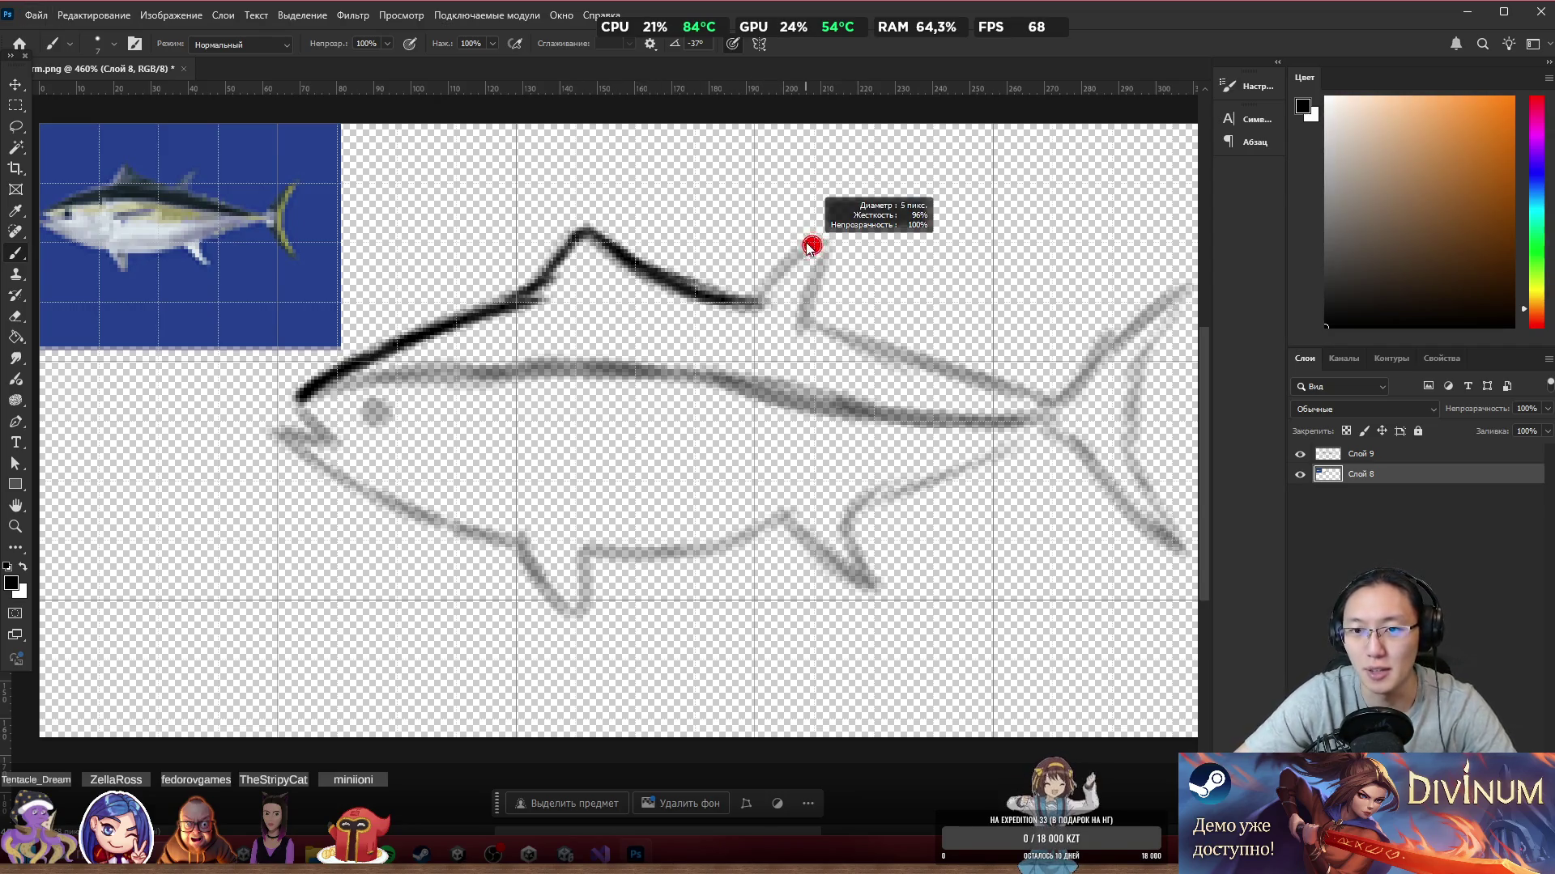
right_click(815, 254, "alt")
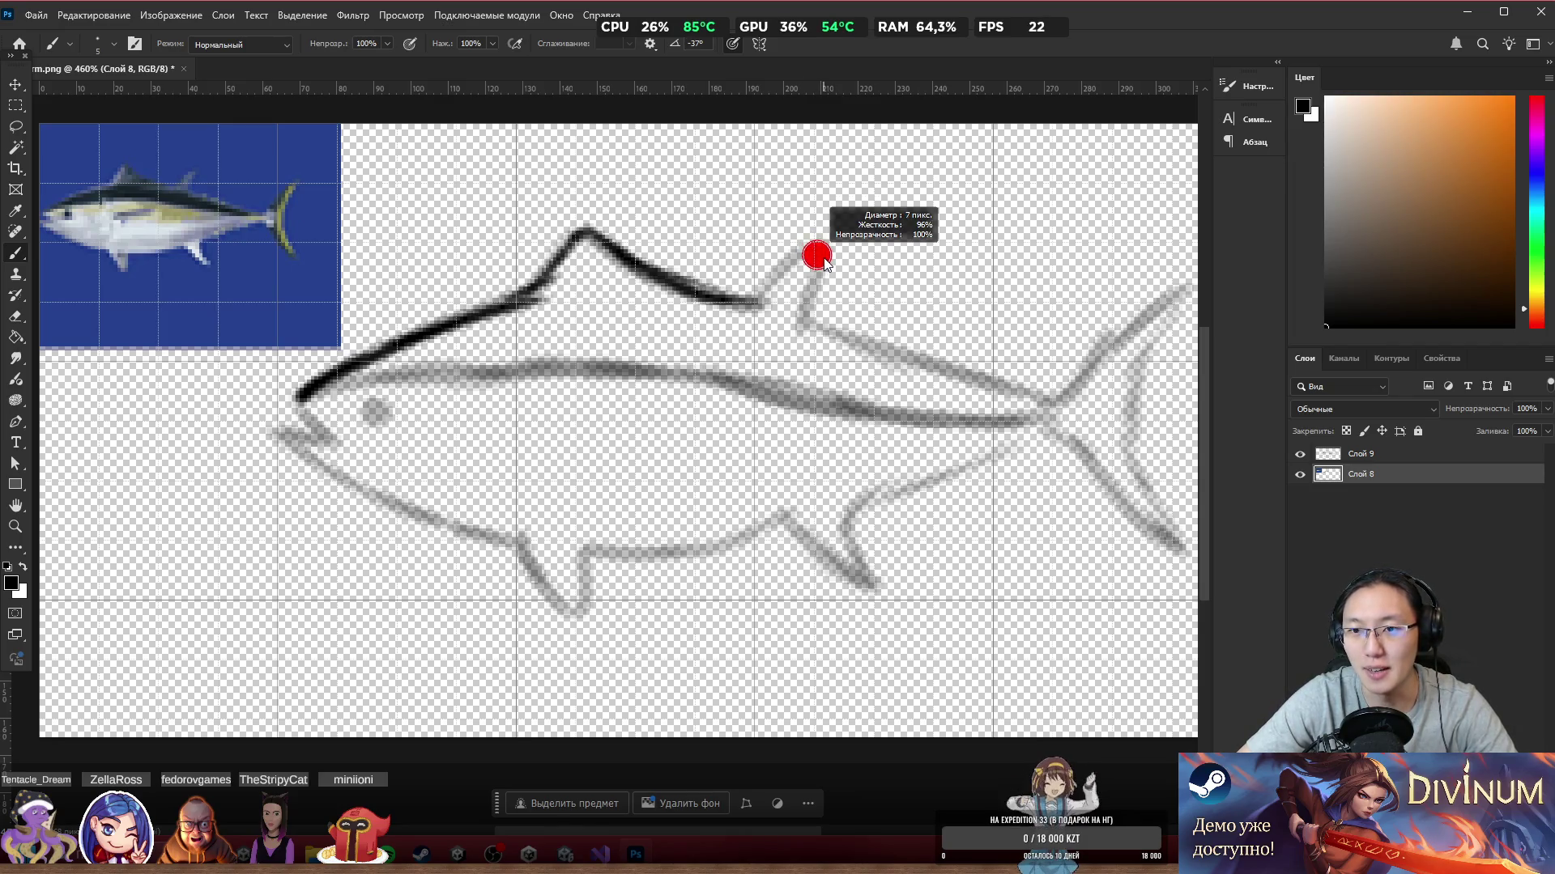
key("e")
right_click(823, 257, "alt")
right_click(806, 264, "alt")
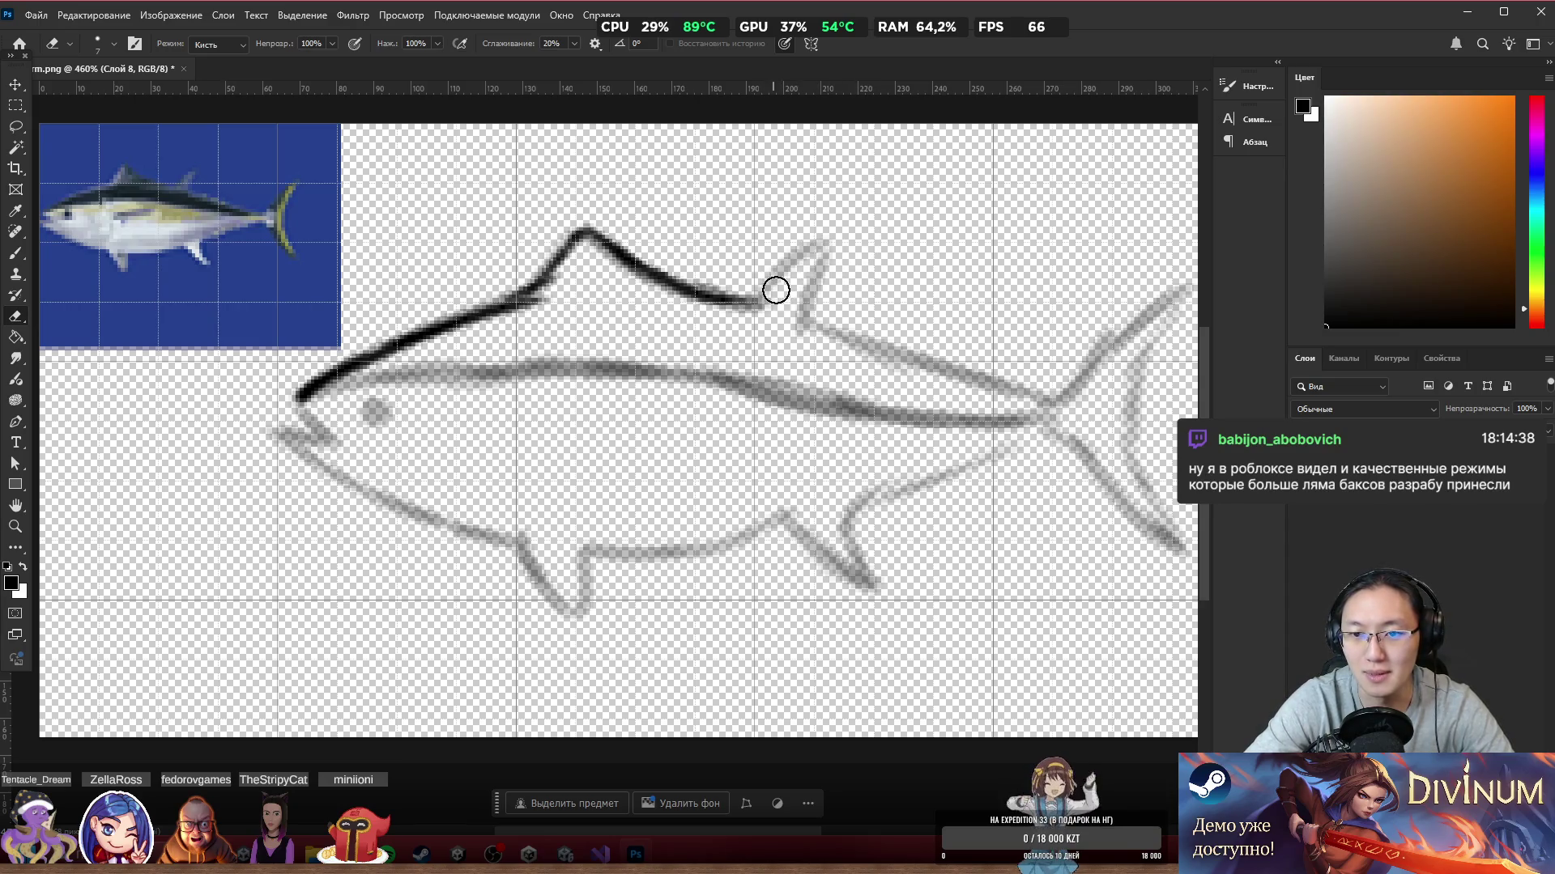
key("b")
Step: Ink the dorsal fin, the back toward the tail, the lower tail lobe and the rear belly
mouse_move(756, 302)
left_mouse_down()
mouse_move(791, 256)
mouse_move(829, 243)
mouse_move(809, 326)
mouse_move(1009, 367)
left_mouse_up()
mouse_move(915, 349)
left_mouse_down()
mouse_move(1070, 395)
mouse_move(1196, 282)
mouse_move(1129, 414)
mouse_move(1133, 474)
mouse_move(1189, 557)
left_mouse_up()
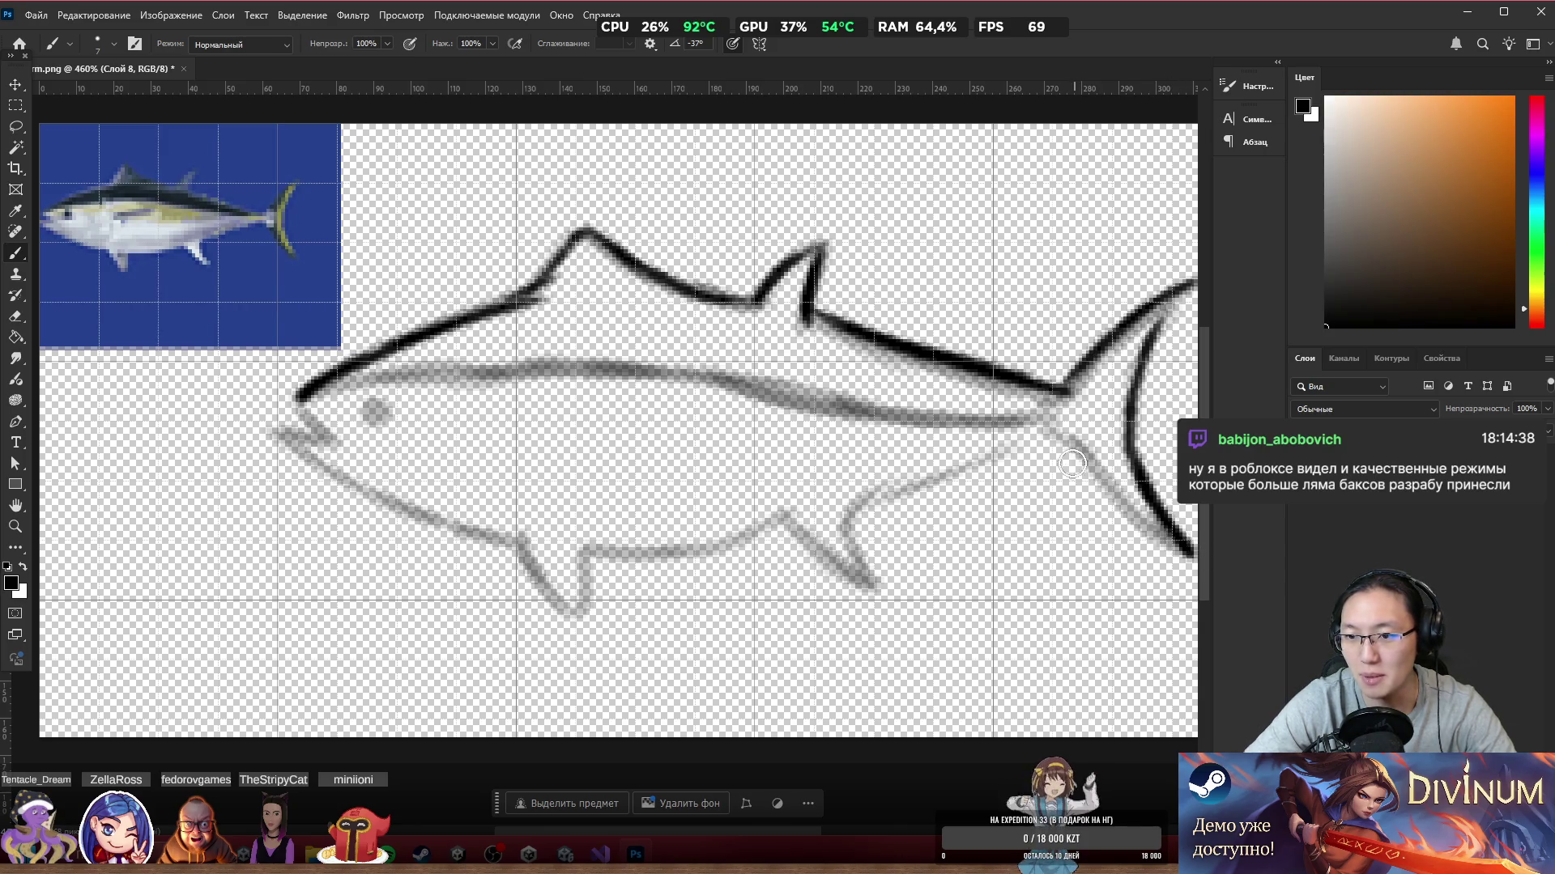
left_click_drag(1073, 466, 1188, 572)
mouse_move(1063, 444)
left_mouse_down()
mouse_move(1134, 510)
mouse_move(1073, 446)
mouse_move(1125, 502)
mouse_move(1114, 516)
left_mouse_up()
left_click_drag(846, 517, 972, 486)
key("ctrl+z")
mouse_move(852, 516)
left_mouse_down()
mouse_move(996, 465)
mouse_move(1057, 421)
mouse_move(992, 470)
left_mouse_up()
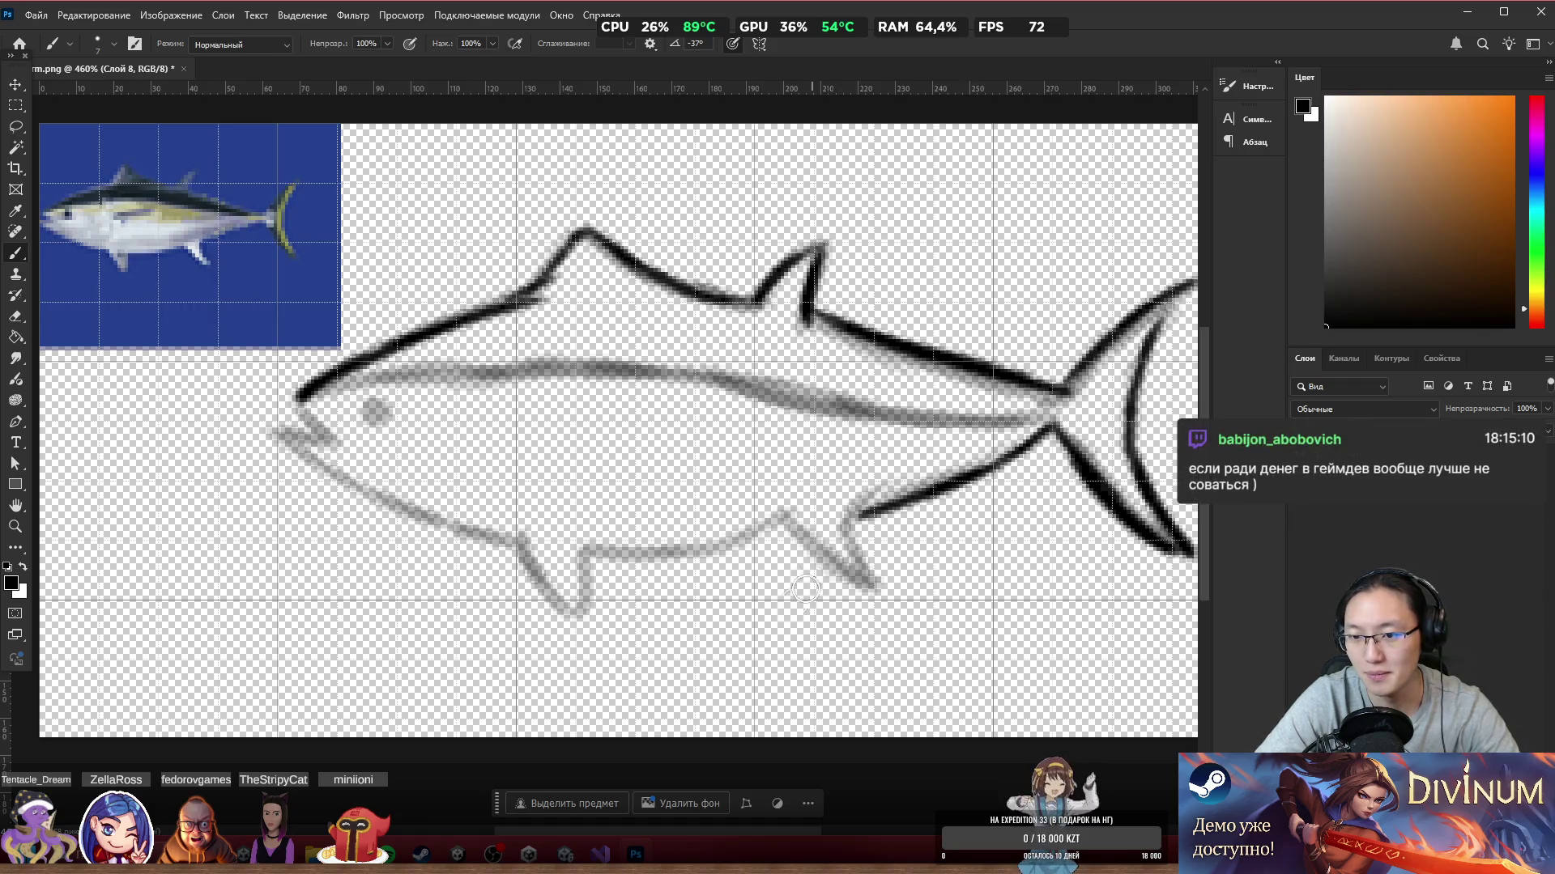
Step: Ink the belly line from the mouth past the front fin toward the rear fin, redoing strokes
mouse_move(276, 430)
left_mouse_down()
mouse_move(413, 510)
mouse_move(523, 541)
left_mouse_up()
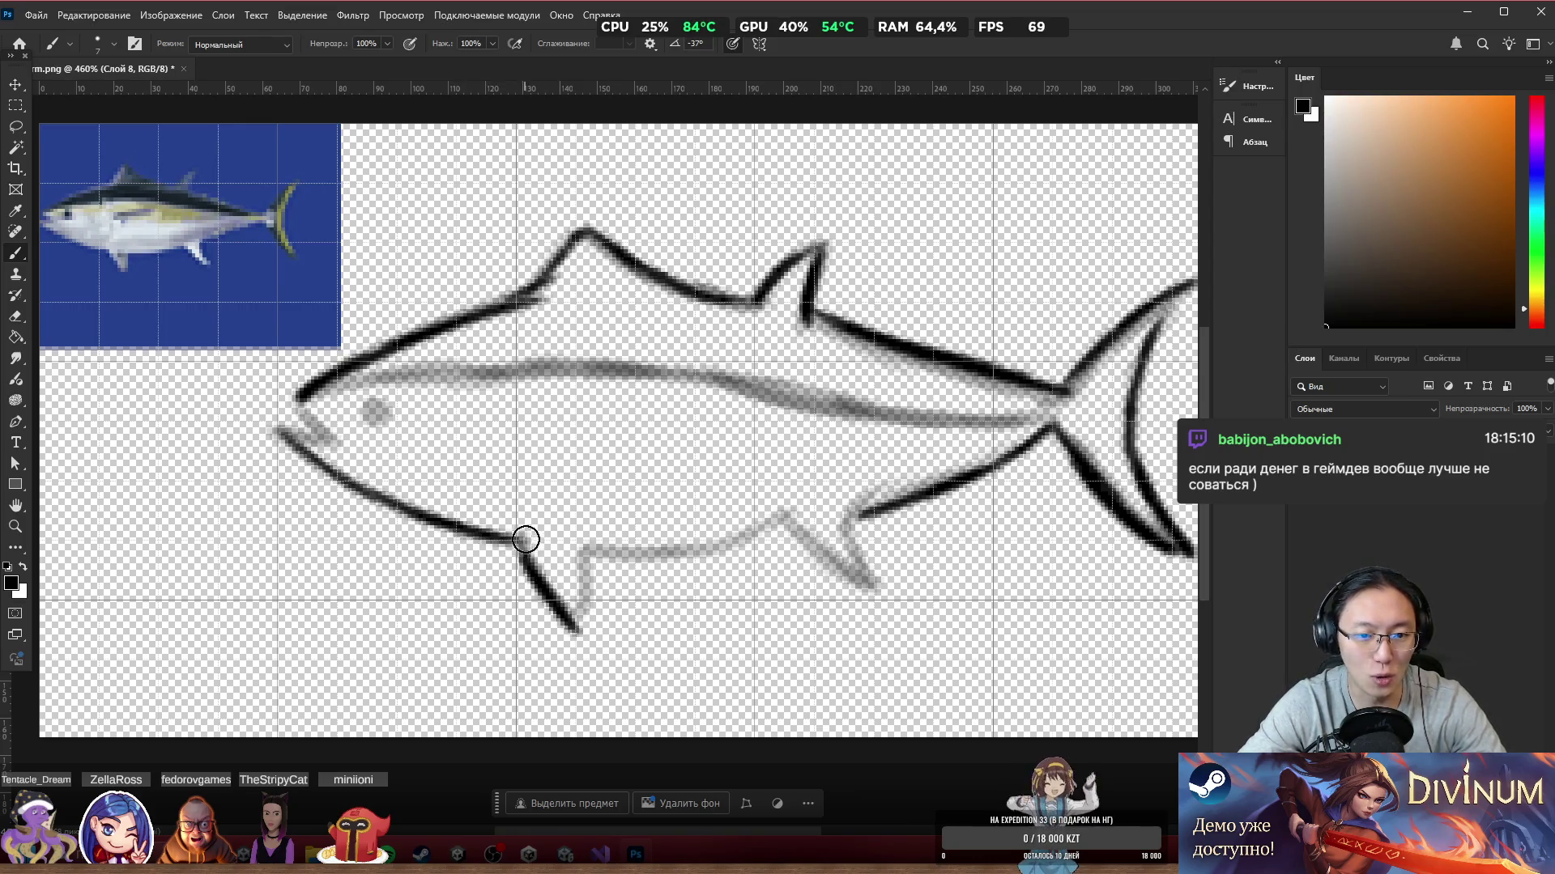
mouse_move(526, 553)
left_mouse_down()
mouse_move(590, 572)
mouse_move(590, 546)
mouse_move(712, 555)
left_mouse_up()
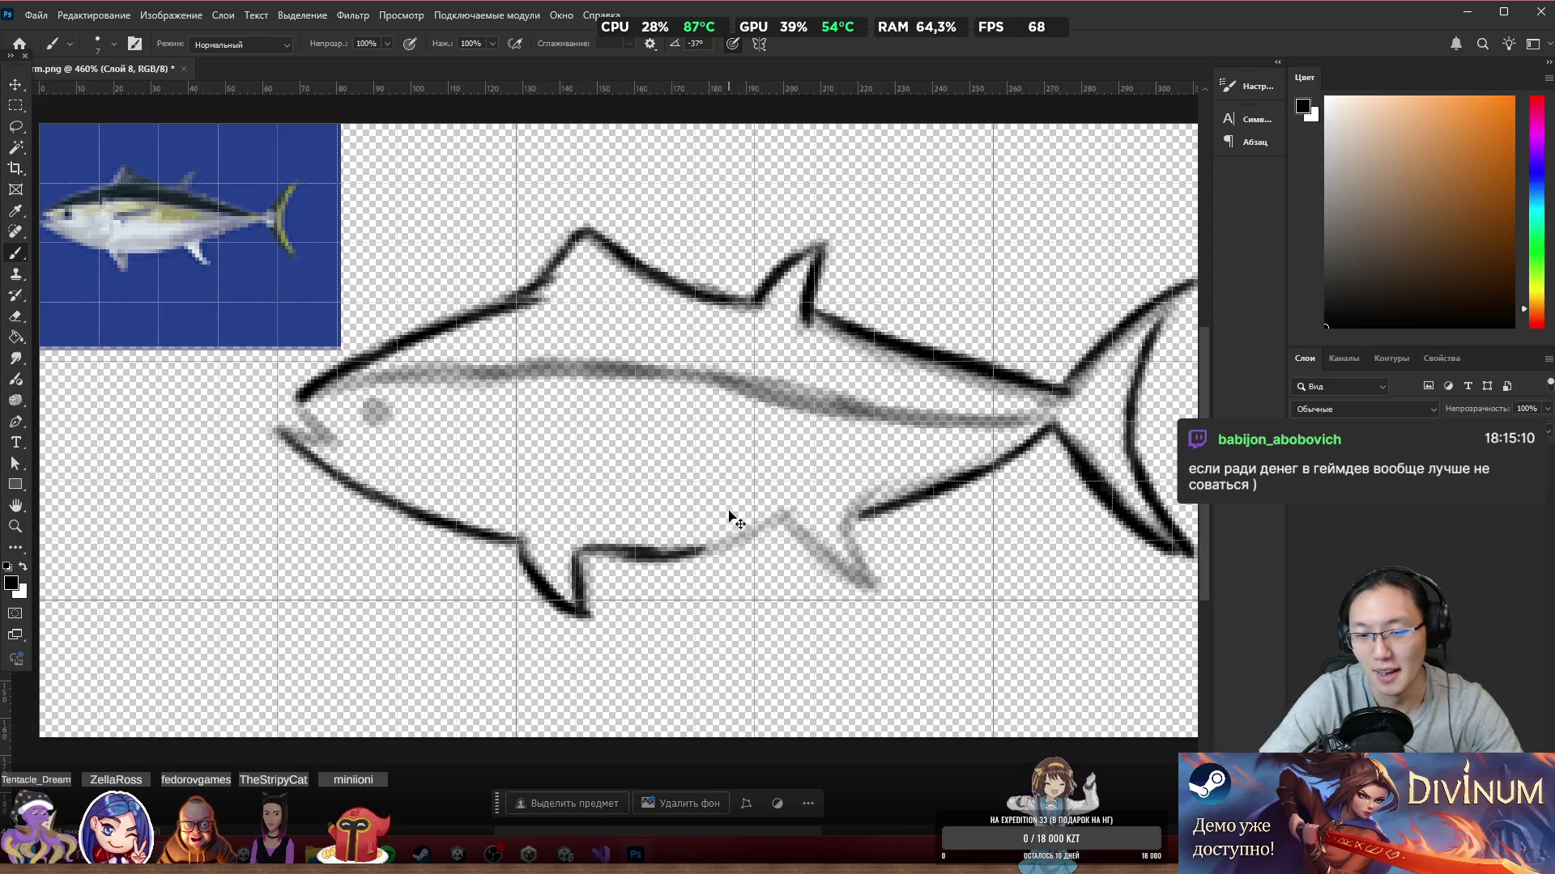
key("ctrl+z")
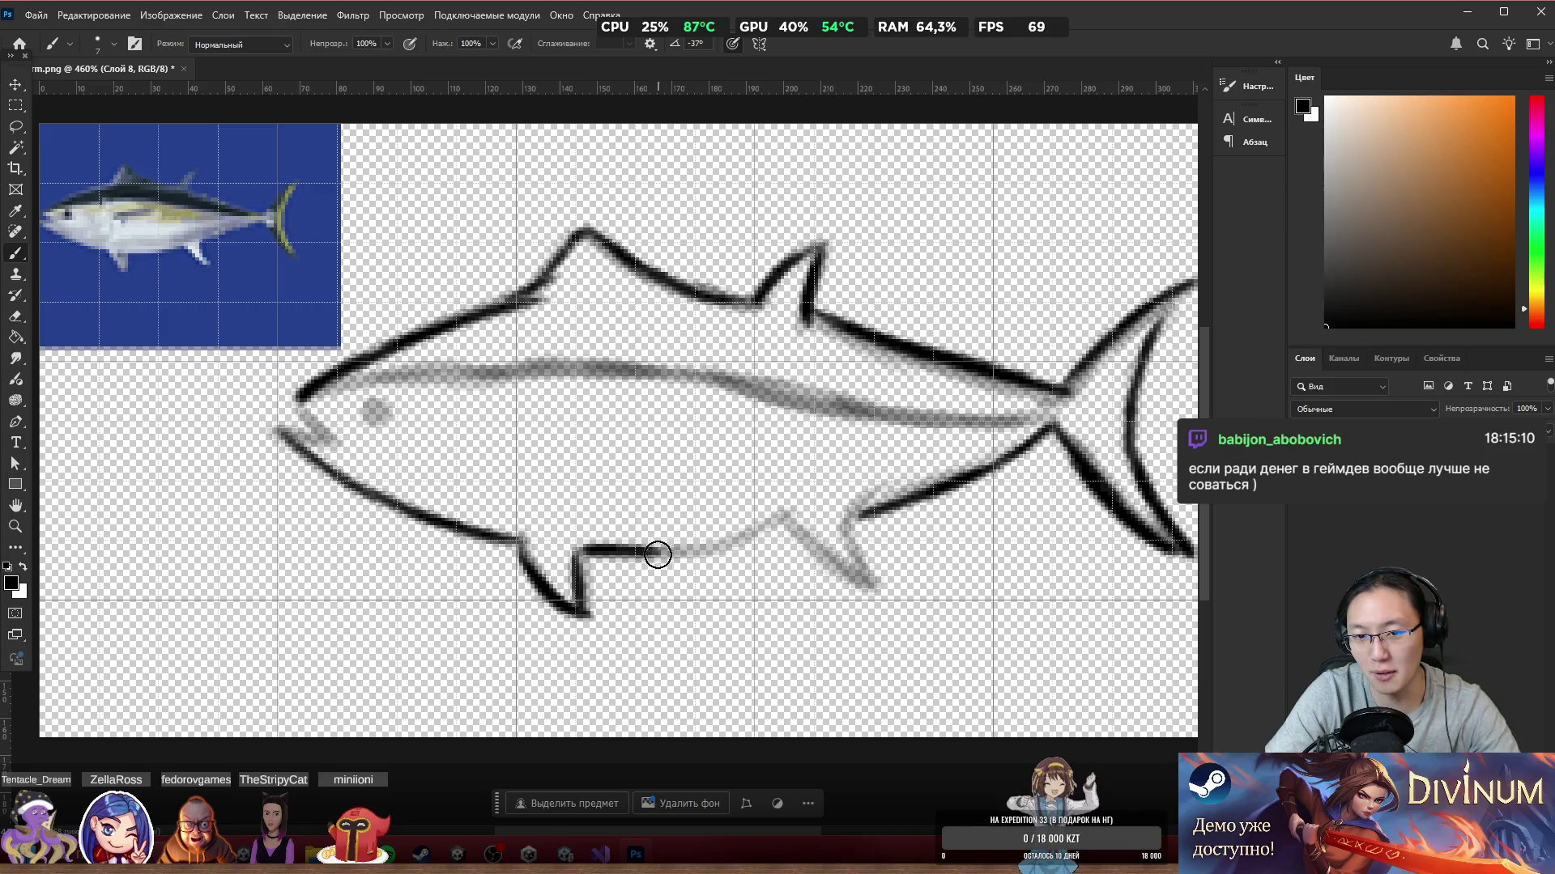
left_click_drag(659, 551, 743, 532)
left_click_drag(658, 554, 757, 531)
key("ctrl+z")
key("ctrl+z")
mouse_move(648, 554)
left_mouse_down()
mouse_move(795, 516)
mouse_move(865, 596)
left_mouse_up()
Step: Reshape the rear belly fin, touch up the belly line, and ink the snout jaw and head top
mouse_move(866, 514)
left_mouse_down()
mouse_move(883, 599)
mouse_move(903, 615)
left_mouse_up()
mouse_move(855, 562)
left_mouse_down()
mouse_move(907, 607)
mouse_move(874, 597)
left_mouse_up()
mouse_move(776, 528)
left_mouse_down()
mouse_move(652, 545)
mouse_move(769, 519)
left_mouse_up()
mouse_move(642, 548)
left_mouse_down()
mouse_move(702, 554)
mouse_move(653, 551)
left_mouse_up()
mouse_move(301, 408)
left_mouse_down()
mouse_move(350, 440)
mouse_move(302, 410)
mouse_move(333, 447)
mouse_move(382, 421)
left_mouse_up()
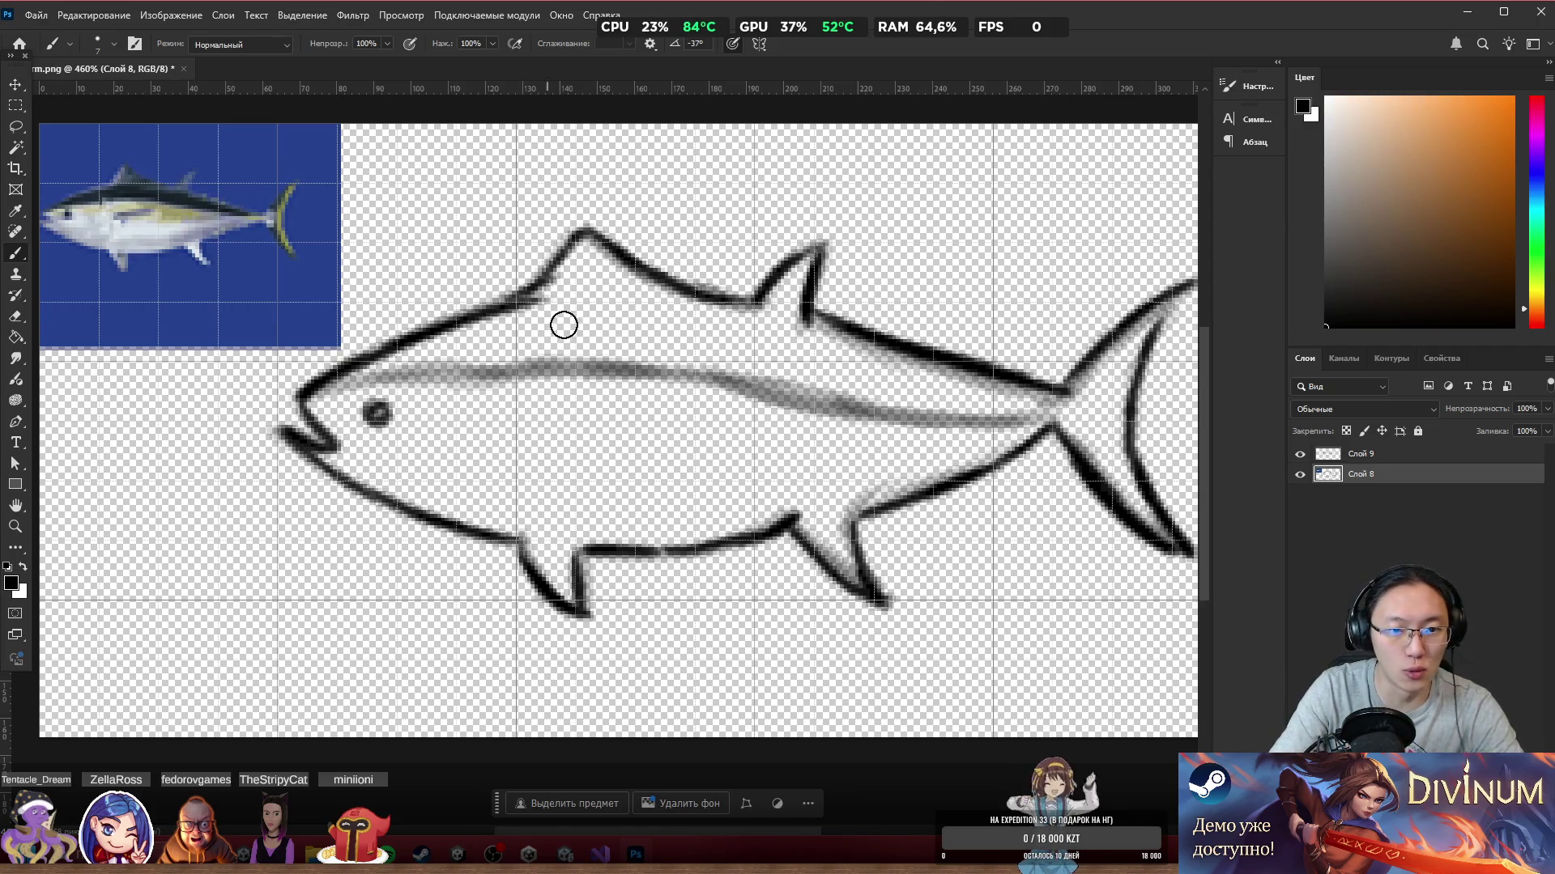
left_click_drag(325, 390, 518, 357)
Step: Fill the back black from head to tail and the upper tail fin, then trim the lower tail tip
mouse_move(364, 366)
left_mouse_down()
mouse_move(498, 368)
mouse_move(368, 378)
mouse_move(529, 323)
mouse_move(380, 369)
mouse_move(510, 333)
mouse_move(397, 364)
mouse_move(566, 361)
mouse_move(477, 356)
mouse_move(591, 336)
mouse_move(526, 312)
mouse_move(567, 283)
mouse_move(534, 309)
mouse_move(585, 241)
mouse_move(571, 267)
mouse_move(608, 289)
mouse_move(573, 267)
mouse_move(544, 277)
mouse_move(680, 299)
mouse_move(615, 267)
mouse_move(705, 291)
mouse_move(611, 257)
mouse_move(648, 308)
mouse_move(615, 283)
mouse_move(683, 337)
mouse_move(582, 320)
mouse_move(664, 348)
mouse_move(567, 328)
mouse_move(679, 354)
mouse_move(575, 344)
mouse_move(660, 360)
mouse_move(624, 363)
mouse_move(579, 260)
mouse_move(606, 316)
mouse_move(632, 312)
mouse_move(613, 300)
mouse_move(635, 310)
mouse_move(619, 339)
left_mouse_up()
mouse_move(684, 297)
left_mouse_down()
mouse_move(764, 333)
mouse_move(692, 316)
mouse_move(773, 336)
mouse_move(812, 325)
mouse_move(713, 312)
mouse_move(822, 328)
mouse_move(826, 377)
mouse_move(672, 356)
mouse_move(826, 381)
mouse_move(755, 357)
mouse_move(826, 369)
mouse_move(728, 324)
mouse_move(834, 371)
mouse_move(762, 340)
mouse_move(810, 360)
mouse_move(782, 305)
mouse_move(772, 314)
mouse_move(782, 279)
mouse_move(792, 356)
mouse_move(785, 275)
mouse_move(776, 318)
mouse_move(814, 259)
mouse_move(806, 332)
mouse_move(781, 328)
mouse_move(806, 296)
mouse_move(816, 353)
left_mouse_up()
mouse_move(700, 311)
left_mouse_down()
mouse_move(836, 371)
mouse_move(831, 349)
mouse_move(970, 382)
mouse_move(997, 405)
mouse_move(810, 388)
mouse_move(943, 360)
mouse_move(777, 328)
mouse_move(1027, 403)
mouse_move(948, 389)
mouse_move(967, 393)
left_mouse_up()
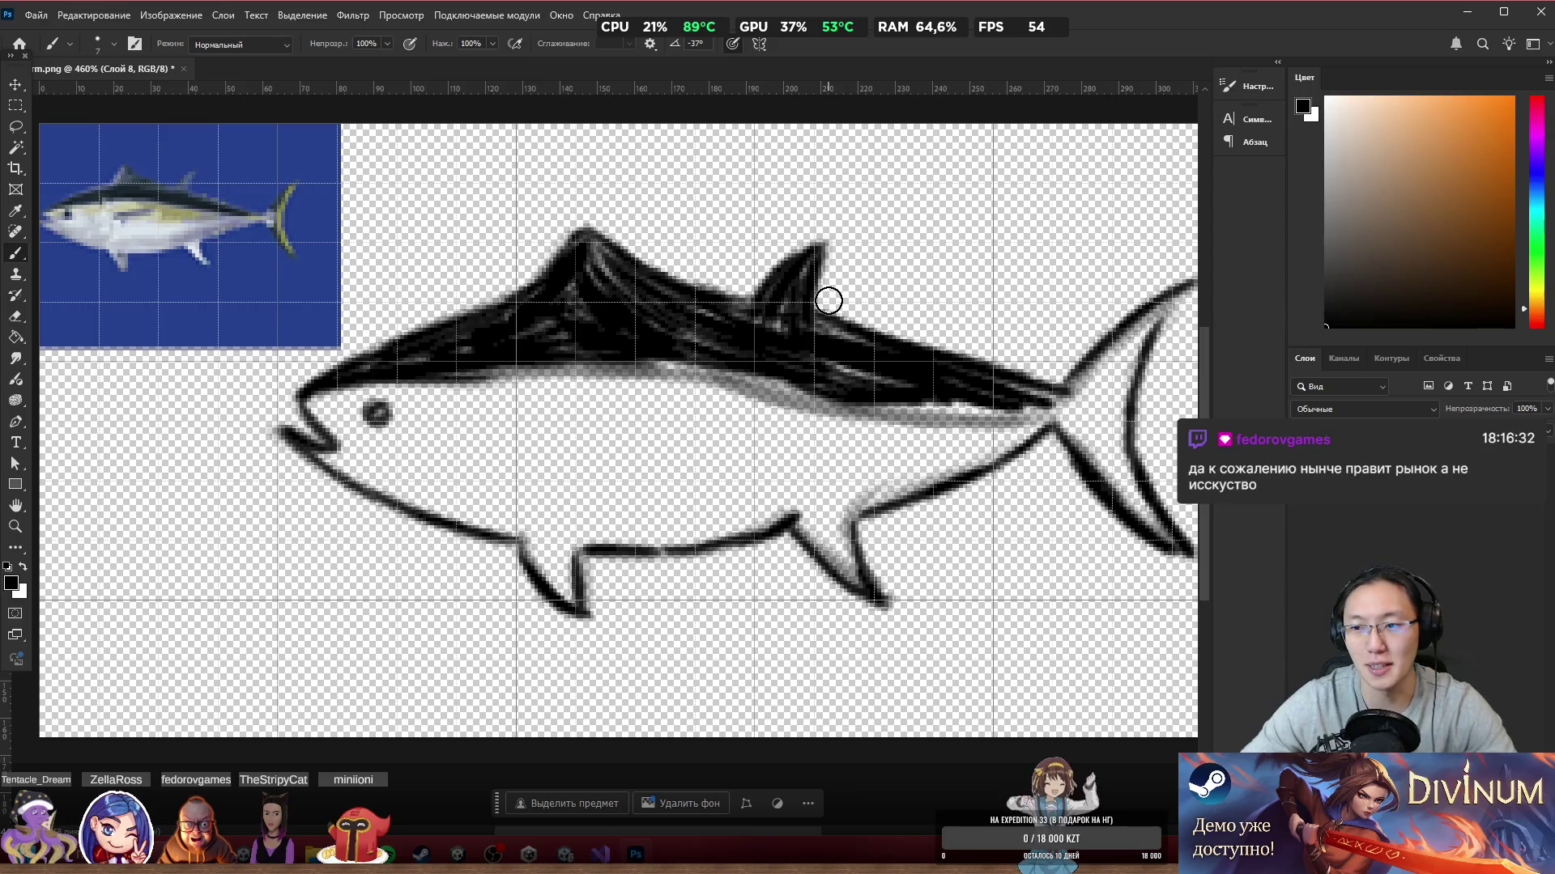
scroll(838, 381, "right", 2)
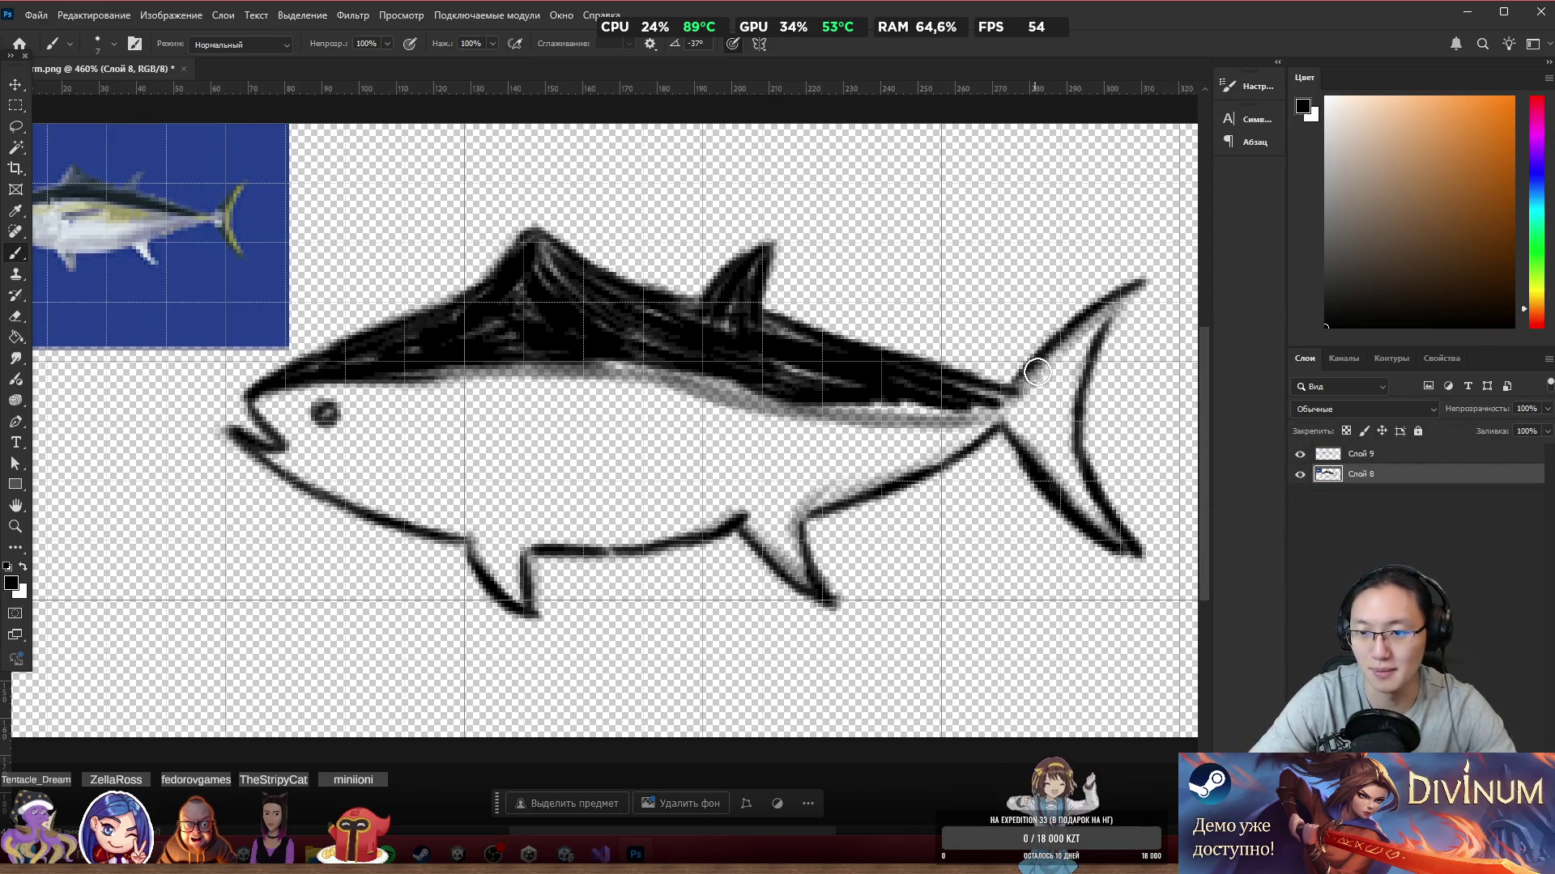
mouse_move(1068, 357)
left_mouse_down()
mouse_move(1051, 361)
mouse_move(1058, 482)
mouse_move(1065, 365)
mouse_move(1033, 426)
mouse_move(1096, 336)
mouse_move(1031, 392)
mouse_move(1087, 430)
mouse_move(1039, 455)
left_mouse_up()
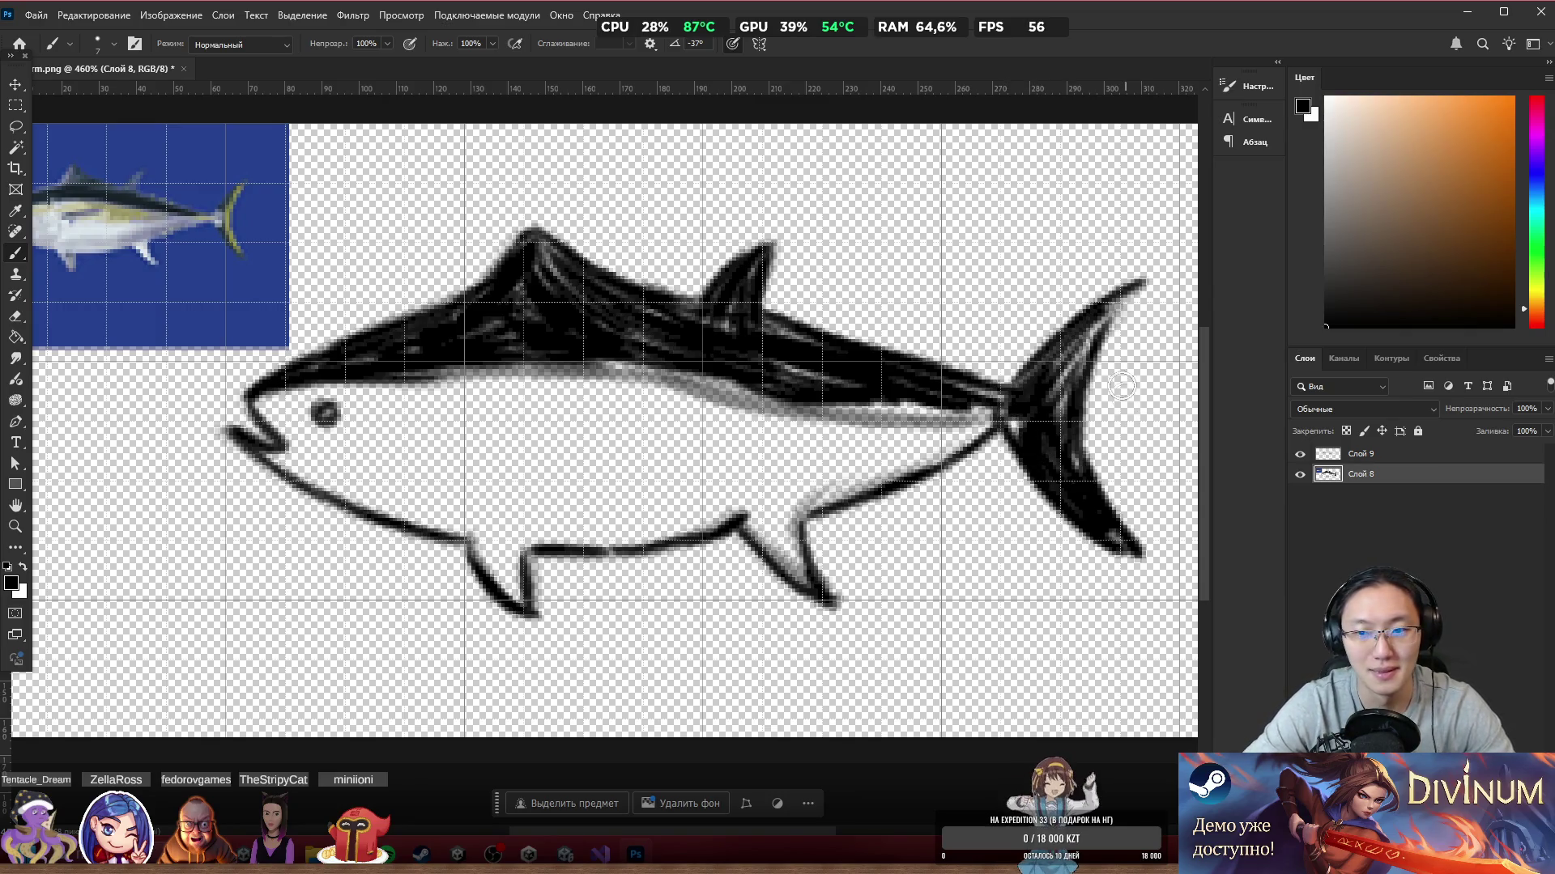
key("e")
mouse_move(1132, 541)
left_mouse_down()
mouse_move(1148, 579)
mouse_move(1108, 460)
mouse_move(1110, 480)
left_mouse_up()
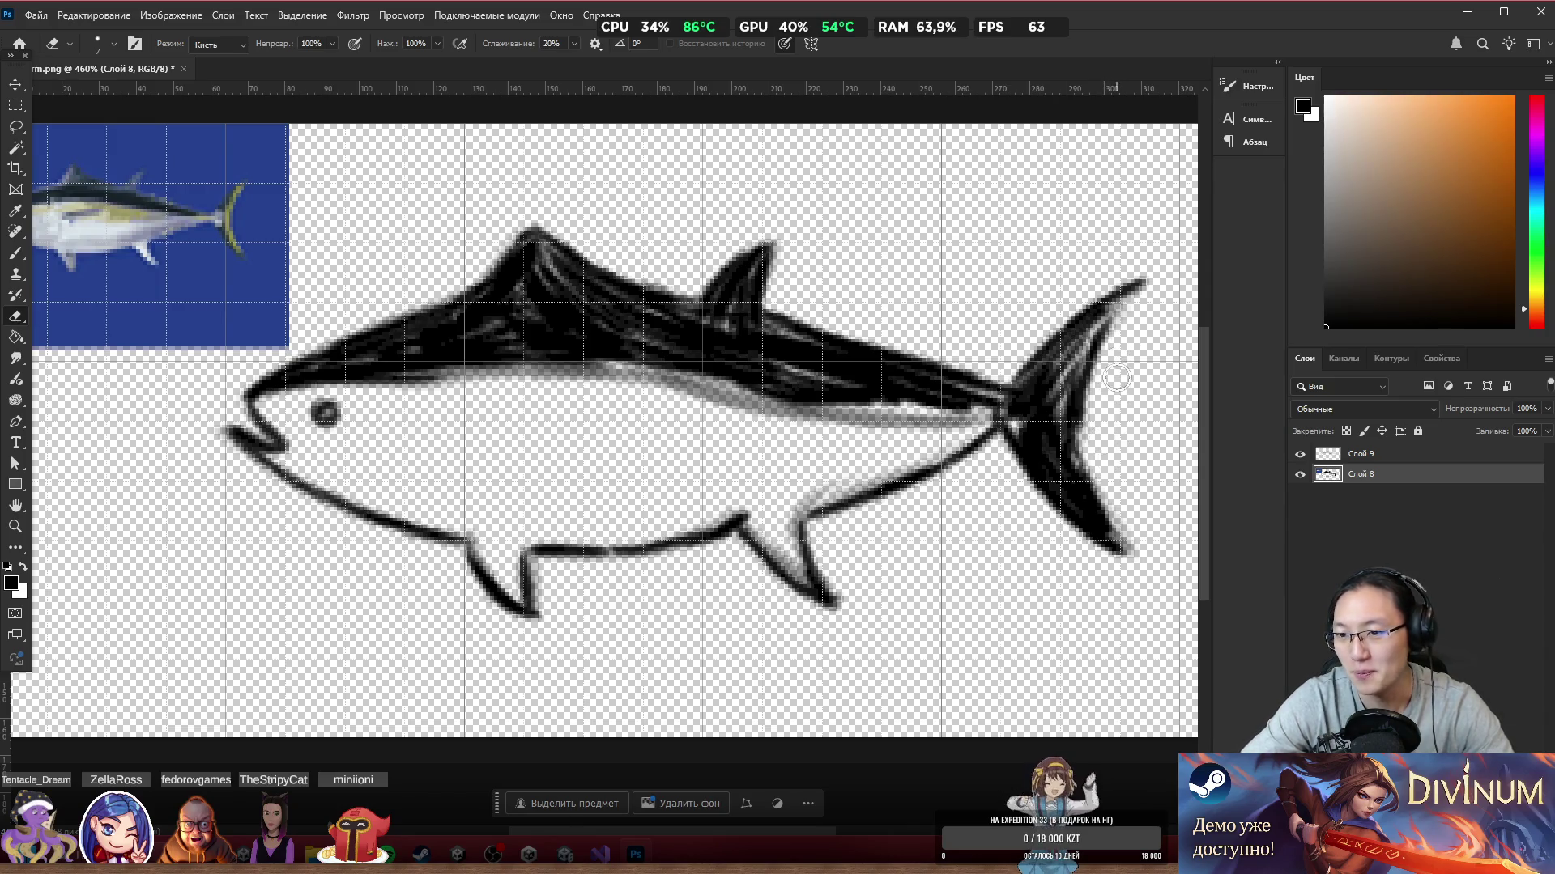
Step: Return to the Brush and sample the pale blue belly colour from the reference
key("b")
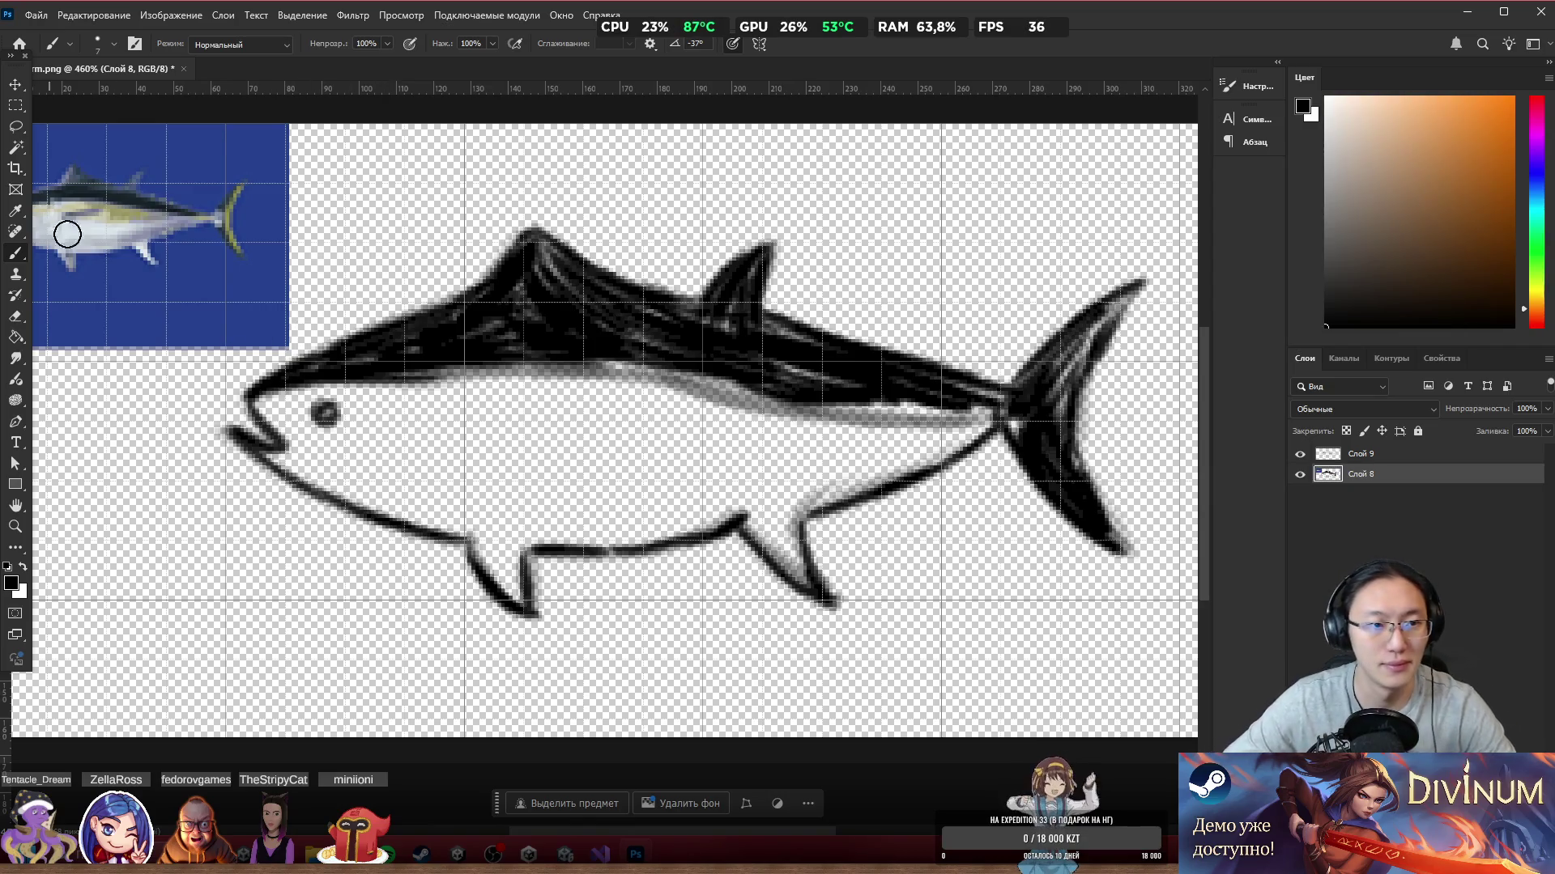
left_click(93, 228, "alt")
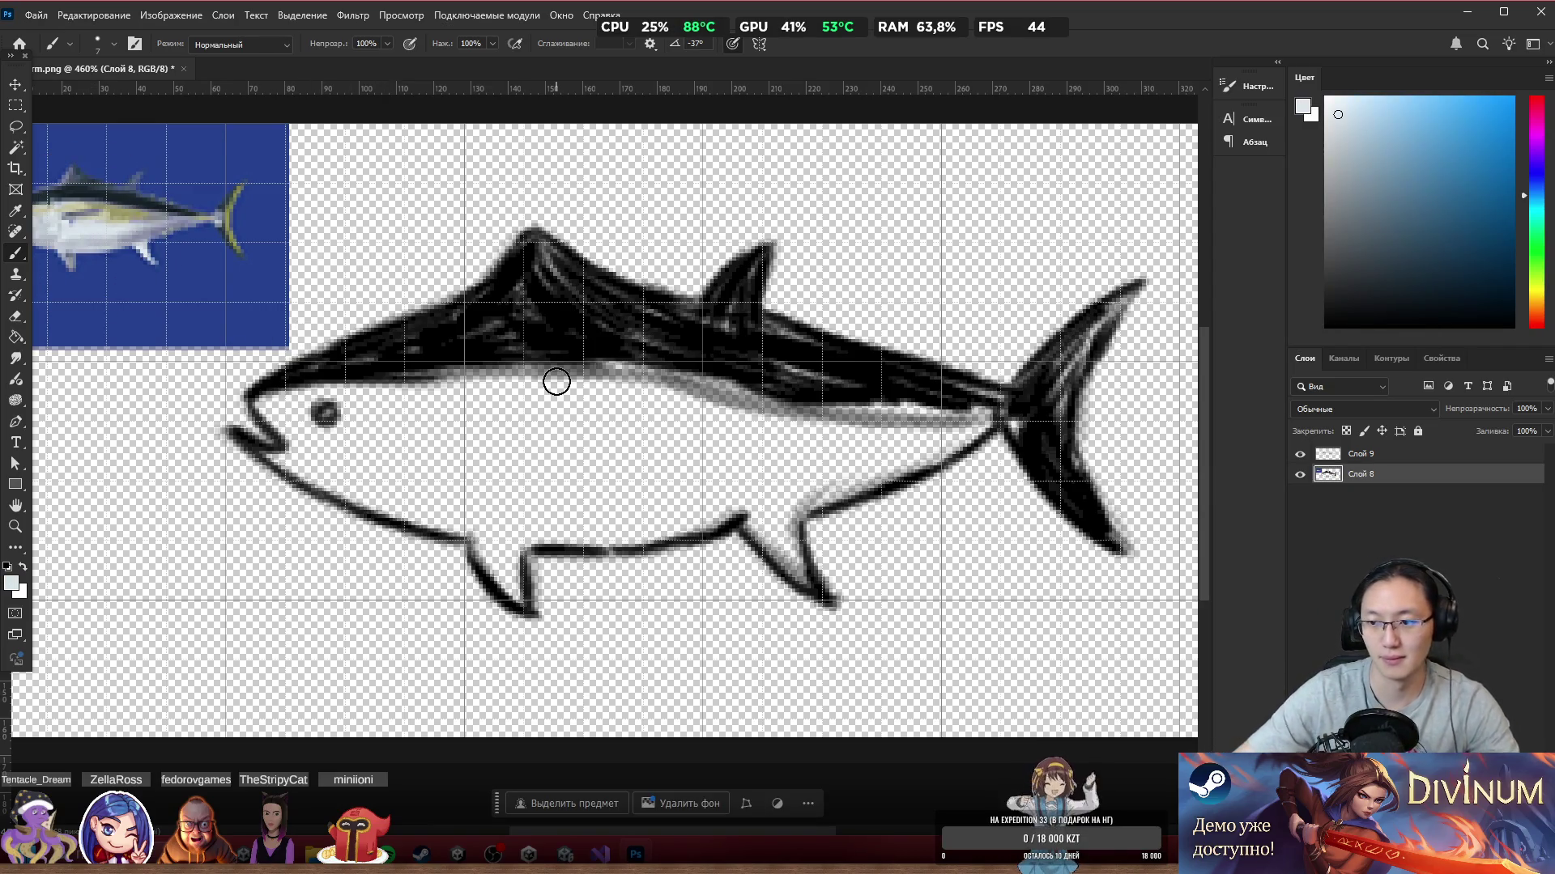
Step: Add a layer beneath the ink and paint the belly pale bluish white, tidying the back edge
key("shift+ctrl+alt+n")
key("ctrl+bracketleft")
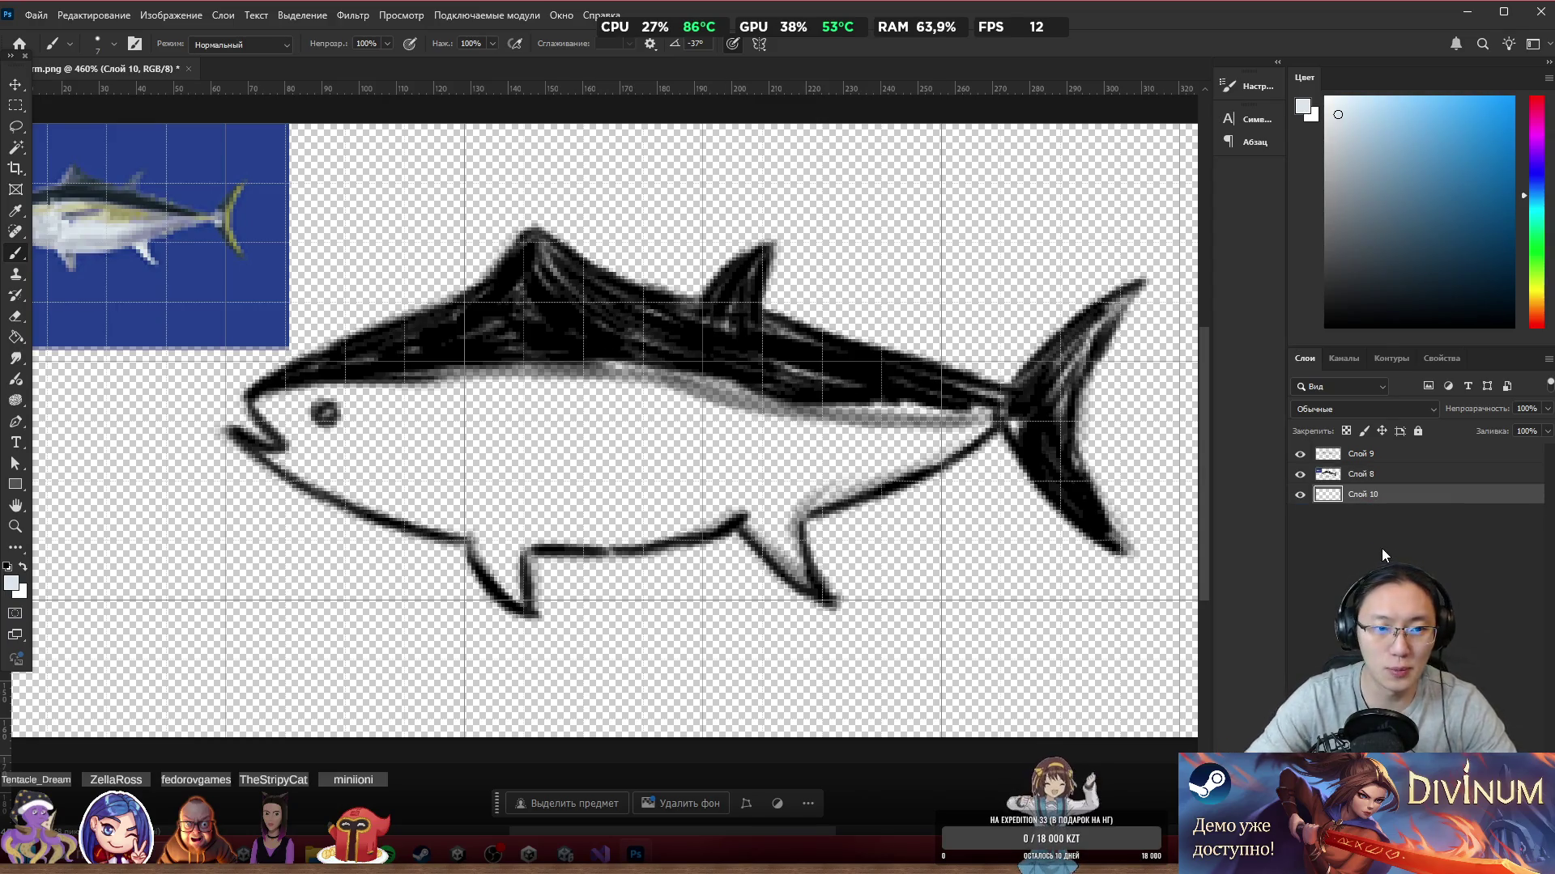
mouse_move(421, 403)
left_mouse_down()
mouse_move(409, 441)
mouse_move(380, 446)
mouse_move(340, 429)
mouse_move(355, 418)
mouse_move(272, 389)
mouse_move(324, 461)
mouse_move(261, 445)
mouse_move(429, 527)
mouse_move(434, 486)
mouse_move(518, 421)
mouse_move(567, 478)
mouse_move(616, 405)
mouse_move(660, 398)
mouse_move(717, 445)
left_mouse_up()
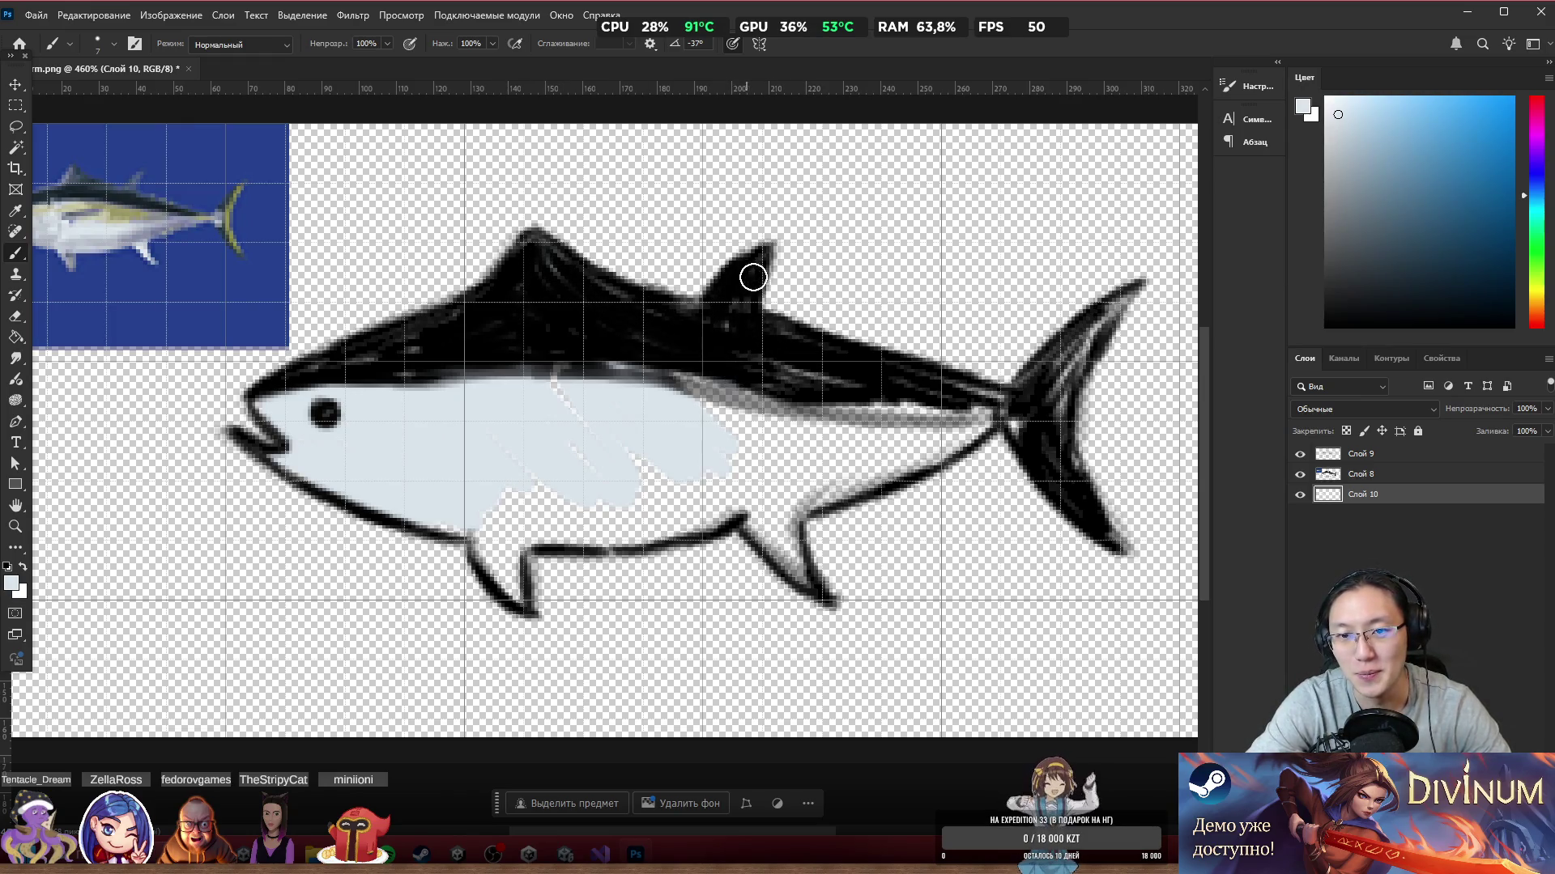
mouse_move(806, 381)
left_mouse_down()
mouse_move(735, 399)
mouse_move(695, 389)
left_mouse_up()
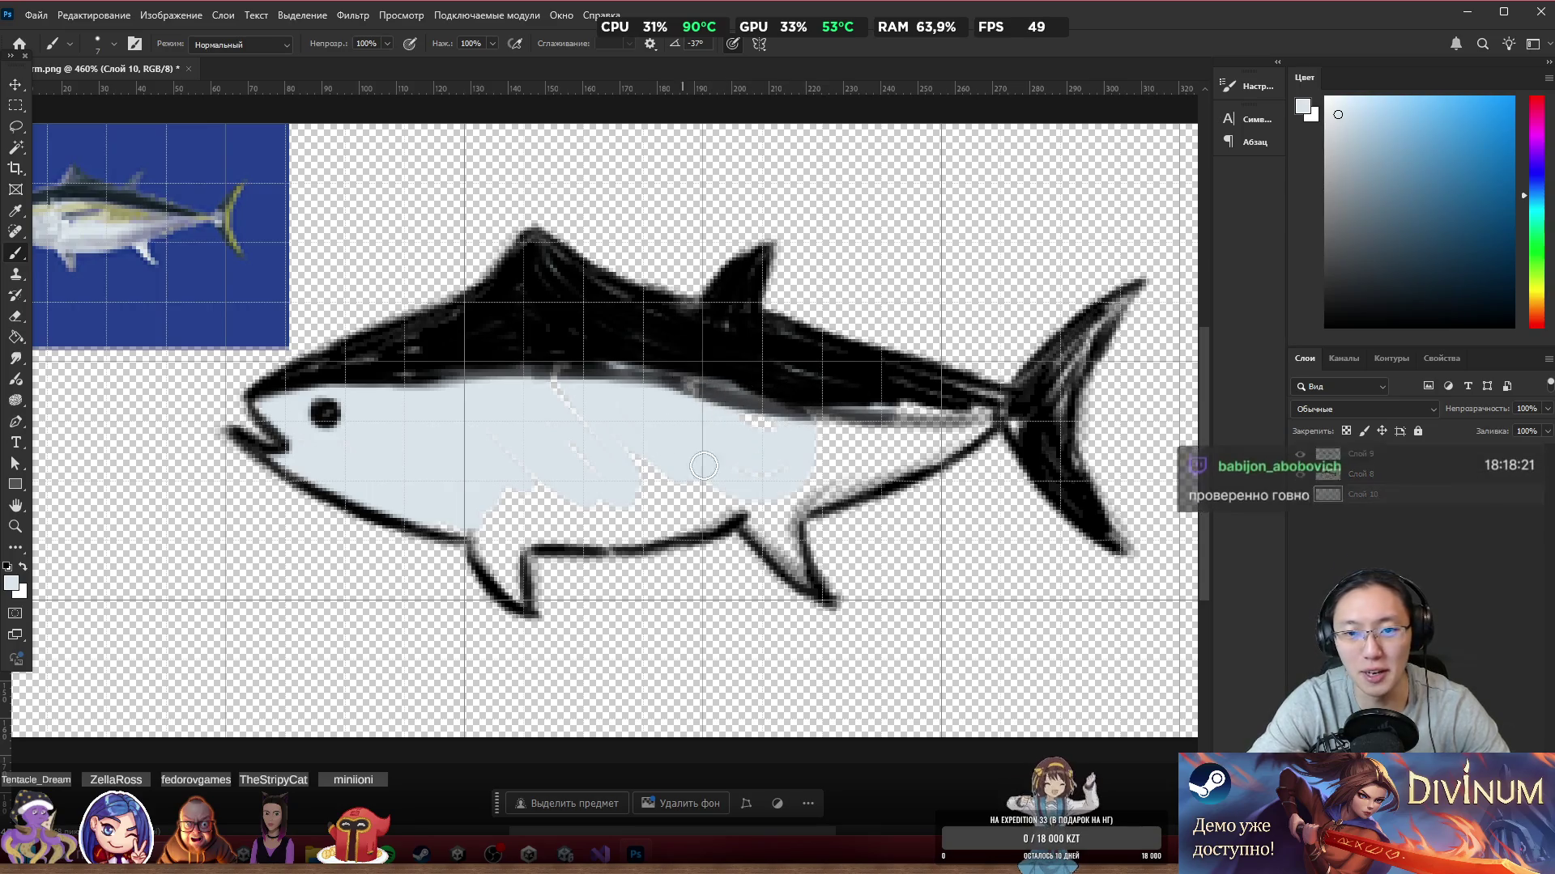
mouse_move(588, 491)
left_mouse_down()
mouse_move(473, 527)
mouse_move(506, 567)
mouse_move(498, 550)
mouse_move(625, 504)
mouse_move(704, 510)
mouse_move(631, 502)
mouse_move(727, 479)
left_mouse_up()
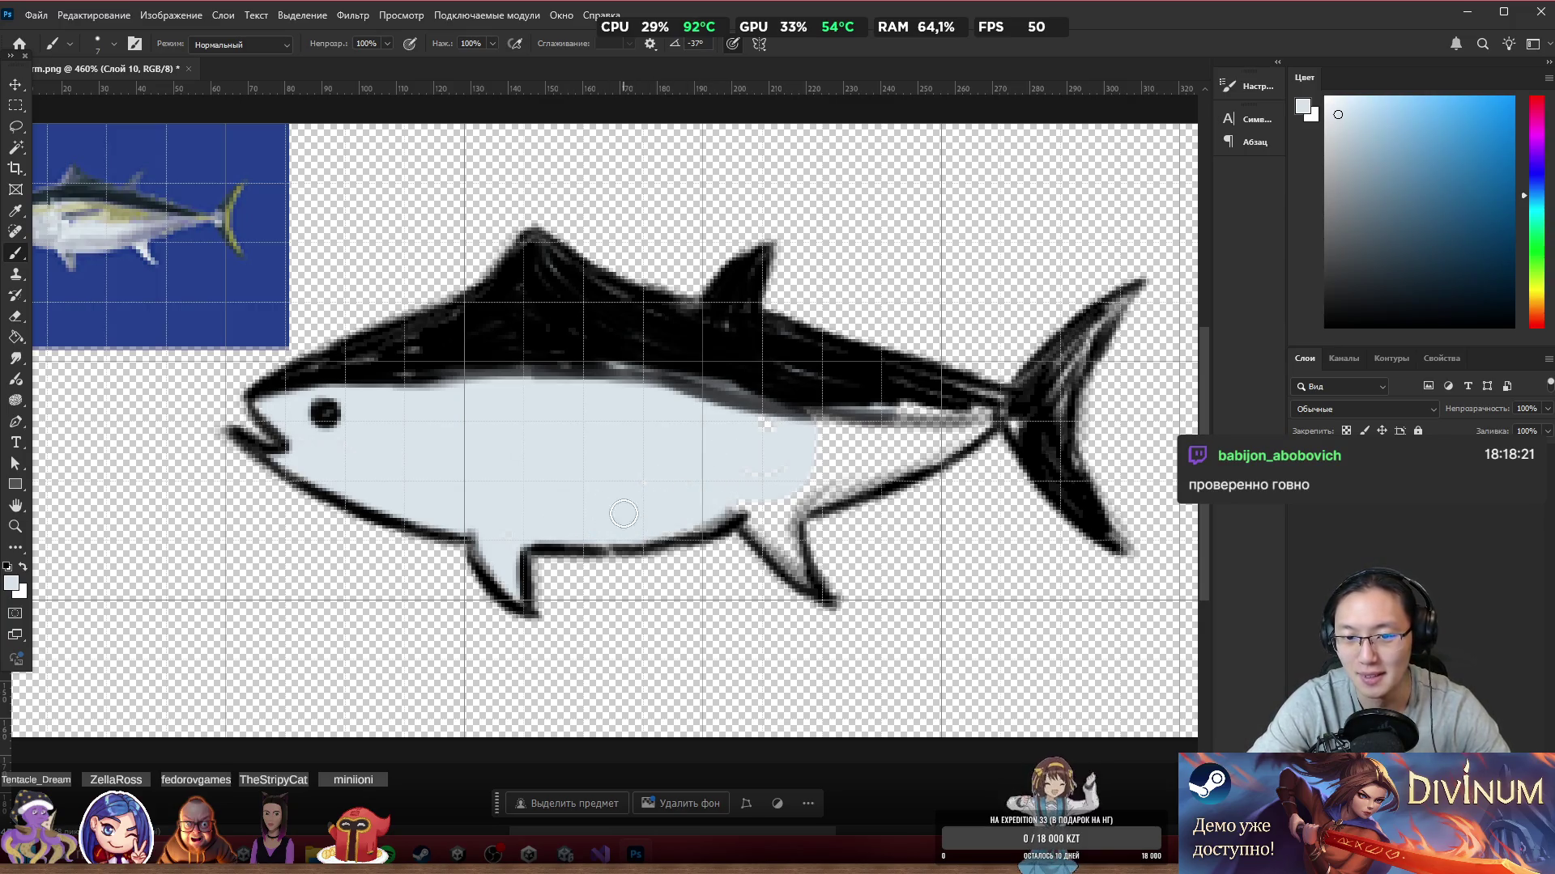
mouse_move(737, 502)
left_mouse_down()
mouse_move(805, 573)
mouse_move(794, 478)
mouse_move(891, 443)
mouse_move(745, 409)
left_mouse_up()
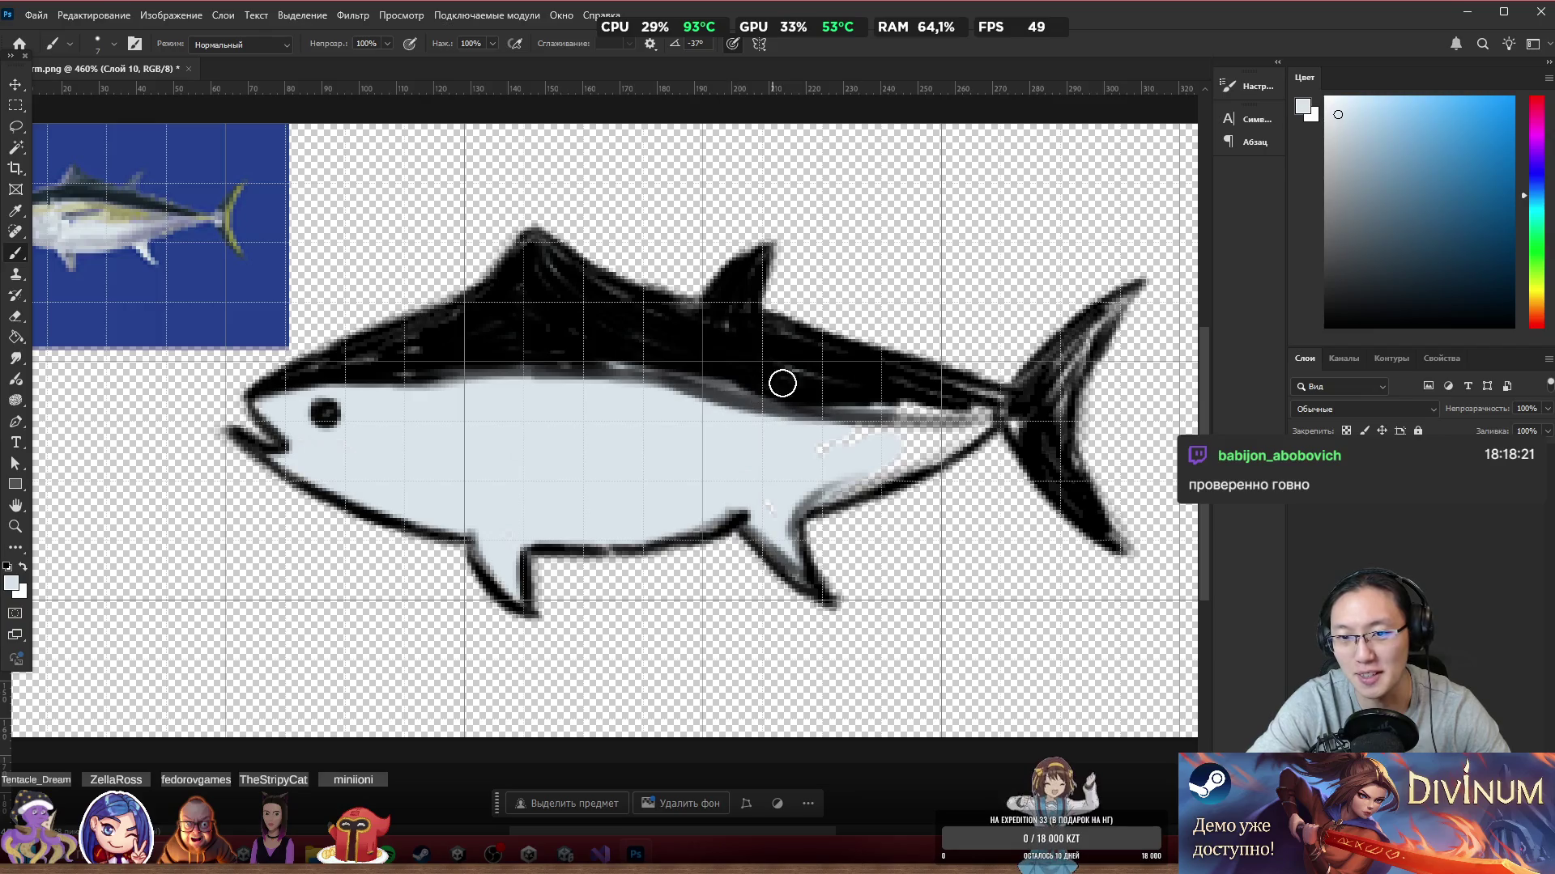
mouse_move(801, 362)
left_mouse_down()
mouse_move(839, 392)
mouse_move(846, 491)
mouse_move(954, 435)
mouse_move(1023, 430)
mouse_move(1121, 304)
left_mouse_up()
mouse_move(1047, 369)
left_mouse_down()
mouse_move(1013, 423)
mouse_move(972, 401)
left_mouse_up()
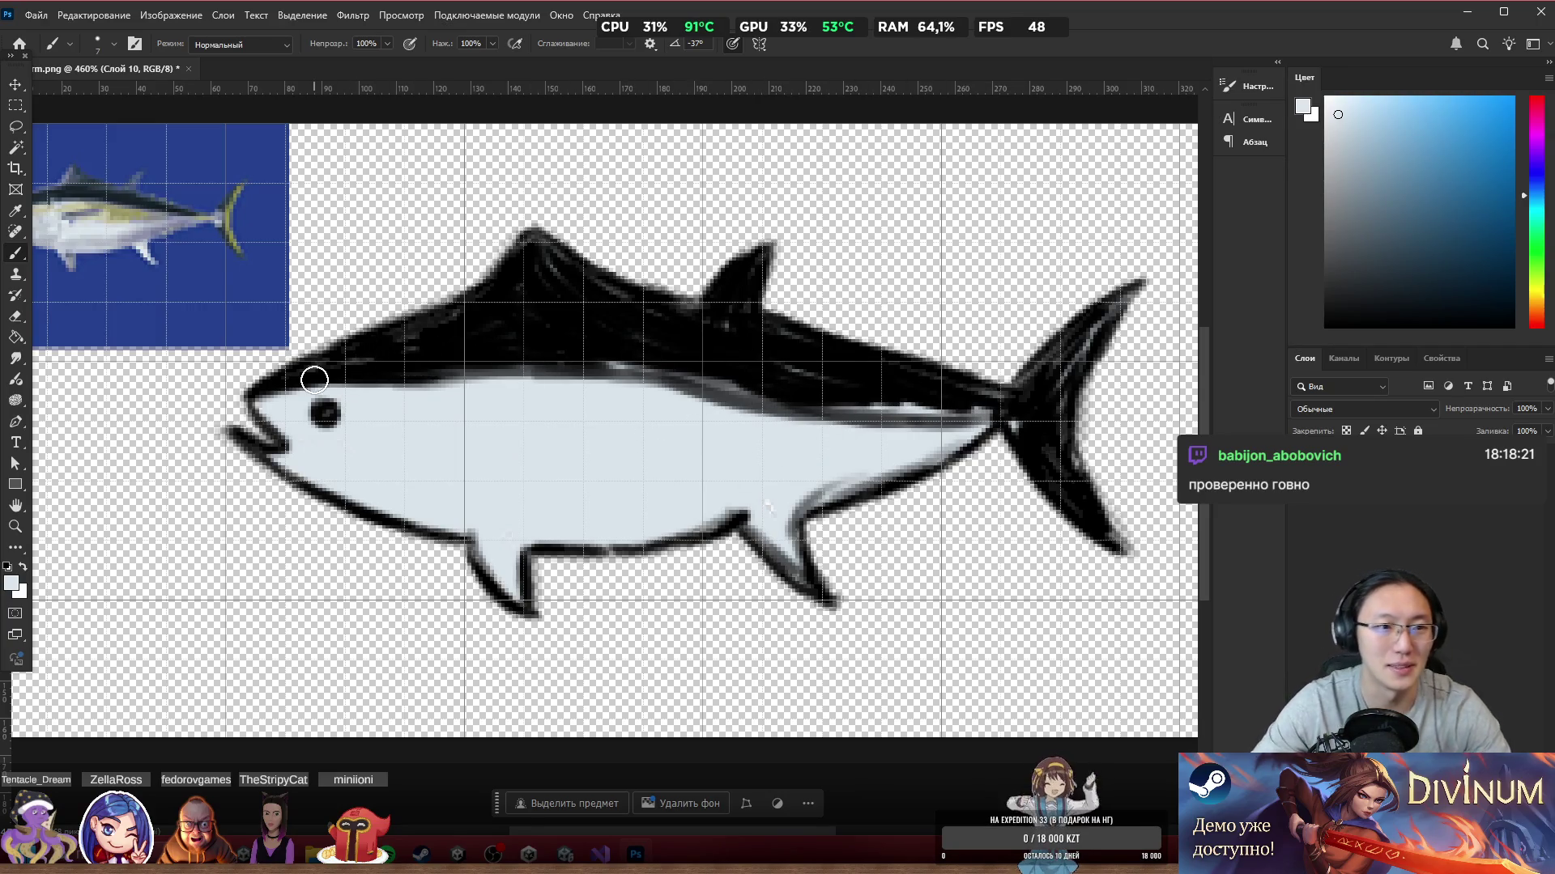
Step: Add pure white highlights across the belly and merge the paint into Слой 8
scroll(317, 388, "left", 2)
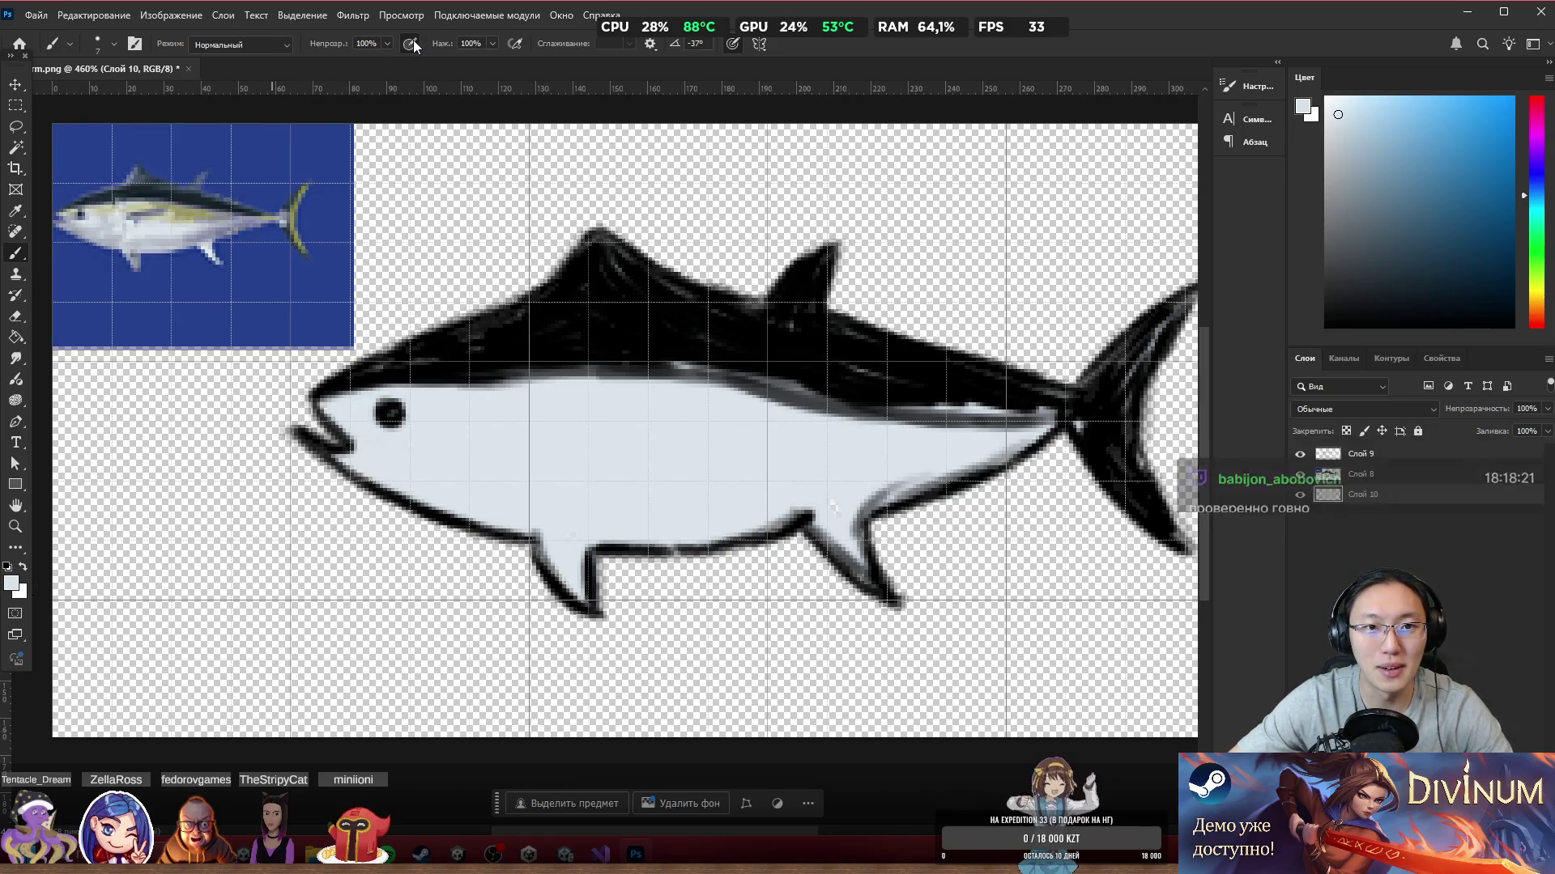
left_click(1326, 98)
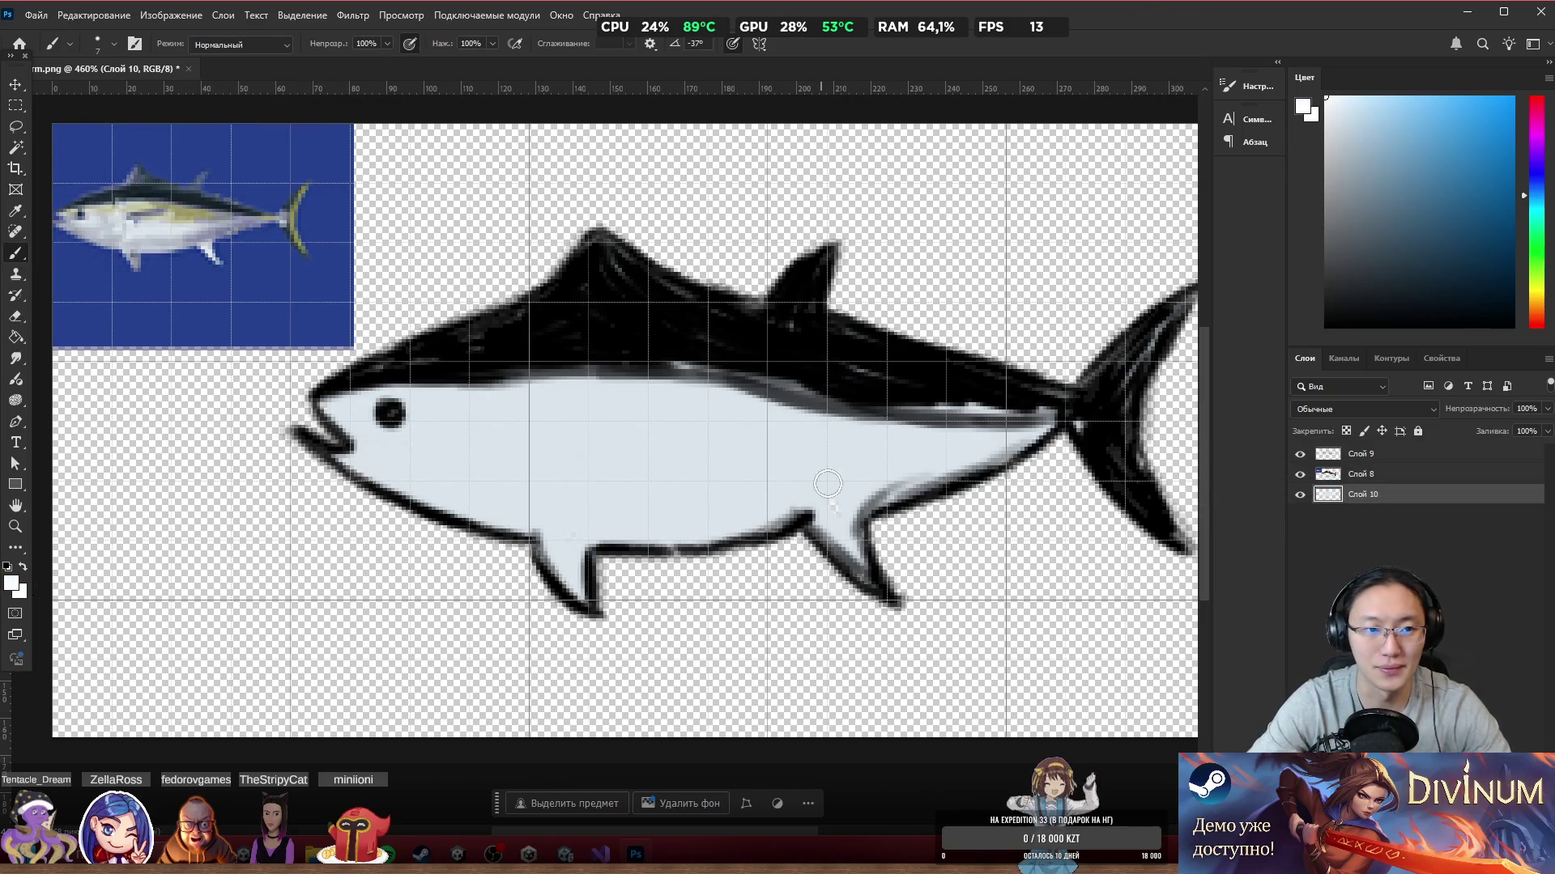
mouse_move(617, 511)
left_mouse_down()
mouse_move(721, 478)
mouse_move(559, 486)
mouse_move(729, 485)
left_mouse_up()
mouse_move(531, 435)
left_mouse_down()
mouse_move(598, 445)
mouse_move(567, 405)
mouse_move(498, 482)
mouse_move(818, 476)
mouse_move(927, 449)
left_mouse_up()
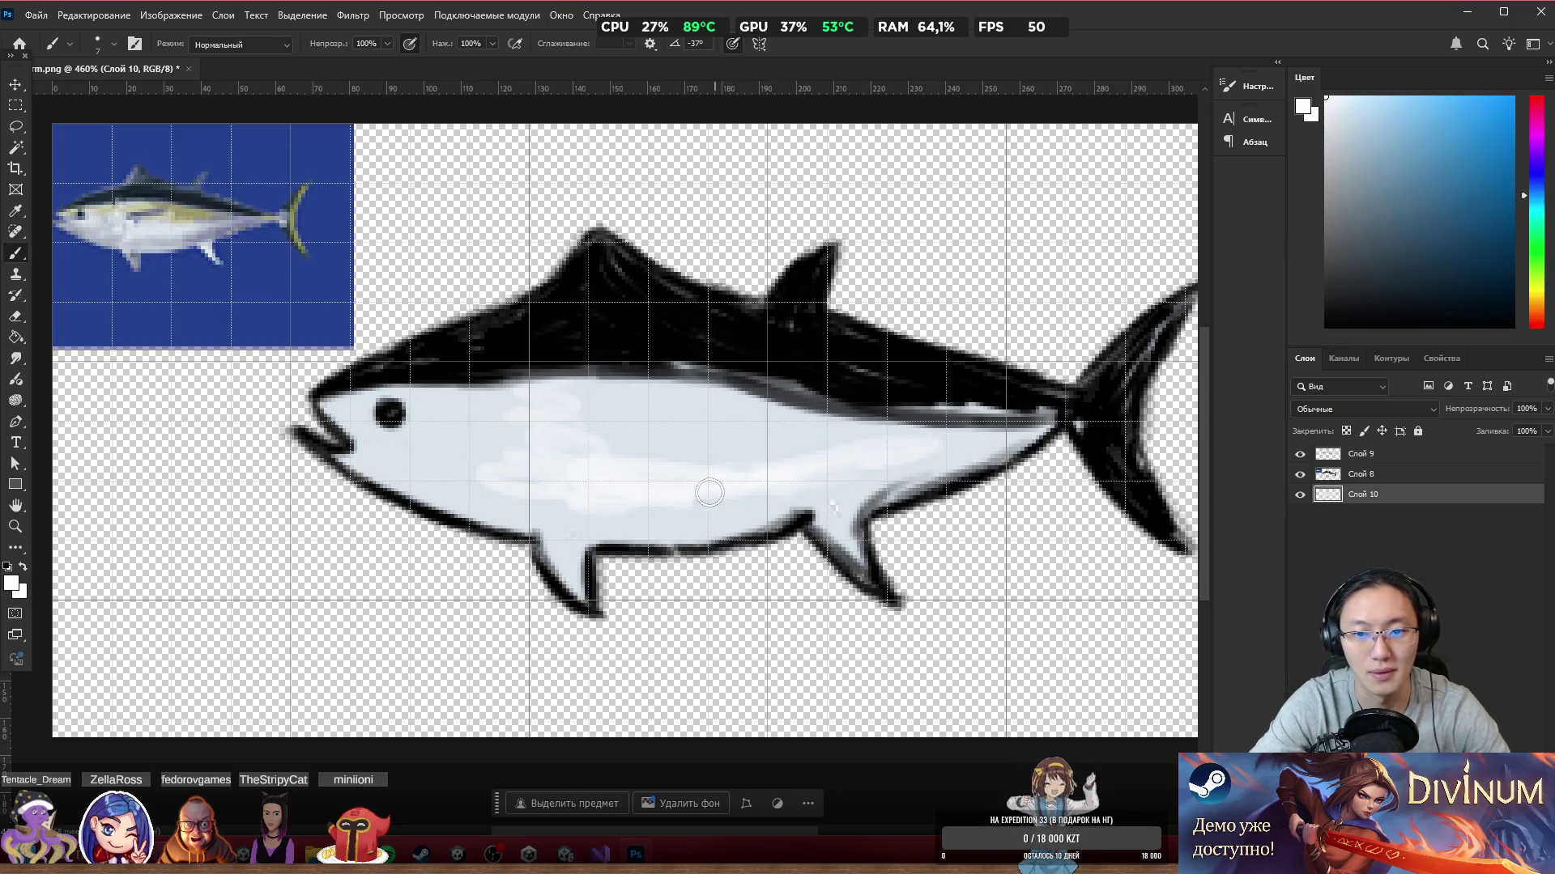
mouse_move(462, 471)
left_mouse_down()
mouse_move(422, 482)
mouse_move(372, 460)
mouse_move(454, 437)
mouse_move(442, 466)
left_mouse_up()
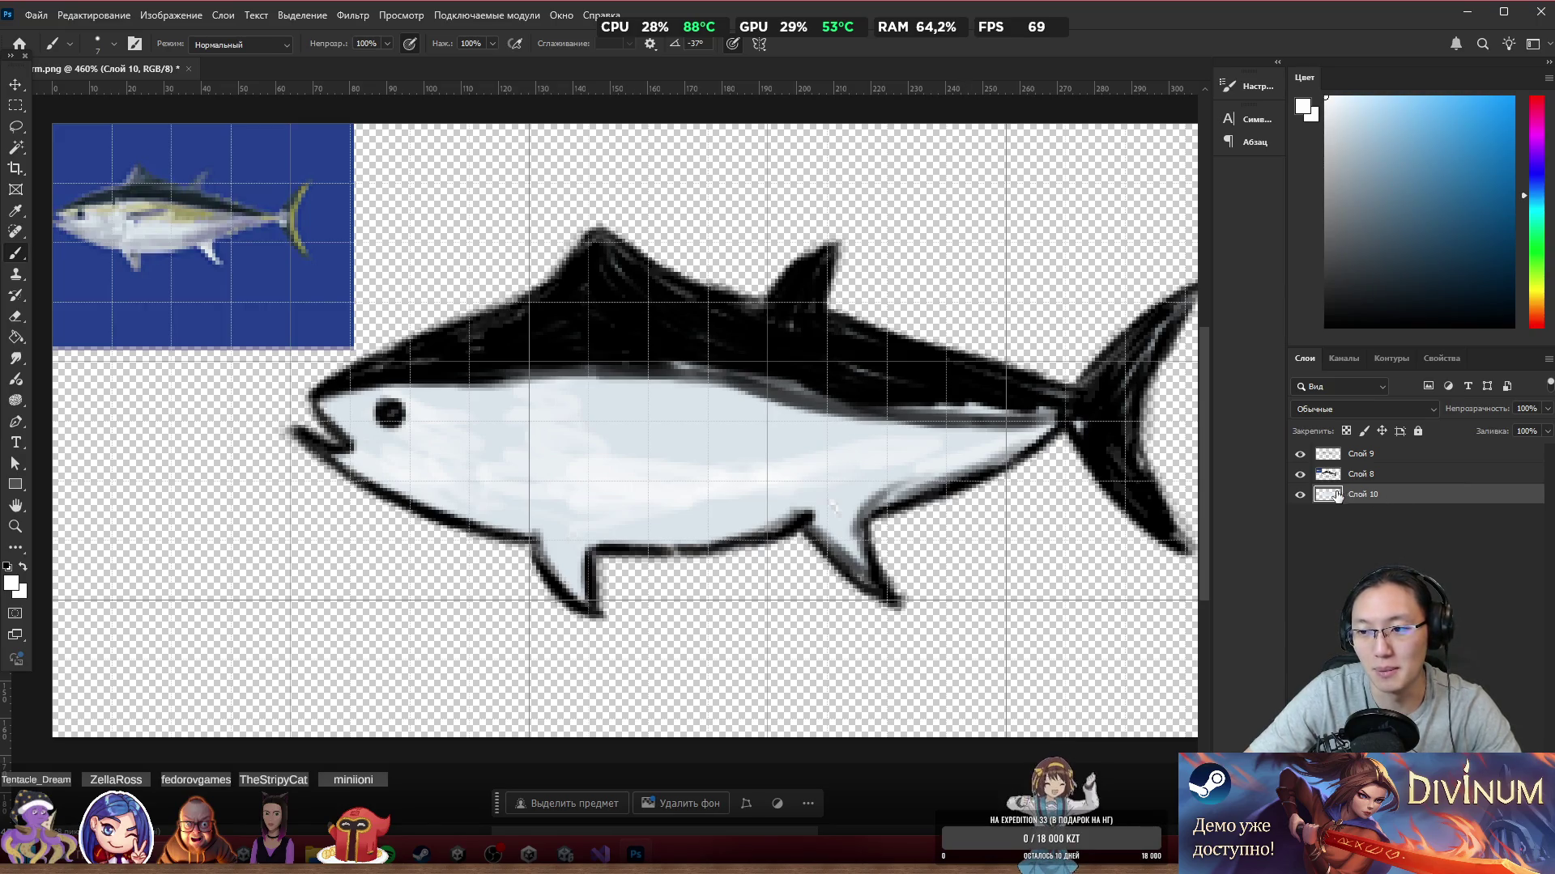
key("Delete")
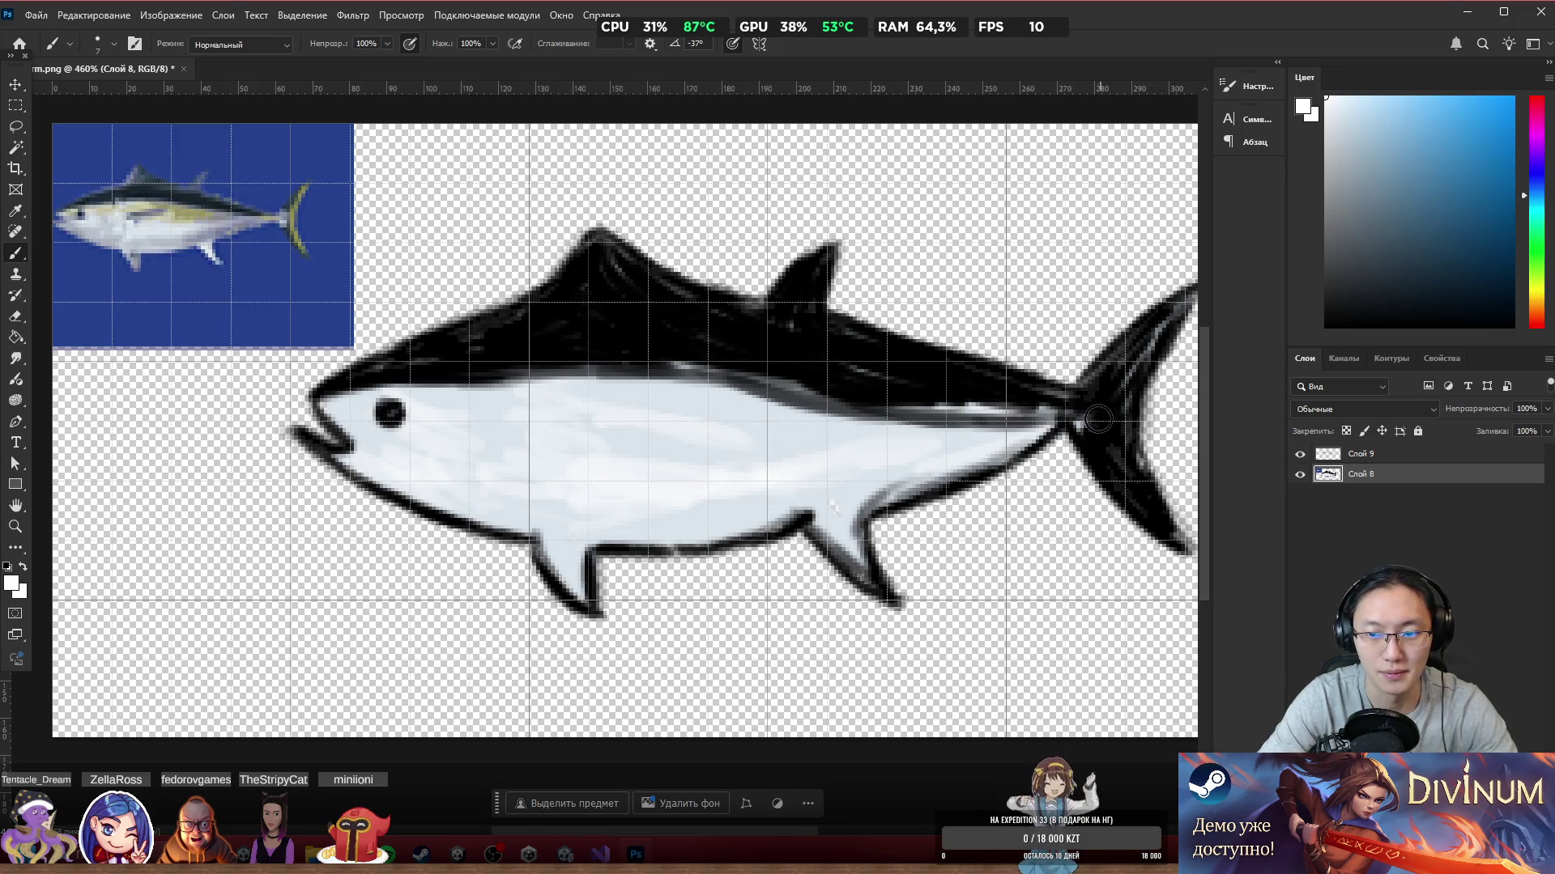
Step: Paint a light grey streak on the dark band, then an olive-yellow flank stripe sampled from the reference
mouse_move(878, 417)
left_mouse_down()
mouse_move(810, 388)
mouse_move(934, 420)
mouse_move(830, 348)
left_mouse_up()
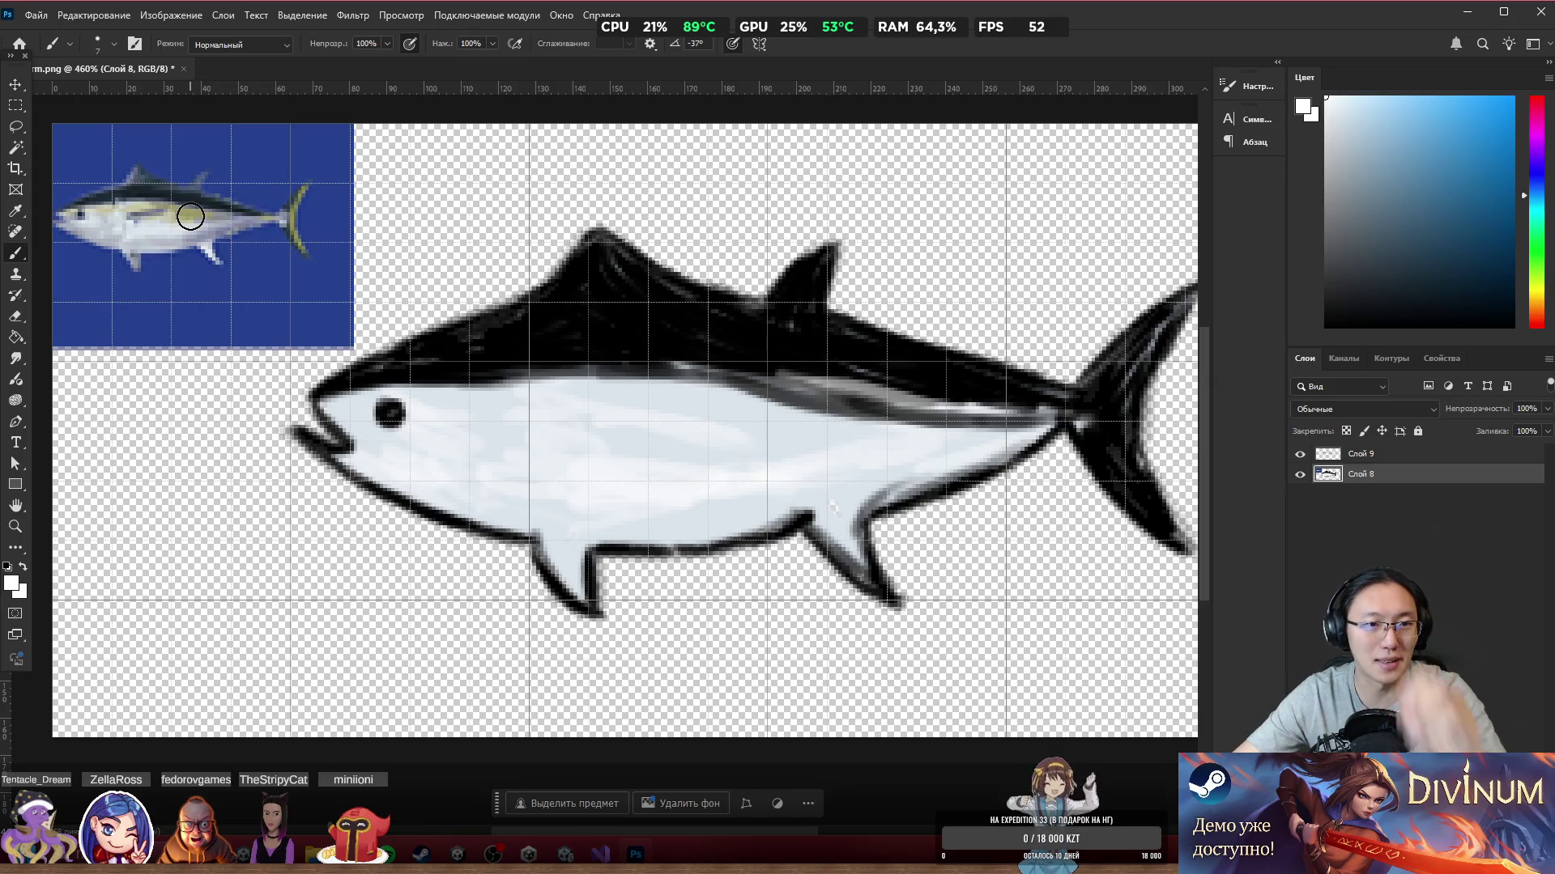
left_click(191, 209, "alt")
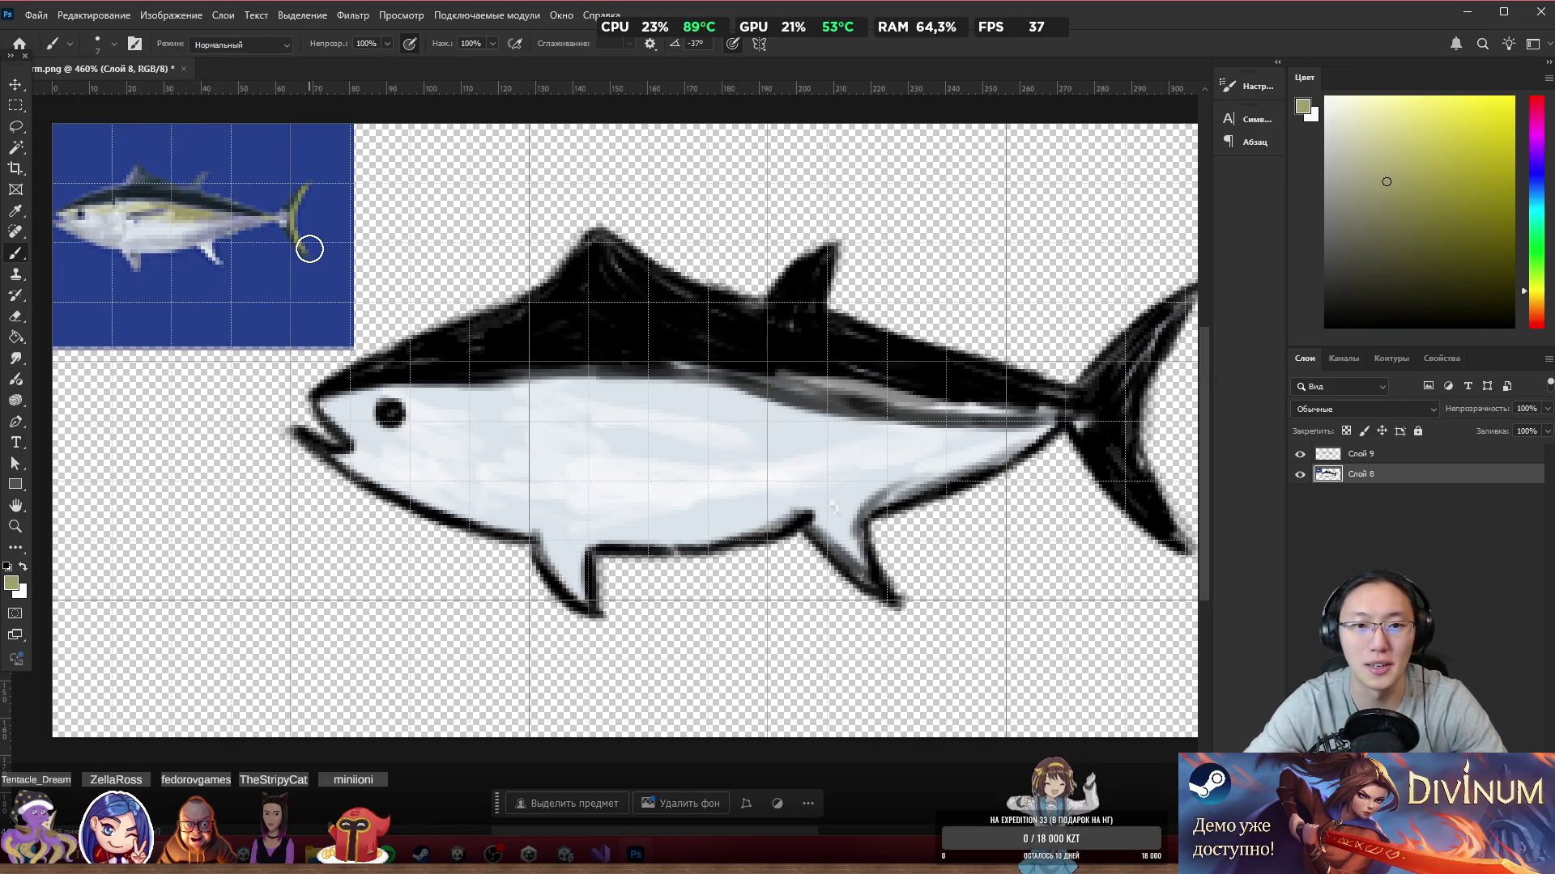
mouse_move(579, 459)
left_mouse_down()
mouse_move(486, 405)
mouse_move(510, 401)
mouse_move(551, 421)
mouse_move(491, 403)
mouse_move(448, 414)
mouse_move(696, 400)
mouse_move(597, 372)
mouse_move(517, 385)
mouse_move(562, 371)
mouse_move(513, 392)
mouse_move(789, 404)
mouse_move(691, 373)
mouse_move(834, 434)
mouse_move(712, 441)
mouse_move(810, 449)
mouse_move(702, 428)
mouse_move(758, 398)
mouse_move(859, 453)
mouse_move(810, 466)
mouse_move(809, 441)
mouse_move(858, 433)
mouse_move(812, 389)
mouse_move(943, 411)
left_mouse_up()
mouse_move(820, 450)
left_mouse_down()
mouse_move(947, 399)
mouse_move(874, 411)
left_mouse_up()
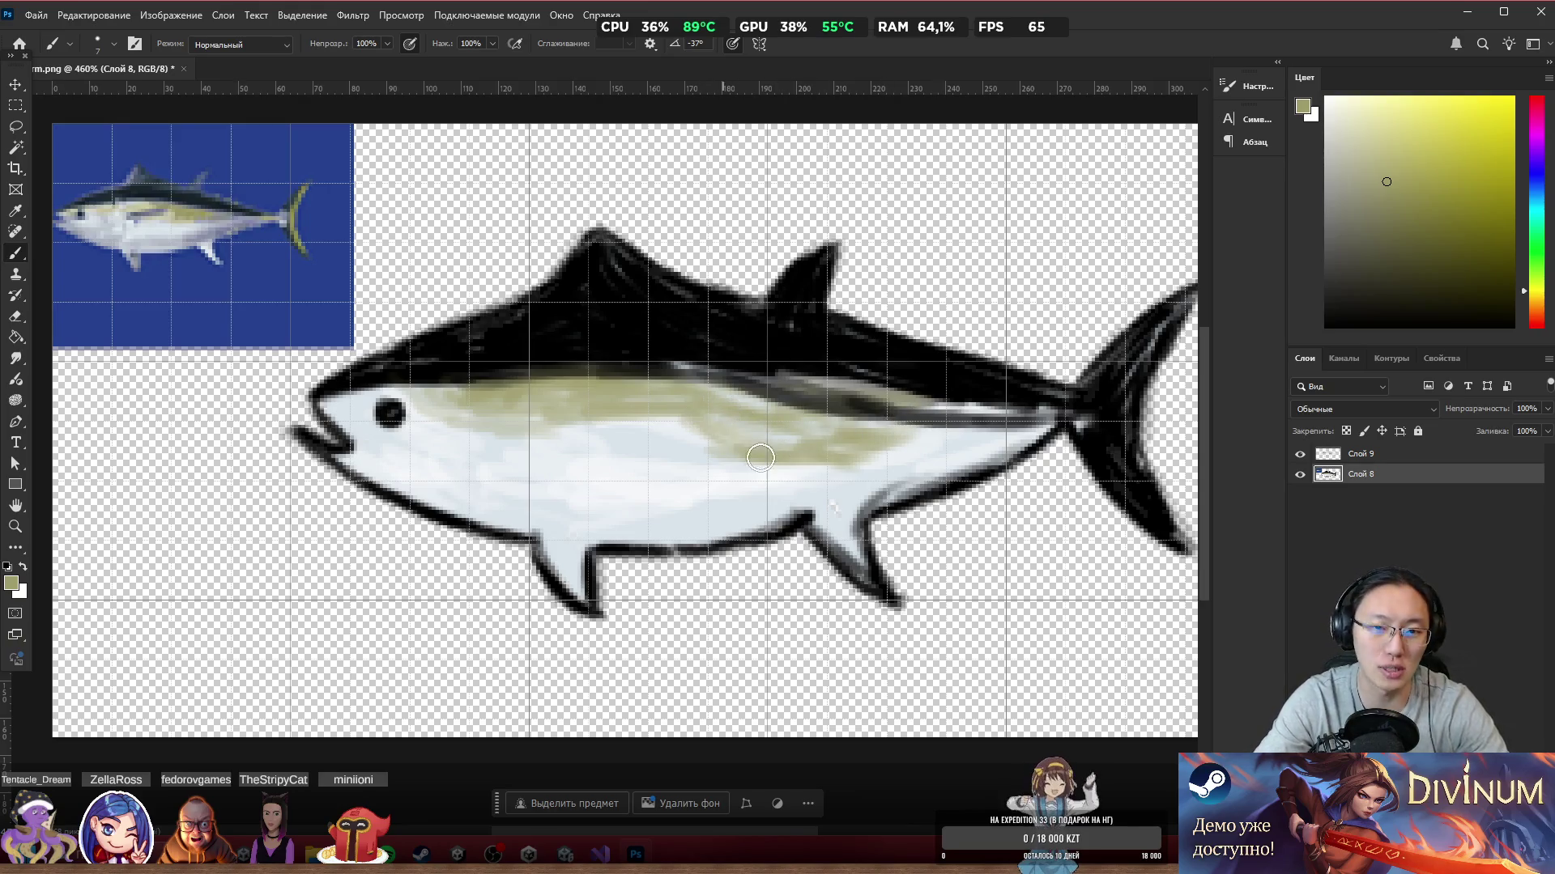
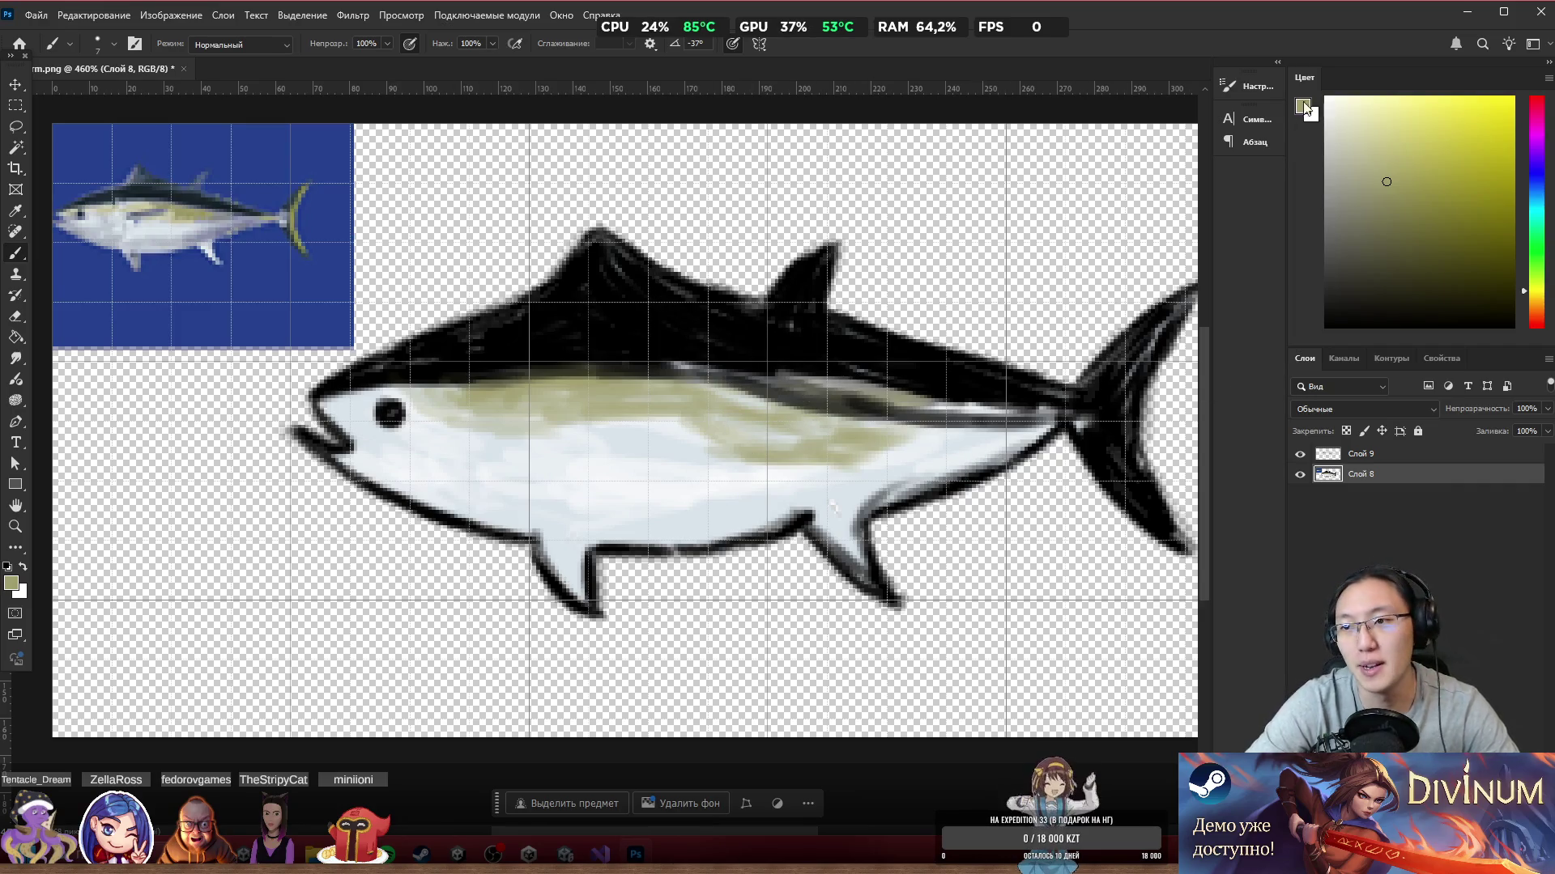
Step: Paint olive-yellow strokes over the upper tail lobe and tail base, blending into the side stripe
mouse_move(1141, 373)
left_mouse_down()
mouse_move(1189, 304)
mouse_move(1119, 403)
mouse_move(1146, 356)
mouse_move(1117, 454)
mouse_move(1188, 557)
mouse_move(1131, 433)
mouse_move(1144, 372)
mouse_move(1137, 460)
mouse_move(1132, 396)
mouse_move(1150, 498)
mouse_move(1157, 479)
left_mouse_up()
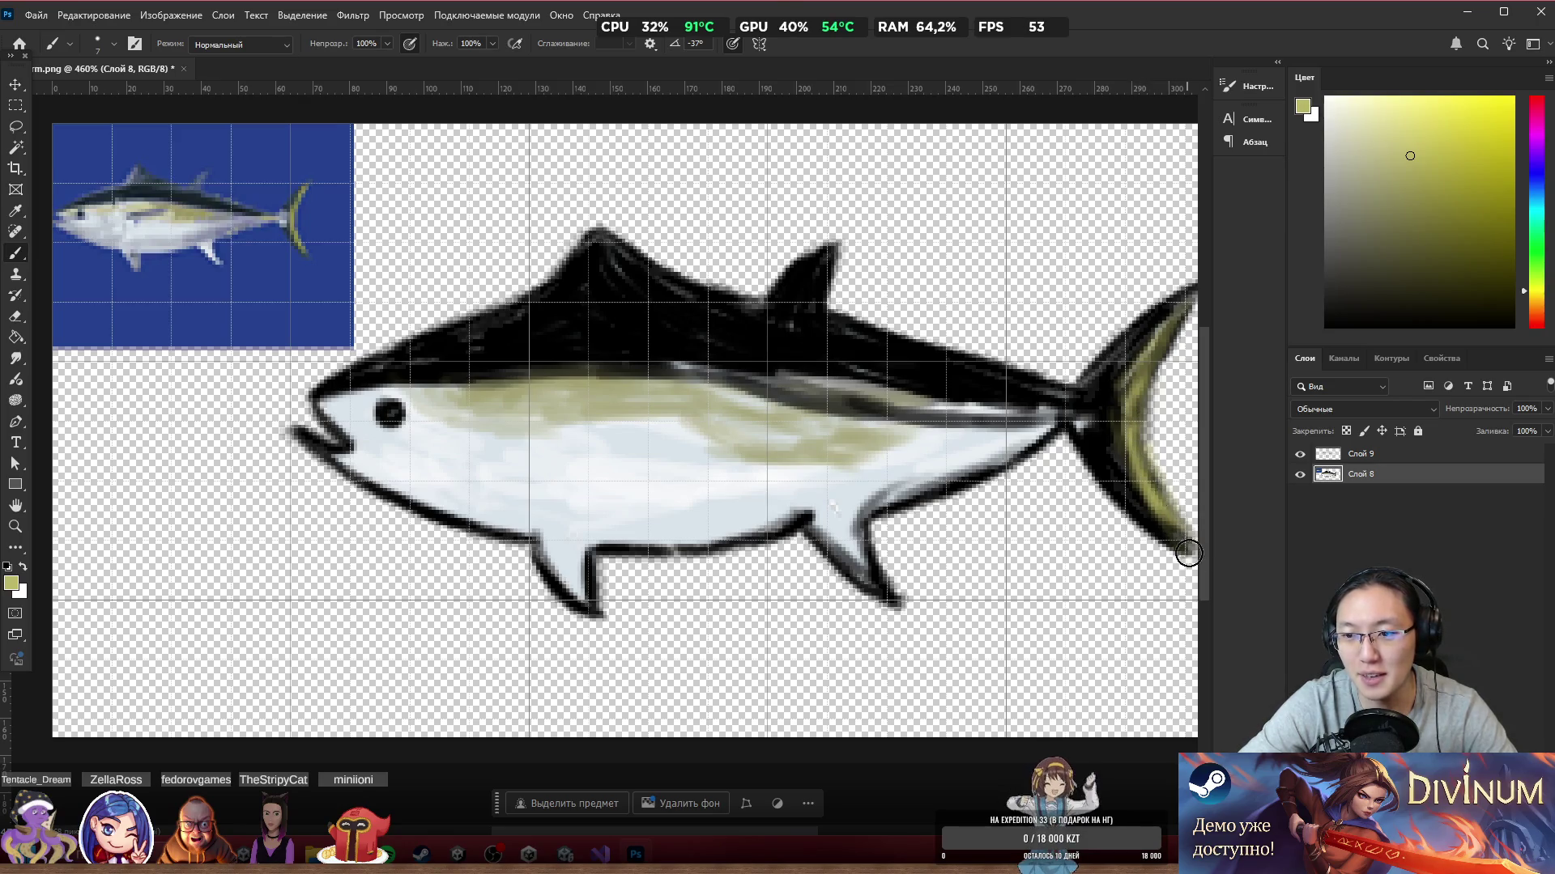
mouse_move(1043, 409)
left_mouse_down()
mouse_move(1117, 417)
mouse_move(1096, 411)
mouse_move(1137, 384)
mouse_move(1138, 463)
mouse_move(1133, 378)
left_mouse_up()
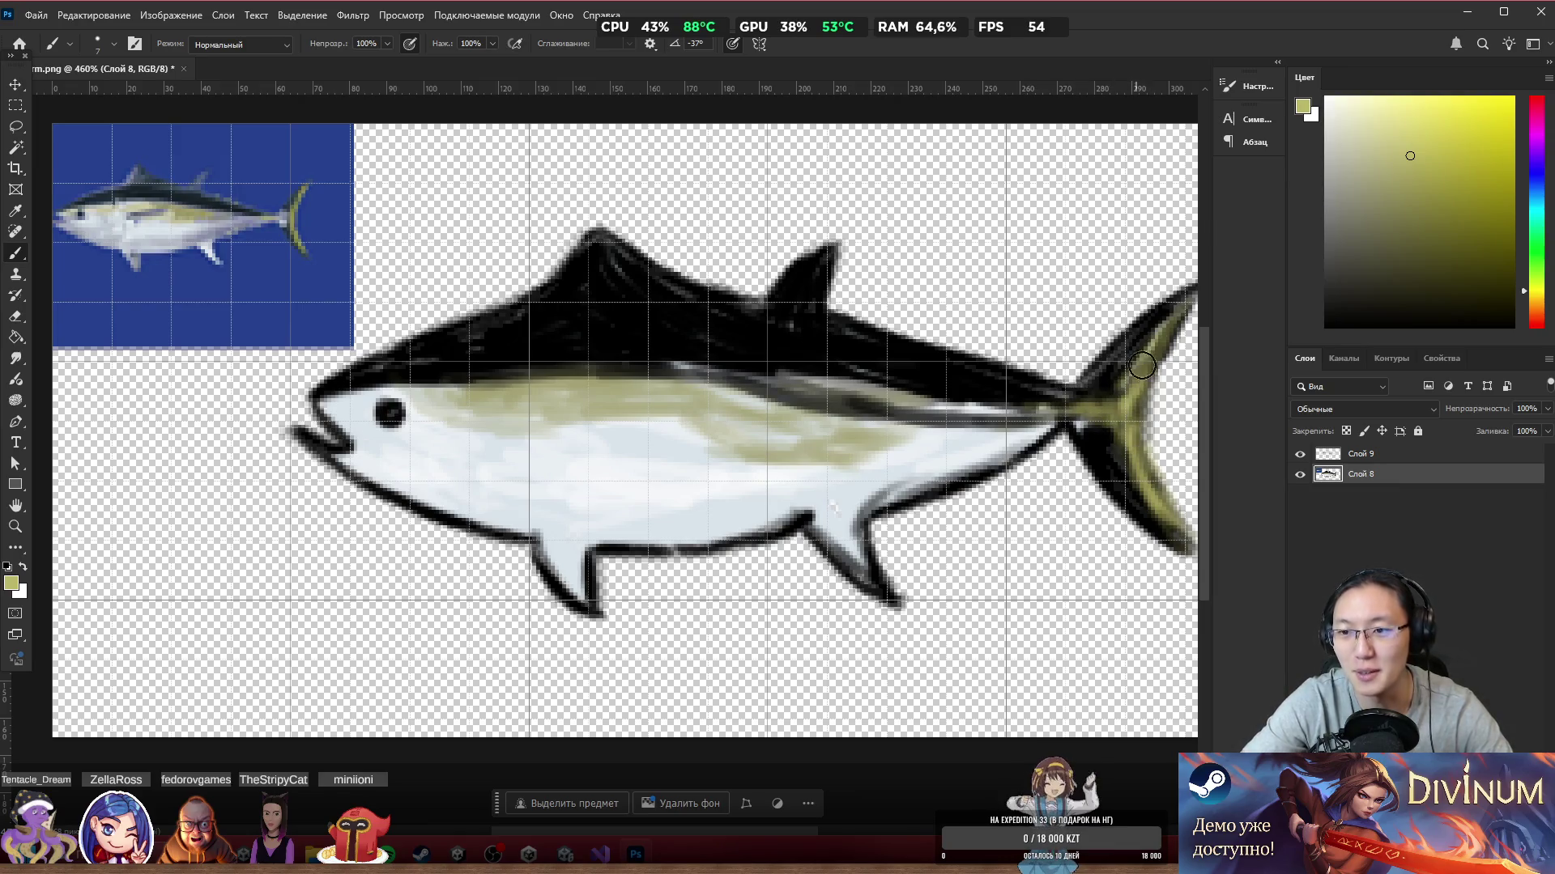
mouse_move(900, 440)
left_mouse_down()
mouse_move(1000, 421)
mouse_move(915, 411)
mouse_move(1006, 417)
left_mouse_up()
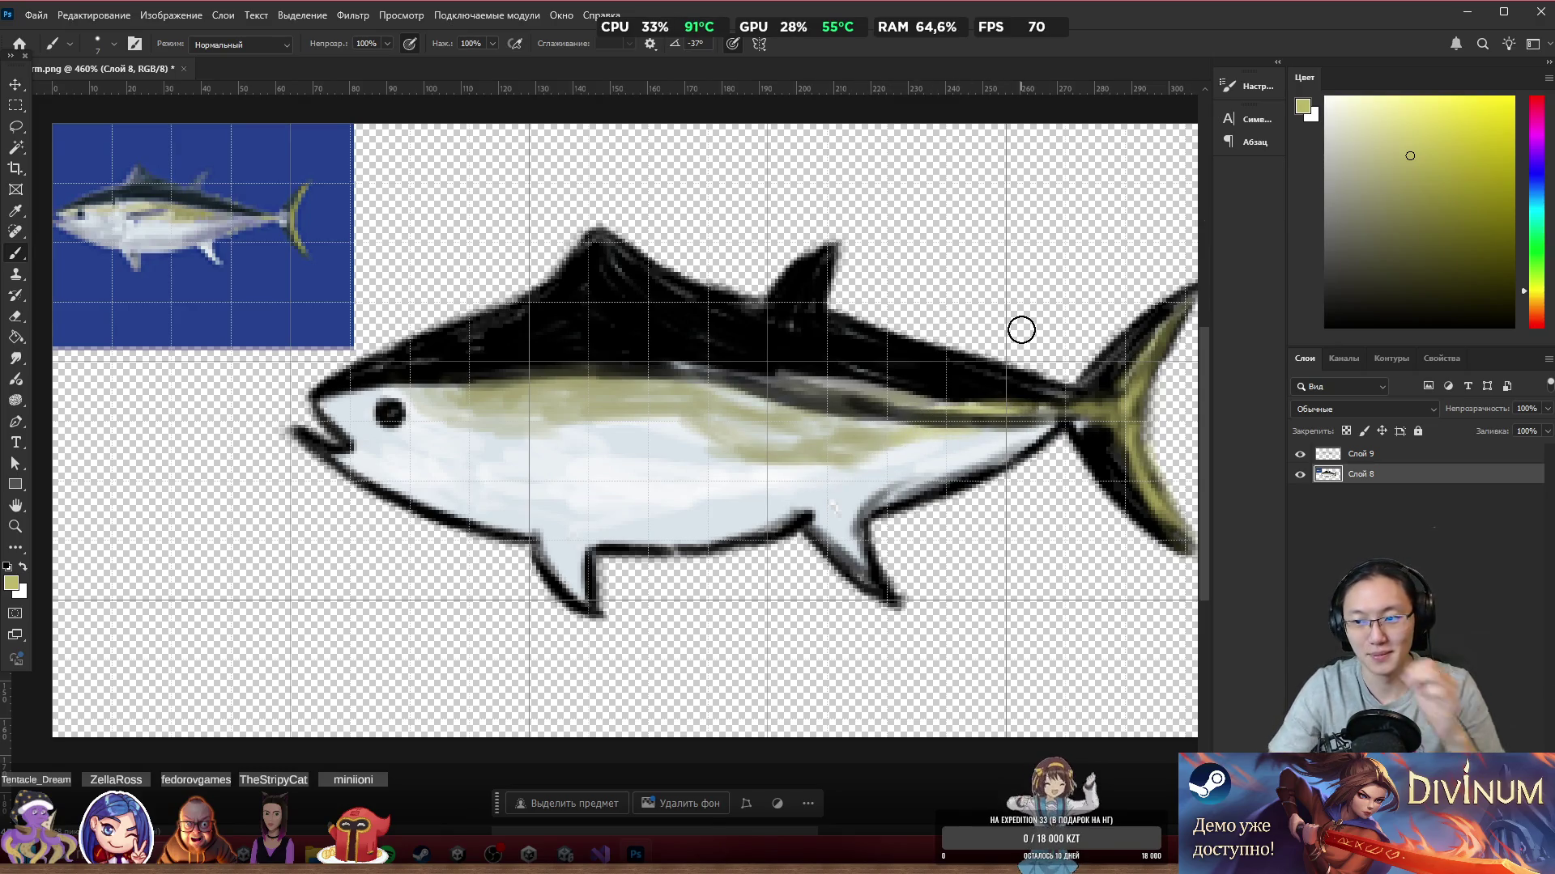
scroll(800, 294, "down", 3, "alt")
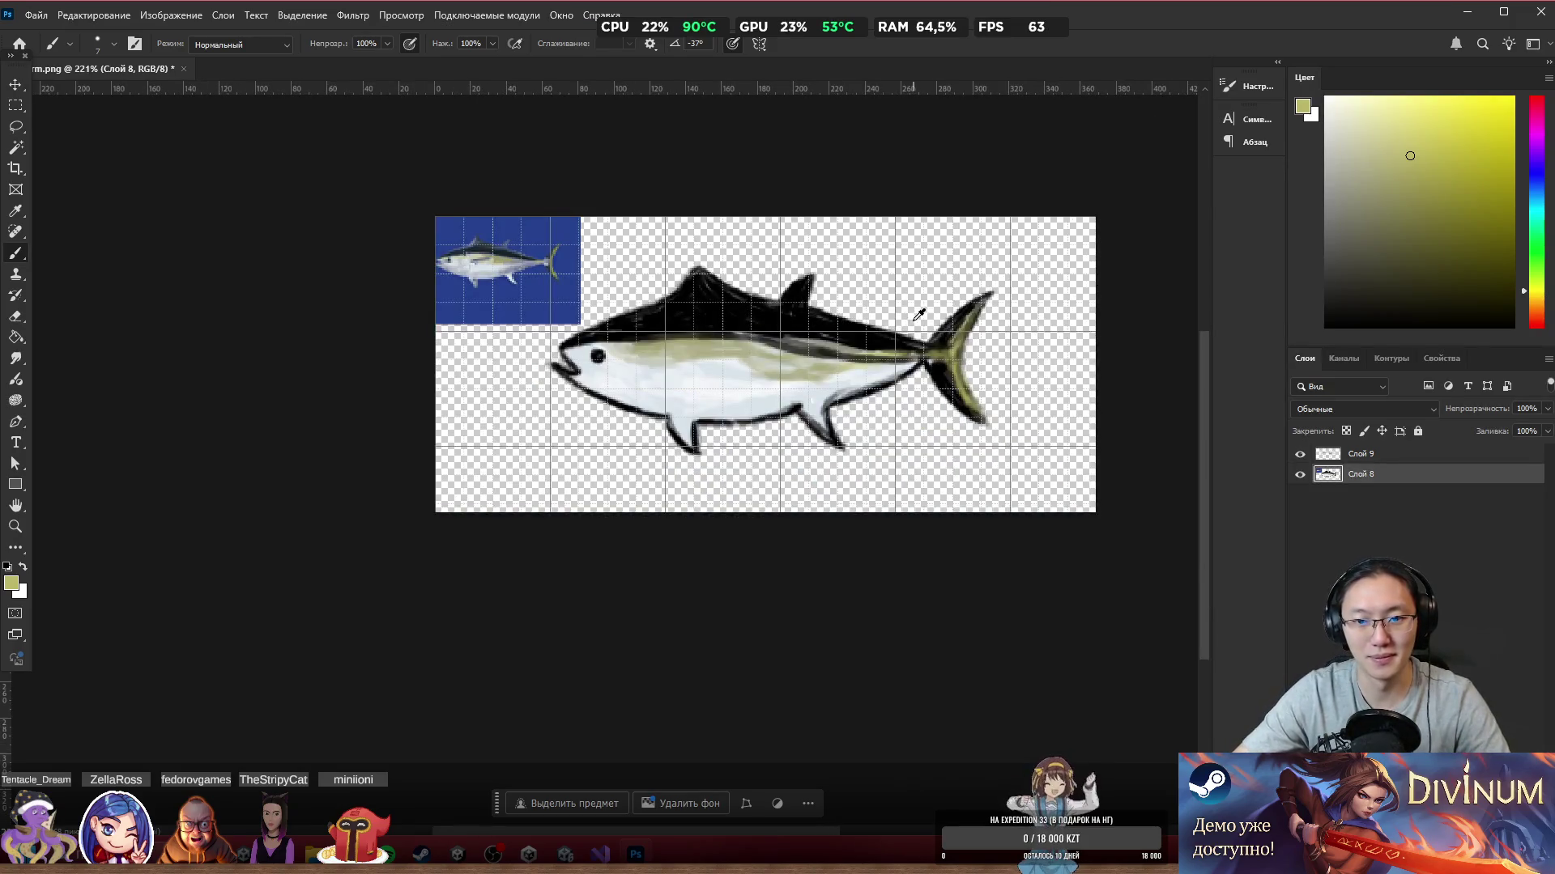
scroll(816, 278, "up", 3, "alt")
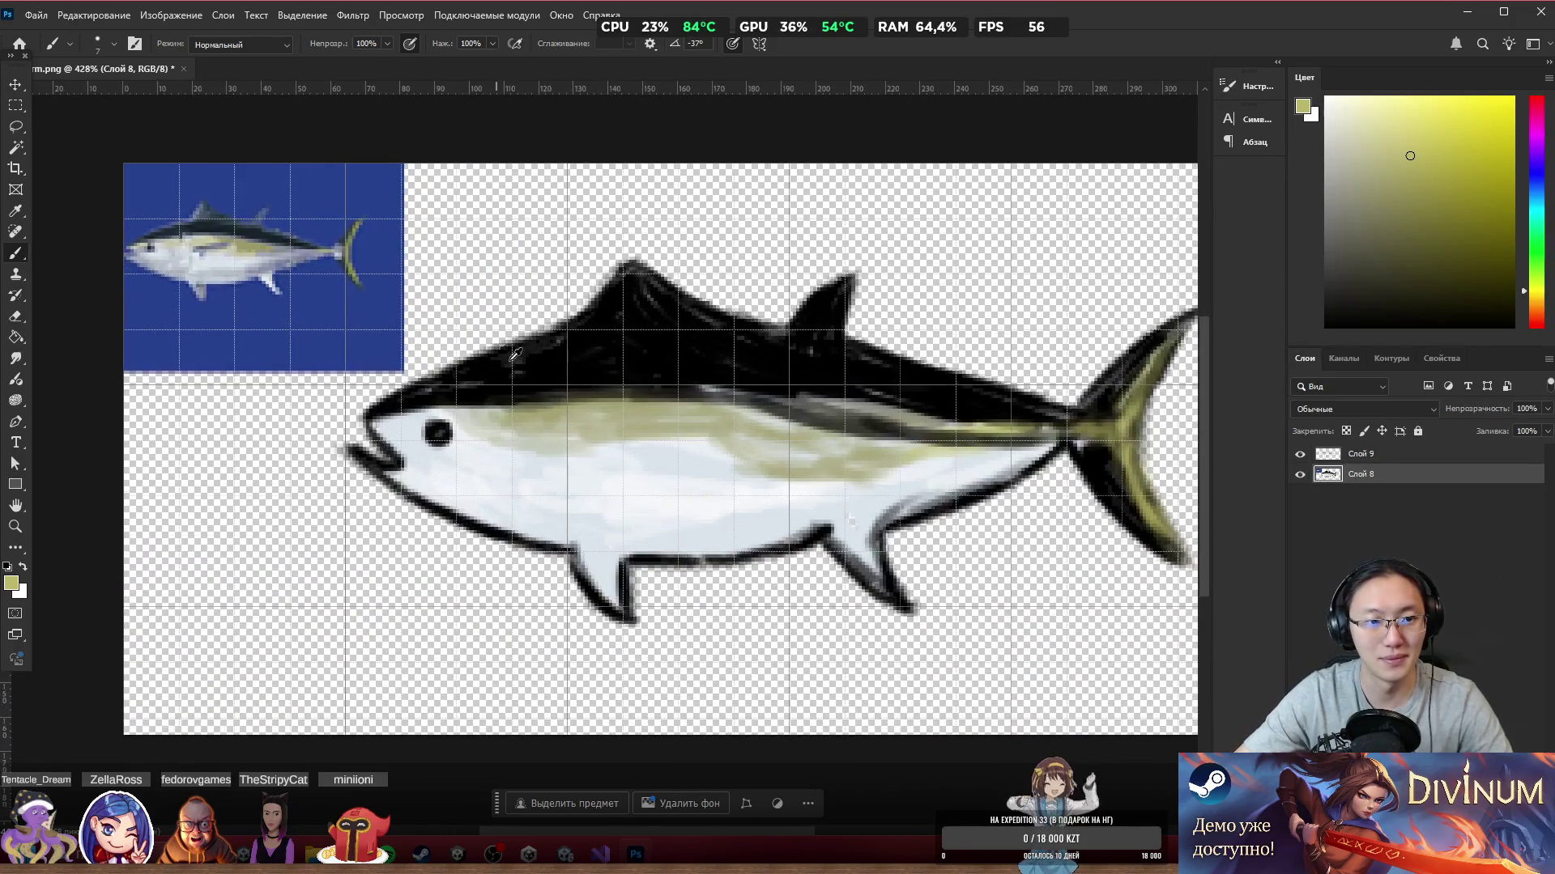
Step: Sample black and shade the side stripe, pelvic fin and small rear belly fin dark grey
left_click(622, 365, "alt")
mouse_move(636, 440)
left_mouse_down()
mouse_move(688, 423)
mouse_move(723, 445)
mouse_move(712, 421)
mouse_move(710, 478)
mouse_move(672, 445)
mouse_move(709, 450)
mouse_move(696, 437)
left_mouse_up()
left_click_drag(584, 567, 622, 583)
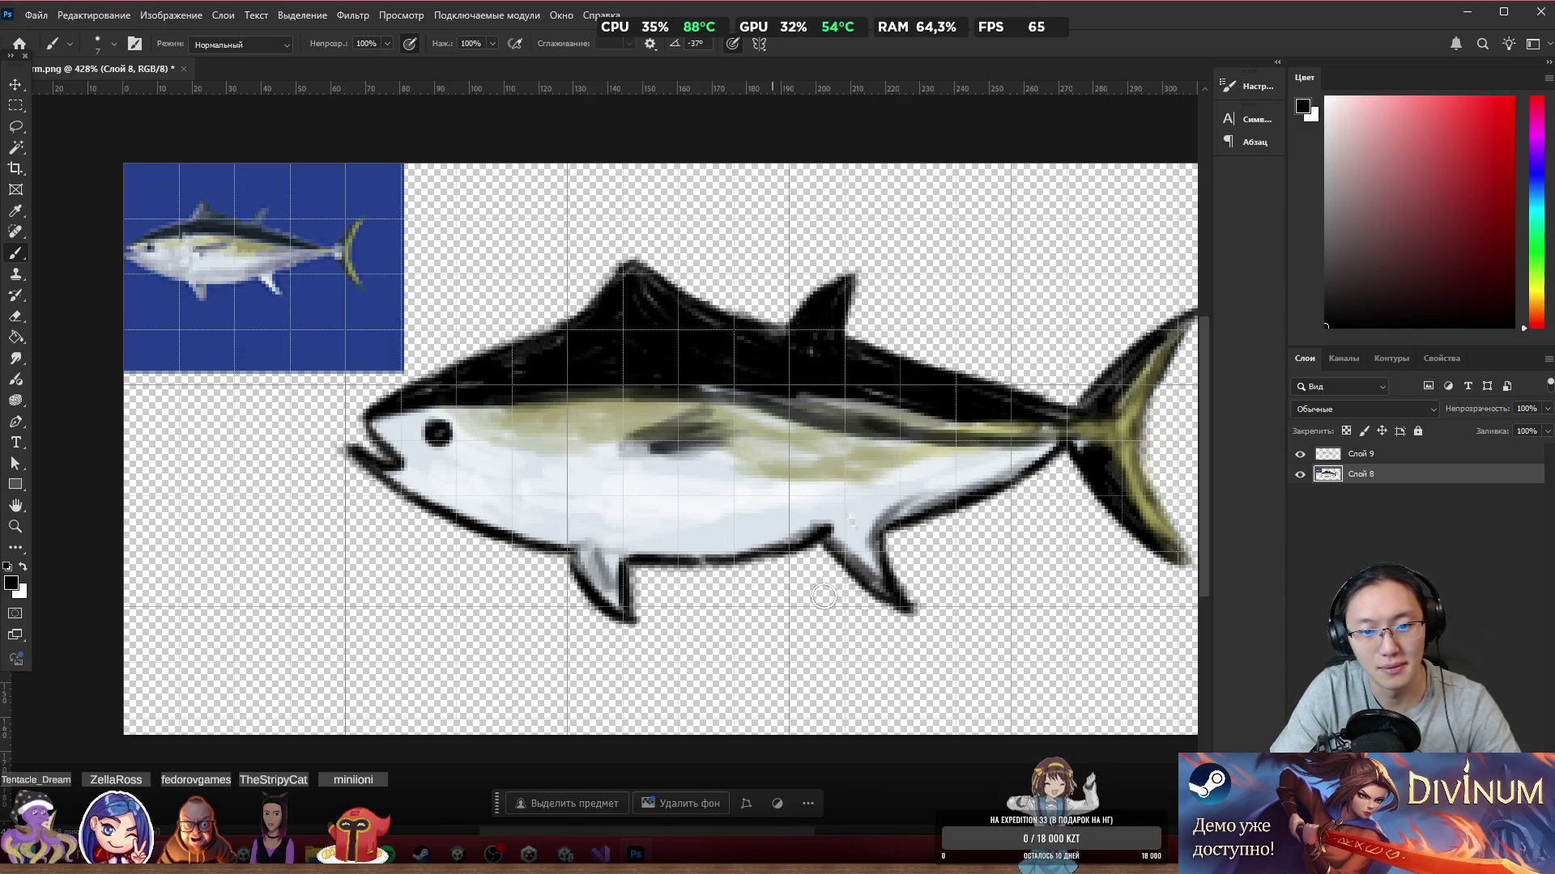
mouse_move(862, 563)
left_mouse_down()
mouse_move(844, 550)
mouse_move(887, 584)
left_mouse_up()
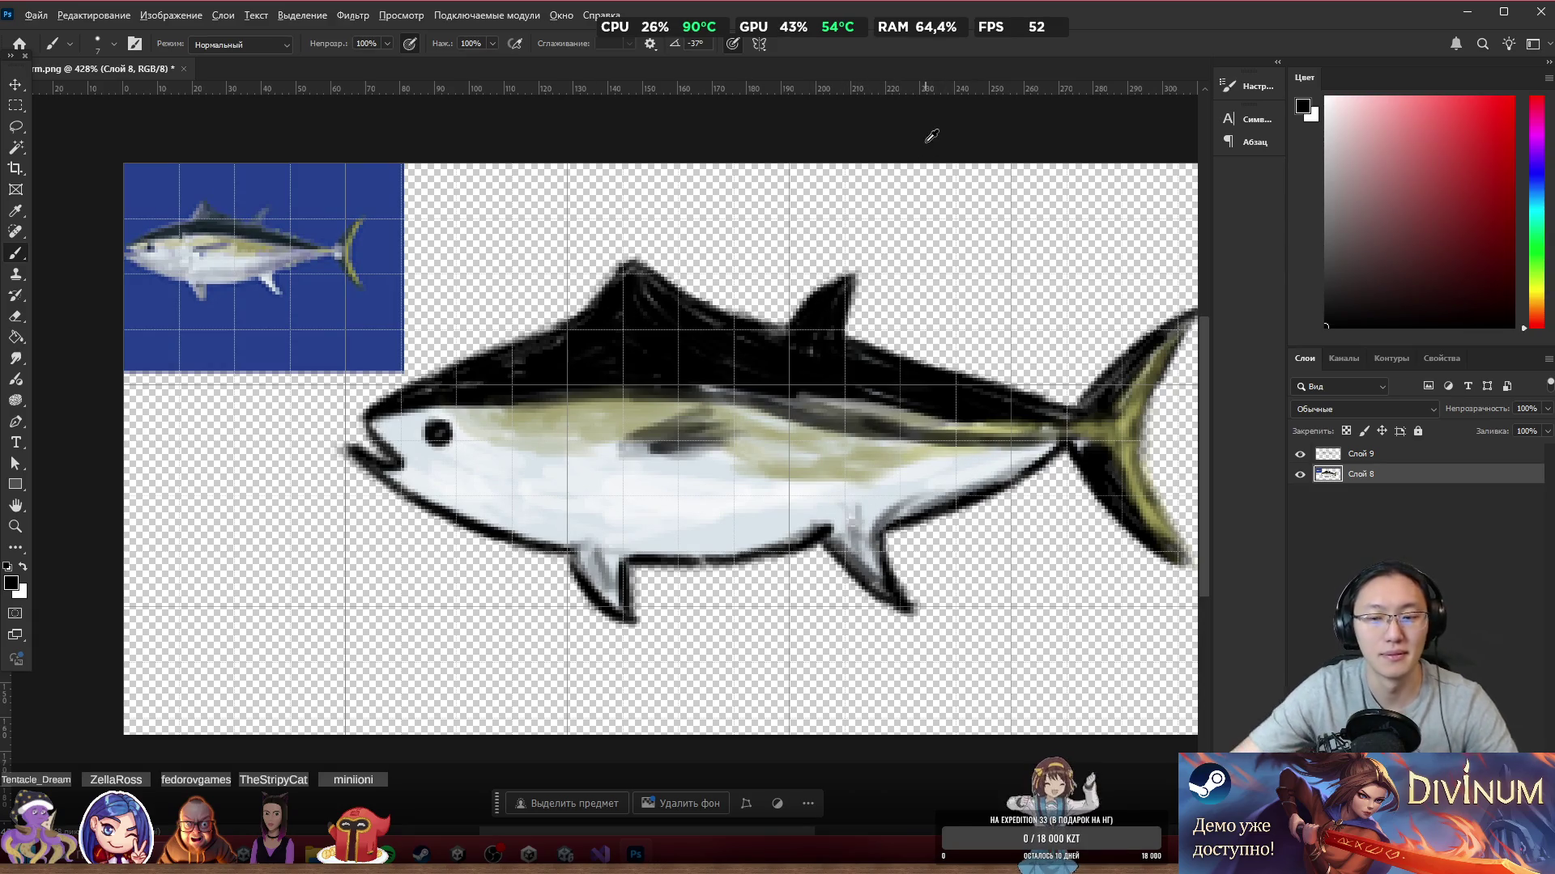
scroll(704, 361, "down", 4)
scroll(728, 368, "up", 4)
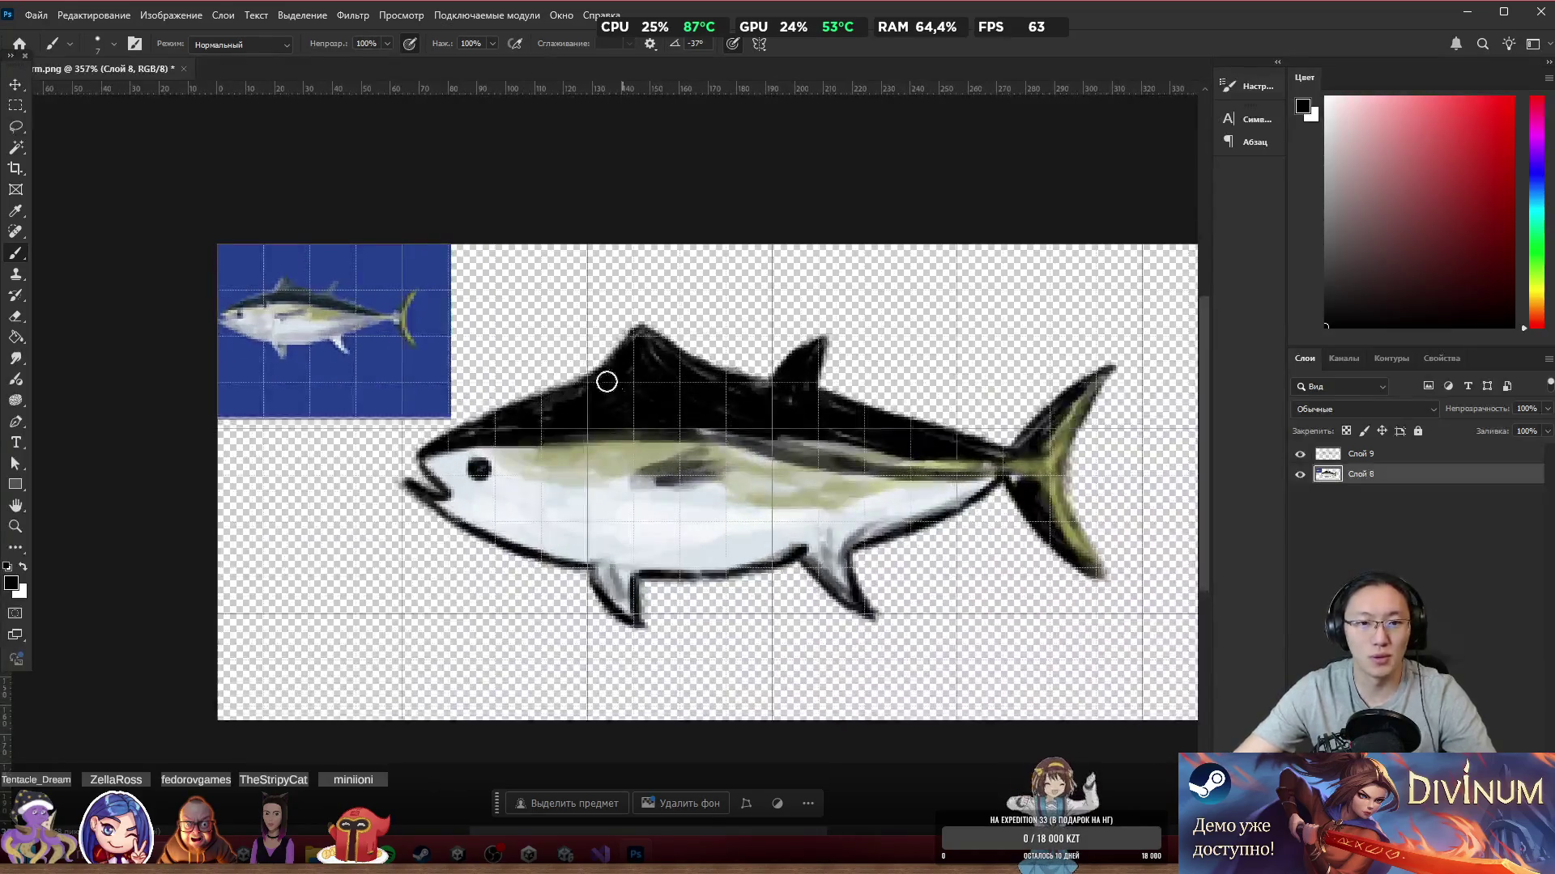
Step: Erase the blue reference picture with an enlarged eraser, then return to the brush
key("e")
left_click_drag(356, 308, 300, 312)
key("bracketright")
key("bracketright")
key("bracketright")
mouse_move(337, 259)
left_mouse_down()
mouse_move(235, 366)
mouse_move(340, 324)
mouse_move(410, 363)
mouse_move(215, 362)
left_mouse_up()
key("b")
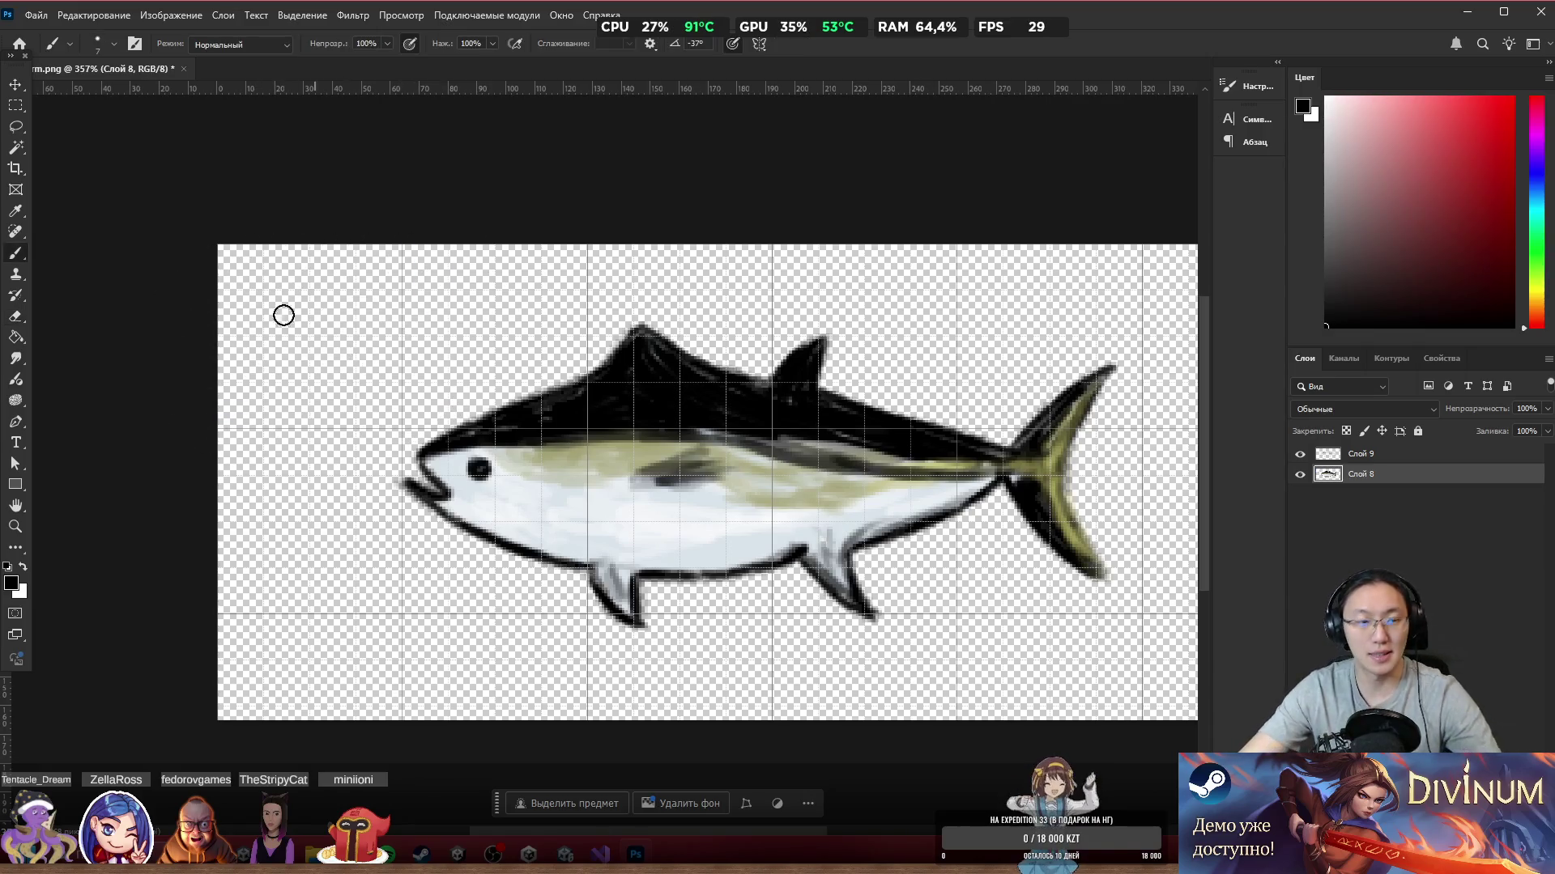
Step: Crop the canvas closely around the fish
left_click(15, 168)
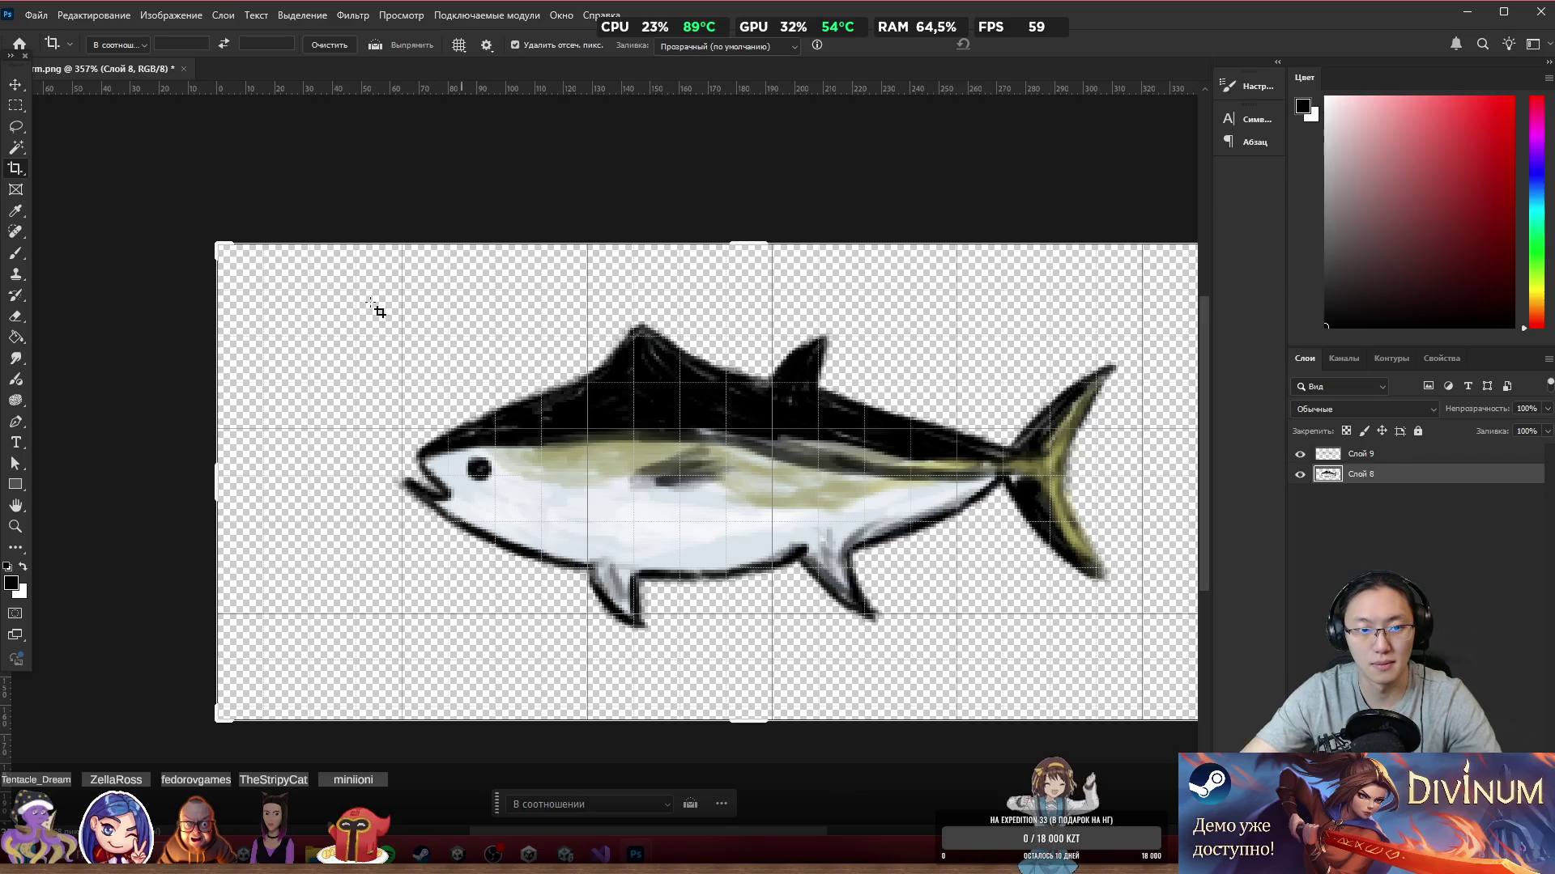
left_click_drag(217, 245, 290, 280)
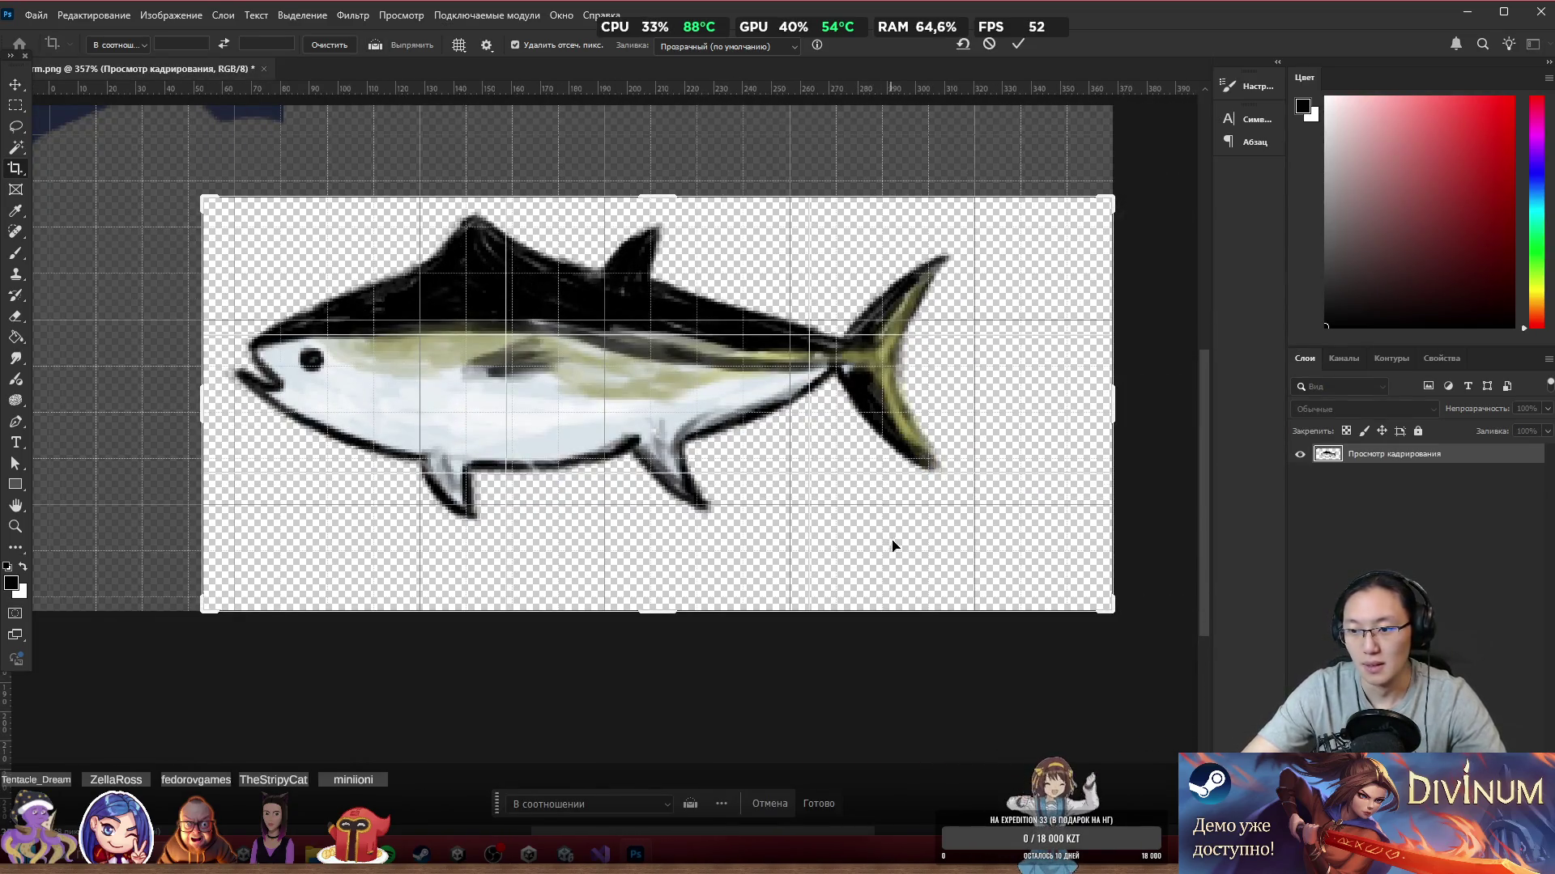
mouse_move(1103, 616)
left_mouse_down()
mouse_move(1097, 545)
mouse_move(1052, 551)
left_mouse_up()
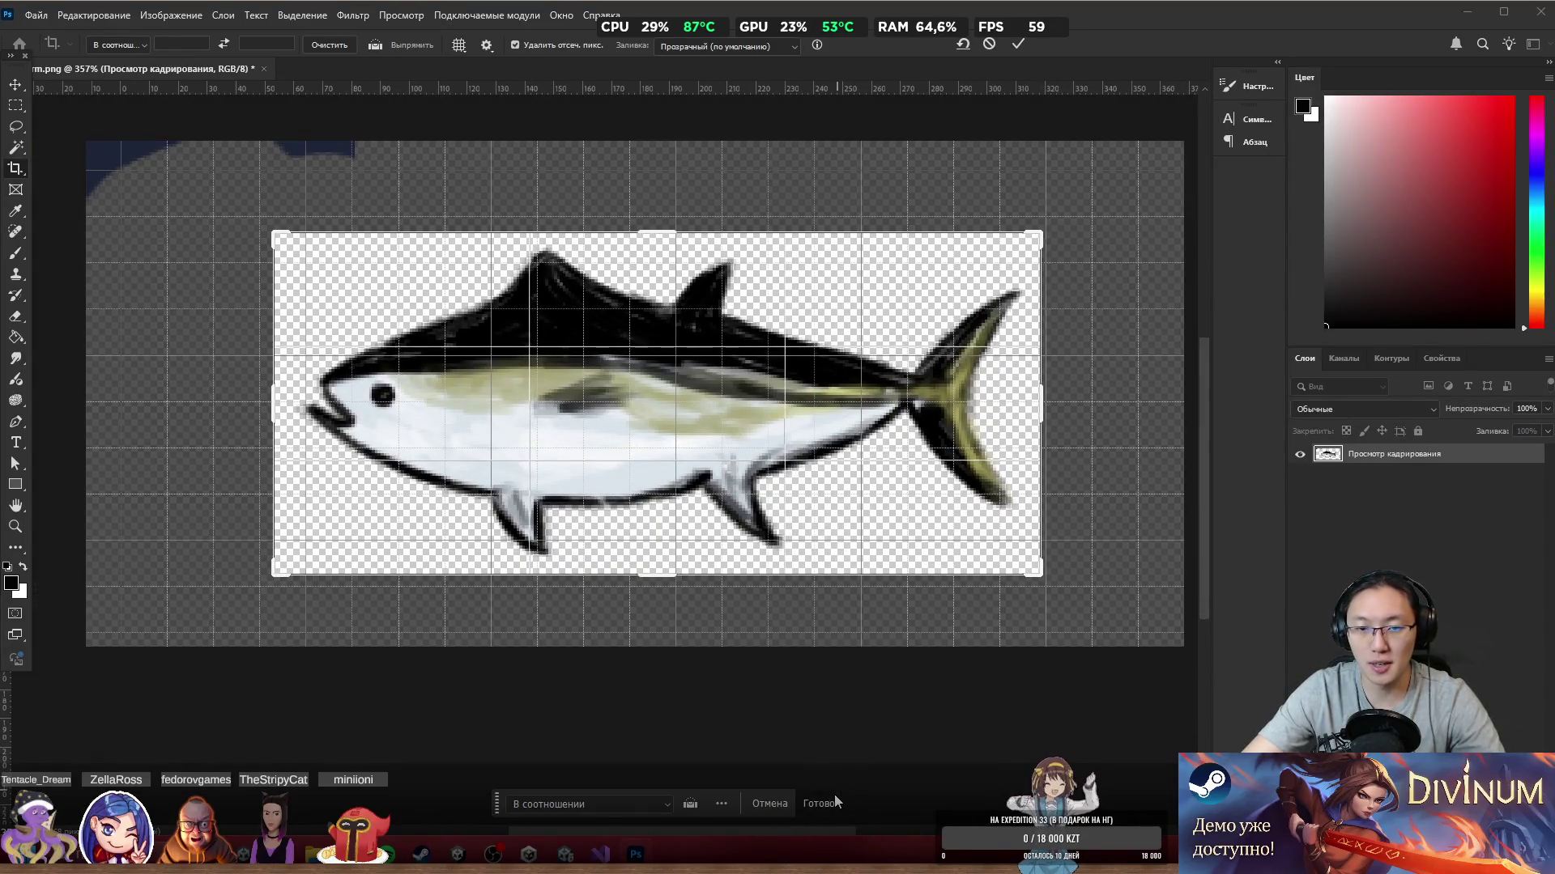
left_click(834, 802)
Step: Quick Export the image as a PNG named Fish
left_click(36, 17)
mouse_move(162, 260)
left_click(340, 262)
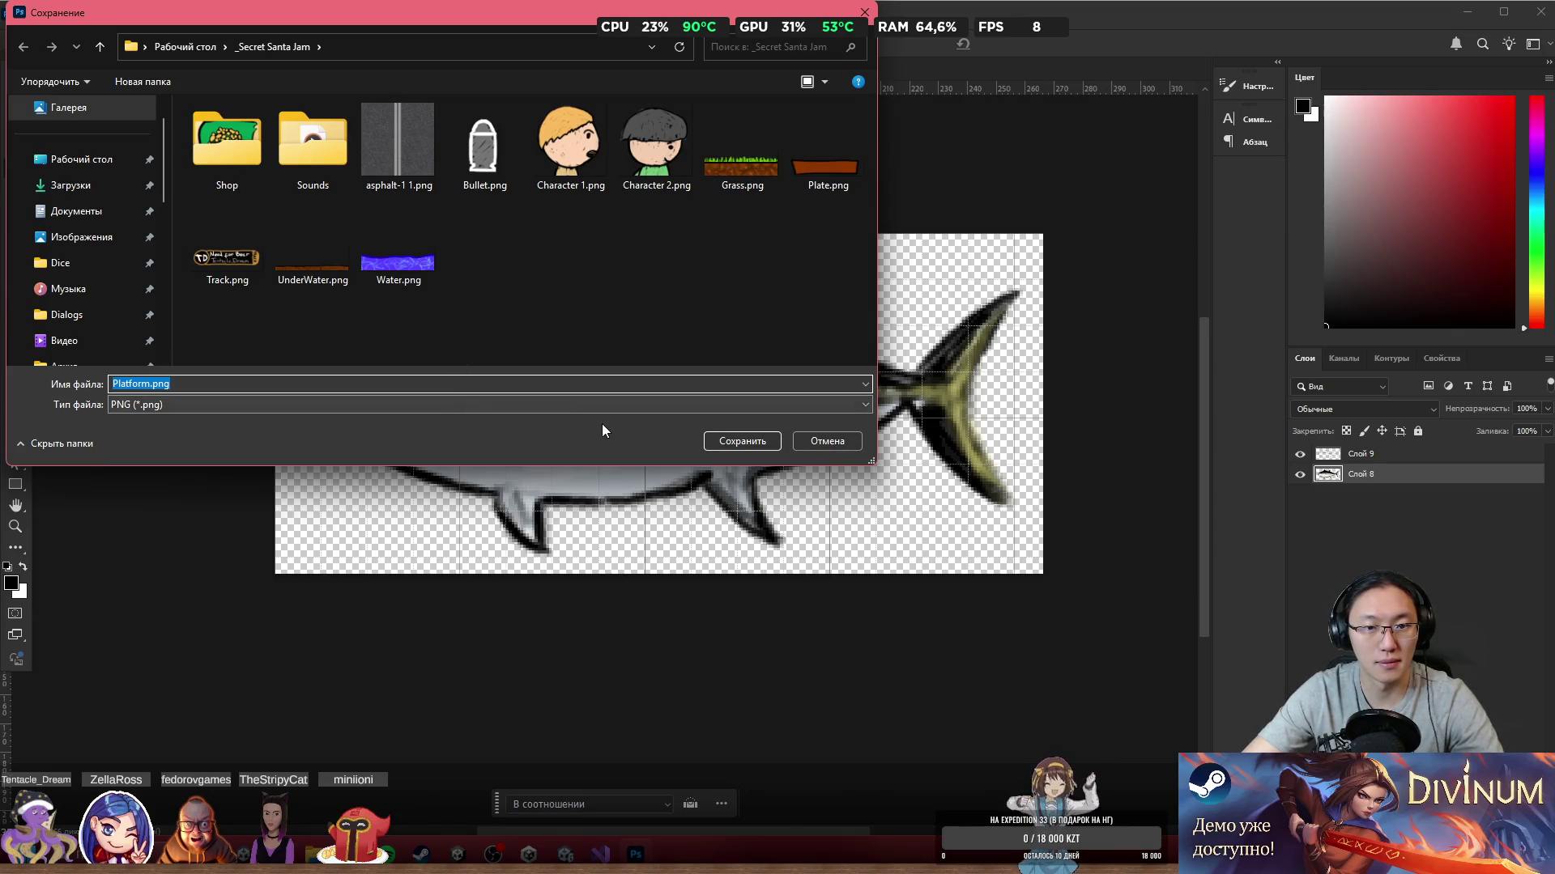
type("Ашыр")
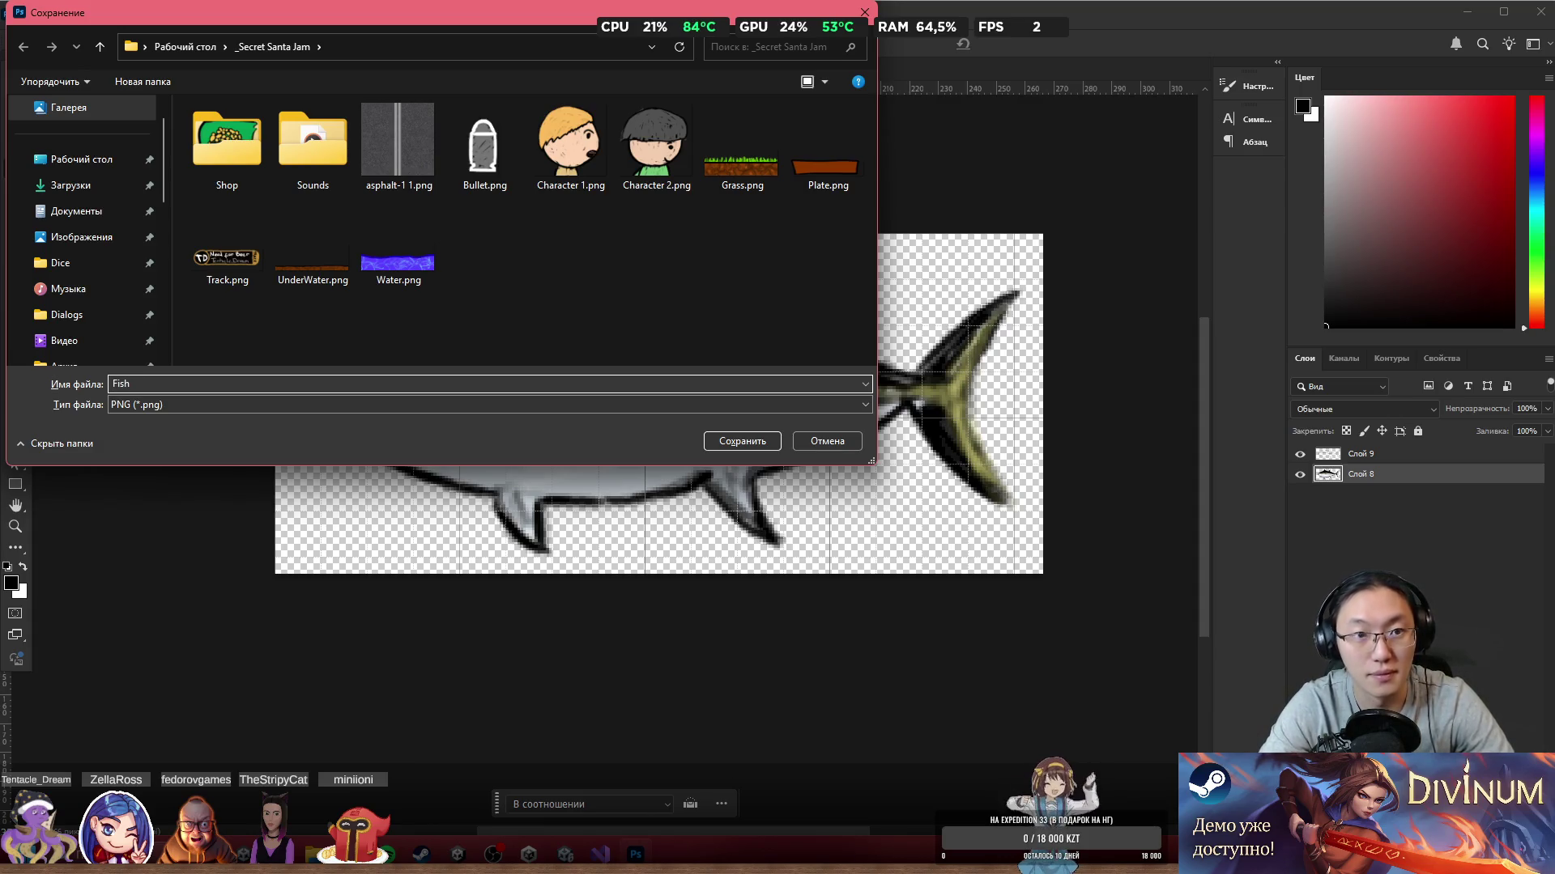
key("Return")
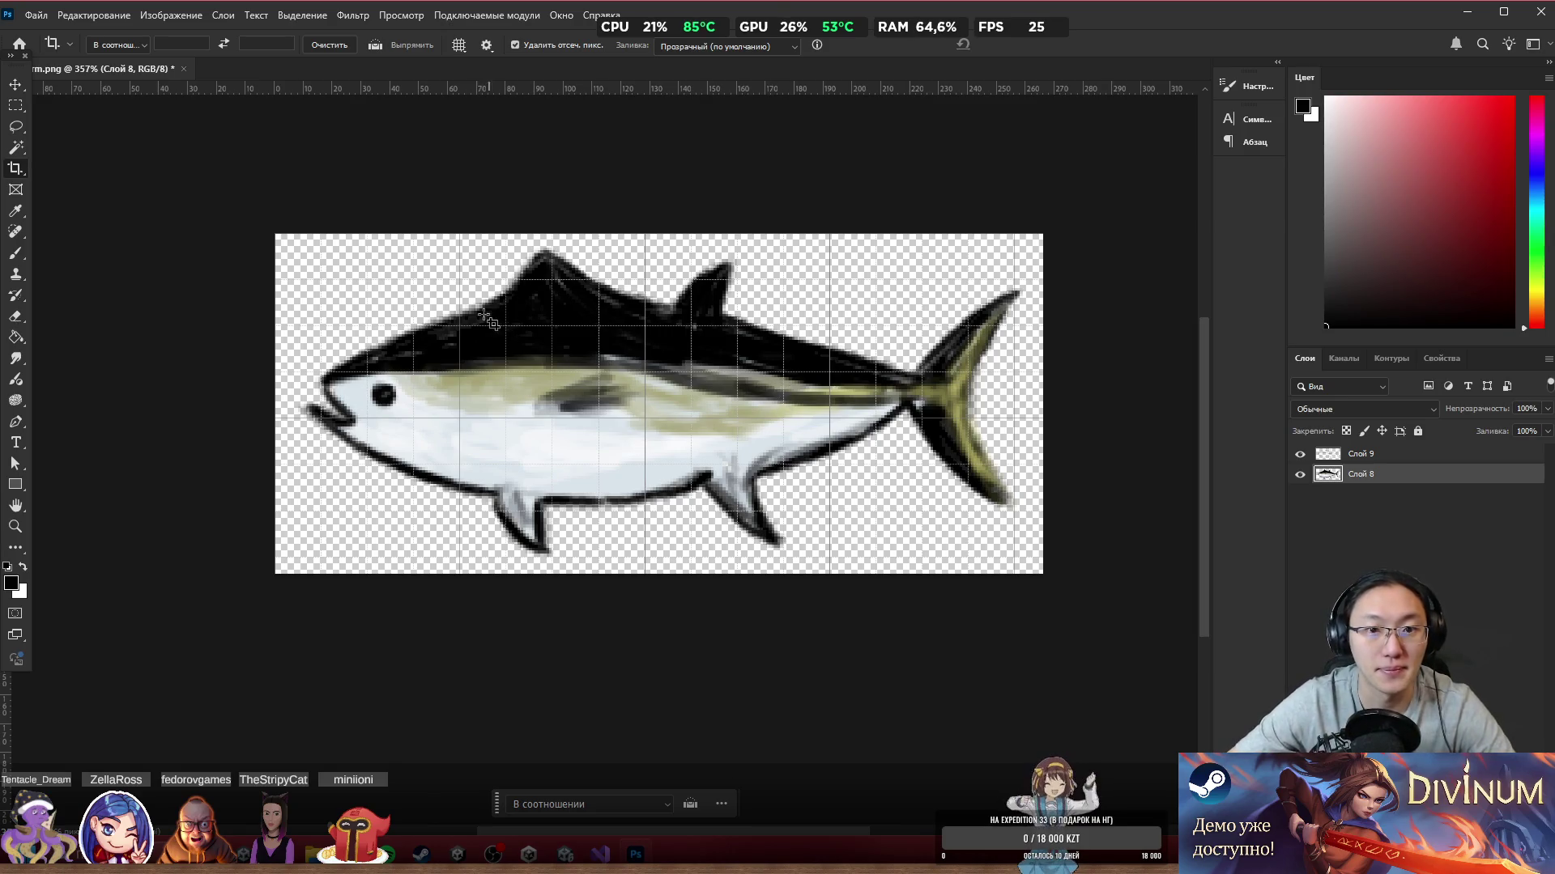
Step: Import Fish.png from Explorer into Unity's Level3 folder
left_click(1467, 11)
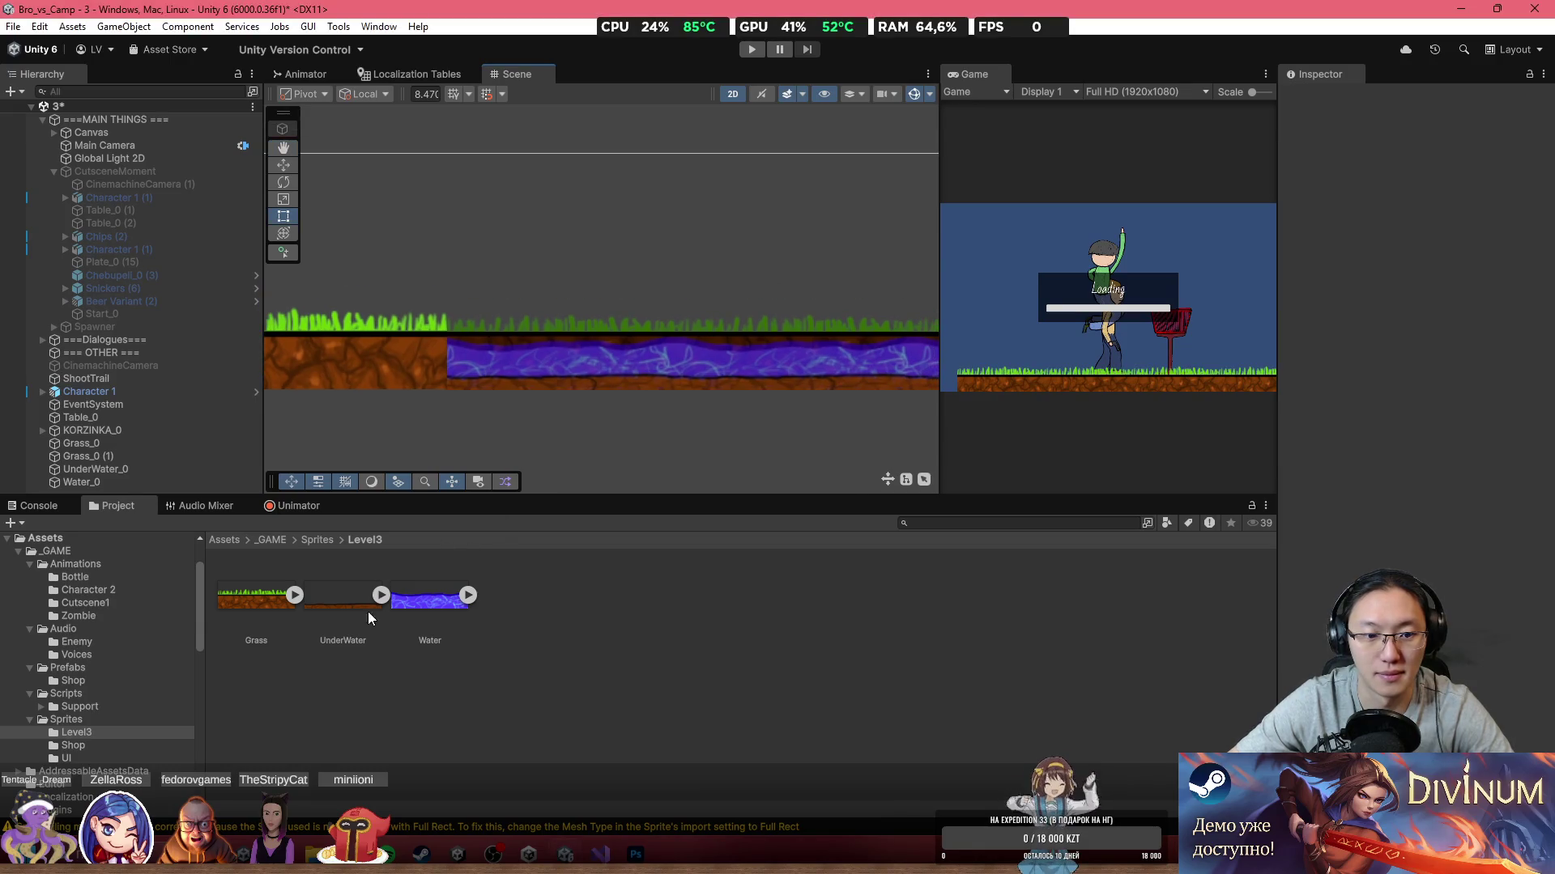
left_click(313, 854)
mouse_move(832, 381)
left_mouse_down()
mouse_move(862, 421)
mouse_move(754, 443)
mouse_move(433, 698)
left_mouse_up()
Step: Place the fish sprite in the water, scale it to about 0.8569 and set Order in Layer -41
mouse_move(284, 639)
left_mouse_down()
mouse_move(512, 421)
mouse_move(706, 349)
mouse_move(712, 362)
left_mouse_up()
scroll(687, 358, "up", 2)
scroll(686, 364, "up", 2)
mouse_move(599, 300)
left_mouse_down()
mouse_move(645, 340)
mouse_move(629, 329)
left_mouse_up()
left_click_drag(727, 398, 762, 395)
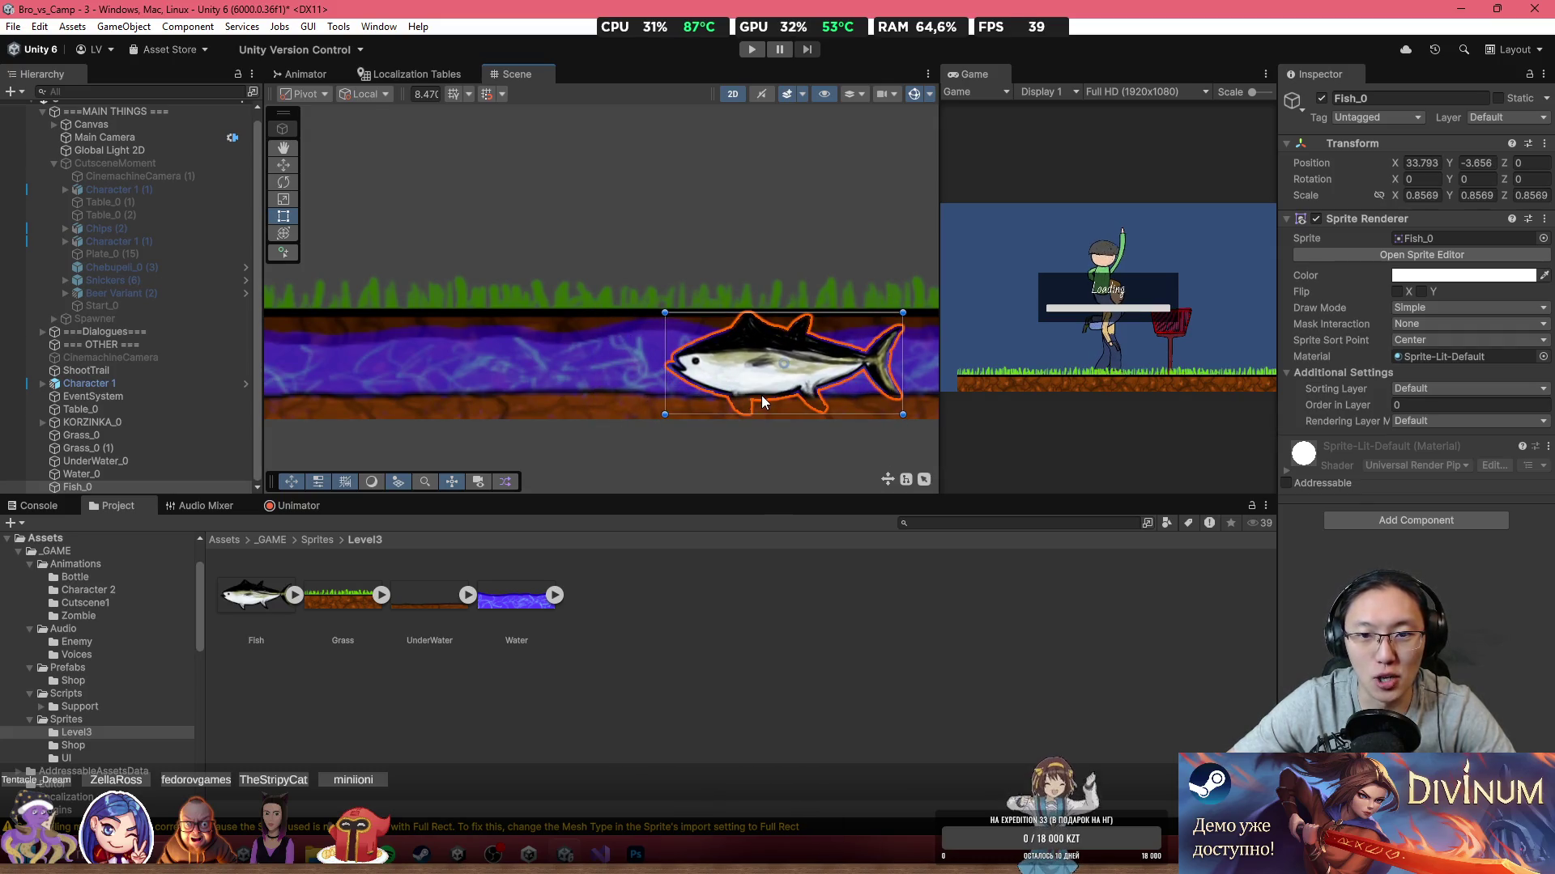
left_click_drag(1340, 410, 1300, 406)
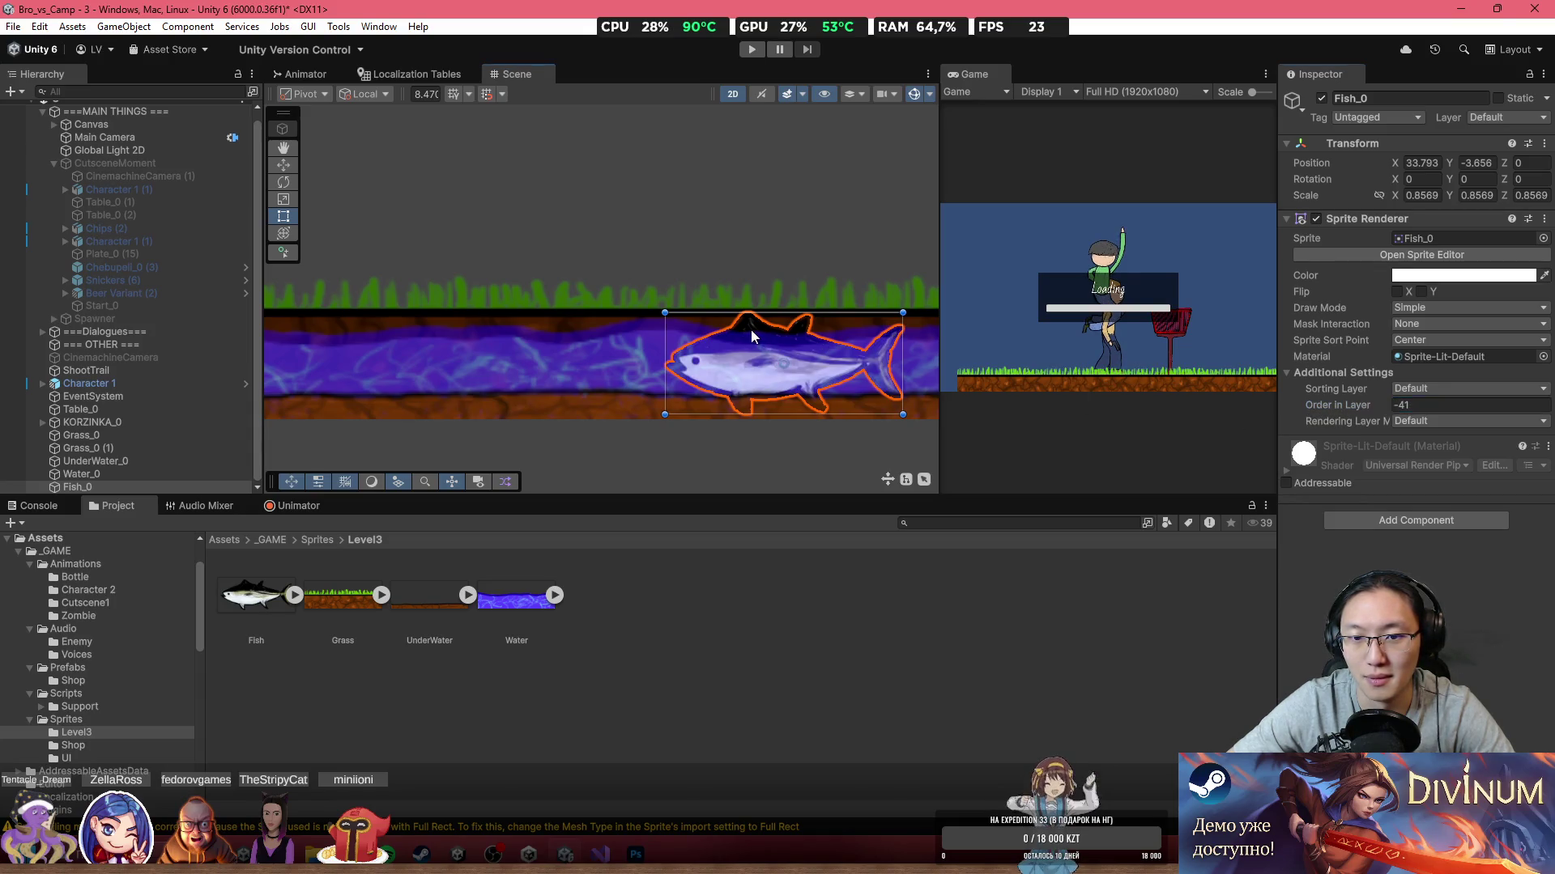
scroll(892, 275, "down", 2)
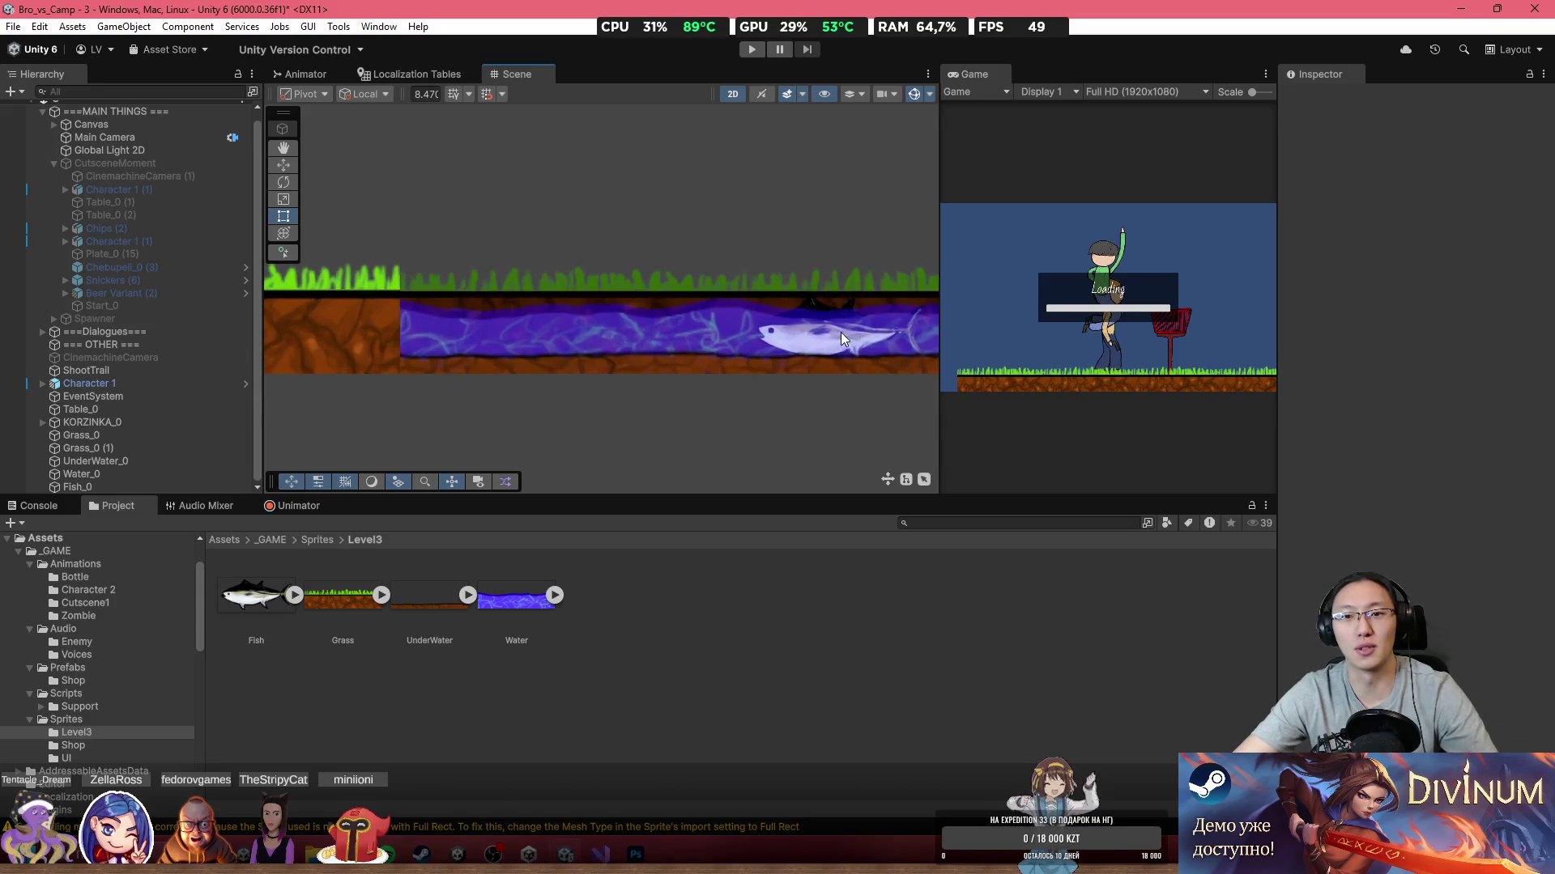
Step: Lighten the tint colour of the right-hand grass strip Grass_0 (1)
left_click(740, 295)
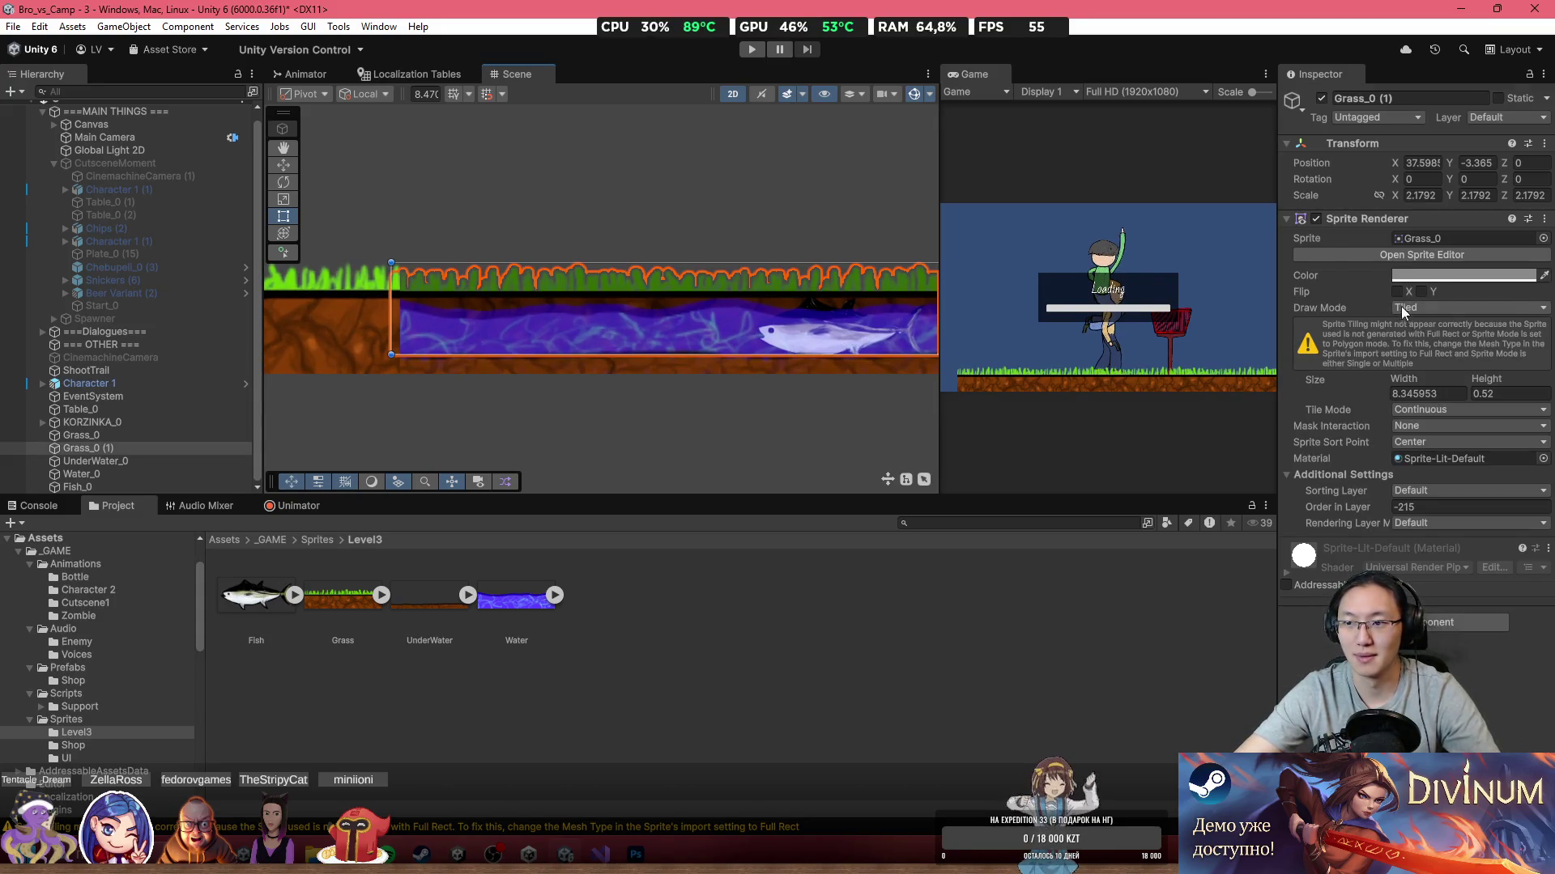
left_click(1442, 277)
left_click_drag(1449, 381, 1360, 379)
left_click(784, 395)
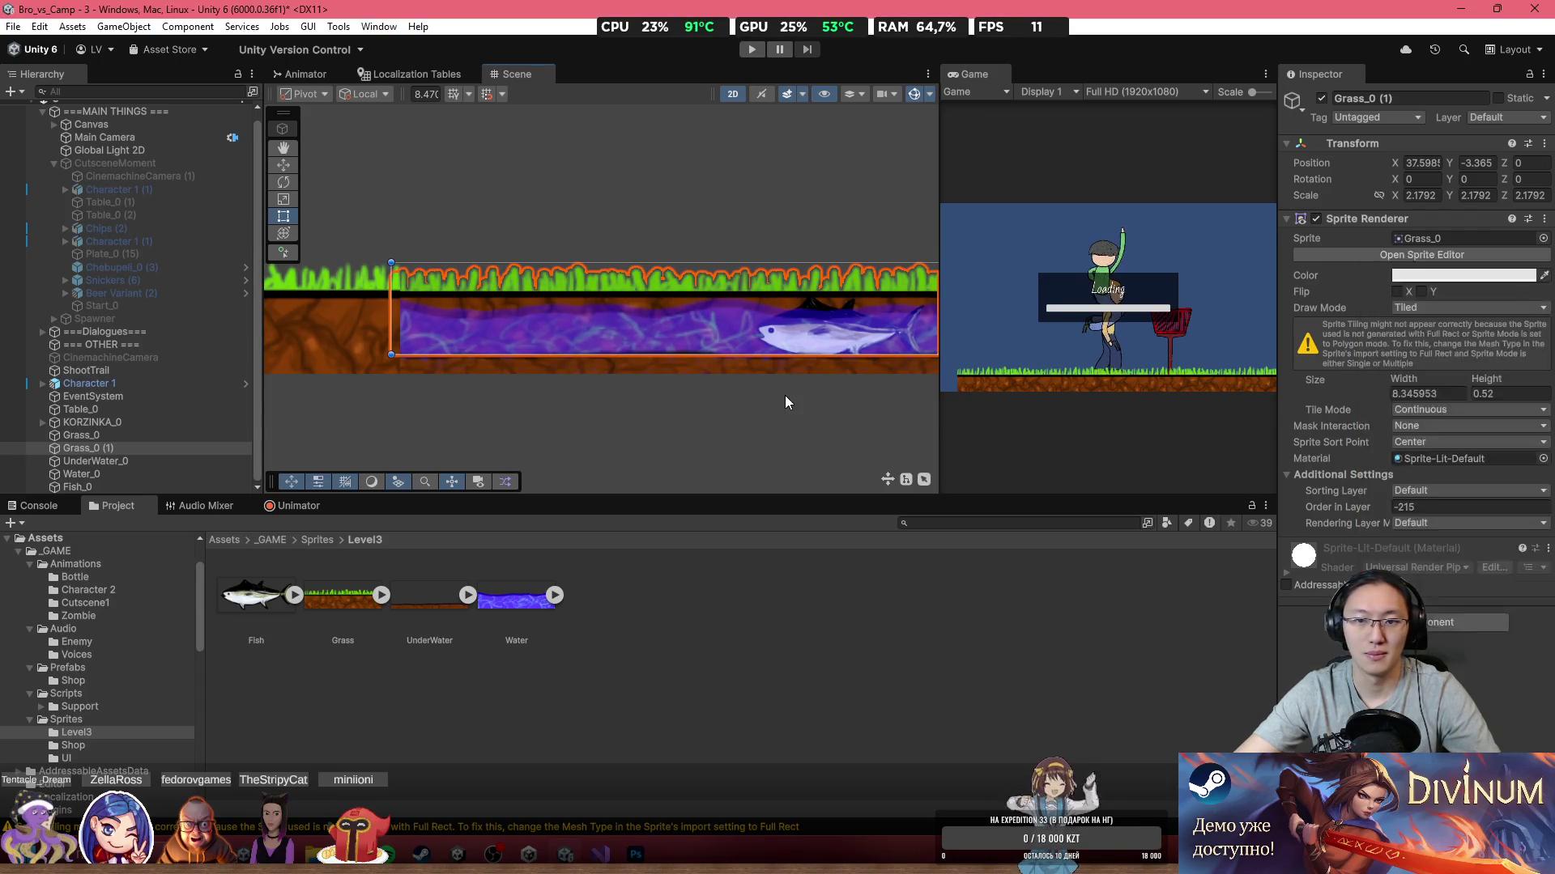
left_click(793, 400)
scroll(793, 404, "down", 2)
scroll(790, 401, "up", 3)
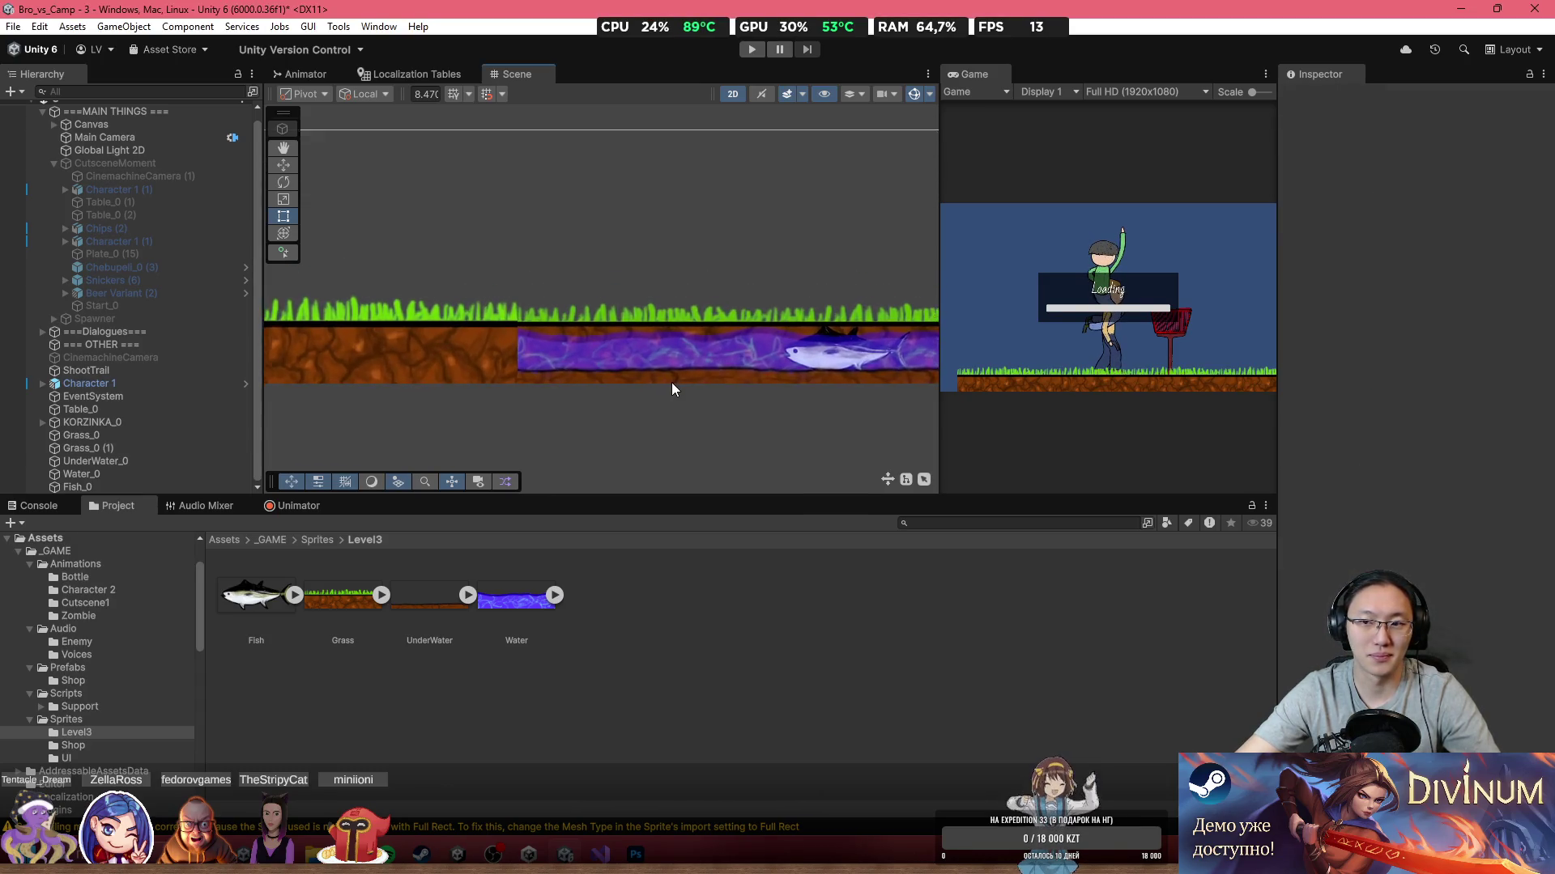
Step: Shorten the left grass strip Grass_0 from its right end, keeping tile mode Continuous
left_click(502, 344)
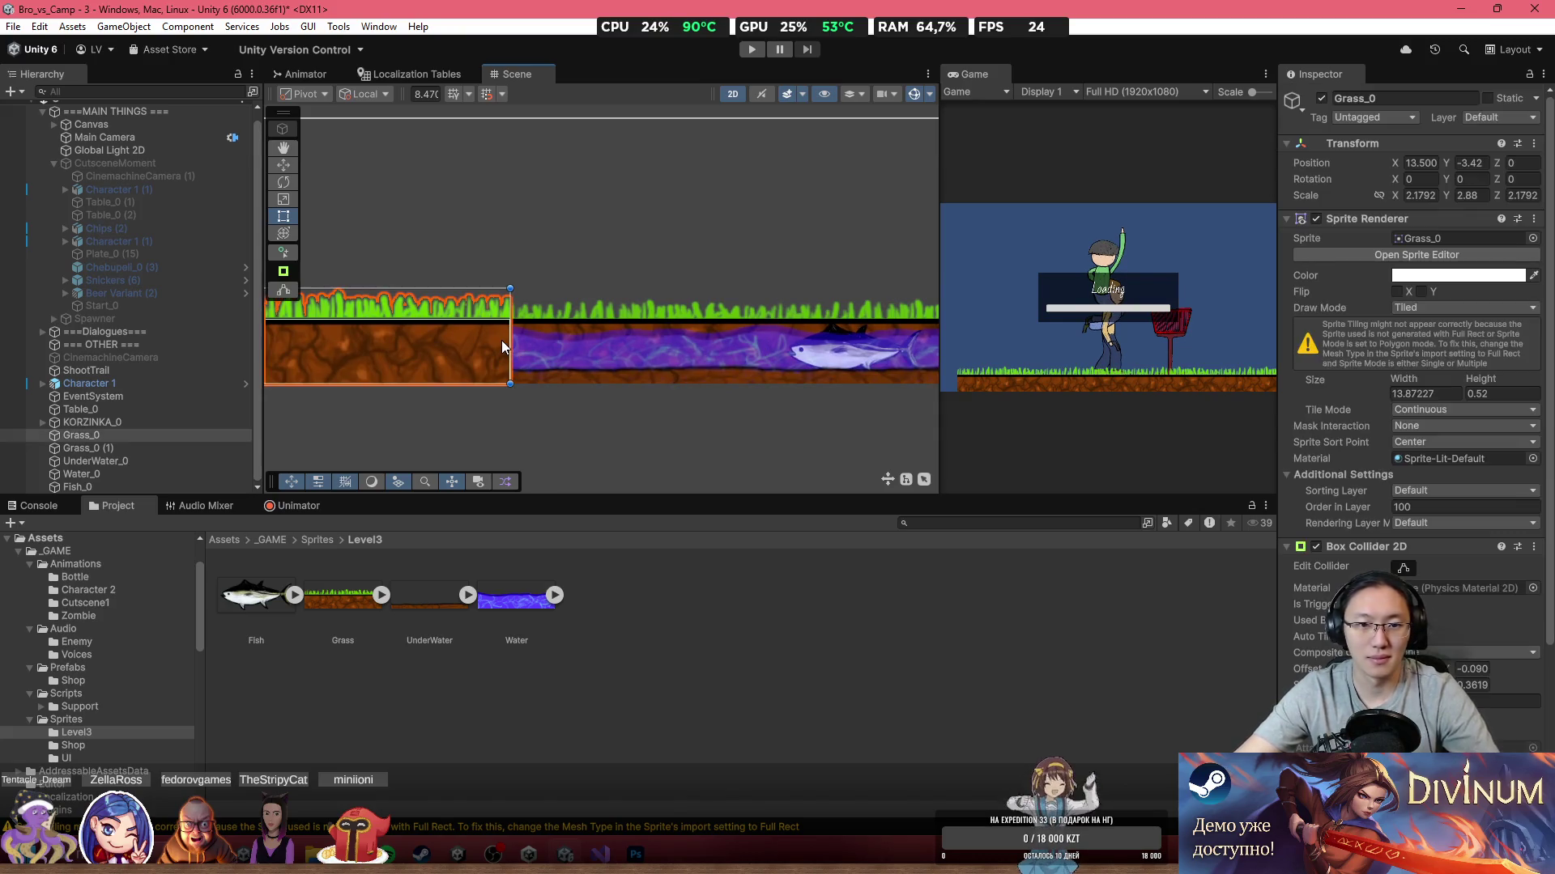
mouse_move(439, 348)
left_mouse_down()
mouse_move(851, 360)
mouse_move(634, 373)
left_mouse_up()
scroll(852, 354, "down", 1)
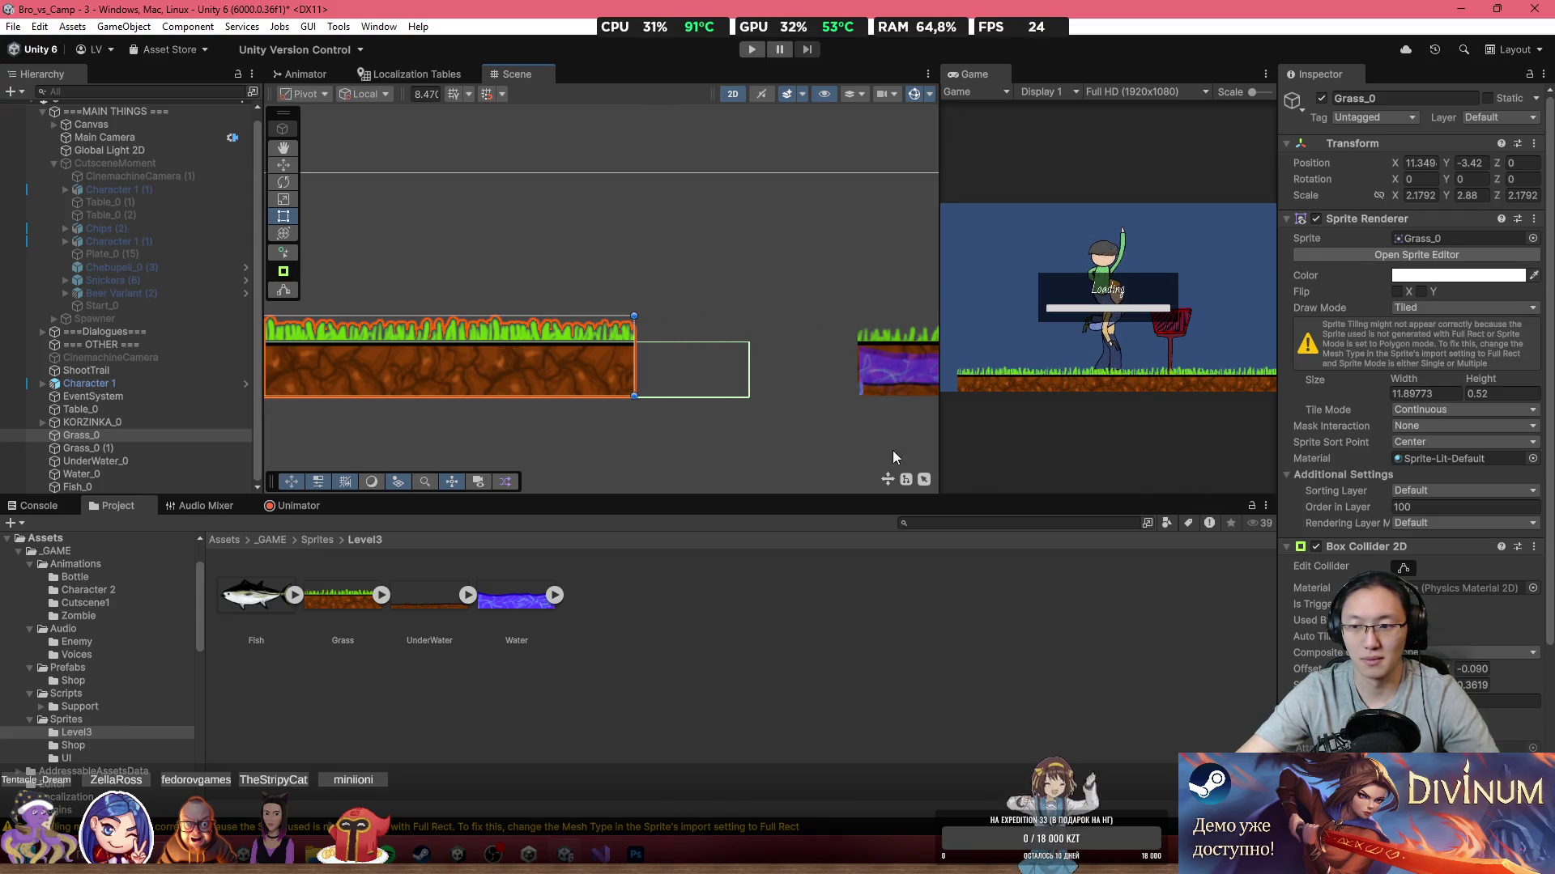
left_click(1438, 410)
left_click(1438, 417)
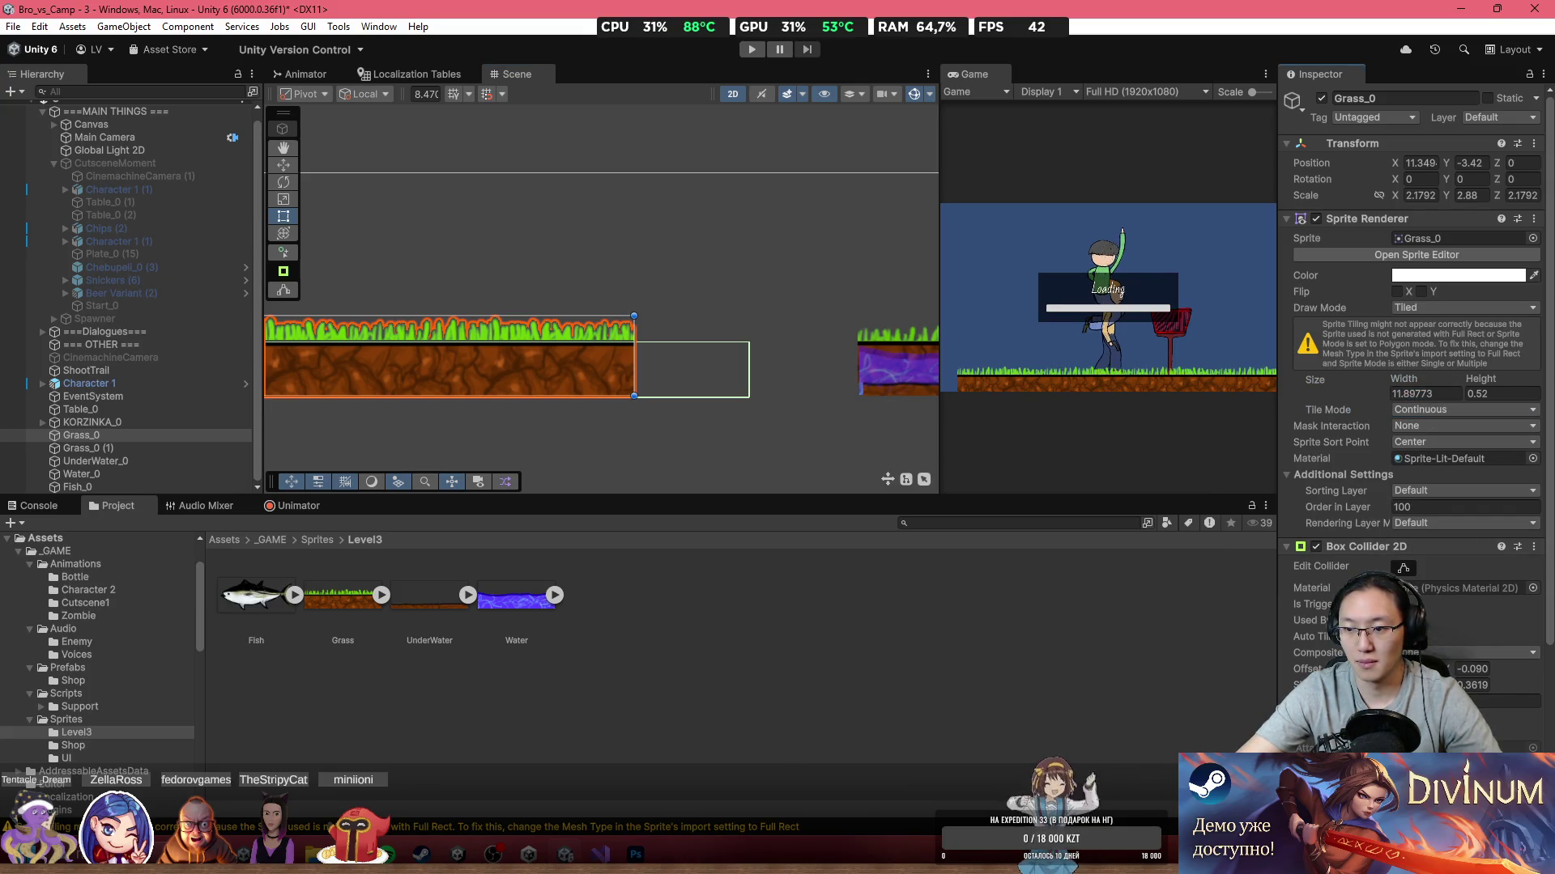
scroll(793, 453, "down", 2)
scroll(749, 441, "down", 4)
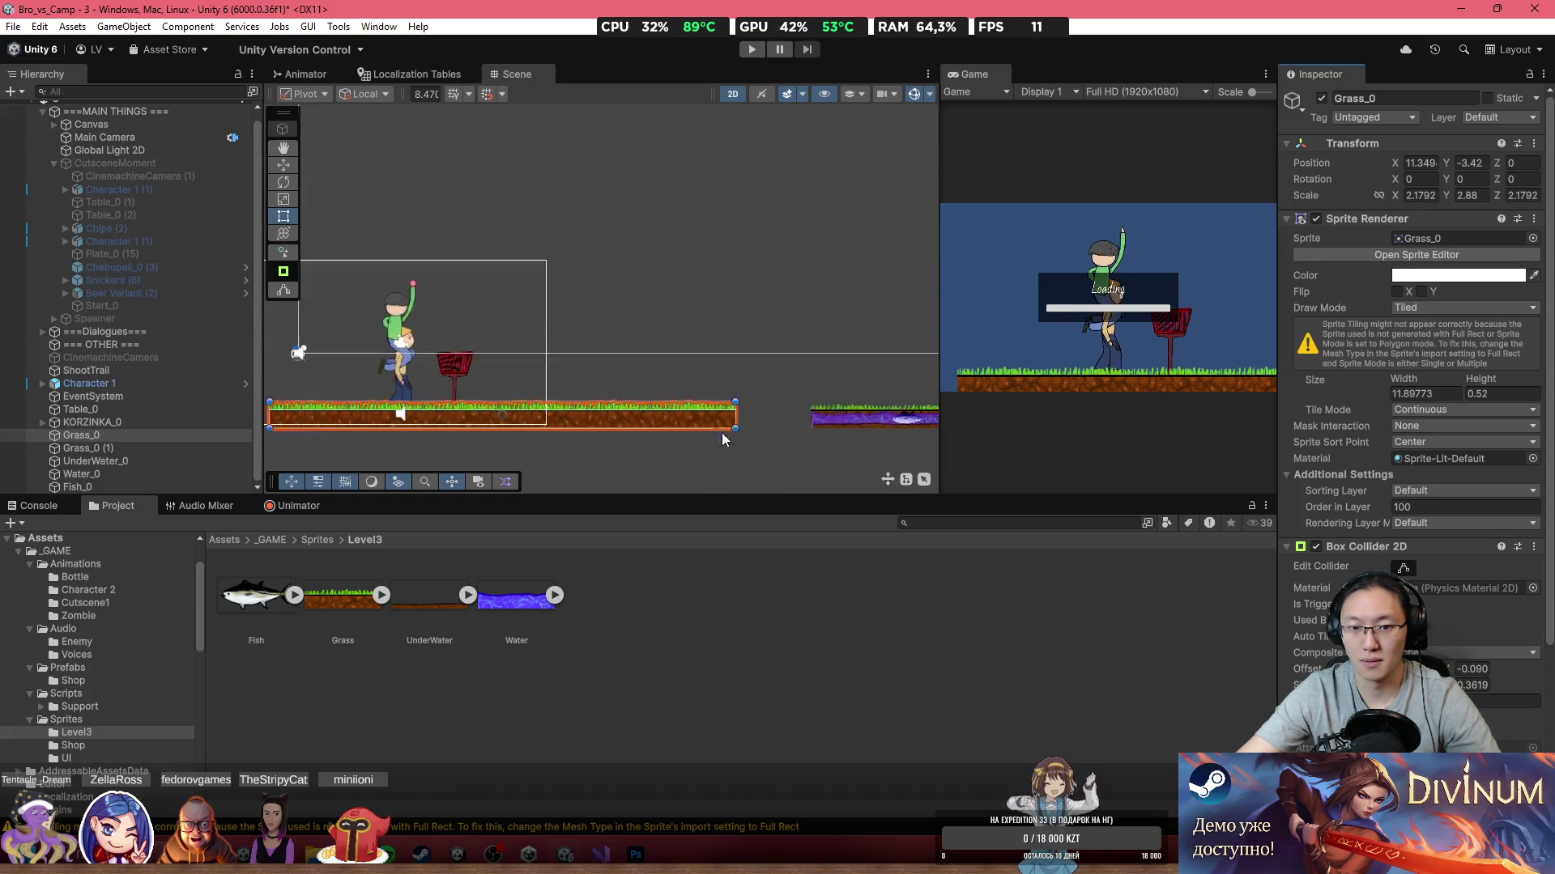
Step: Duplicate the grass strip, tilt the copy to -7.18° and move it right to join the flat ground
mouse_move(708, 421)
left_mouse_down()
mouse_move(883, 464)
mouse_move(860, 460)
left_mouse_up()
key("ctrl+z")
key("ctrl+d")
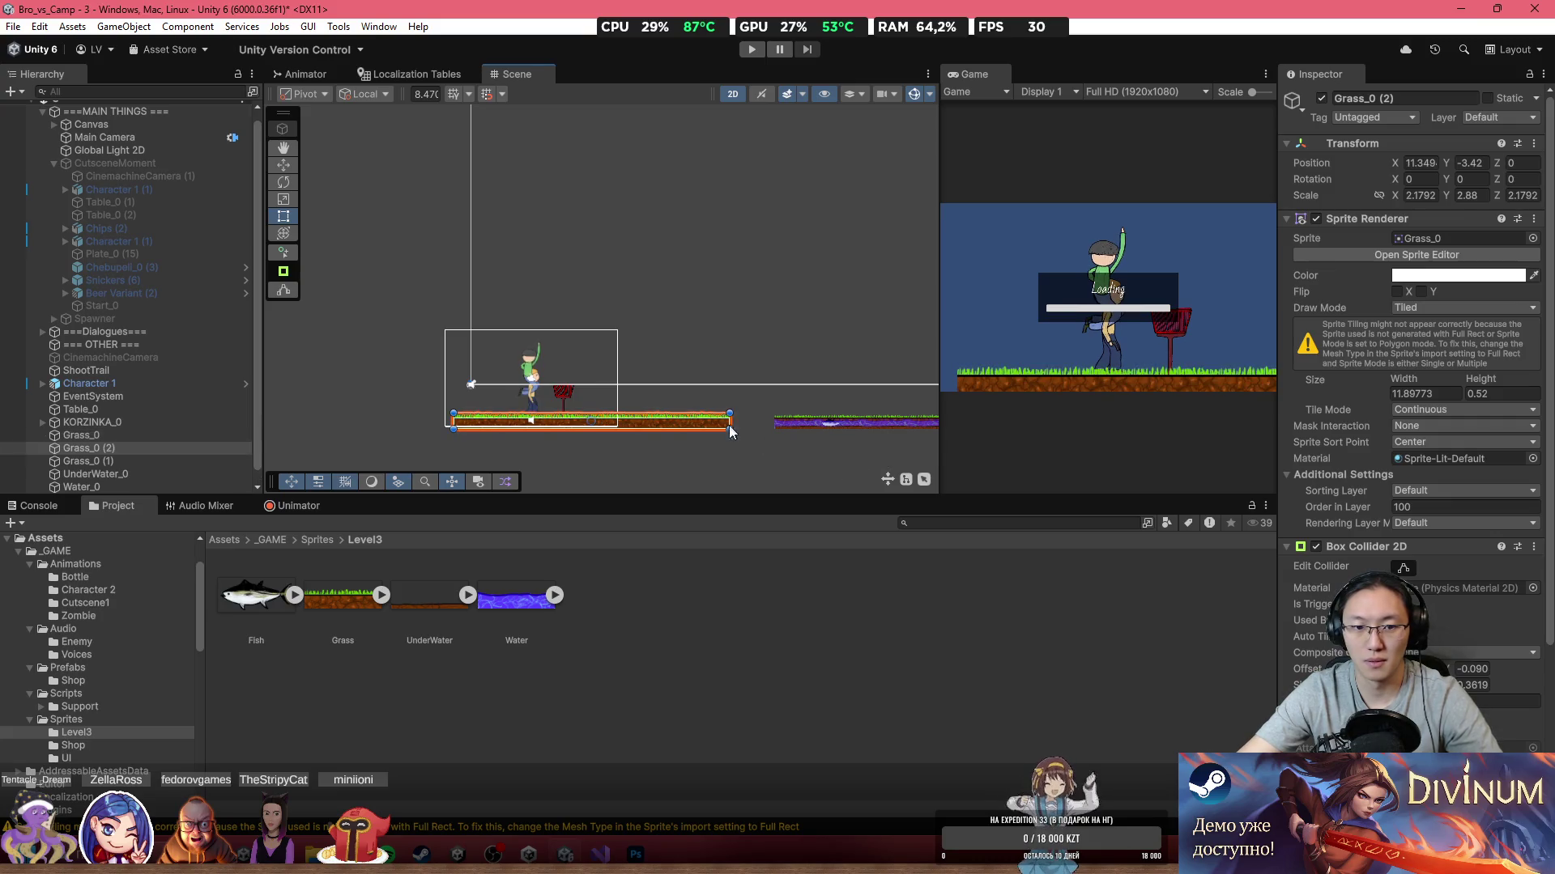
key("w")
left_click_drag(604, 414, 760, 440)
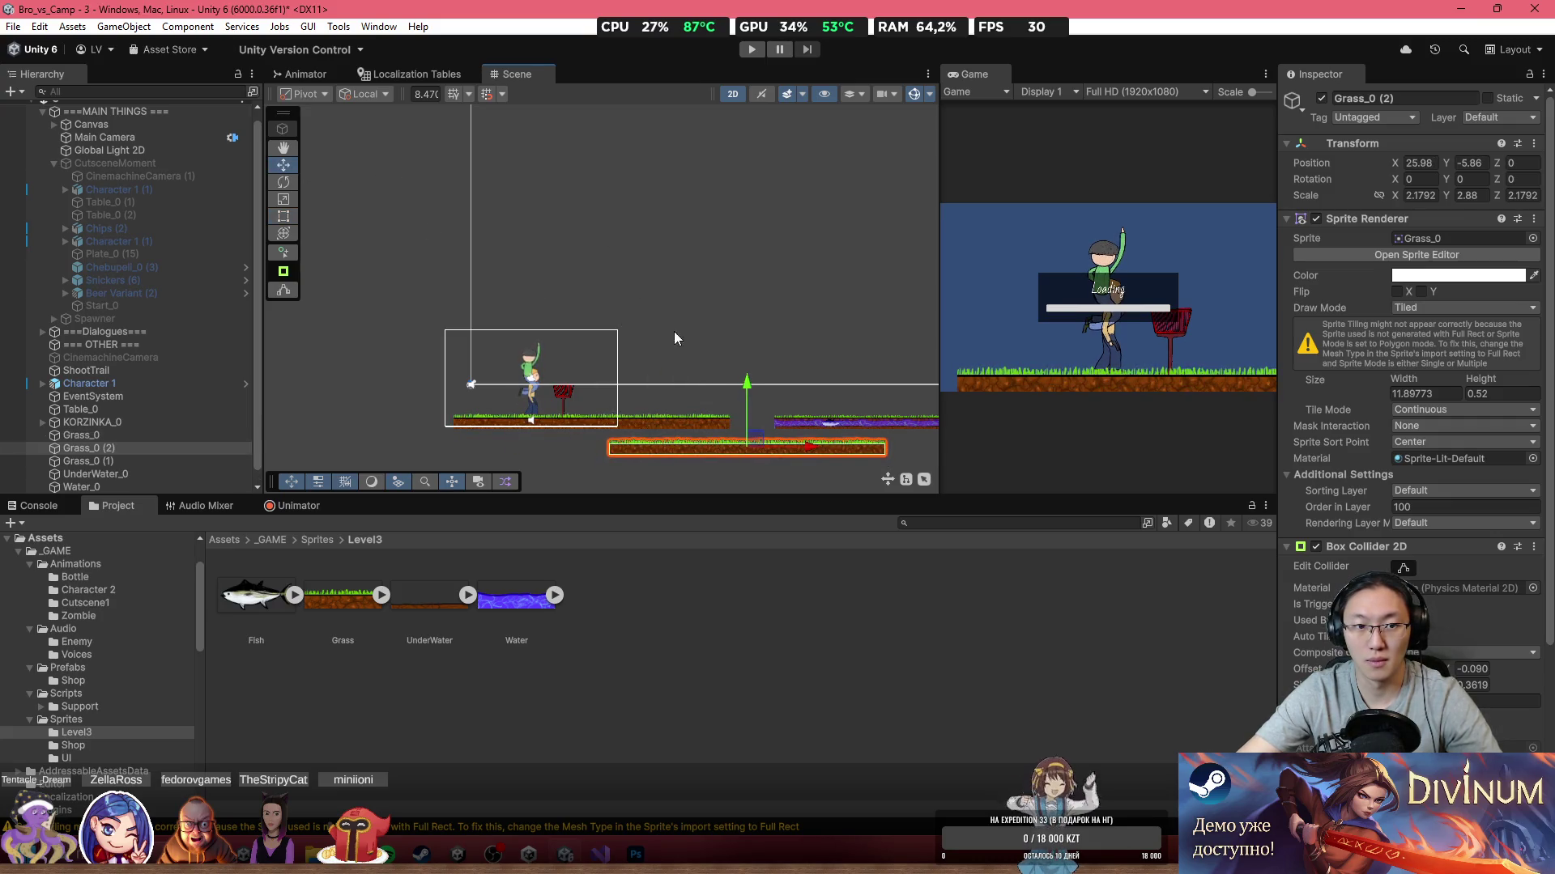
left_click_drag(1497, 182, 1298, 183)
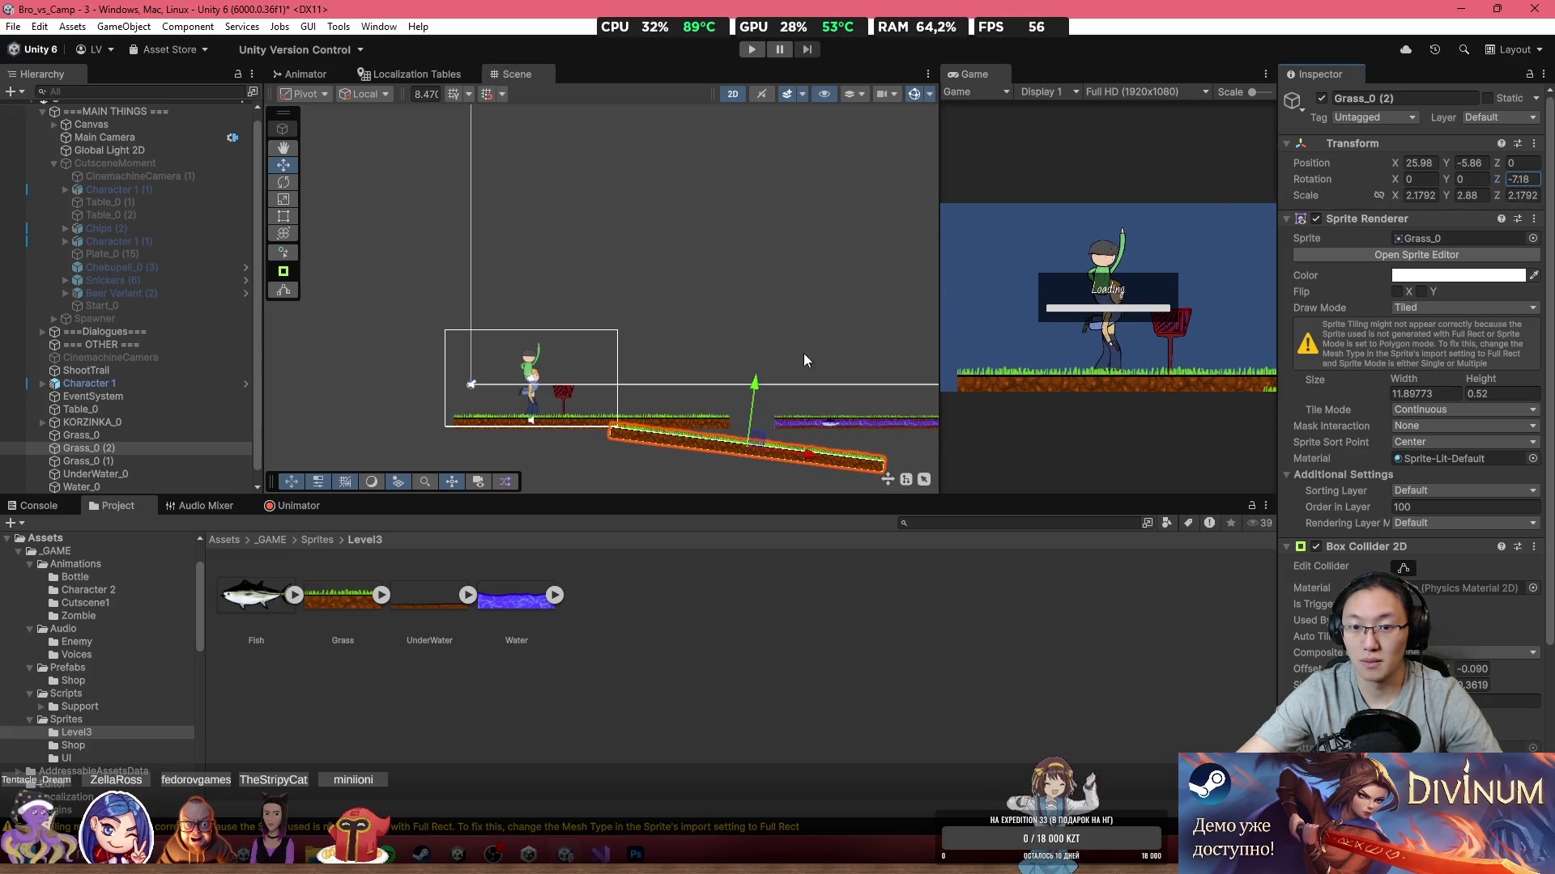
scroll(733, 449, "up", 5)
mouse_move(652, 354)
left_mouse_down()
mouse_move(892, 362)
mouse_move(962, 338)
left_mouse_up()
left_click(557, 334)
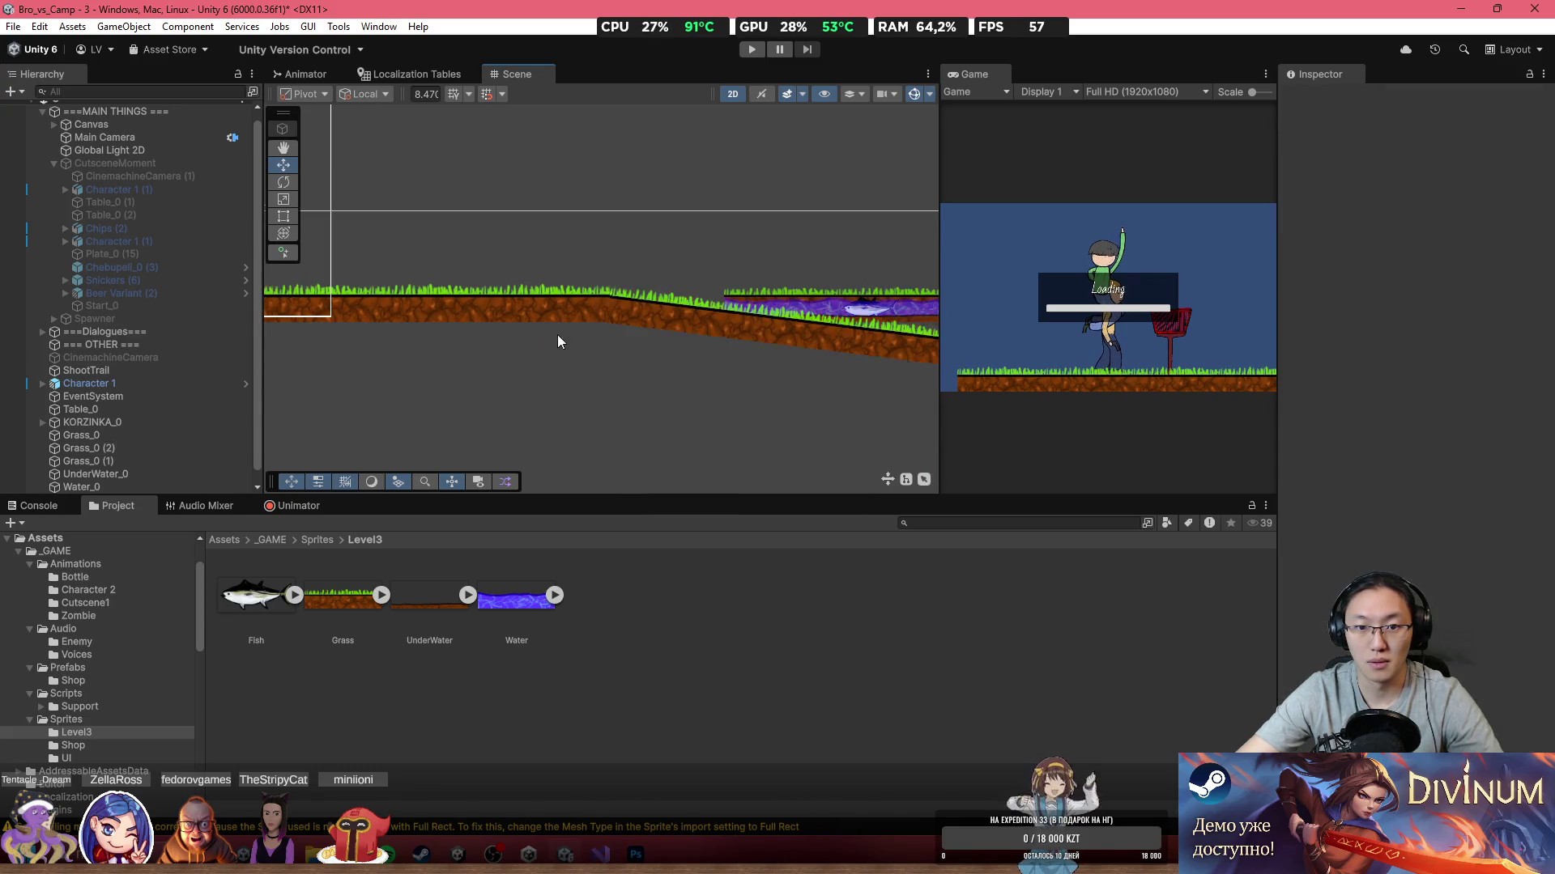
Step: Nudge the slope strip Grass_0 (2) up with the Rect tool so it meets the ground
scroll(644, 304, "up", 2)
scroll(643, 298, "up", 5)
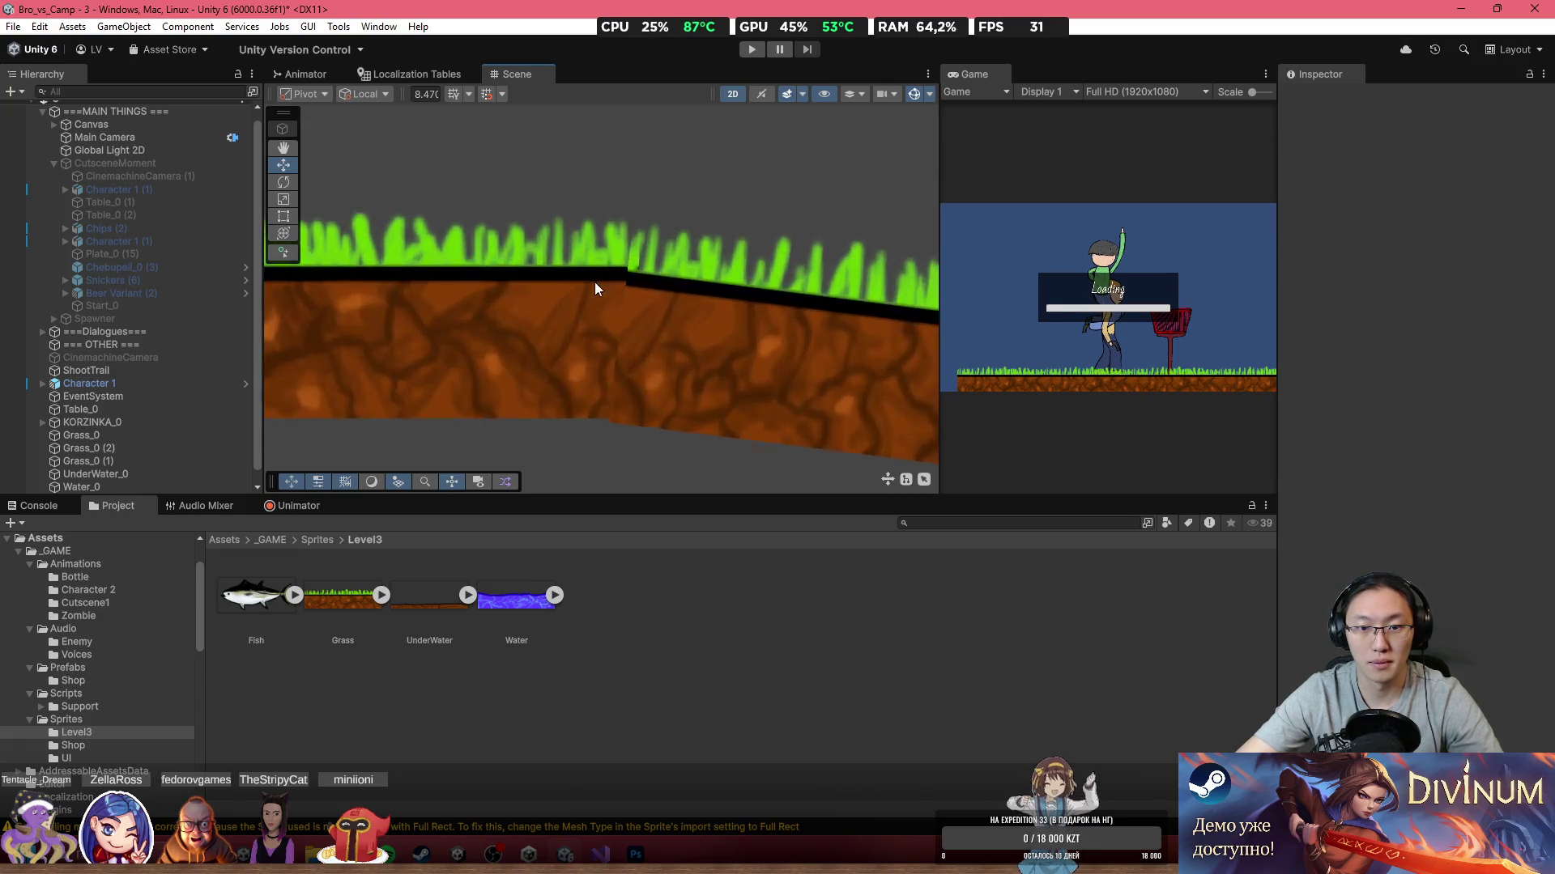
left_click(639, 295)
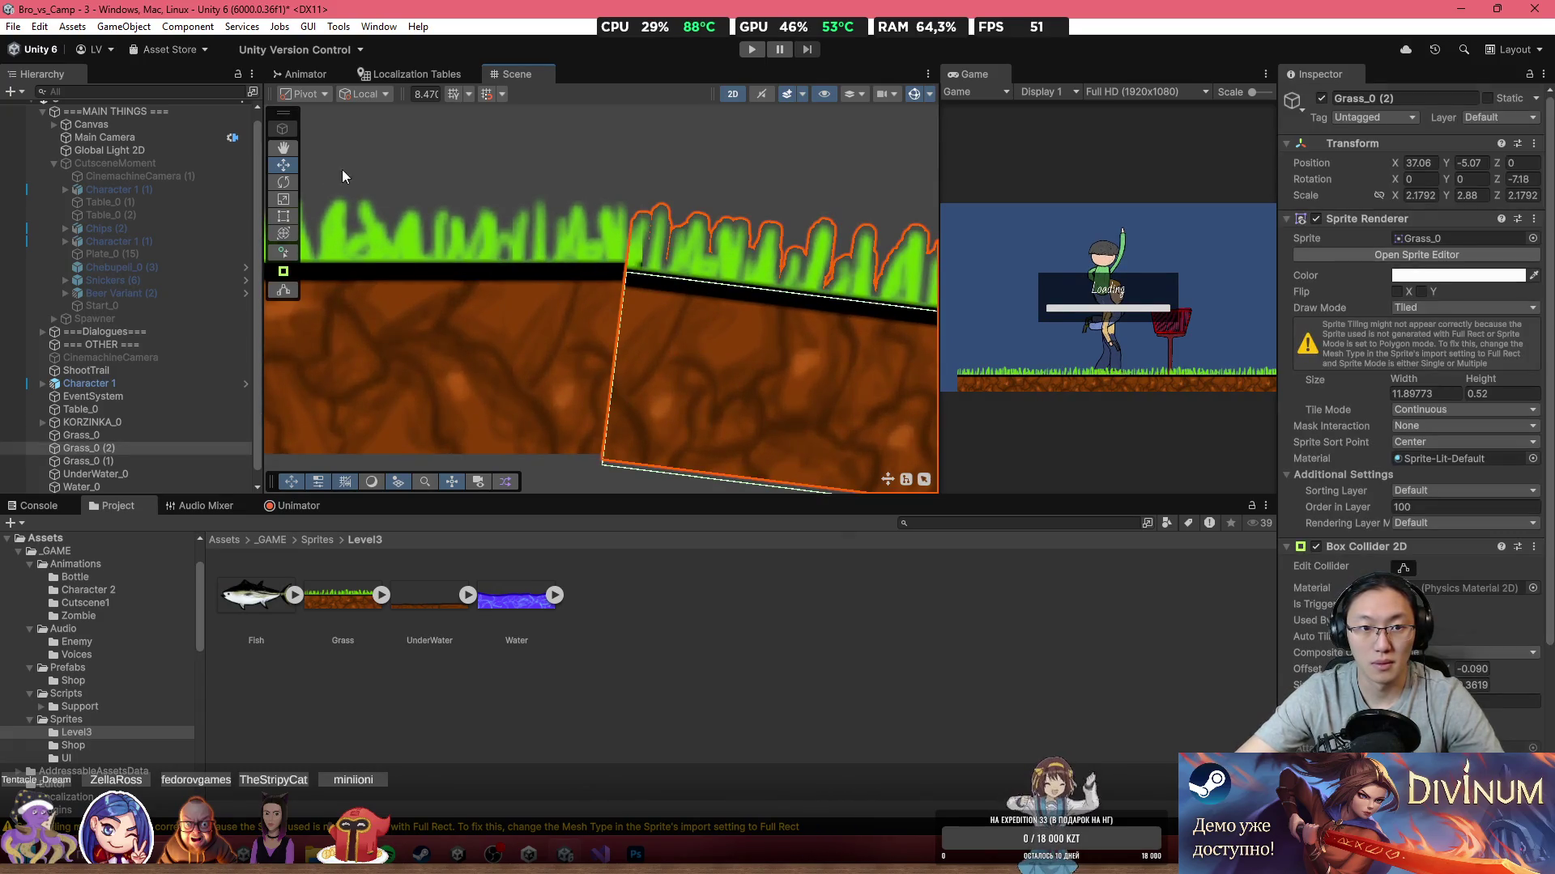
left_click(290, 212)
mouse_move(698, 322)
left_mouse_down()
mouse_move(717, 314)
mouse_move(701, 316)
left_mouse_up()
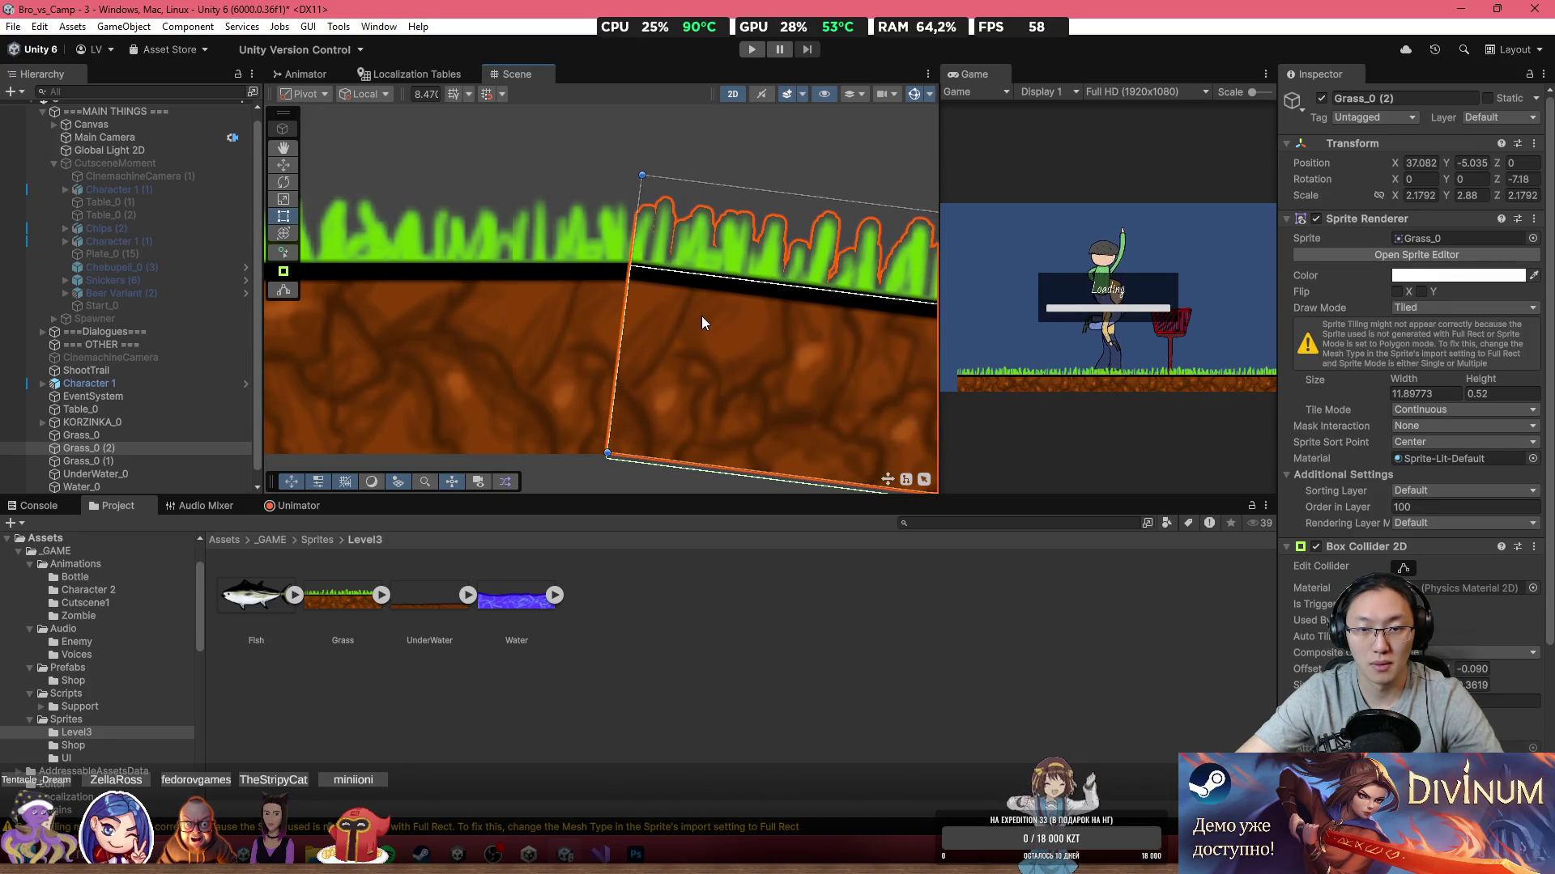
left_click(503, 170)
scroll(698, 327, "down", 3)
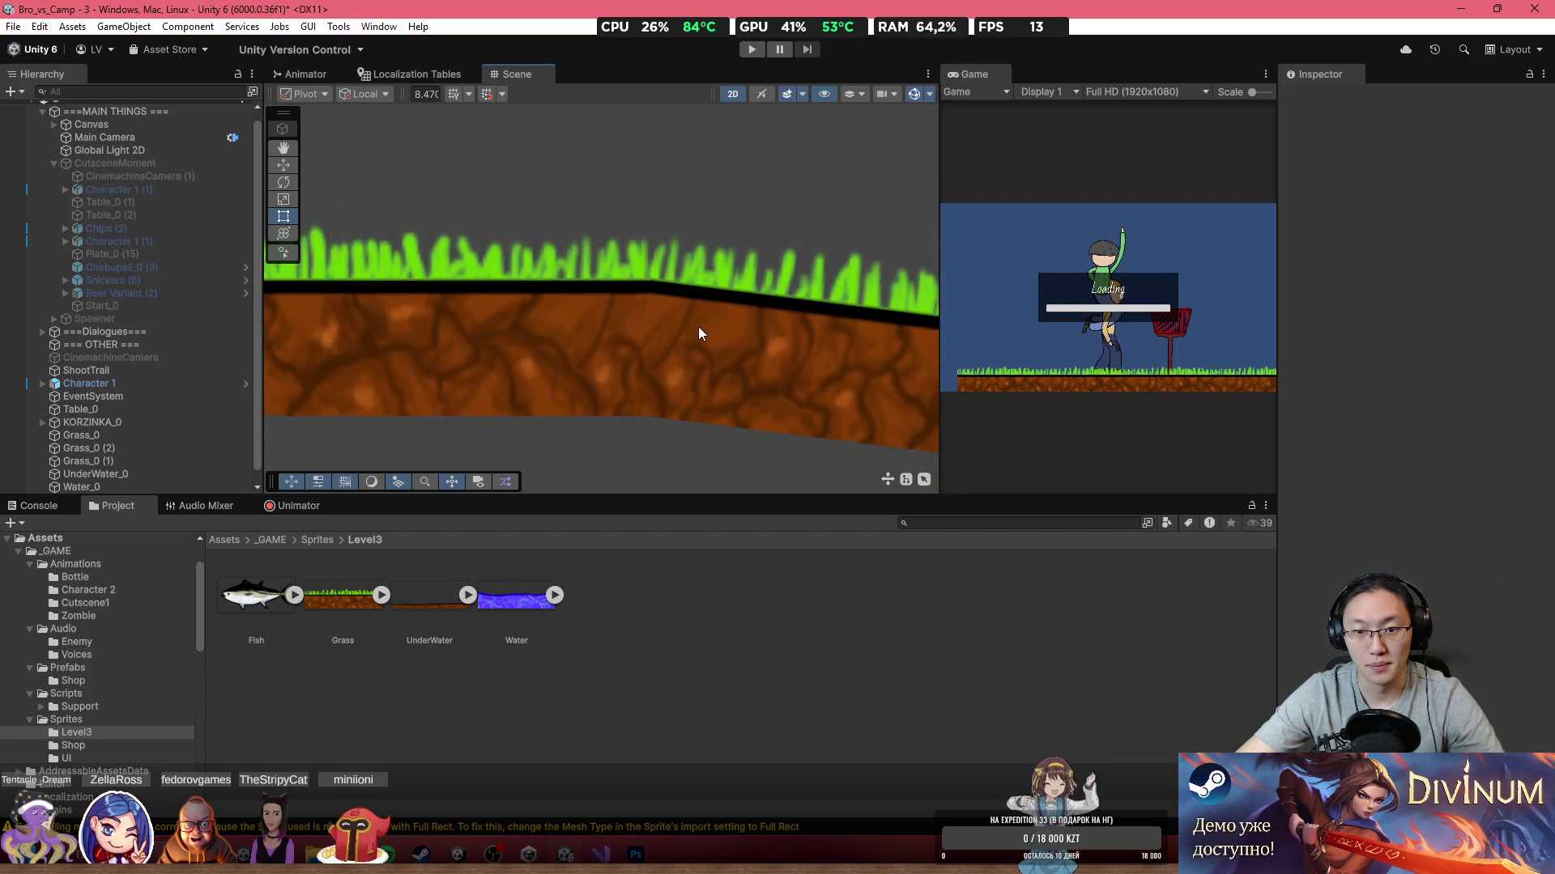
scroll(698, 327, "down", 5)
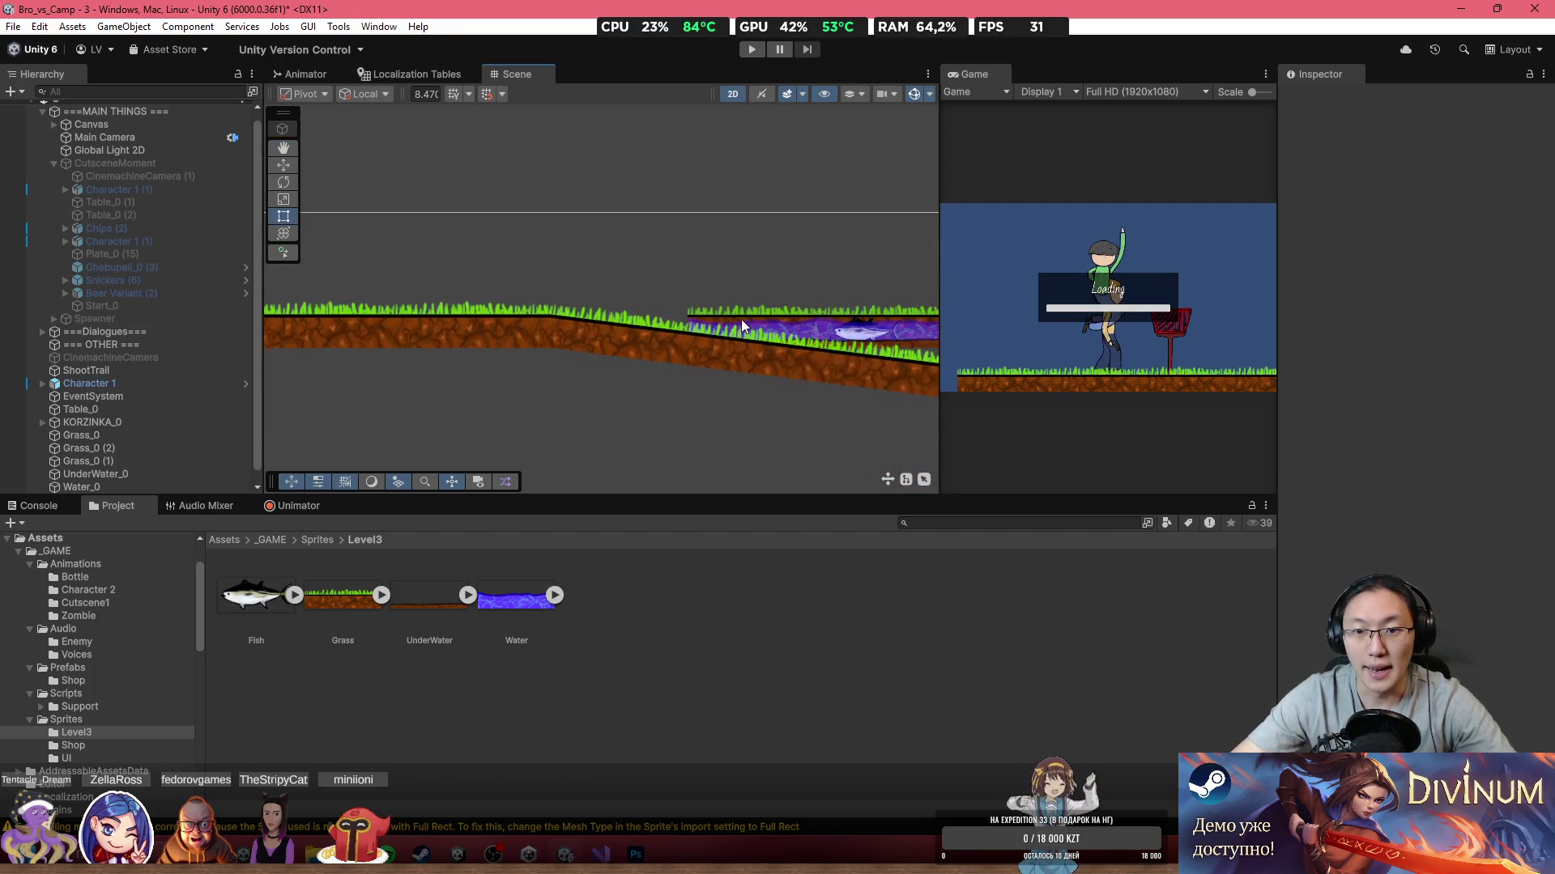
Step: Stretch Grass_0 (1) further left and select Water_0 for edge resizing
left_click(740, 317)
mouse_move(677, 324)
left_mouse_down()
mouse_move(488, 329)
mouse_move(567, 373)
mouse_move(355, 378)
left_mouse_up()
left_click(702, 210)
scroll(551, 277, "up", 3)
left_click(541, 353)
key("t")
scroll(579, 304, "down", 5)
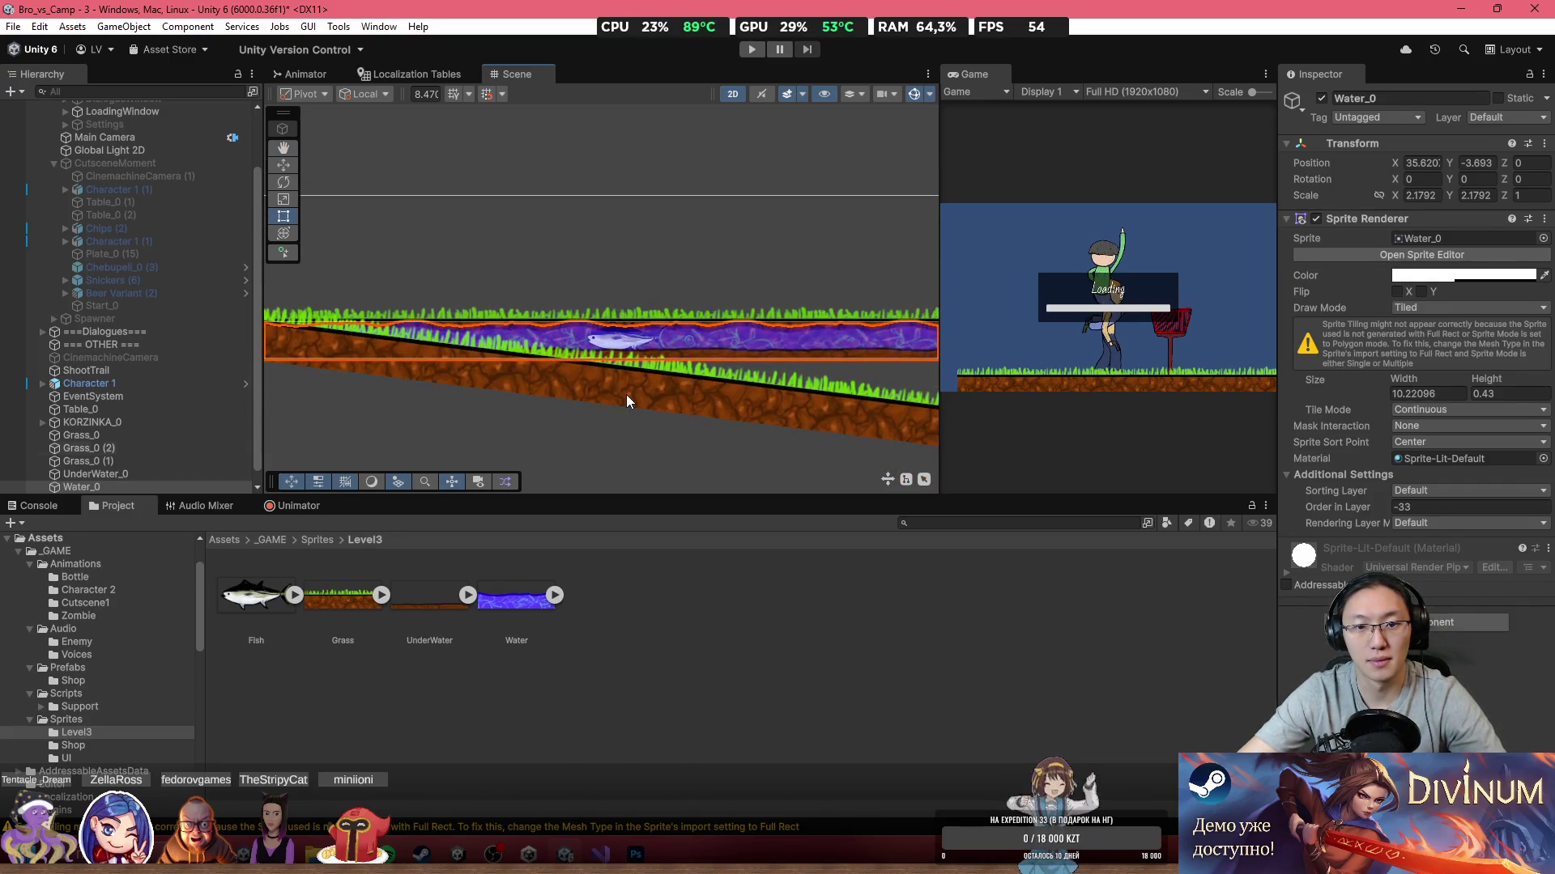
Step: Rotate the slope Grass_0 (2) to about -21° and move it down and right
left_click(635, 398)
left_click_drag(352, 314, 458, 266)
mouse_move(524, 338)
left_mouse_down()
mouse_move(567, 437)
mouse_move(629, 426)
left_mouse_up()
scroll(469, 341, "up", 5)
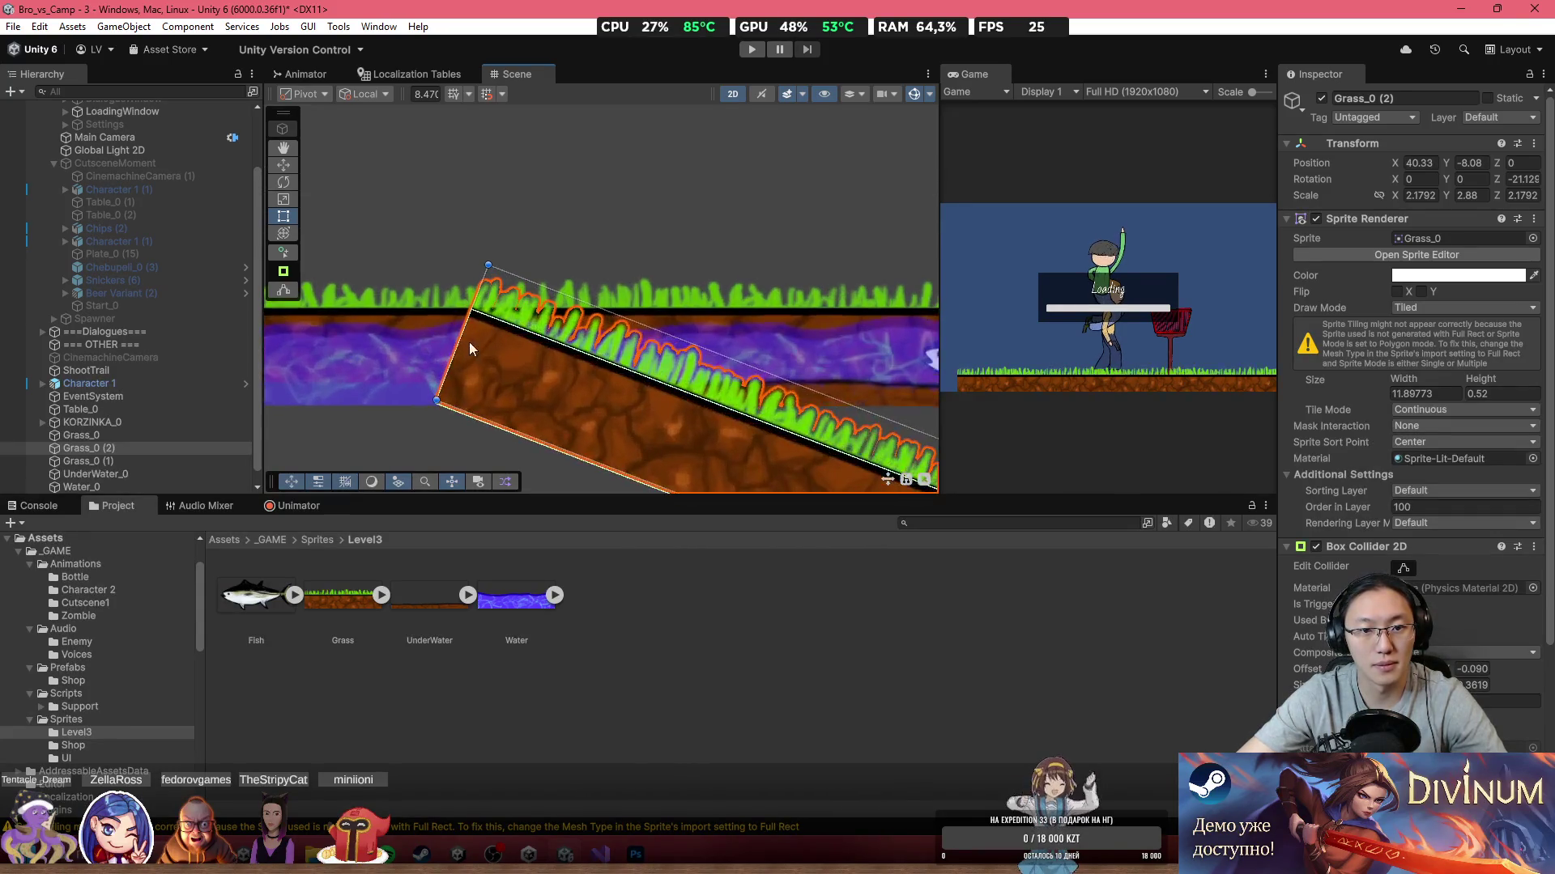
scroll(413, 352, "left", 5)
Step: Stretch flat Grass_0's right edge to width 13.75 so it meets the slope's top
left_click(371, 354)
left_click_drag(381, 354, 767, 387)
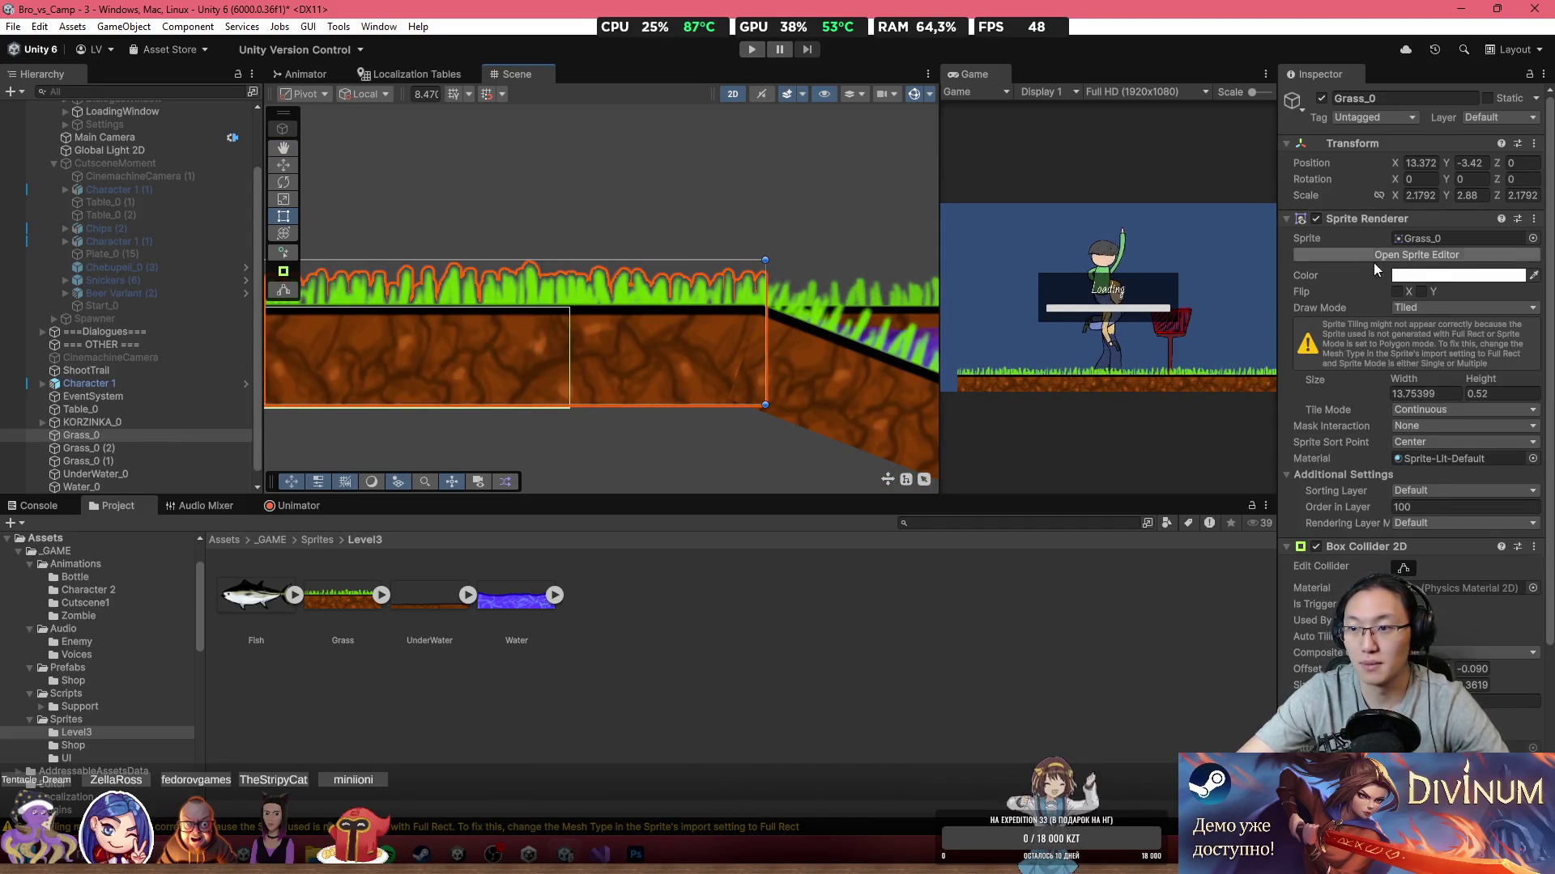
left_click(1425, 394)
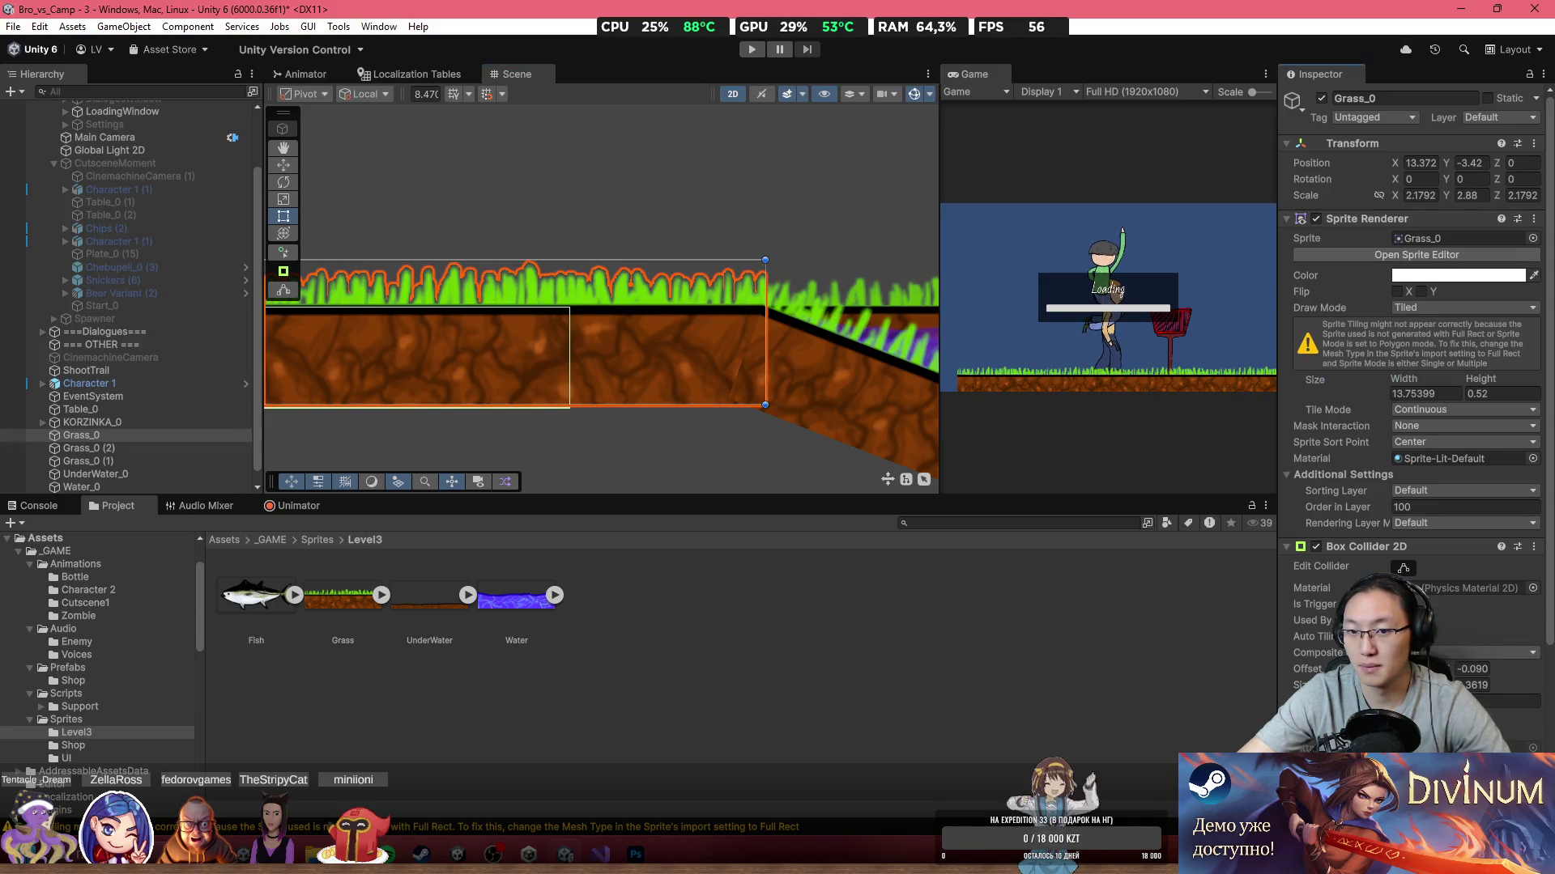
left_click(848, 248)
scroll(845, 246, "right", 5)
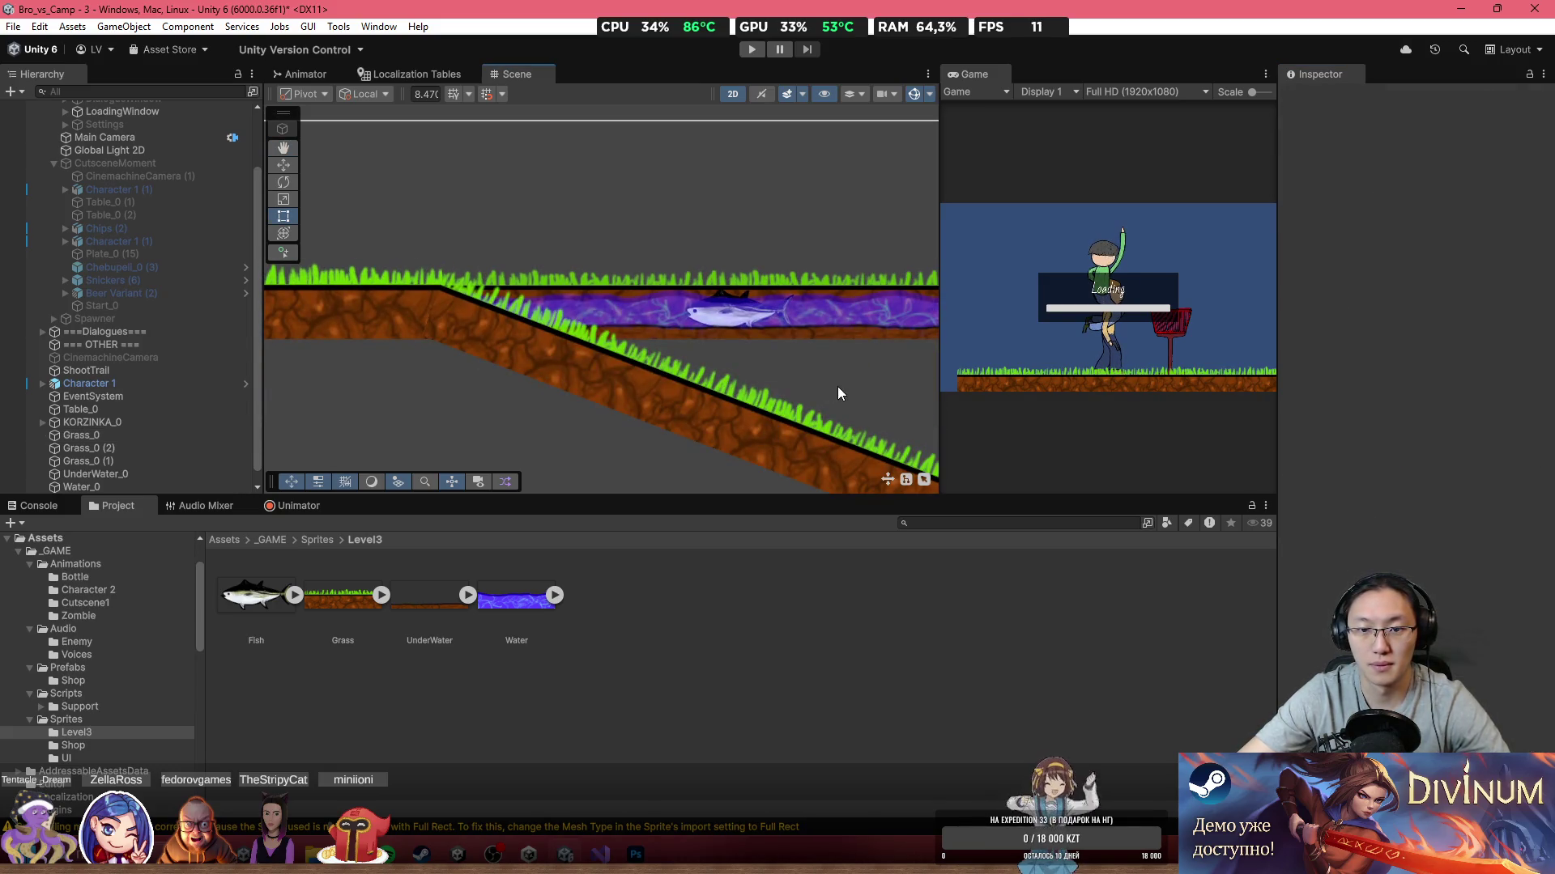
Step: Select the slope, Water_0 and Fish_0 in turn to review their placement
left_click(692, 393)
left_click(806, 371)
scroll(743, 306, "up", 3)
left_click(731, 326)
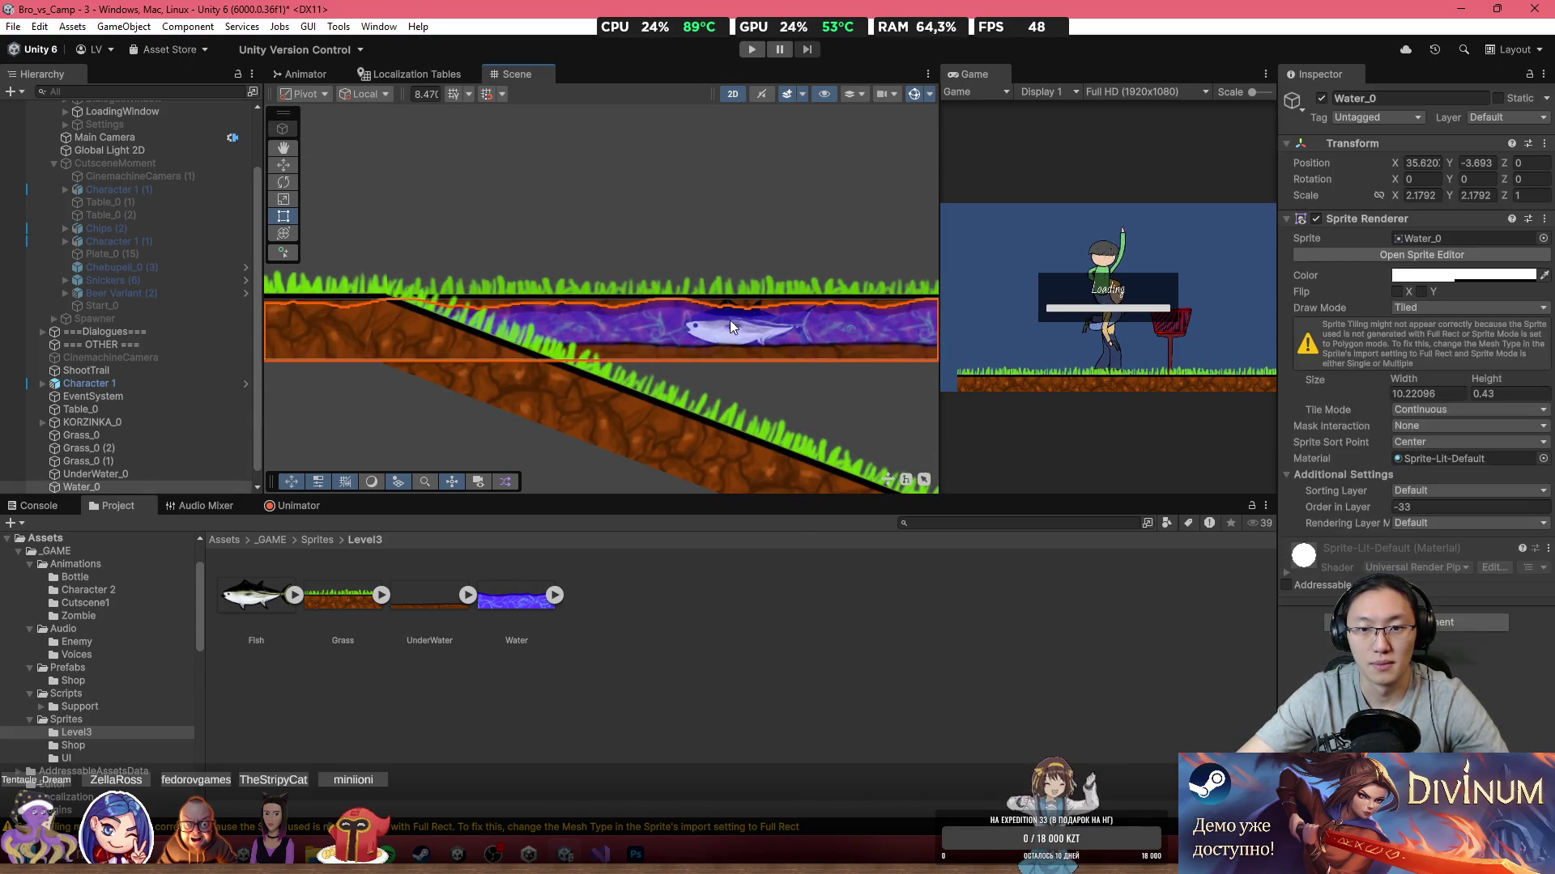
left_click(730, 326)
scroll(541, 311, "down", 5)
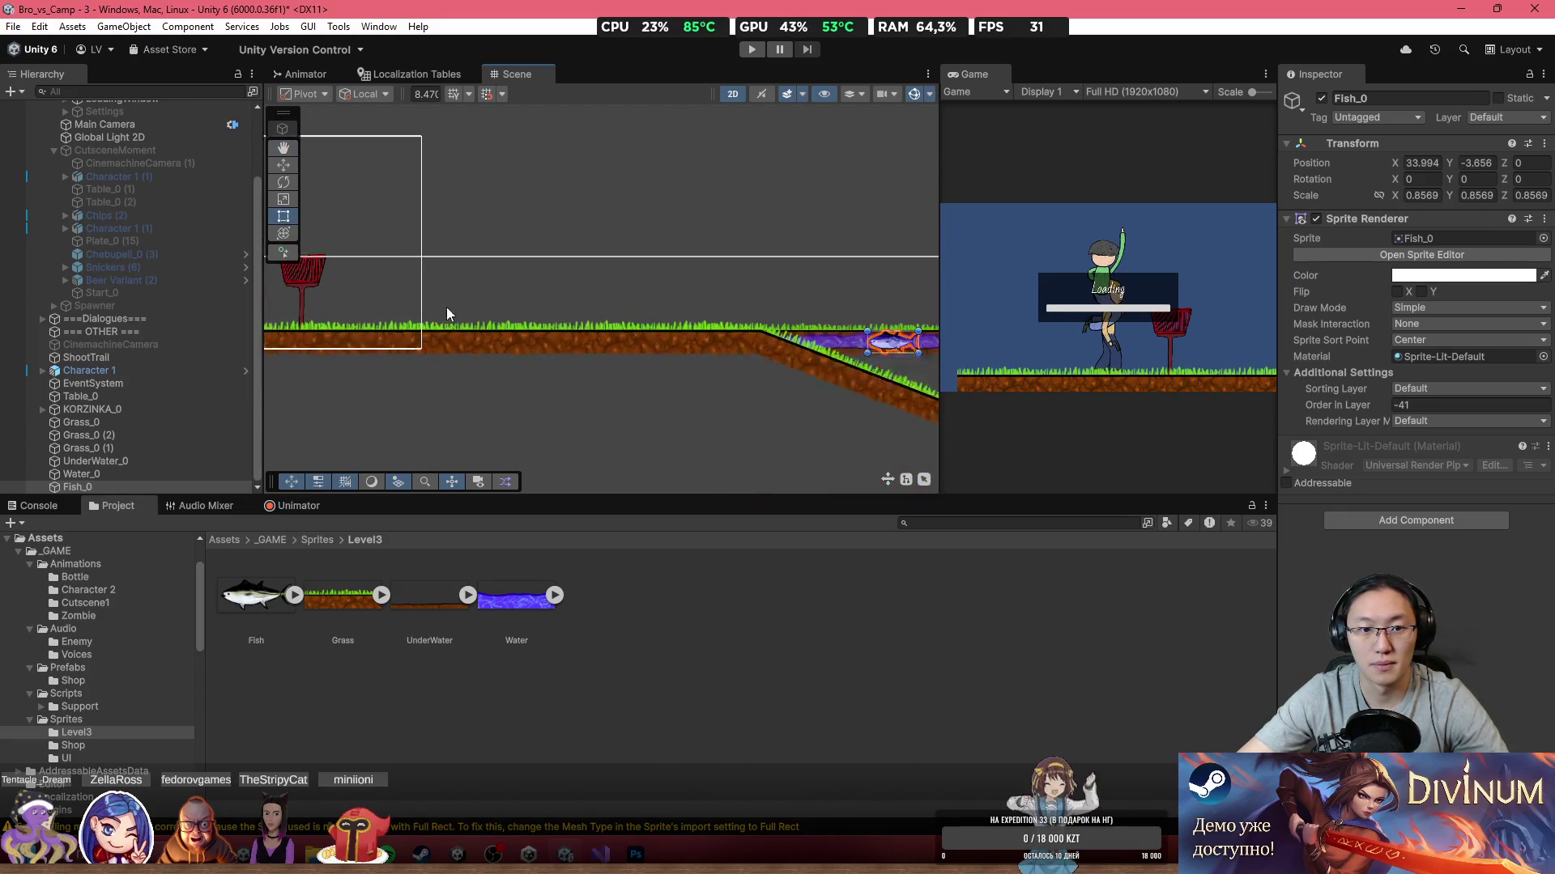
Step: Frame the Main Camera and inspect the Canvas and Character 1's child objects
scroll(158, 176, "up", 3)
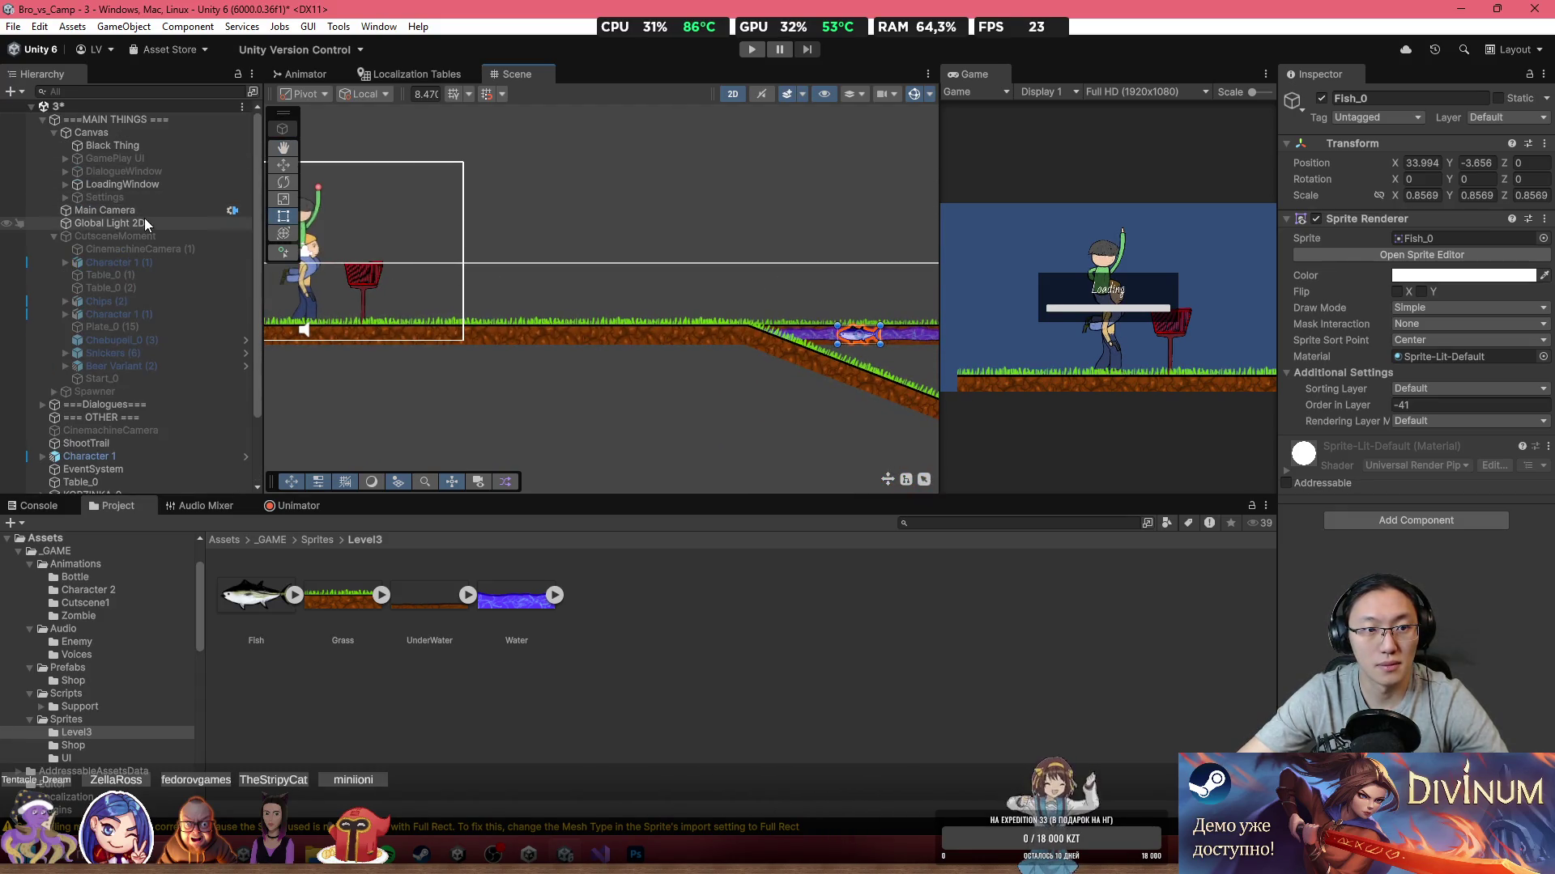
left_click(118, 121)
left_click(105, 210)
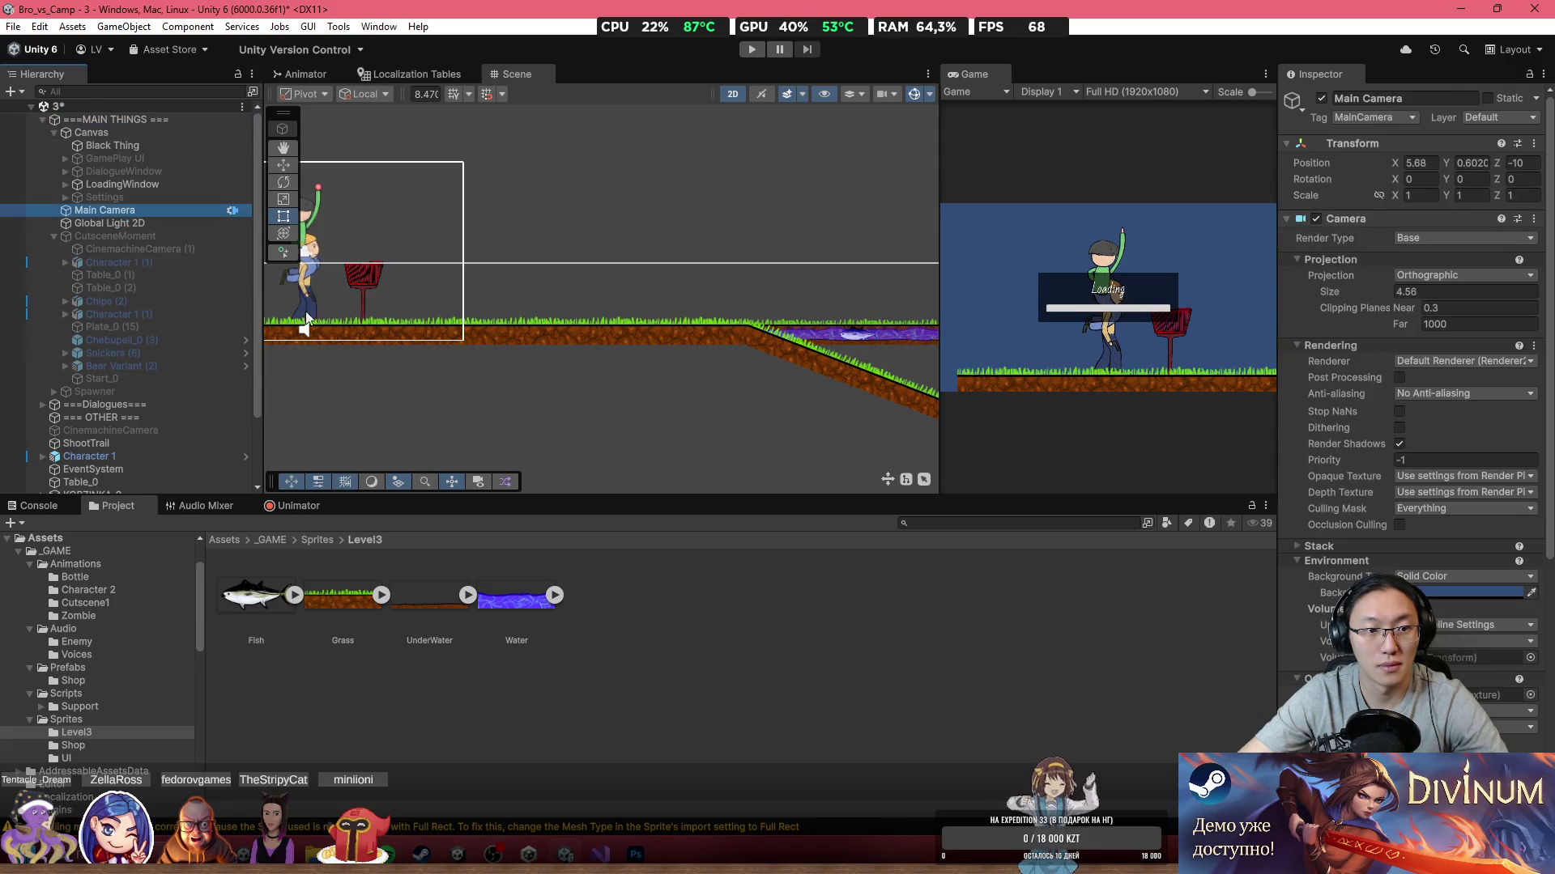
key("f")
left_click(586, 251)
left_click(587, 251)
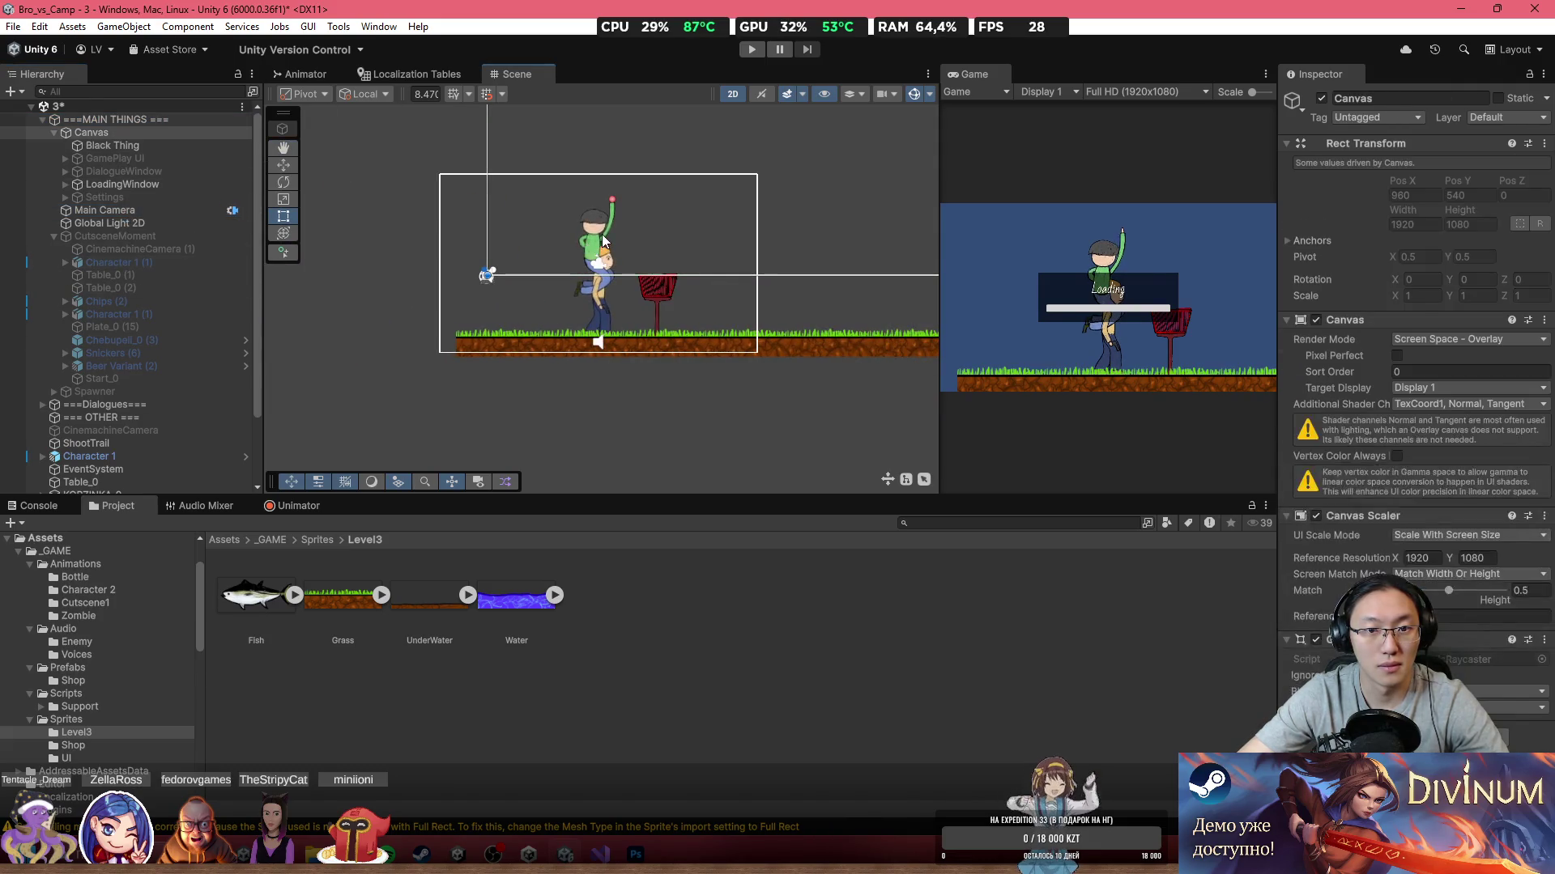
left_click(586, 252)
Step: Move Character 1 right toward the slope's top, to X 25.05
left_click(143, 456)
key("f")
left_click(293, 172)
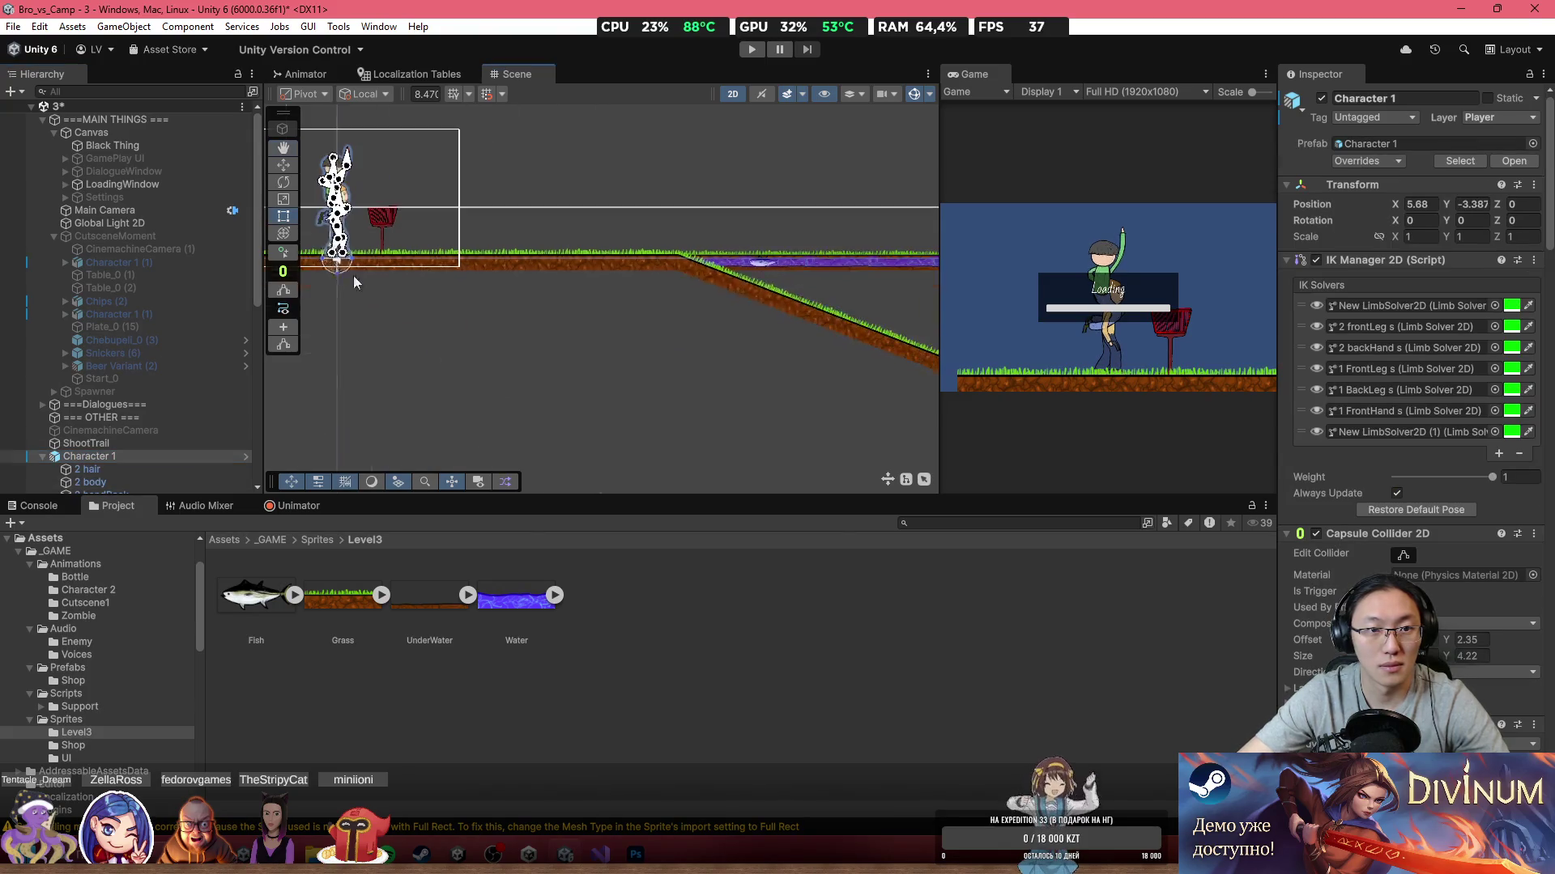
left_click_drag(391, 256, 689, 277)
scroll(176, 447, "down", 10)
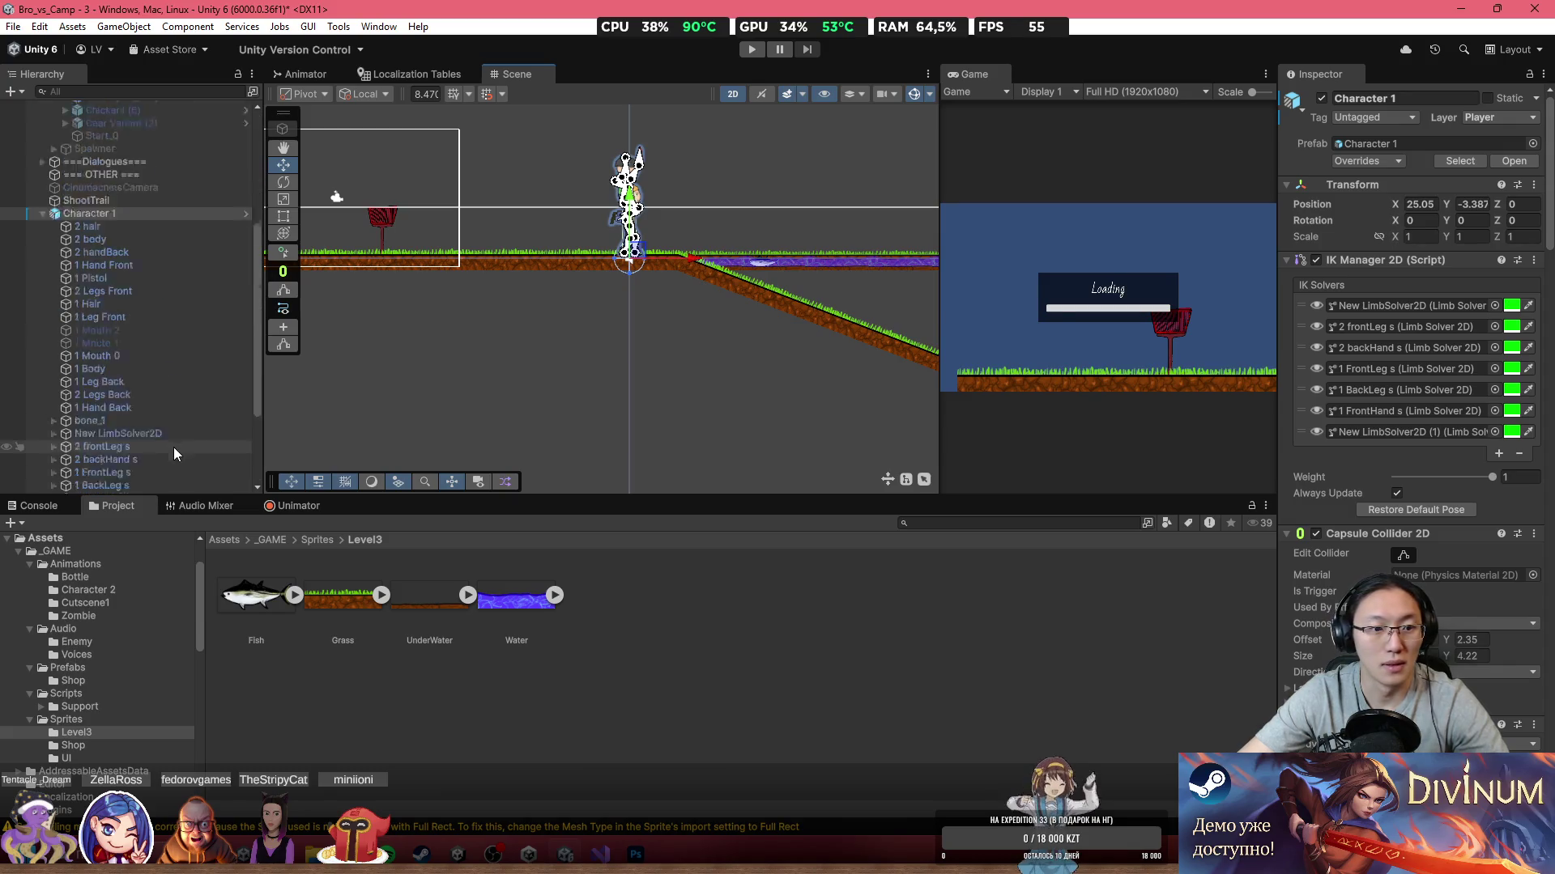
scroll(141, 430, "up", 15)
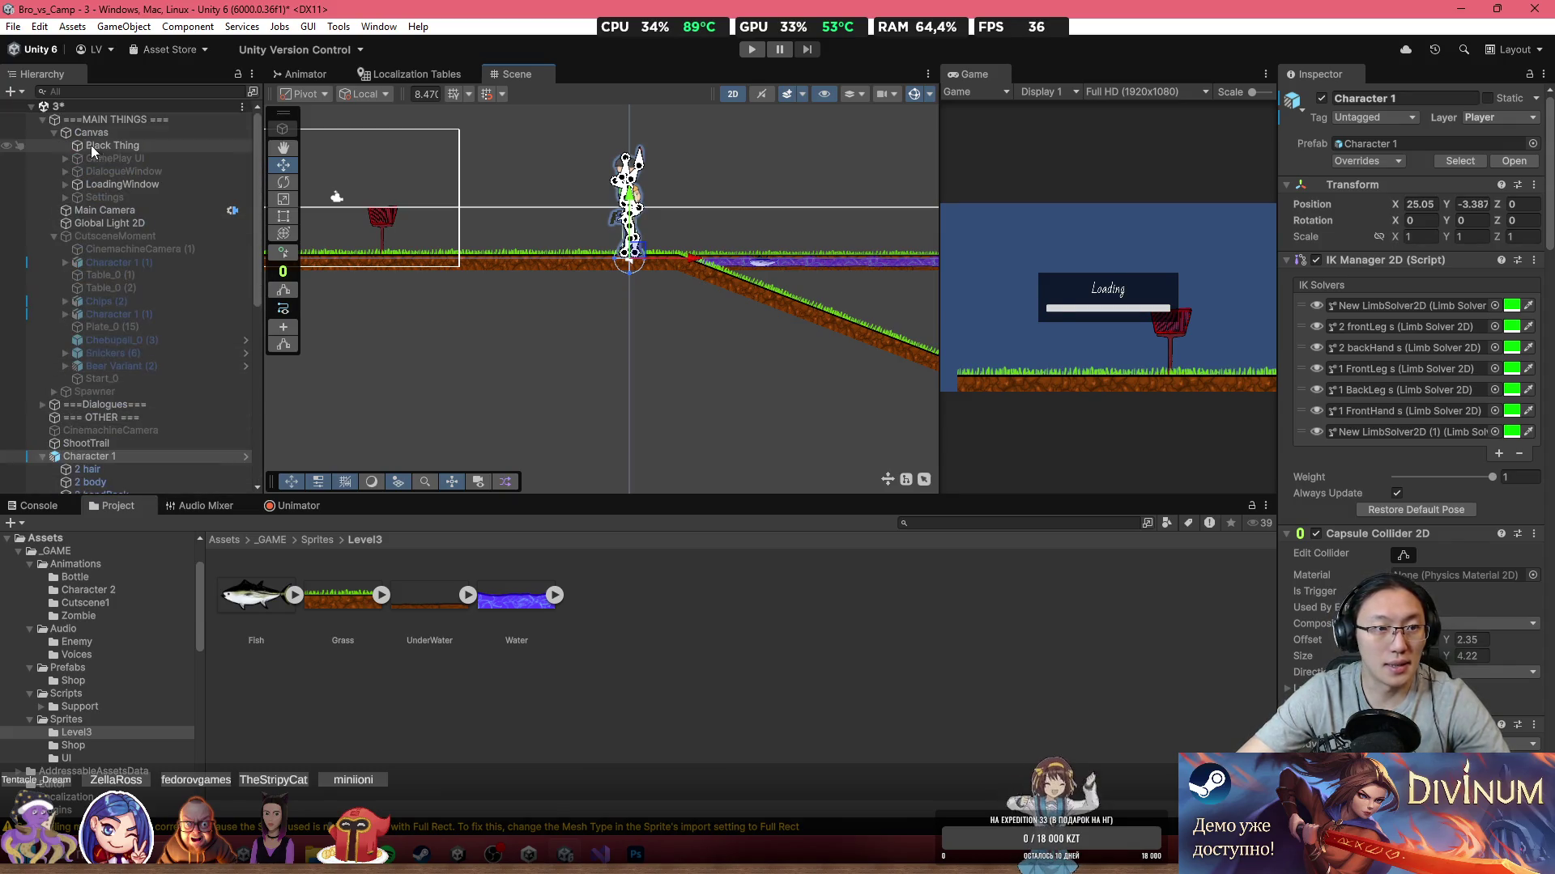
Step: Add a Camera under MAIN THINGS, then delete it
left_click(66, 119)
right_click(192, 124)
mouse_move(295, 565)
left_click(304, 673)
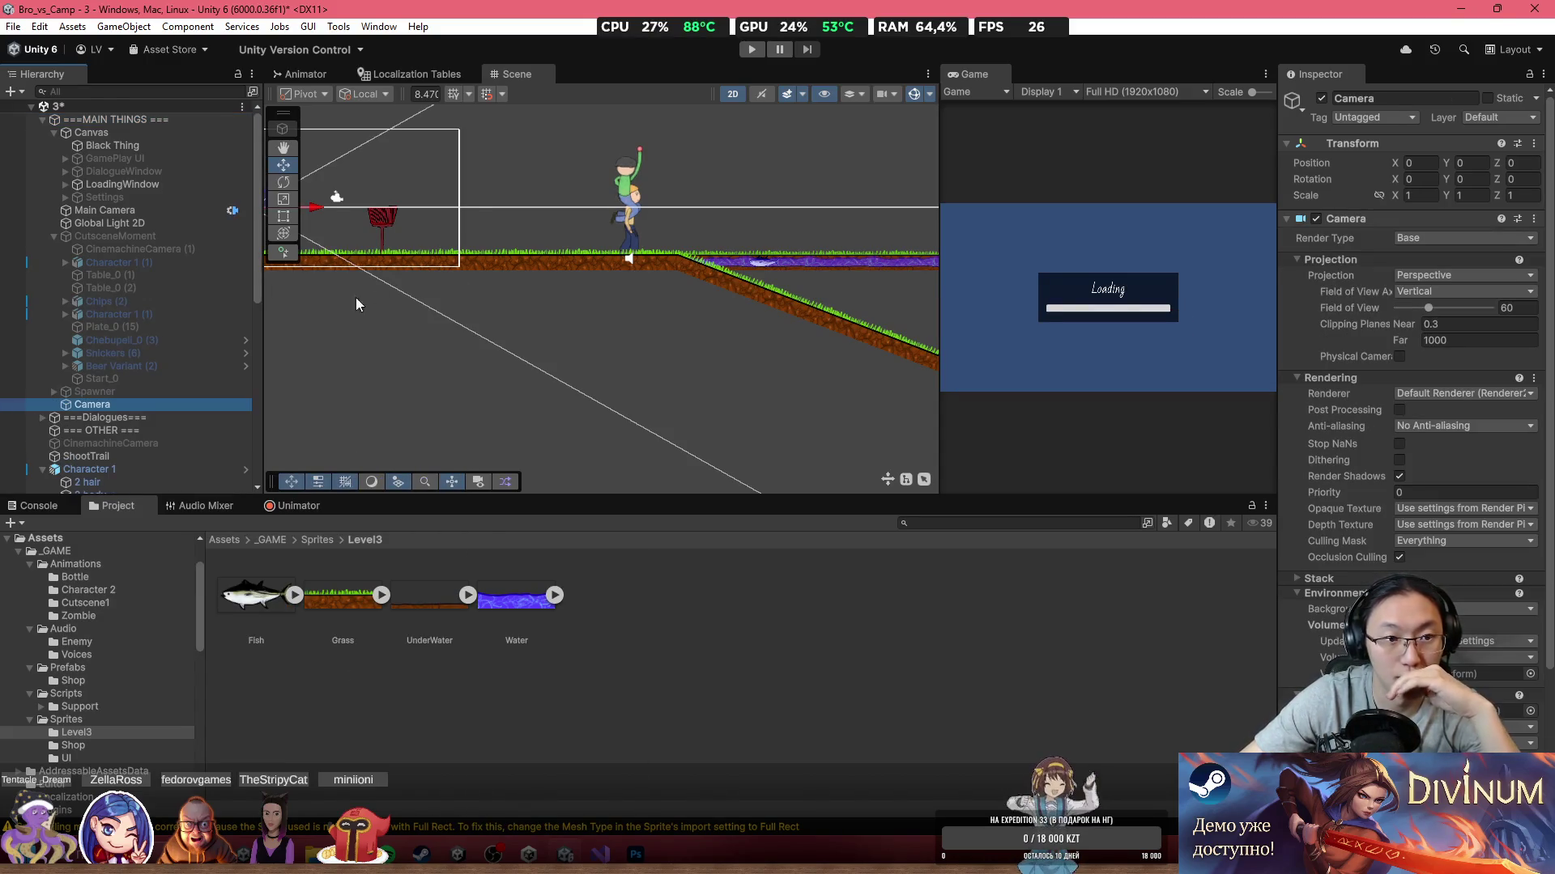
key("Delete")
Step: Add a Cinemachine Camera under Canvas, then delete it
left_click(123, 133)
right_click(123, 134)
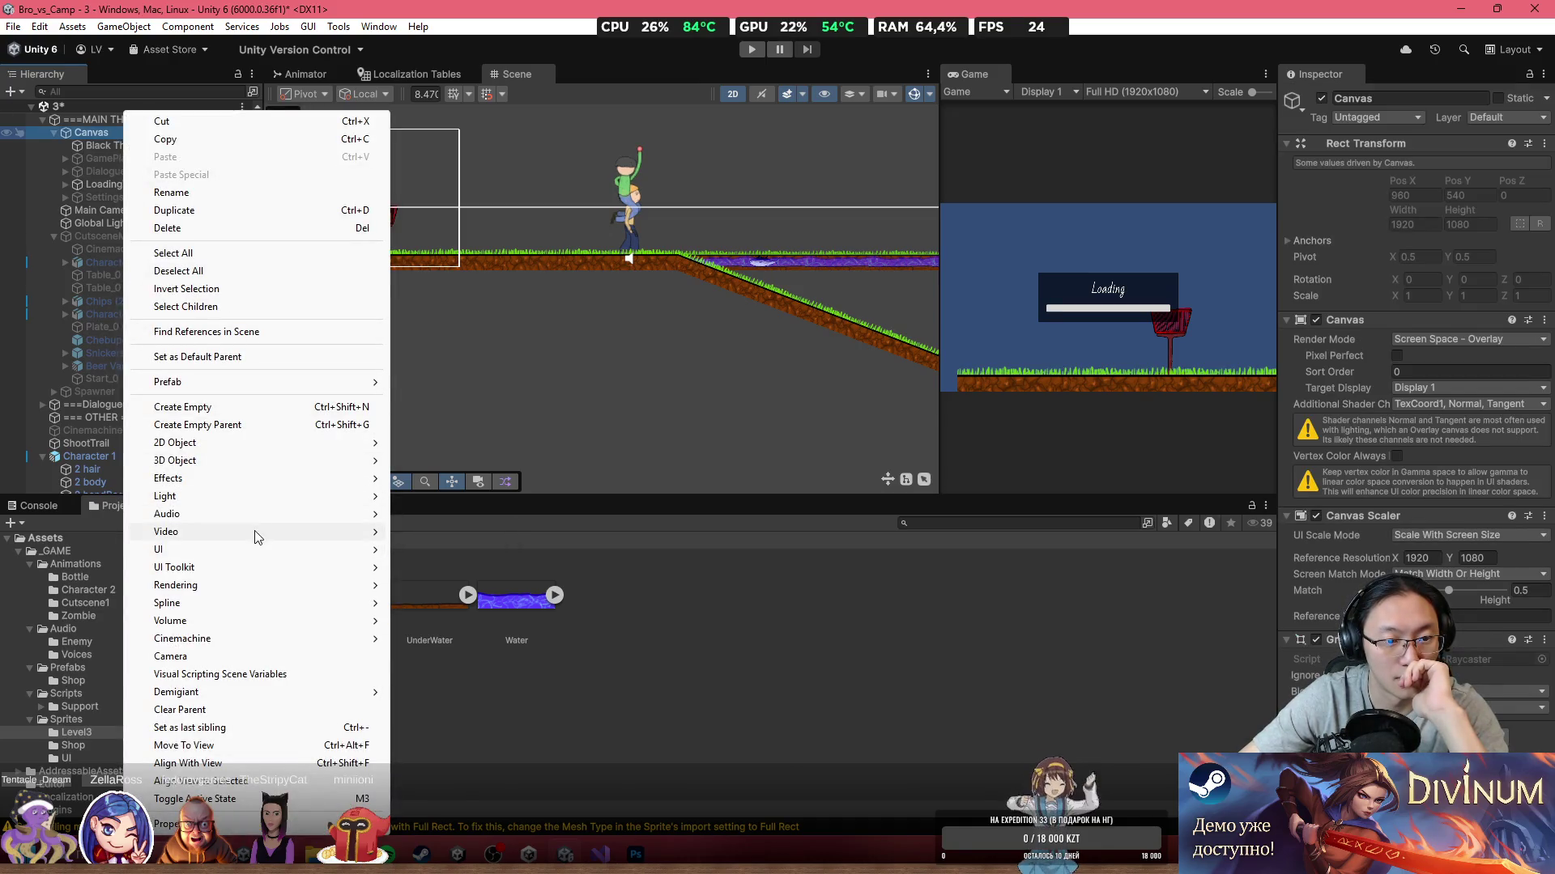
mouse_move(324, 443)
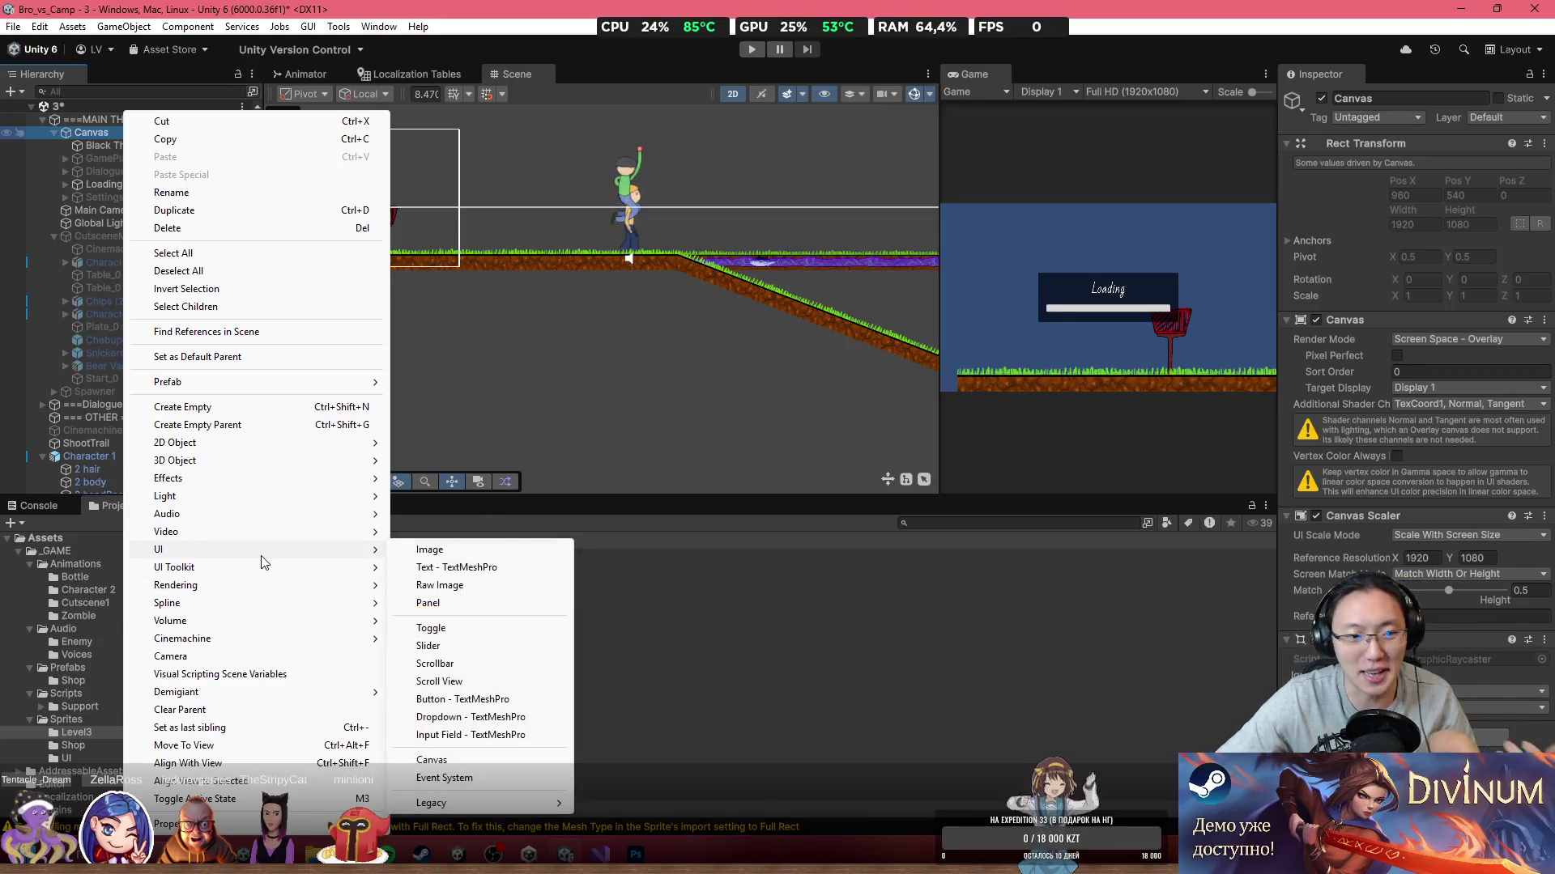
mouse_move(230, 555)
mouse_move(350, 639)
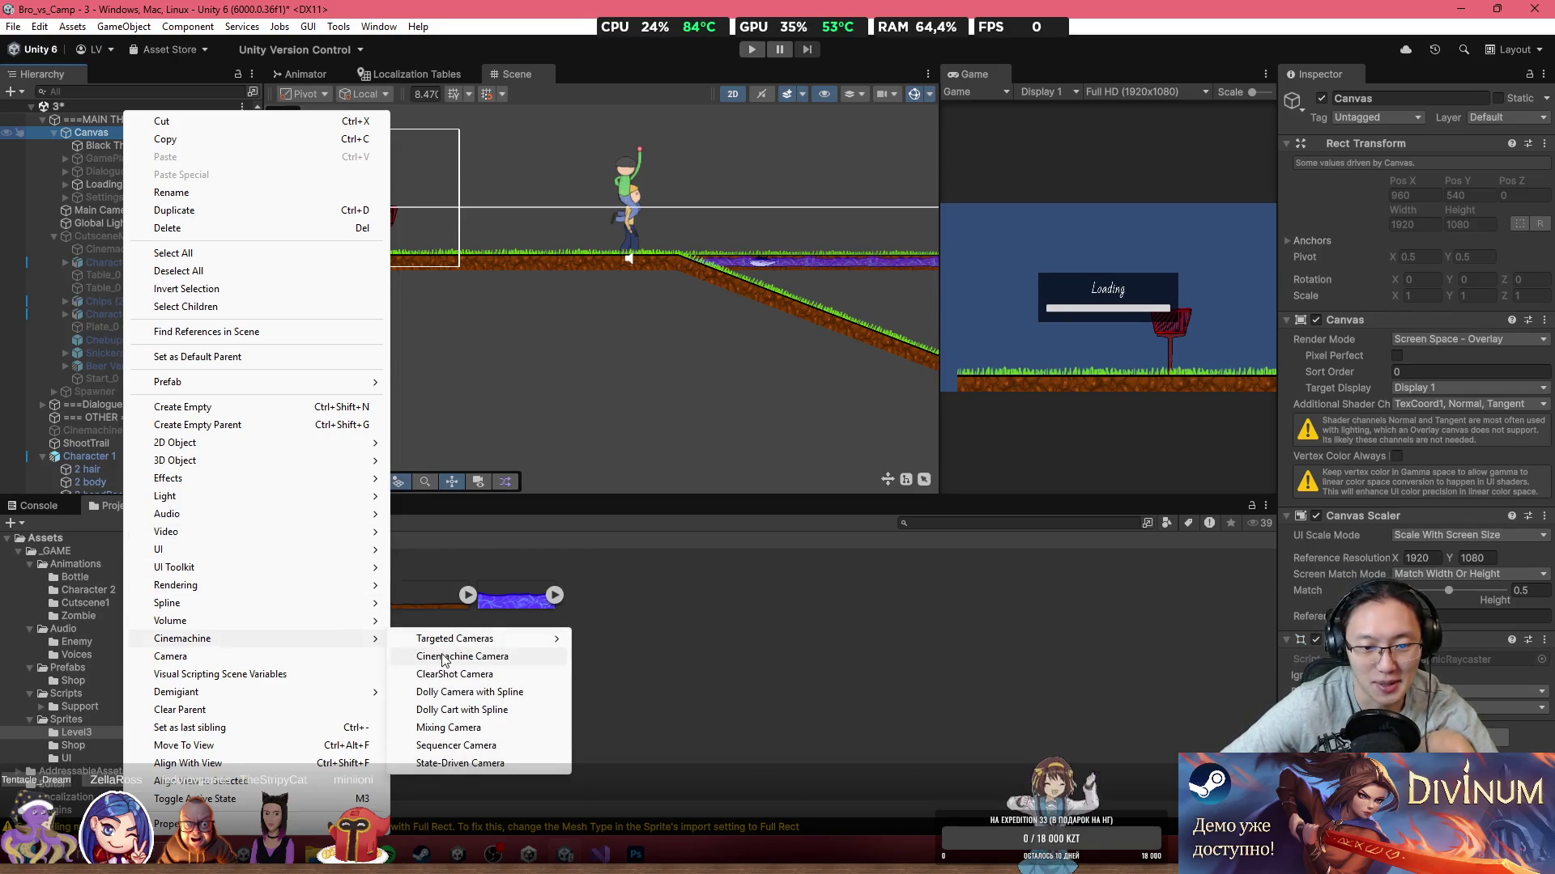
left_click(444, 656)
scroll(478, 292, "down", 3)
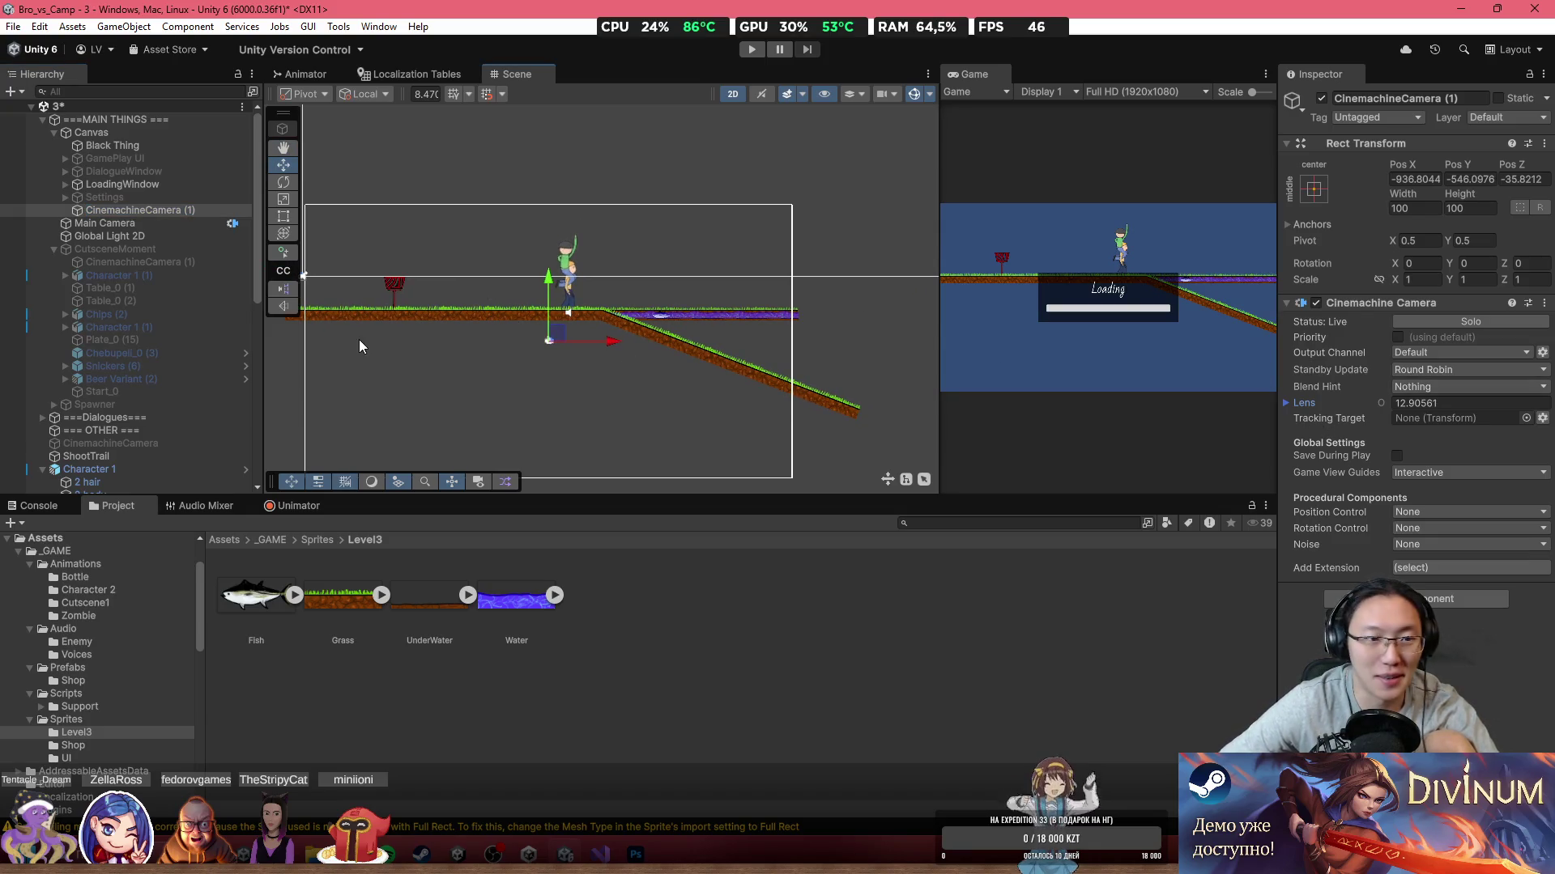
key("Delete")
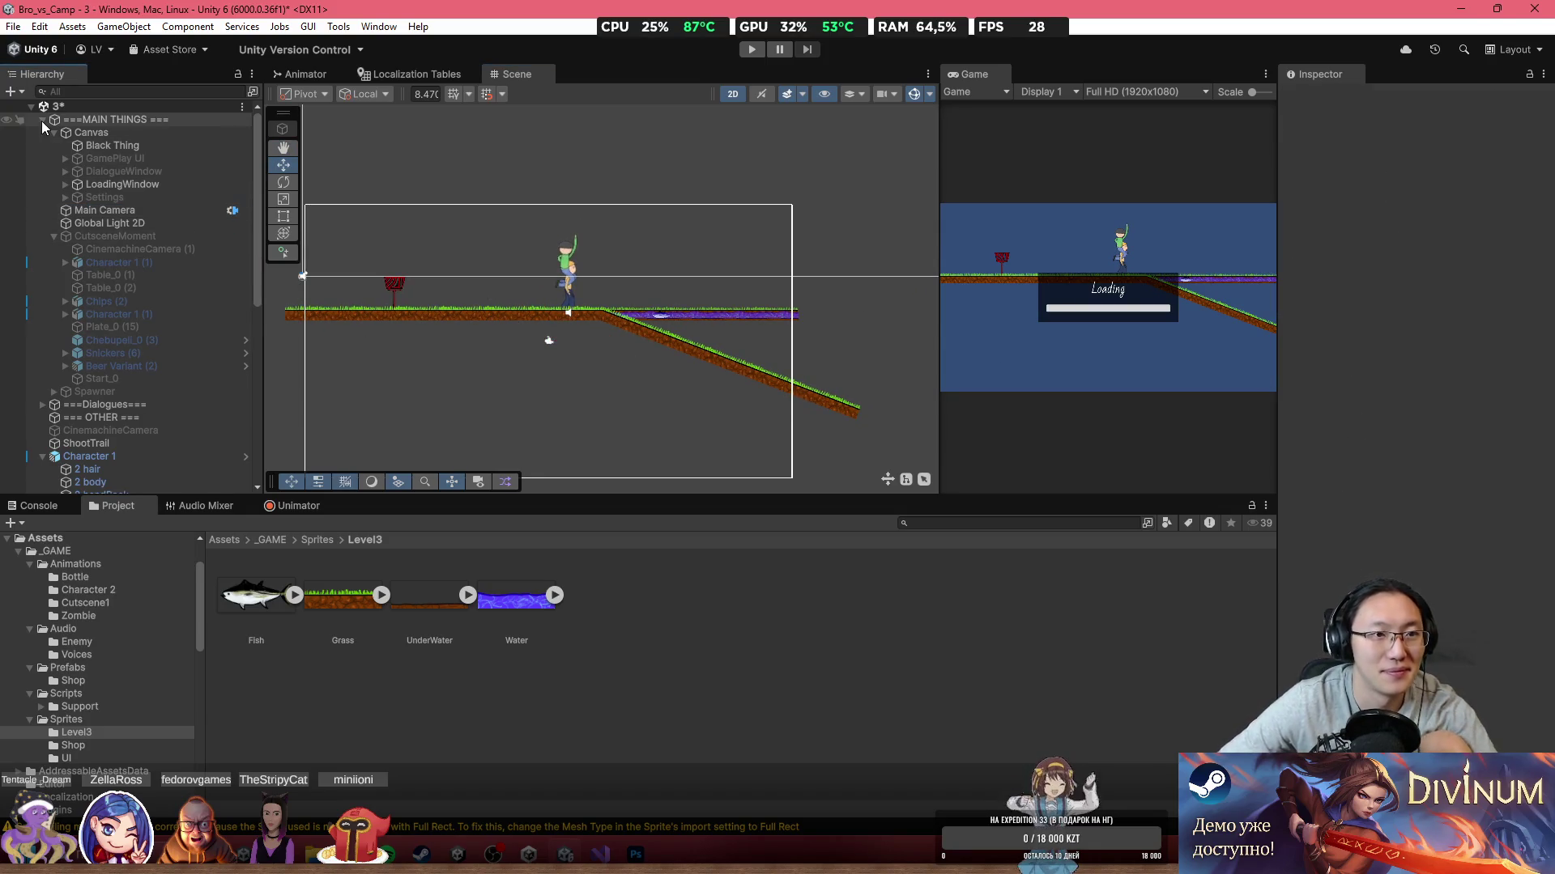
Step: Navigate the Project window up through _GAME to Assets and open the Scenes folder
left_click(270, 541)
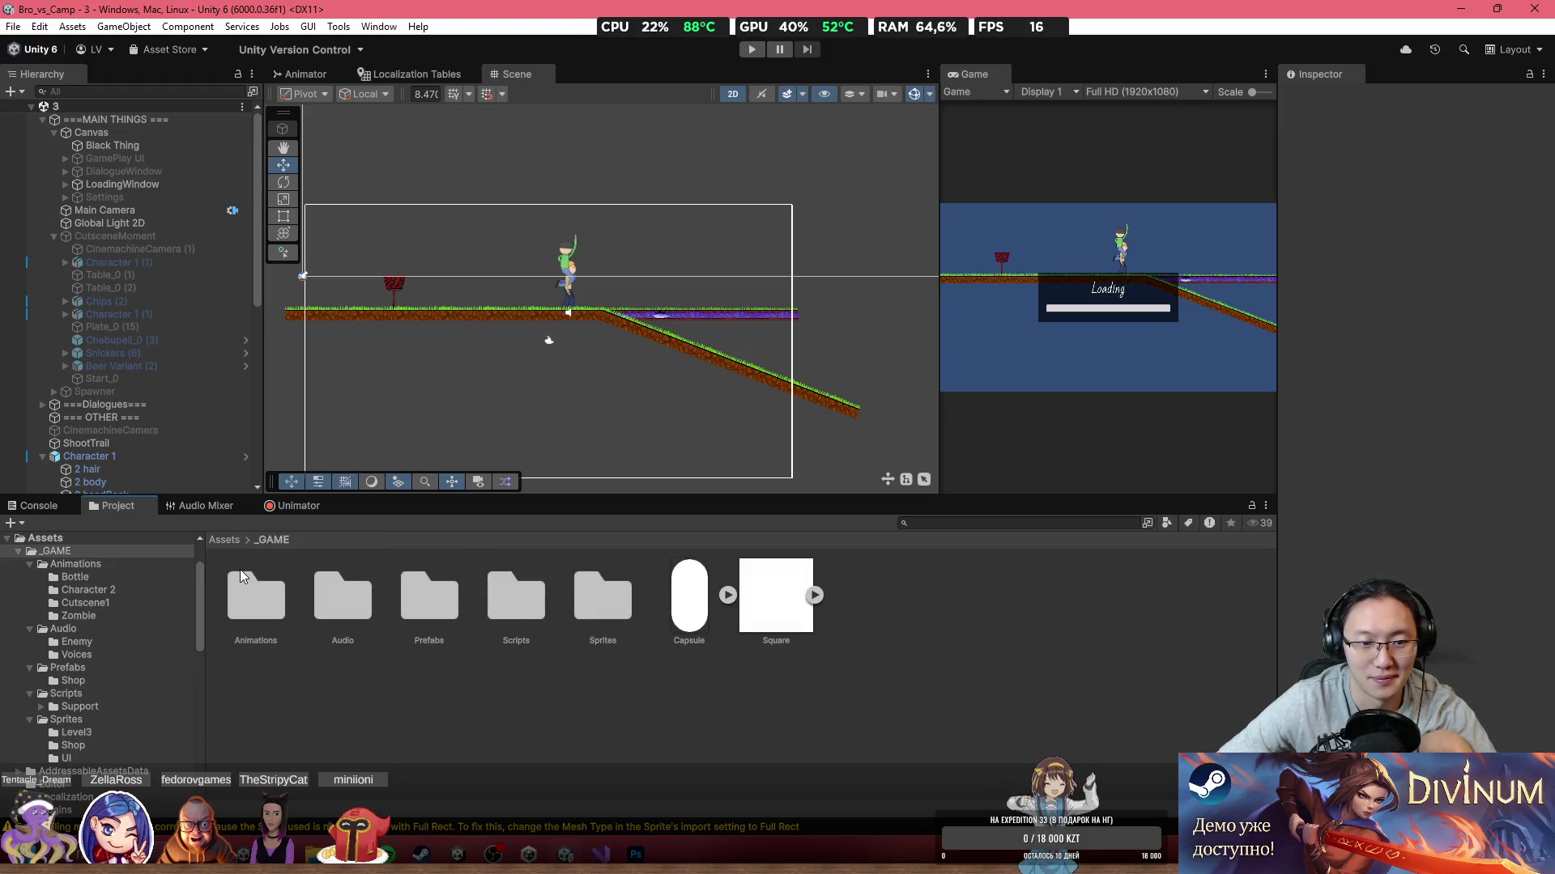
left_click(222, 540)
double_click(764, 619)
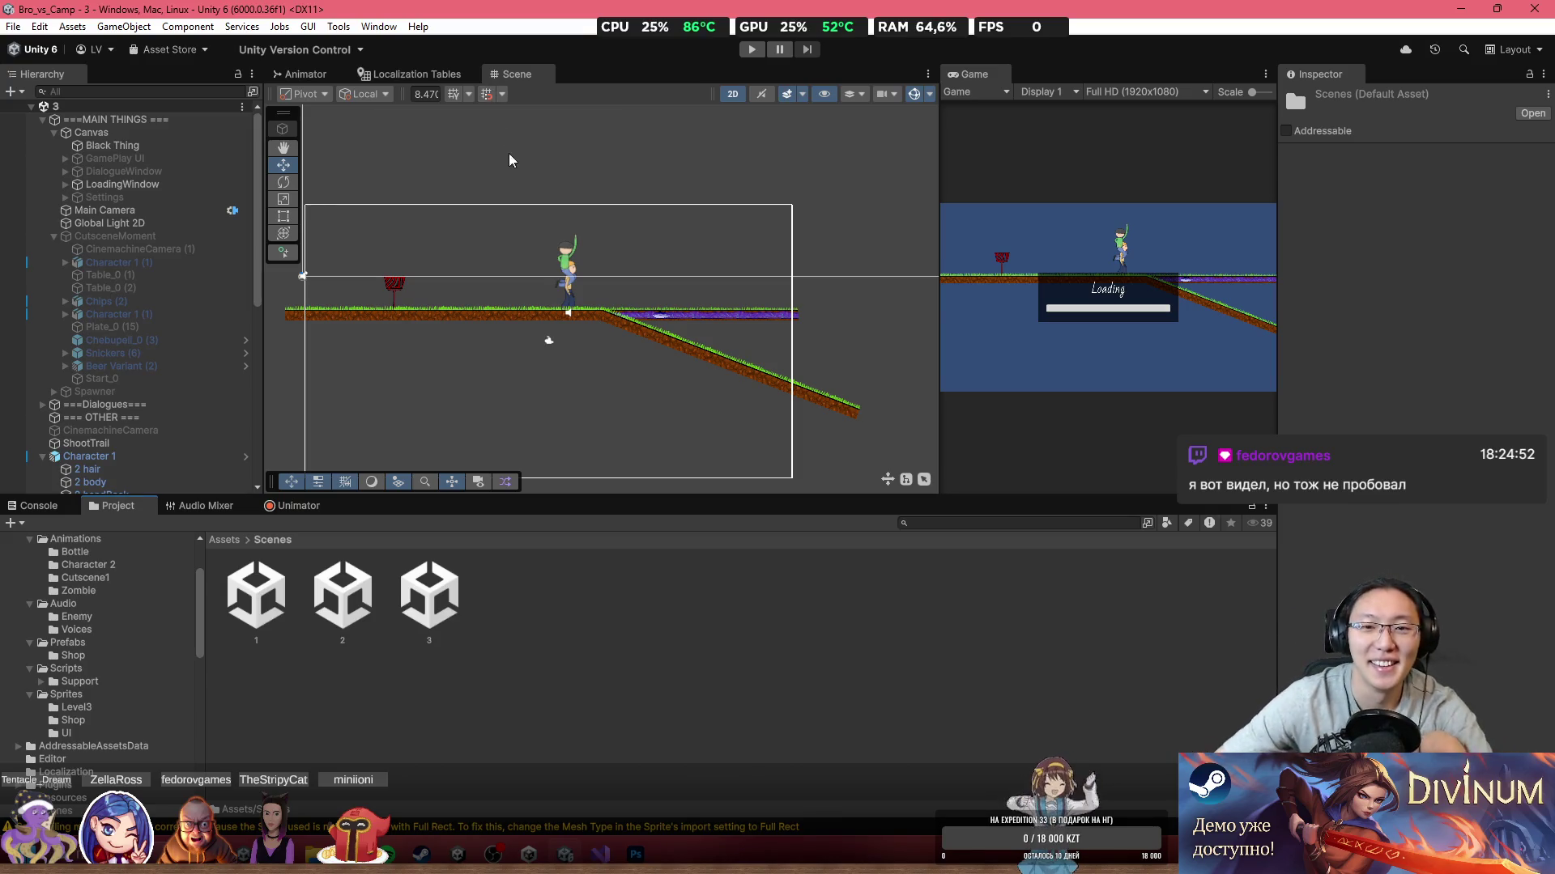
Step: Zoom into the water and nudge Fish_0 slightly left to 33.88, -3.62
scroll(672, 386, "up", 8)
scroll(714, 338, "up", 3)
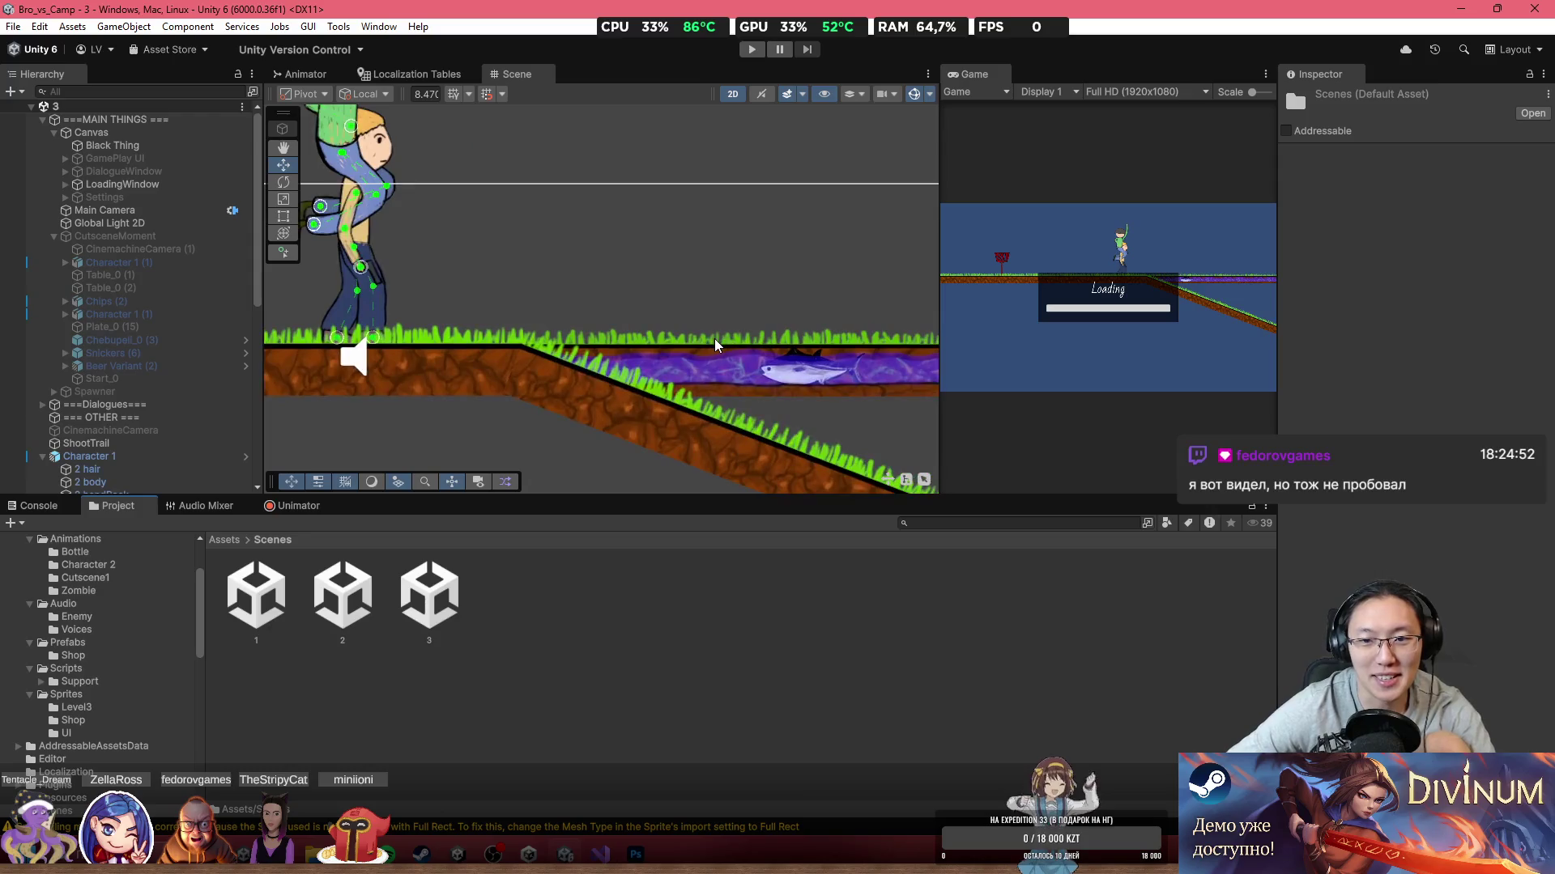
mouse_move(706, 387)
left_mouse_down()
mouse_move(726, 385)
mouse_move(698, 386)
mouse_move(713, 387)
left_mouse_up()
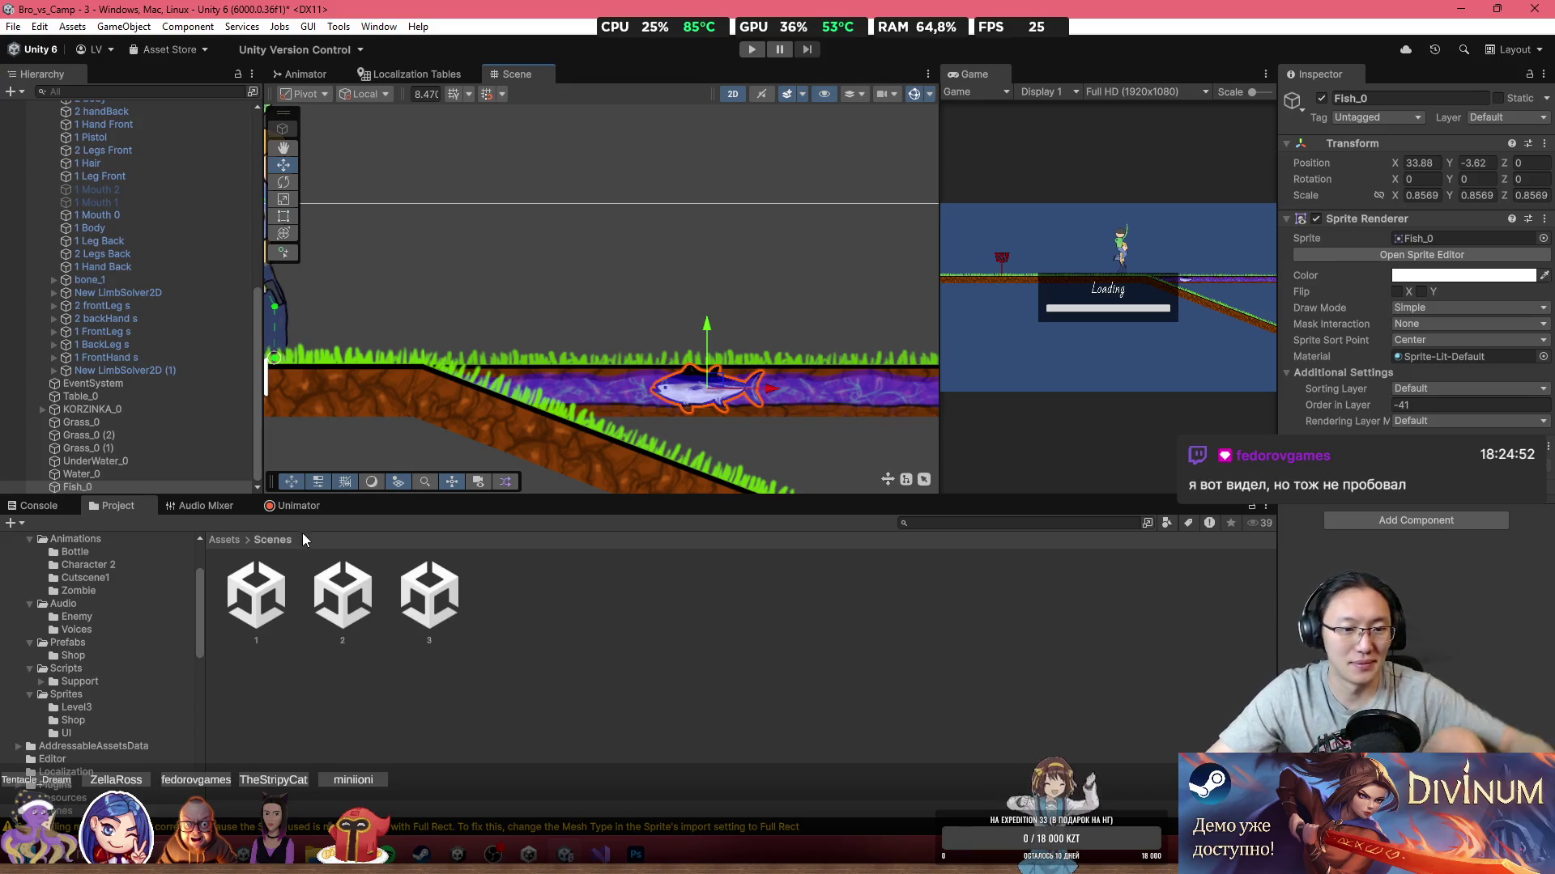
Step: Open scene 1 and pick out its CinemachineCamera for copying
double_click(256, 595)
left_click(785, 461)
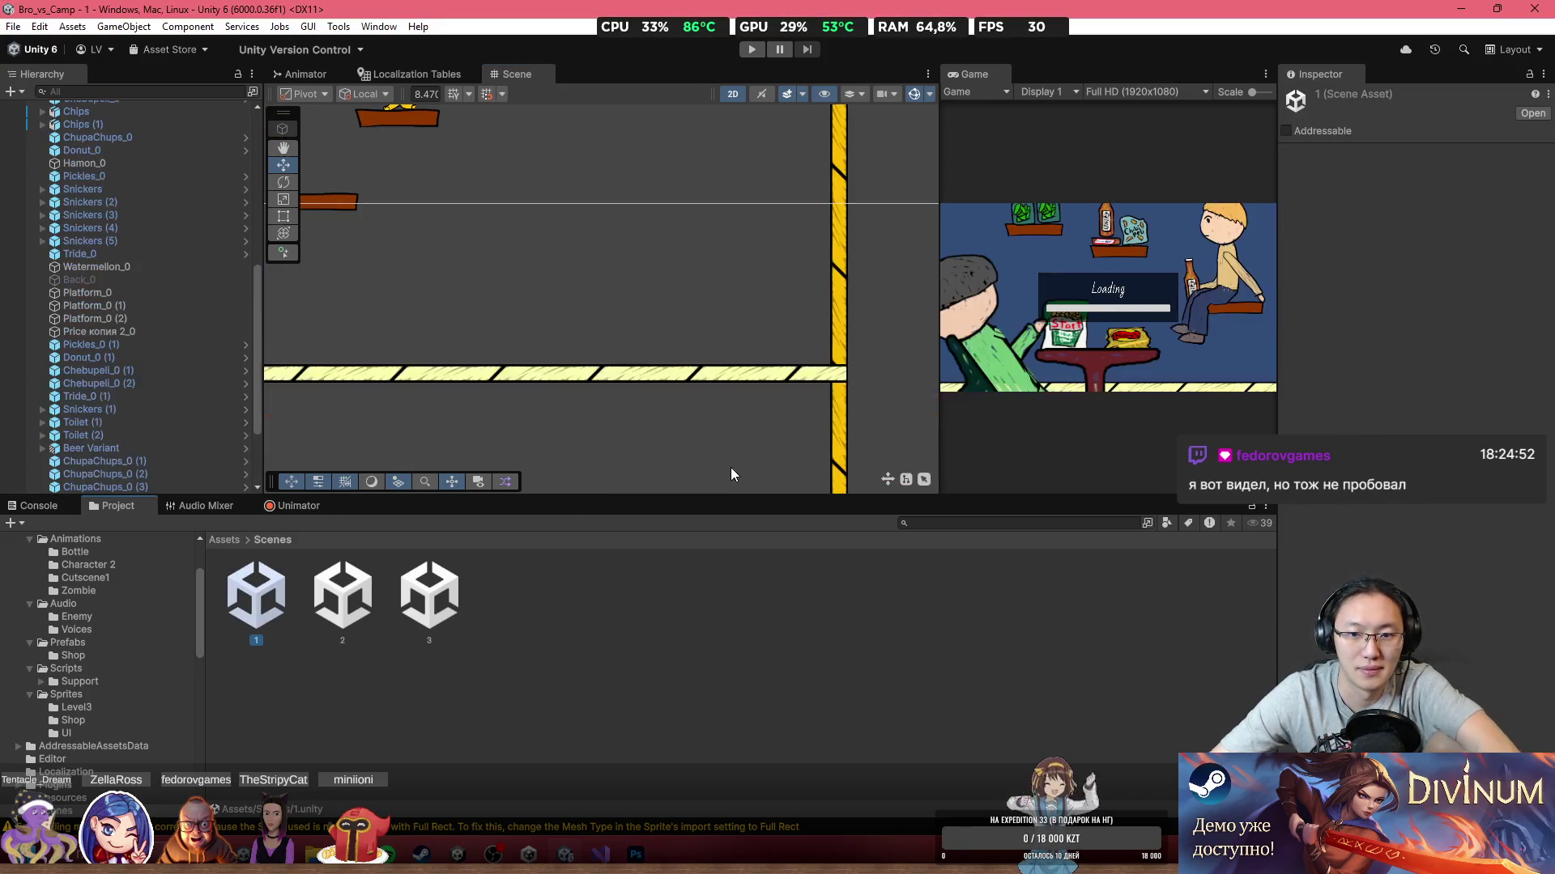
scroll(492, 363, "up", 3)
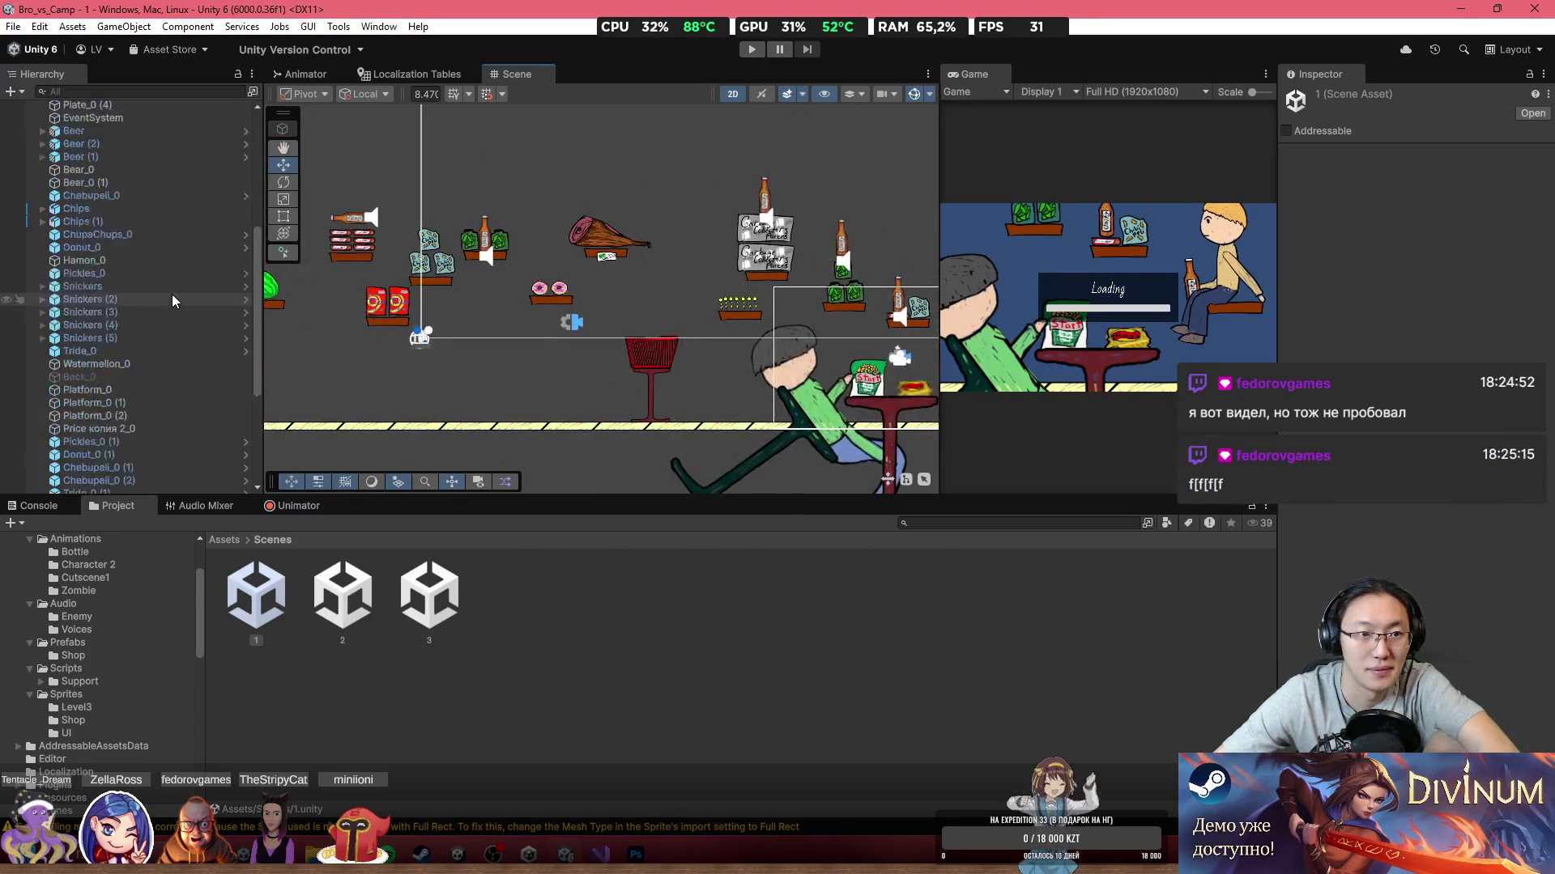
double_click(157, 160)
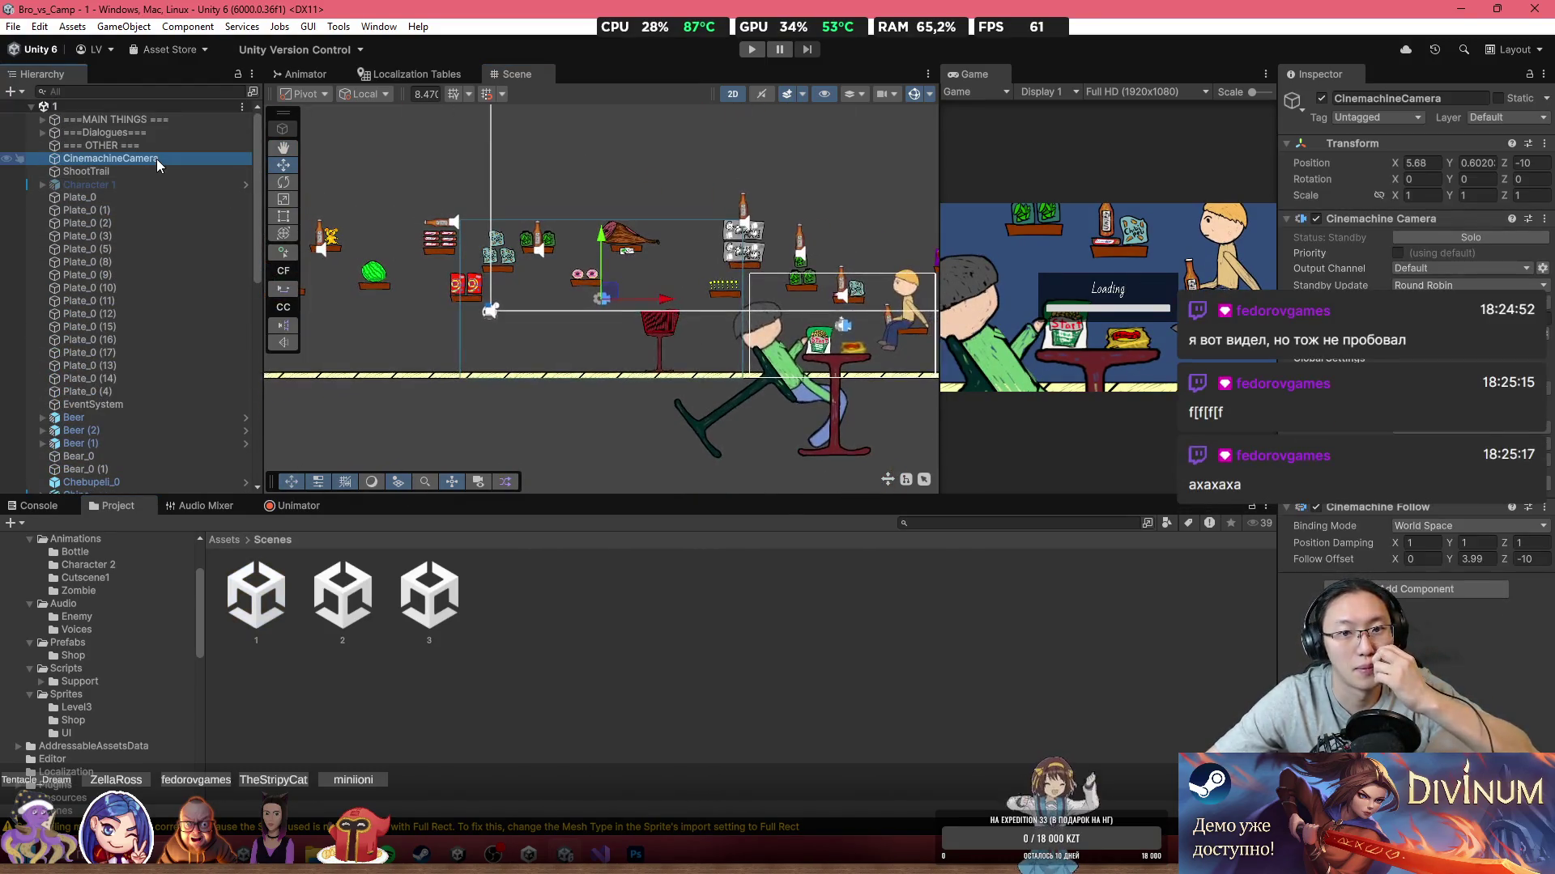
Step: Paste the camera into scene 3 under === OTHER === with Character 1 as Tracking Target
double_click(429, 595)
key("ctrl+v")
left_click_drag(133, 313, 127, 160)
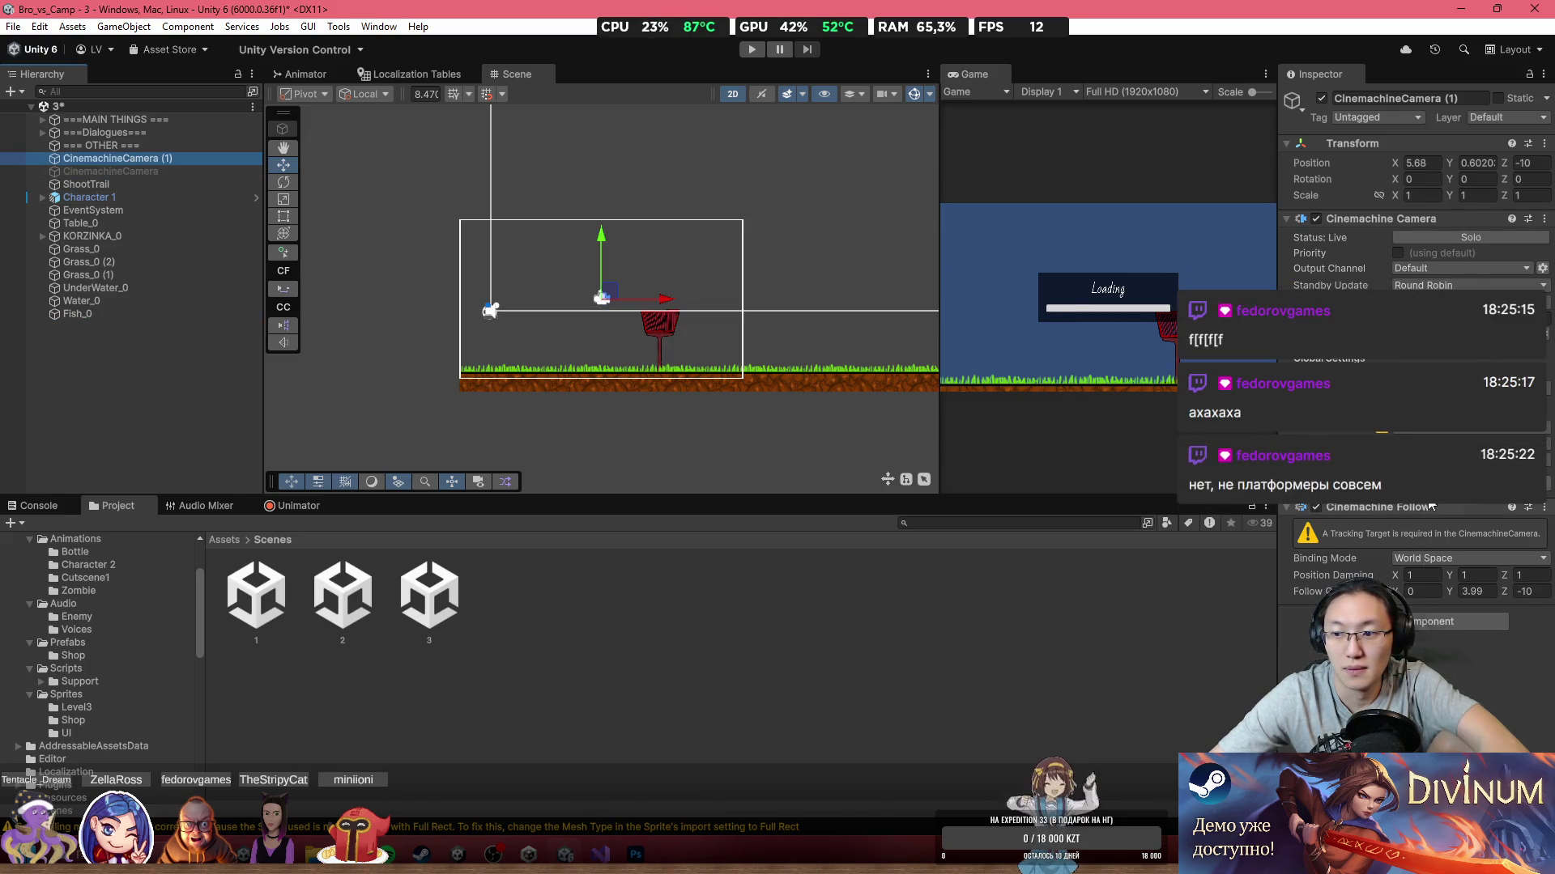
left_click_drag(132, 207, 1457, 343)
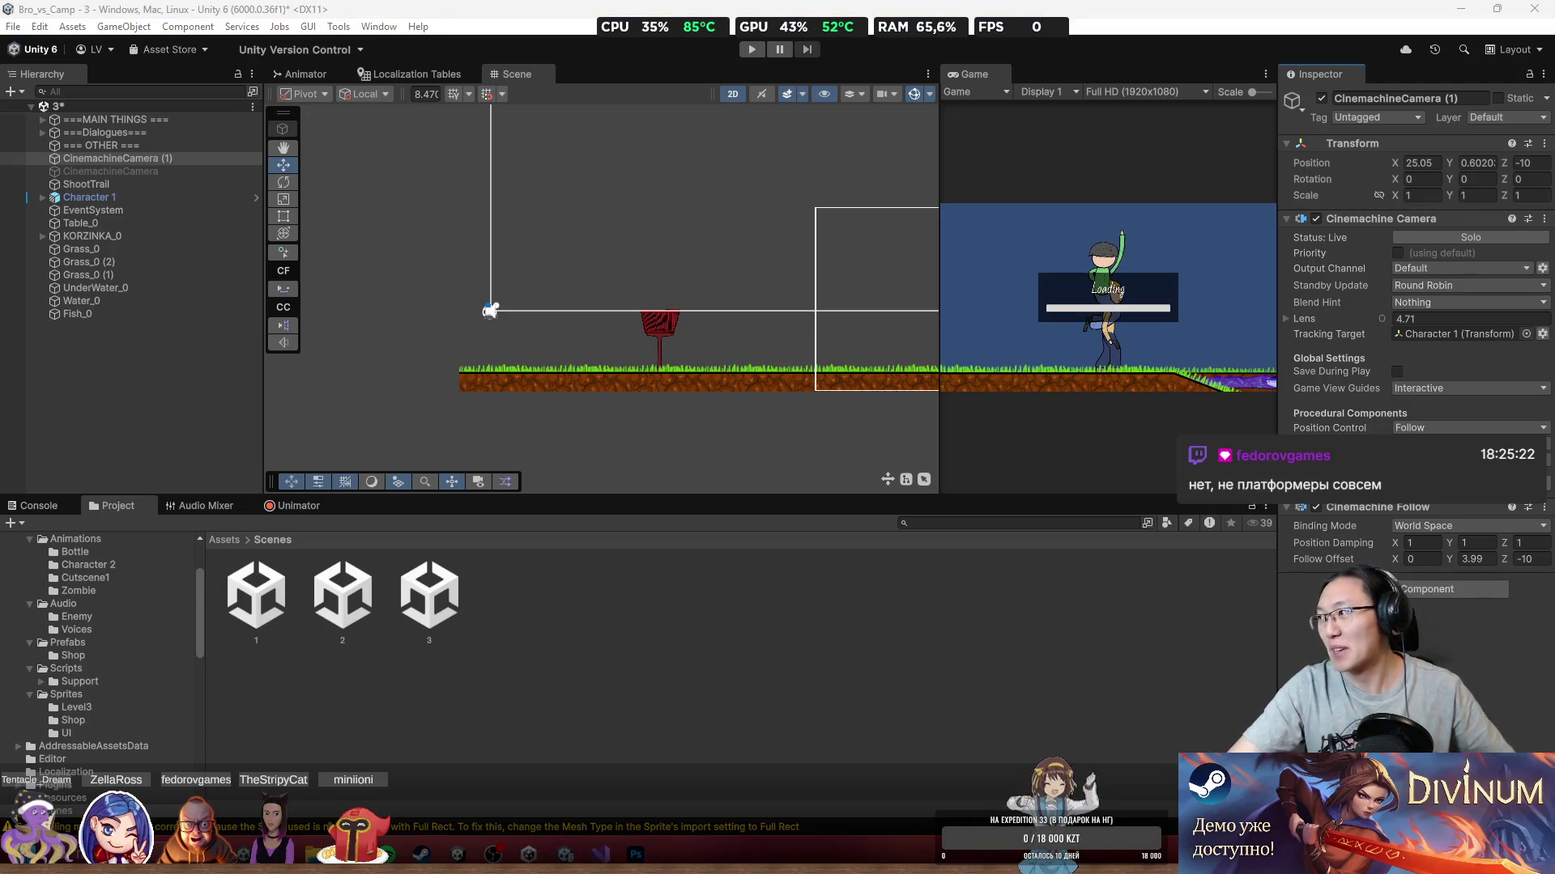
Step: Load the itch.io Creator Dashboard in the web browser
key("alt+Tab")
type("it")
key("Return")
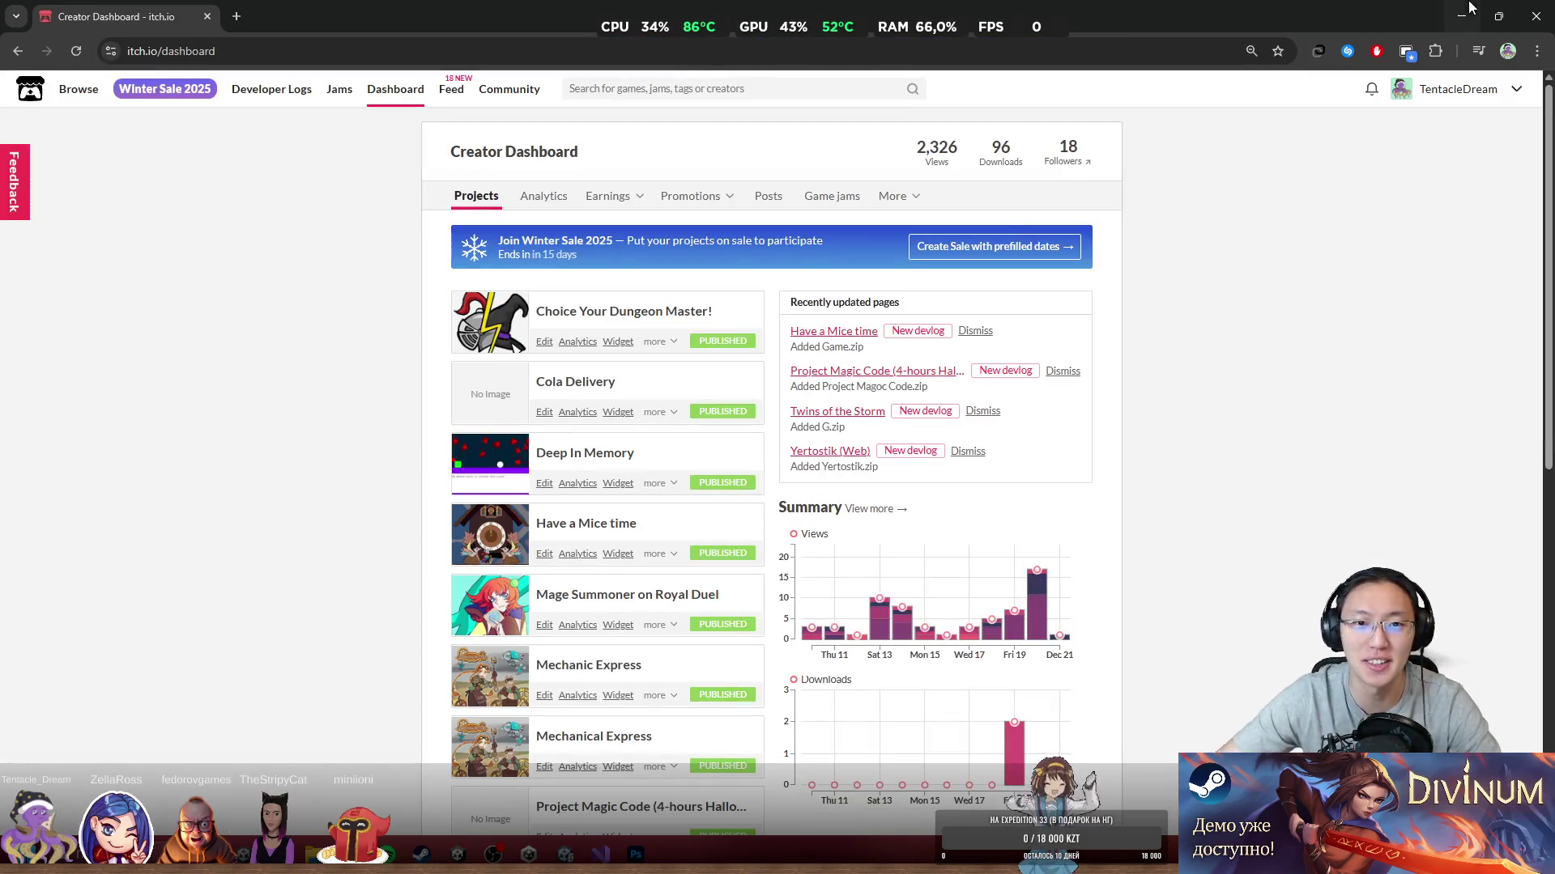
Step: Scroll through the itch.io Creator Dashboard projects, then minimize Chrome to return to Unity
scroll(840, 337, "down", 7)
scroll(642, 347, "up", 2)
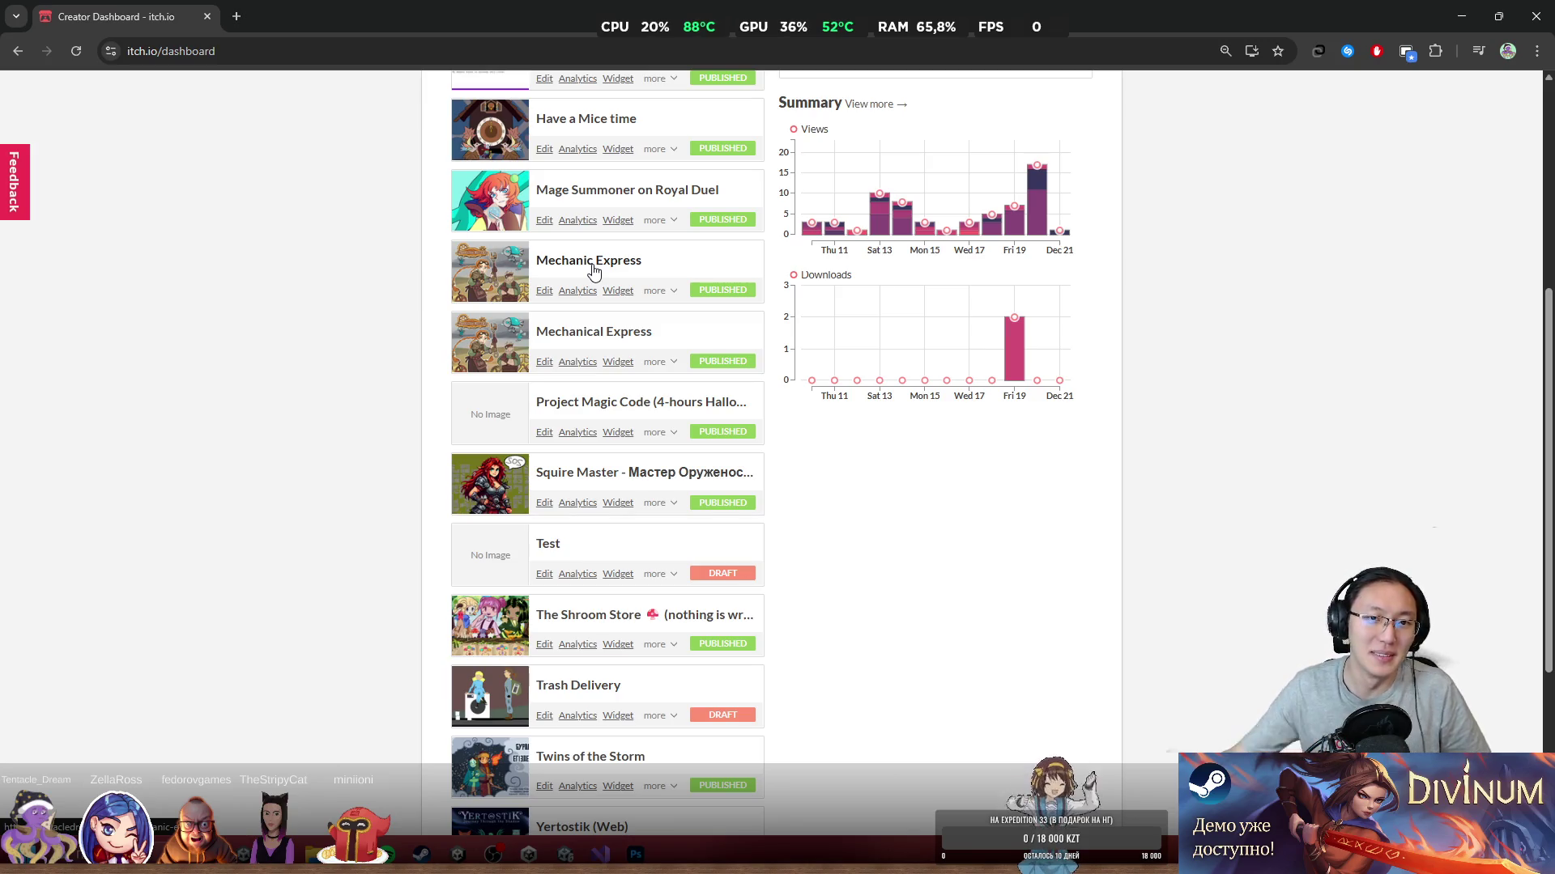
scroll(525, 265, "down", 3)
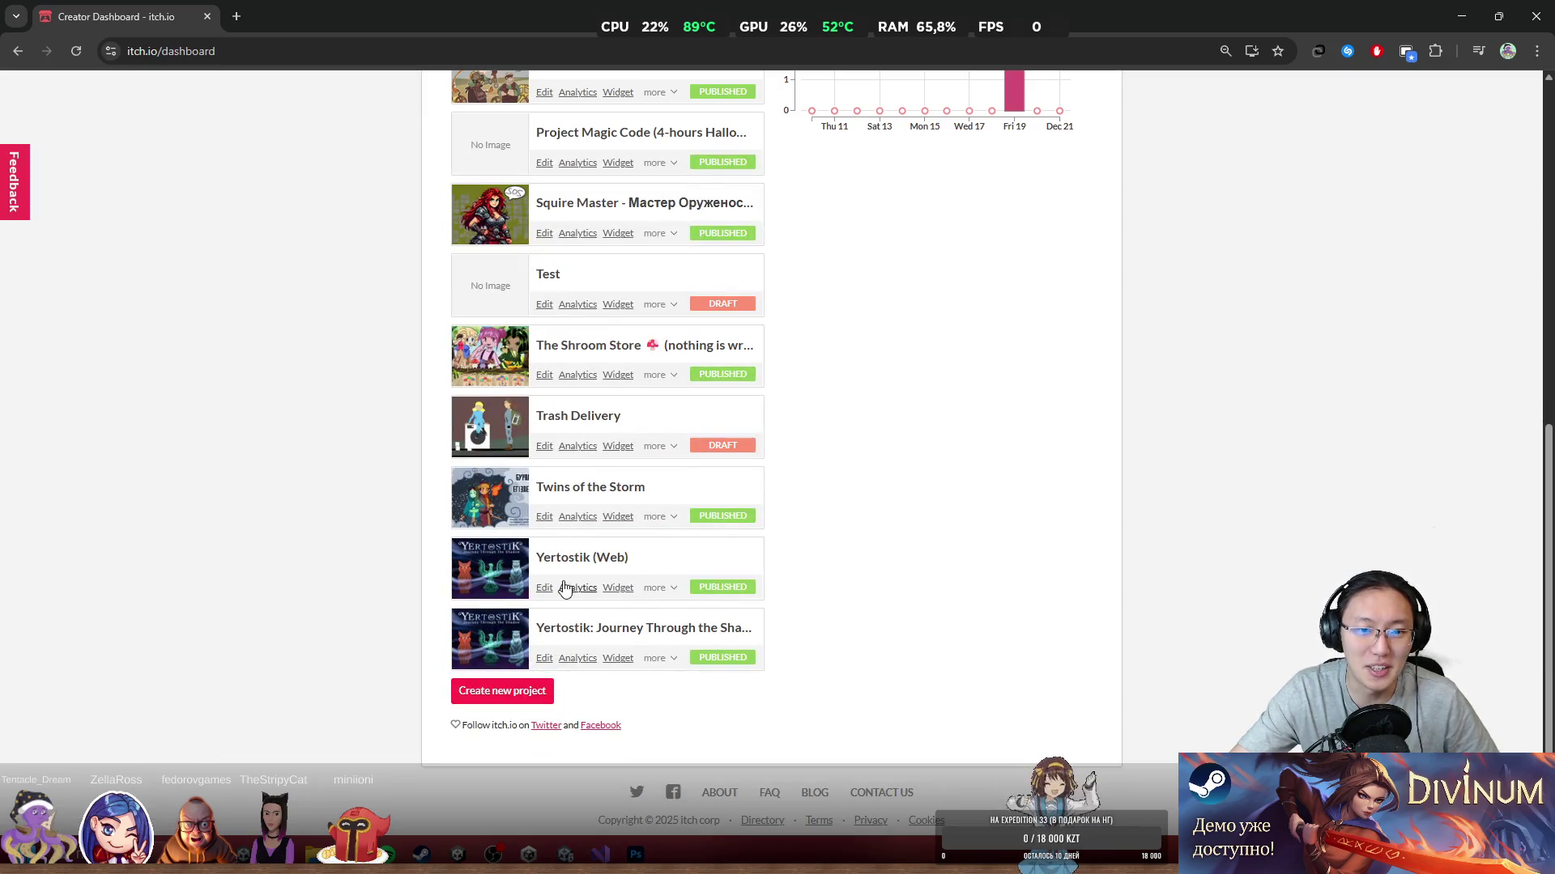
scroll(688, 571, "up", 2)
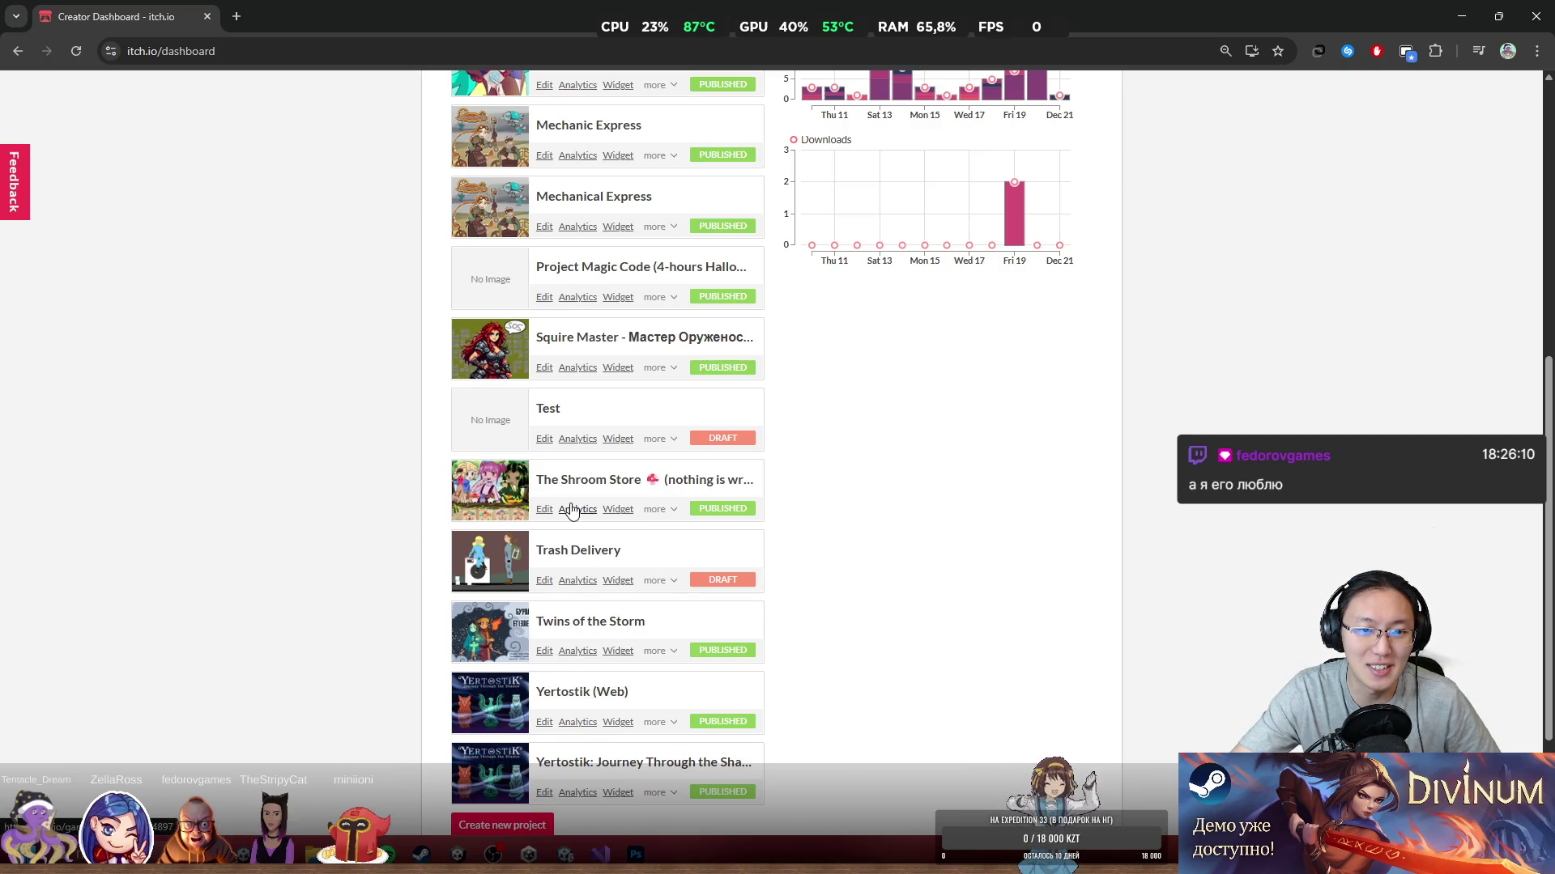
scroll(567, 388, "up", 2)
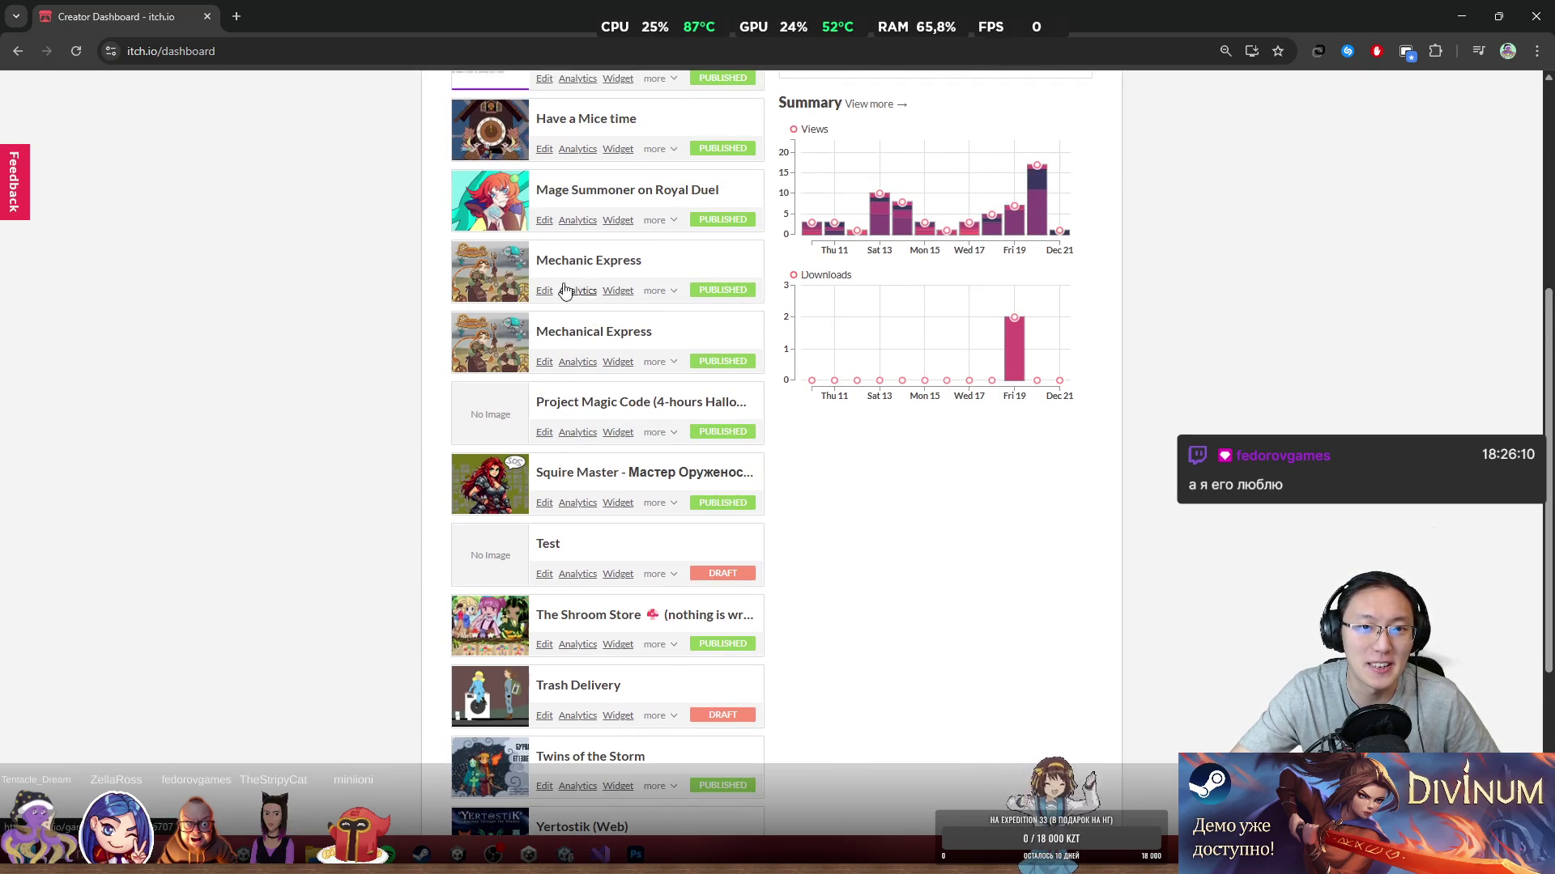
scroll(562, 296, "up", 2)
scroll(548, 271, "up", 2)
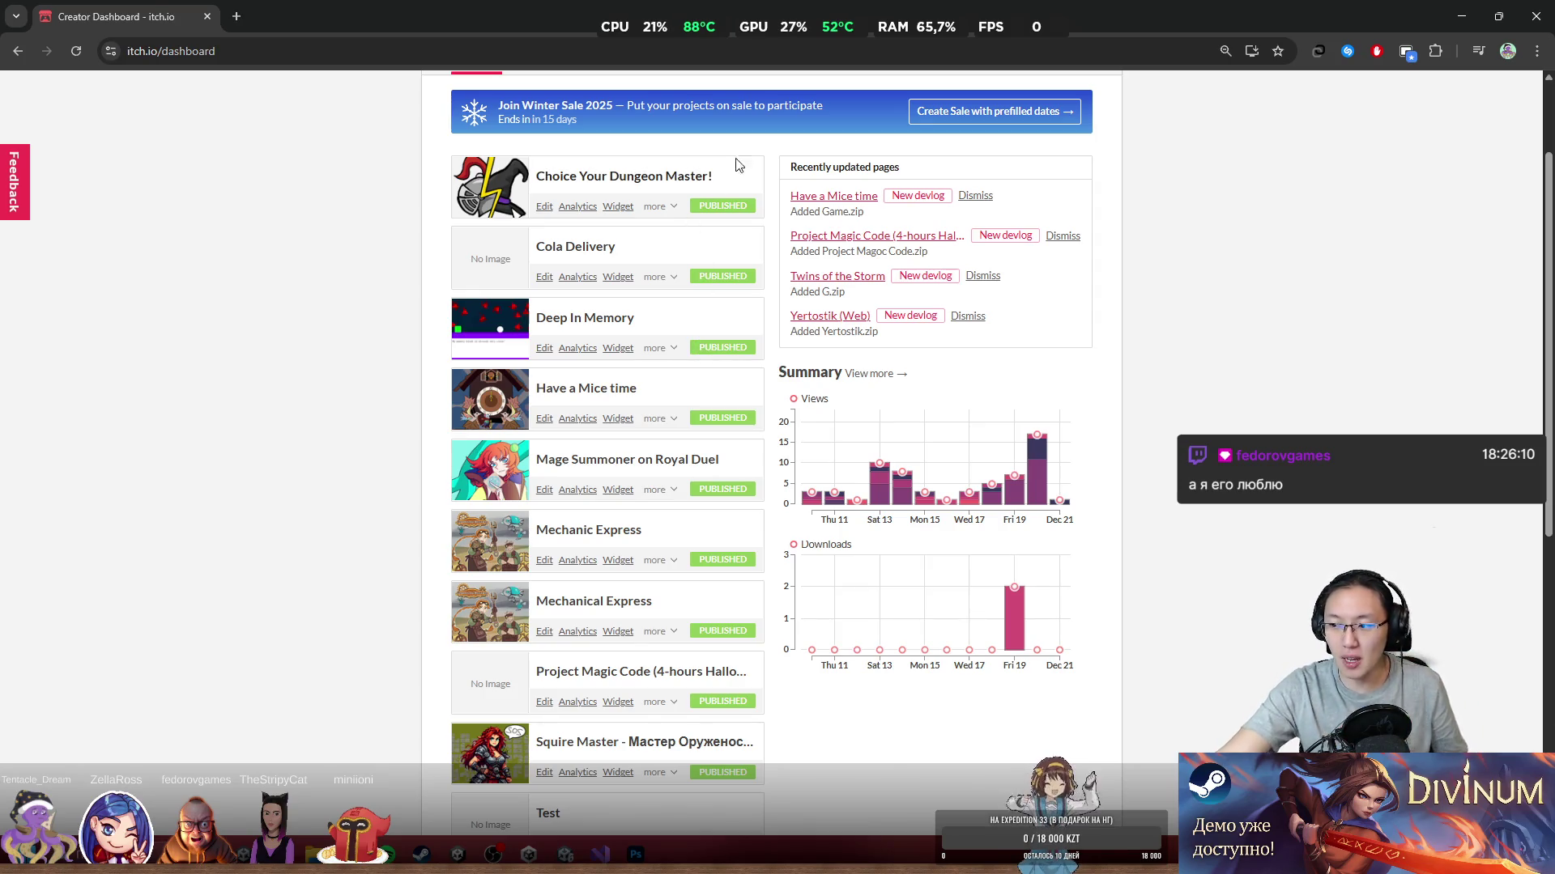
double_click(566, 10)
left_click(934, 217)
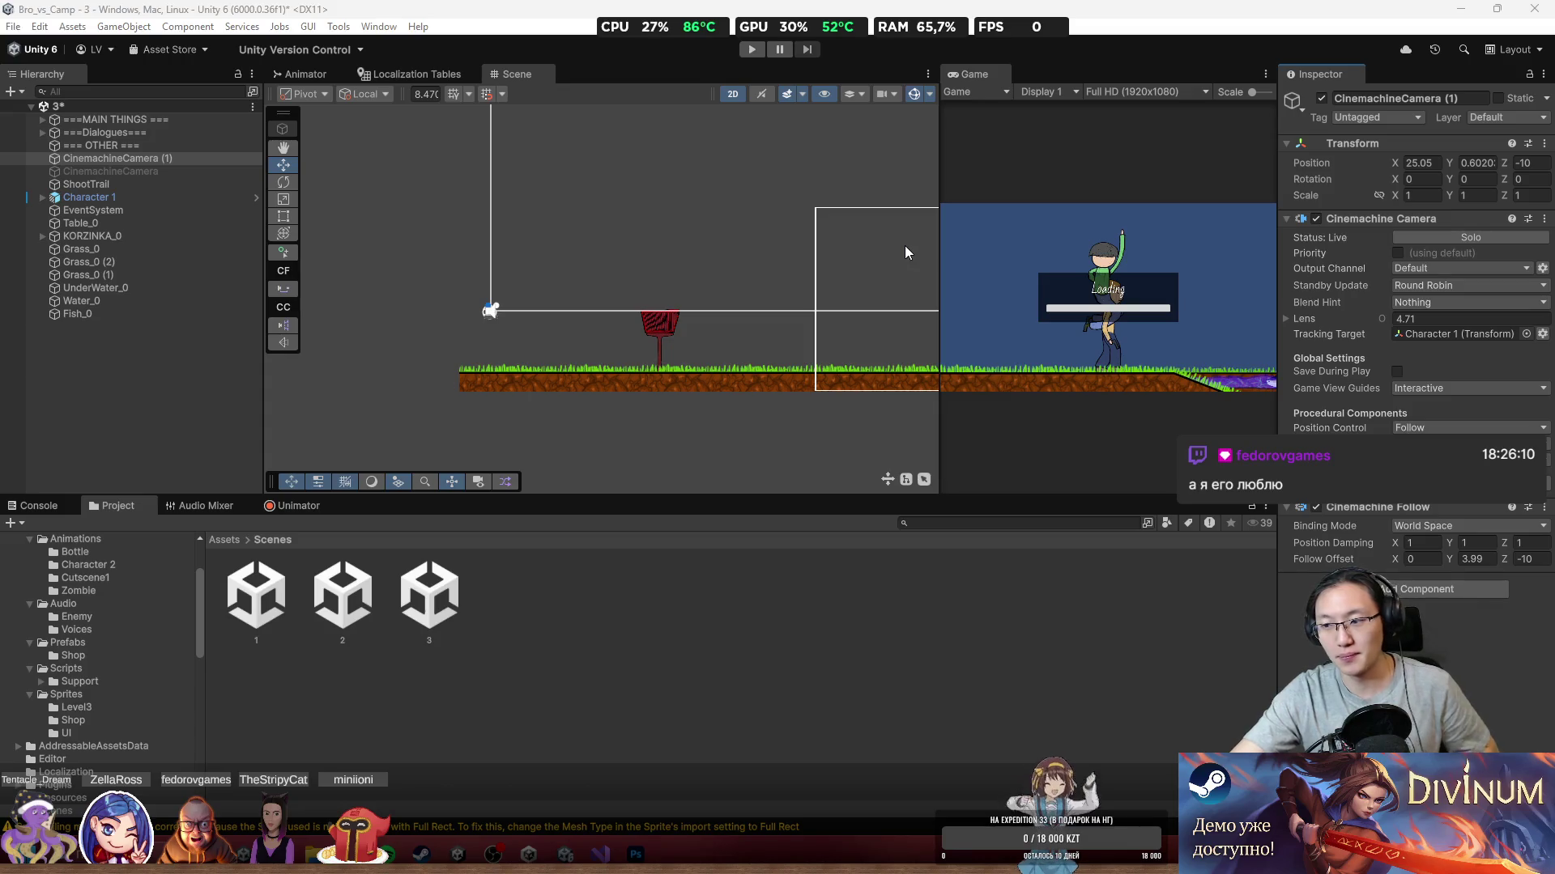
Step: Pan and zoom Unity's Scene view to check the fish in the water, then switch to Photoshop
left_click(556, 284)
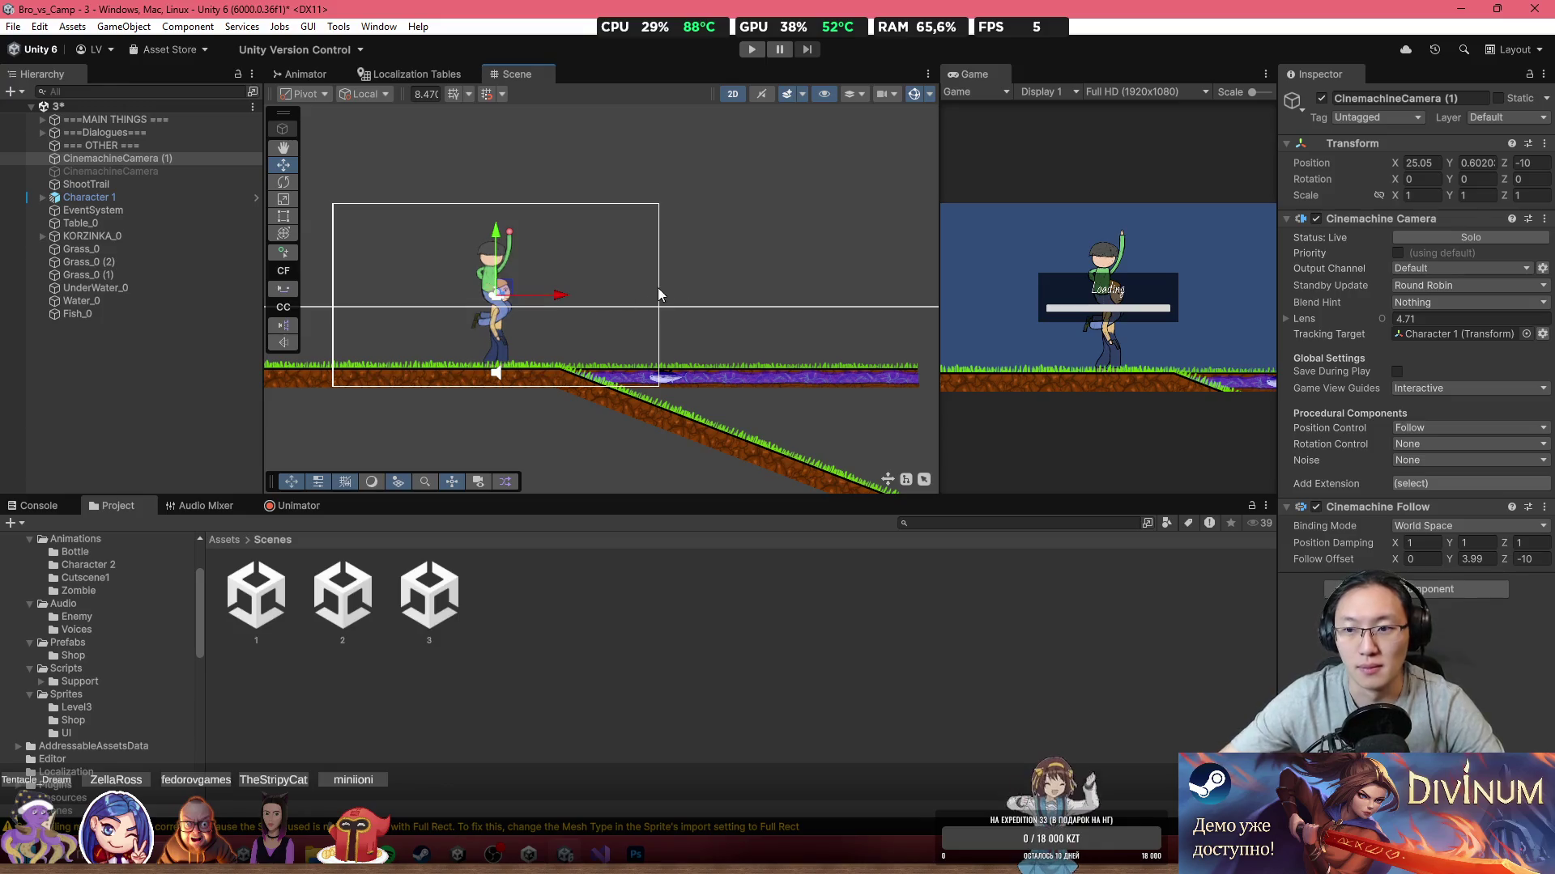
key("Left")
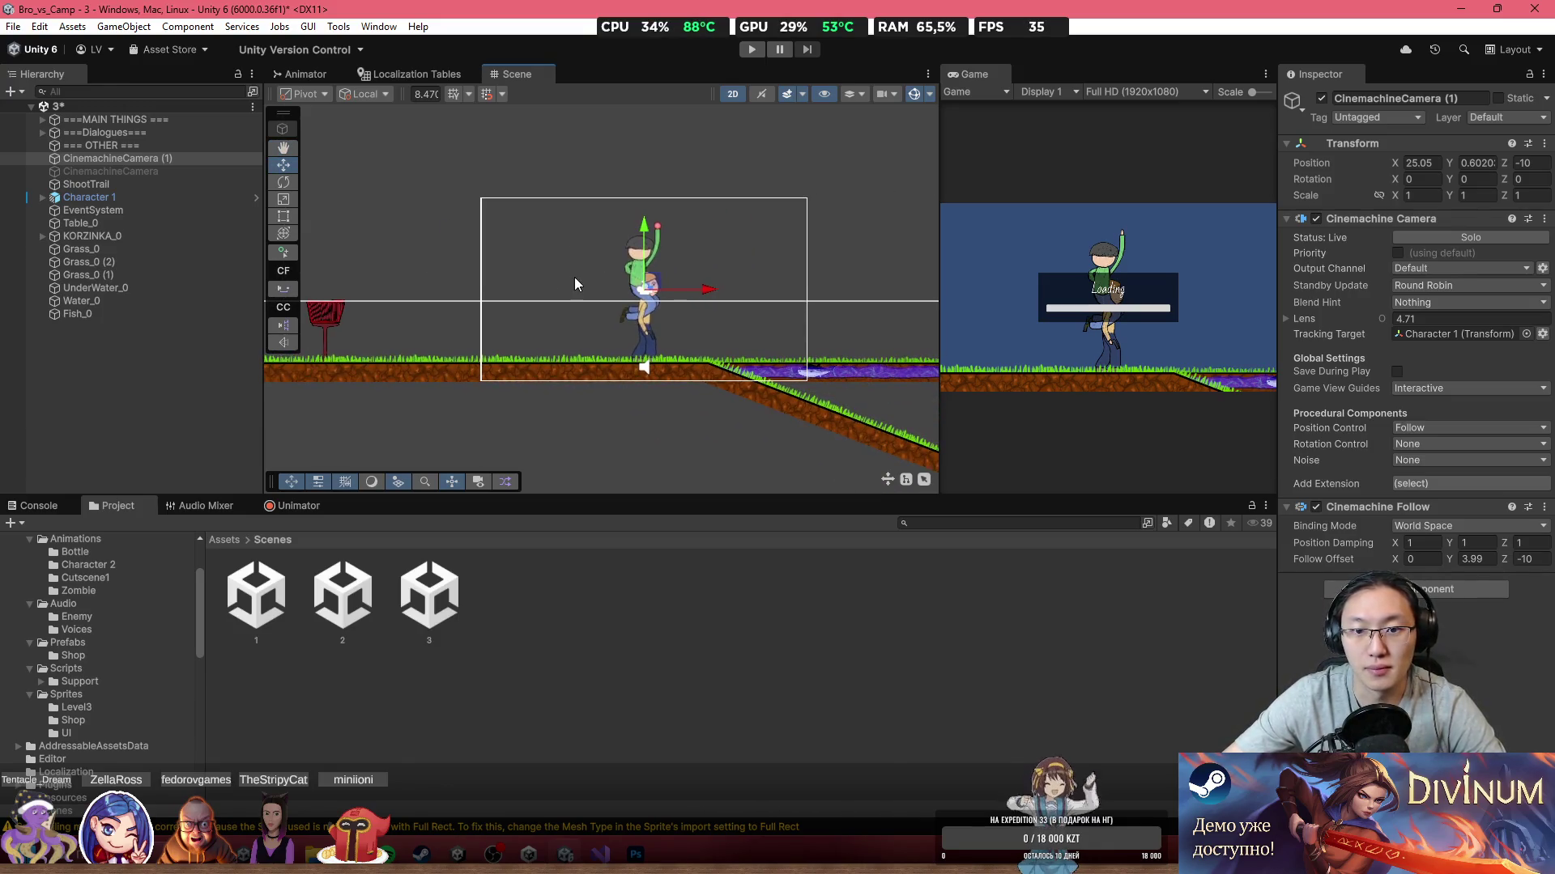
scroll(543, 363, "down", 2)
key("Right")
key("Left")
scroll(570, 391, "up", 3)
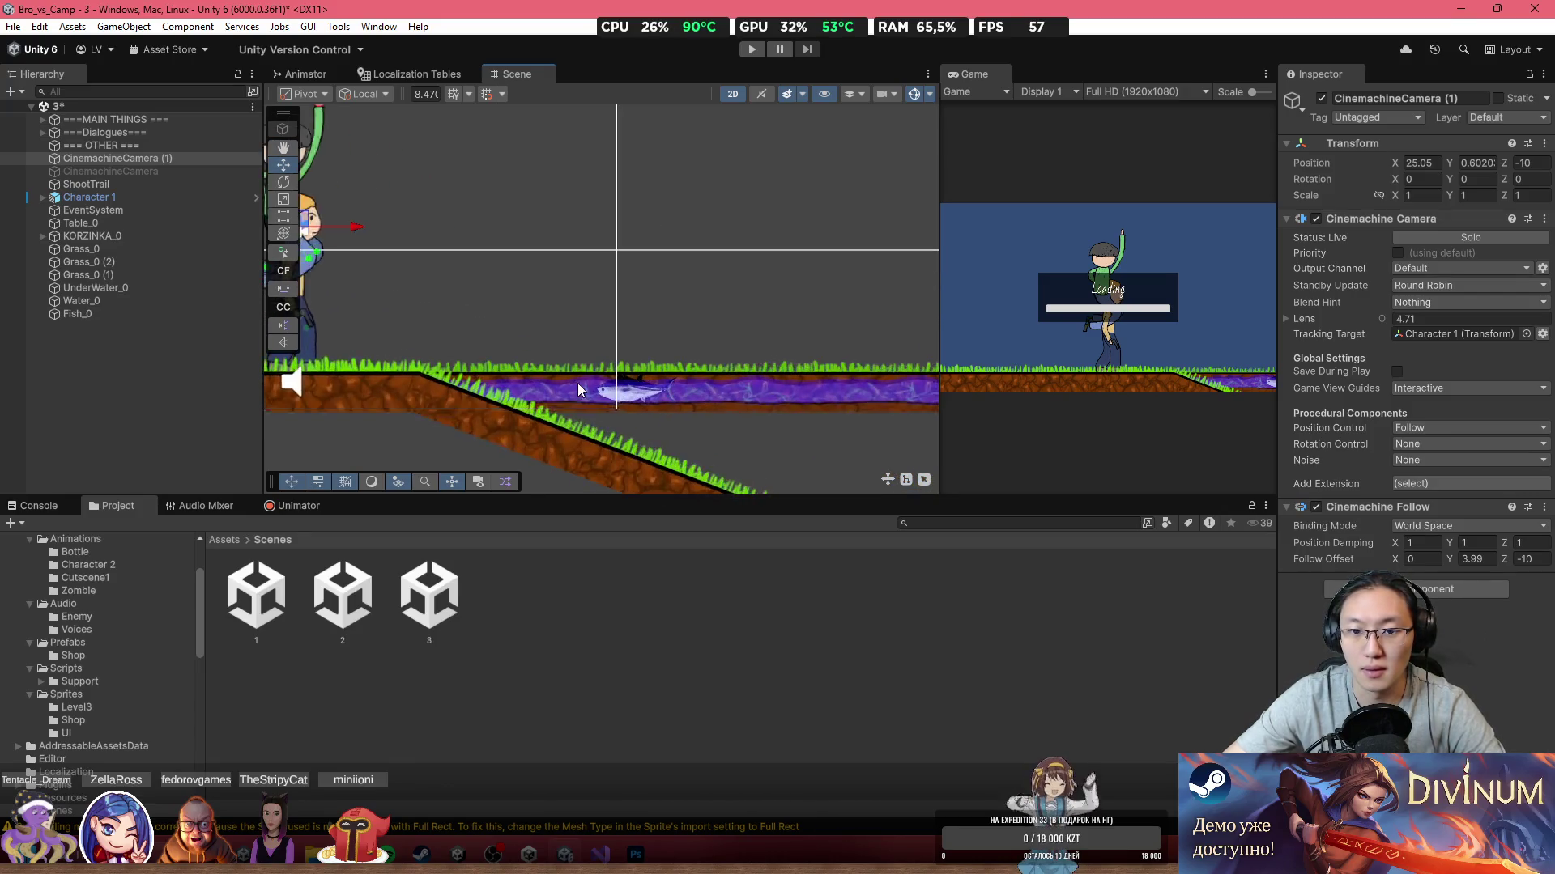
scroll(571, 387, "up", 1)
left_click(636, 853)
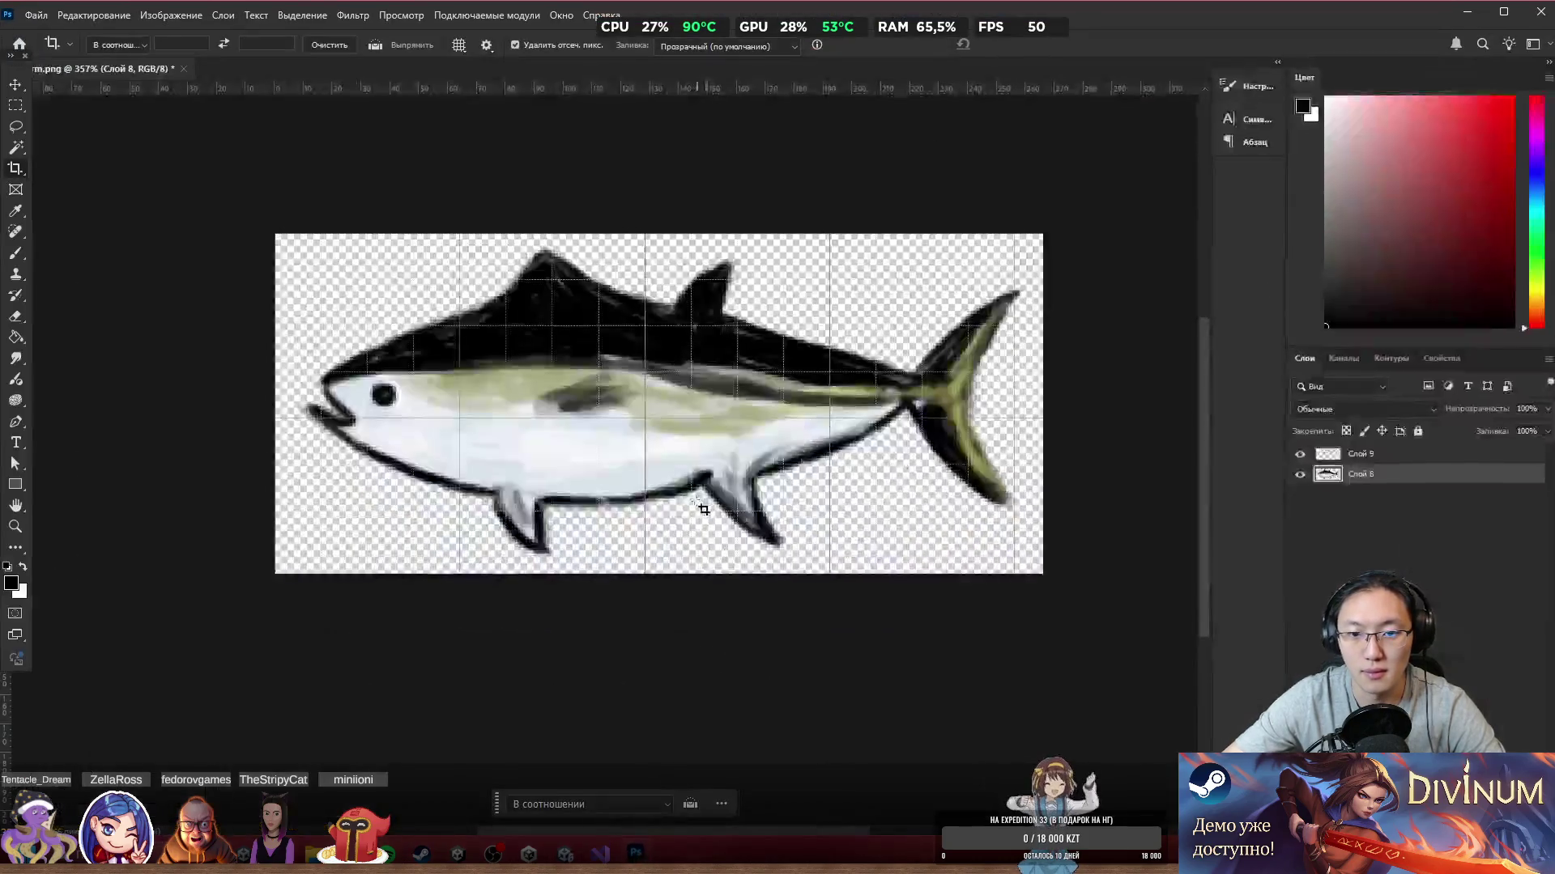
Step: Crop-extend the fish image's canvas far upward so the fish sits at the bottom
scroll(705, 461, "down", 4)
scroll(705, 461, "up", 2)
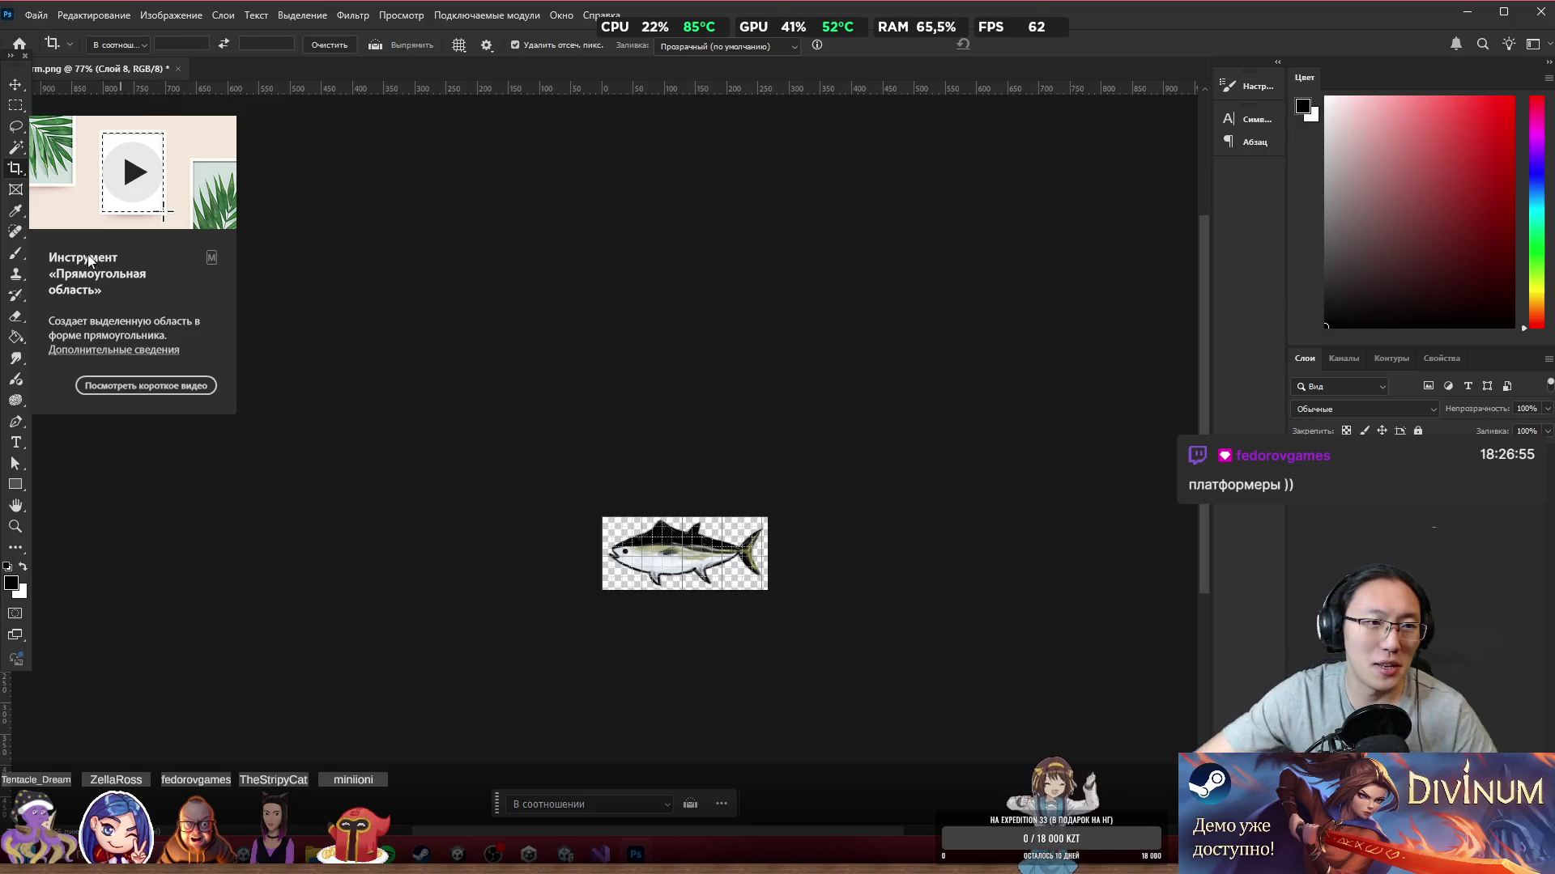
left_click(539, 271)
key("Return")
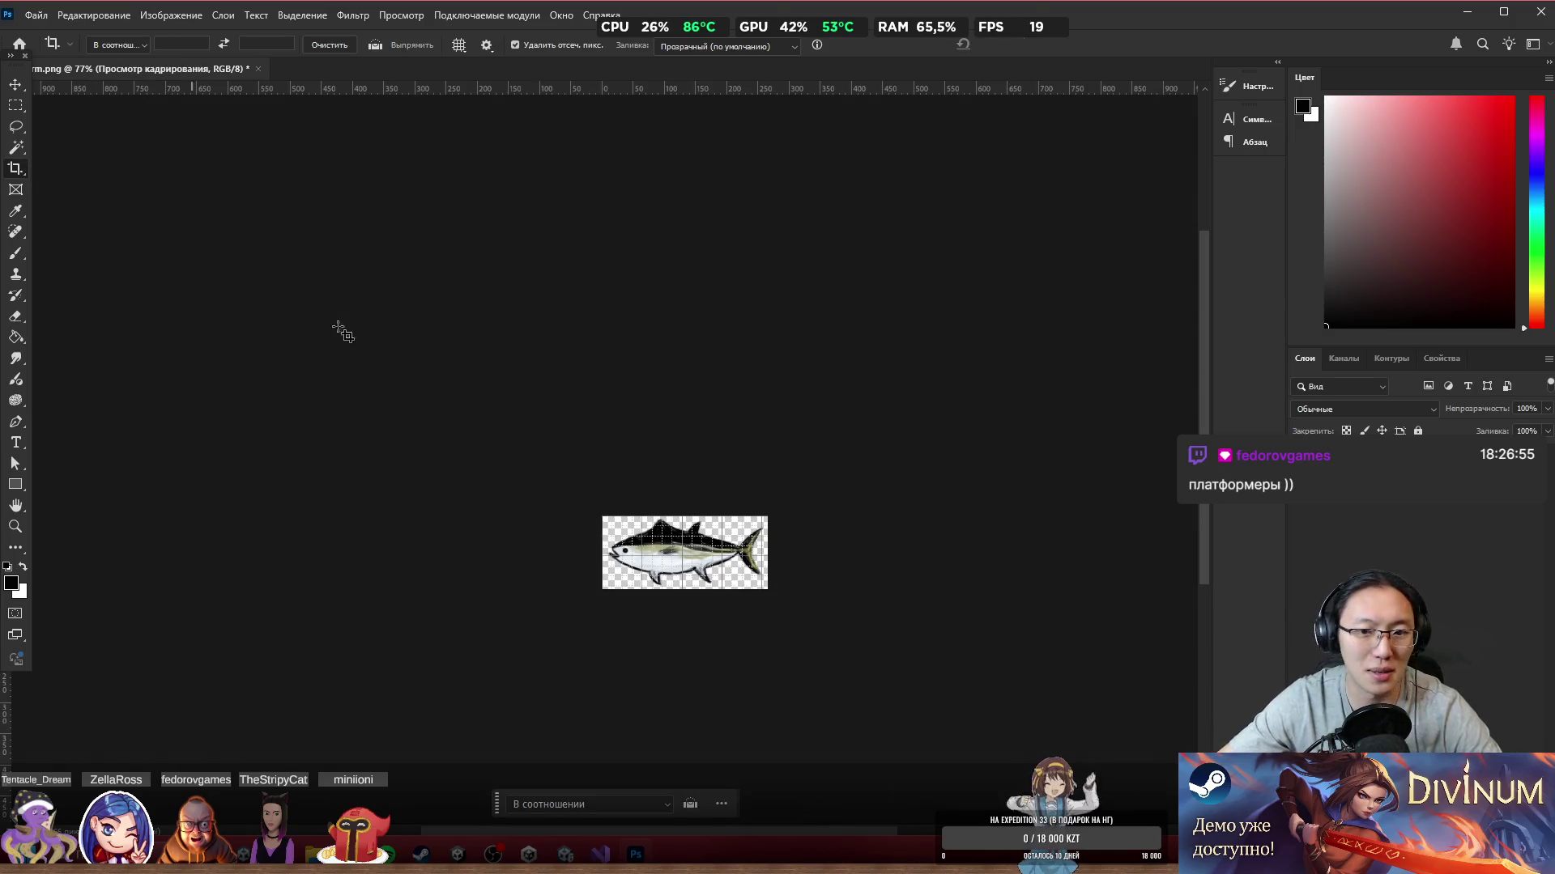
left_click(21, 177)
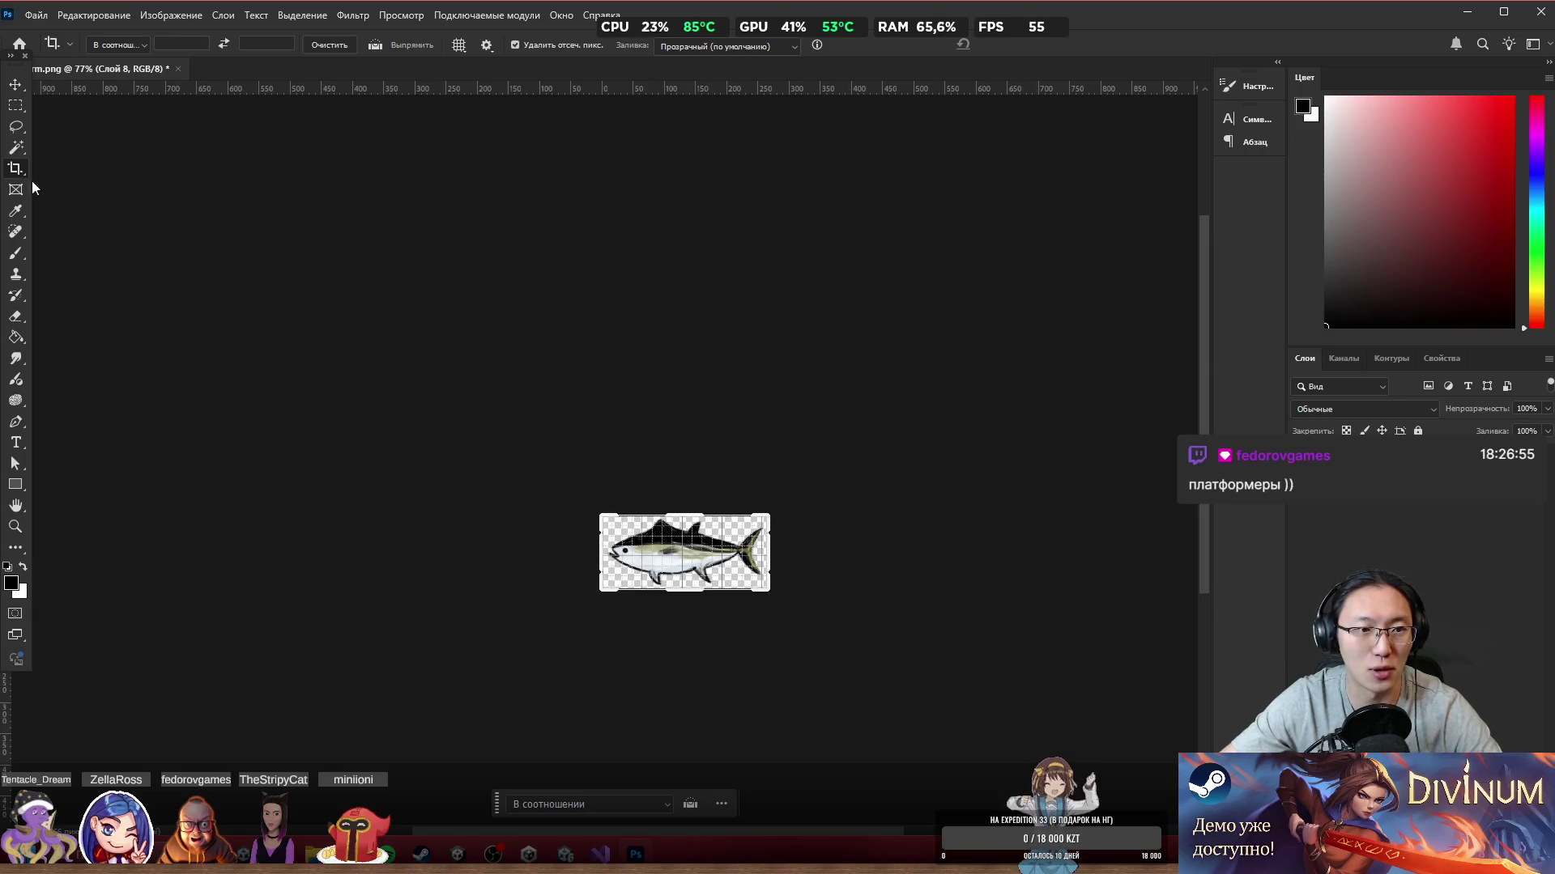
left_click_drag(685, 516, 699, 293)
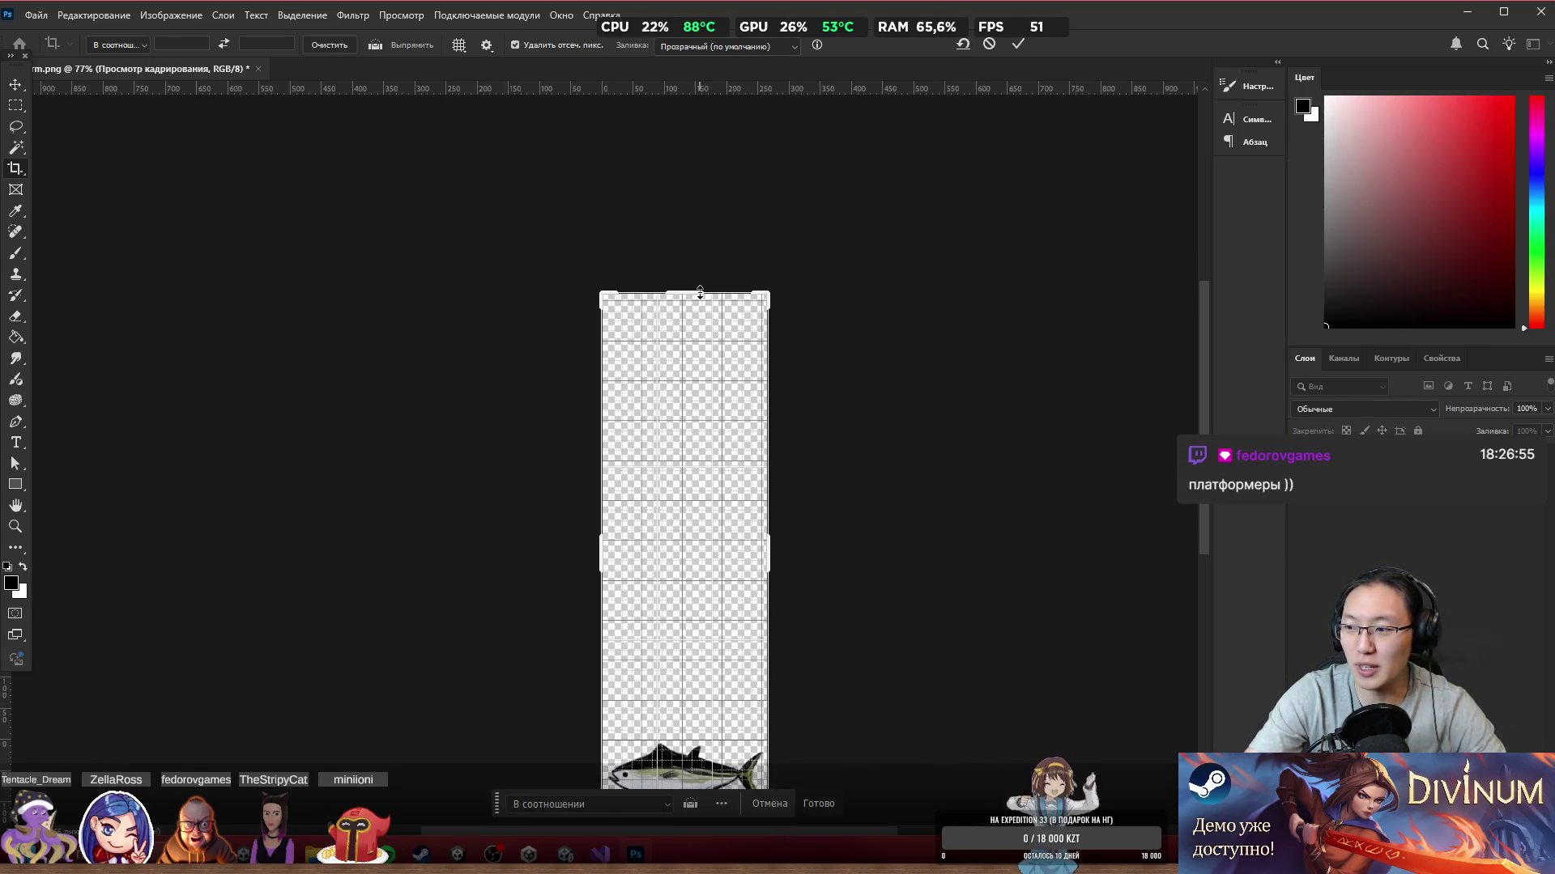
key("Return")
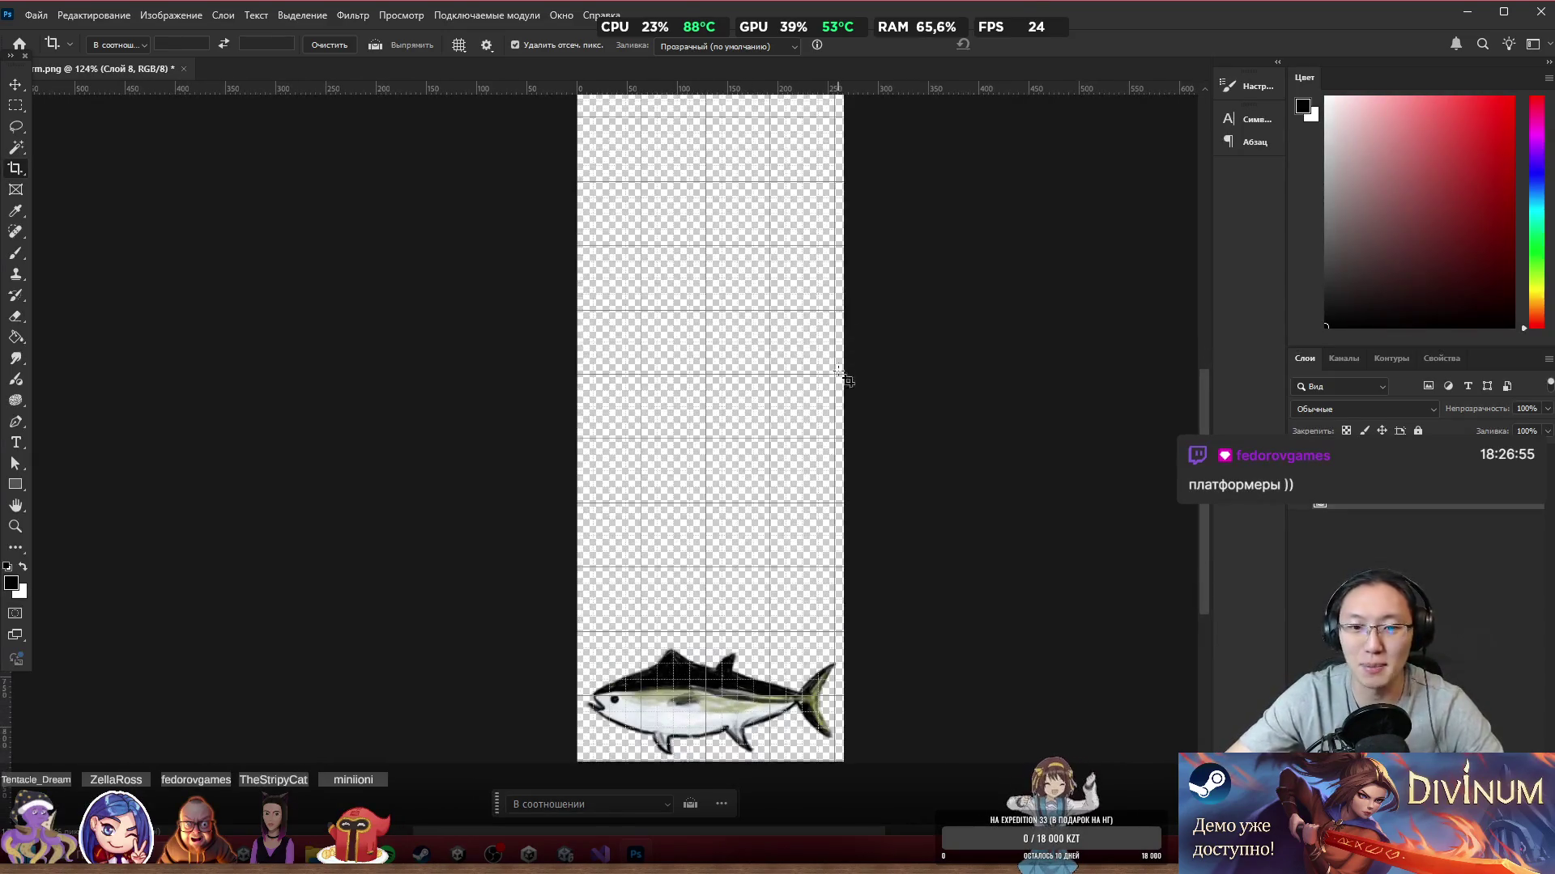
Step: Pan the canvas view lower and switch to the Brush tool, zooming in
scroll(825, 417, "up", 2)
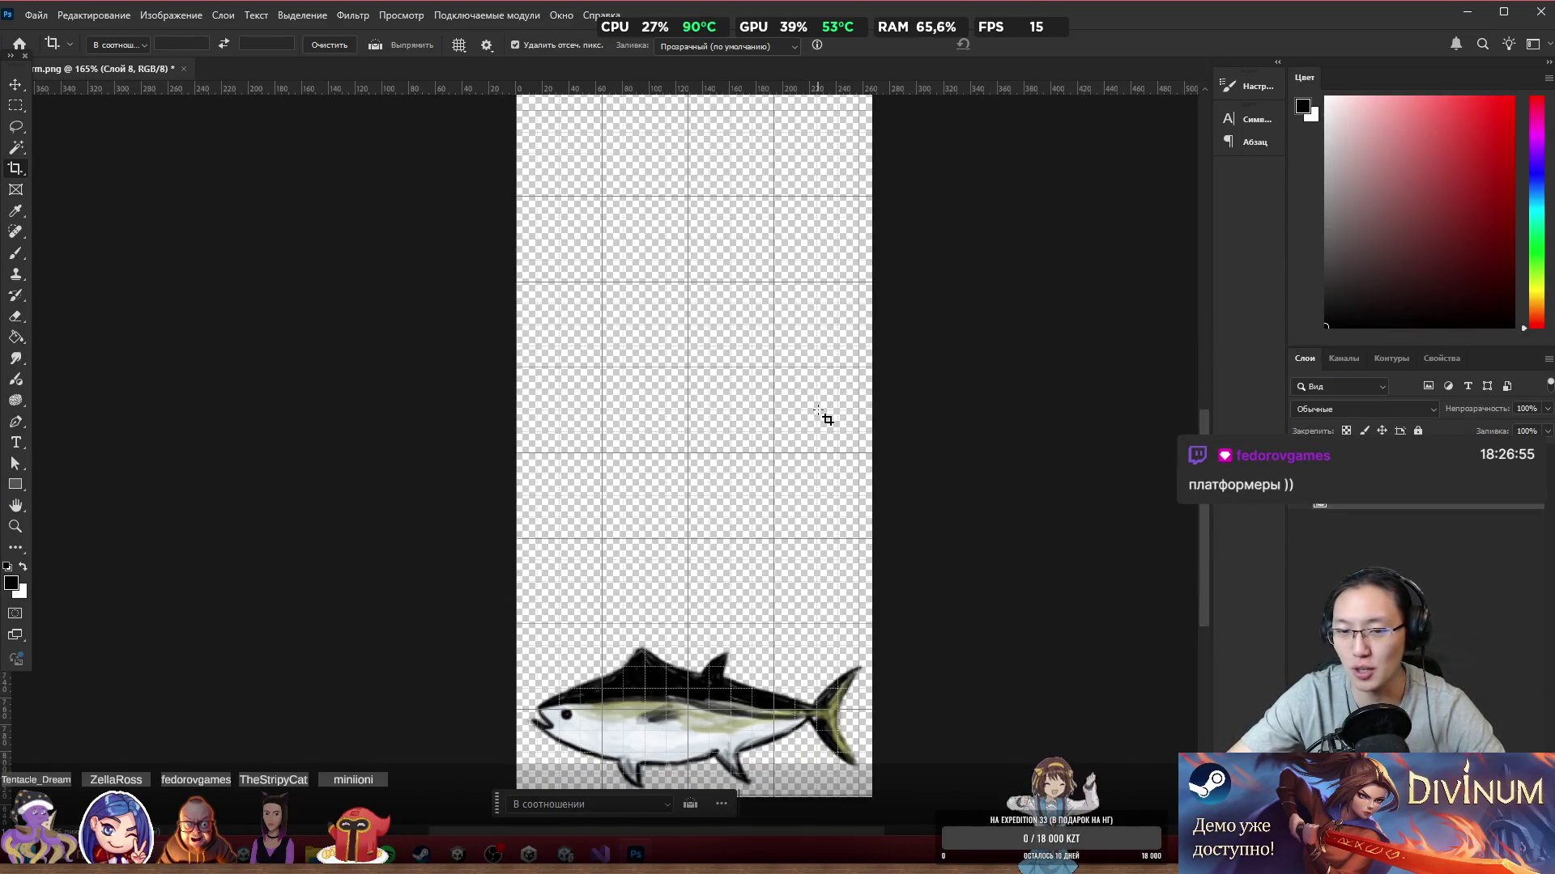
scroll(826, 417, "down", 1)
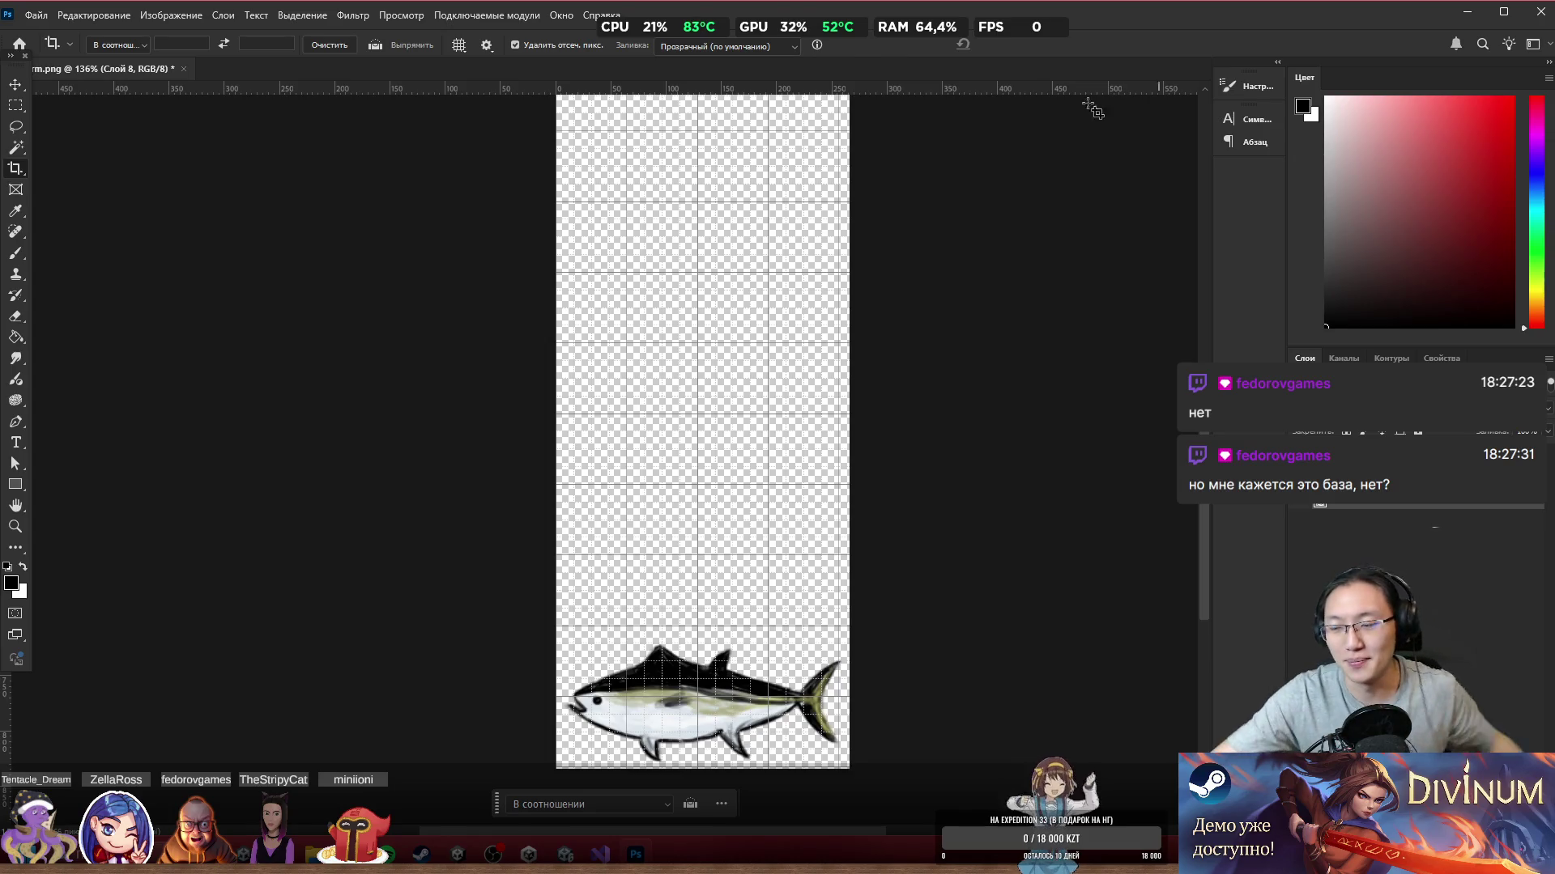
left_click_drag(705, 157, 846, 318)
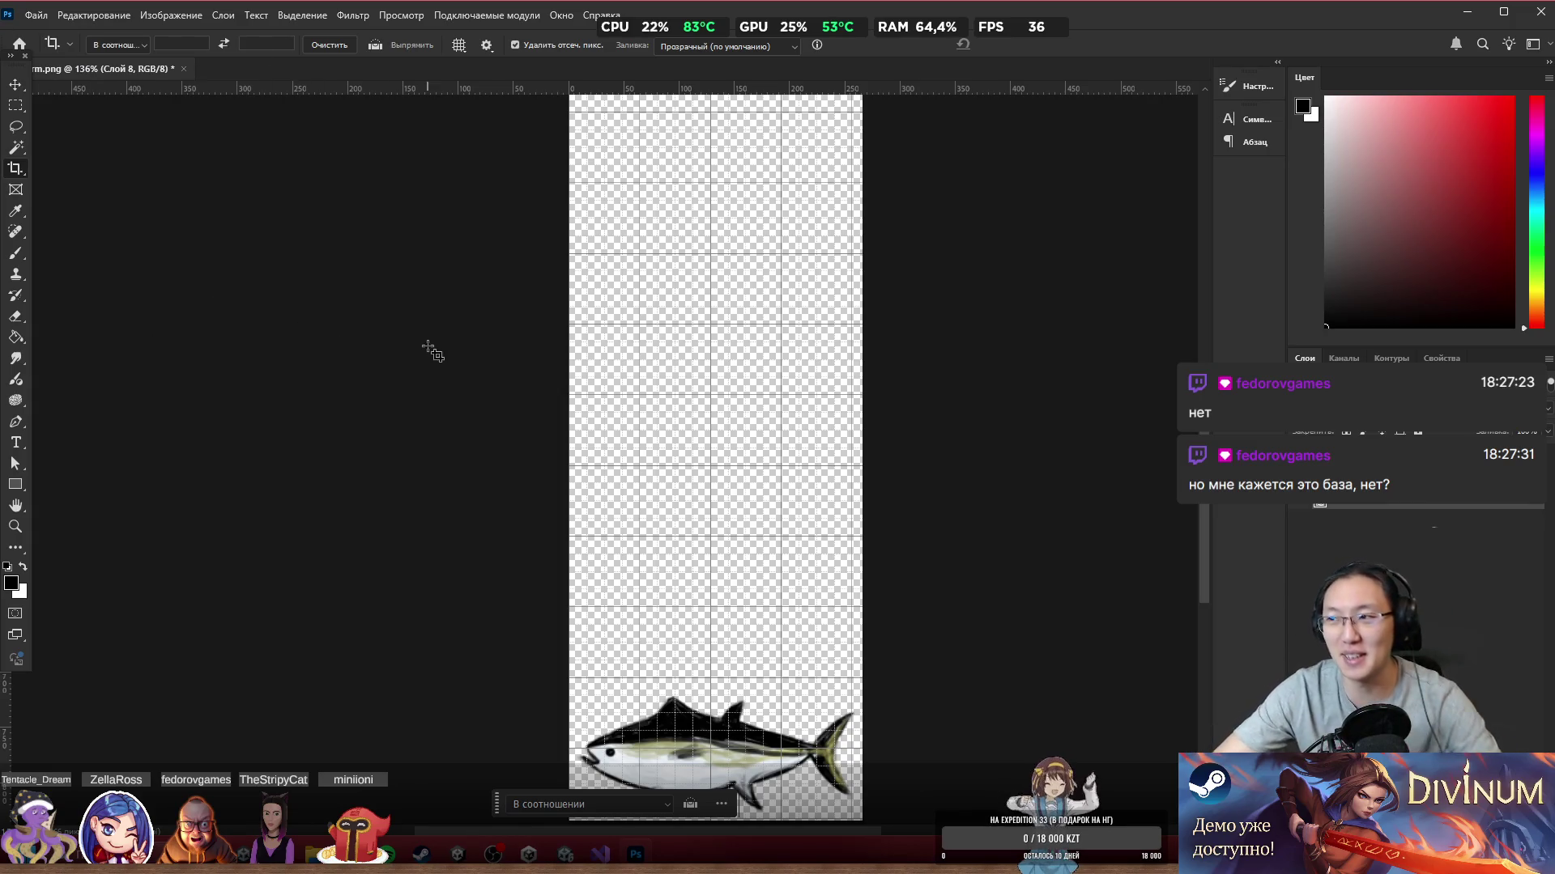
key("b")
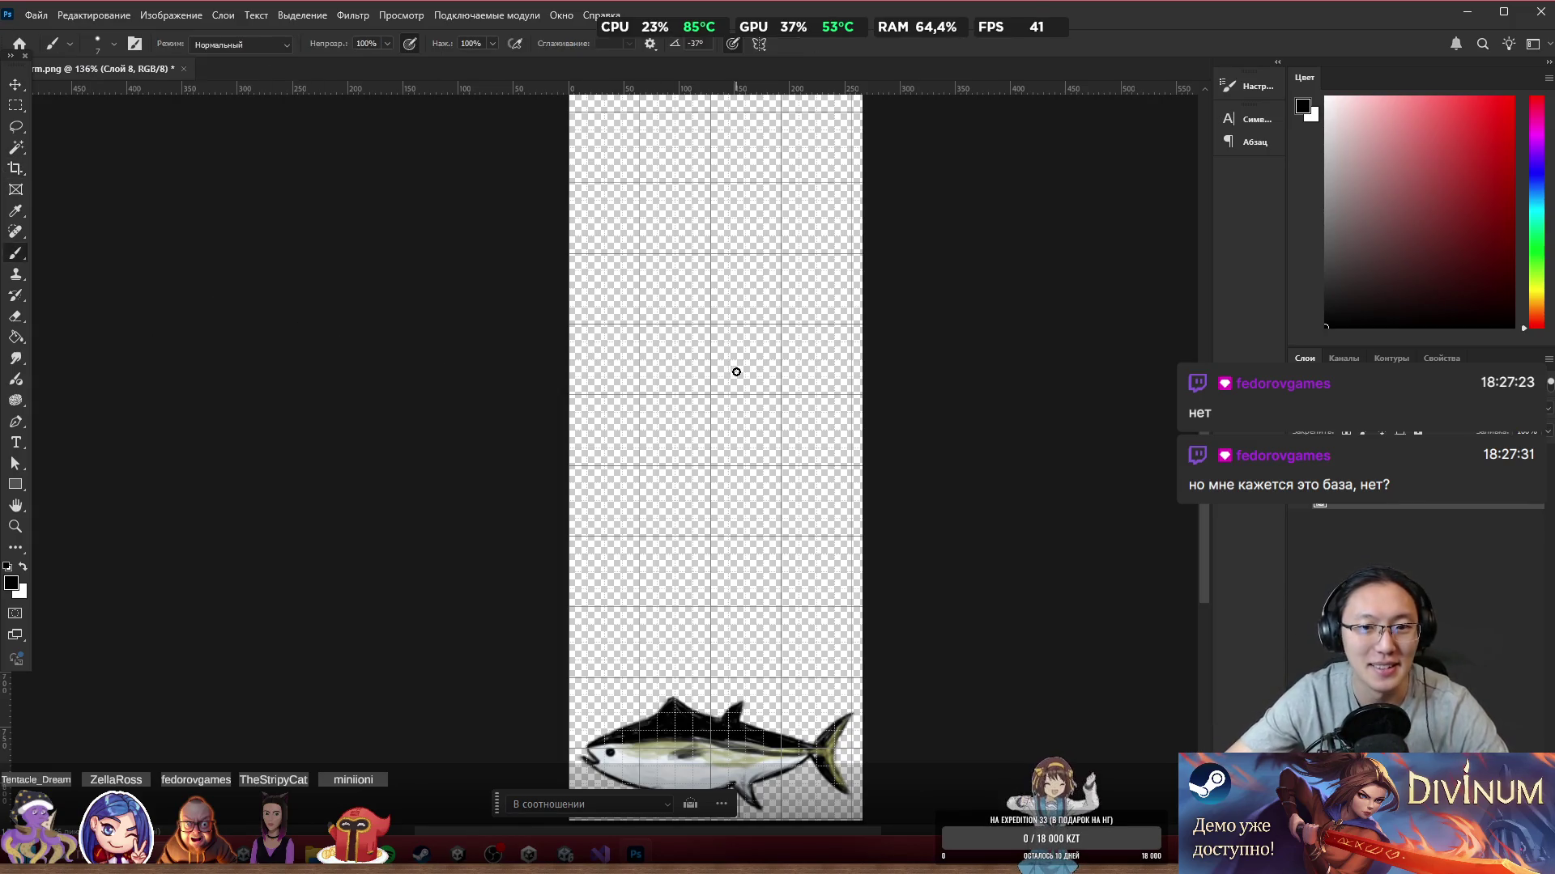
scroll(739, 361, "up", 5)
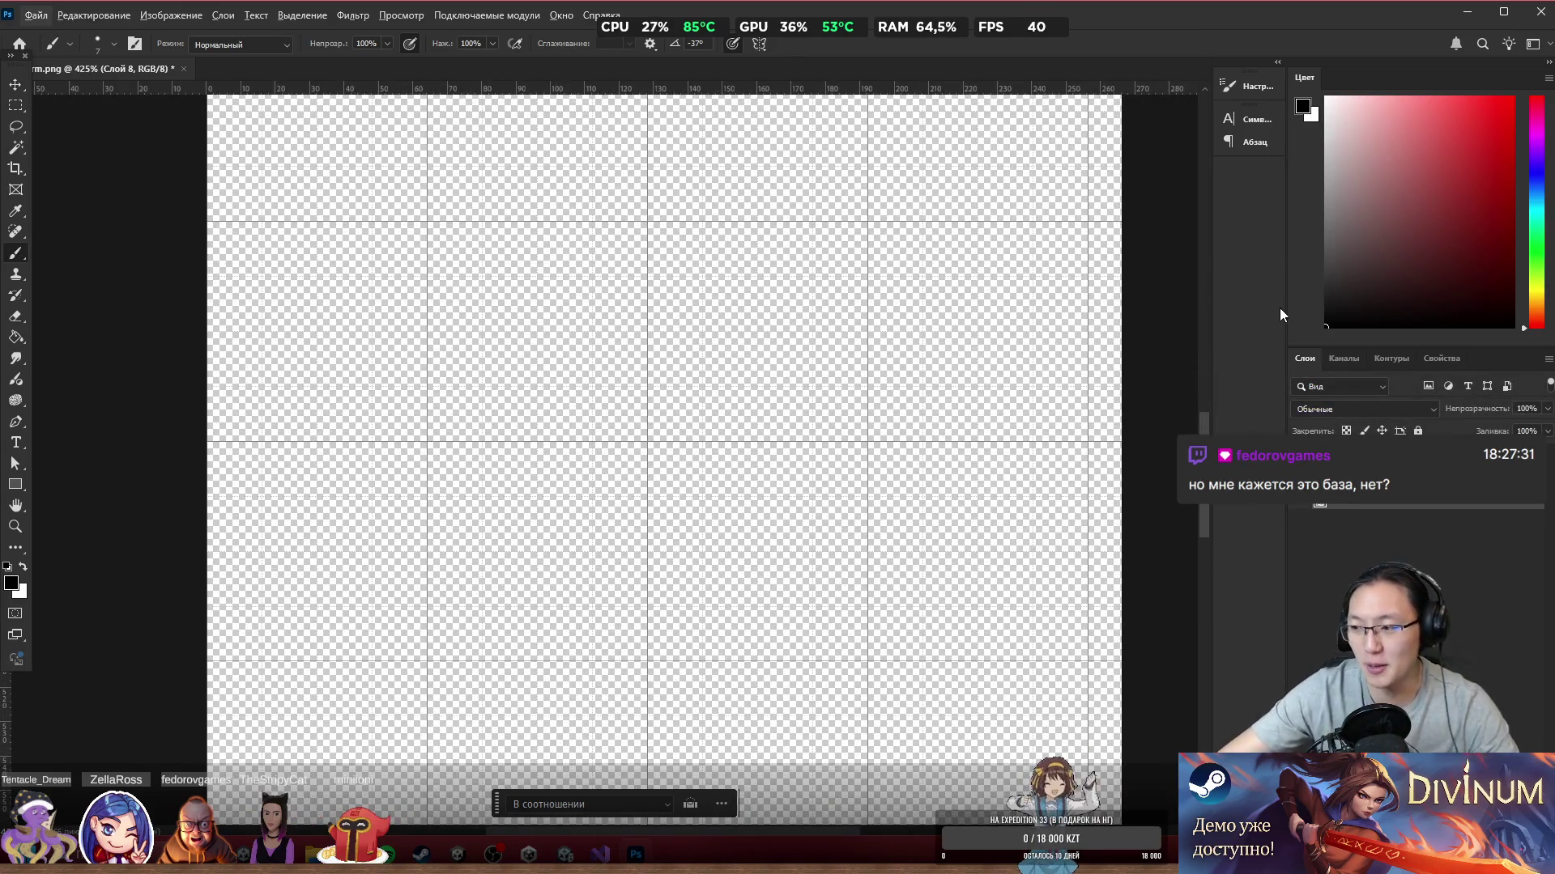
Step: Sketch a small stick figure's head, body and legs, undoing stray strokes
mouse_move(566, 408)
left_mouse_down()
mouse_move(567, 441)
mouse_move(571, 413)
left_mouse_up()
key("ctrl+z")
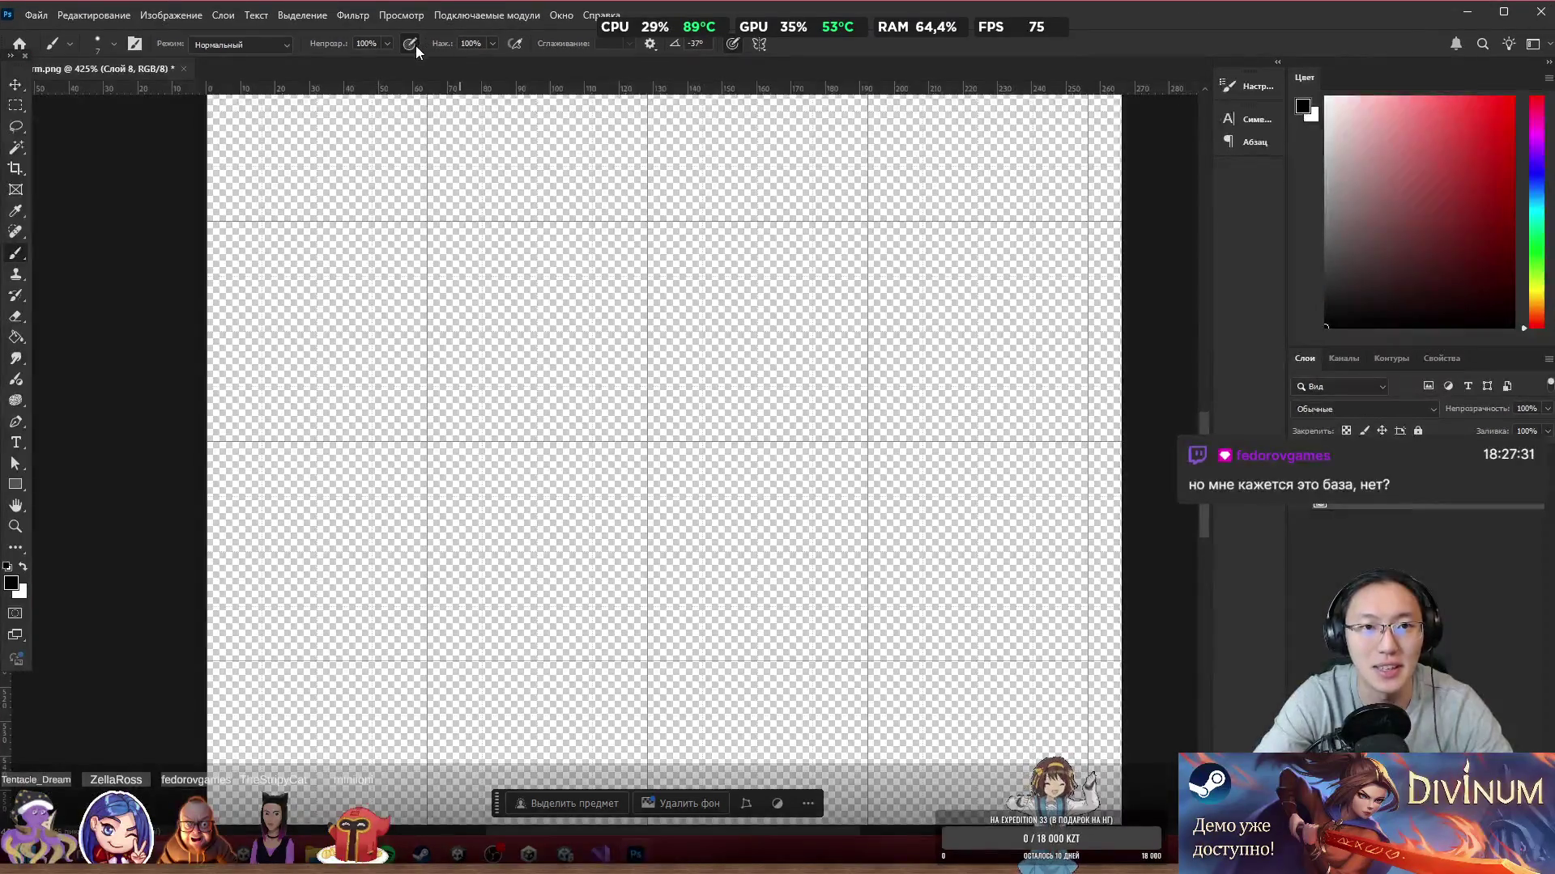
mouse_move(639, 336)
left_mouse_down()
mouse_move(655, 368)
mouse_move(629, 469)
mouse_move(694, 478)
left_mouse_up()
mouse_move(652, 393)
left_mouse_down()
mouse_move(630, 374)
mouse_move(693, 376)
left_mouse_up()
key("ctrl+z")
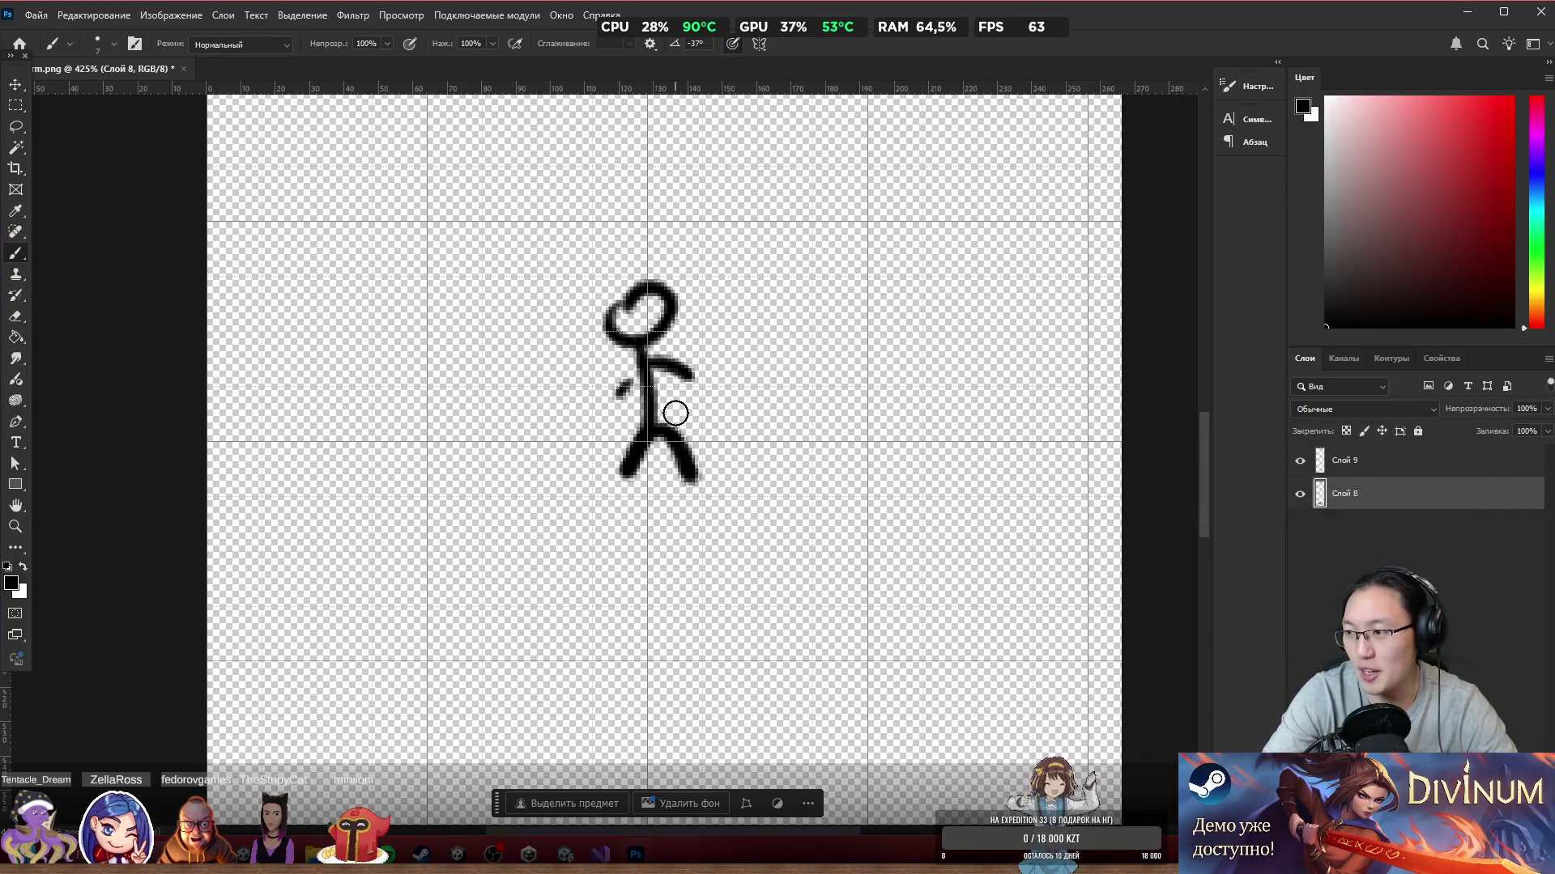
scroll(809, 514, "up", 4)
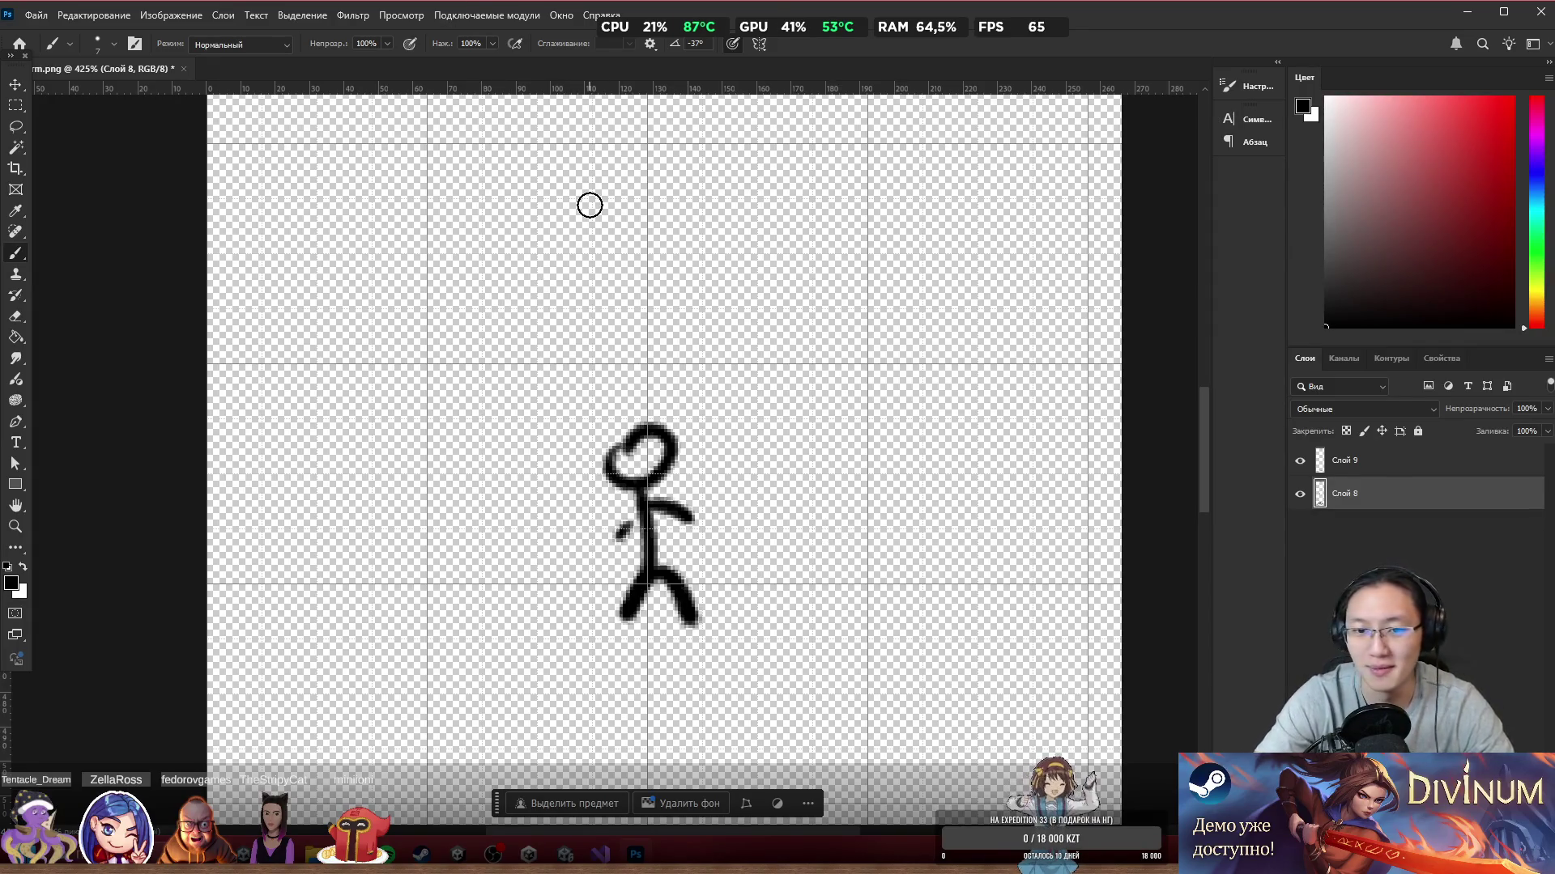
Step: Draw a round bag at the figure's hand with motion lines and a large arc overhead
mouse_move(576, 545)
left_mouse_down()
mouse_move(582, 522)
mouse_move(576, 534)
left_mouse_up()
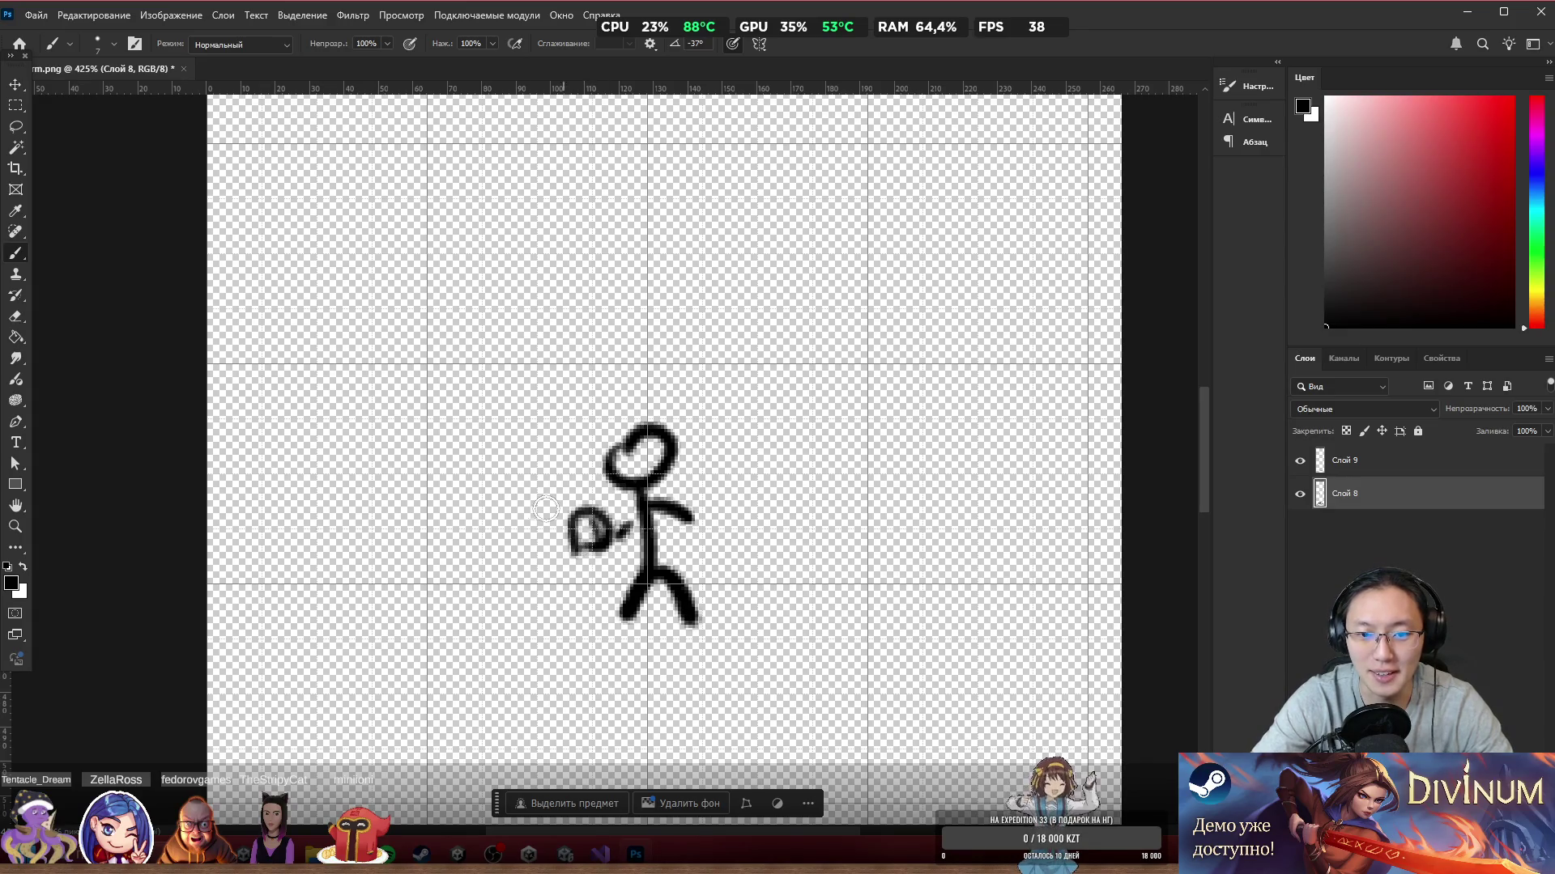
left_click_drag(528, 486, 546, 516)
left_click_drag(560, 465, 558, 488)
left_click_drag(606, 575, 595, 585)
left_click_drag(555, 579, 525, 582)
mouse_move(398, 636)
left_mouse_down()
mouse_move(782, 317)
mouse_move(865, 660)
left_mouse_up()
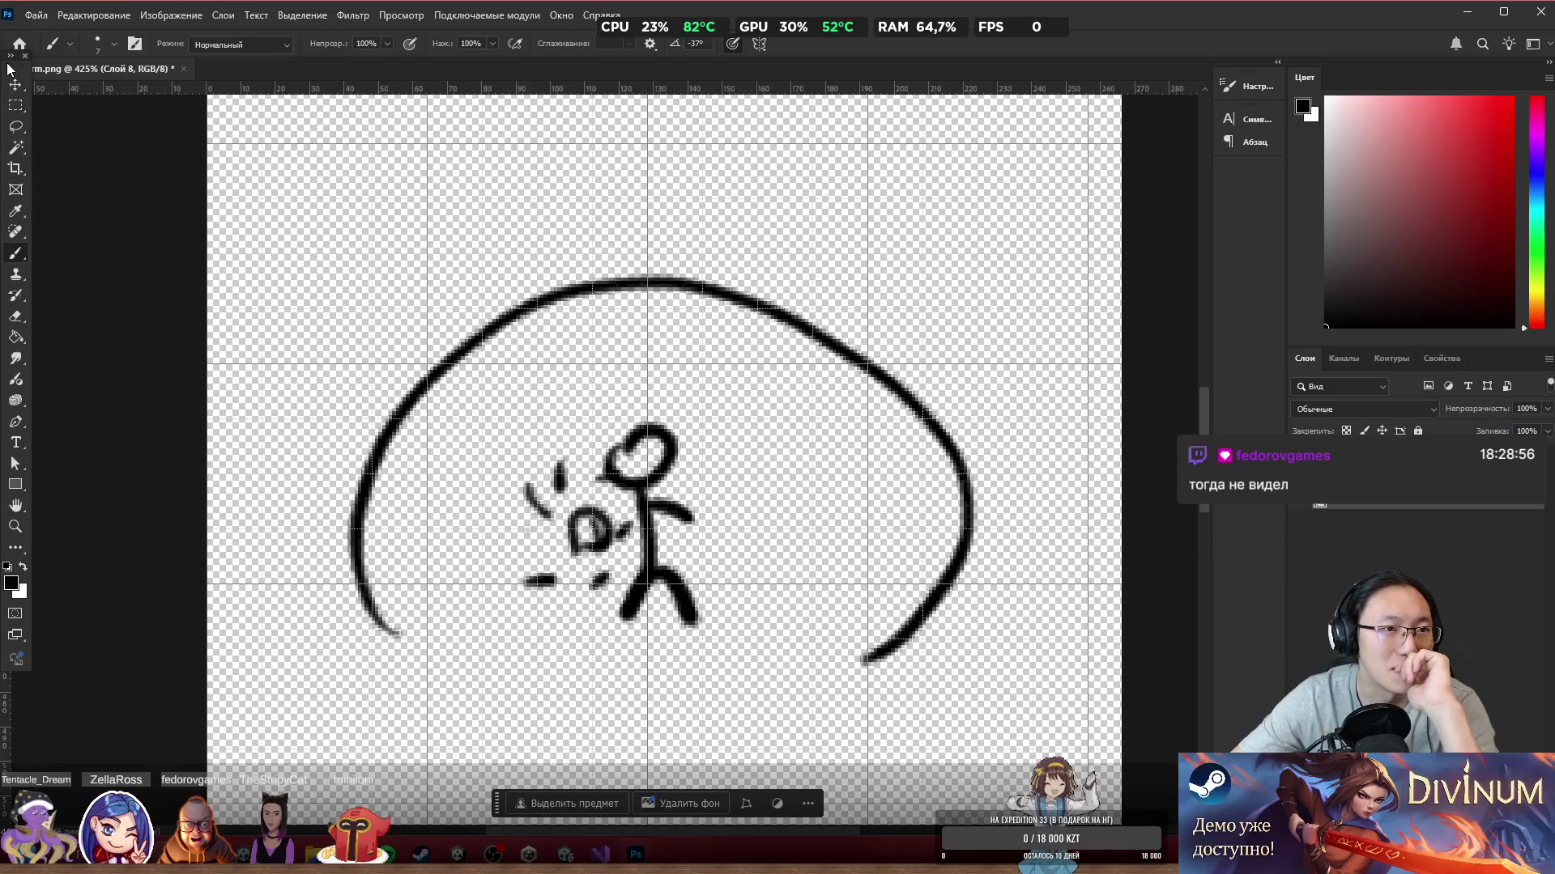
left_click_drag(9, 71, 12, 73)
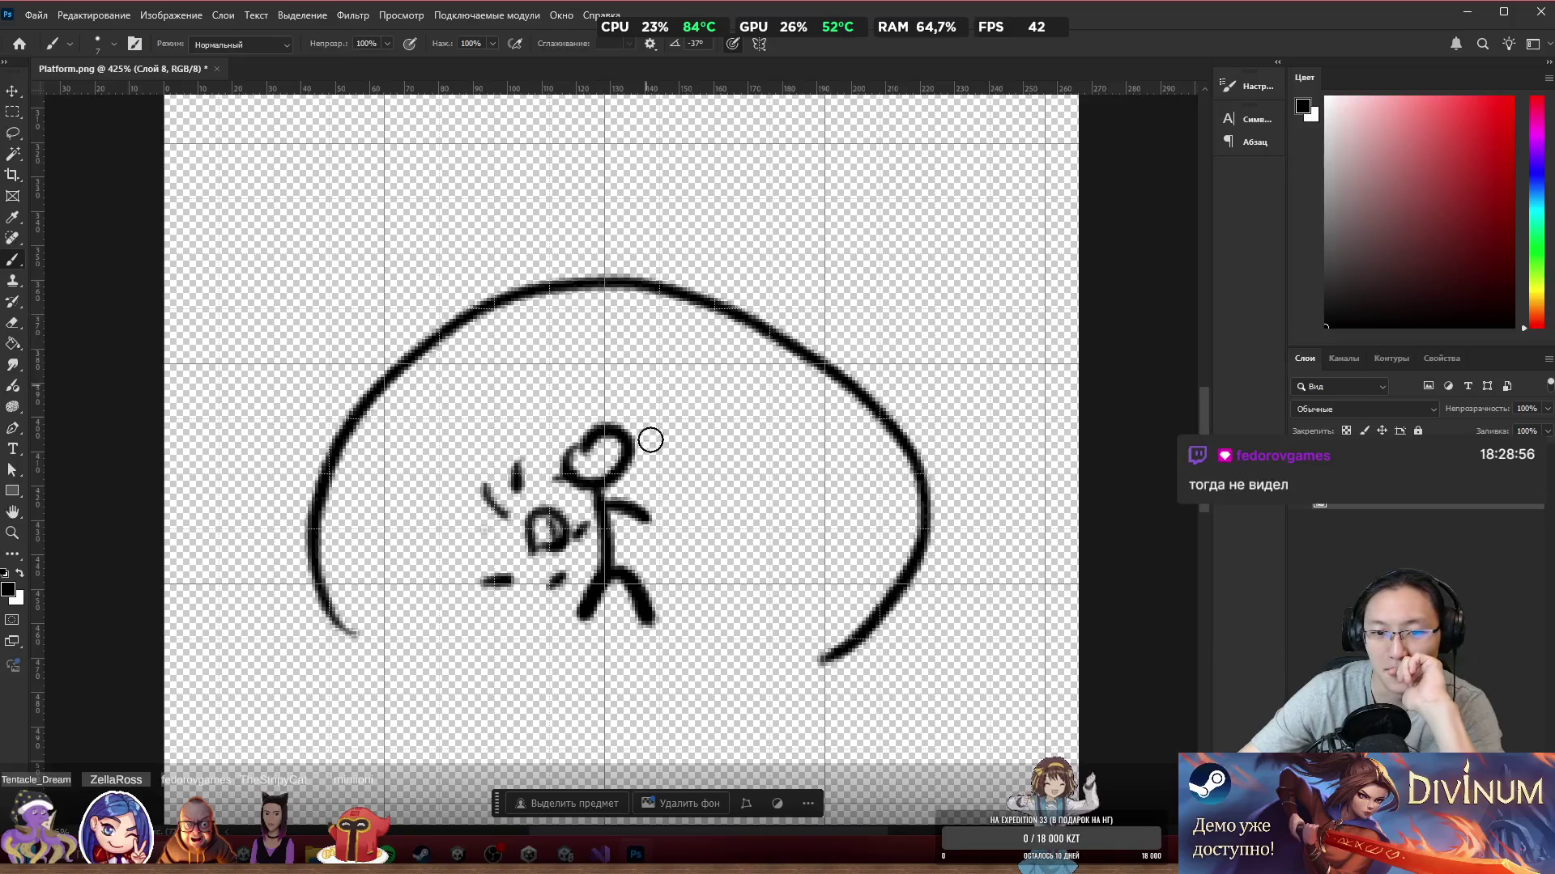
Step: Erase the stick figure and arc sketch with the Eraser
scroll(696, 449, "down", 2)
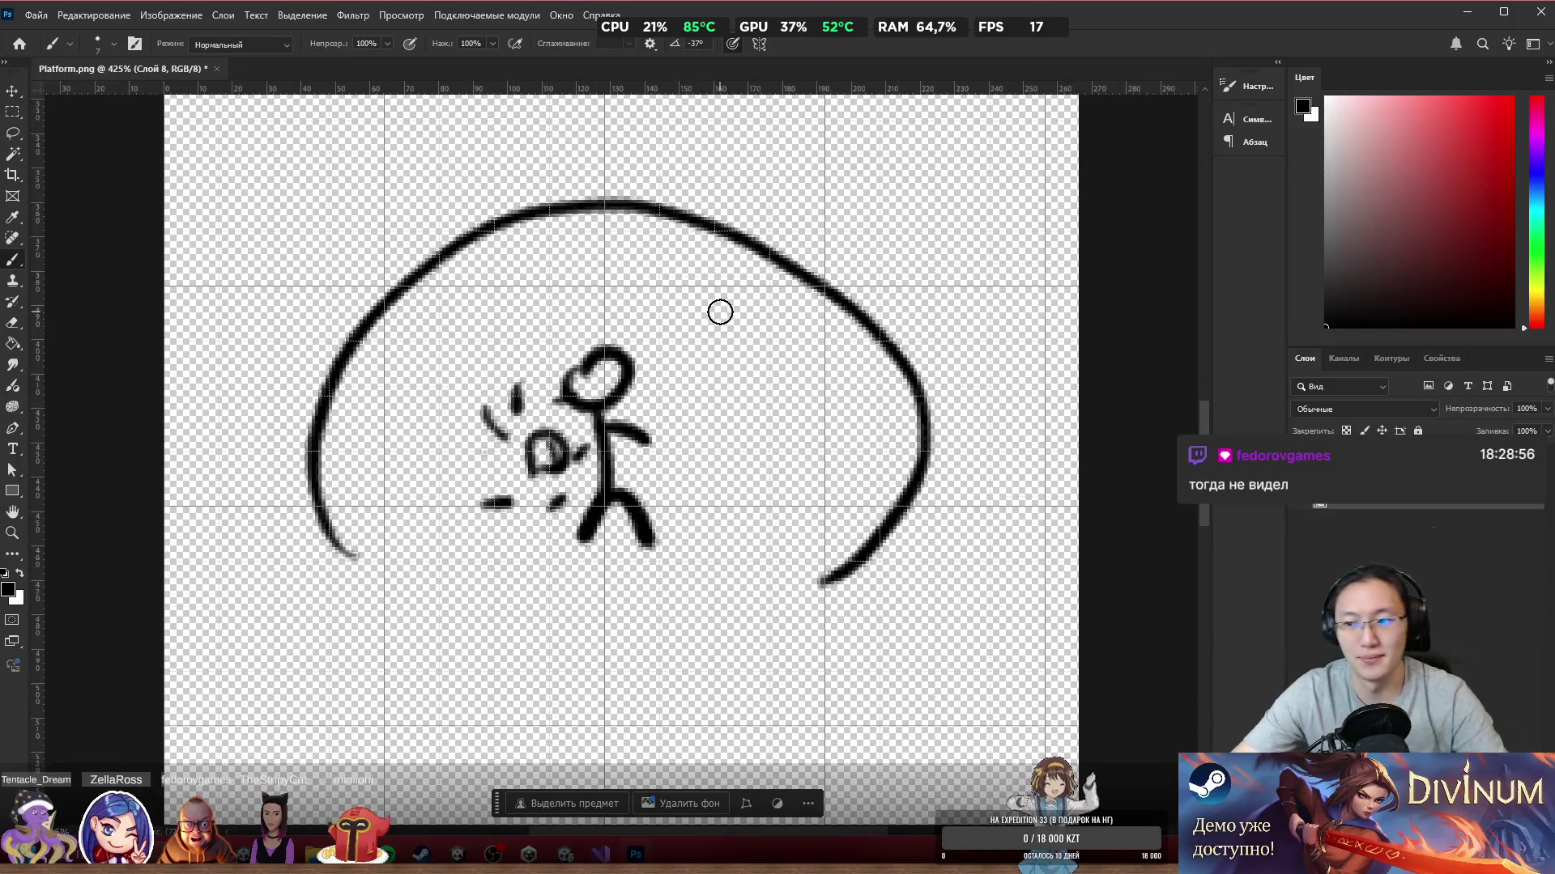
key("e")
mouse_move(598, 261)
left_mouse_down()
mouse_move(349, 371)
mouse_move(771, 295)
left_mouse_up()
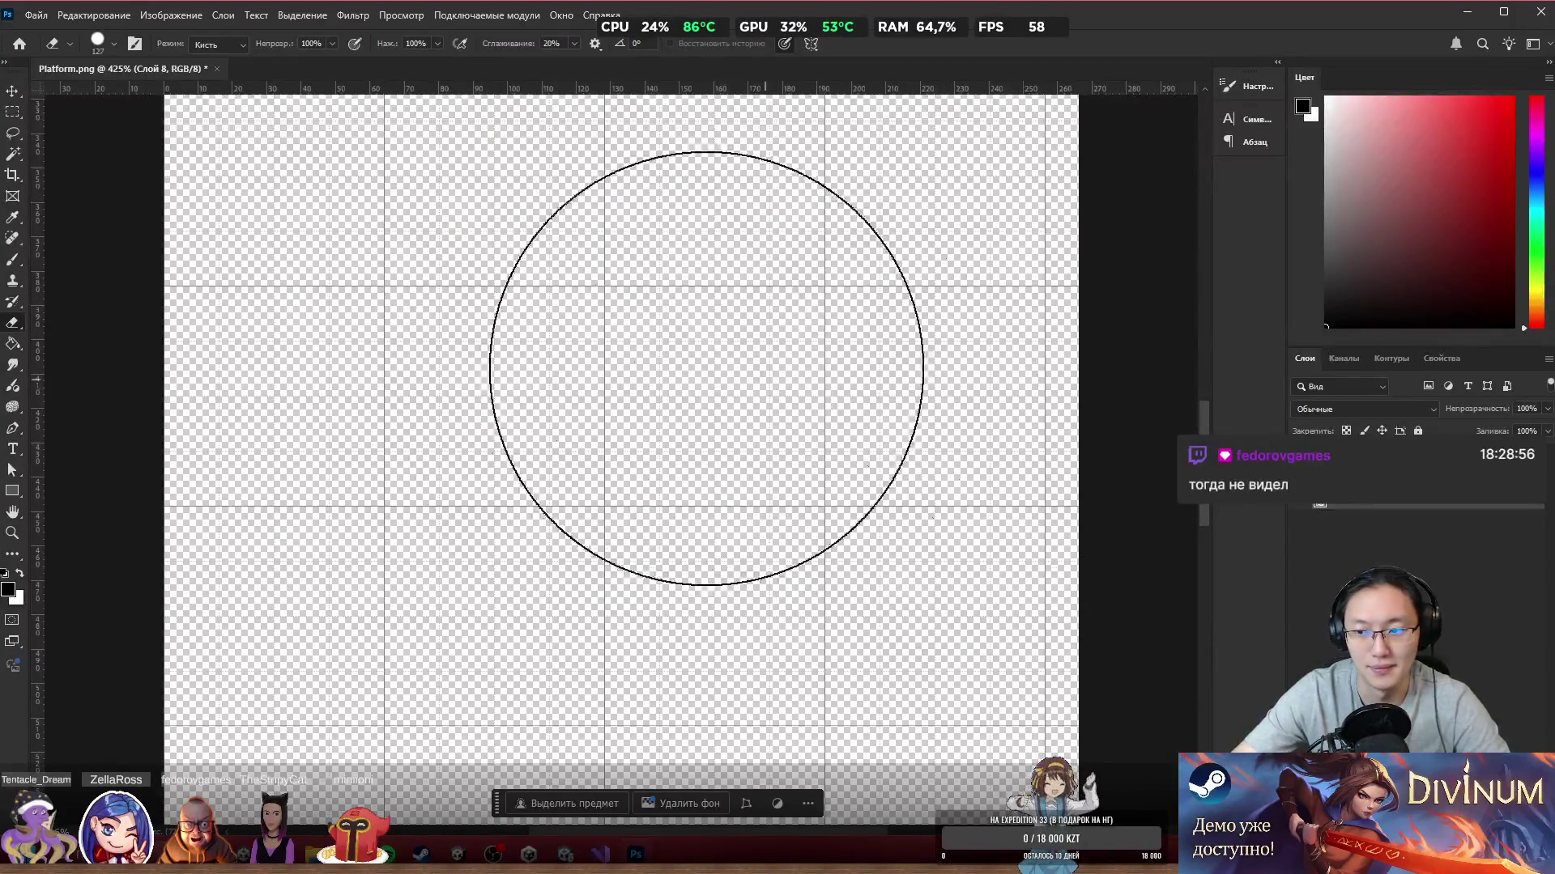
key("b")
scroll(798, 350, "down", 8, "alt")
Step: Add a new layer, show Слой 9 again and merge Слой 8 into it
key("ctrl+shift+alt+n")
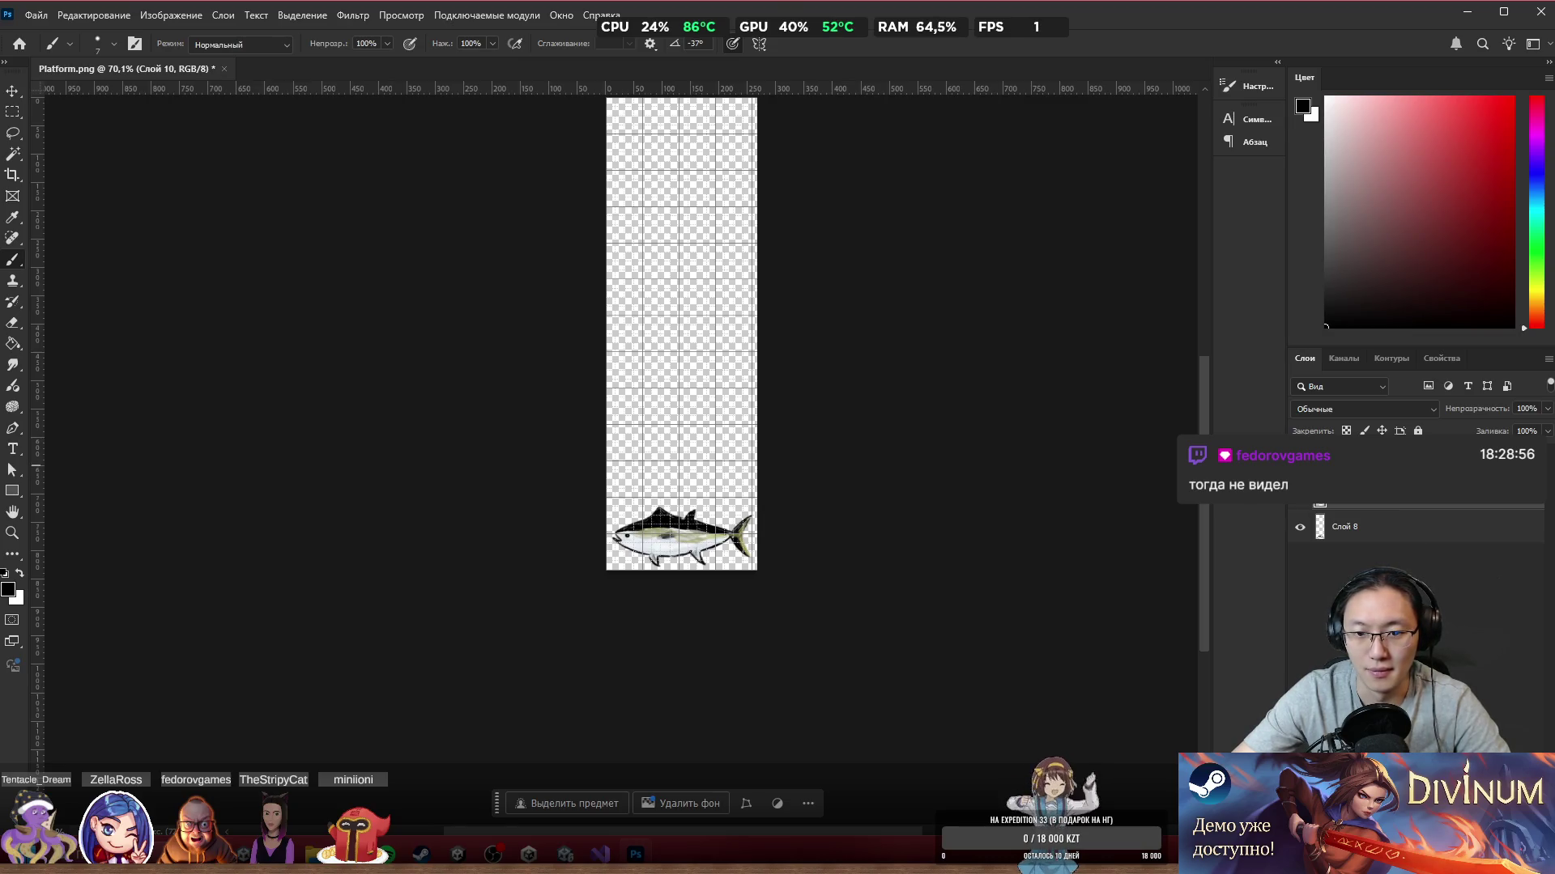
scroll(795, 506, "up", 5, "alt")
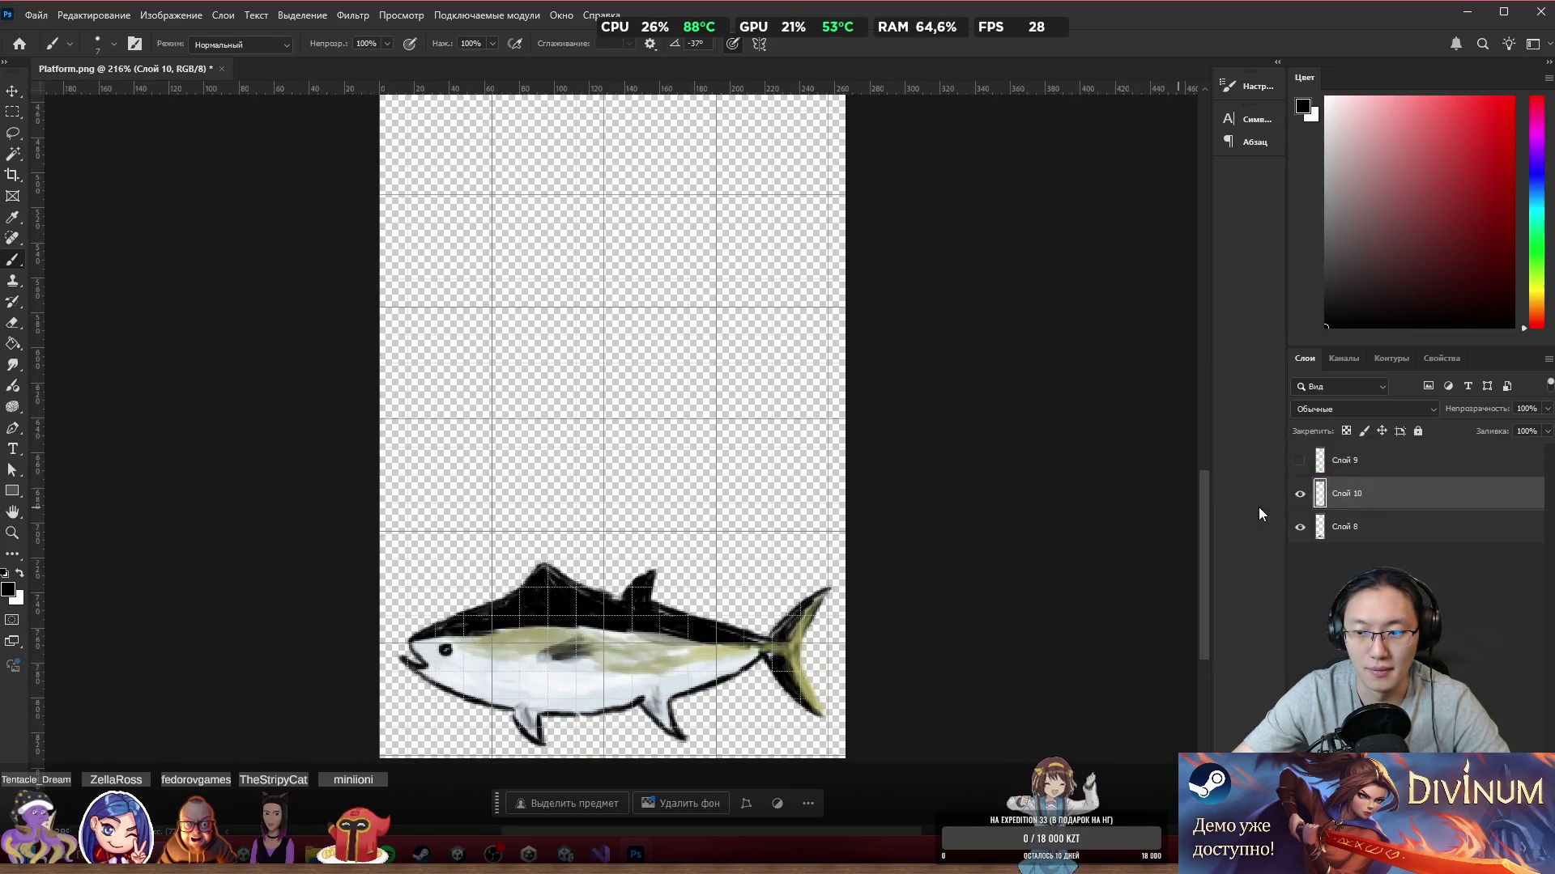
left_click(1299, 460)
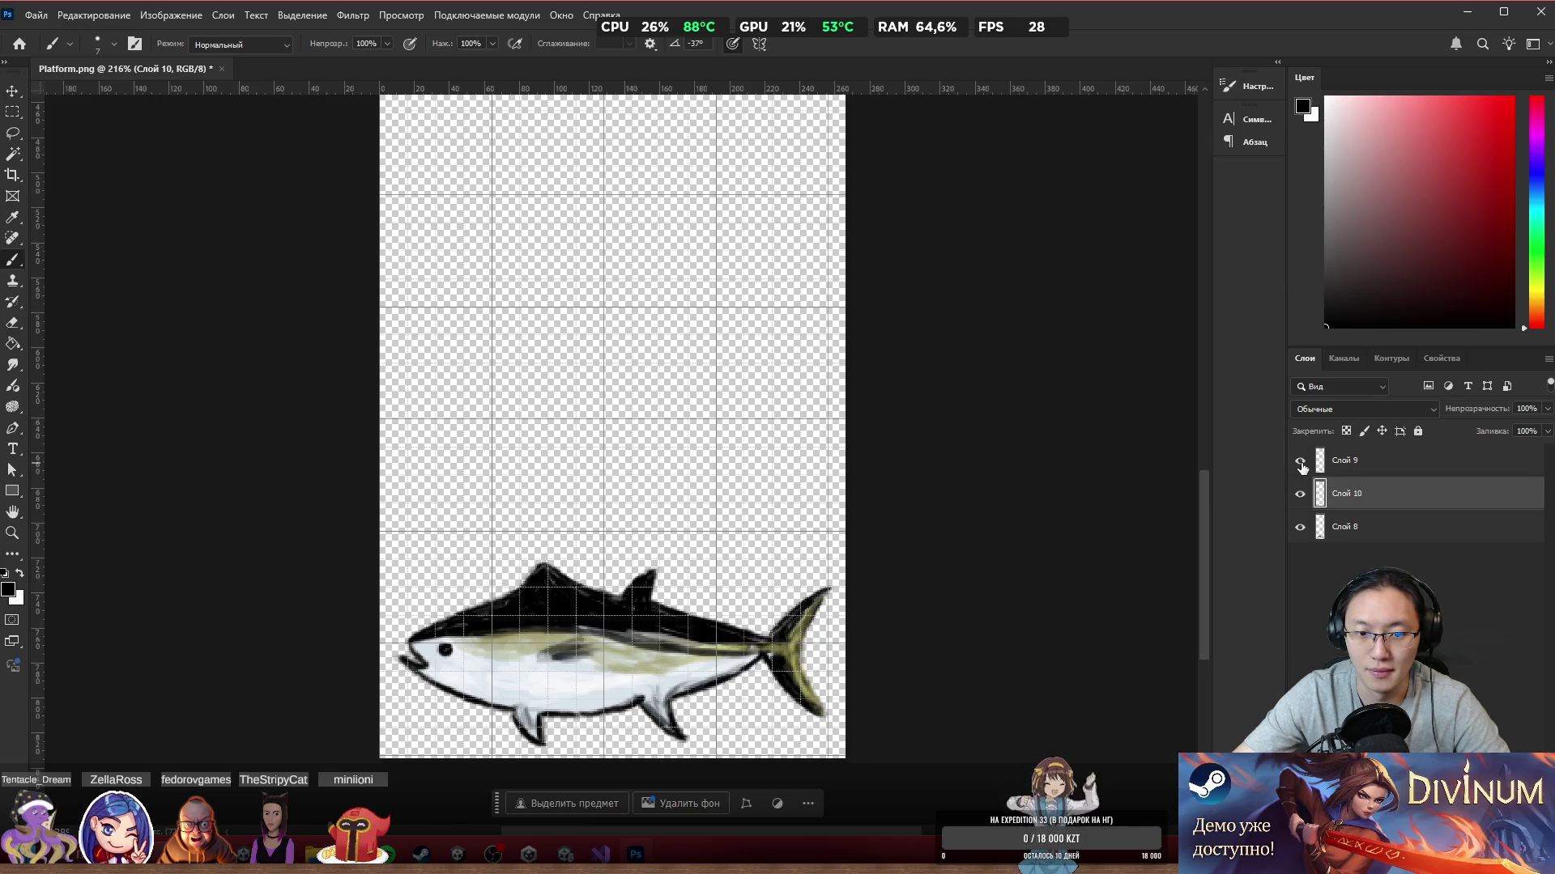
left_click(1383, 468)
left_click(1373, 530)
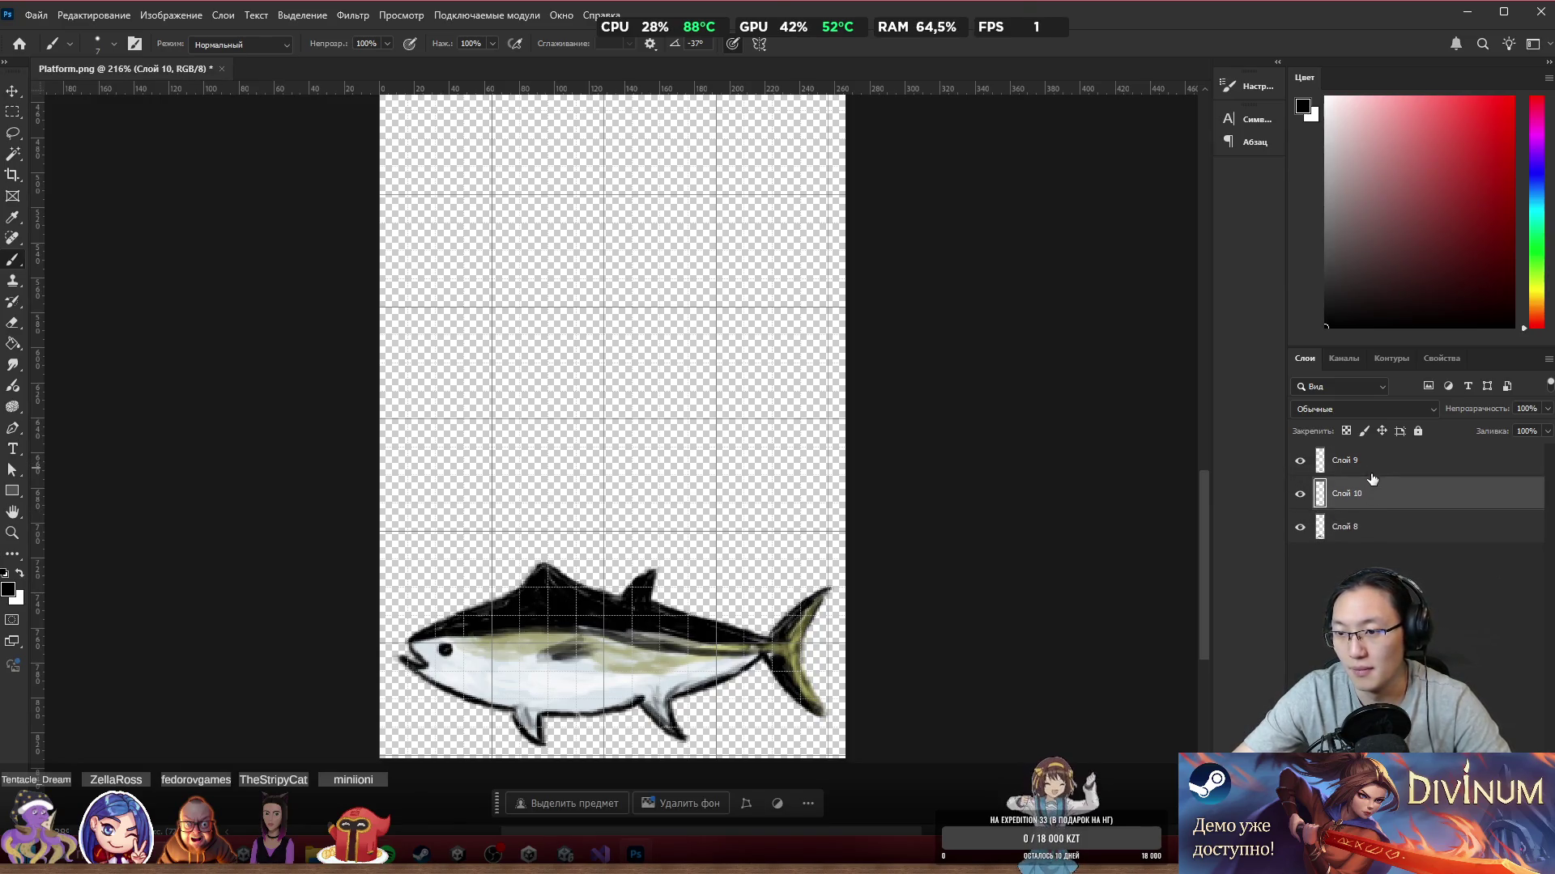
left_click(1368, 460, "ctrl")
key("ctrl+e")
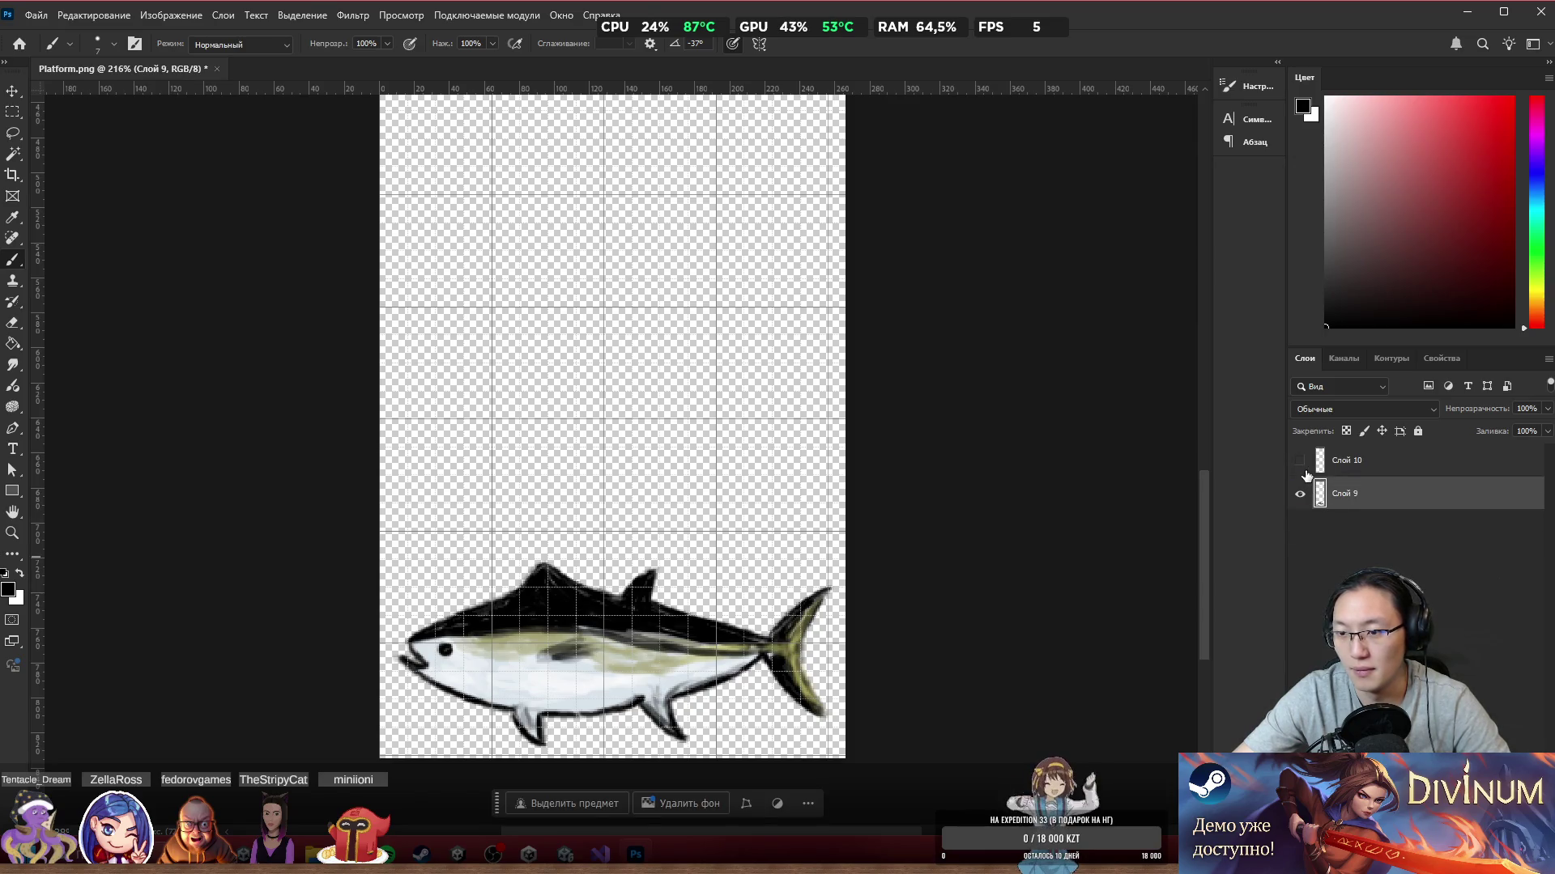
Step: Zoom out to view the whole tall strip with the fish at the bottom
scroll(704, 546, "down", 5)
scroll(809, 486, "up", 5)
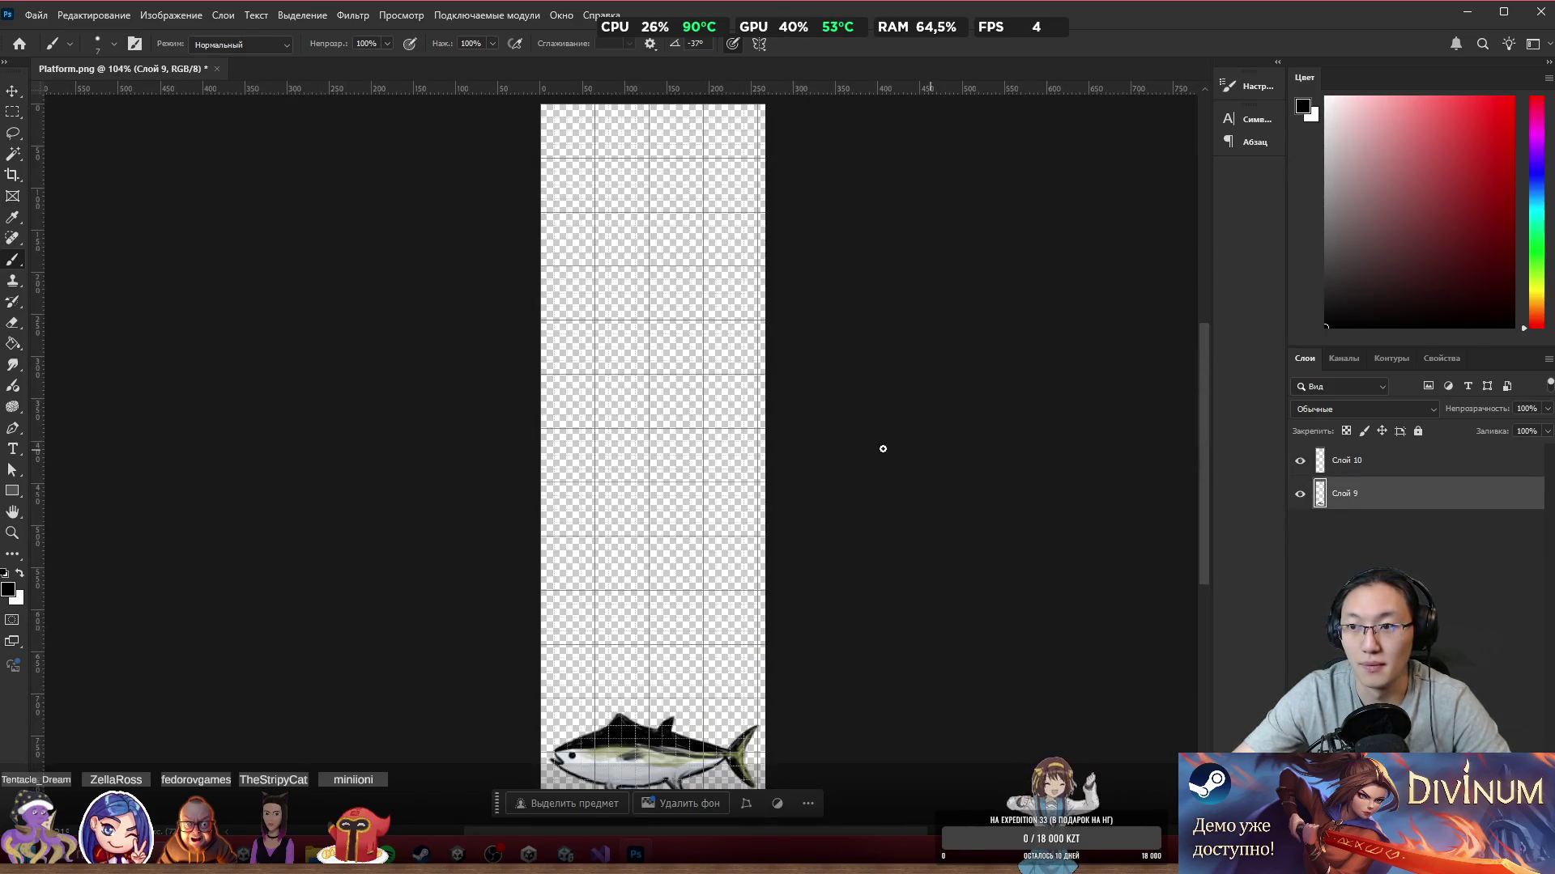
scroll(776, 406, "down", 2)
scroll(775, 407, "down", 2)
scroll(753, 413, "left", 3)
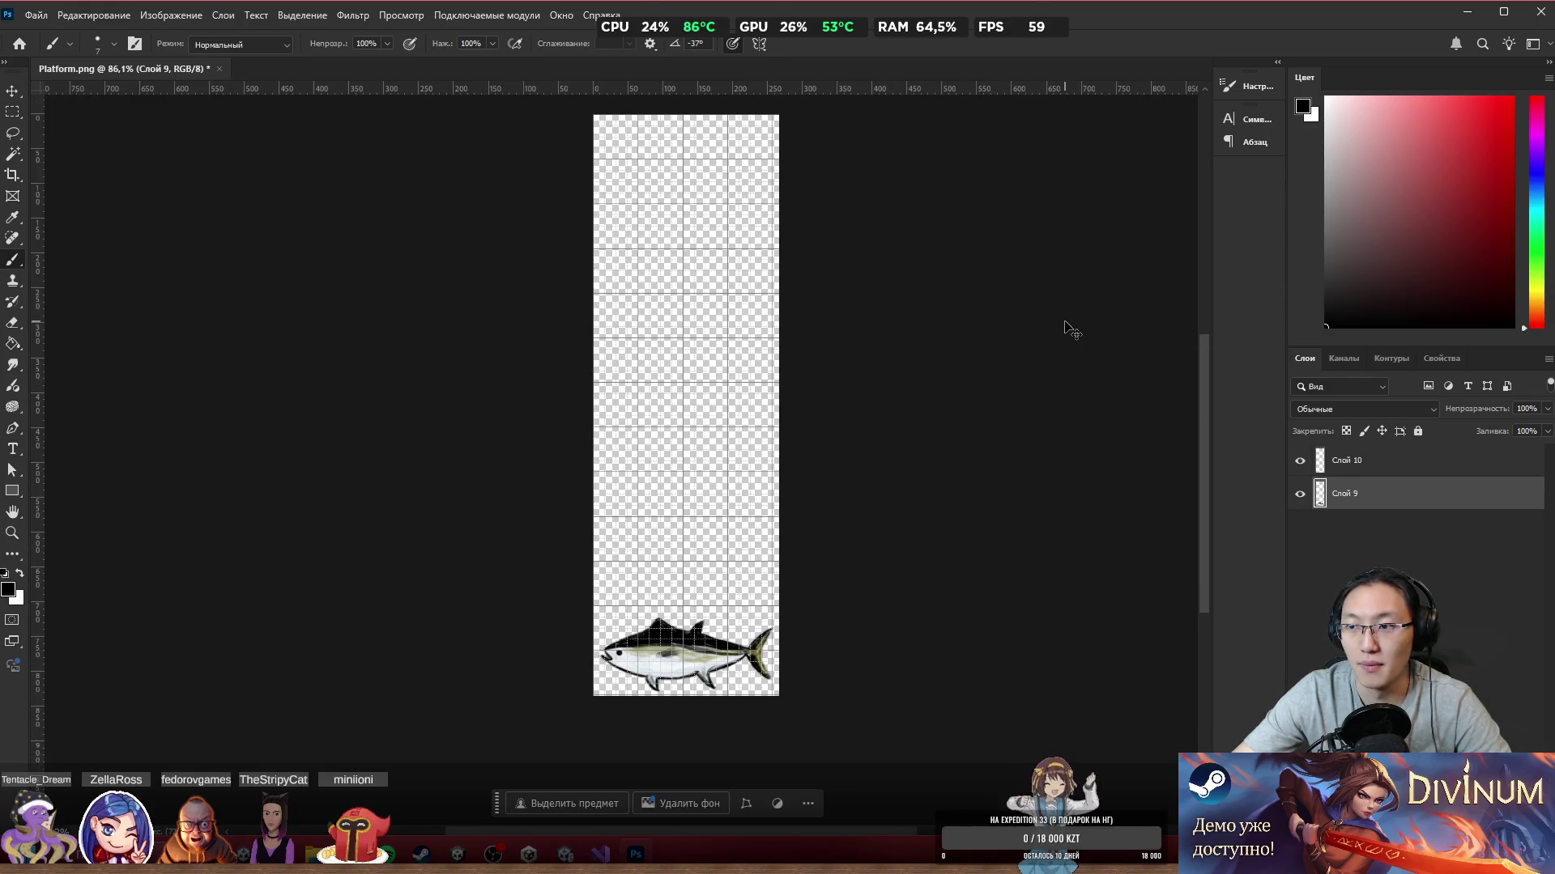
scroll(747, 338, "up", 1)
scroll(910, 381, "right", 2)
scroll(739, 464, "up", 1)
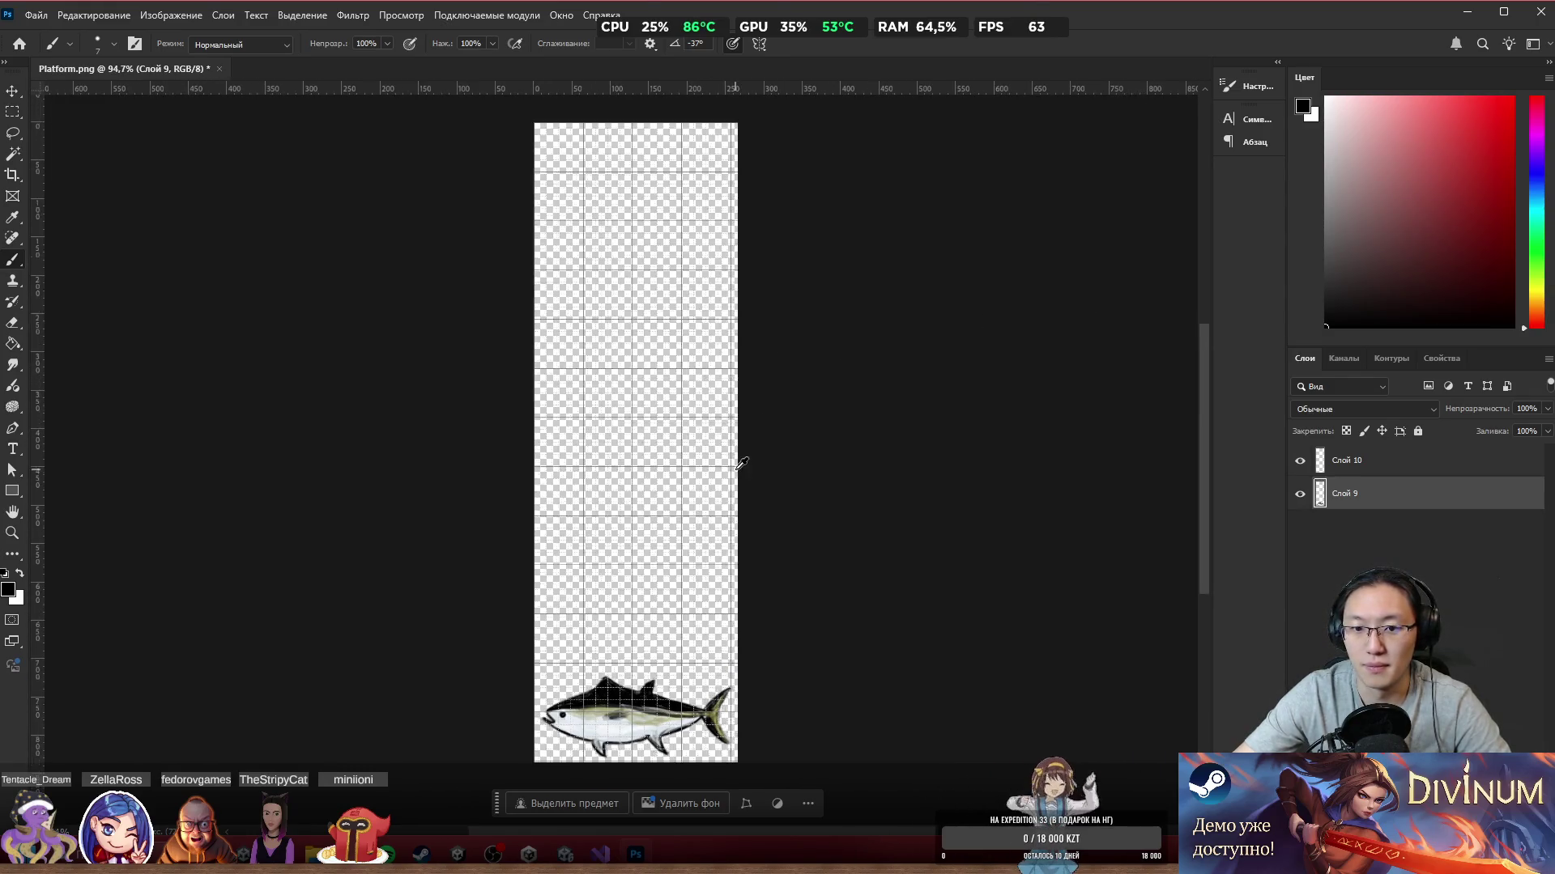
Step: Try several vertical brush strokes down the strip, undoing each attempt
mouse_move(625, 226)
left_mouse_down()
mouse_move(635, 348)
mouse_move(599, 567)
left_mouse_up()
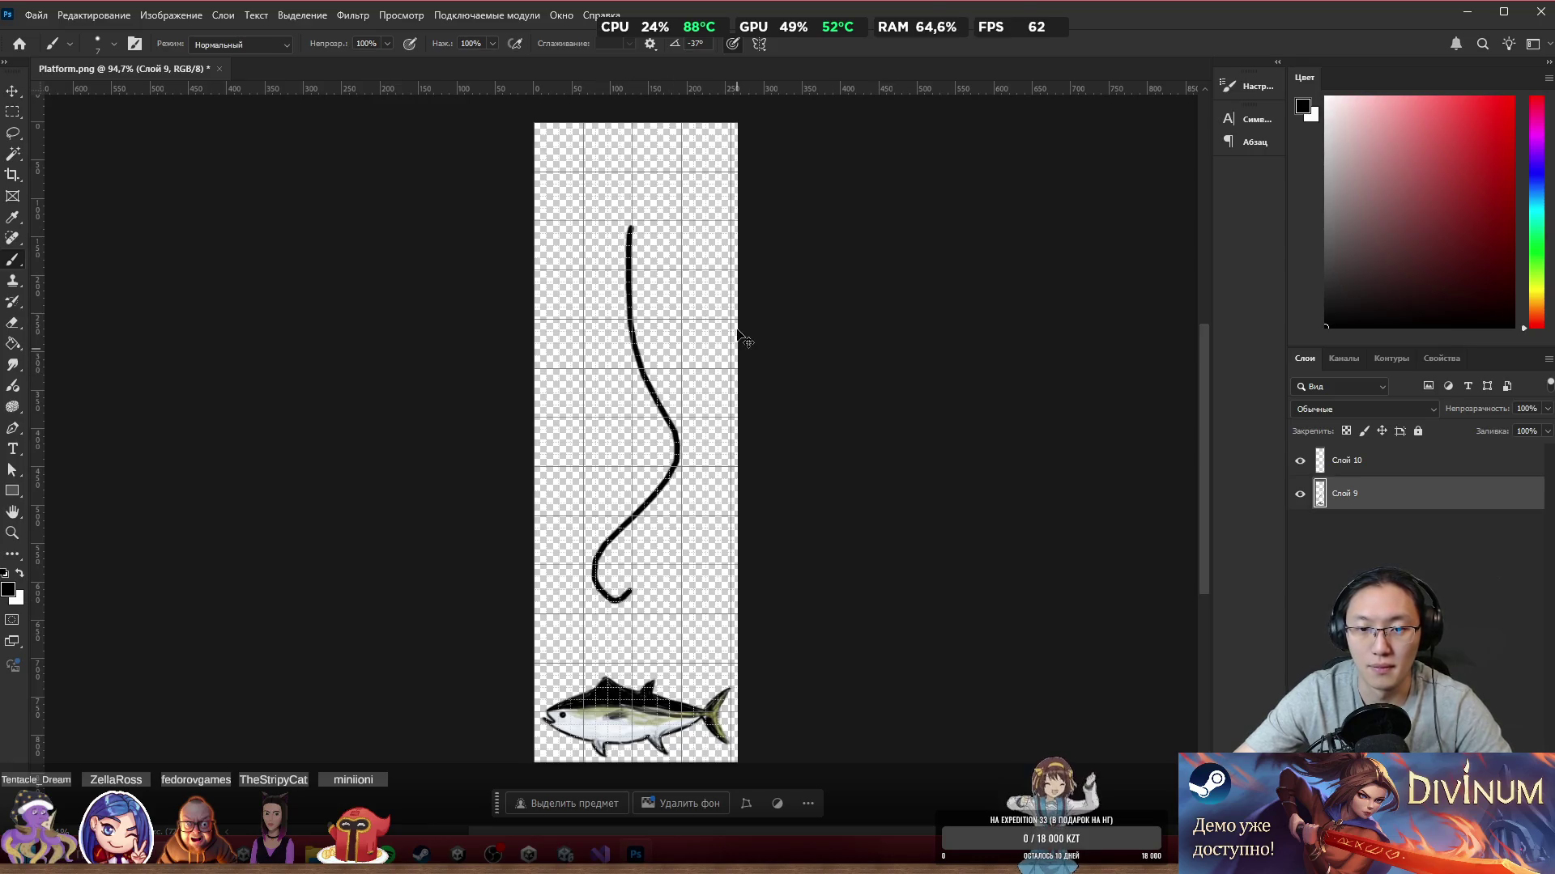
key("ctrl+z")
scroll(754, 423, "left", 2)
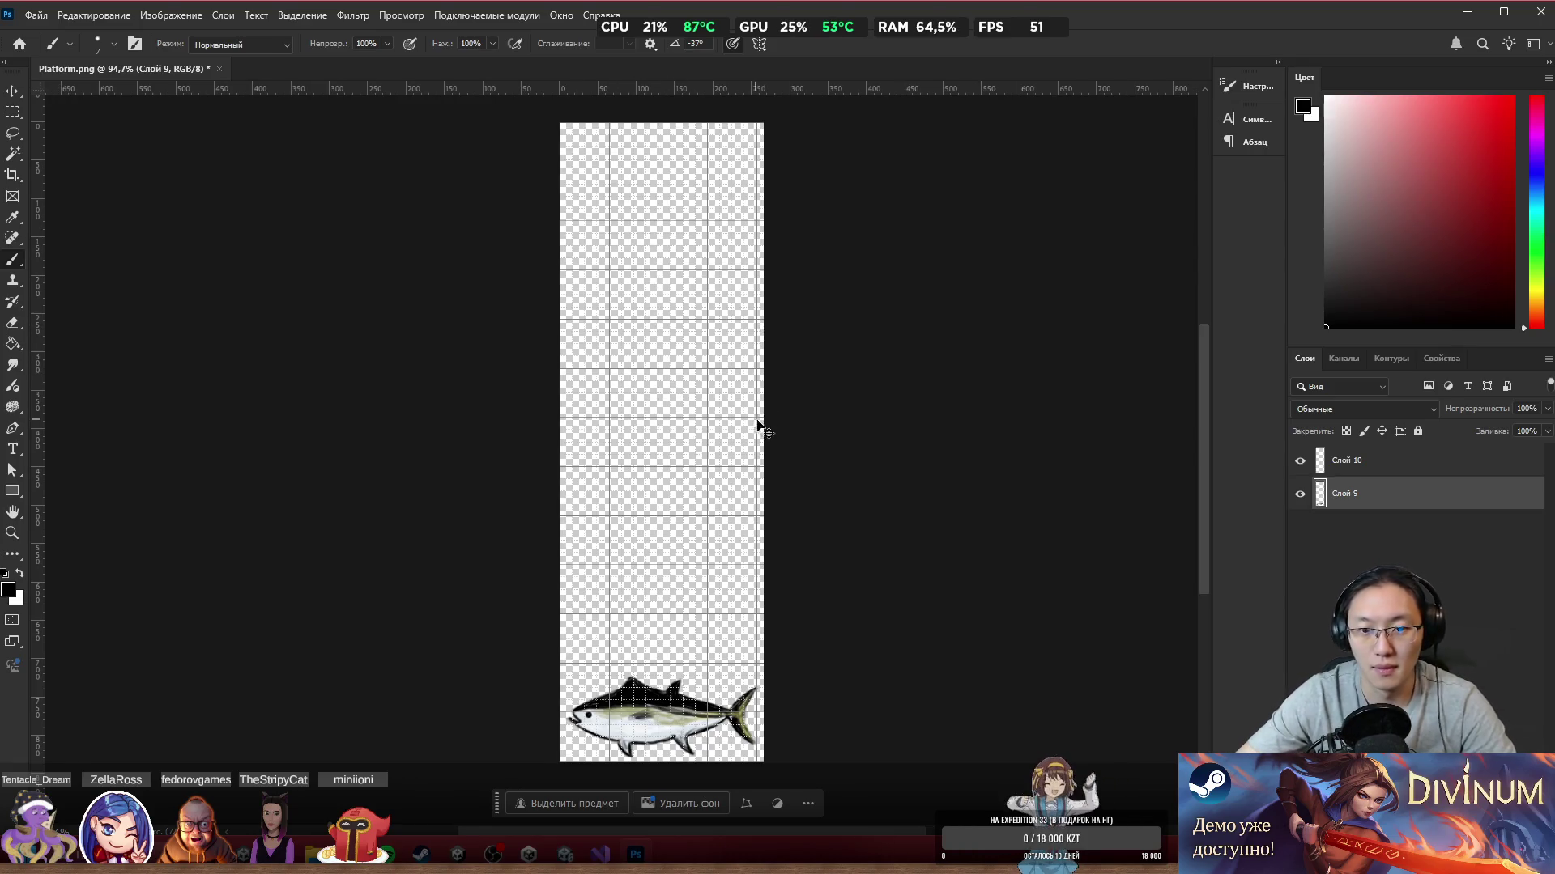
scroll(773, 498, "left", 1)
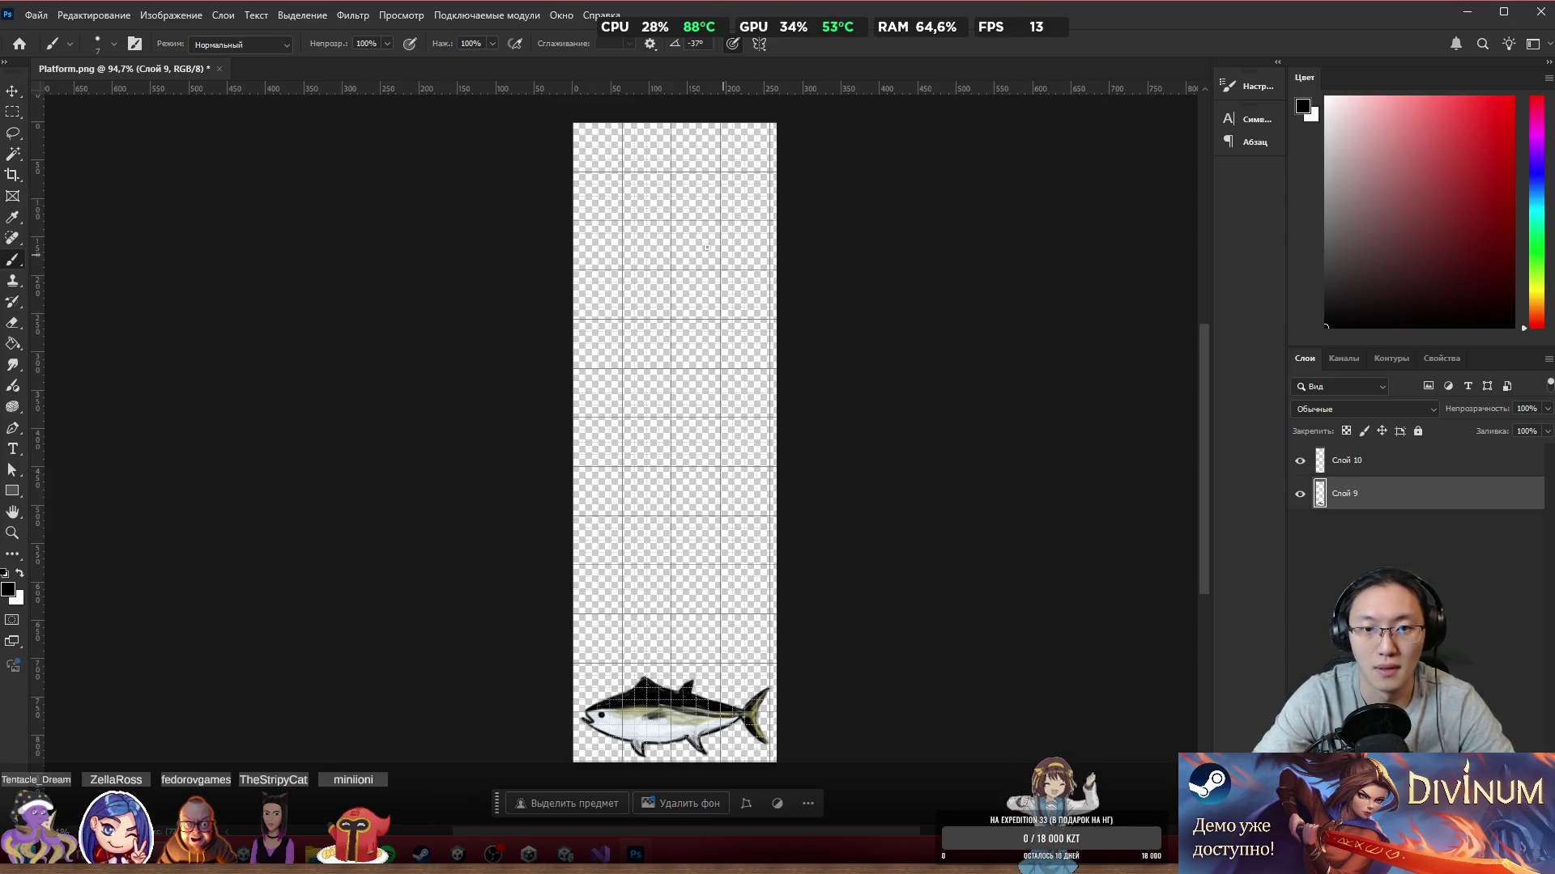
left_click_drag(657, 226, 666, 581)
key("ctrl+z")
key("ctrl+z")
mouse_move(652, 328)
left_mouse_down()
mouse_move(629, 761)
mouse_move(654, 686)
mouse_move(659, 739)
left_mouse_up()
key("ctrl+z")
Step: Draw a straight vertical line through the fish, then remove it from Слой 9 and select Слой 10
key("ctrl+z")
mouse_move(642, 350)
left_mouse_down()
mouse_move(650, 751)
mouse_move(686, 301)
left_mouse_up()
key("ctrl+z")
key("ctrl+z")
left_click_drag(652, 351, 640, 761)
key("ctrl+z")
key("ctrl+z")
left_click_drag(650, 357, 650, 761)
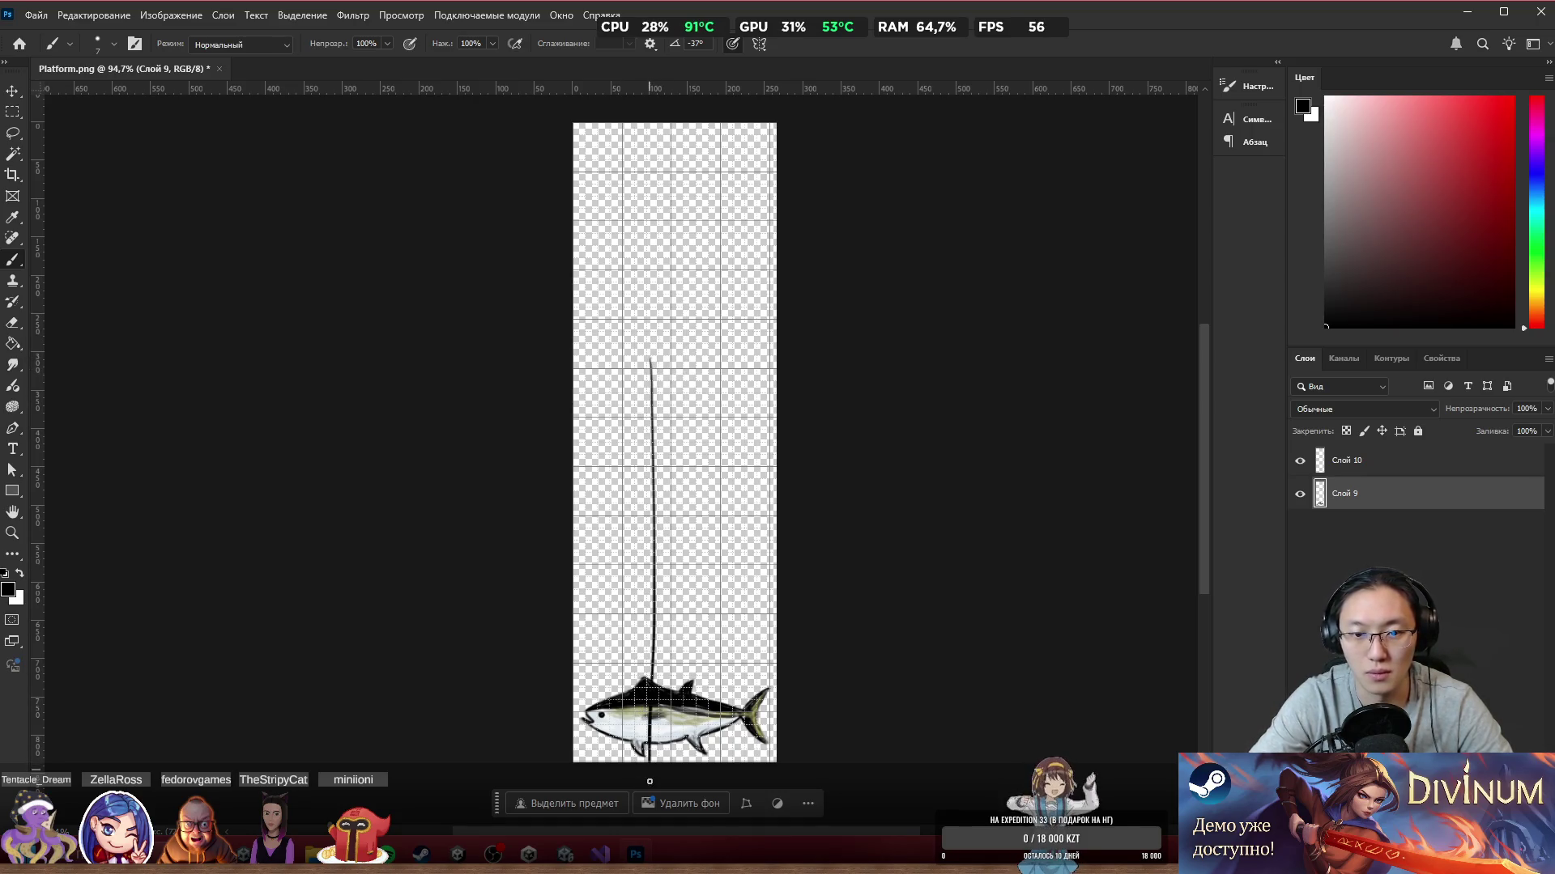
key("ctrl+z")
left_click_drag(647, 370, 658, 788)
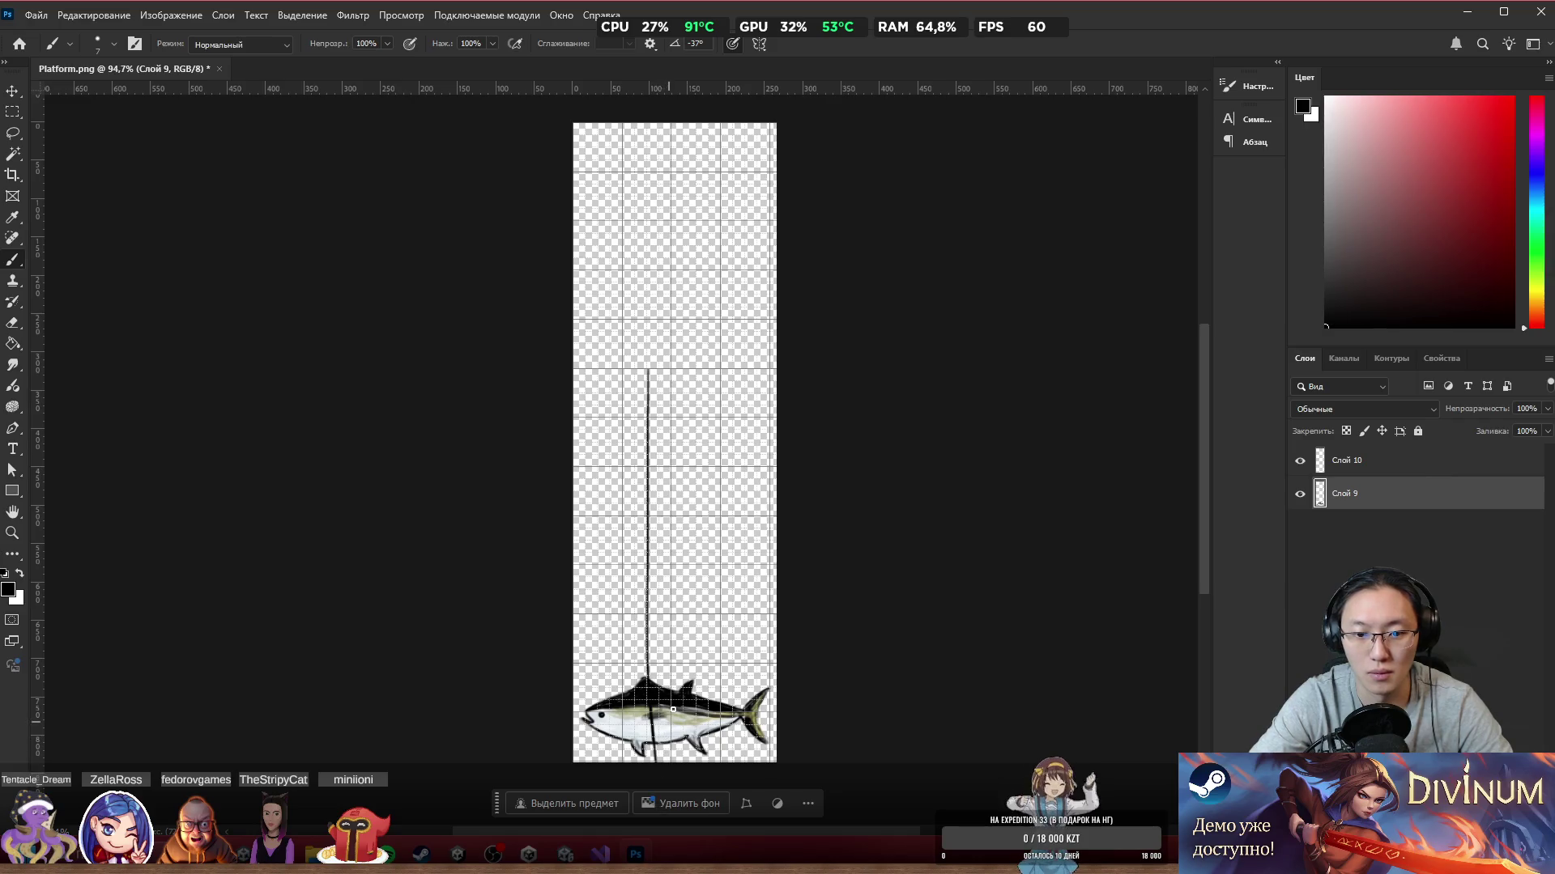
scroll(674, 709, "up", 5)
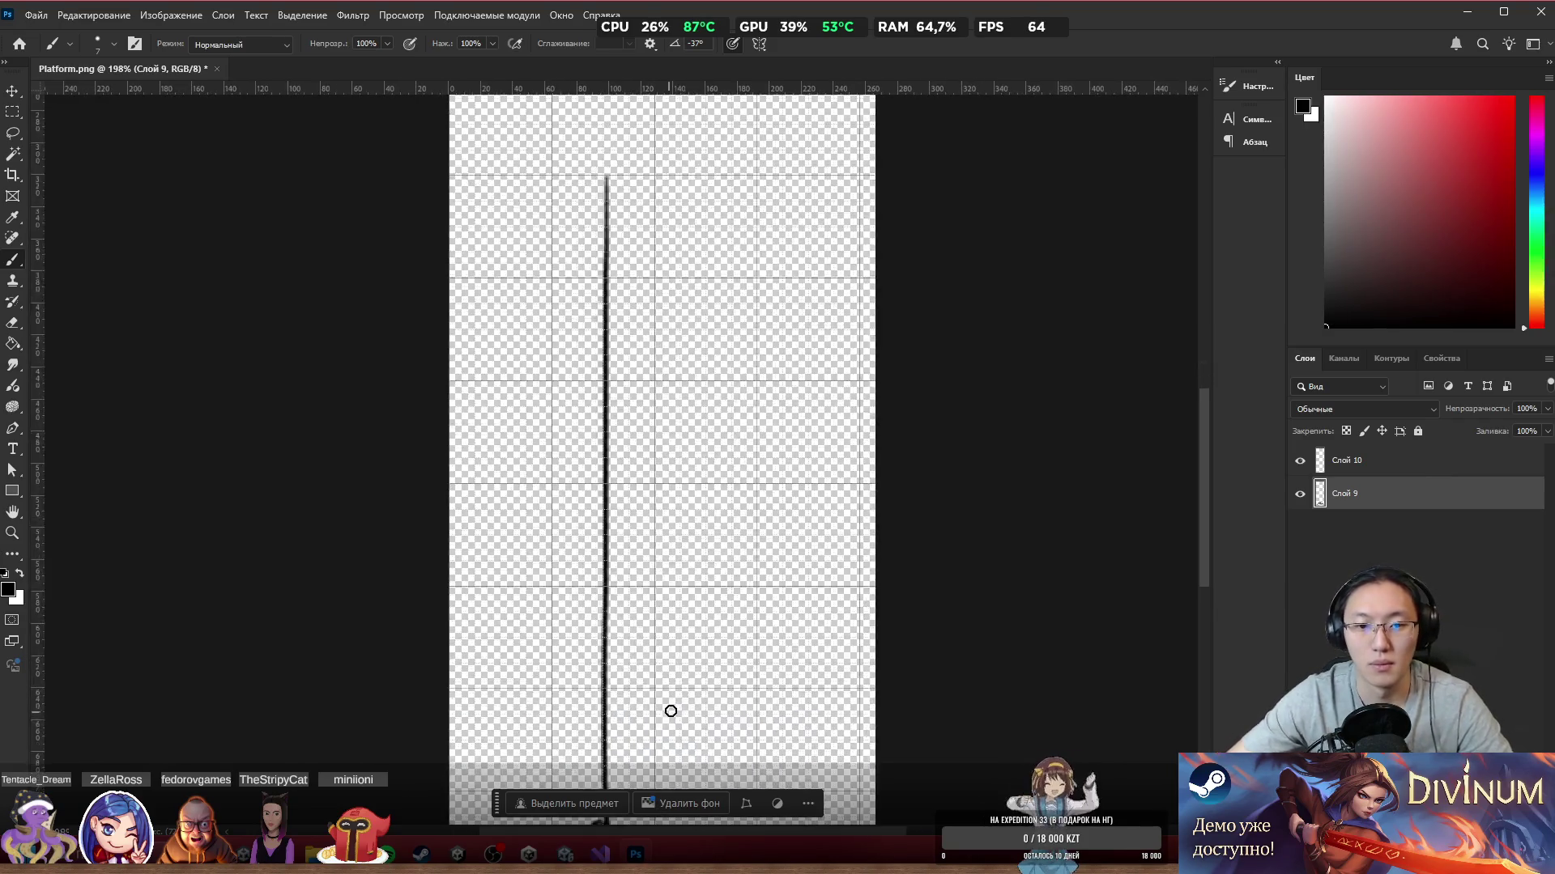
scroll(672, 592, "down", 3)
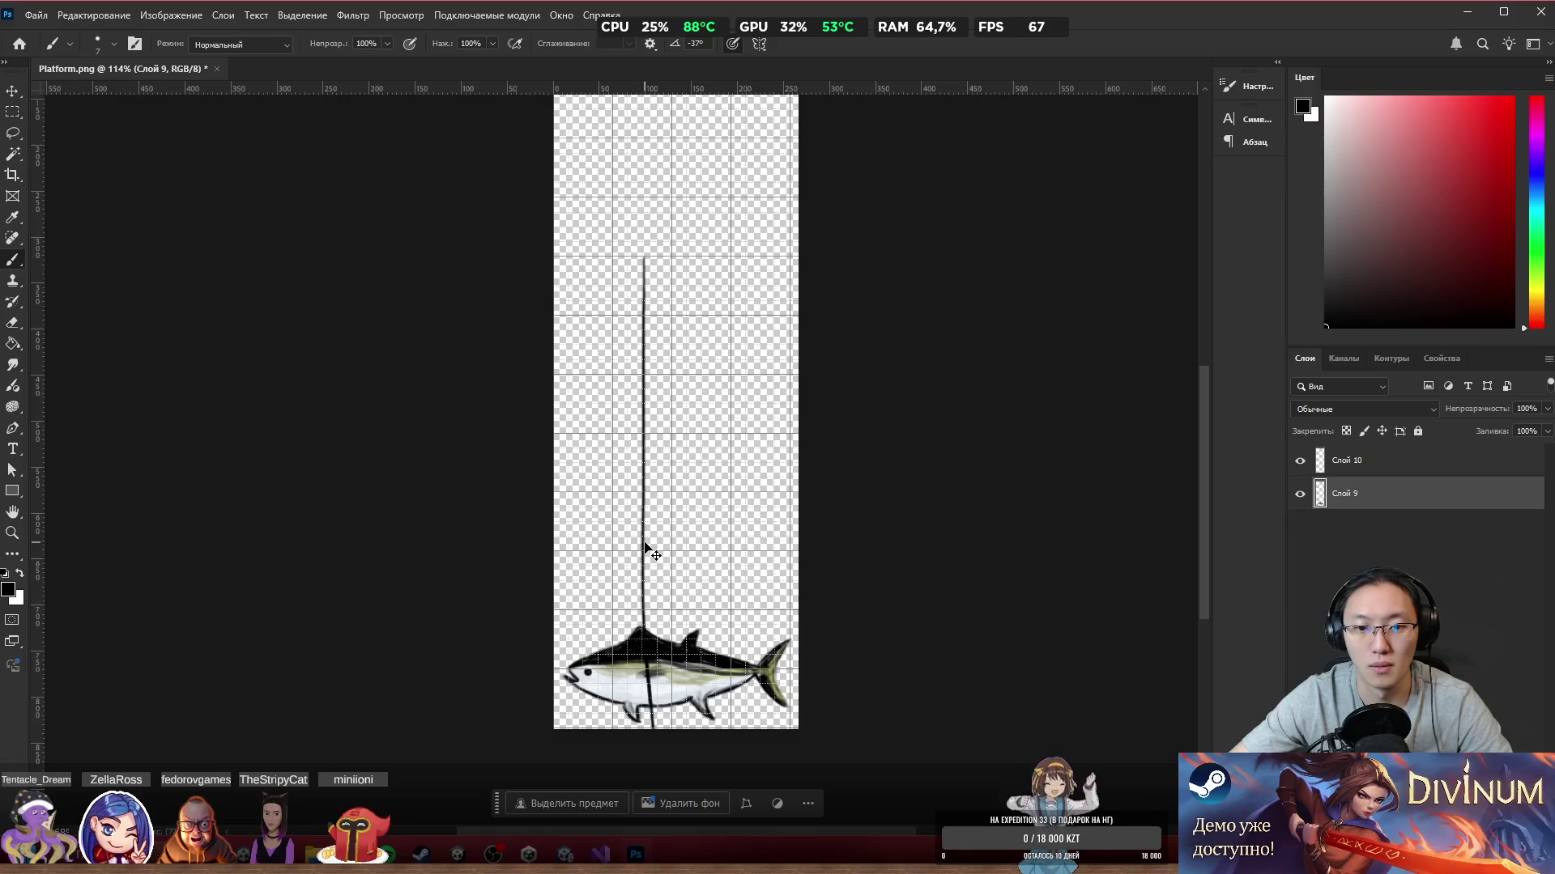
key("ctrl+z")
left_click(1346, 460)
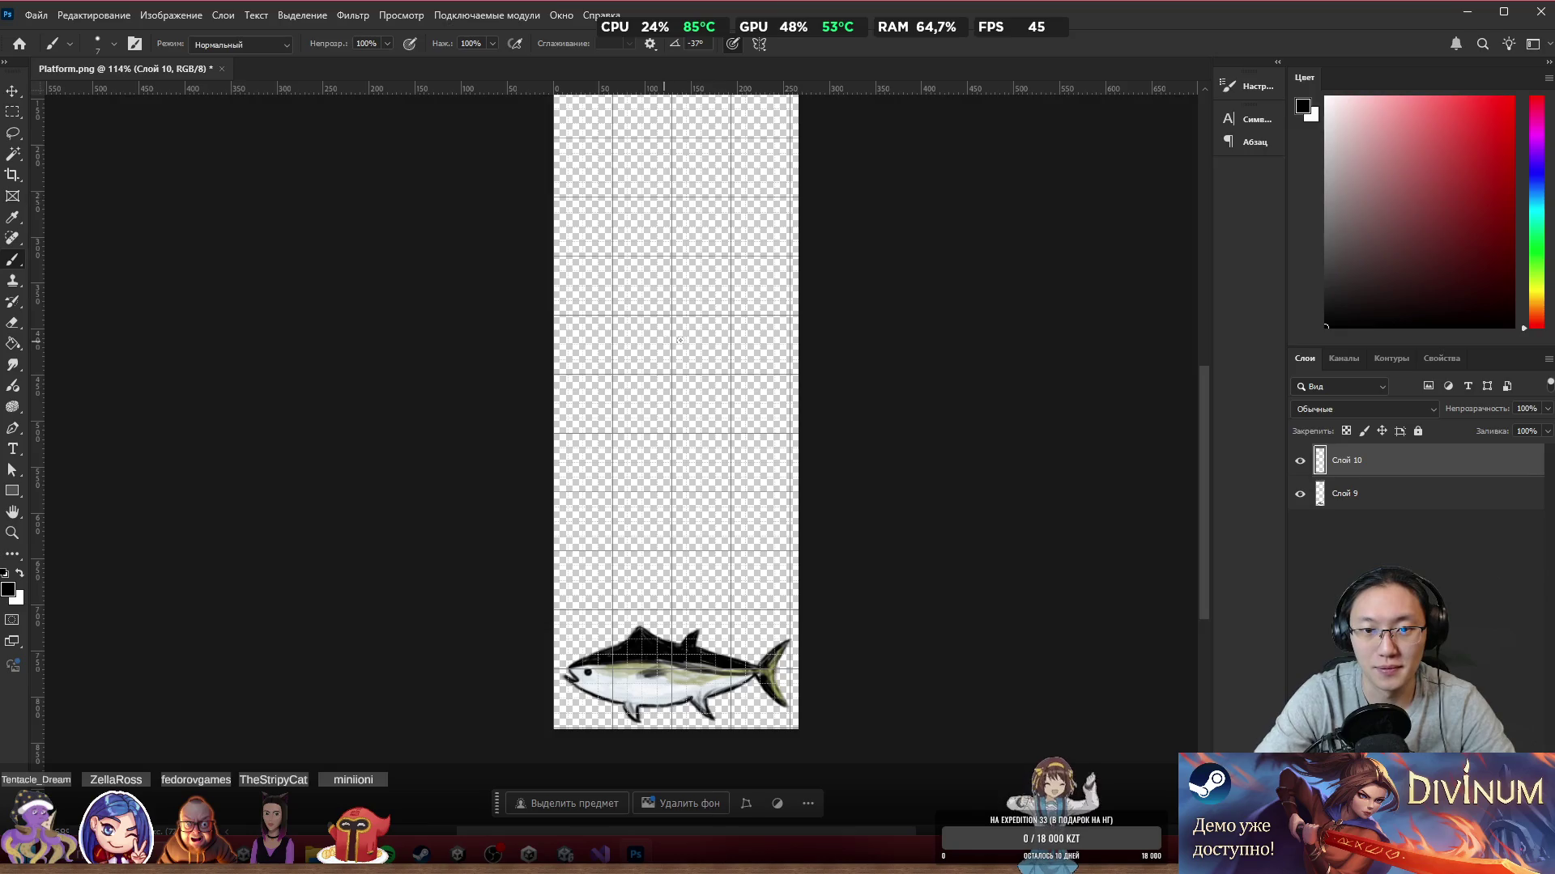
Step: Repeatedly paint and undo vertical lines through the fish on Слой 10
left_click(653, 210, "shift")
key("ctrl+z")
left_click(645, 225, "shift")
key("ctrl+z")
left_click_drag(648, 241, 653, 729)
key("ctrl+z")
left_click_drag(644, 224, 646, 774)
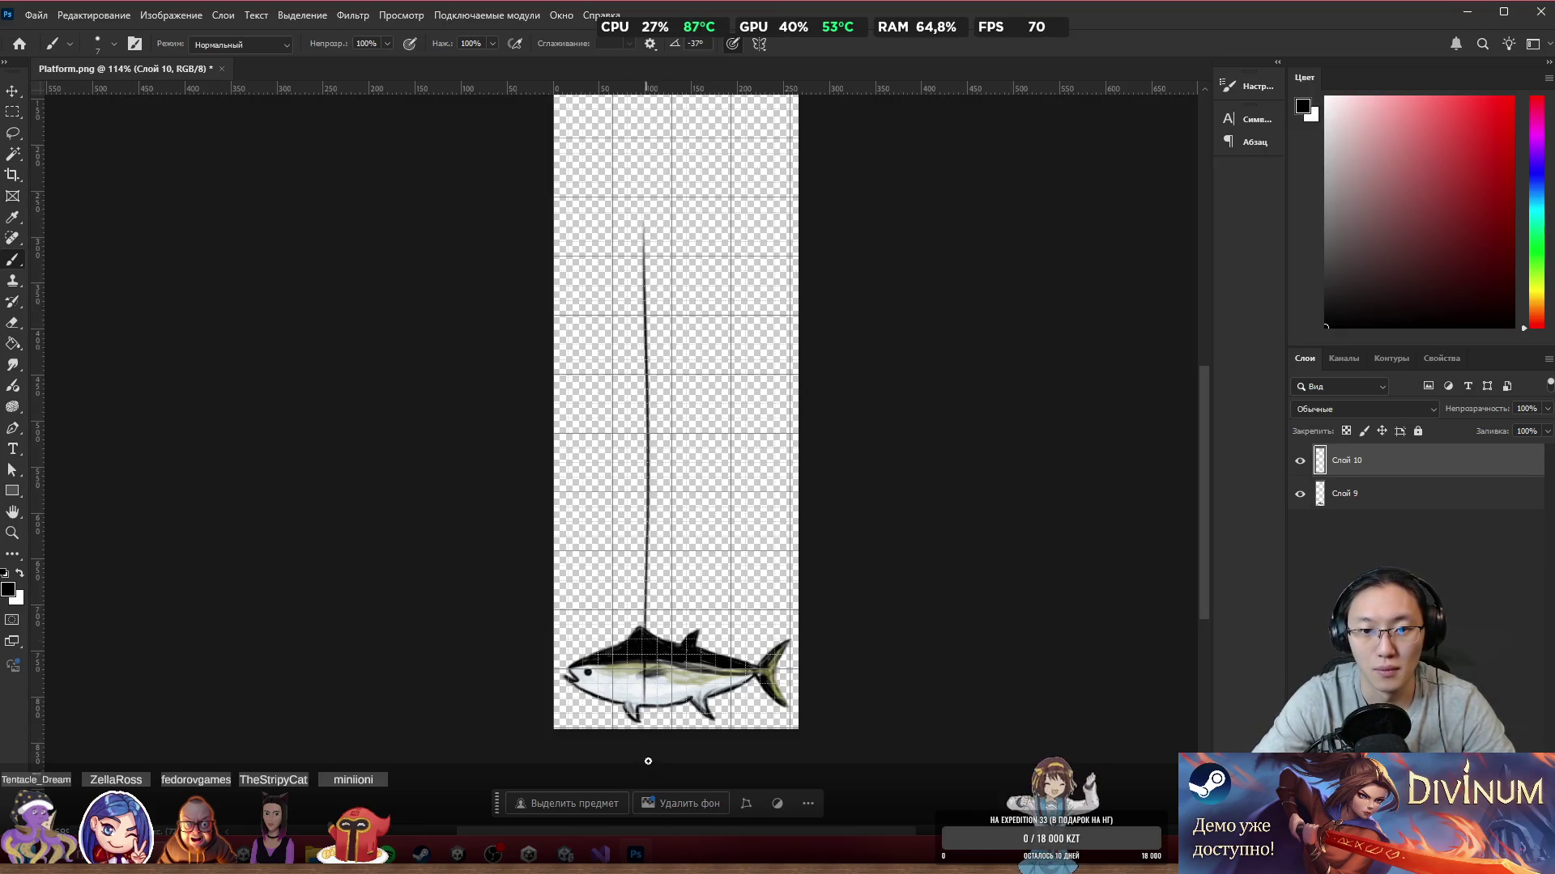
key("ctrl+z")
left_click_drag(645, 234, 651, 723)
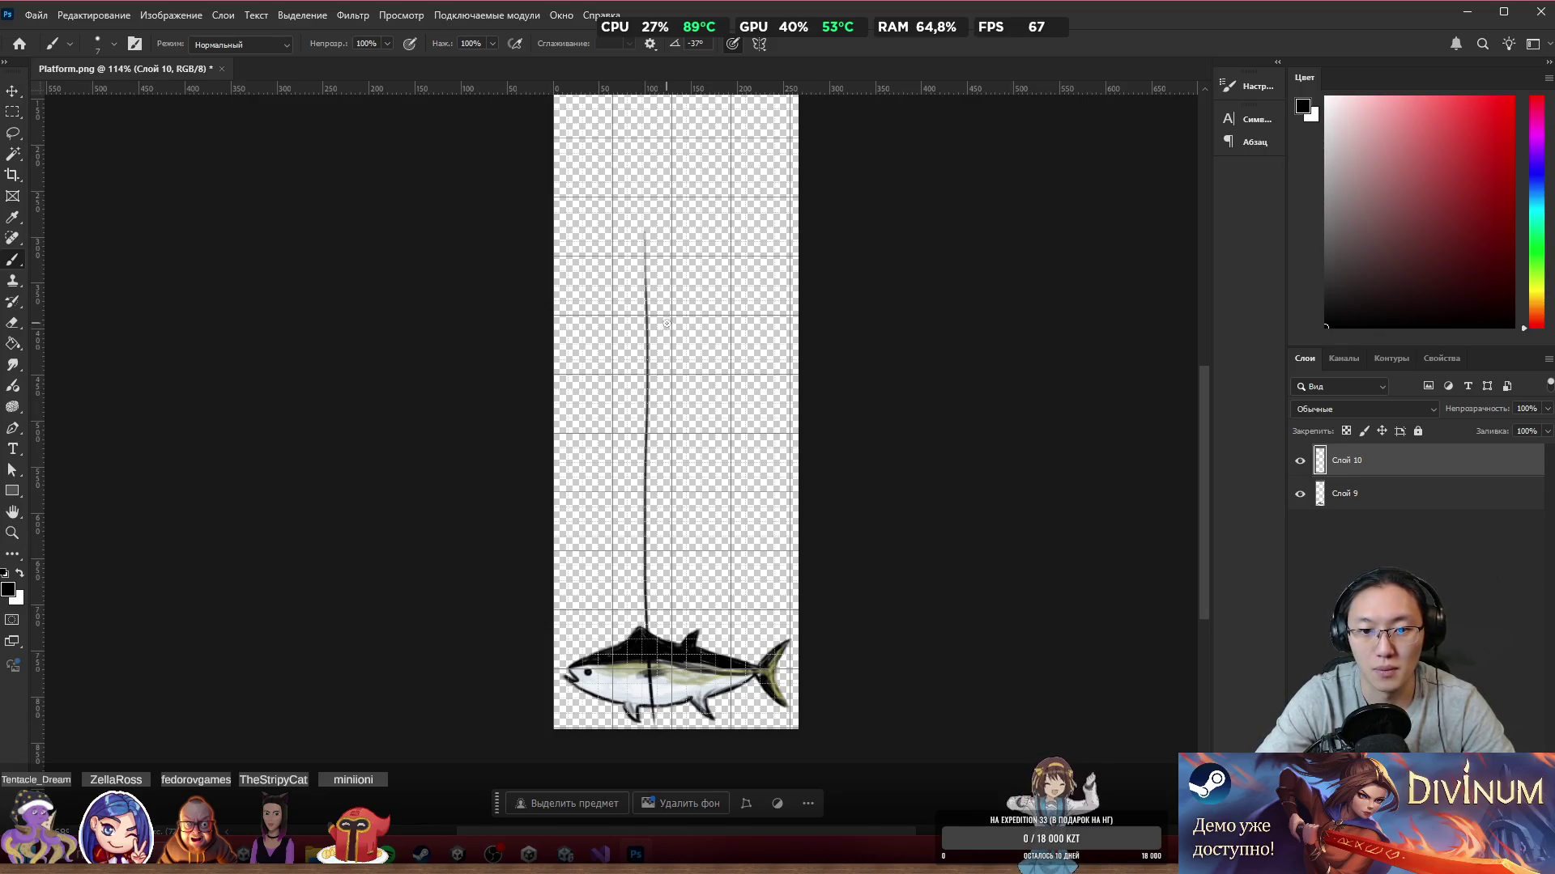
key("ctrl+z")
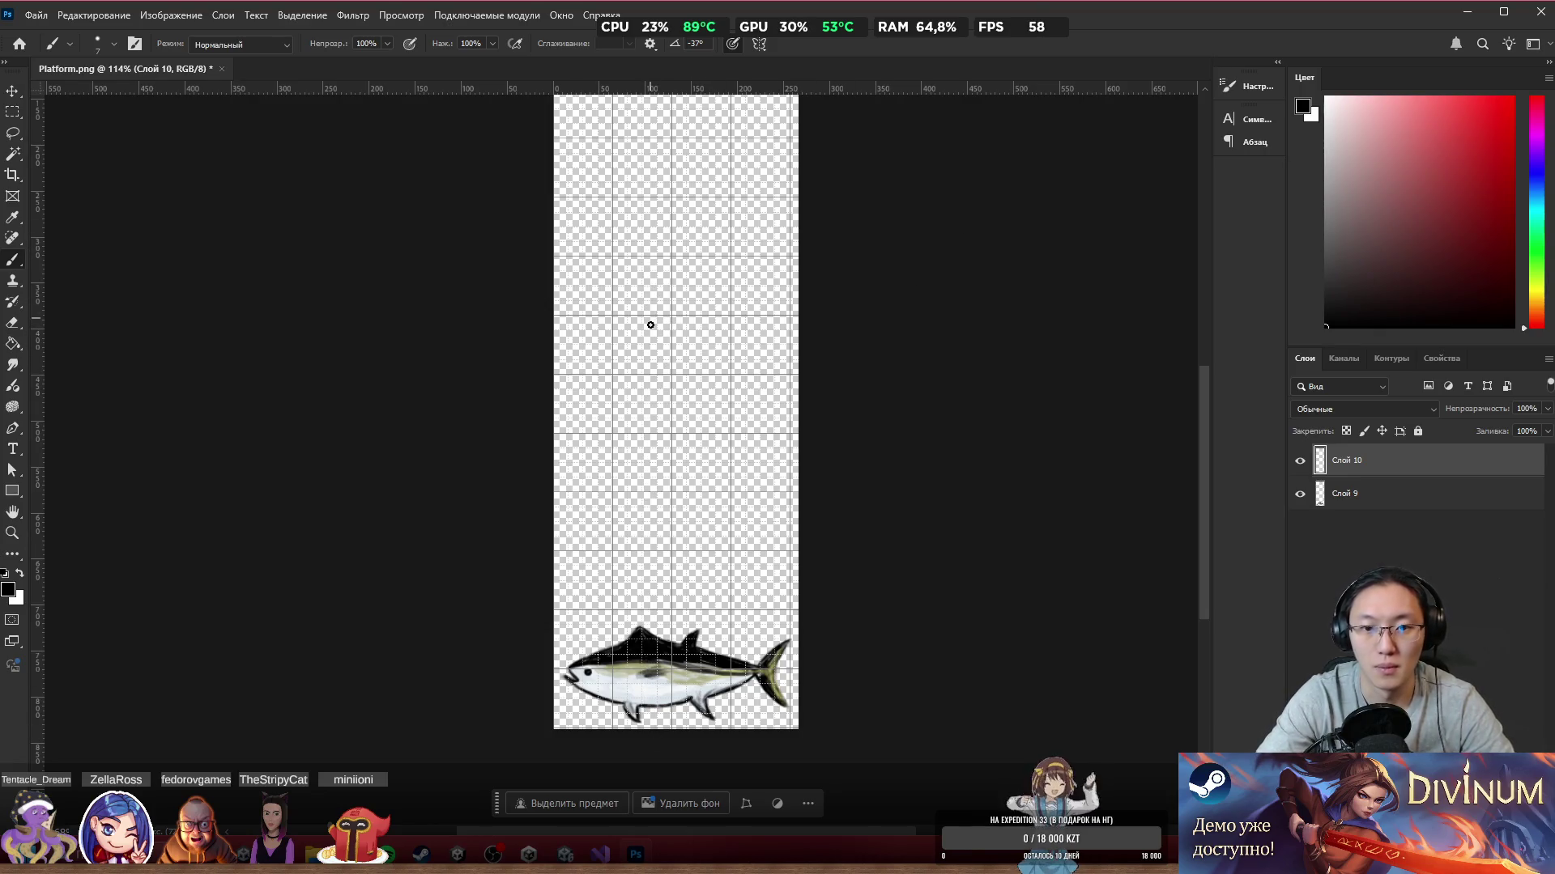
Step: Paint the stick line, move it up to end above the fish, and duplicate it as Слой 10 копия
left_click_drag(645, 464, 643, 672)
key("ctrl+z")
left_click_drag(647, 327, 644, 635)
key("ctrl+z")
left_click_drag(649, 323, 655, 729)
key("ctrl+z")
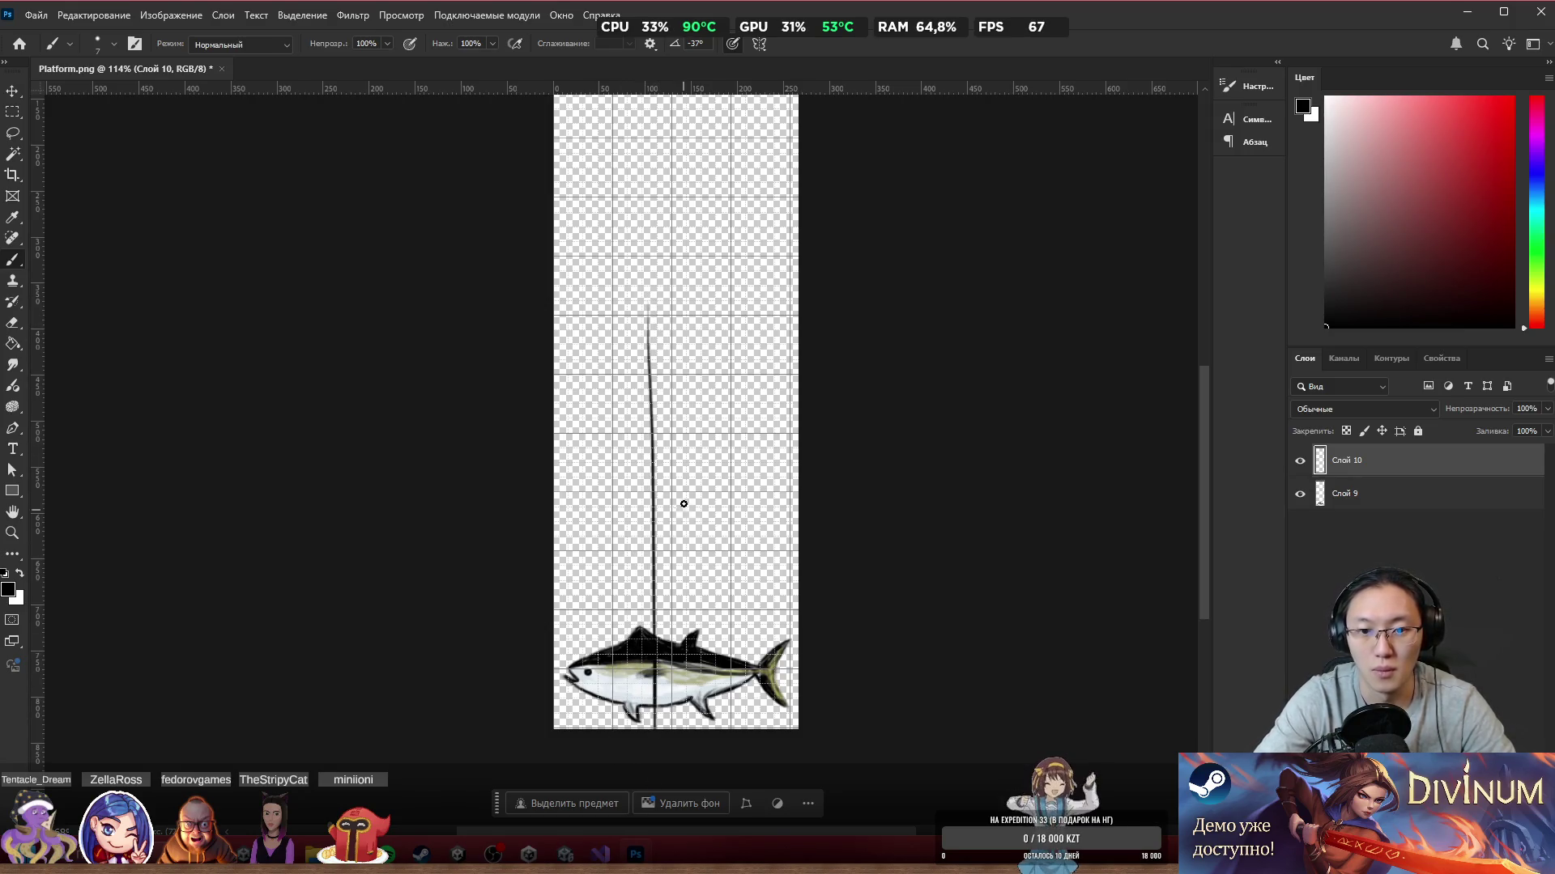
mouse_move(664, 522)
left_mouse_down()
mouse_move(660, 344)
mouse_move(640, 334)
left_mouse_up()
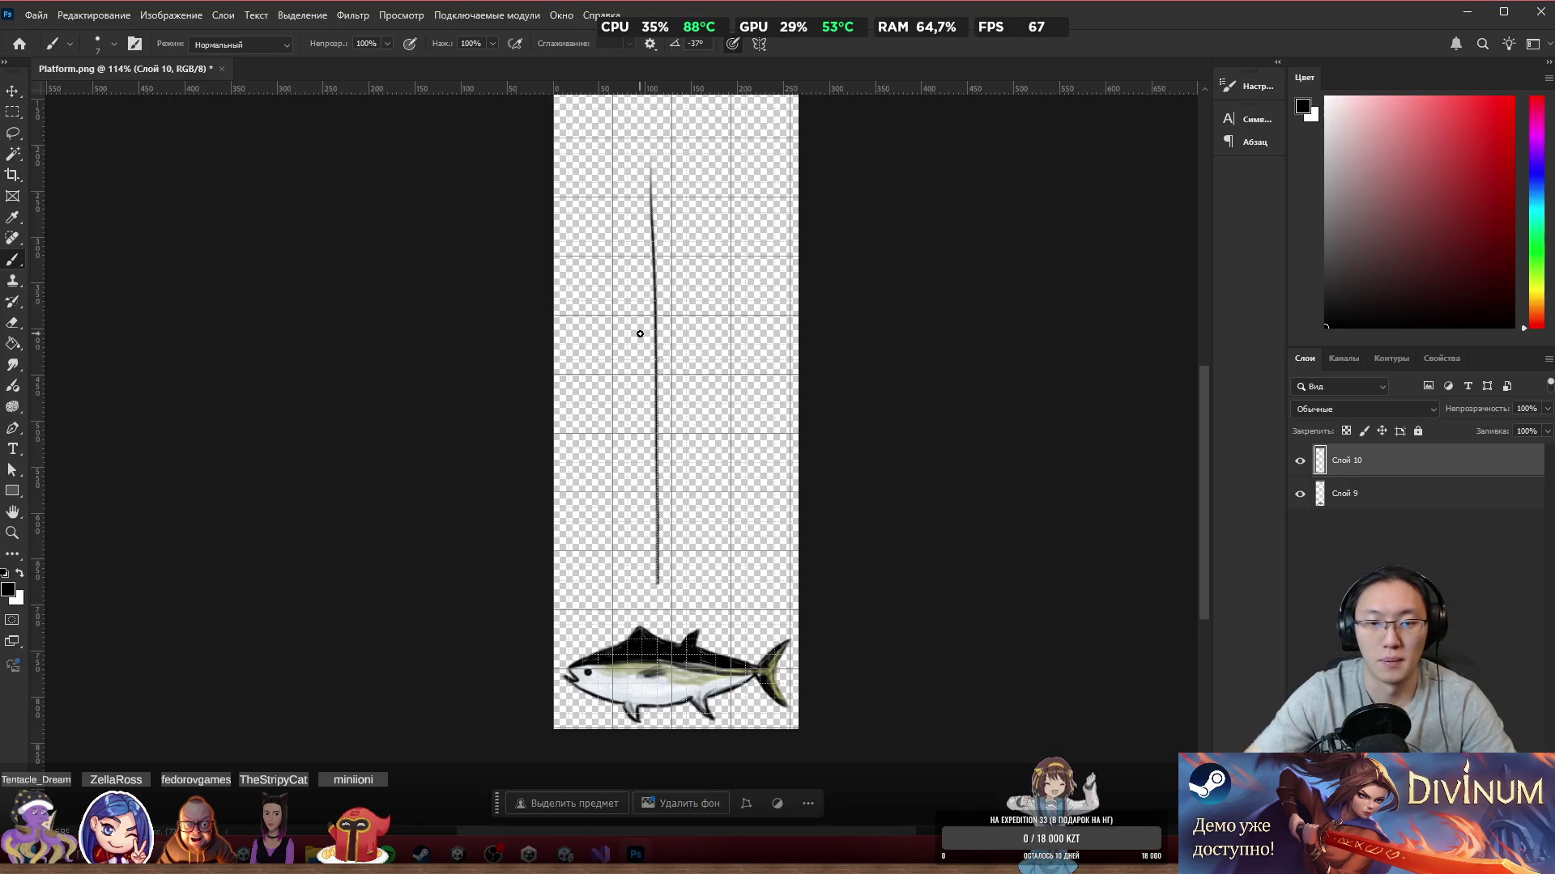
scroll(662, 318, "up", 3)
key("ctrl+j")
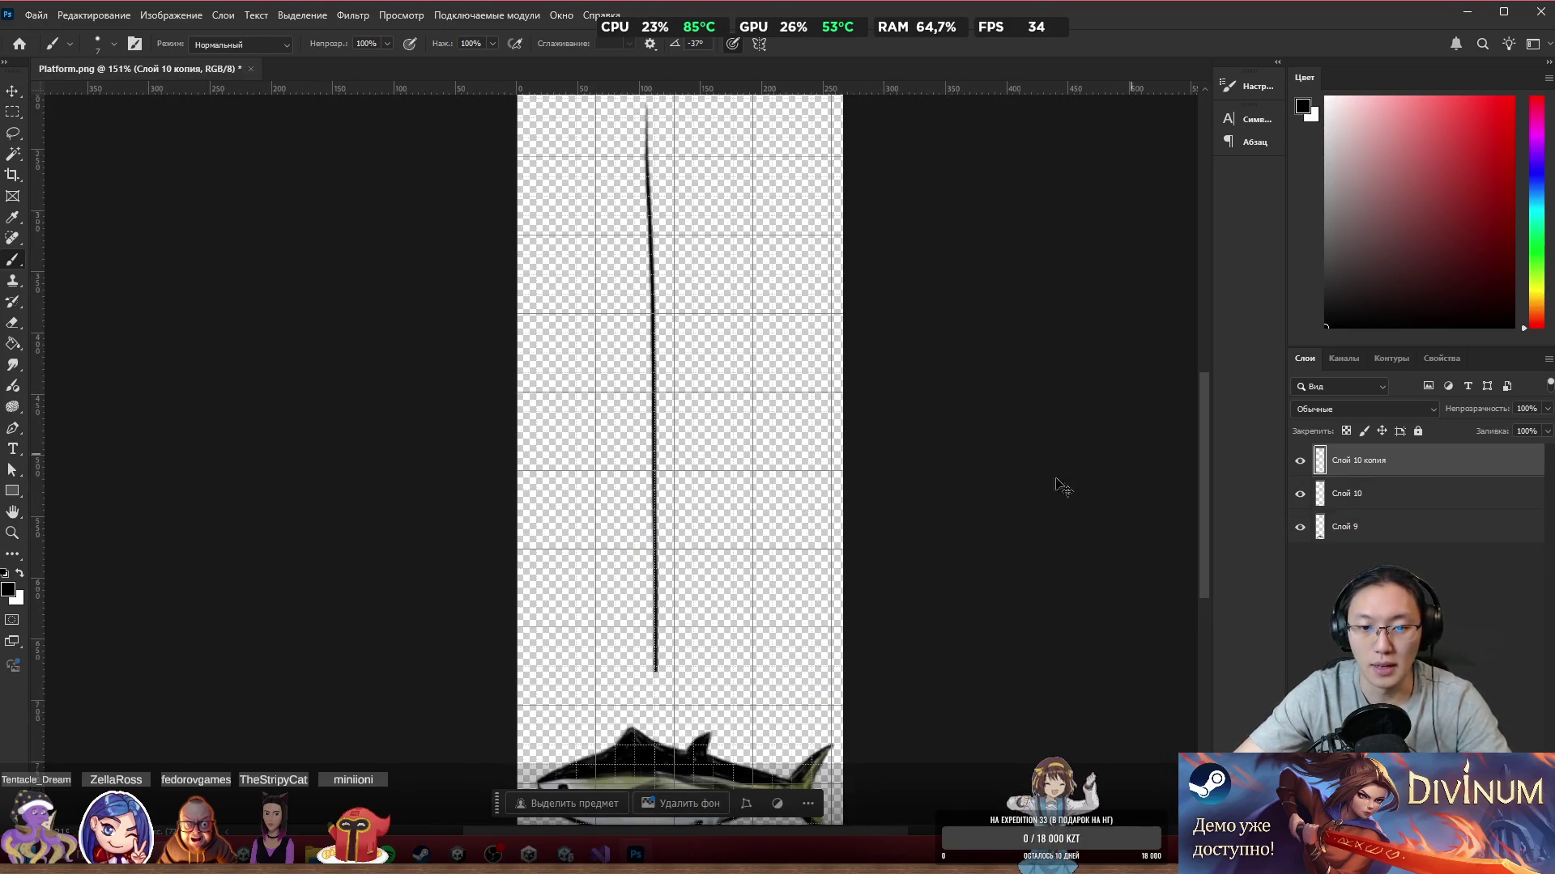
Step: Nudge the duplicated line a few pixels right, discarding a trial tip stroke
scroll(730, 472, "up", 2)
left_click_drag(635, 475, 636, 468)
scroll(689, 444, "down", 3)
scroll(693, 249, "up", 8)
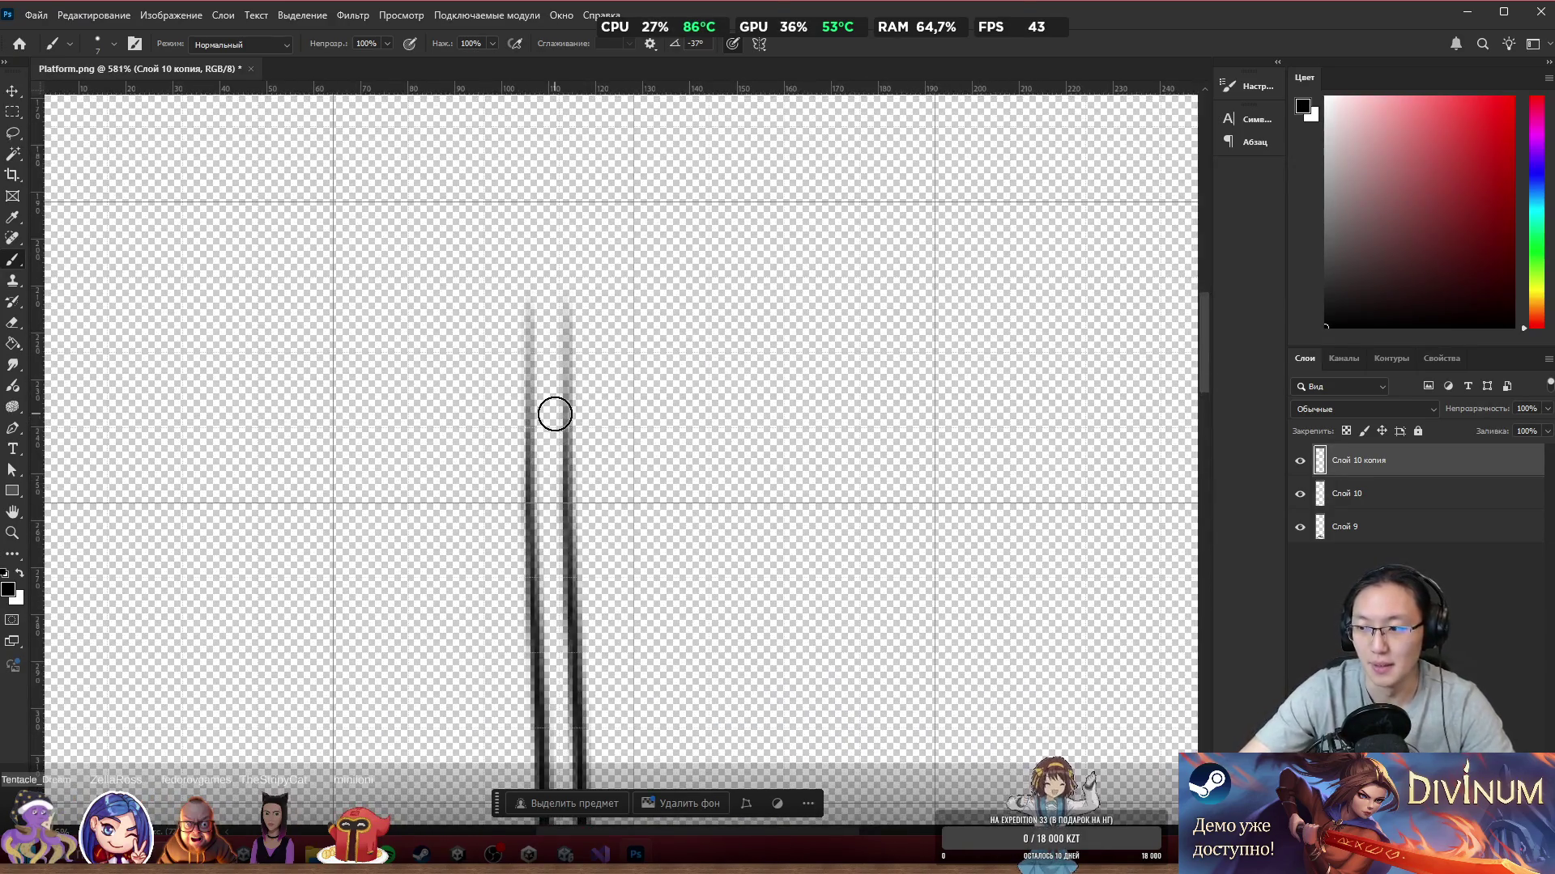
mouse_move(569, 310)
left_mouse_down()
mouse_move(529, 455)
mouse_move(571, 486)
left_mouse_up()
key("ctrl+z")
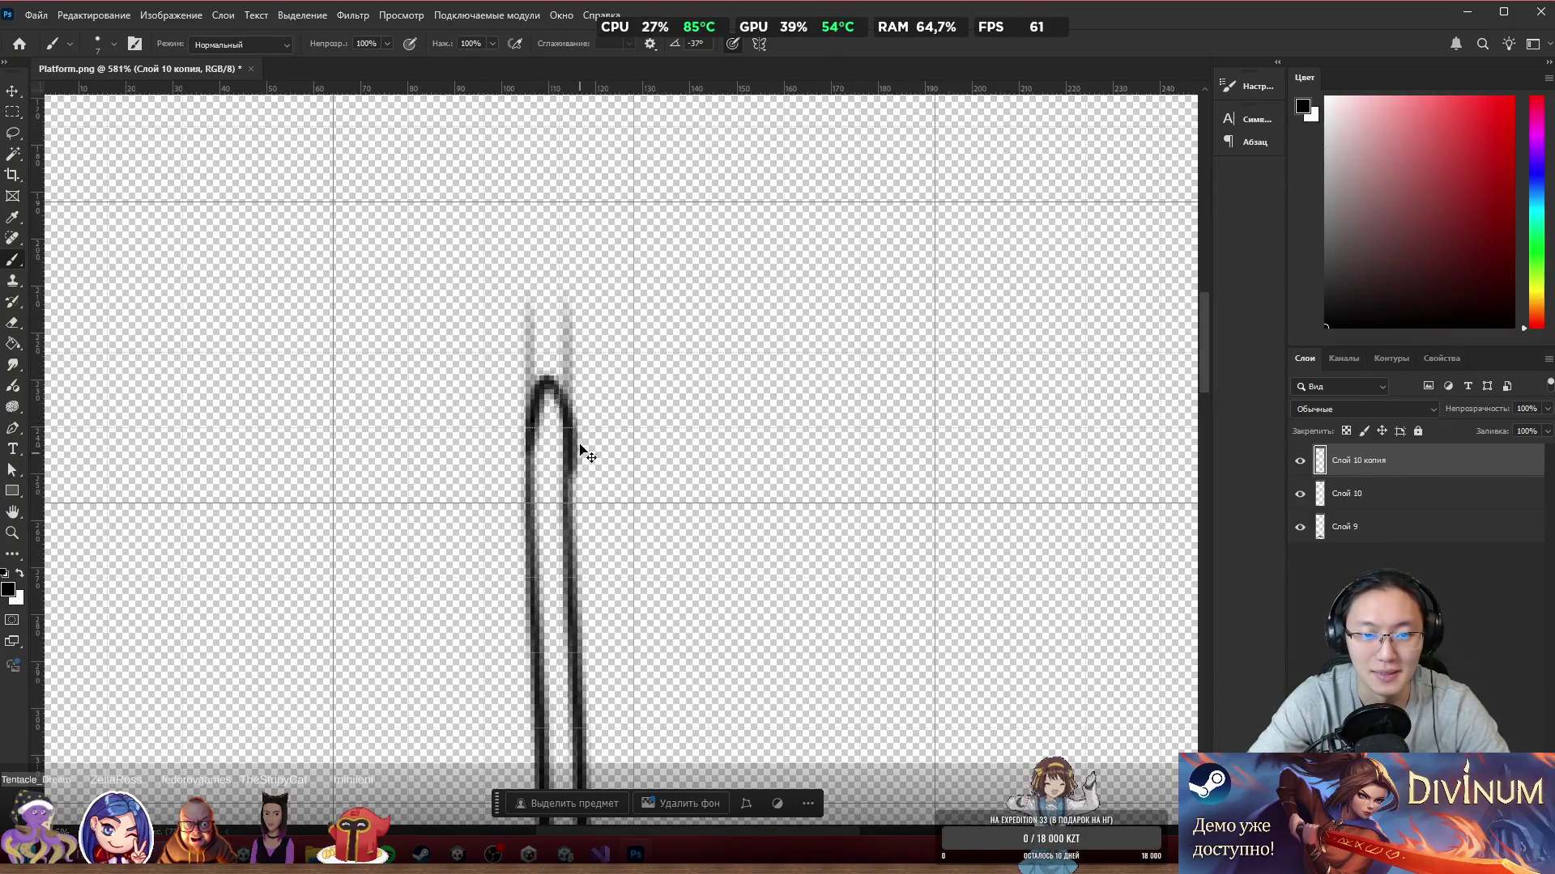
Step: Shrink the eraser, delete layer Слой 10, and erase the faint grey marks above the arch
key("e")
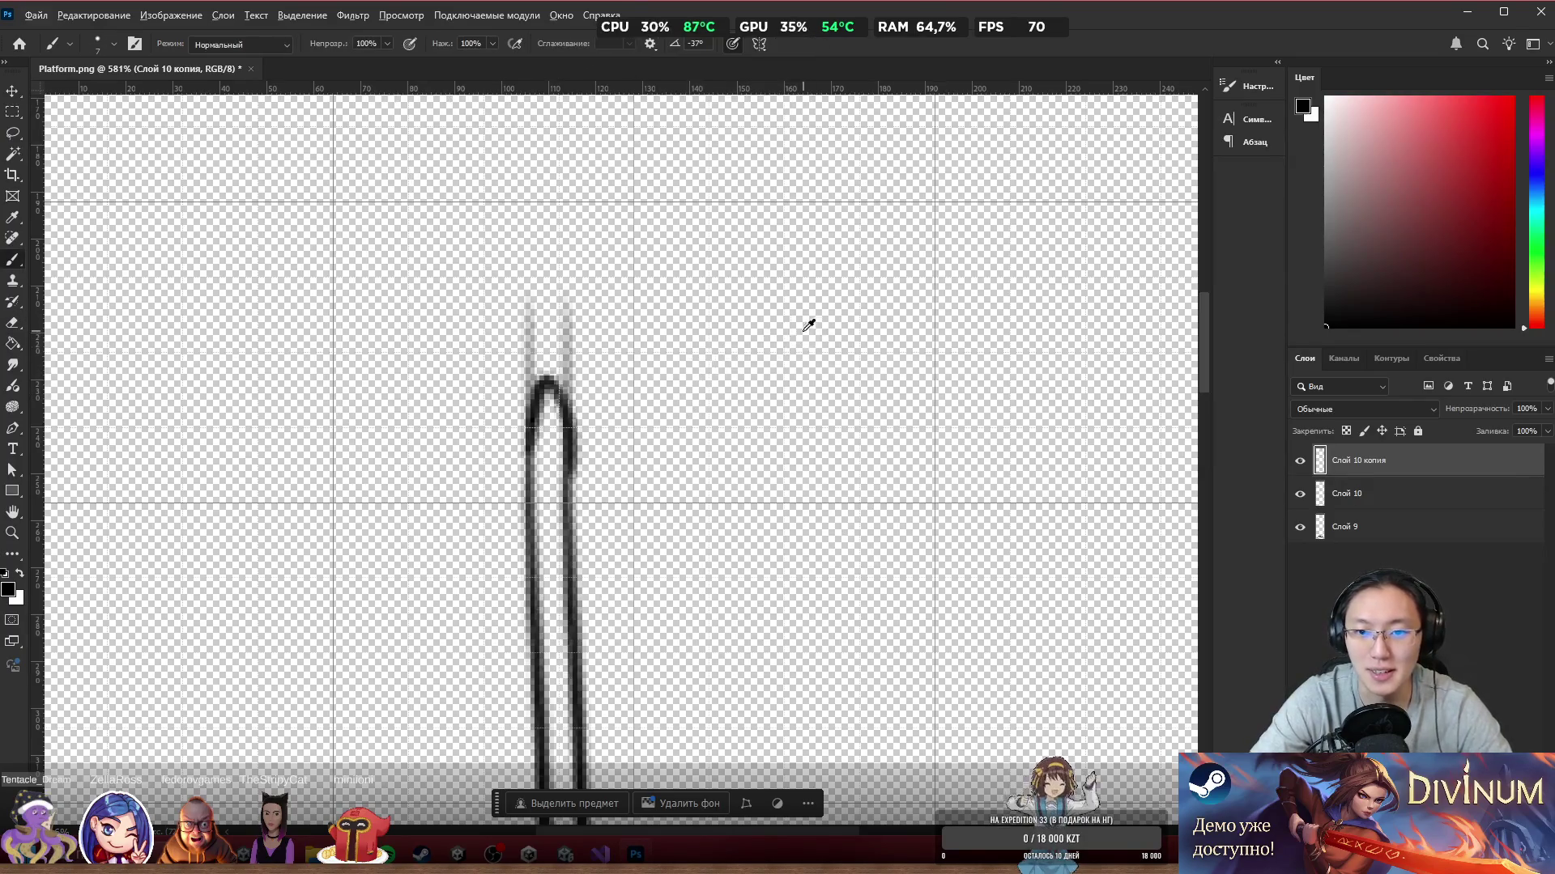
mouse_move(800, 329)
left_mouse_down()
mouse_move(567, 329)
mouse_move(548, 308)
left_mouse_up()
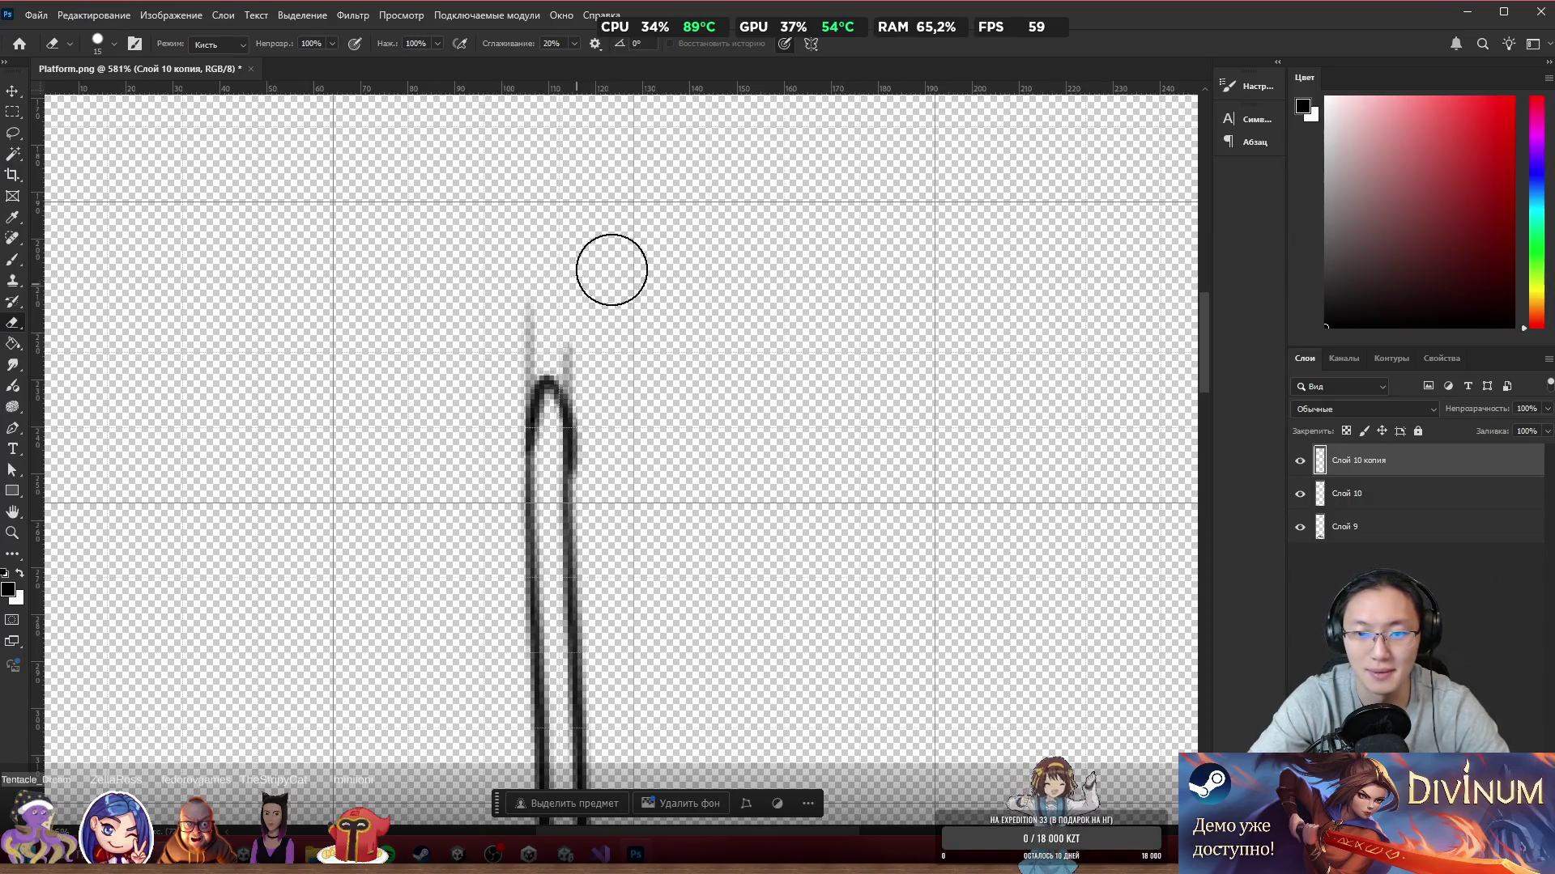
left_click(1300, 493)
left_click(1300, 494)
left_click(1360, 493)
key("Delete")
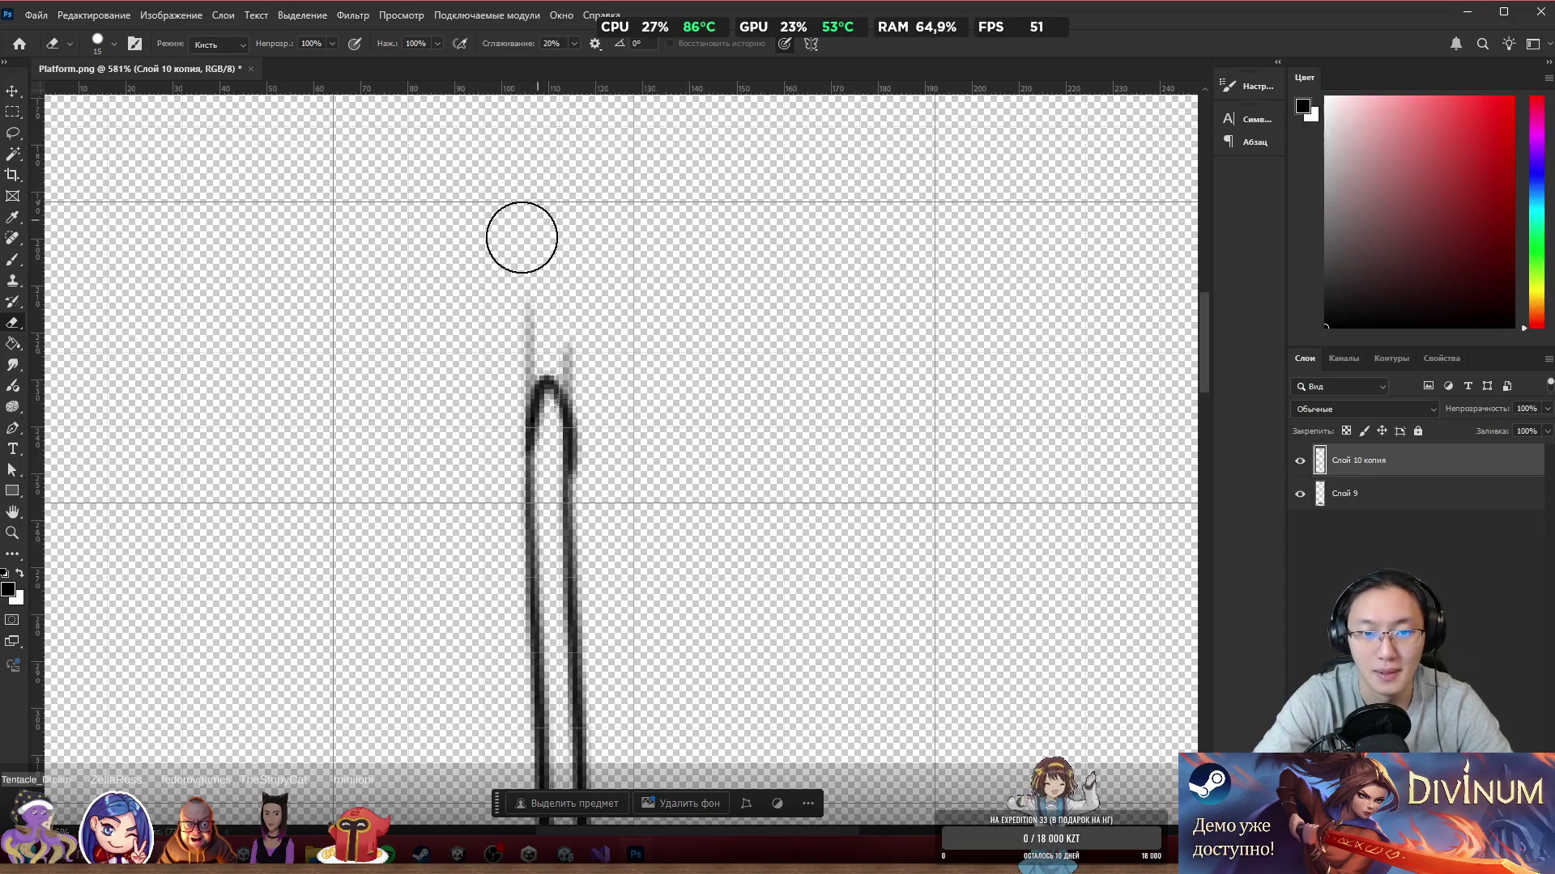
mouse_move(507, 361)
left_mouse_down()
mouse_move(521, 347)
mouse_move(599, 378)
left_mouse_up()
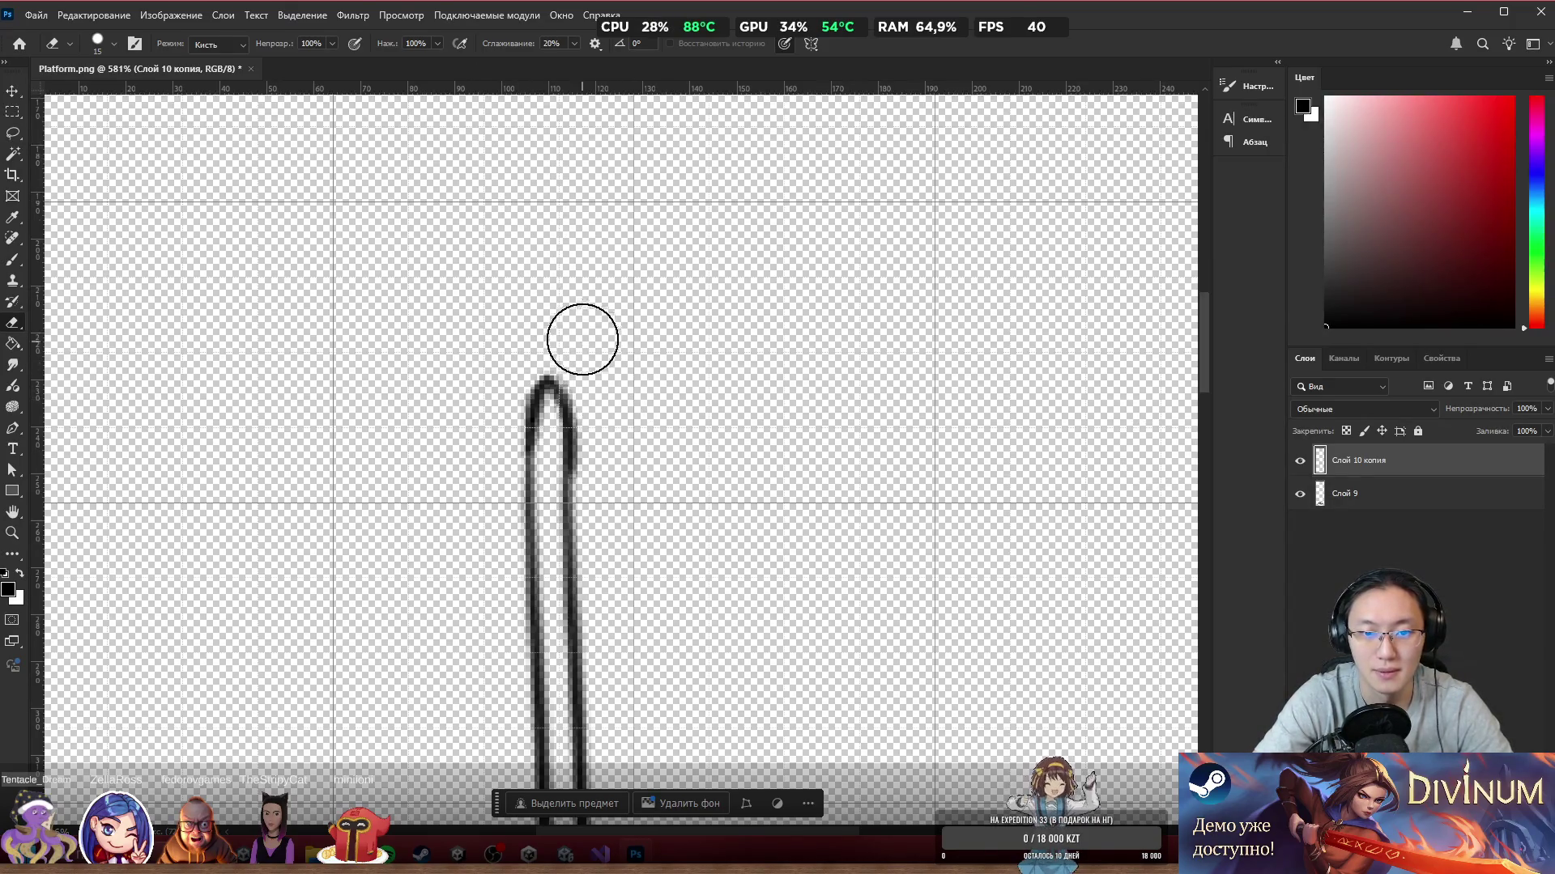
scroll(685, 309, "down", 5)
scroll(629, 429, "up", 8)
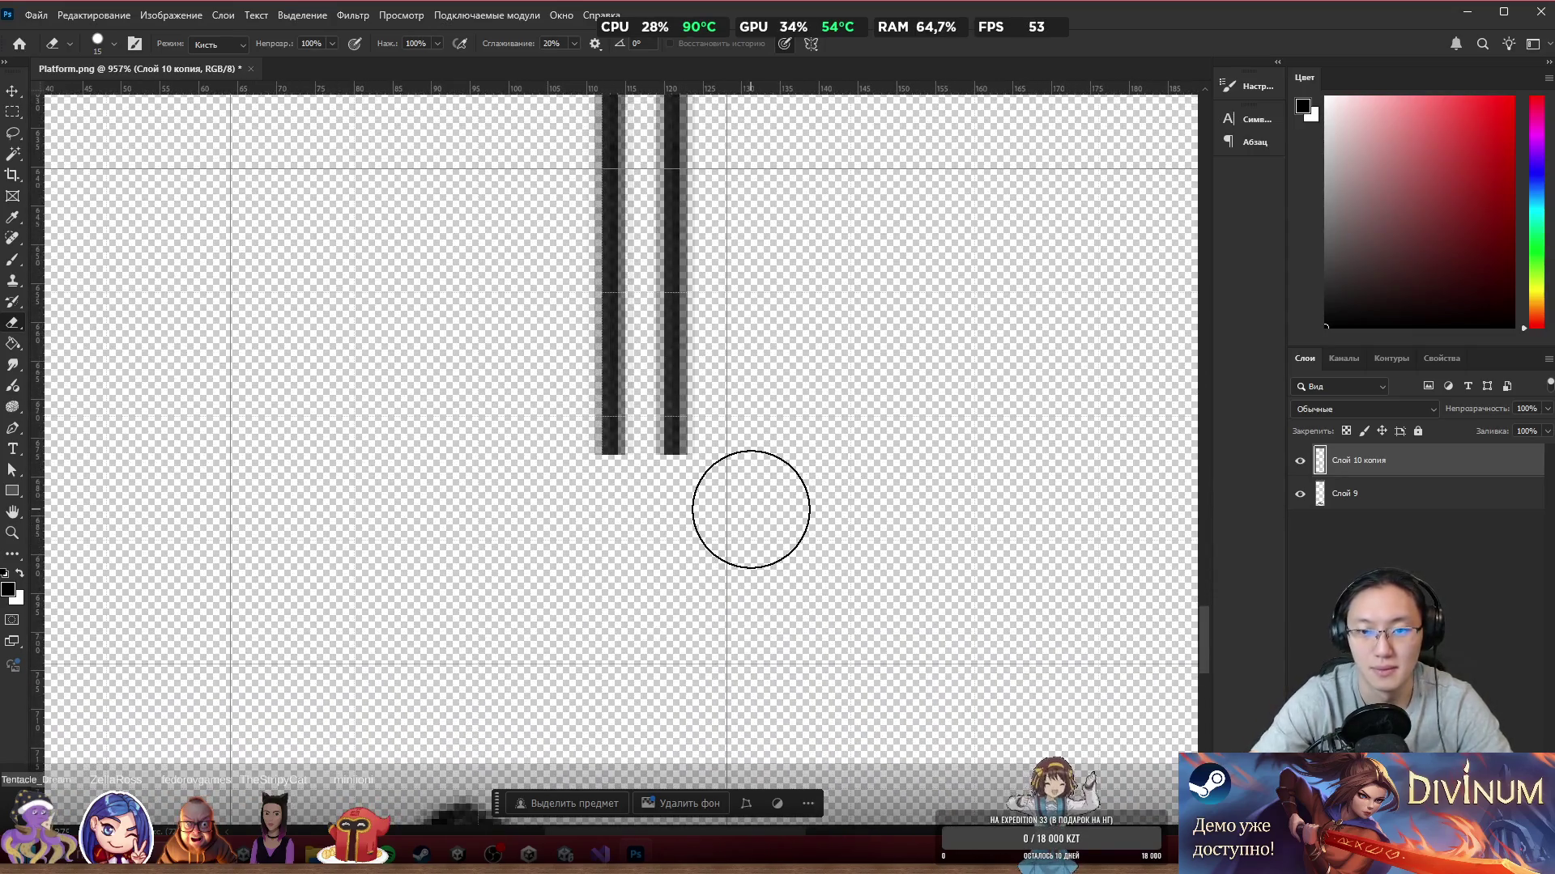
Step: Brush the two stems together into a sharp V point at the stick's lower end
key("b")
mouse_move(633, 396)
left_mouse_down()
mouse_move(630, 570)
mouse_move(652, 611)
left_mouse_up()
left_click_drag(672, 413, 652, 616)
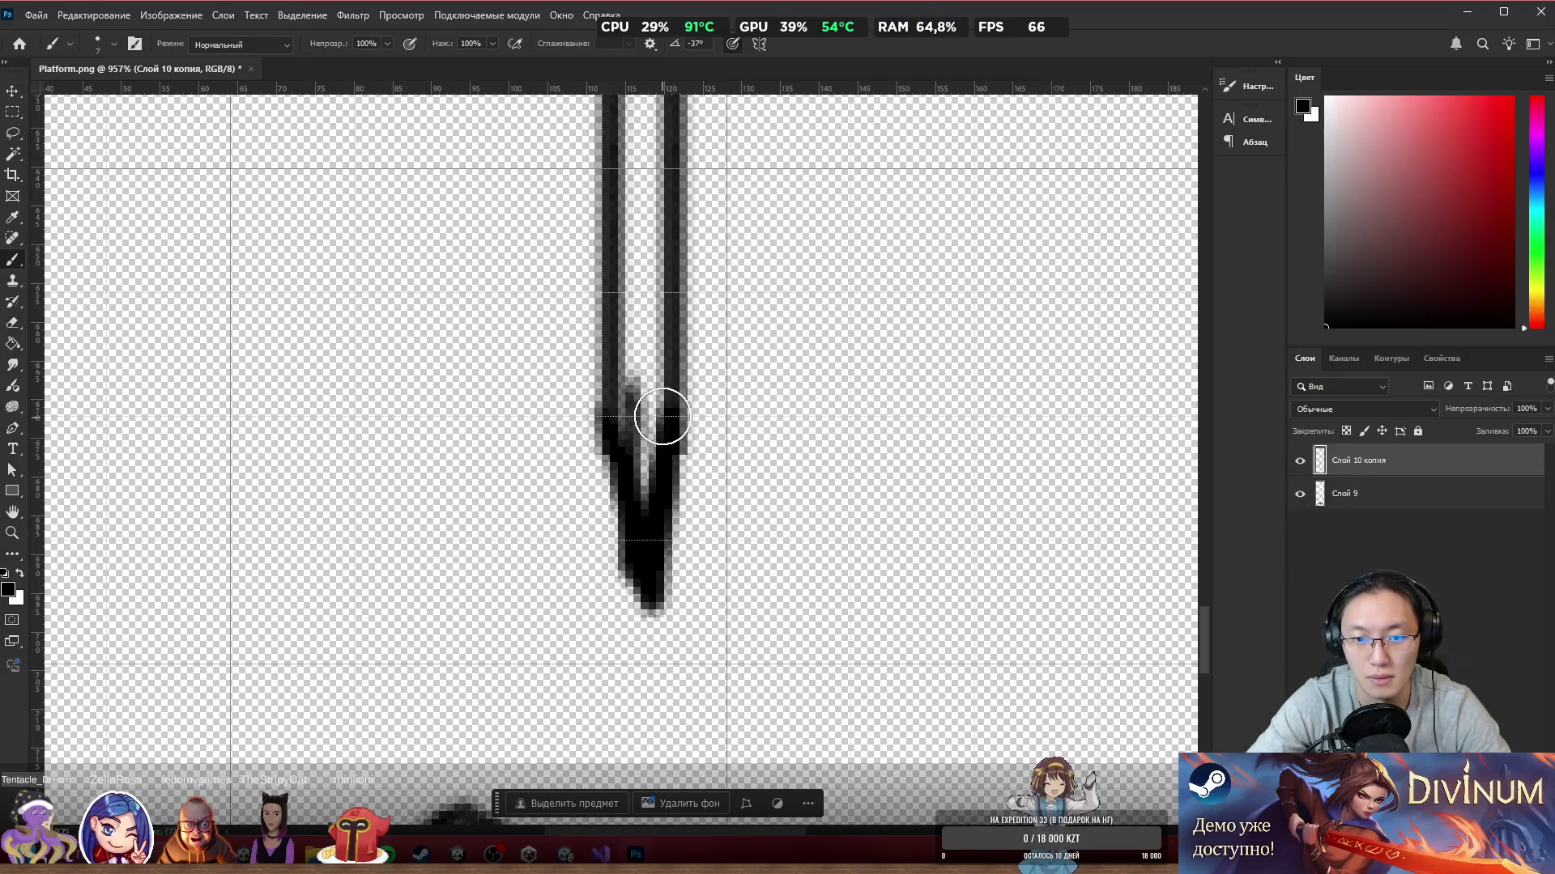
left_click_drag(642, 409, 644, 506)
left_click_drag(614, 434, 642, 644)
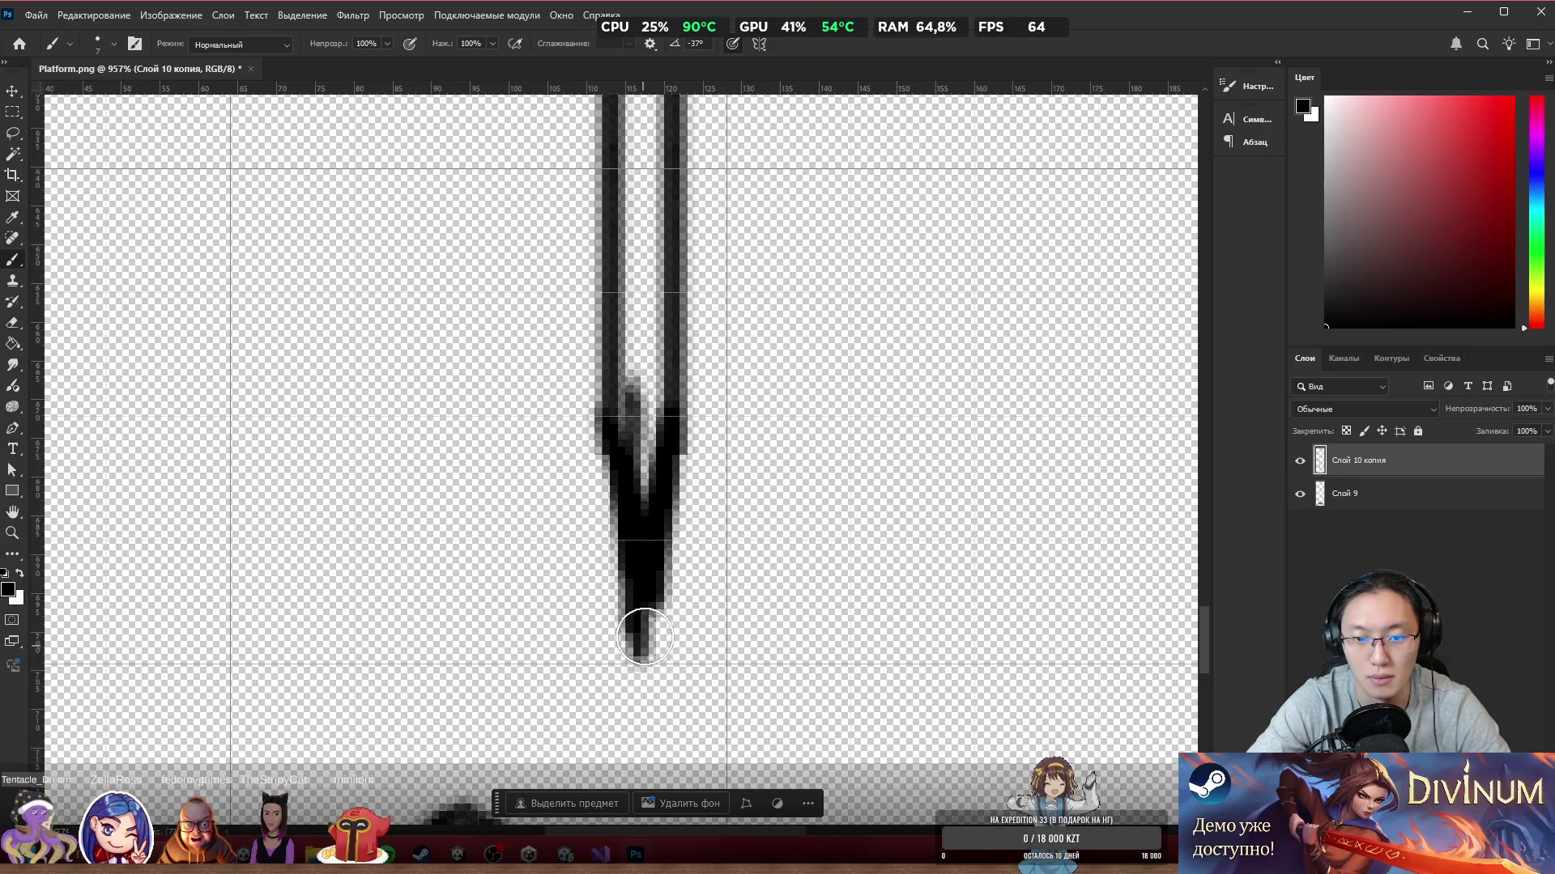
scroll(860, 316, "down", 8)
scroll(915, 283, "down", 3)
scroll(895, 302, "up", 4)
scroll(899, 313, "down", 4)
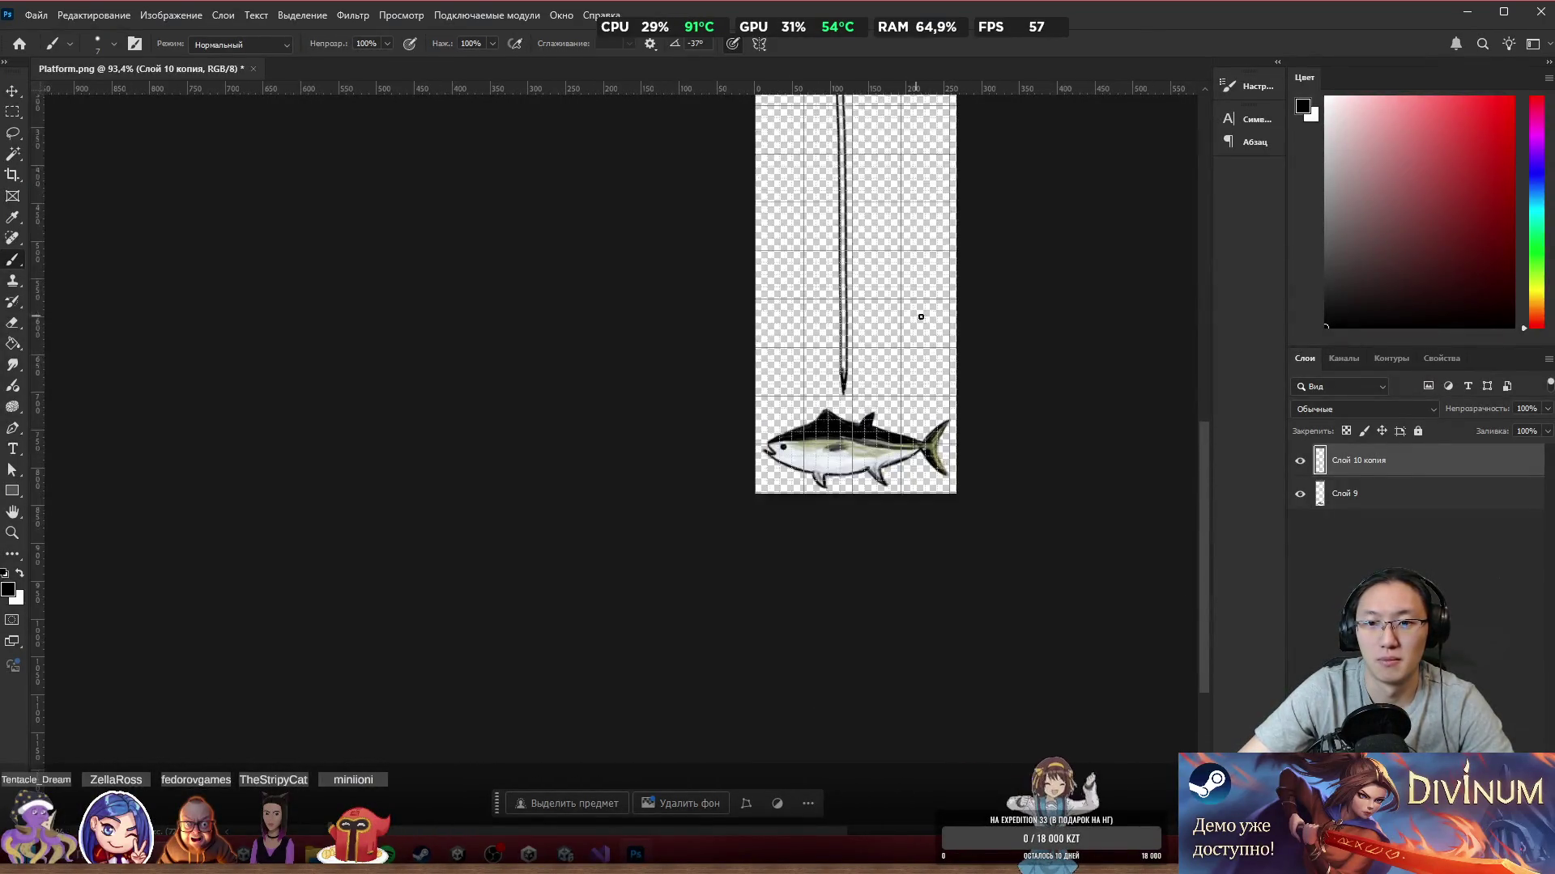
scroll(917, 324, "up", 5)
scroll(935, 330, "down", 5)
scroll(940, 324, "up", 5)
Step: Set the painting colour to dark red in the Color panel
left_click_drag(1506, 236, 1550, 238)
scroll(1053, 297, "down", 4)
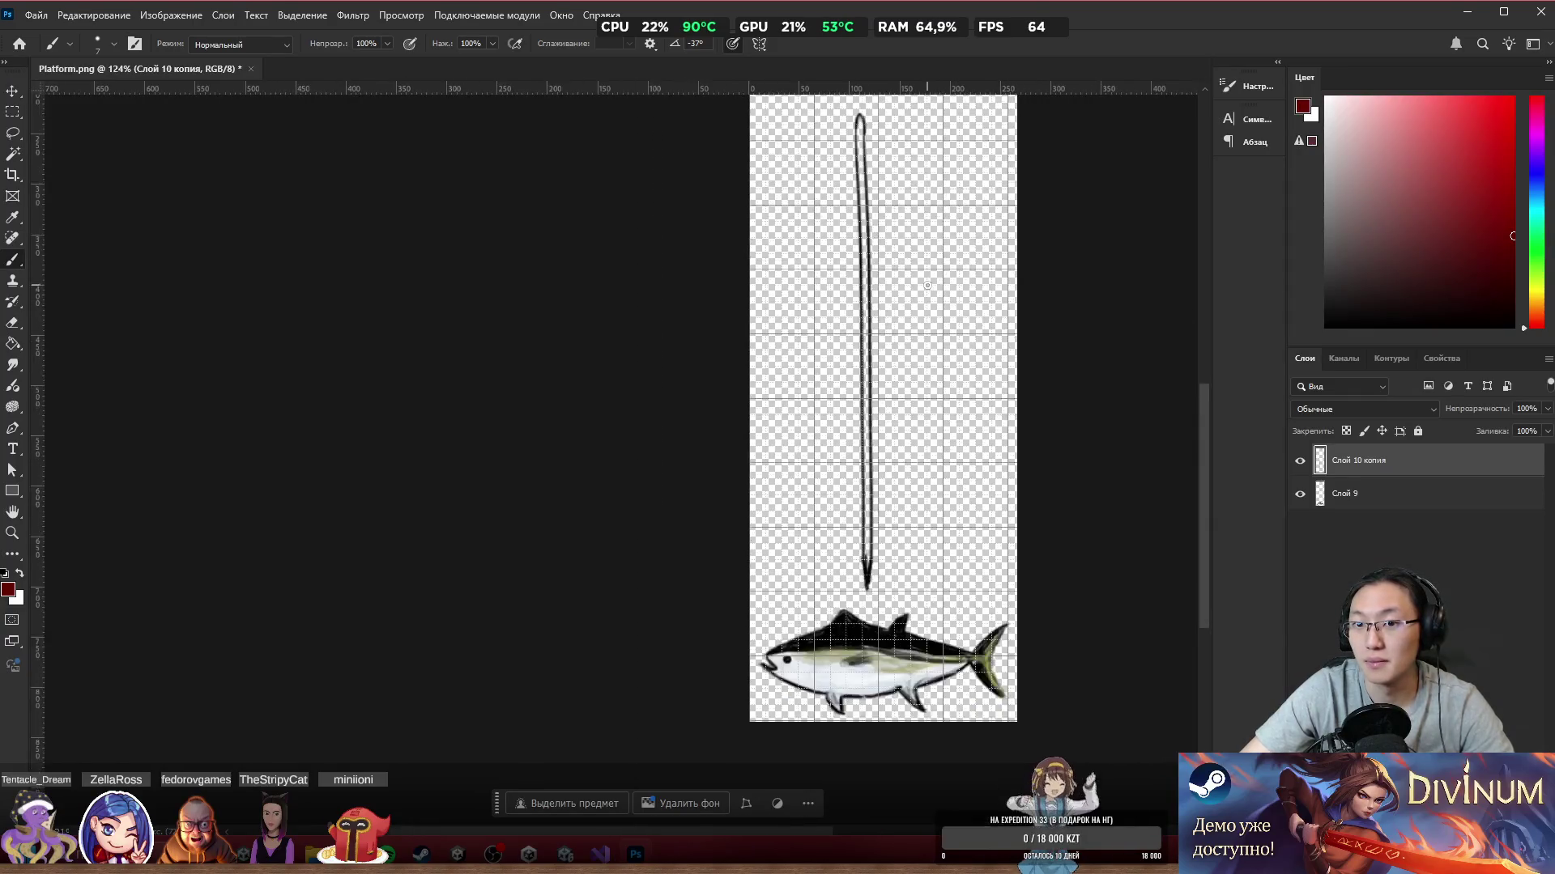
scroll(839, 253, "up", 2)
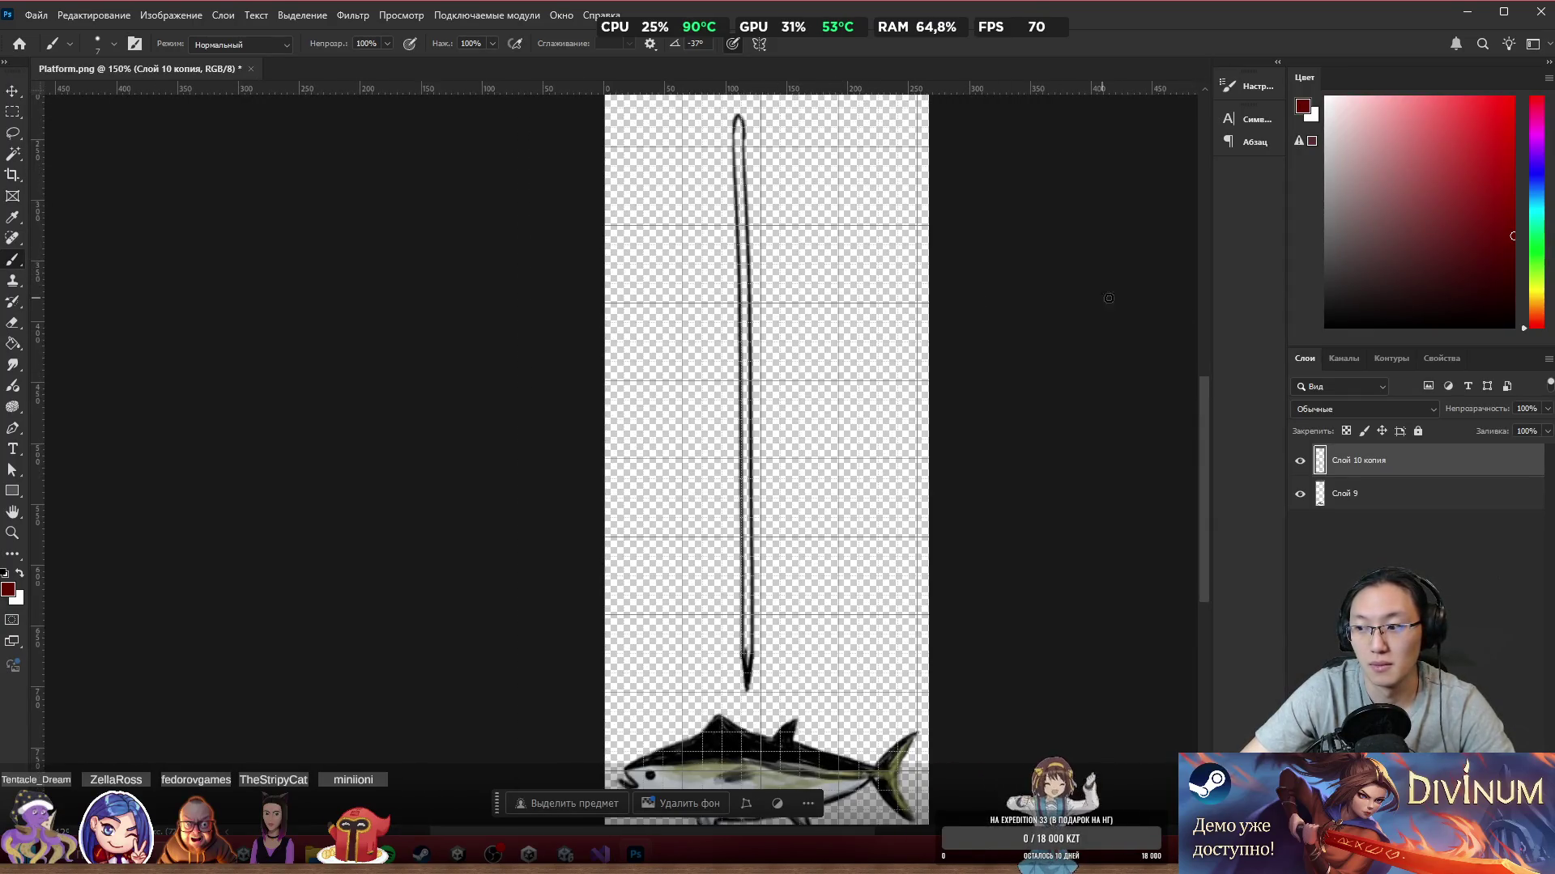
Step: Add a new Слой 10 beneath the stick outline and paint dark red along the stick
key("ctrl+shift+alt+n")
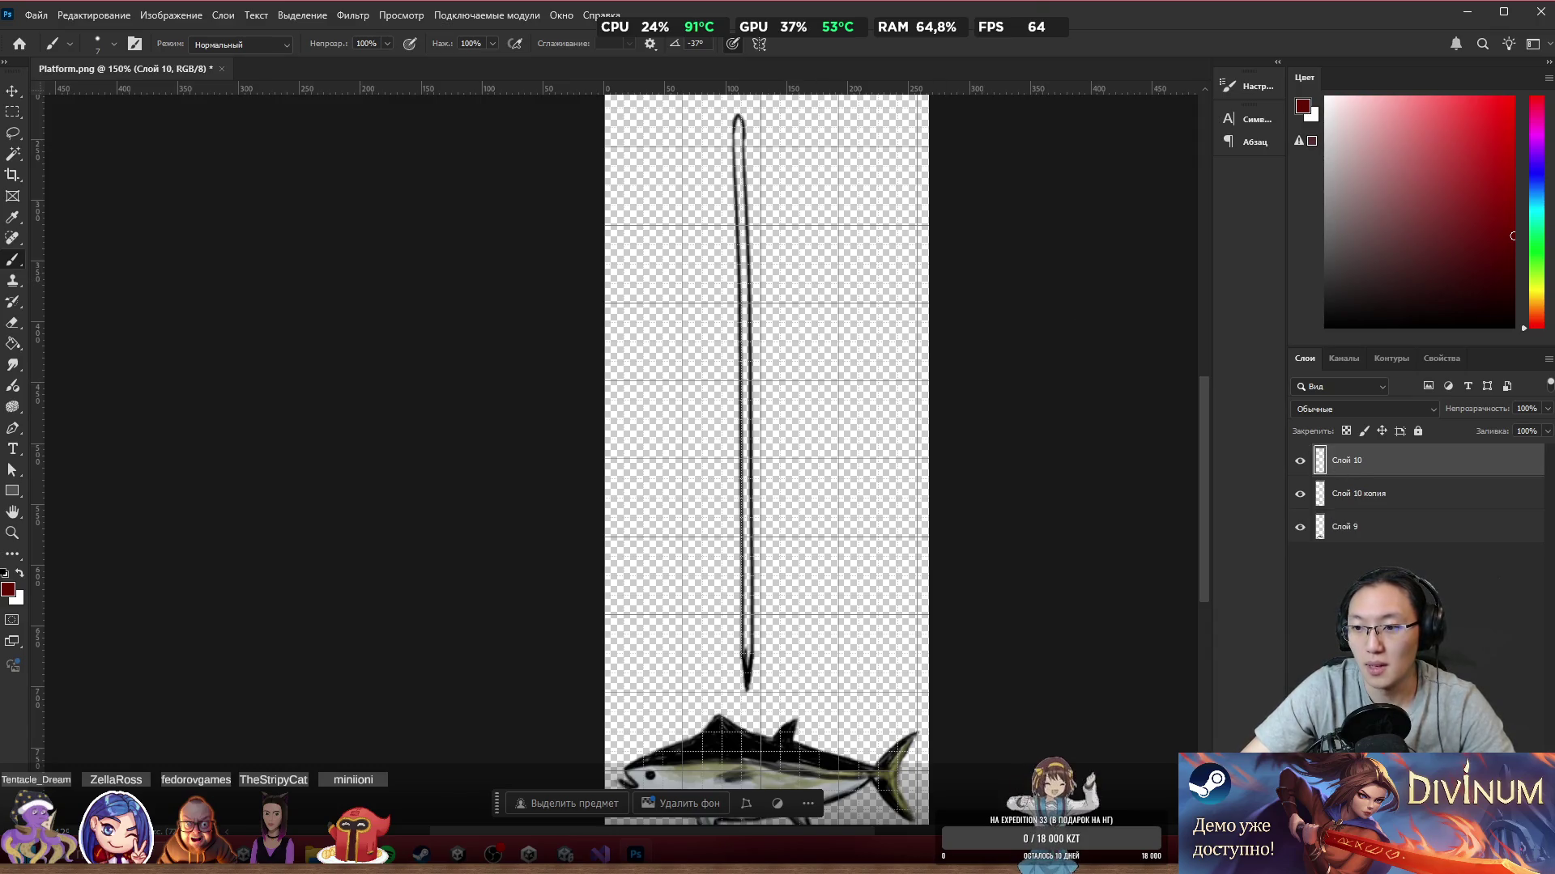
left_click_drag(1390, 496, 1392, 503)
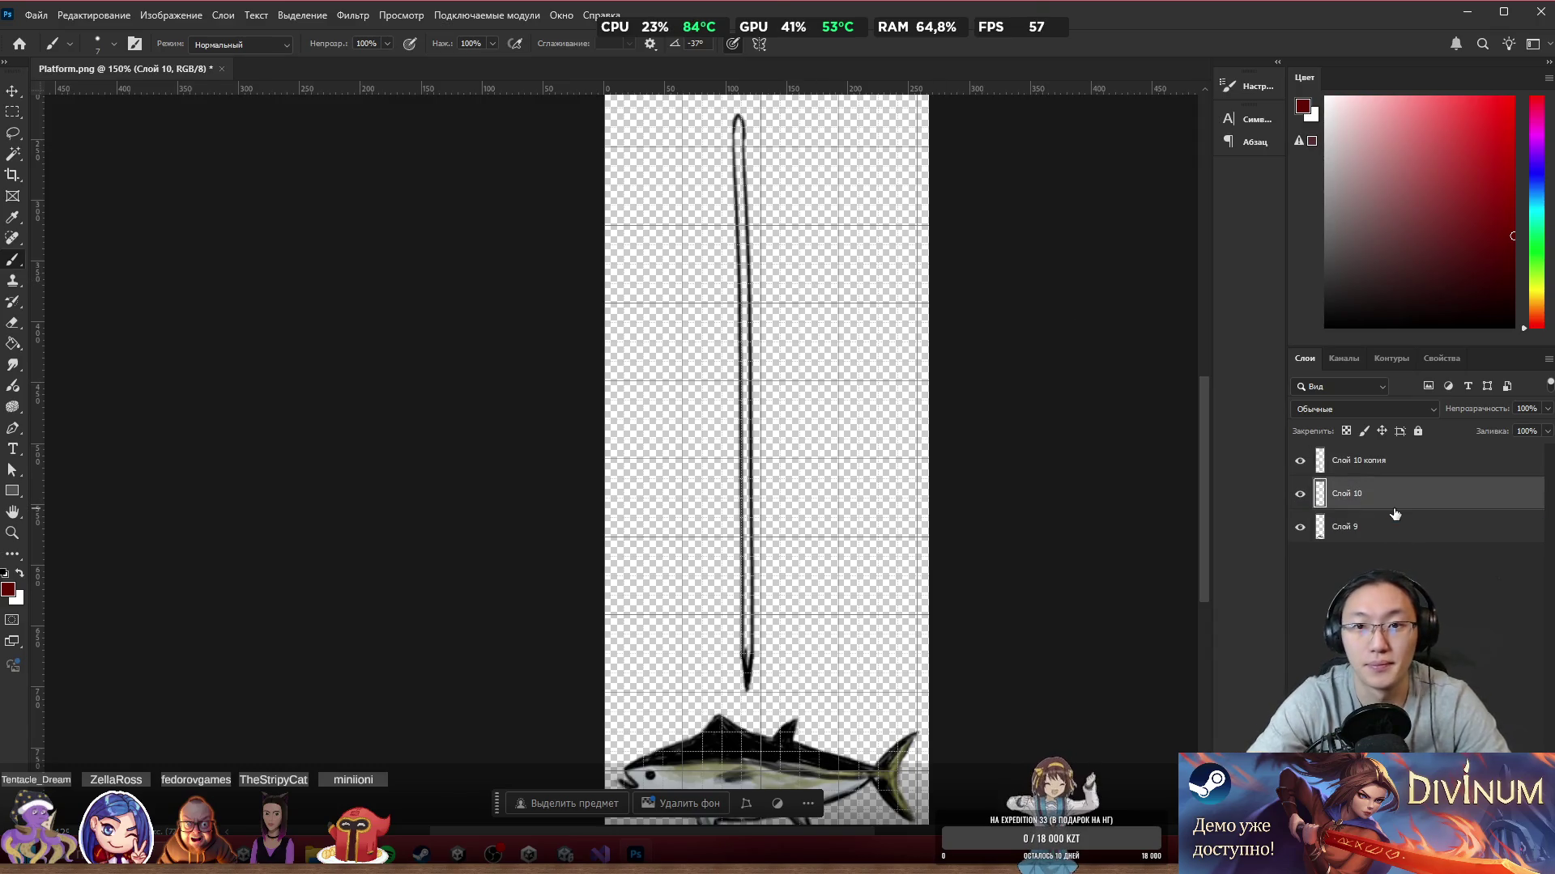
mouse_move(738, 134)
left_mouse_down()
mouse_move(741, 154)
mouse_move(739, 125)
left_mouse_up()
key("ctrl+z")
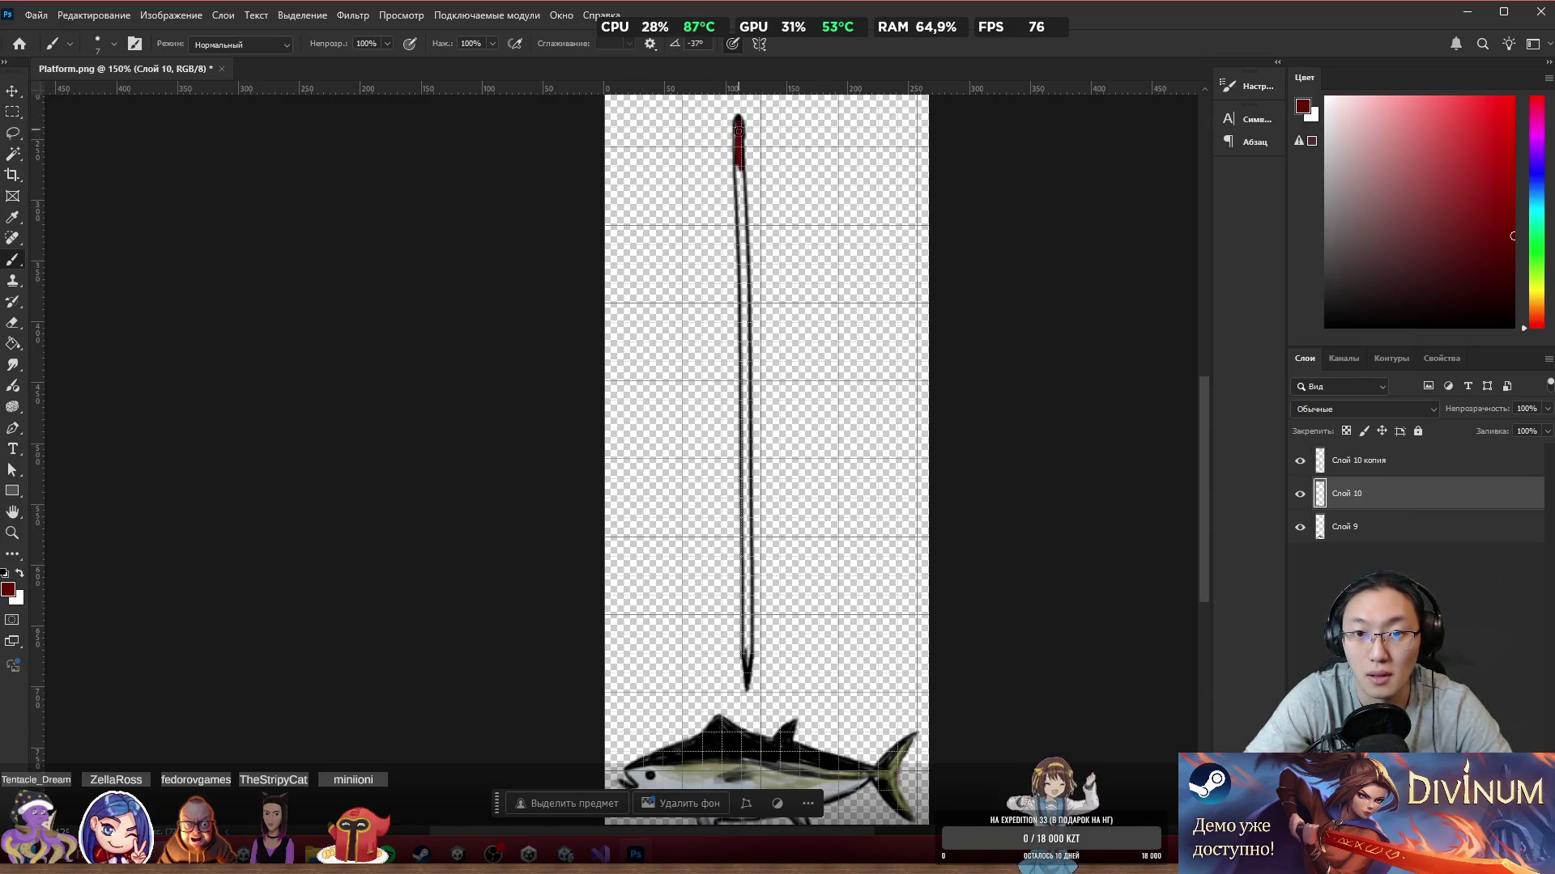
left_click_drag(750, 247, 743, 186)
left_click_drag(741, 324, 744, 363)
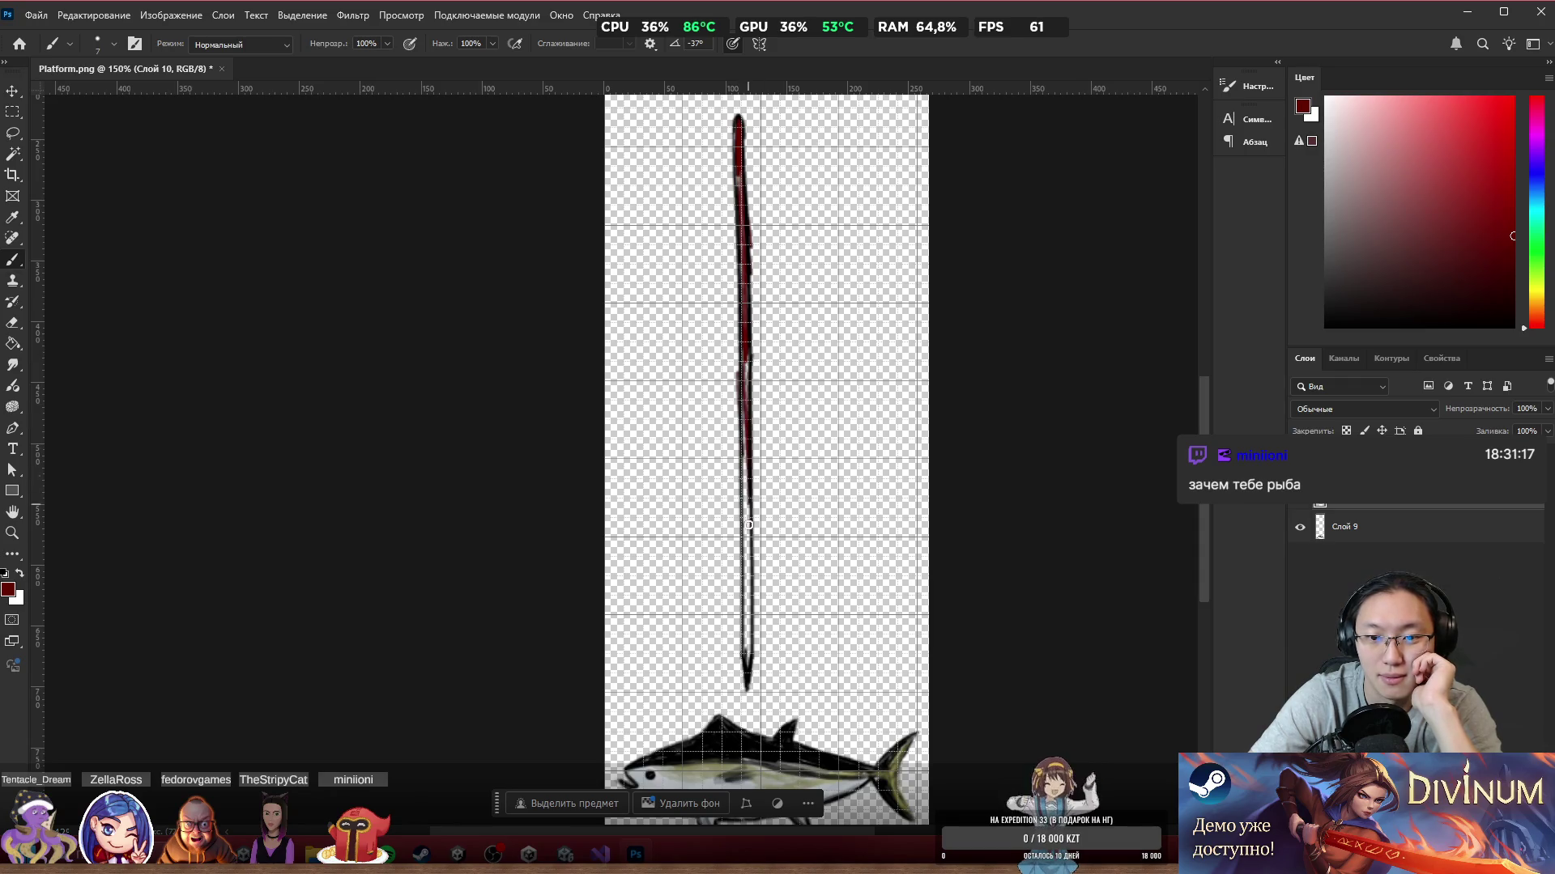
left_click_drag(745, 538, 745, 583)
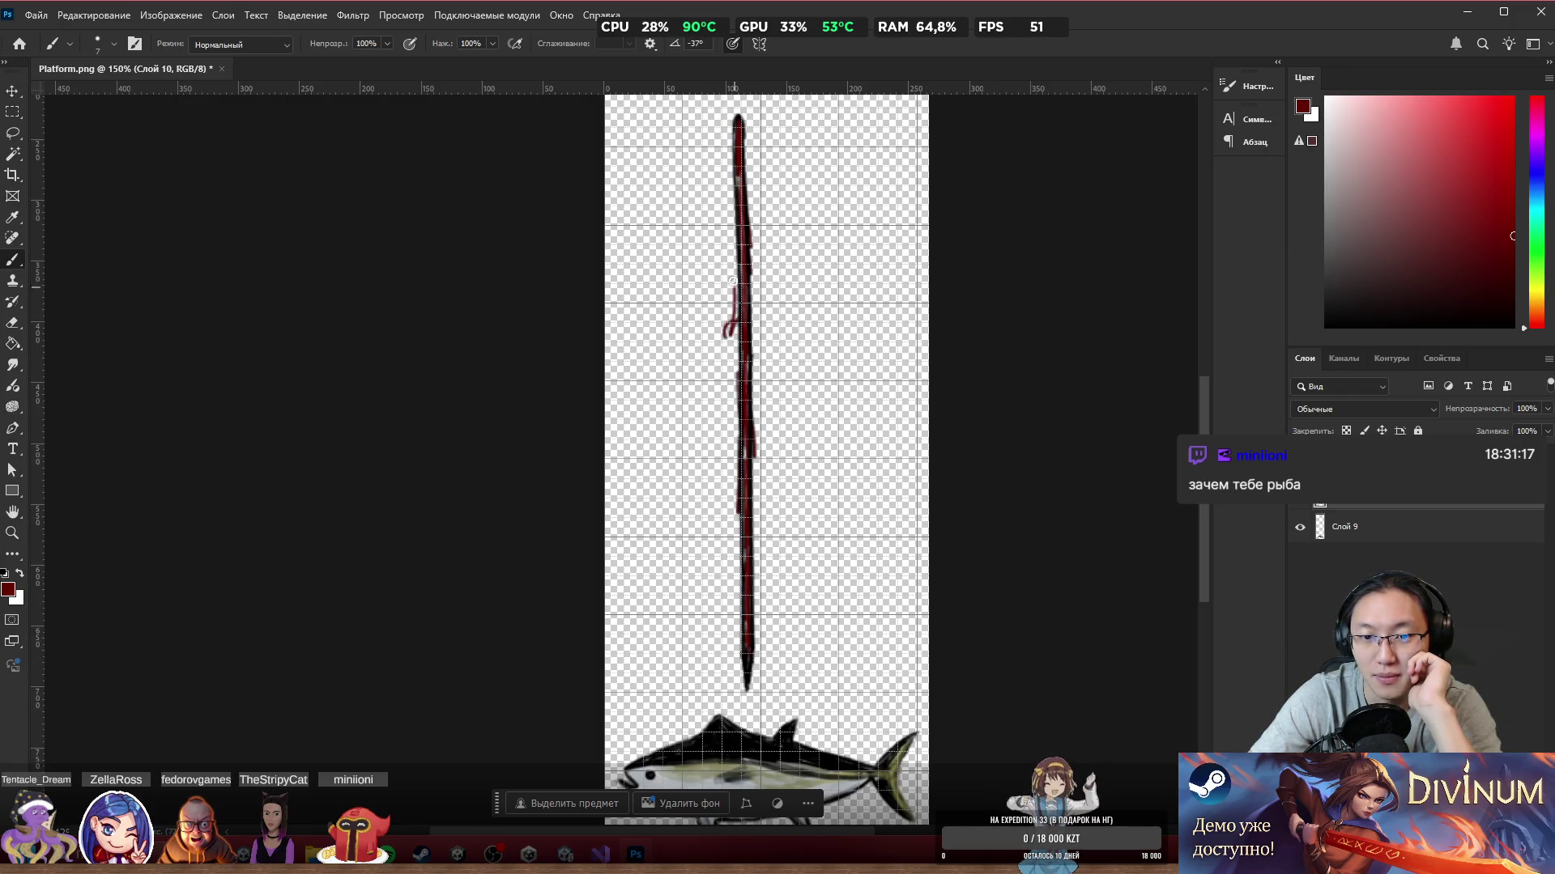
key("ctrl+z")
key("ctrl+z")
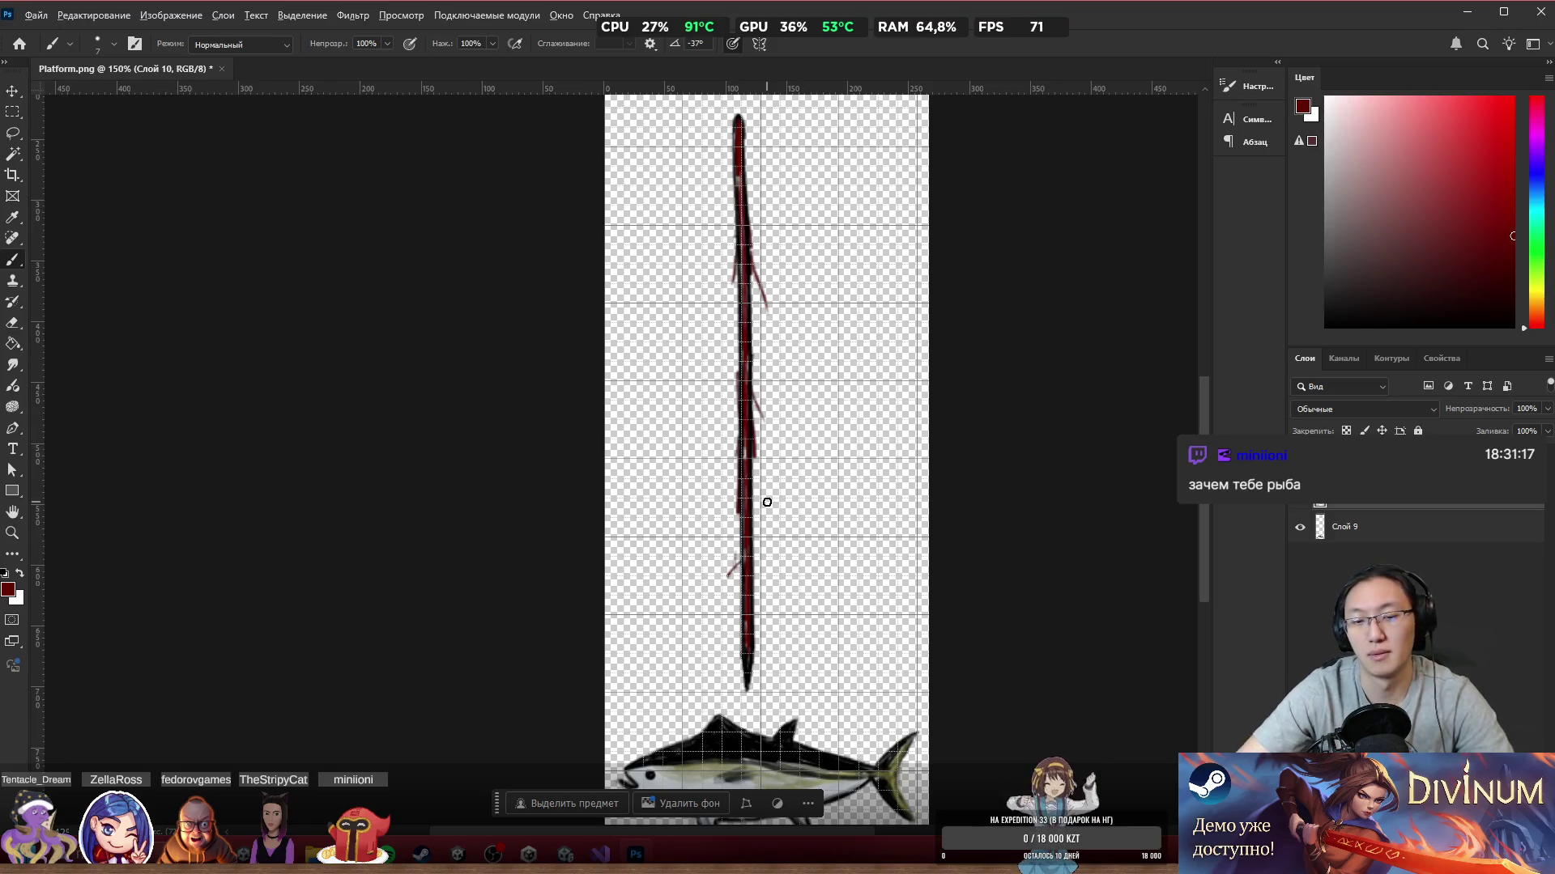
scroll(767, 502, "down", 1)
scroll(770, 519, "up", 4)
key("e")
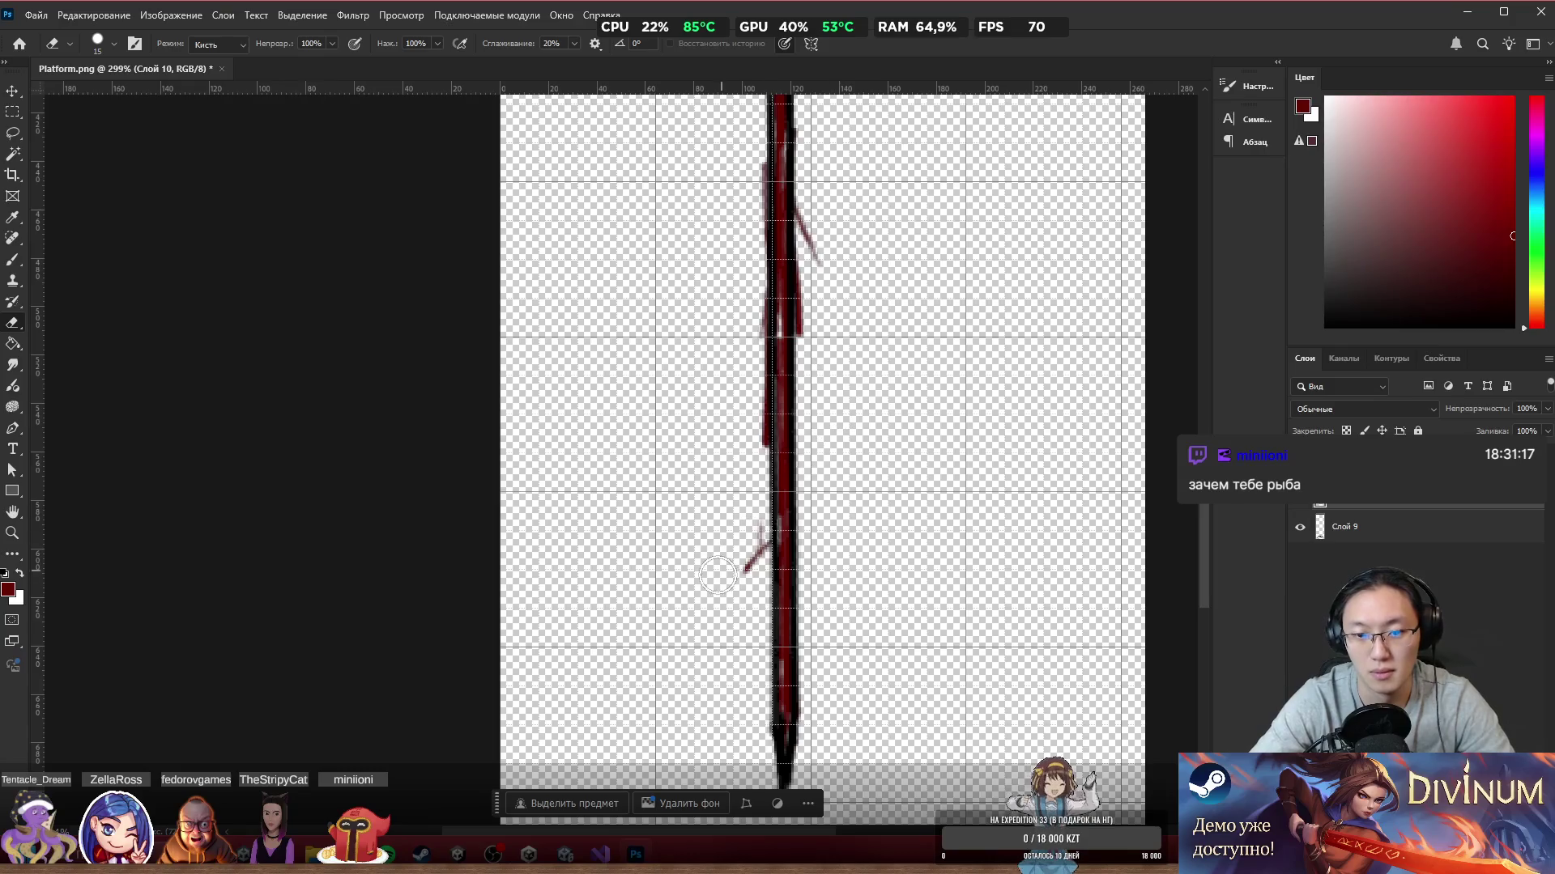
key("b")
left_click_drag(765, 390, 735, 469)
key("ctrl+z")
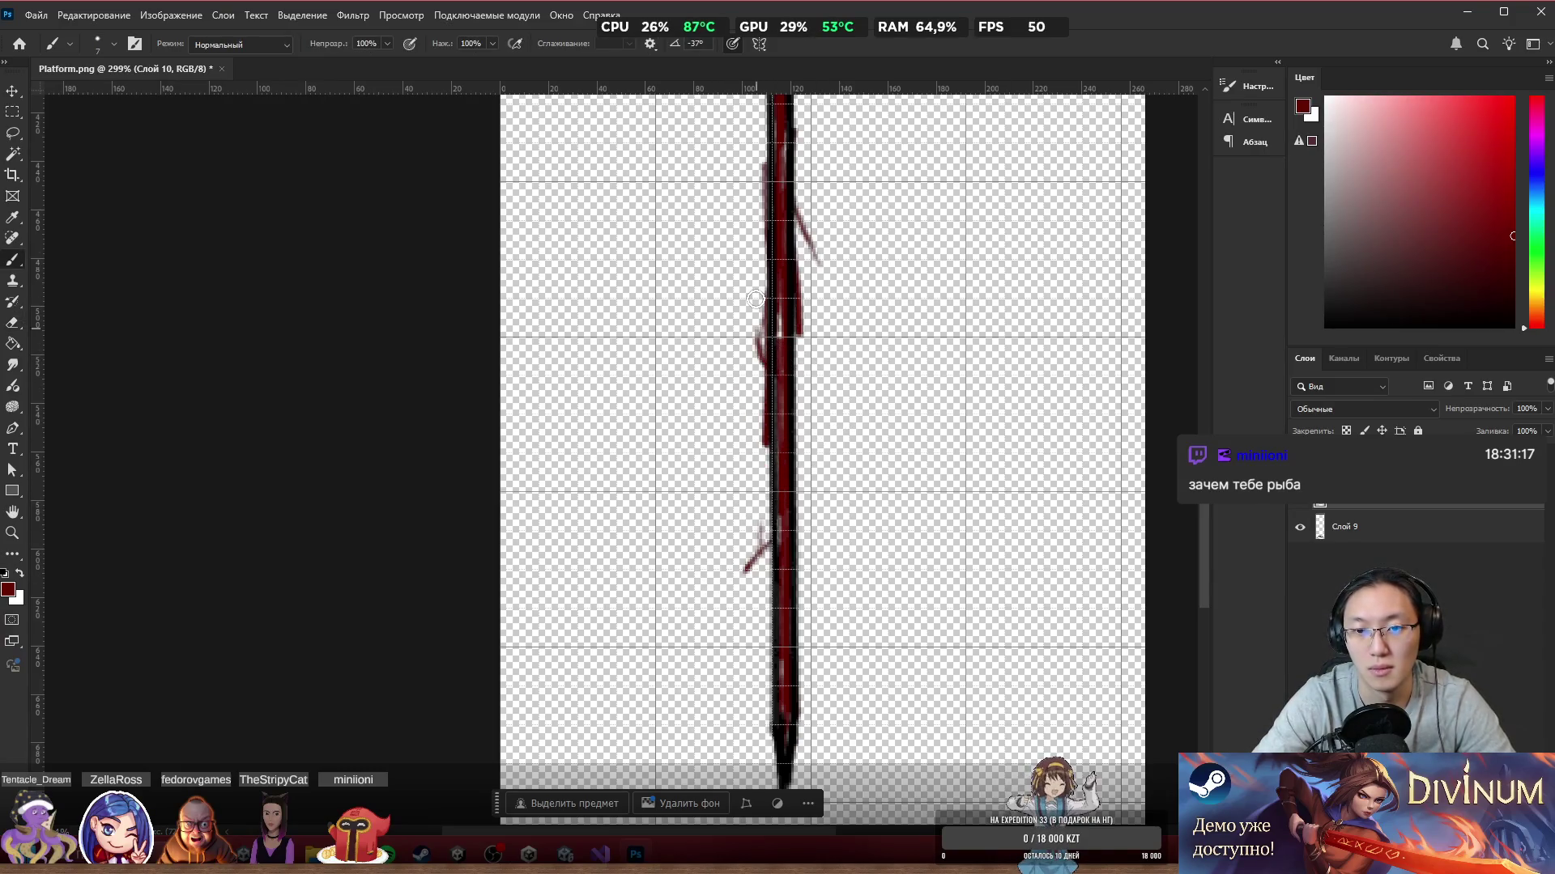
scroll(1159, 197, "down", 5)
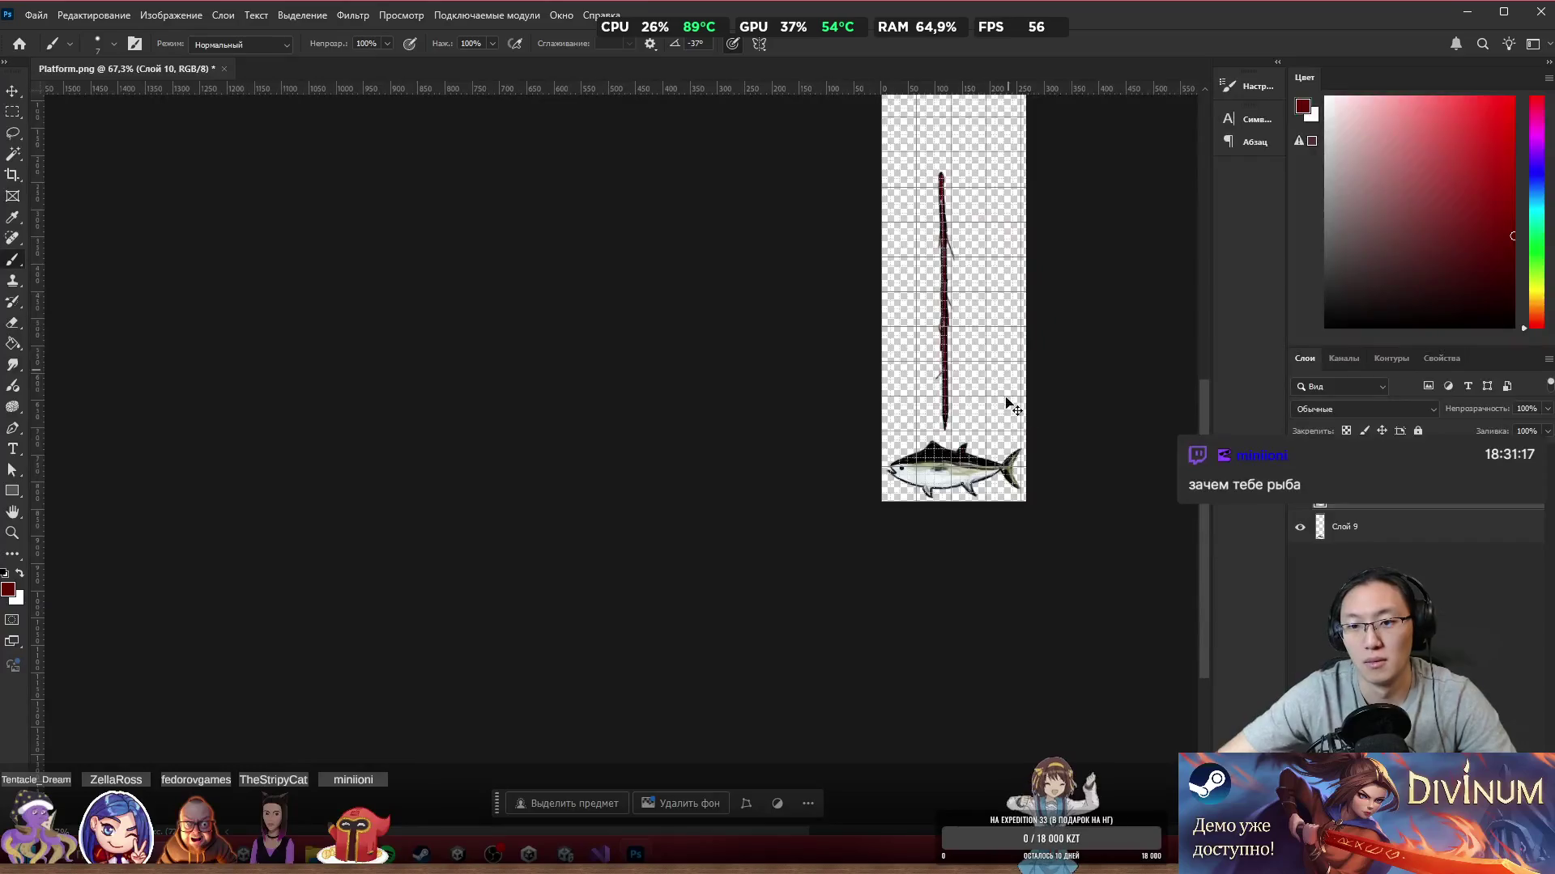
scroll(937, 413, "up", 2)
scroll(912, 365, "up", 1)
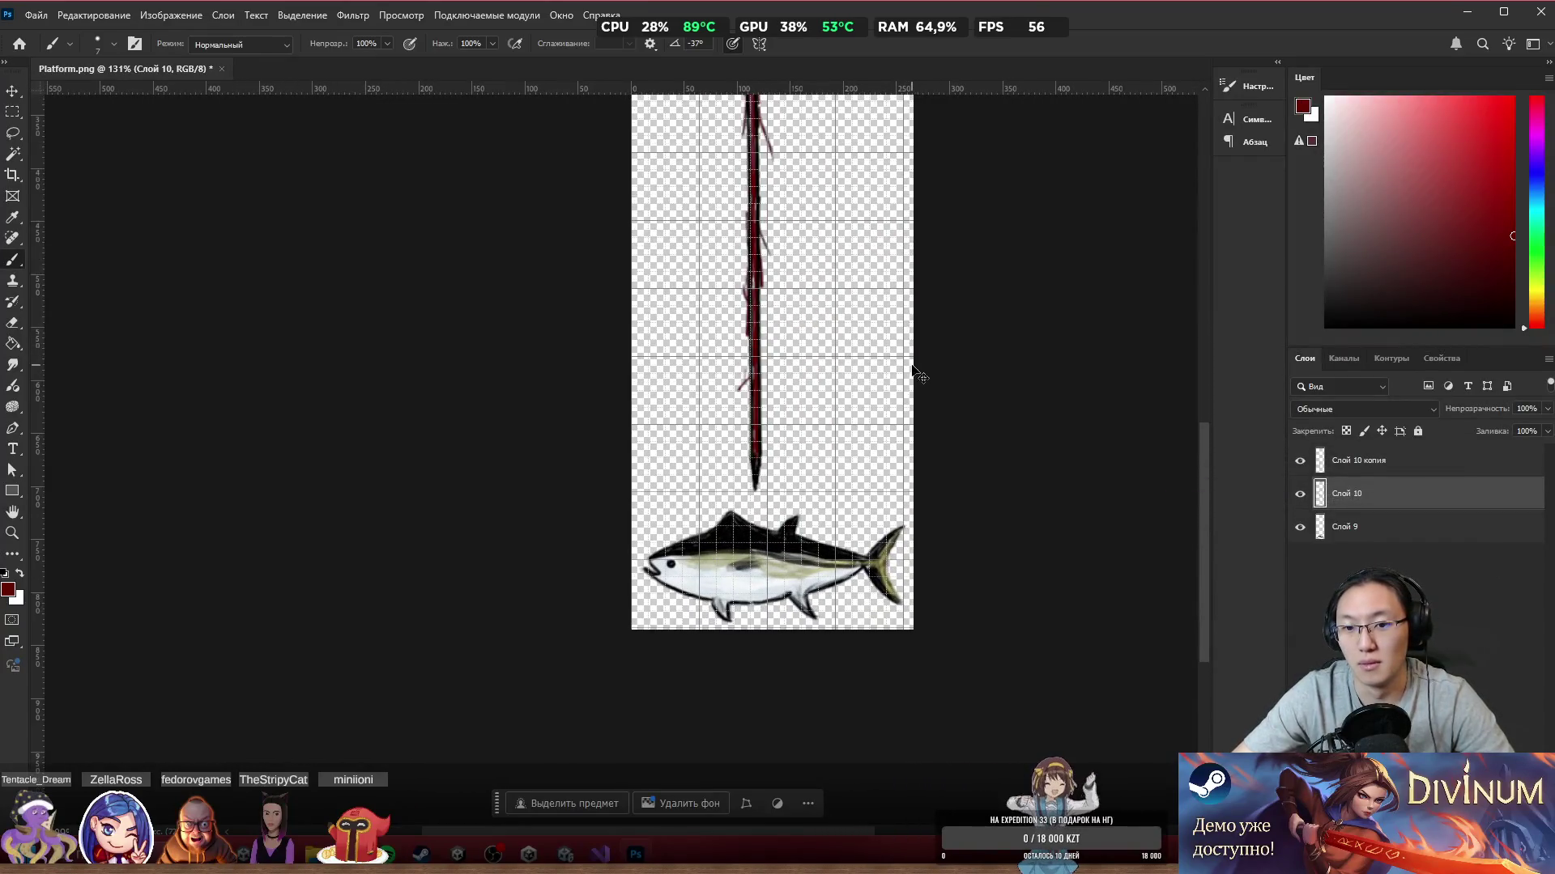
mouse_move(761, 346)
left_mouse_down()
mouse_move(781, 255)
mouse_move(858, 361)
mouse_move(761, 445)
mouse_move(768, 336)
left_mouse_up()
key("ctrl+z")
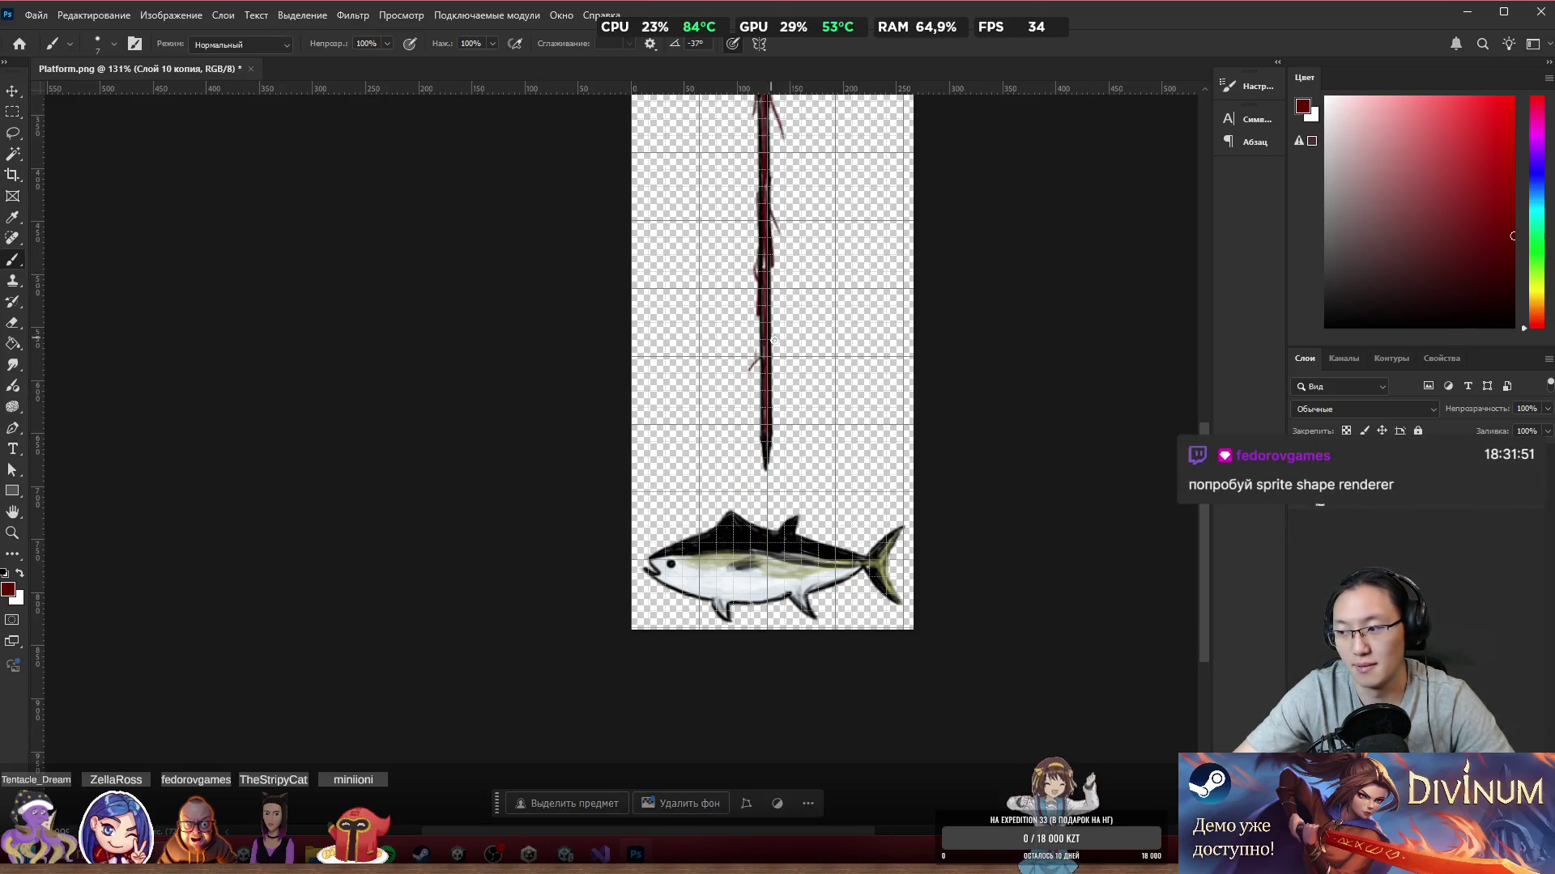
scroll(817, 387, "down", 3)
scroll(823, 399, "up", 2)
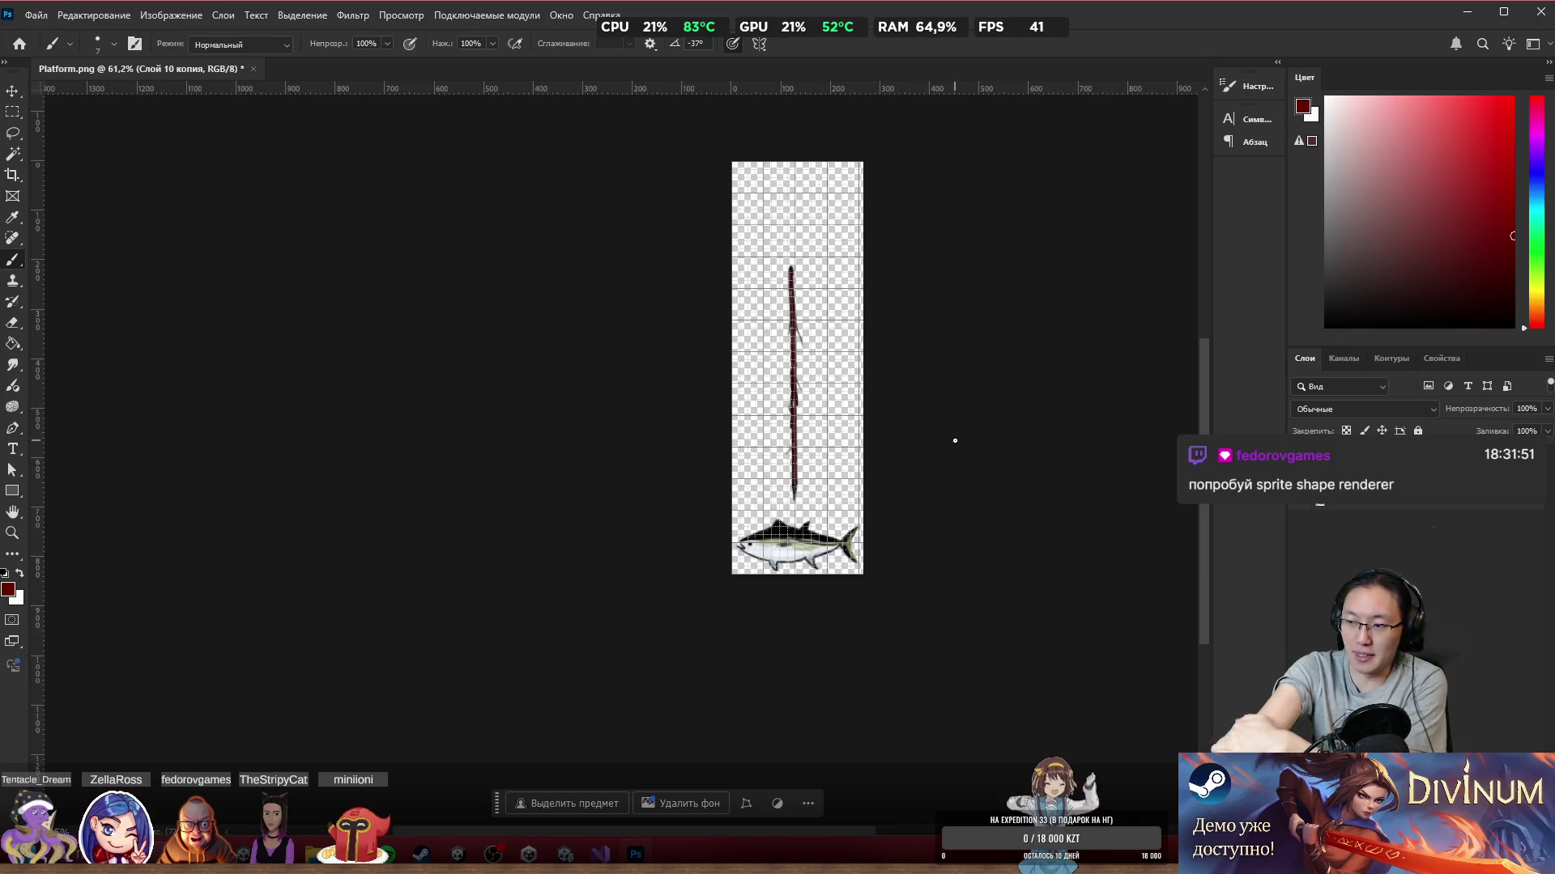
left_click(566, 855)
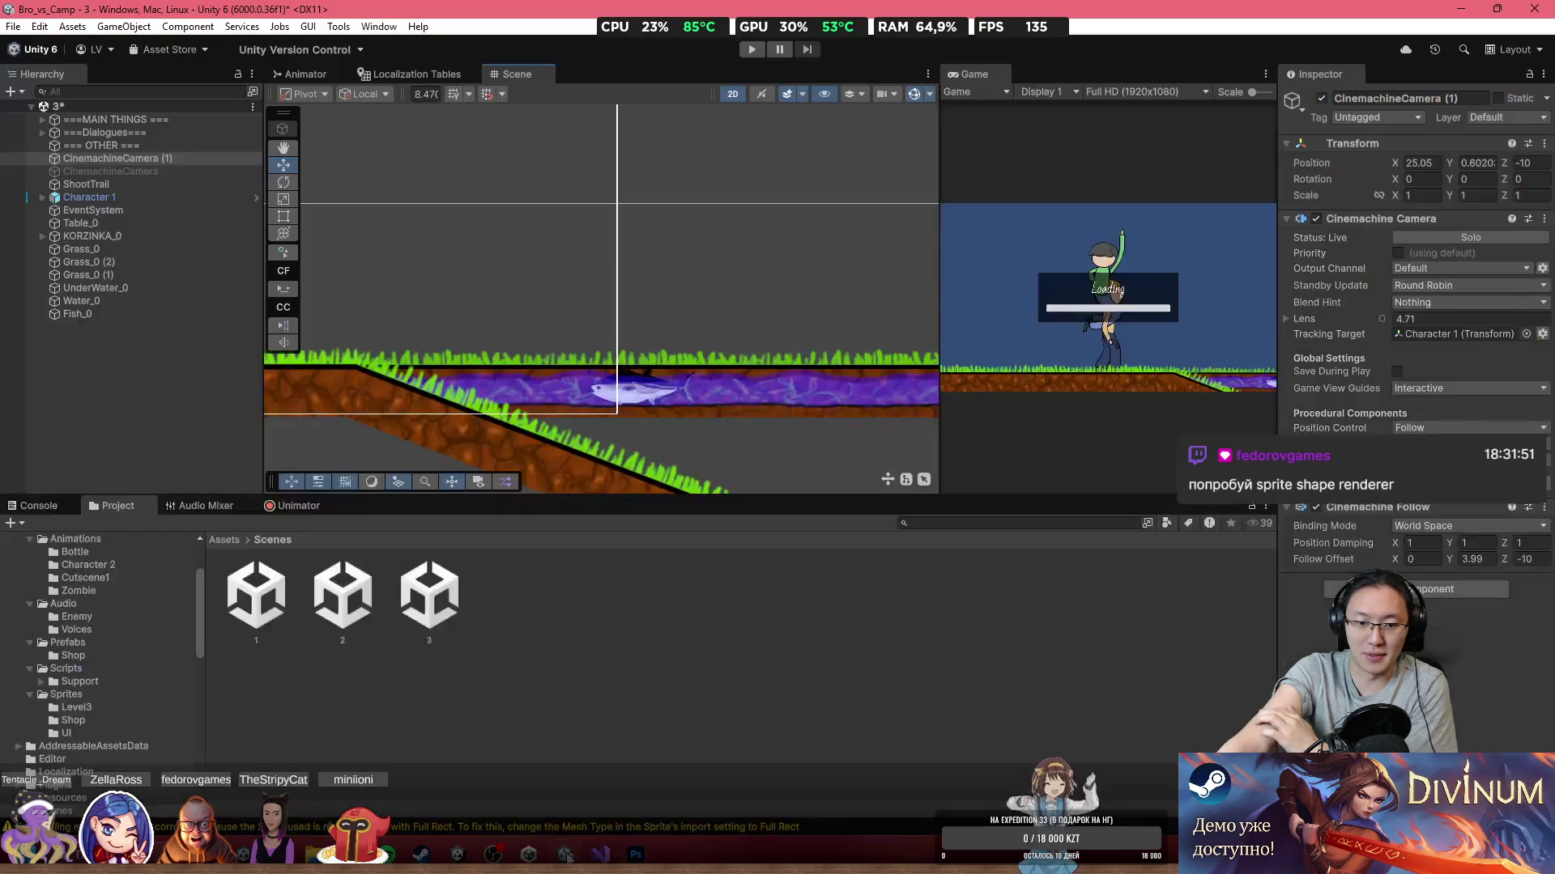
Step: Create an empty GameObject and add a Sprite Shape Renderer to it
left_click(17, 91)
left_click(30, 110)
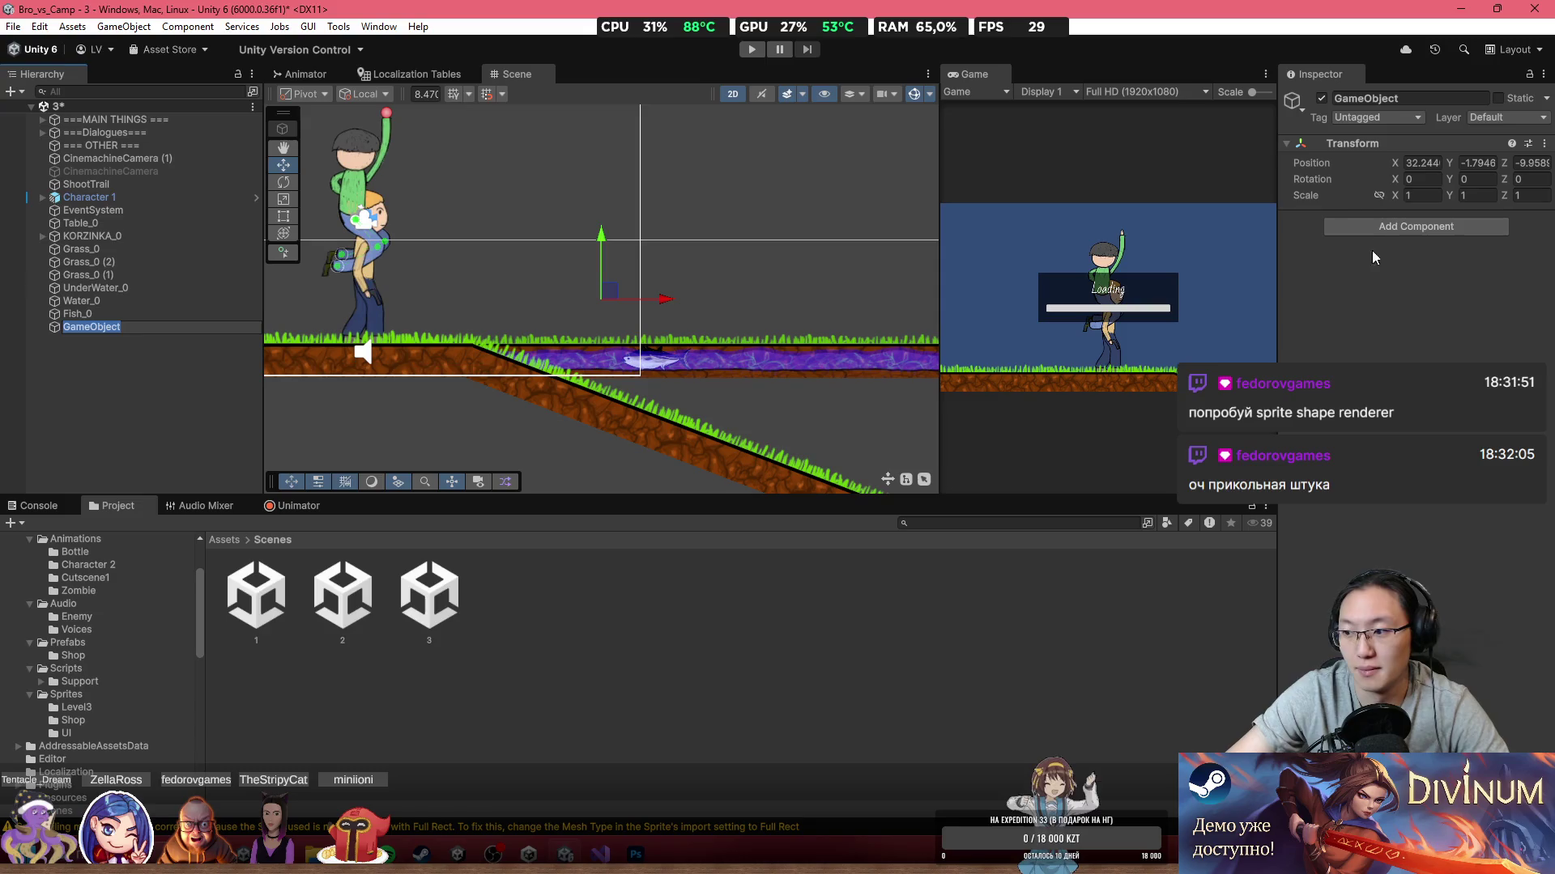
left_click(1406, 226)
type("Sprite")
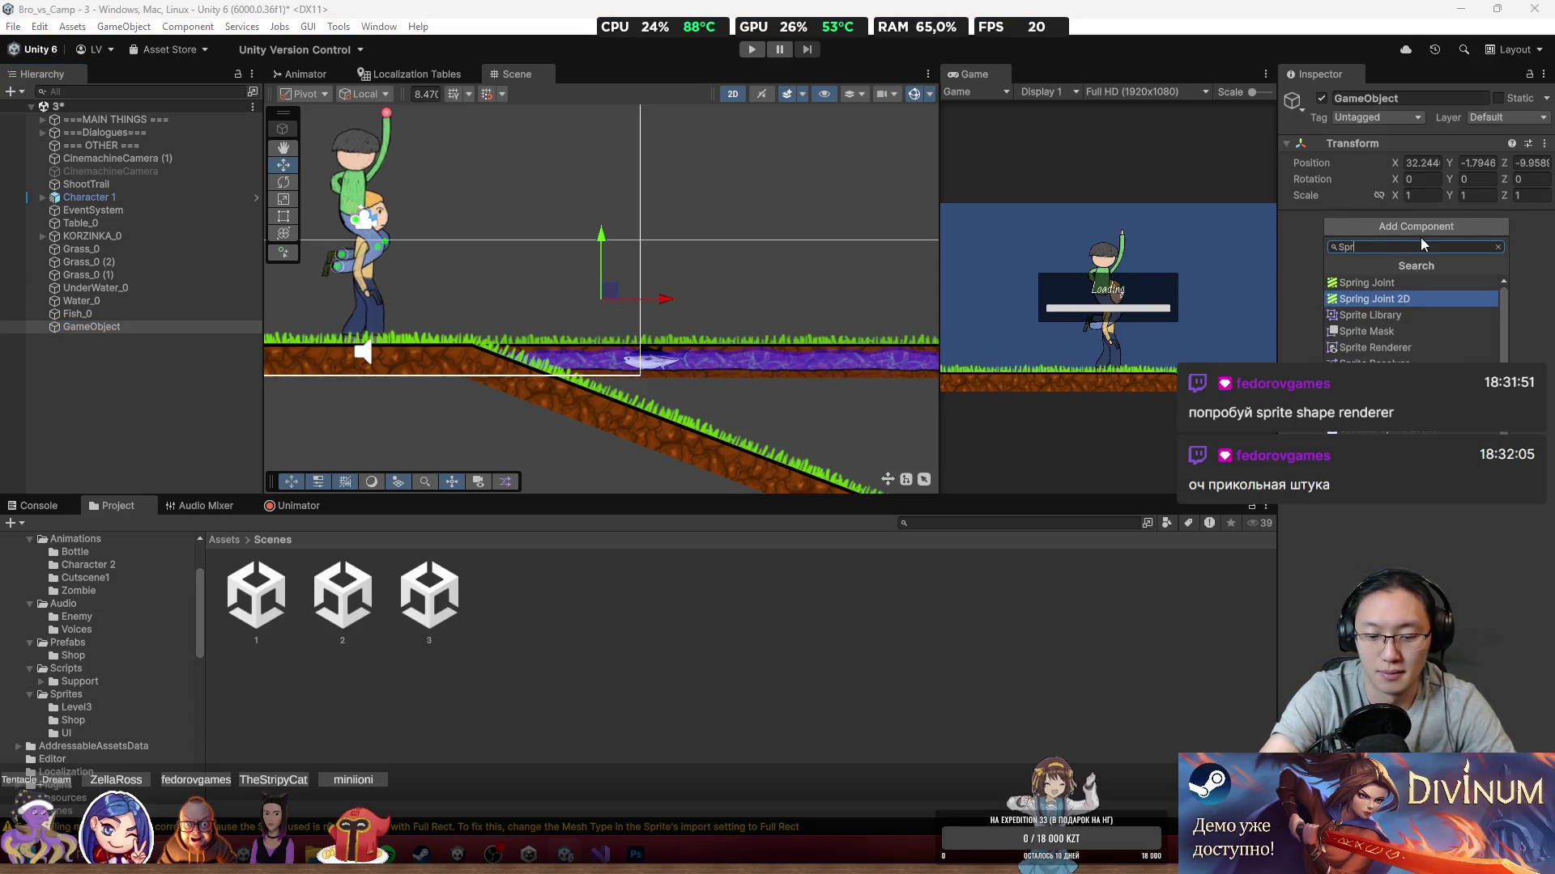
key("Down")
key("Down")
key("Down")
key("Return")
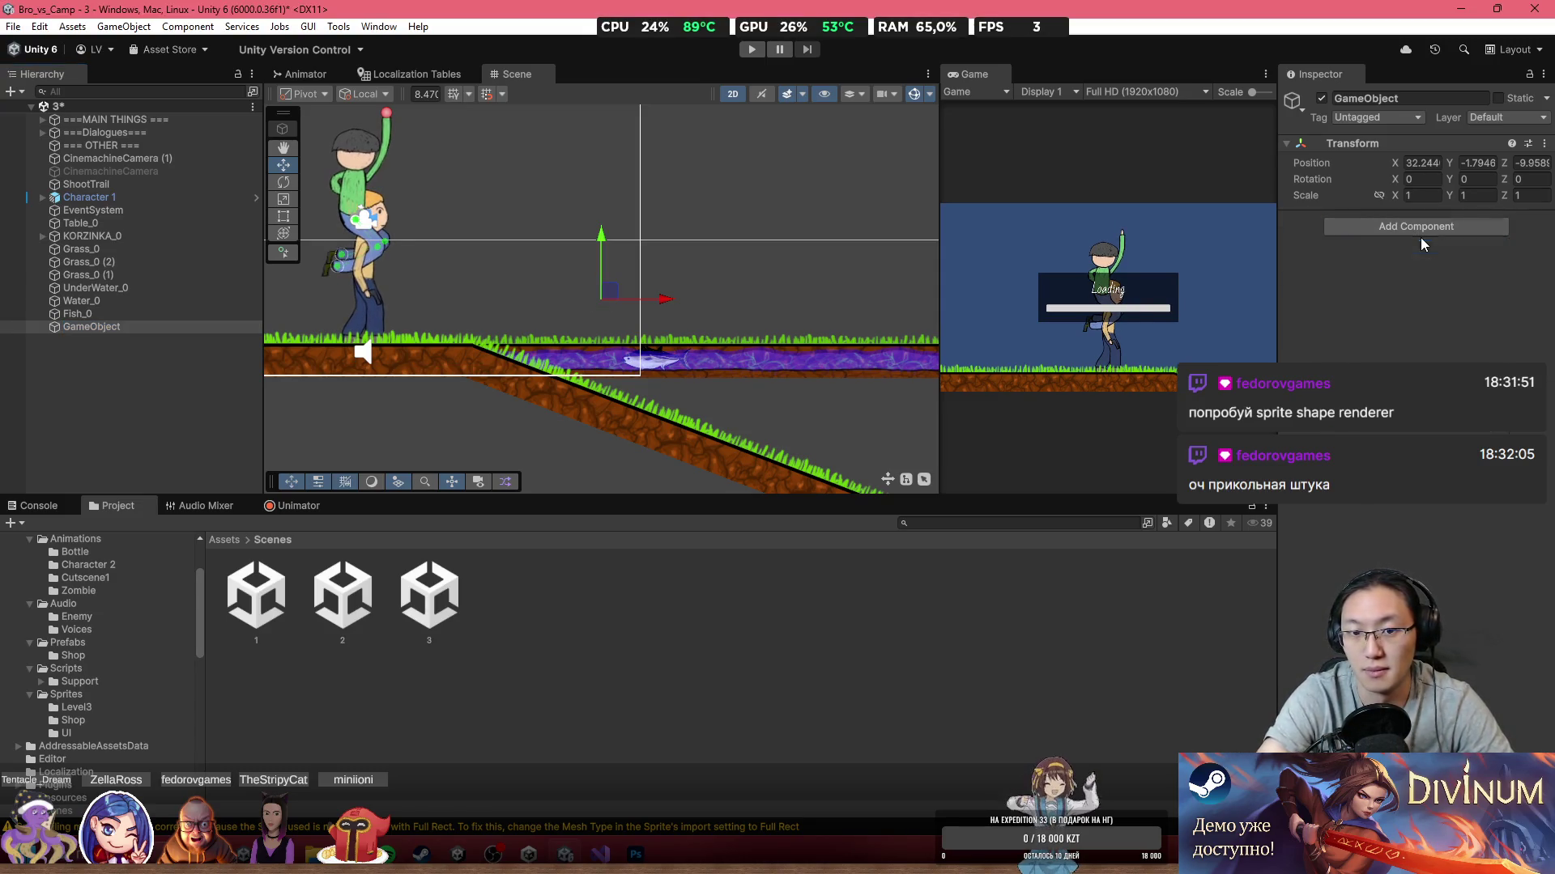
Step: Move the GameObject to about X 32.84, Y 2.63, then bring Photoshop forward
scroll(632, 316, "down", 5)
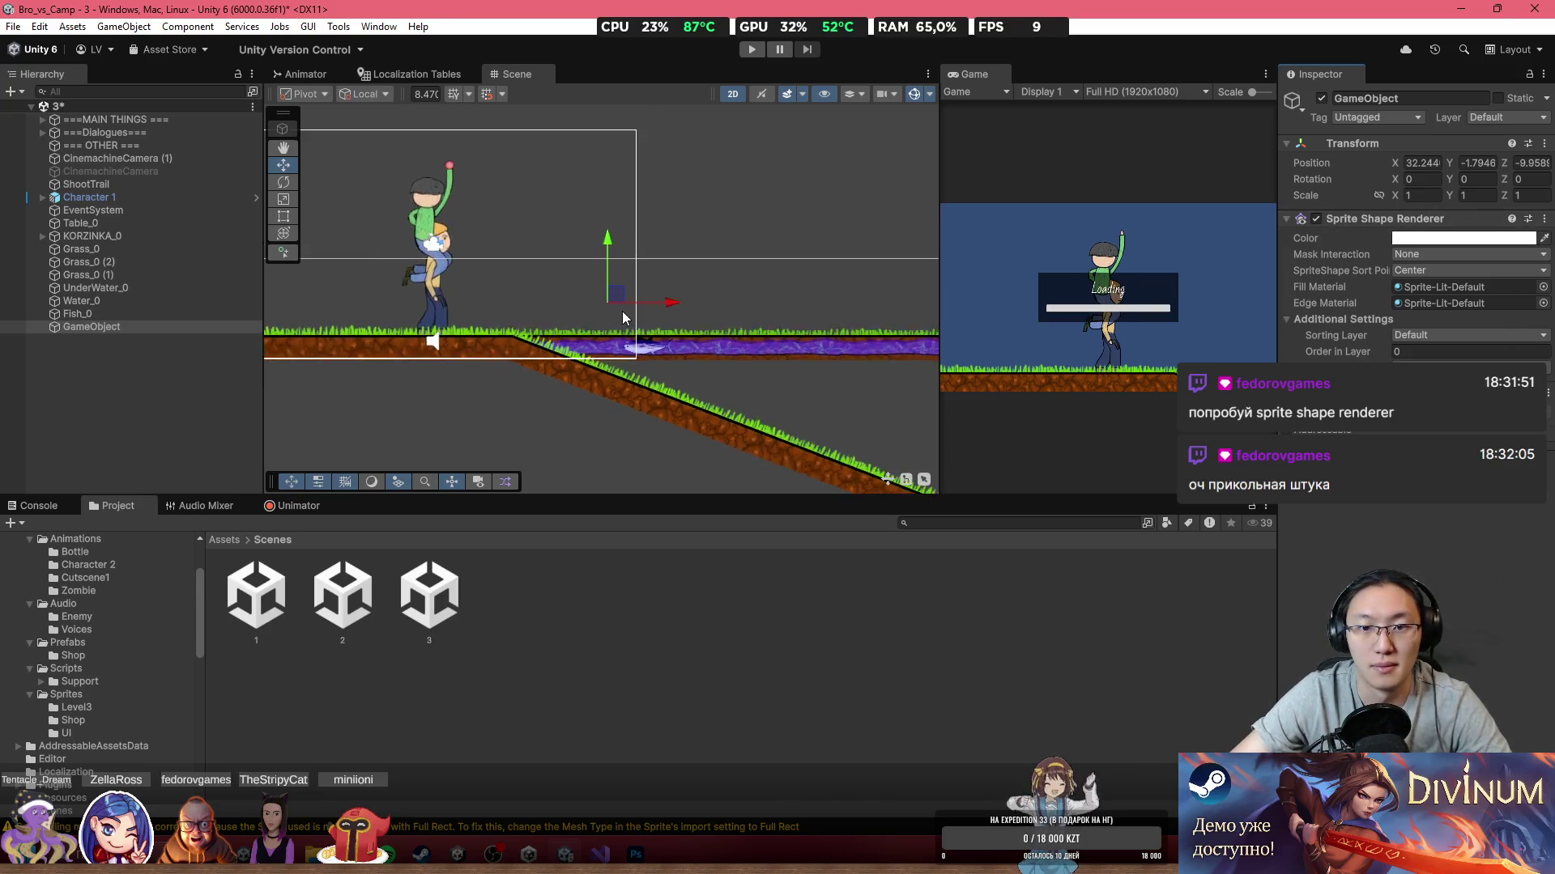
left_click_drag(627, 306, 597, 267)
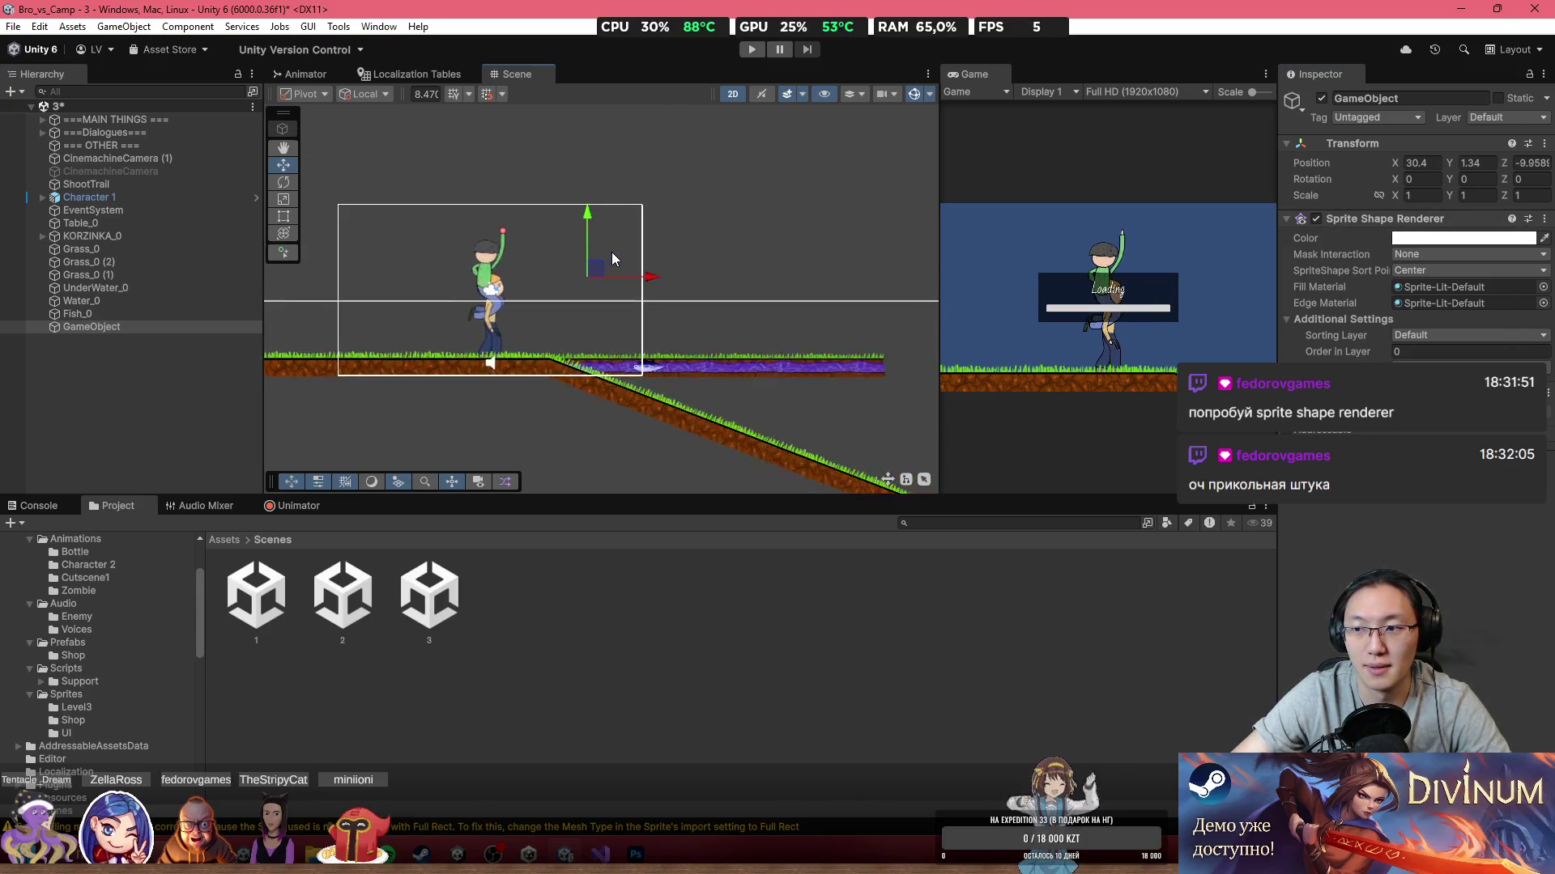
scroll(612, 254, "up", 3)
scroll(607, 255, "up", 4)
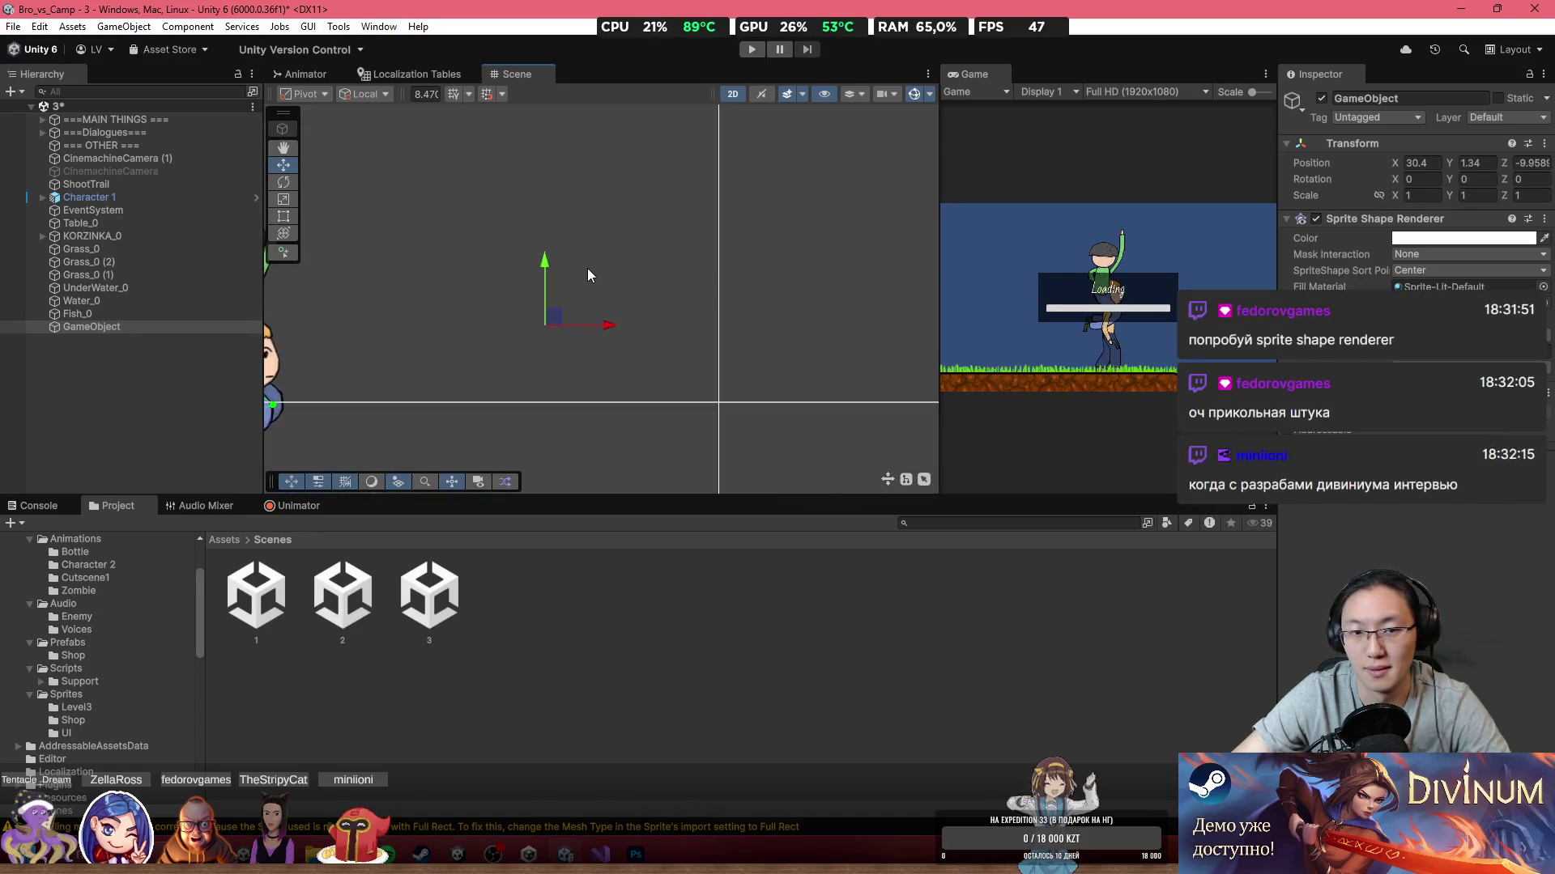
scroll(673, 294, "down", 3)
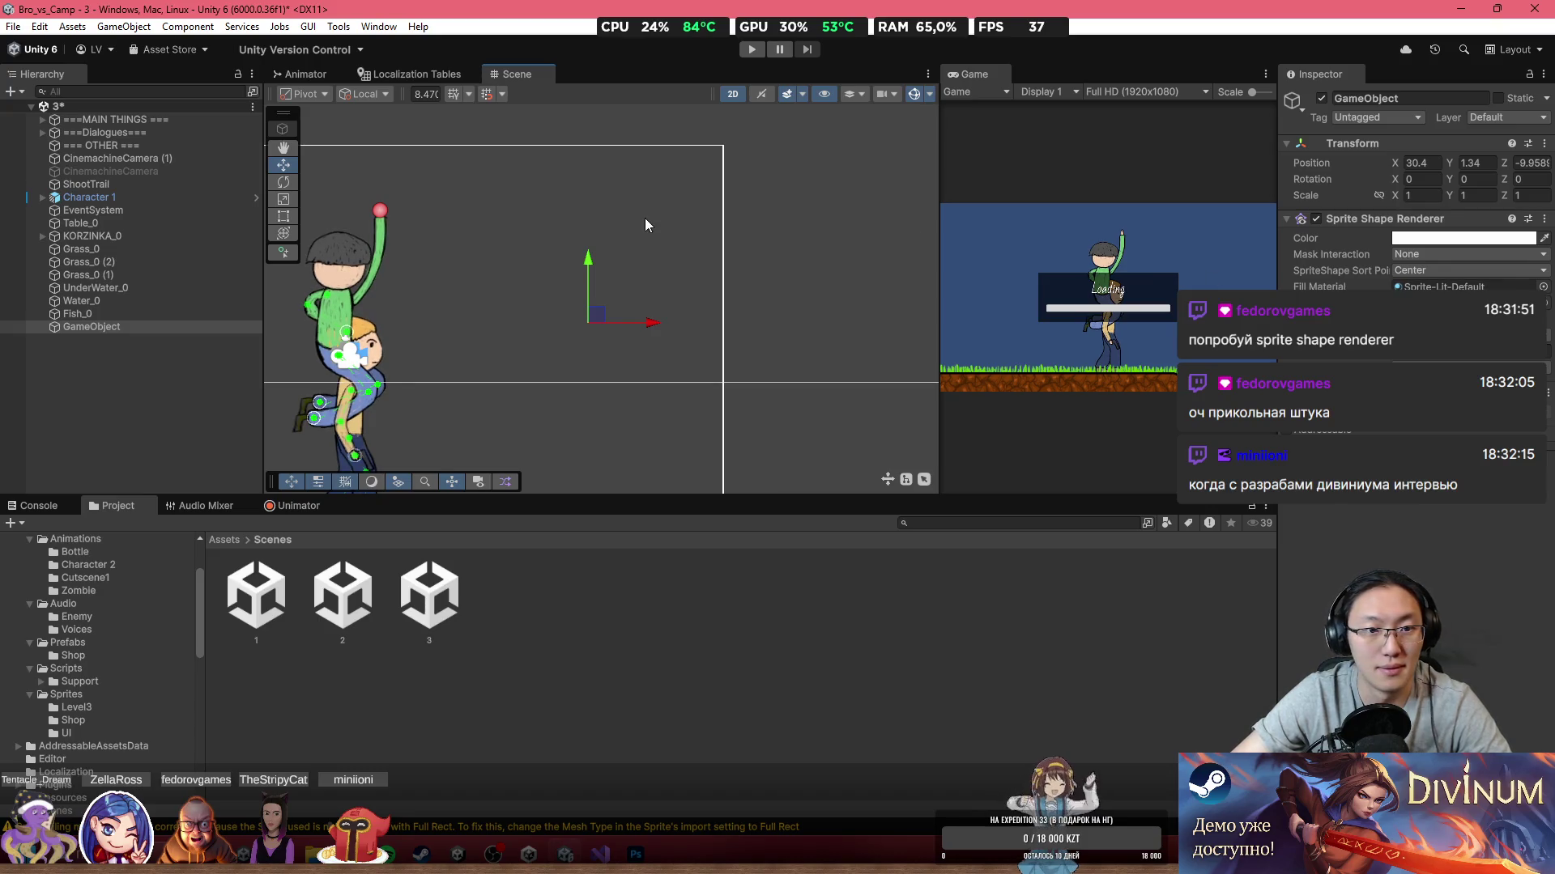
scroll(582, 316, "down", 2)
mouse_move(580, 316)
left_mouse_down()
mouse_move(707, 338)
mouse_move(531, 476)
mouse_move(606, 382)
mouse_move(657, 275)
left_mouse_up()
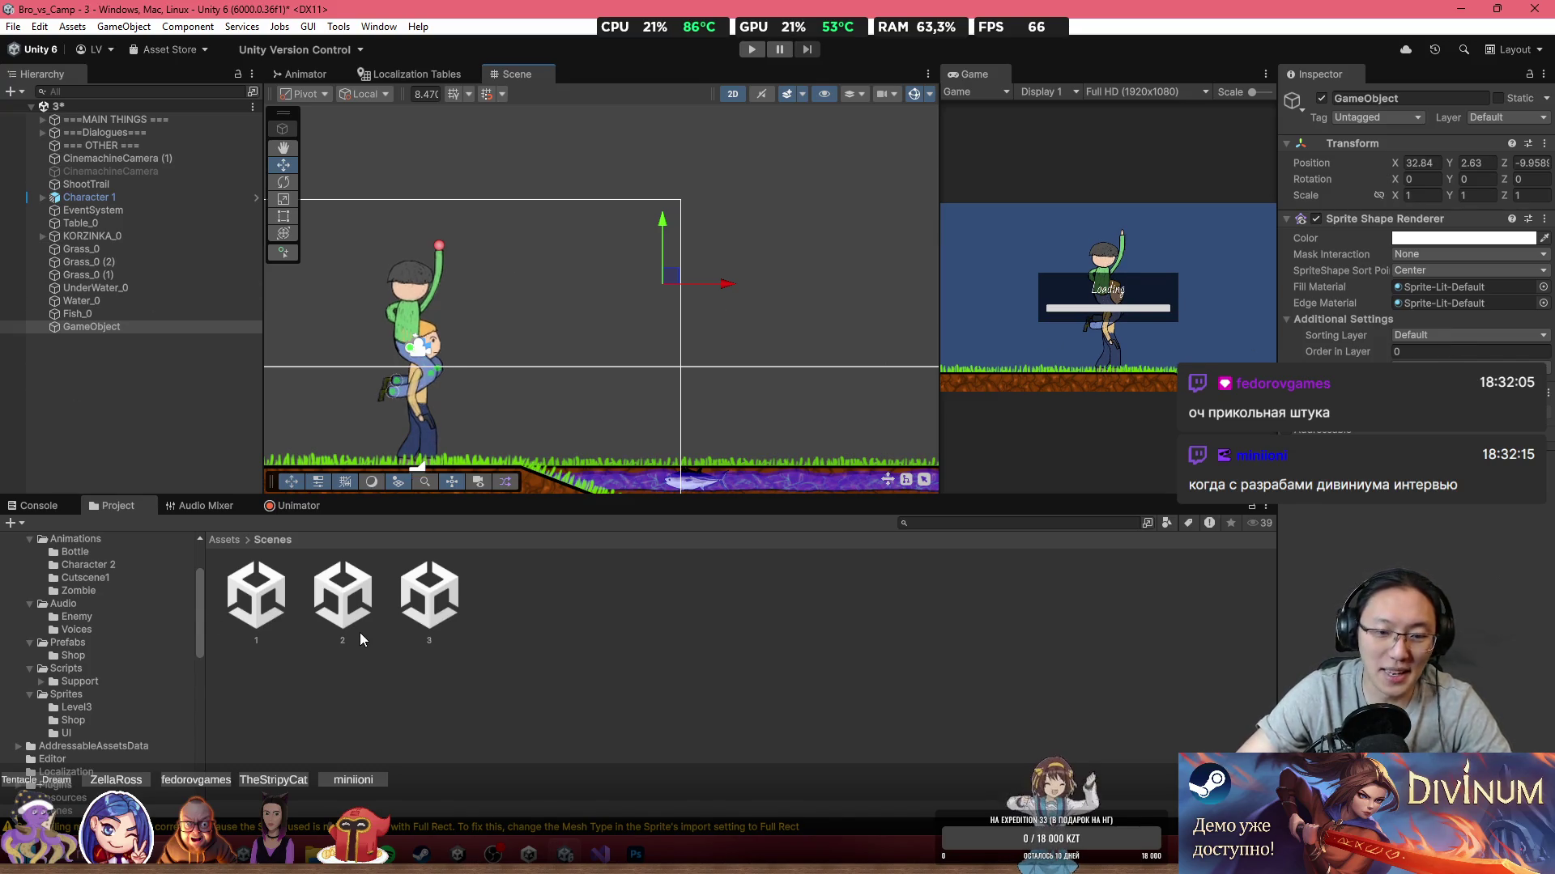
left_click(636, 854)
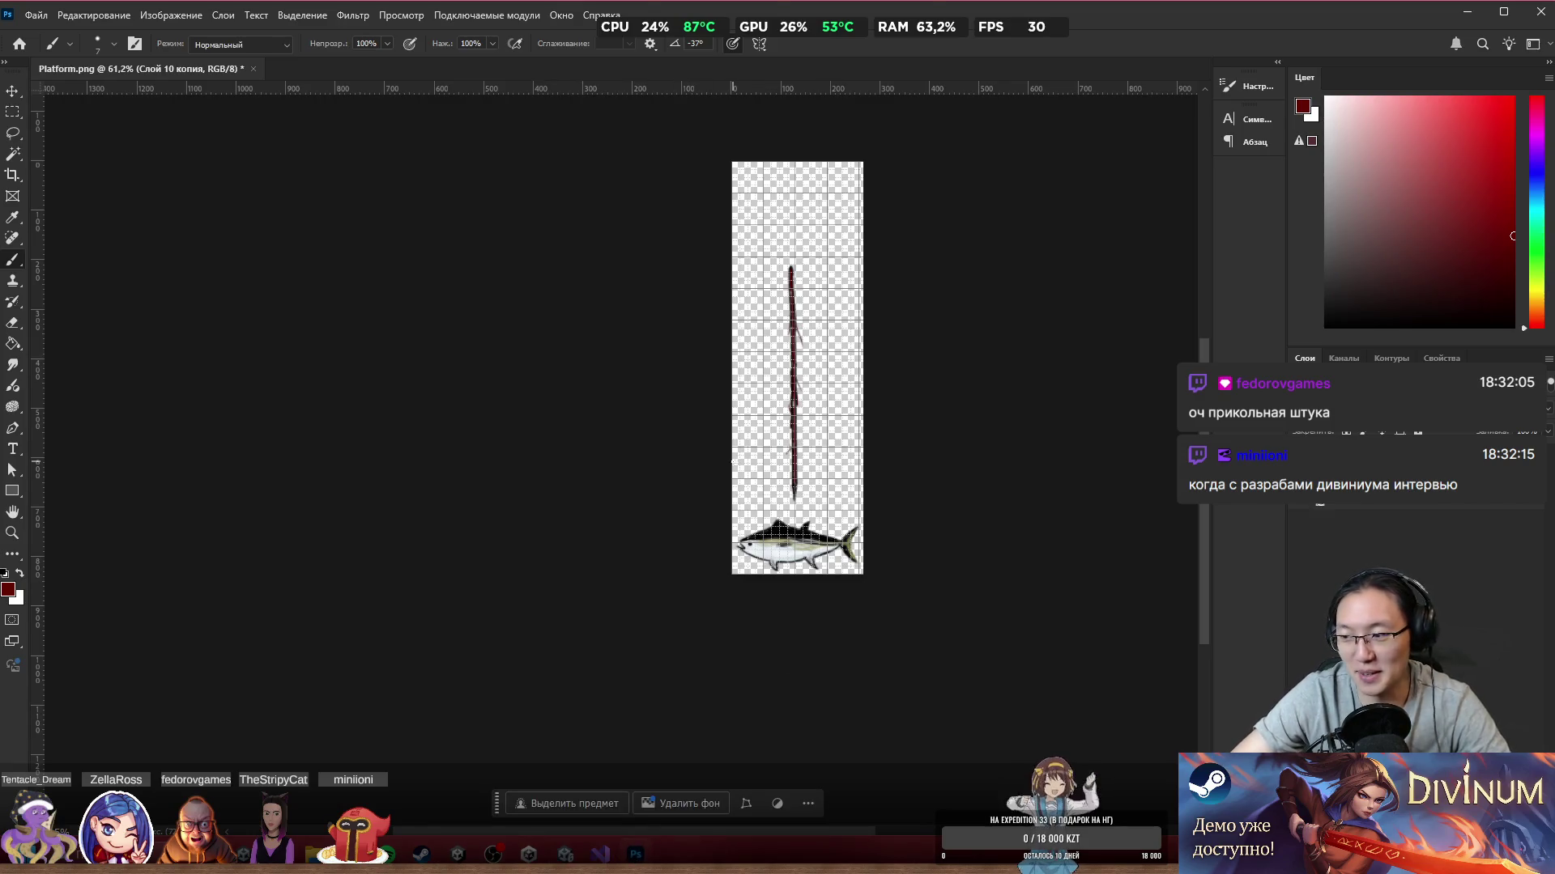
scroll(729, 463, "right", 5)
scroll(551, 402, "left", 1)
scroll(595, 407, "up", 1)
scroll(599, 407, "up", 2)
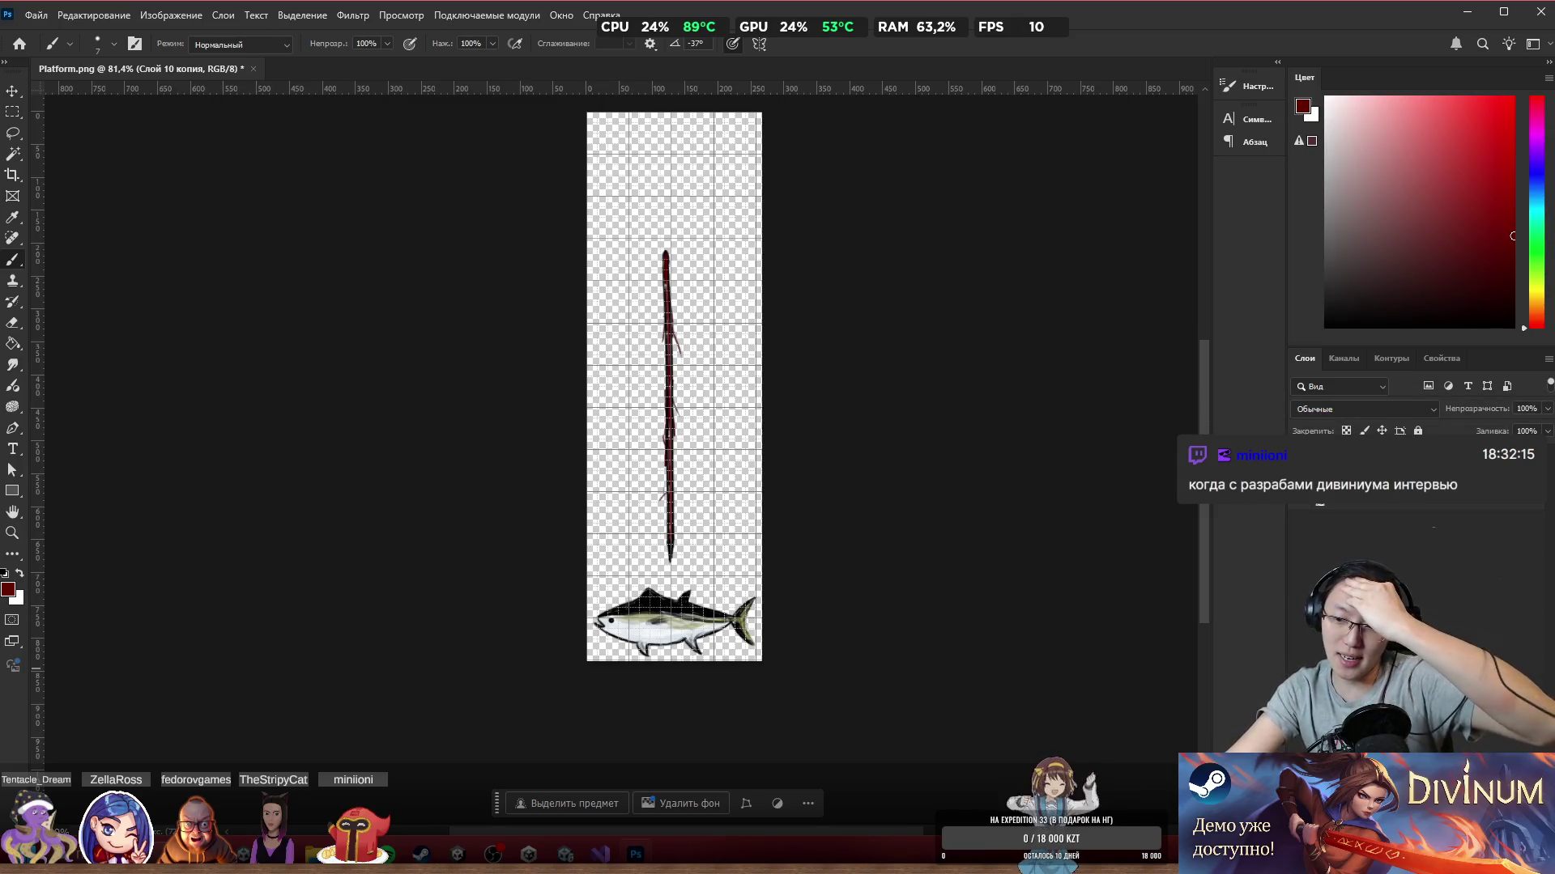
key("super+n")
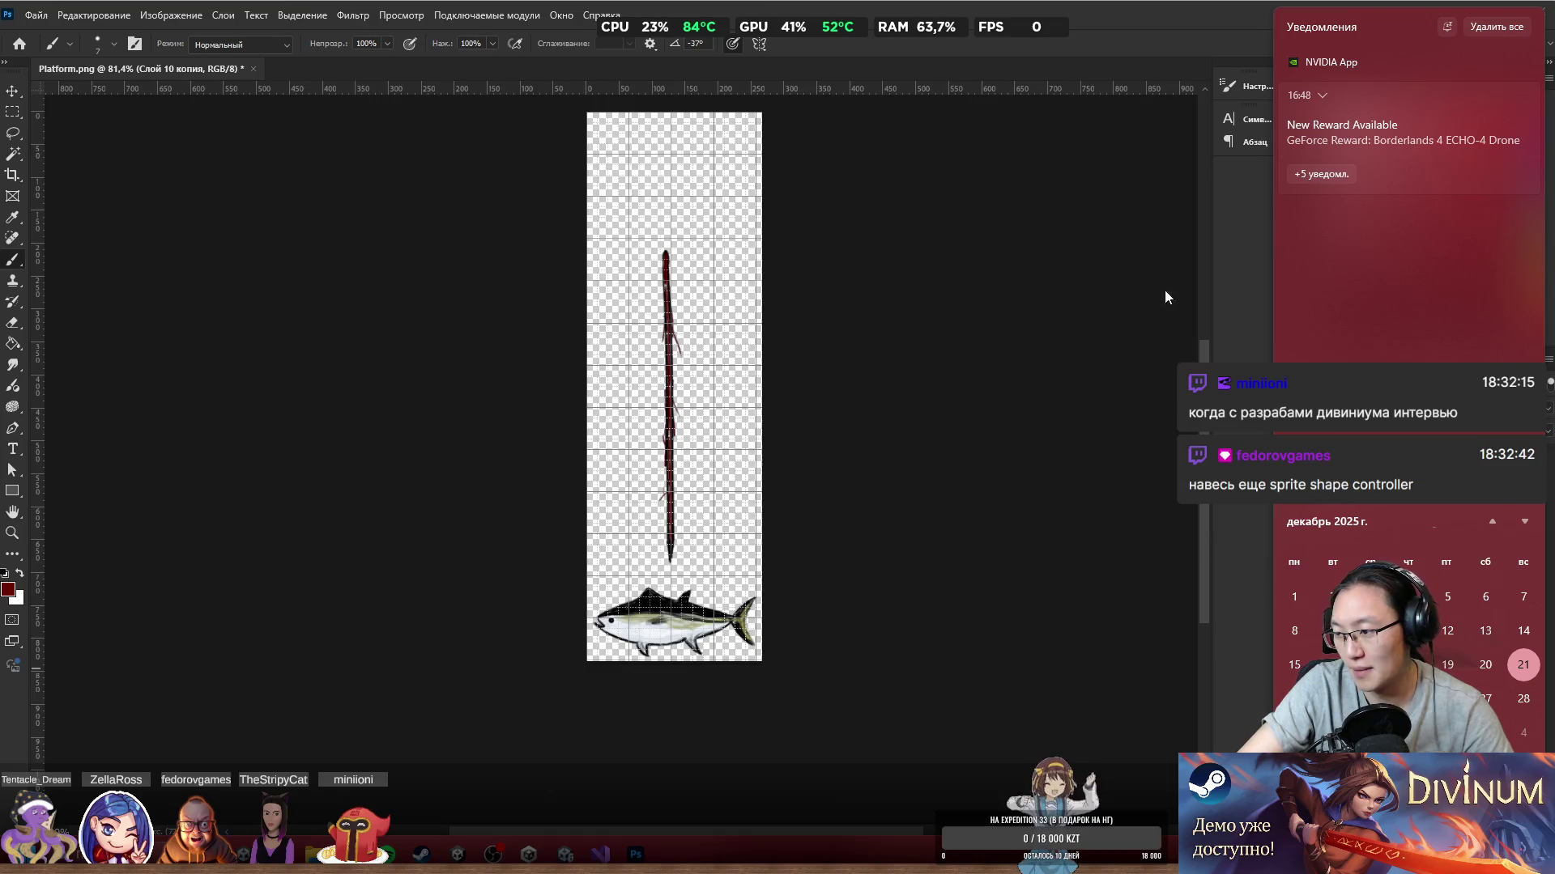
key("Escape")
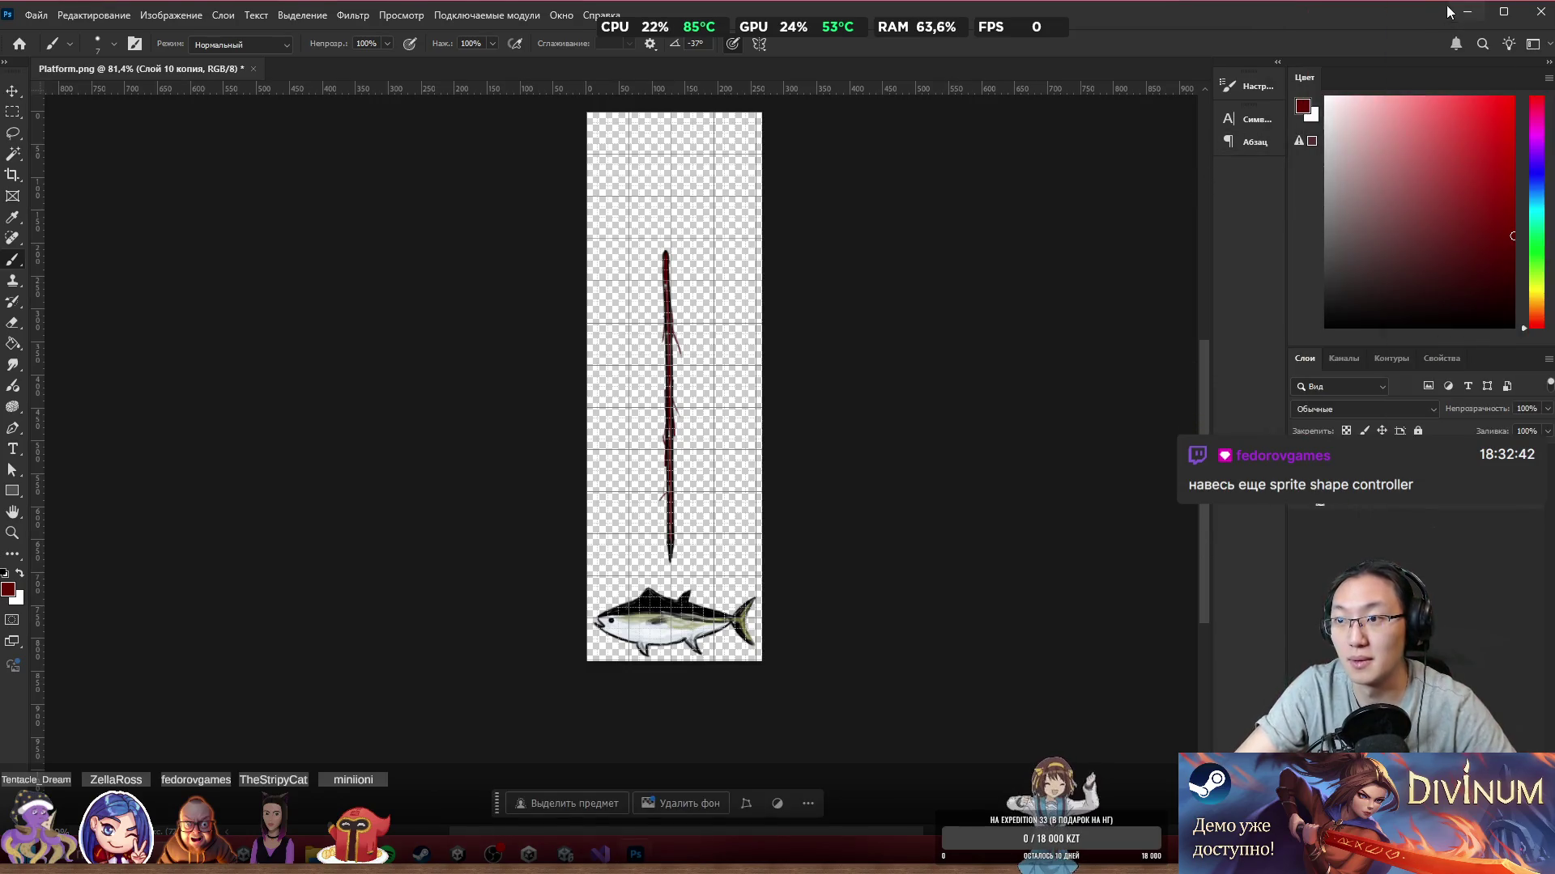
key("alt+Tab")
Step: Add a Sprite Shape Controller component to the GameObject
left_click(1416, 463)
type("sprite")
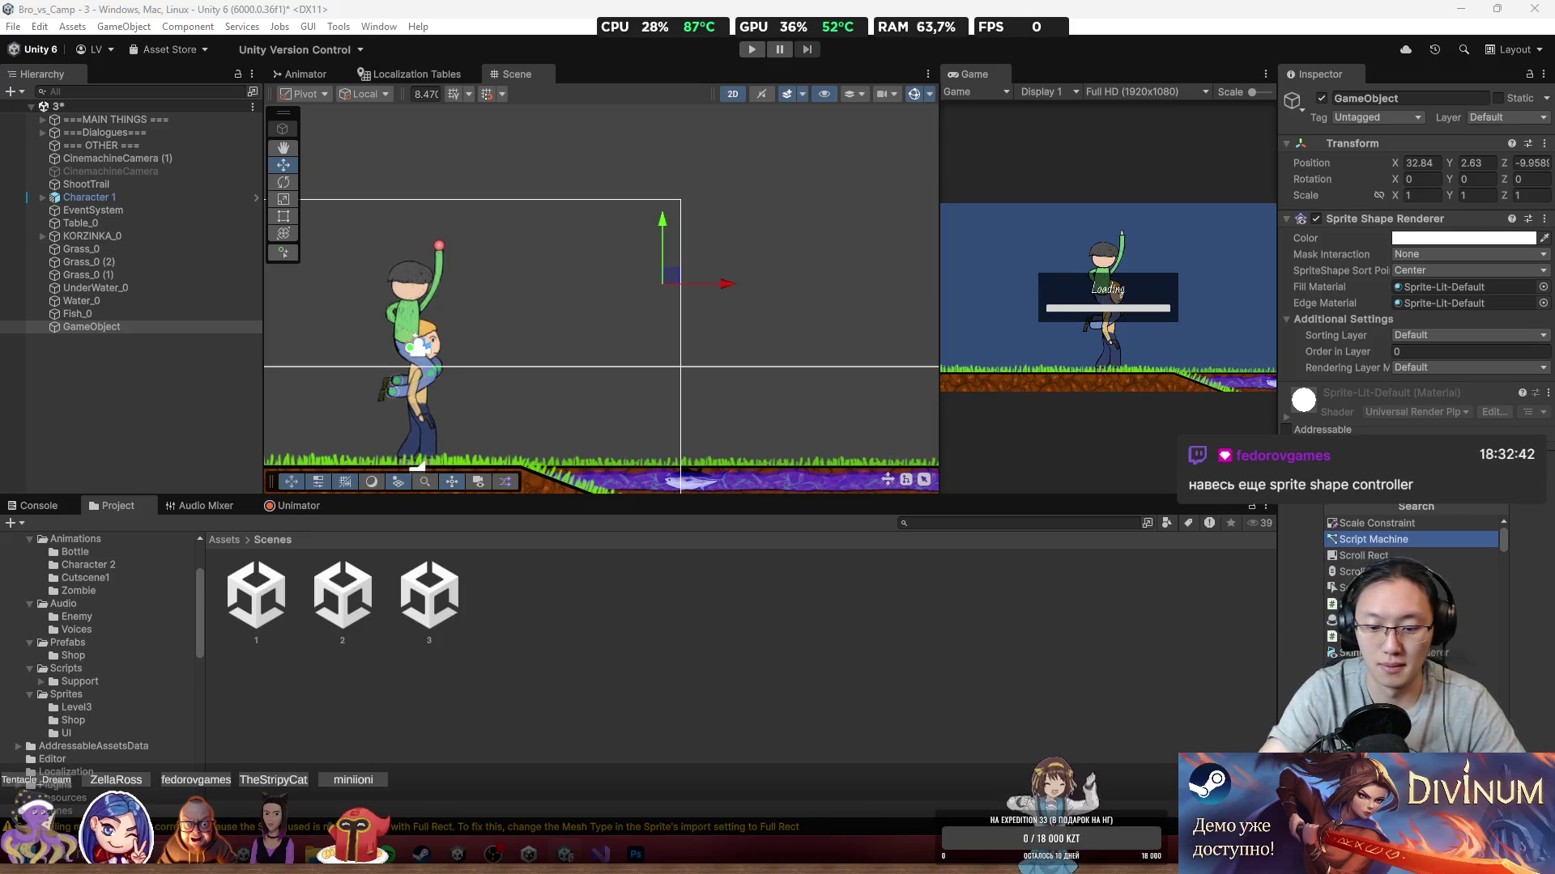
type(" s")
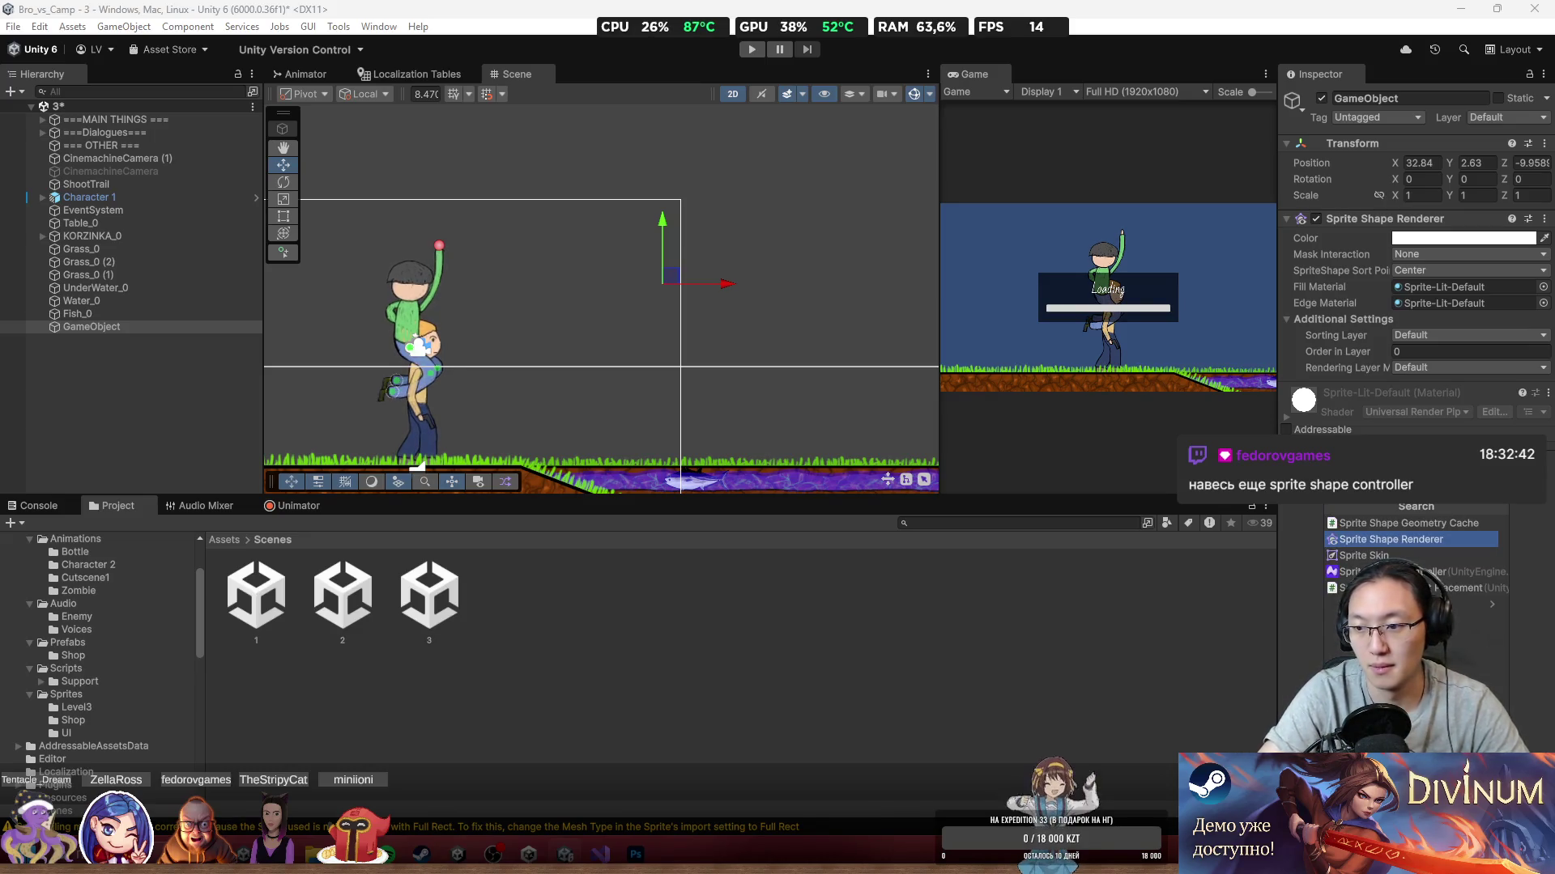
key("Down")
key("Return")
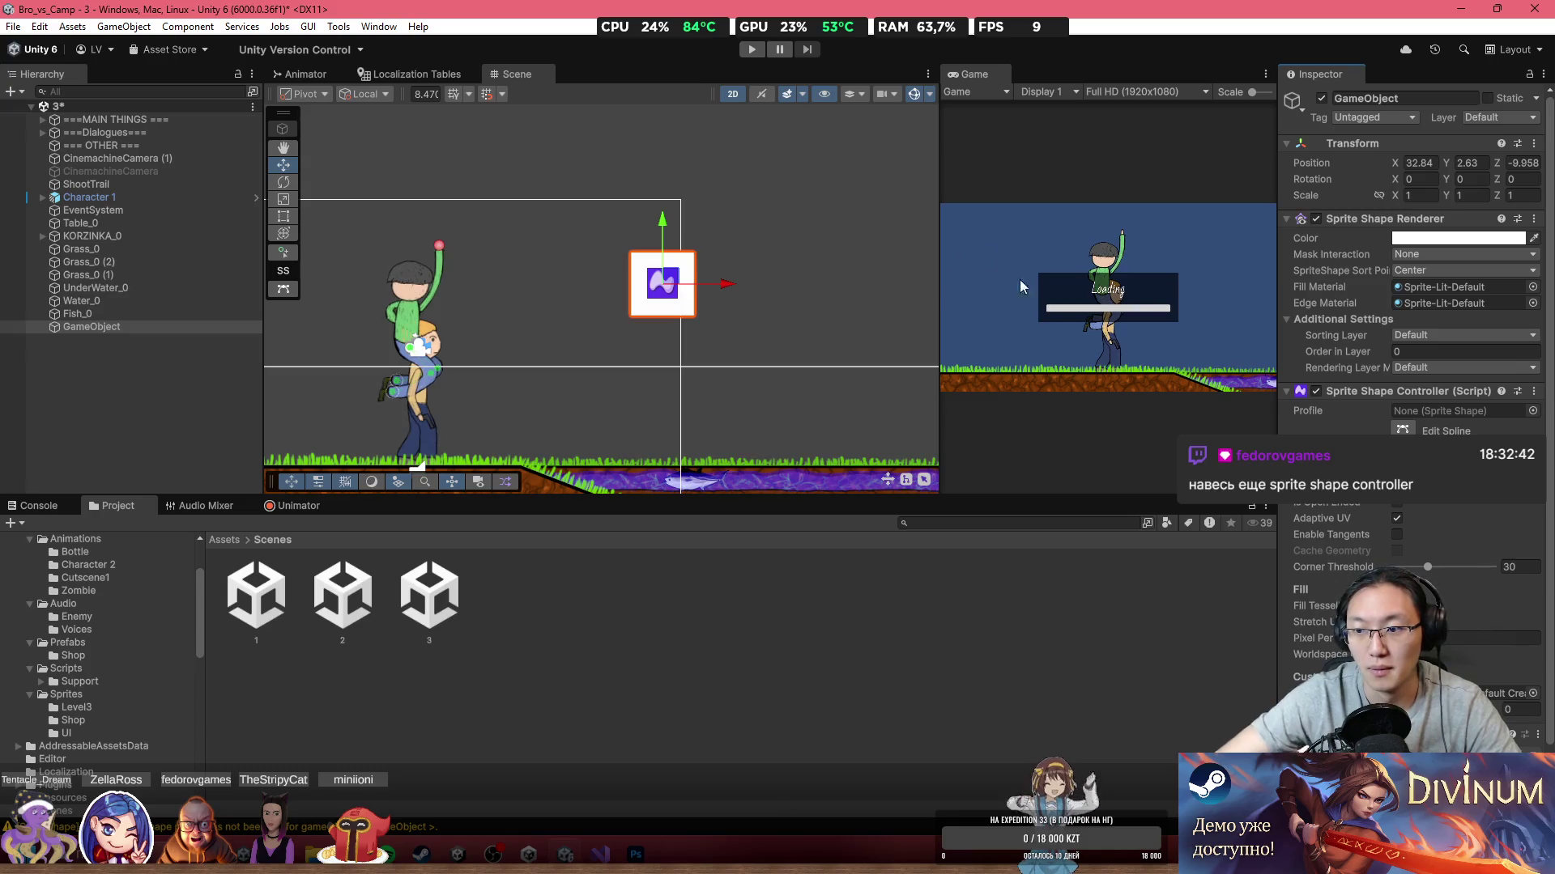
Step: Reshape the spline points and curve the right edge with a Continuous tangent
key("u")
left_click_drag(651, 259, 658, 199)
left_click_drag(648, 258, 655, 195)
left_click_drag(631, 252, 541, 220)
left_click_drag(639, 313, 570, 343)
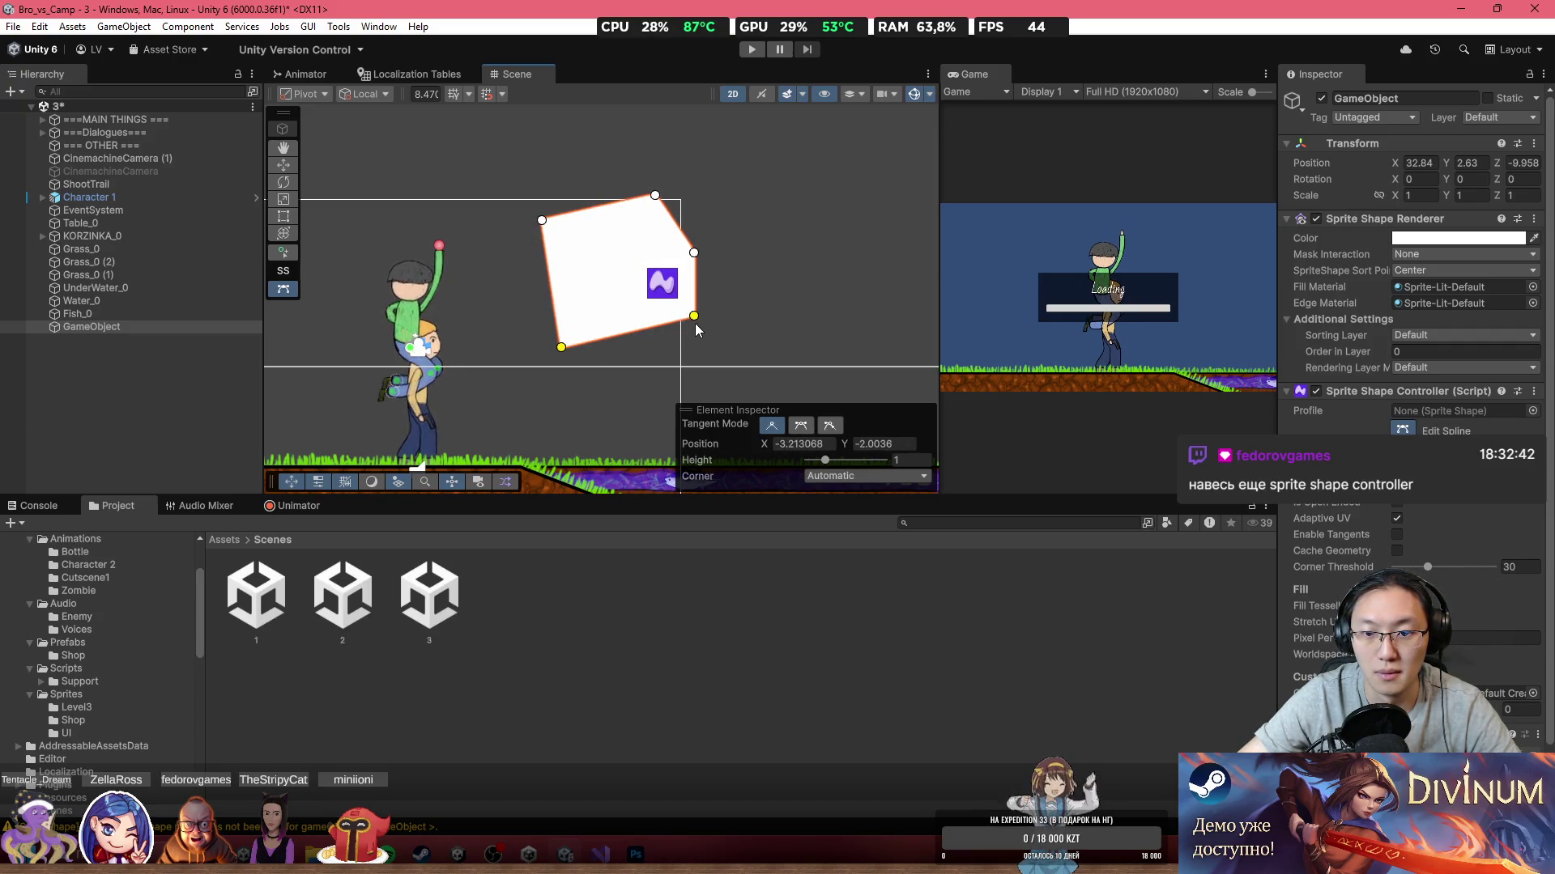
left_click_drag(694, 321, 845, 310)
left_click_drag(694, 260, 688, 270)
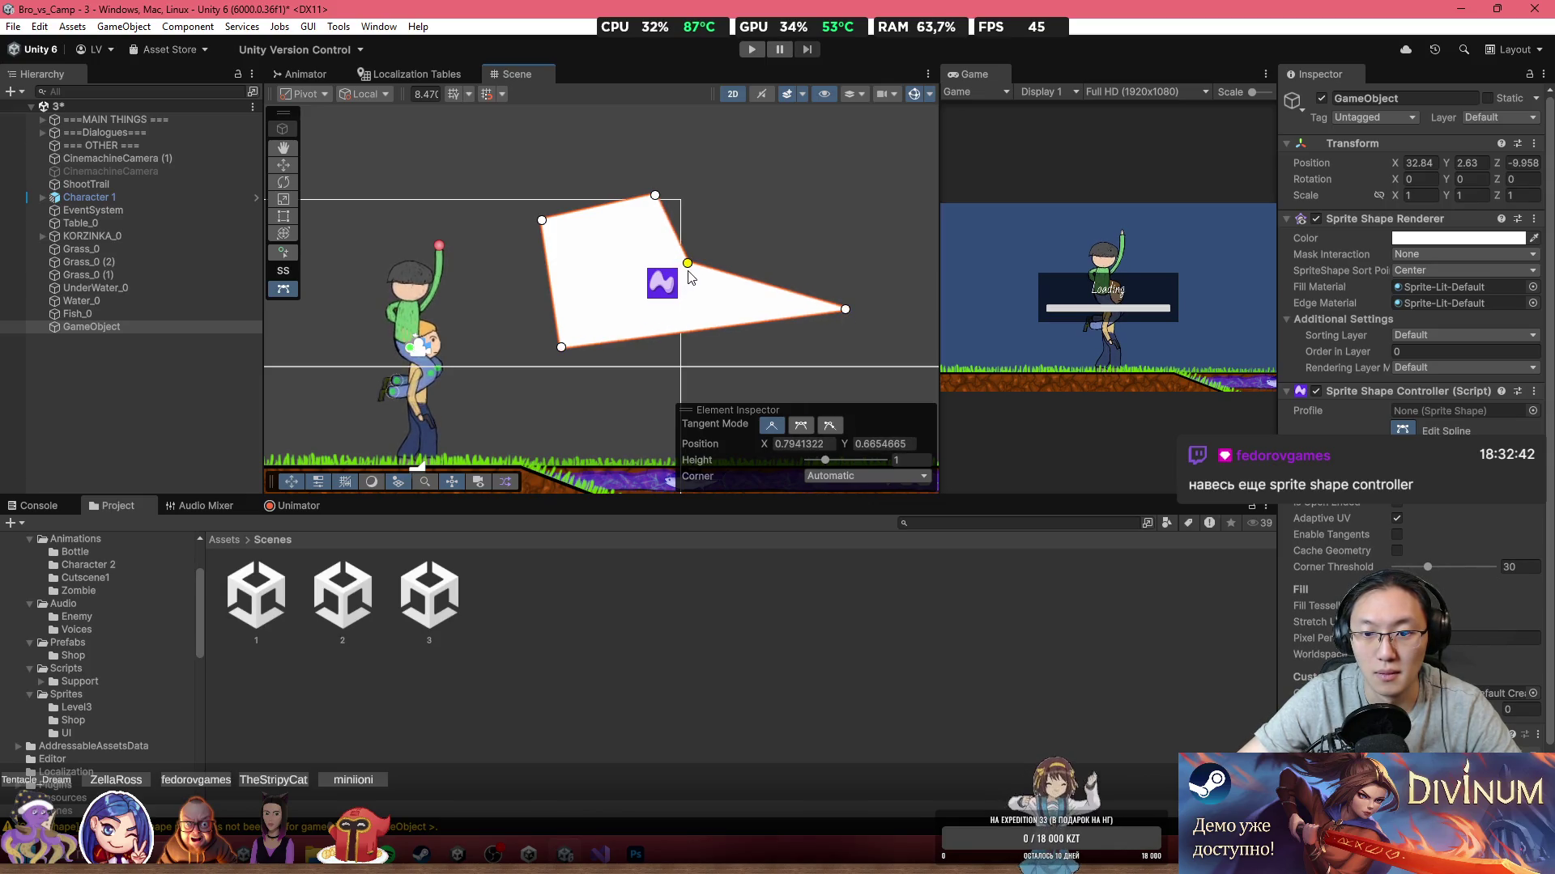
left_click(801, 425)
mouse_move(731, 300)
left_mouse_down()
mouse_move(768, 215)
mouse_move(802, 256)
left_mouse_up()
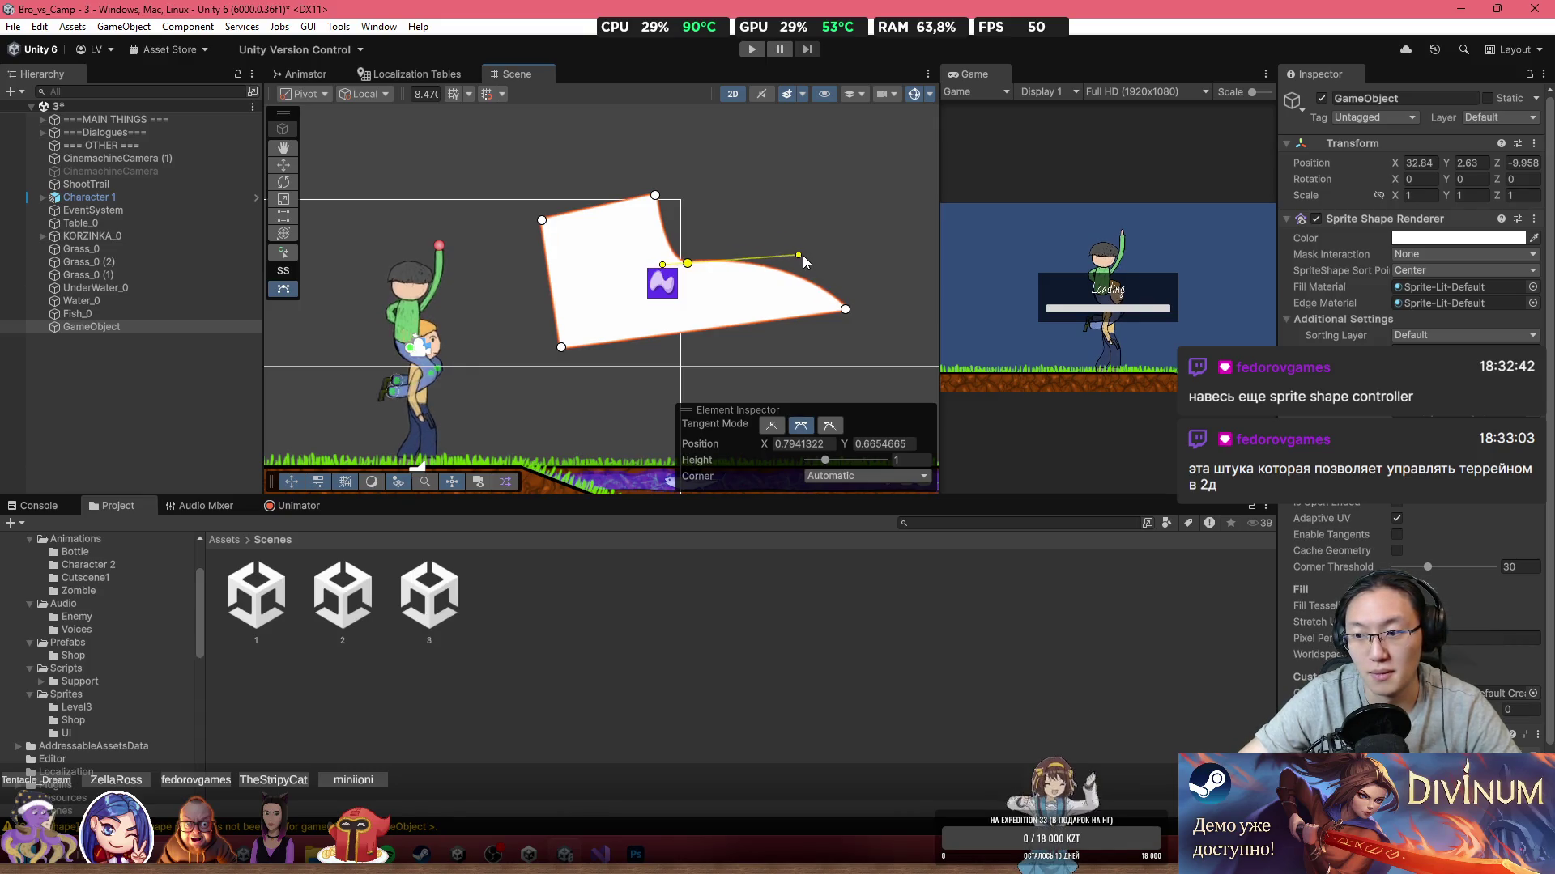
scroll(764, 330, "up", 4)
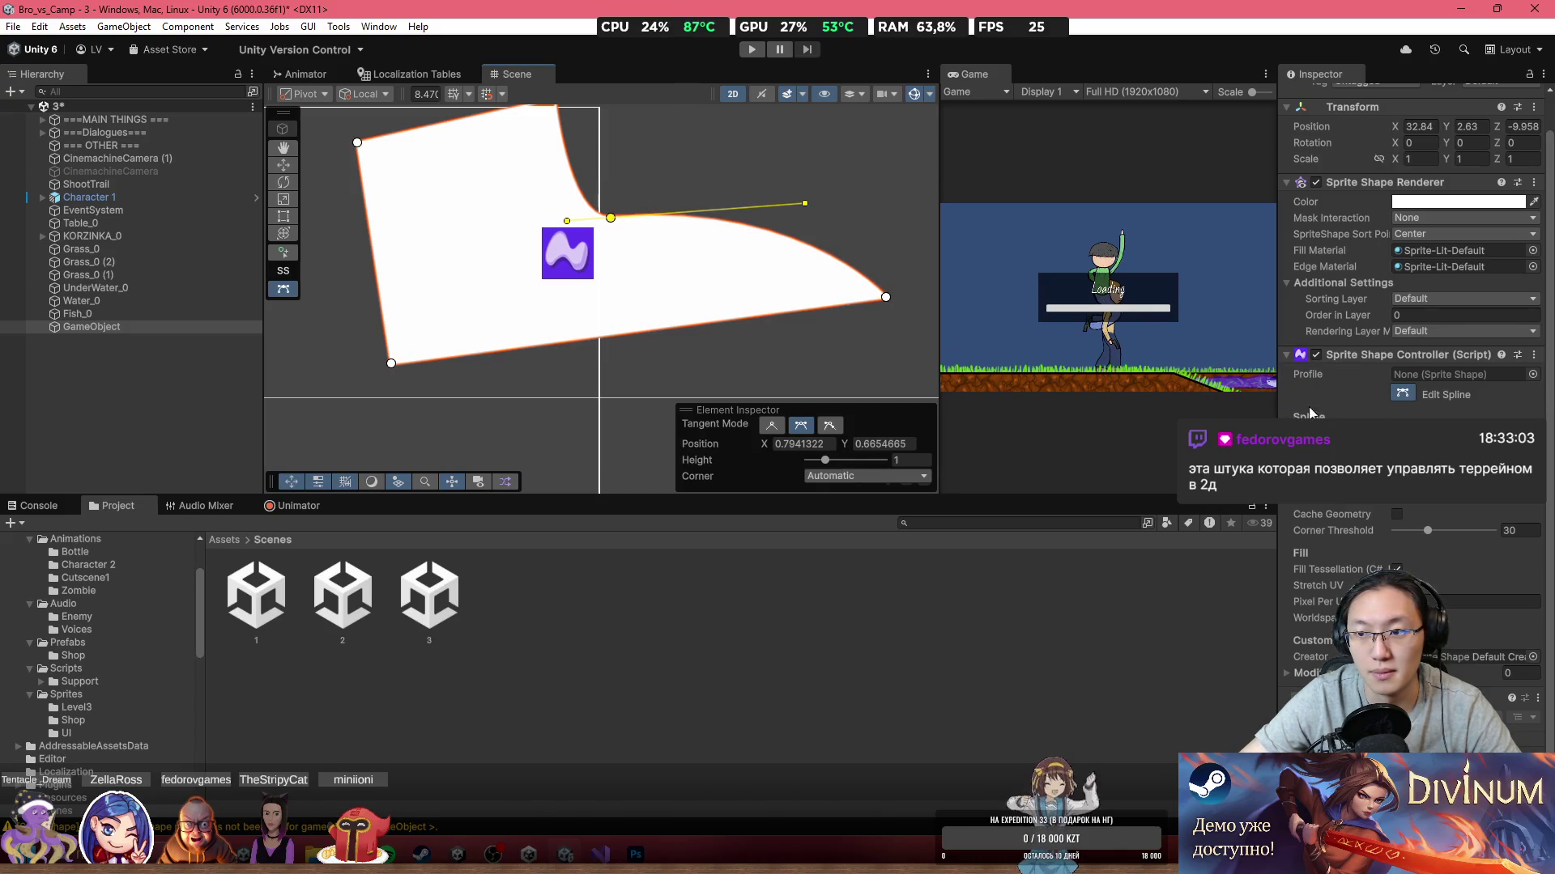
left_click(1532, 374)
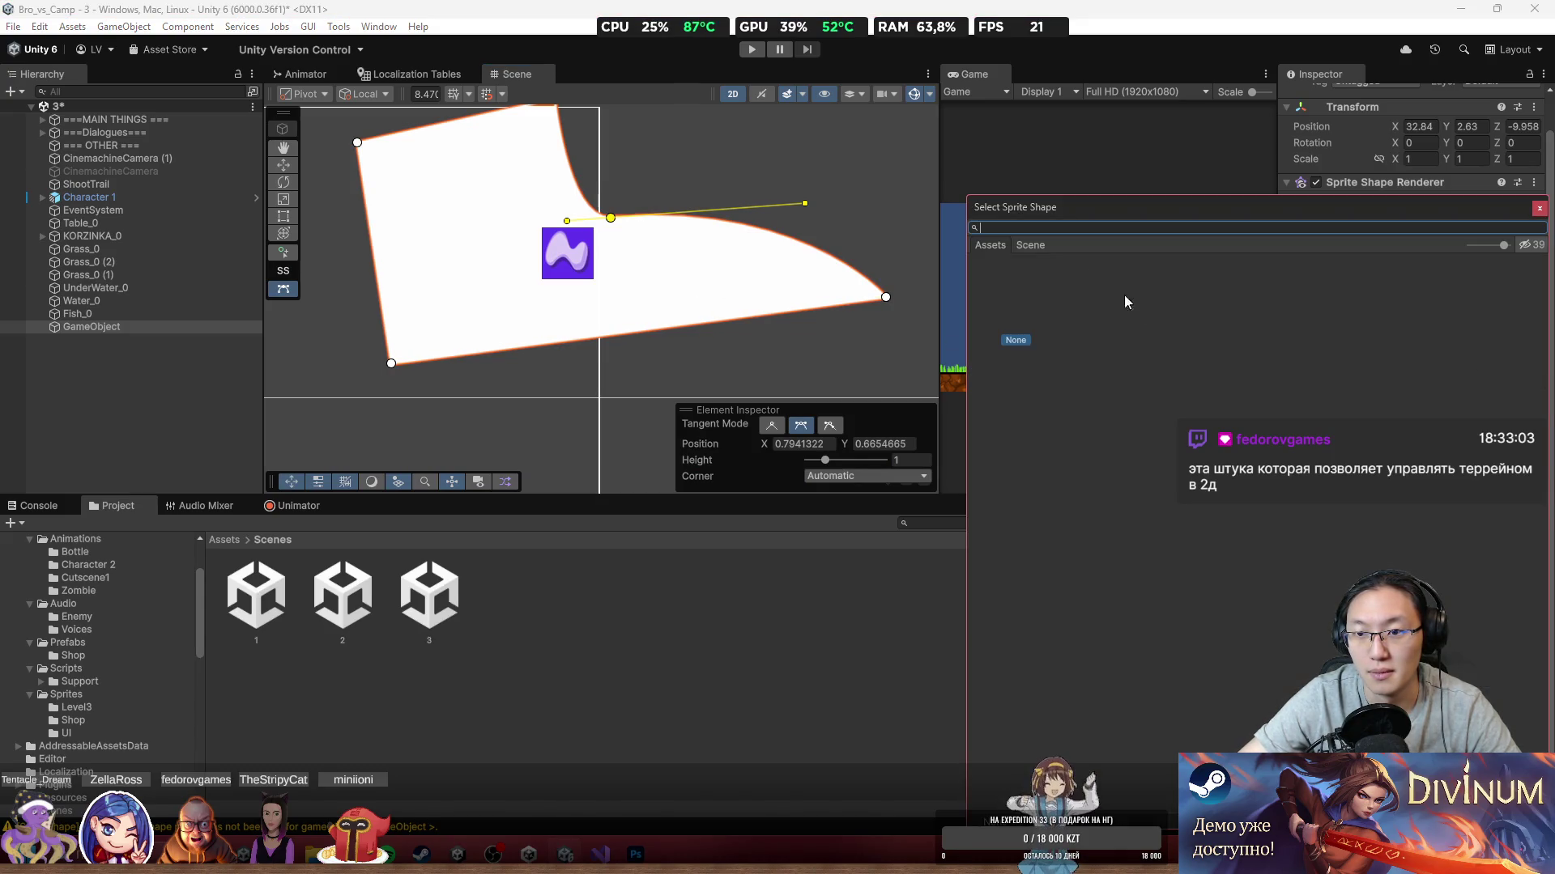
left_click(1538, 209)
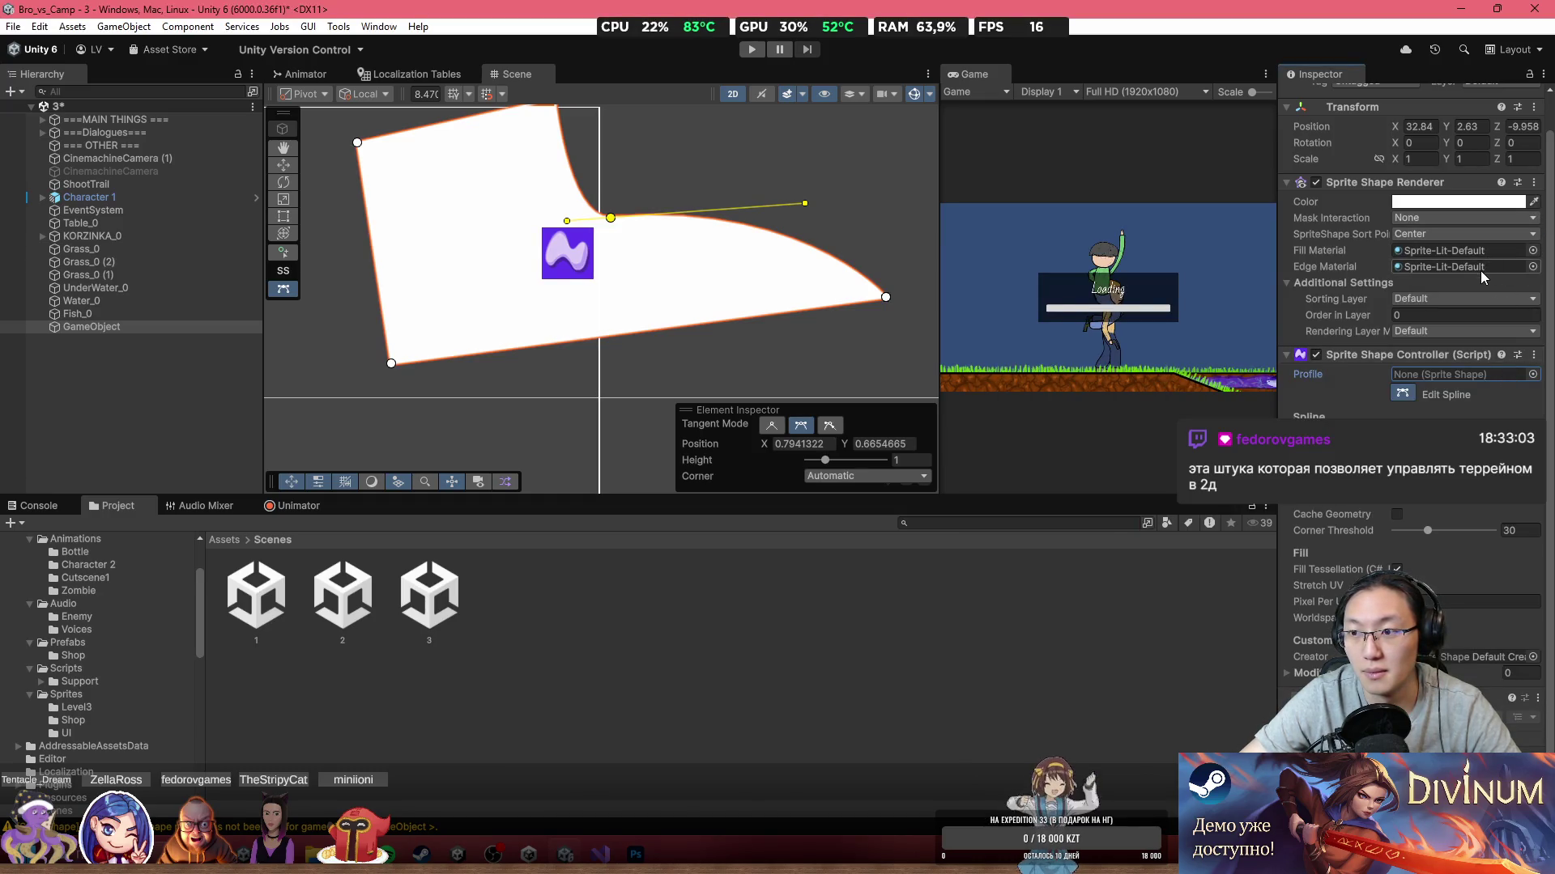
left_click(1466, 656)
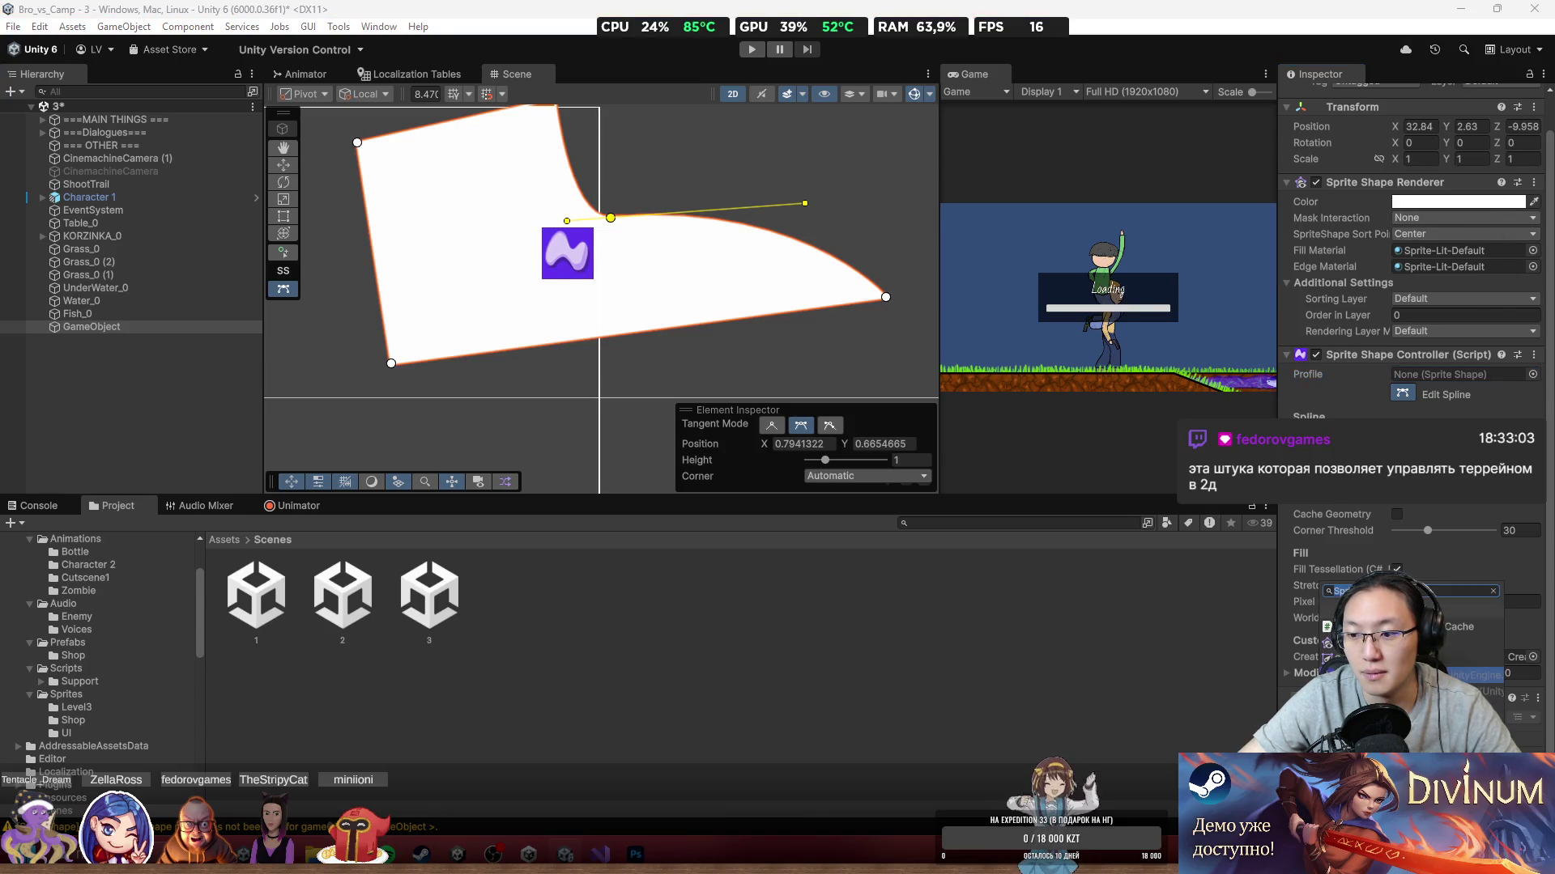
type("spri")
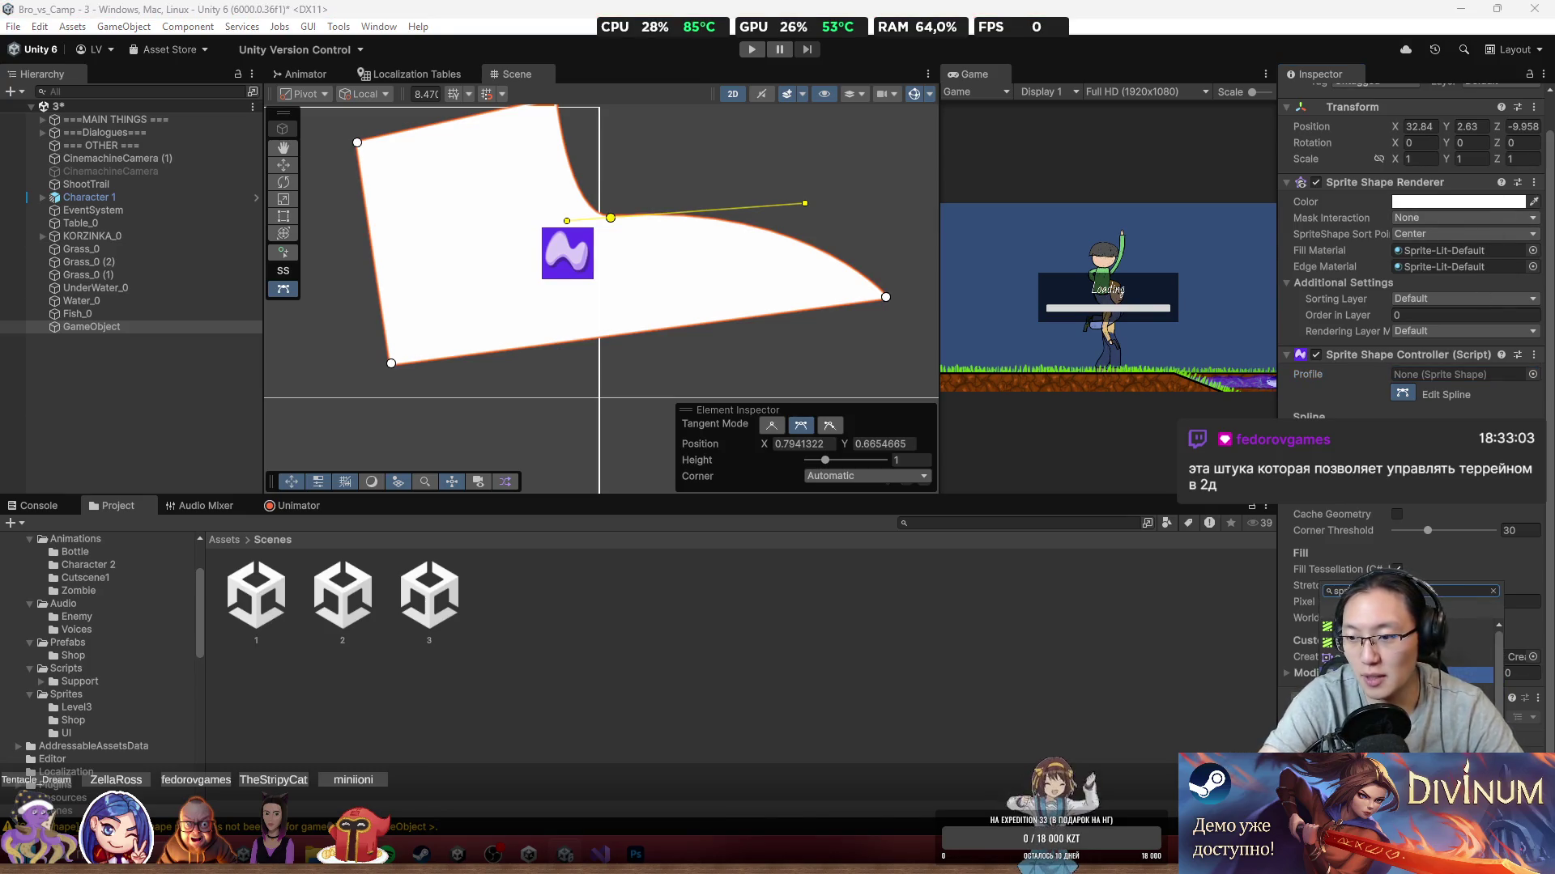
key("Return")
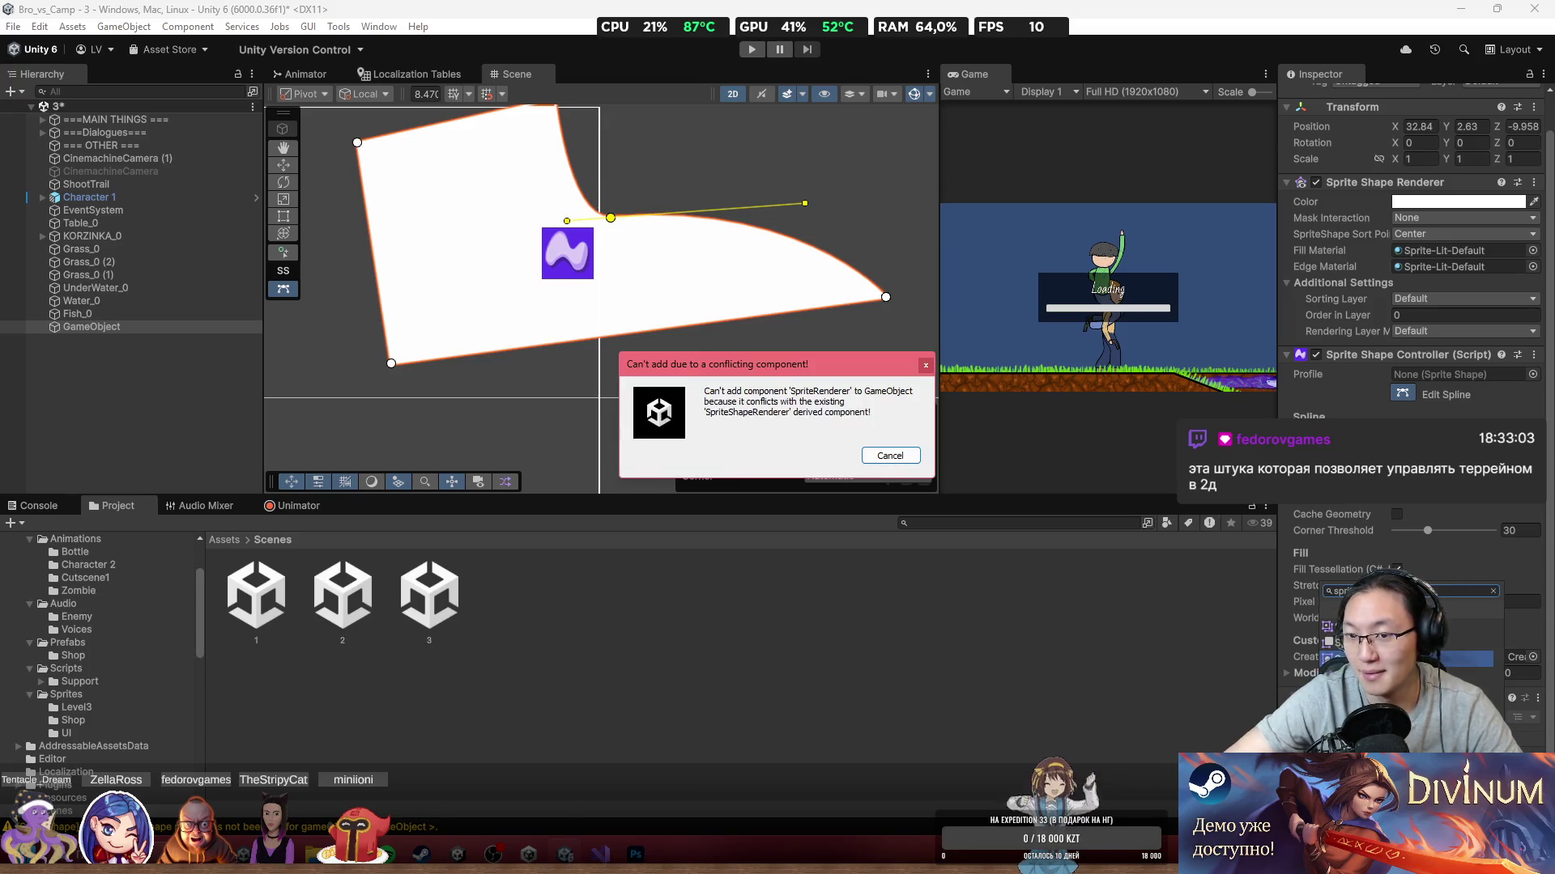
left_click(905, 457)
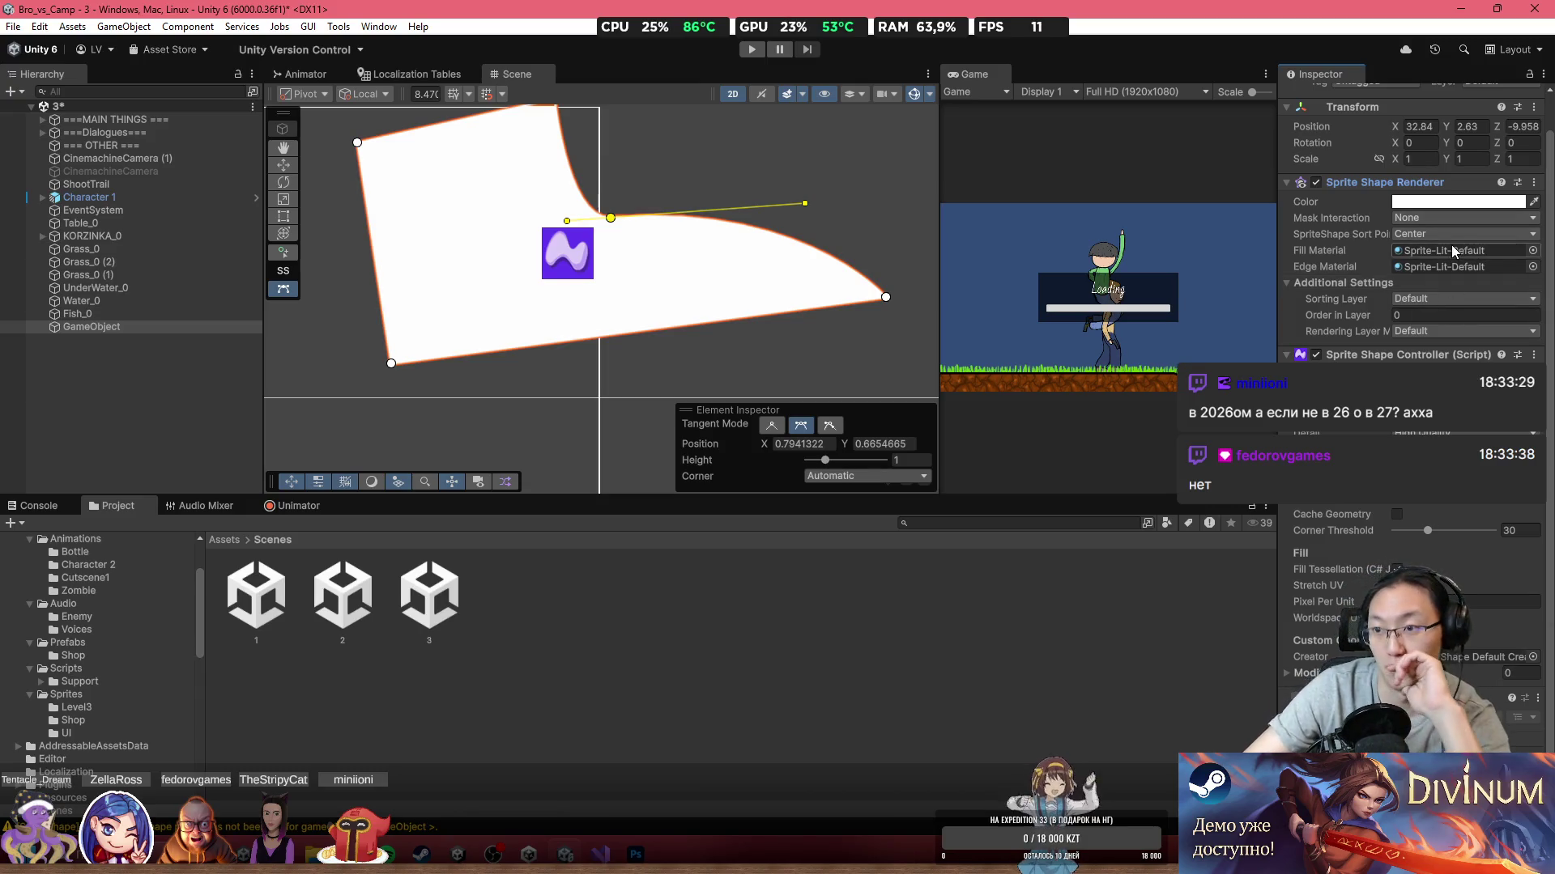
Step: Take a screen snip of the Sprite Shape Renderer settings
left_click(1286, 673)
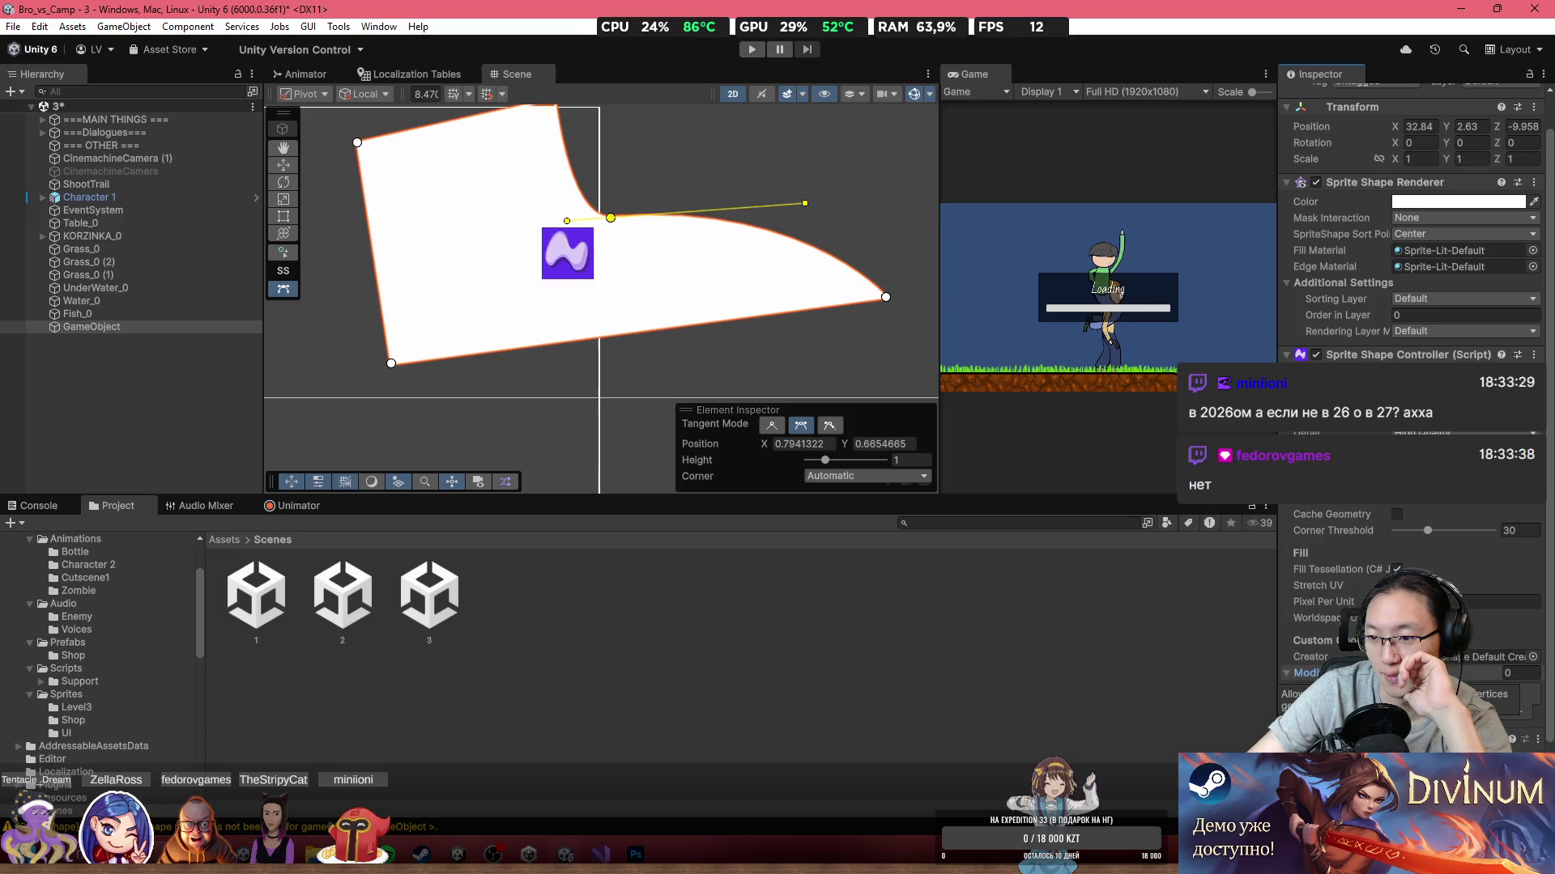
left_click(1285, 673)
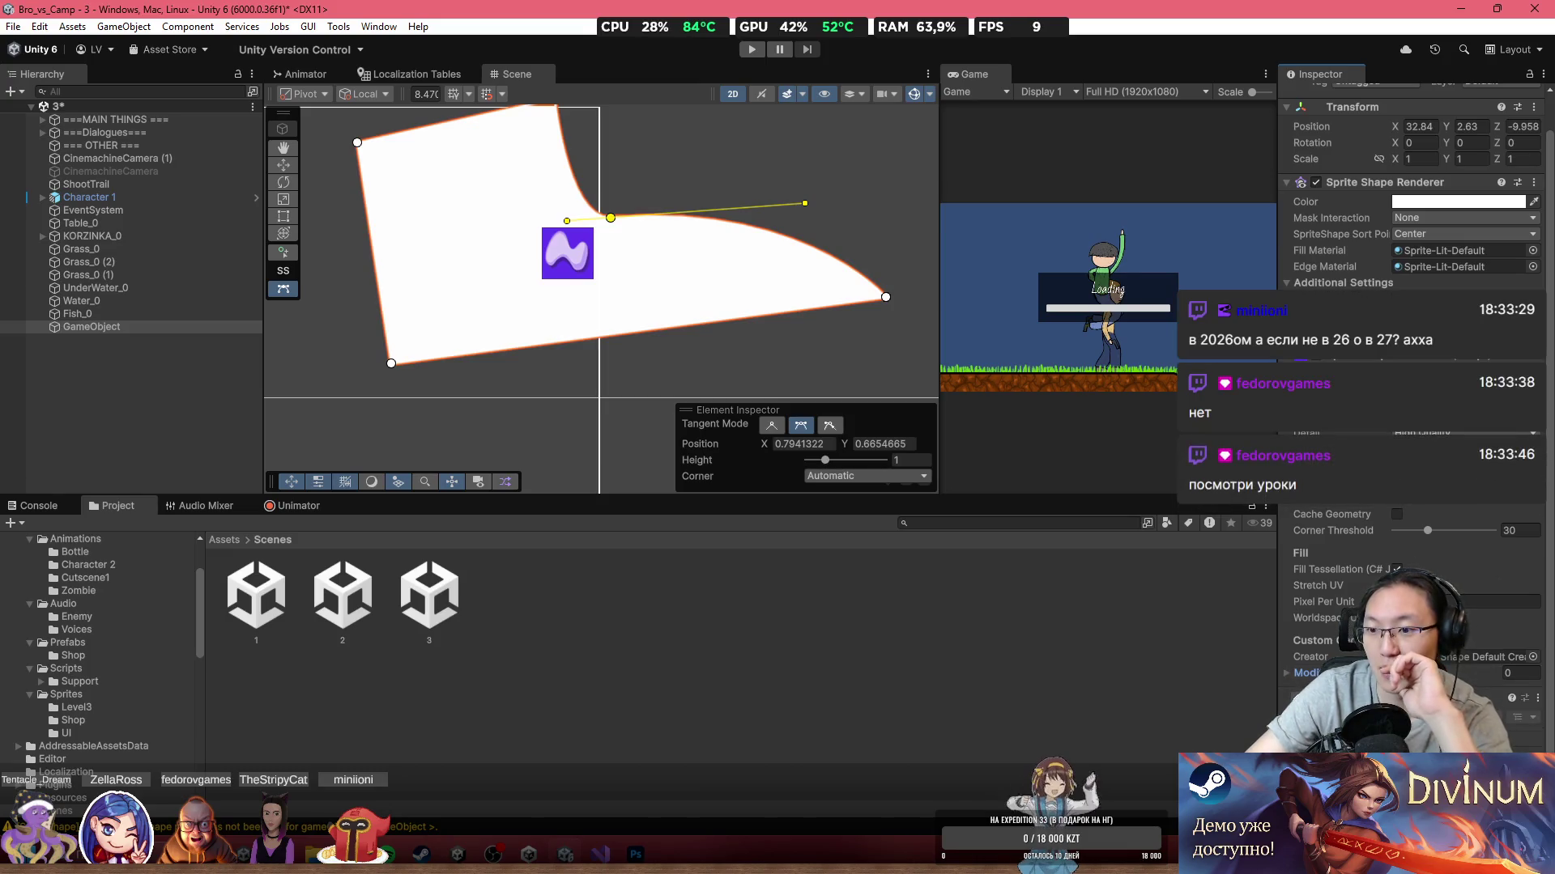
key("super+shift+s")
mouse_move(1273, 171)
left_mouse_down()
mouse_move(1482, 405)
mouse_move(1527, 531)
mouse_move(1397, 360)
left_mouse_up()
key("Escape")
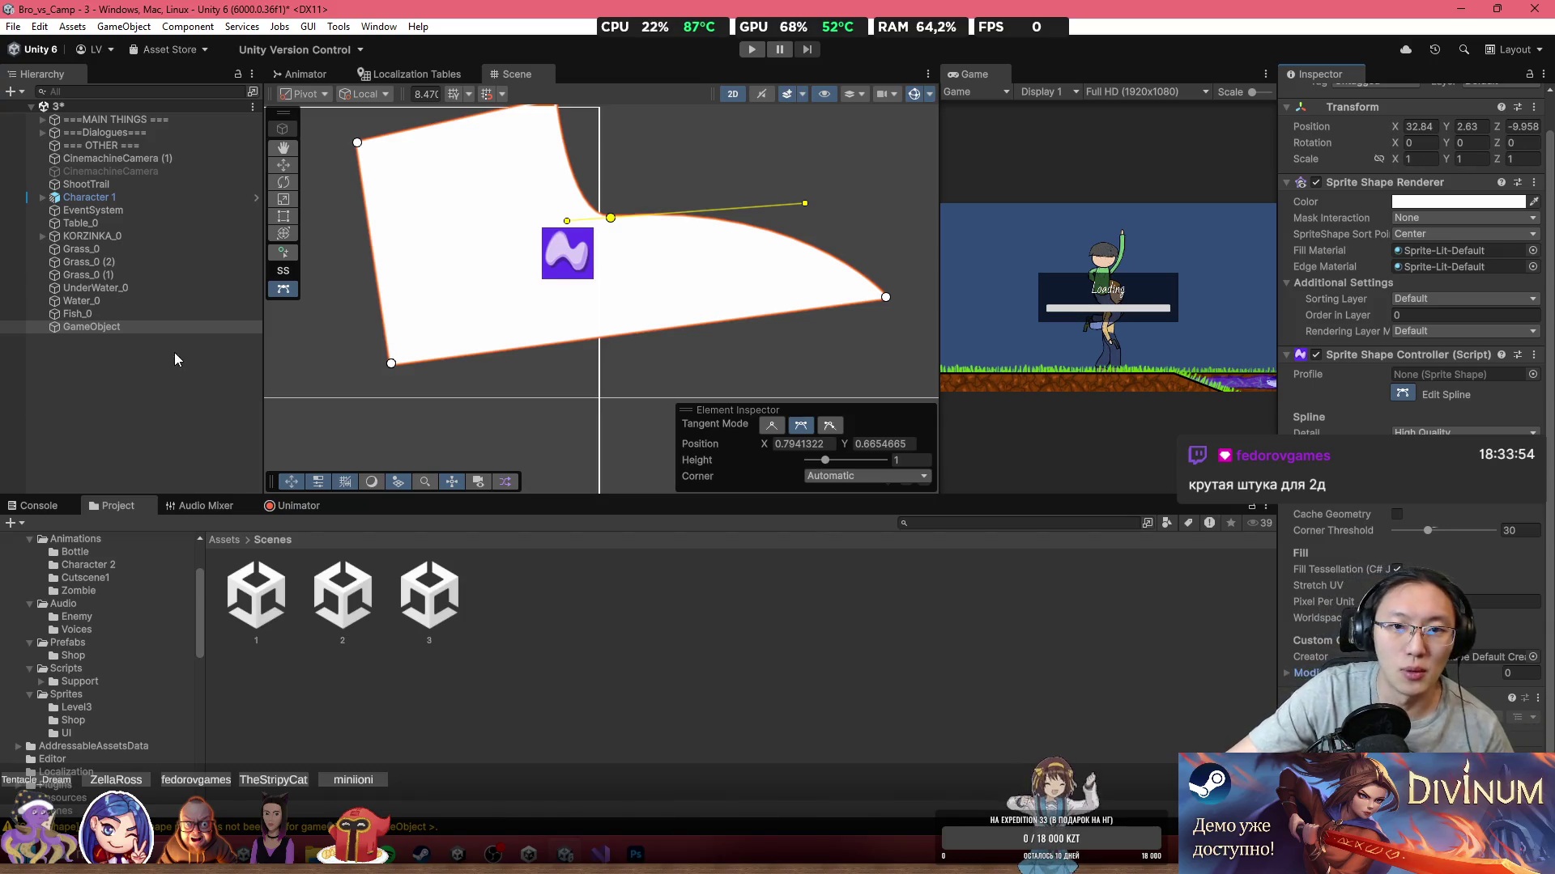
Step: Delete the sprite-shape GameObject from the Hierarchy and return to Photoshop
left_click(174, 324)
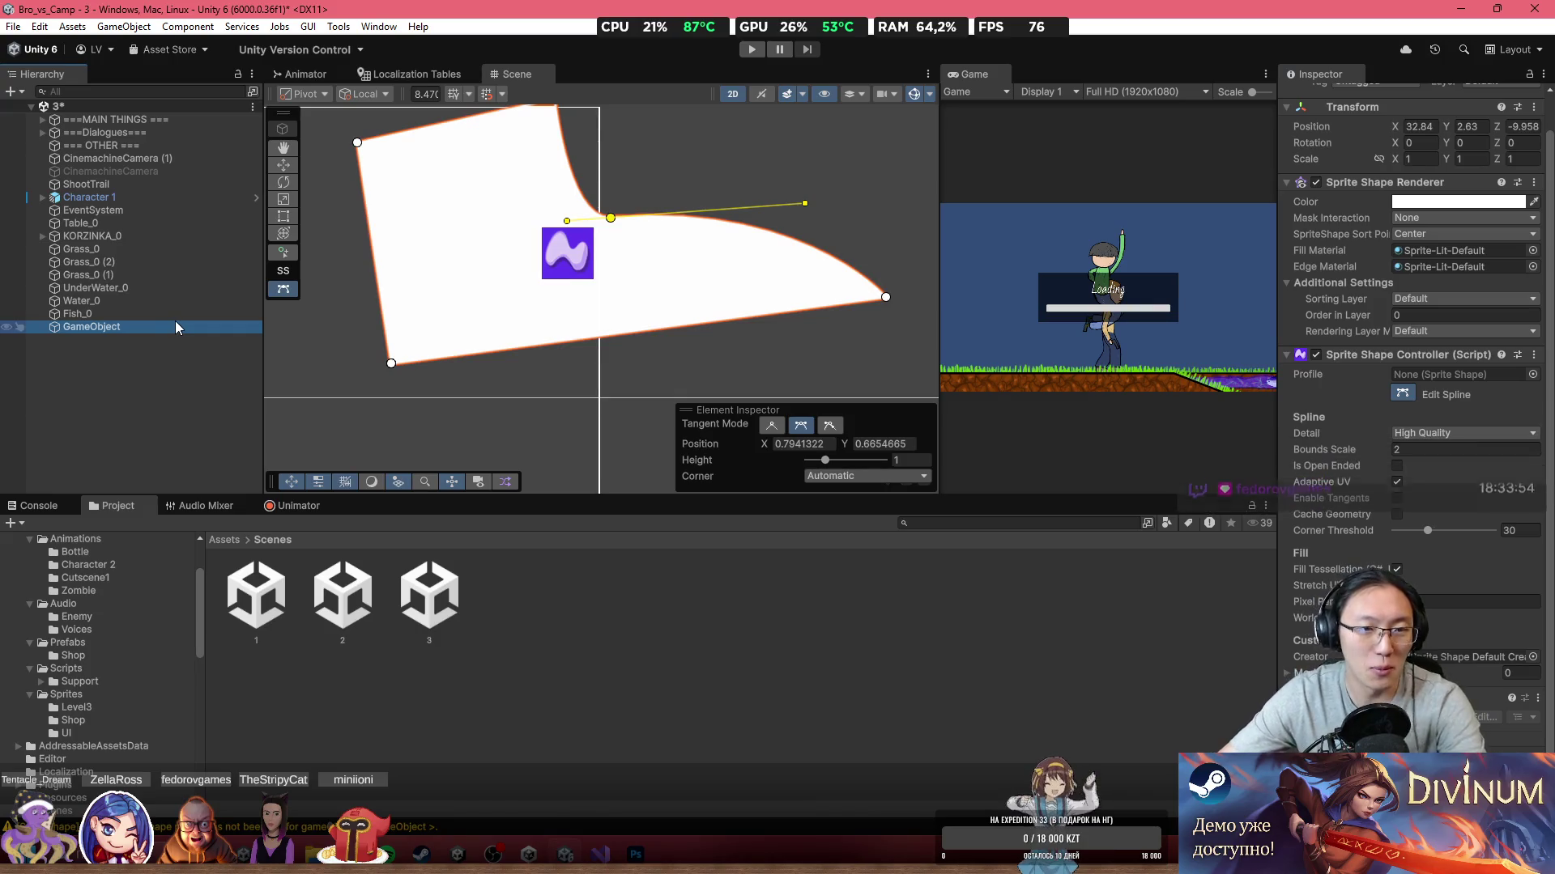
key("Delete")
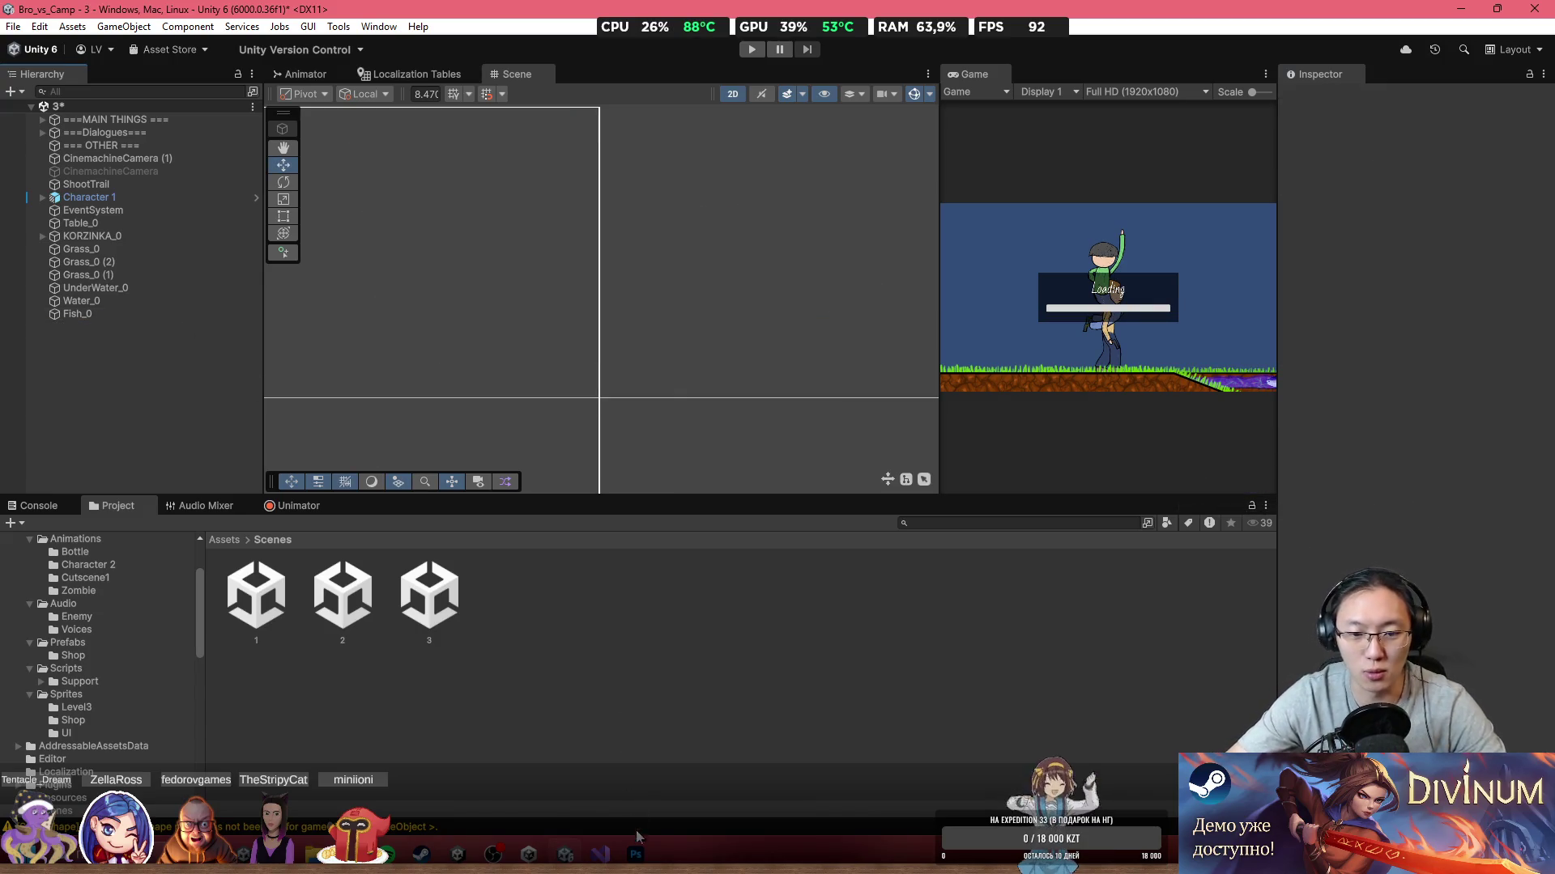
left_click(636, 852)
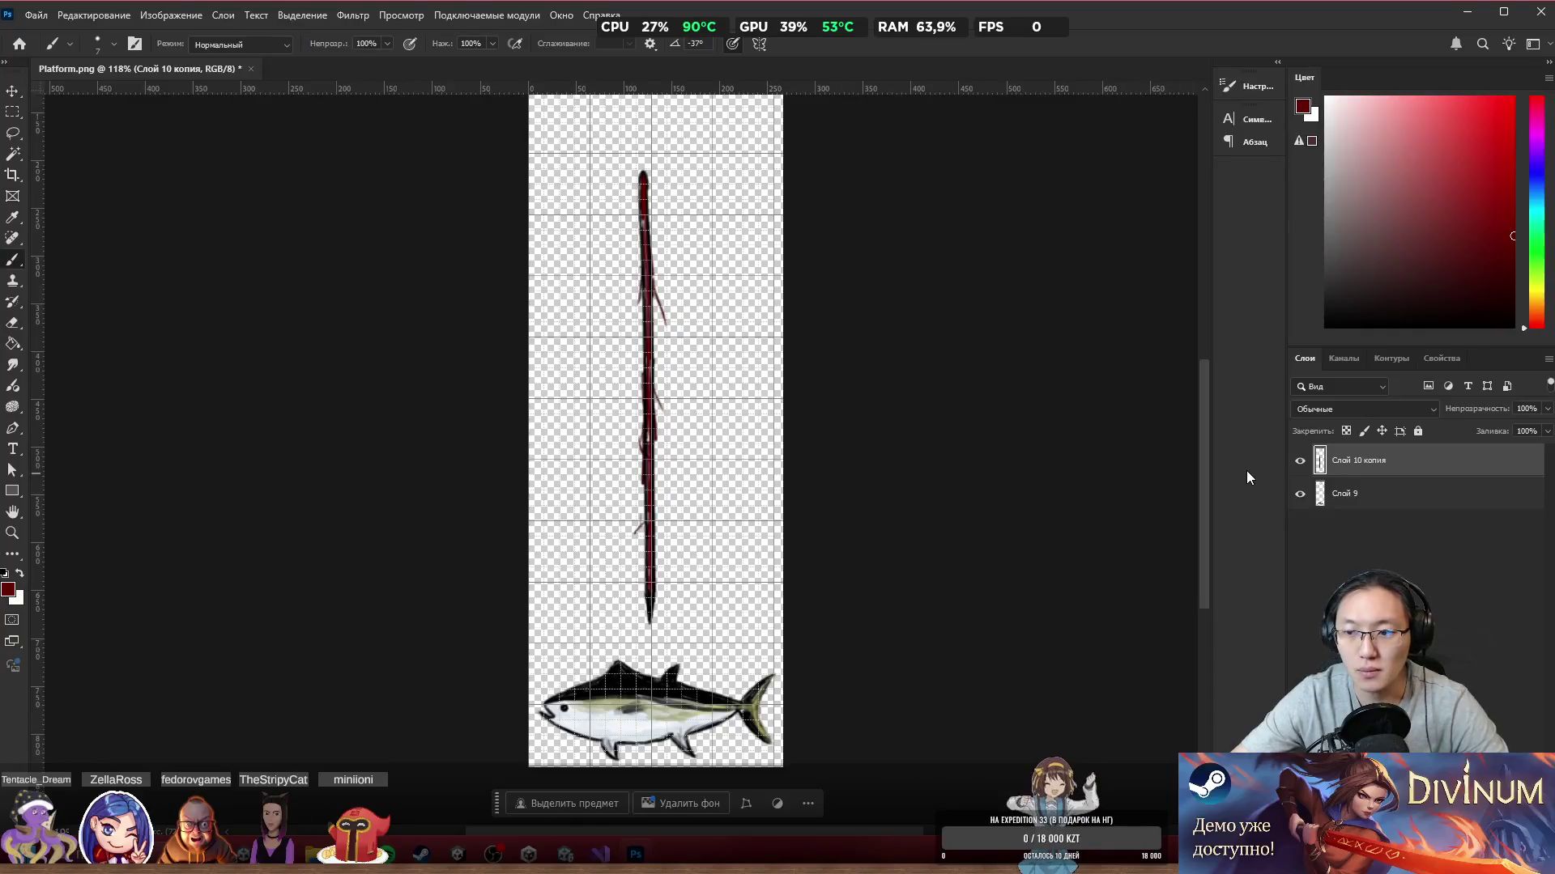
Step: Export layer Слой 10 копия as PNG 'Stick' into _Secret Santa Jam, then minimize Photoshop
right_click(1402, 470)
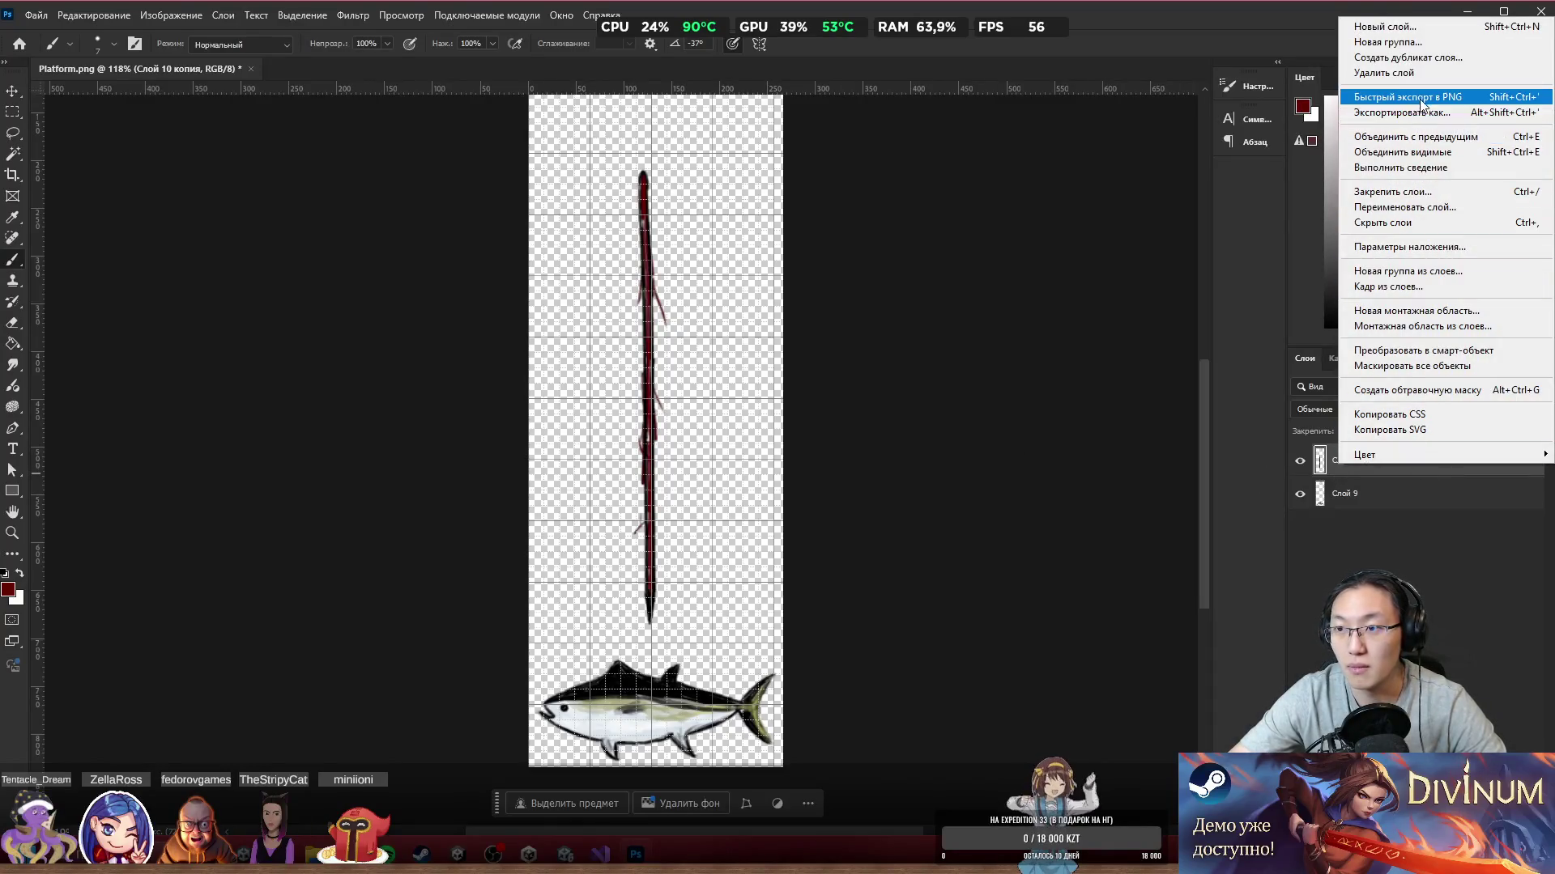
left_click(1153, 201)
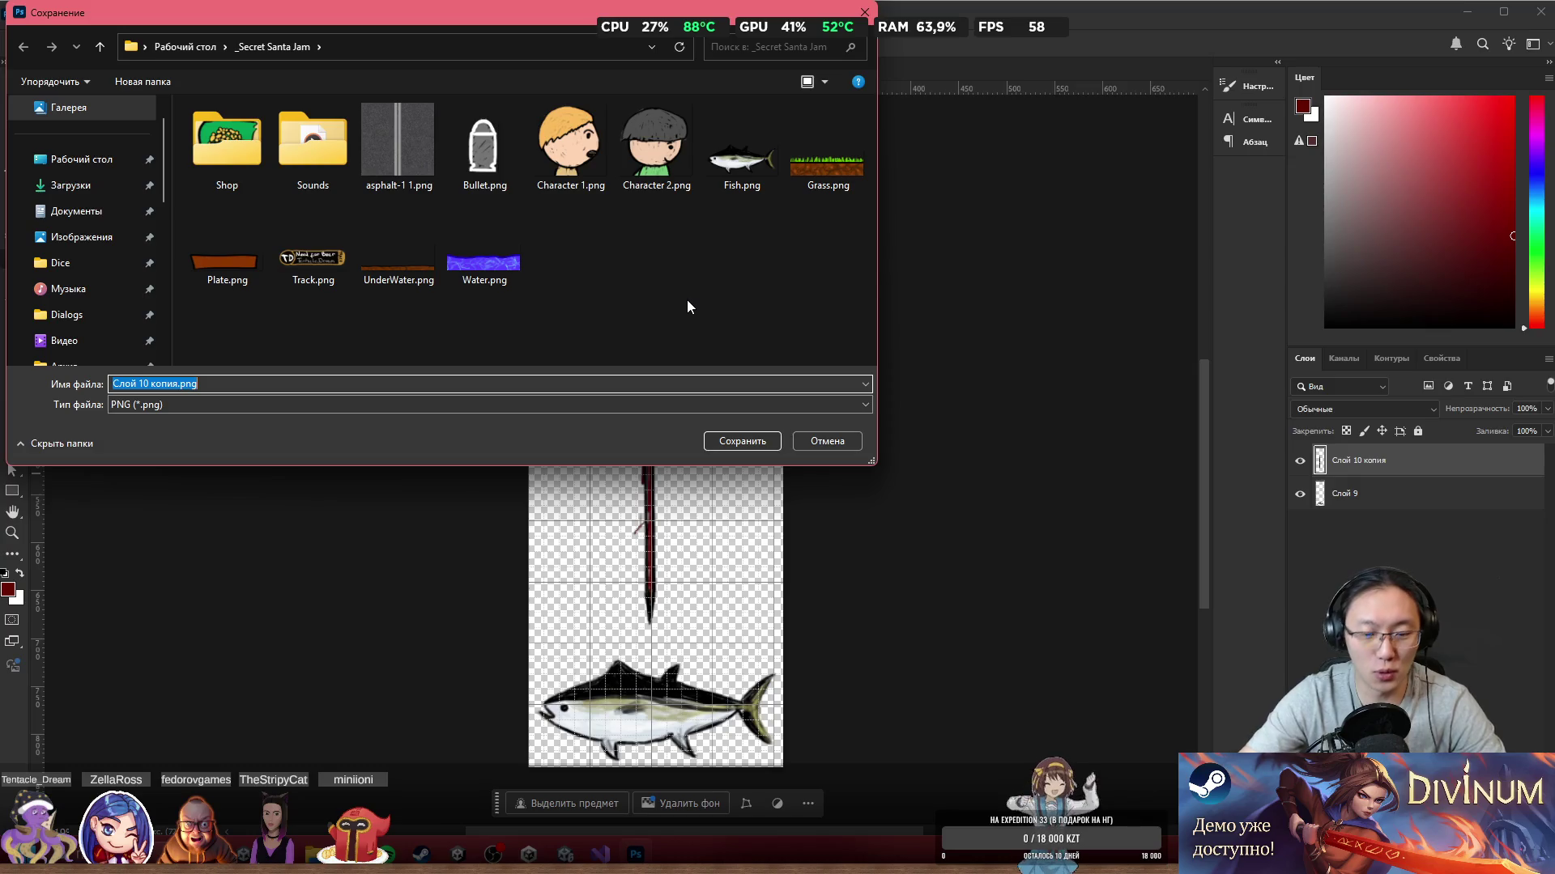
key("BackSpace")
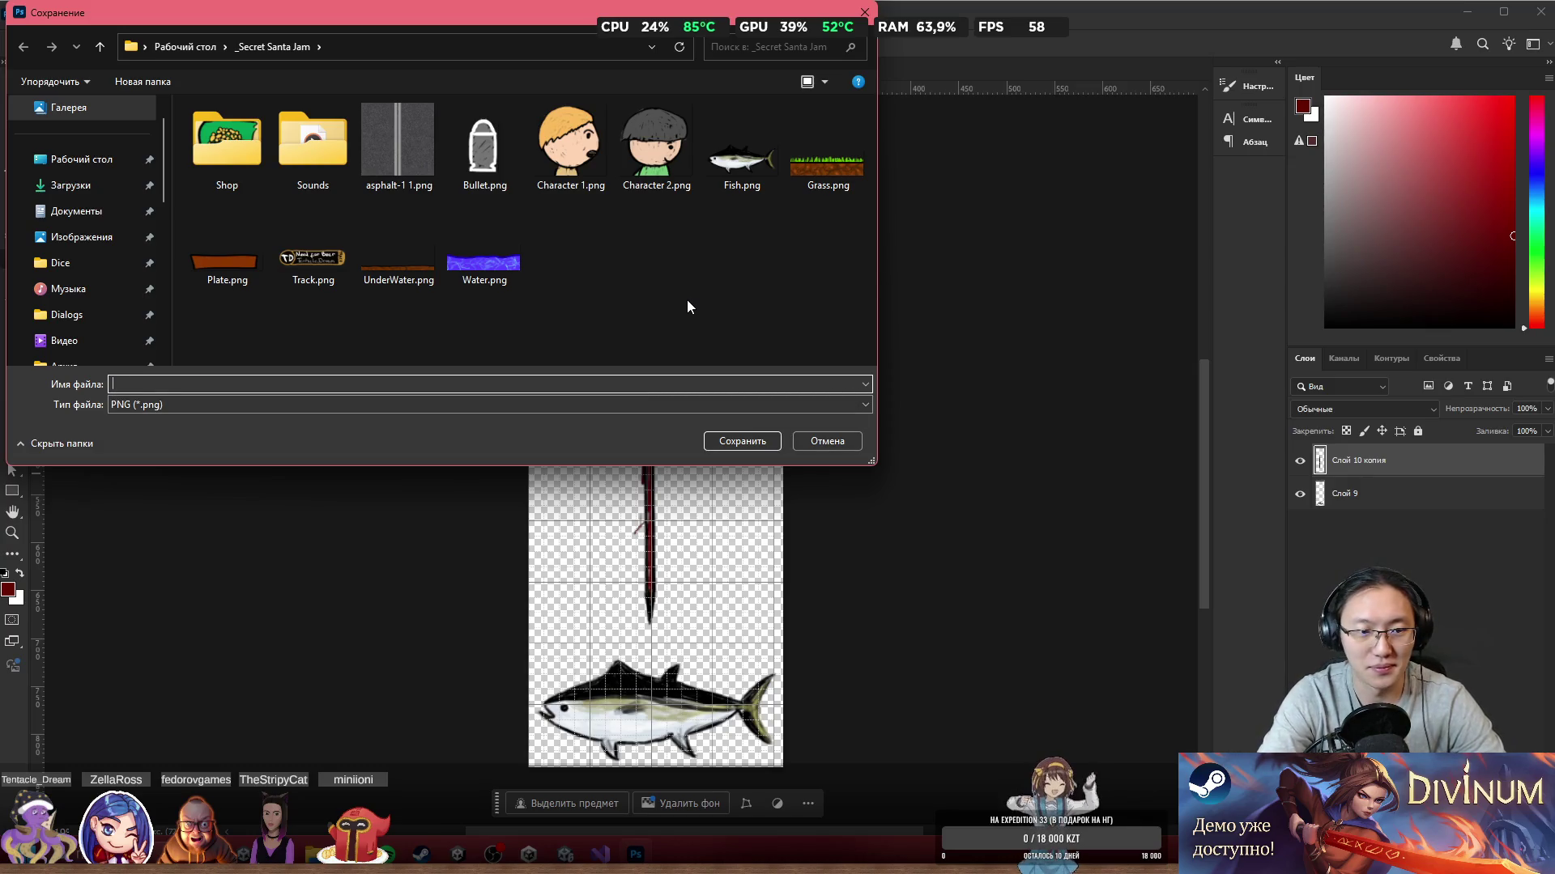
type("F")
key("BackSpace")
type("Stick")
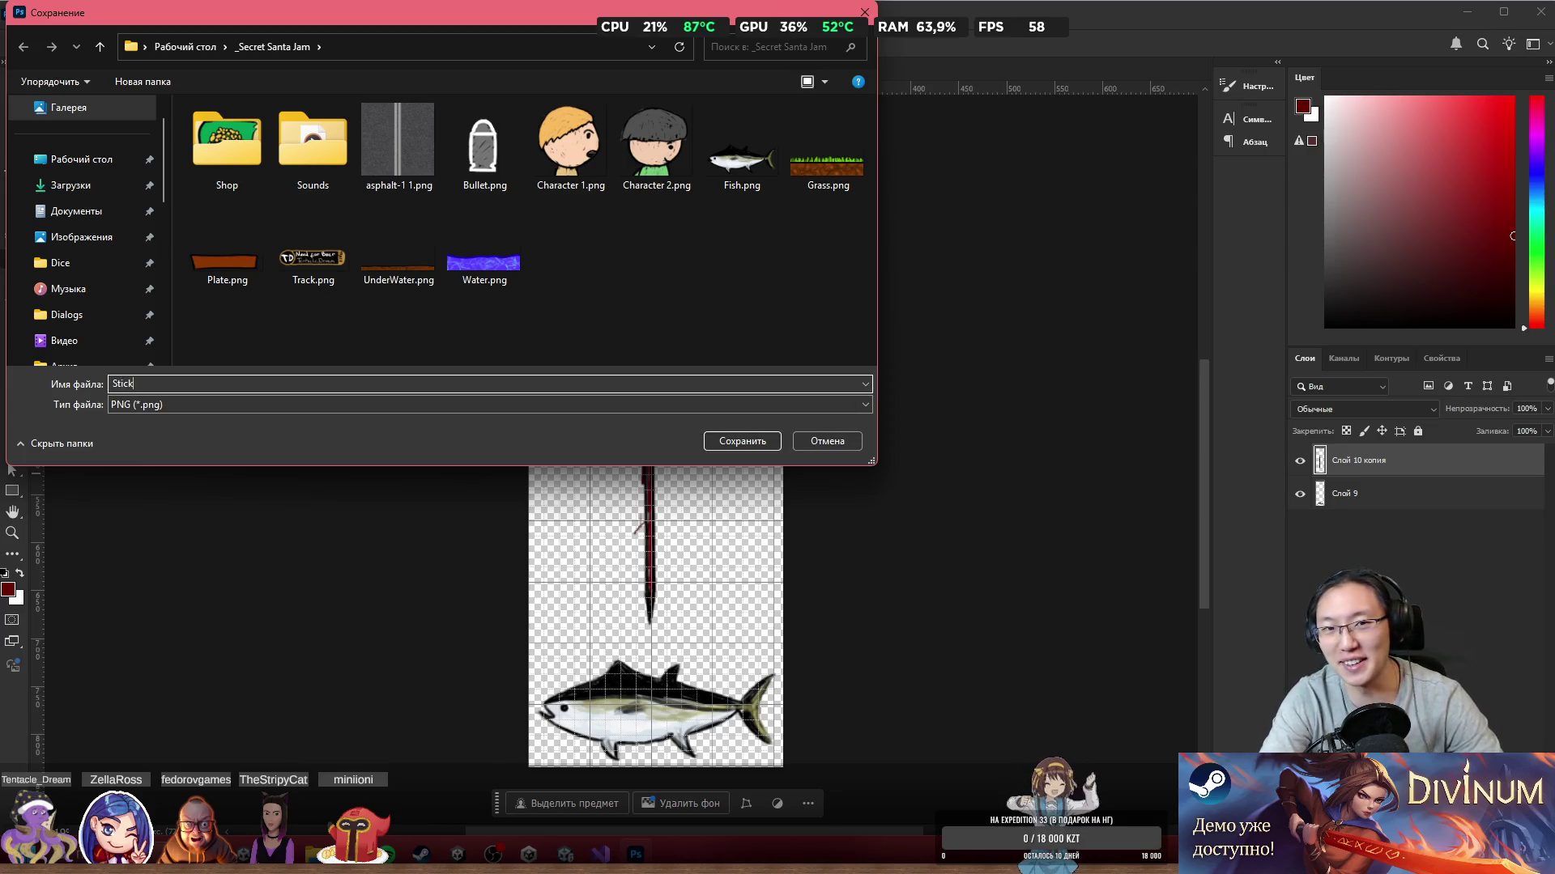
key("Return")
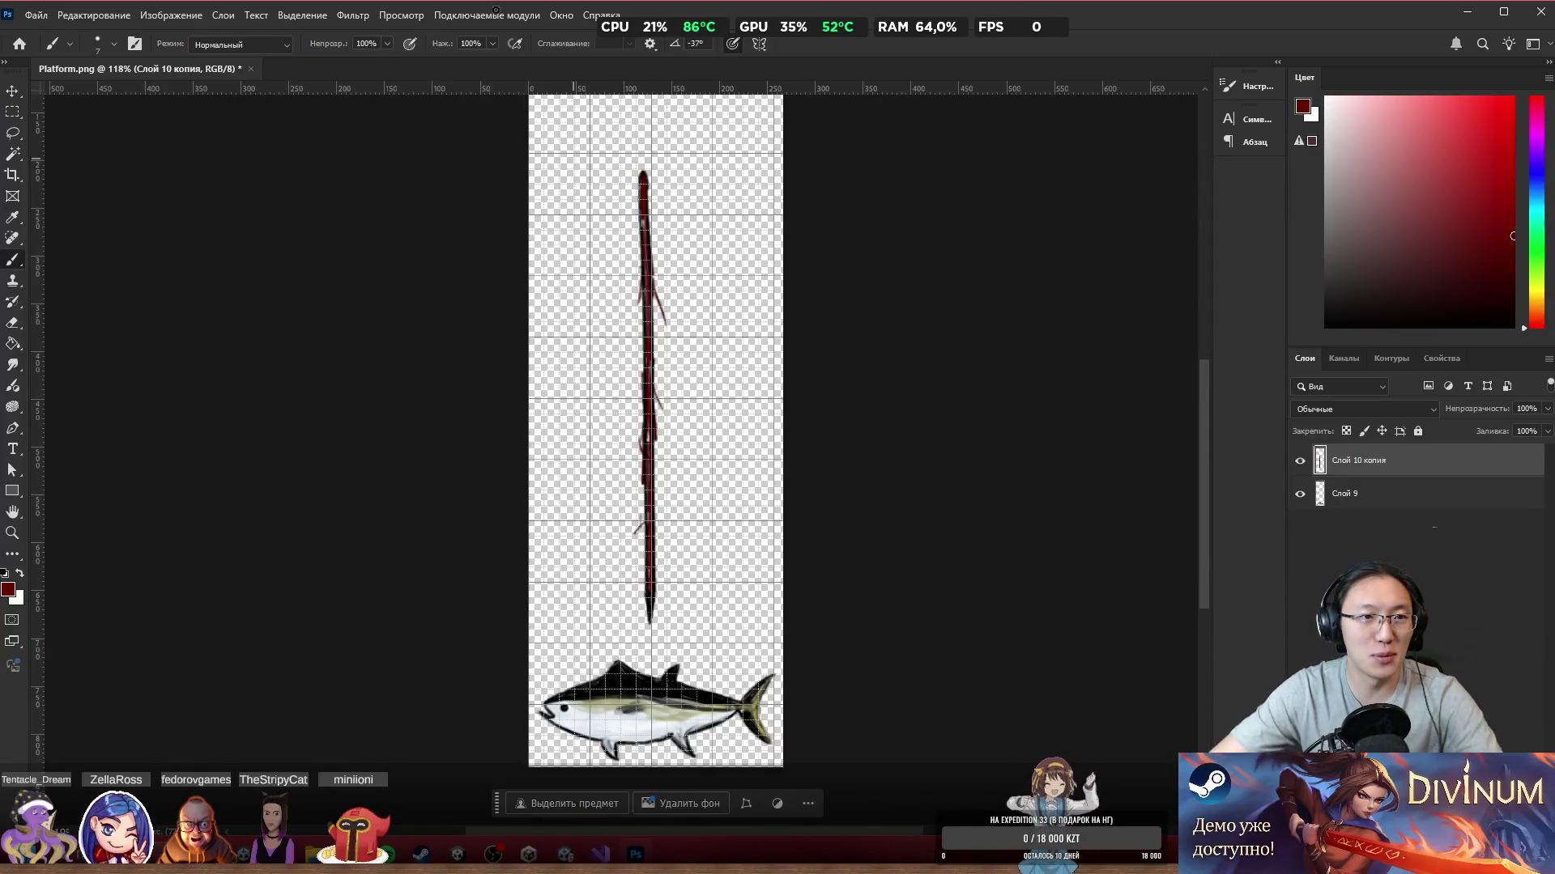
left_click(1468, 10)
Step: Import Stick.png from the _Secret Santa Jam folder into Assets/_GAME/Sprites
key("f")
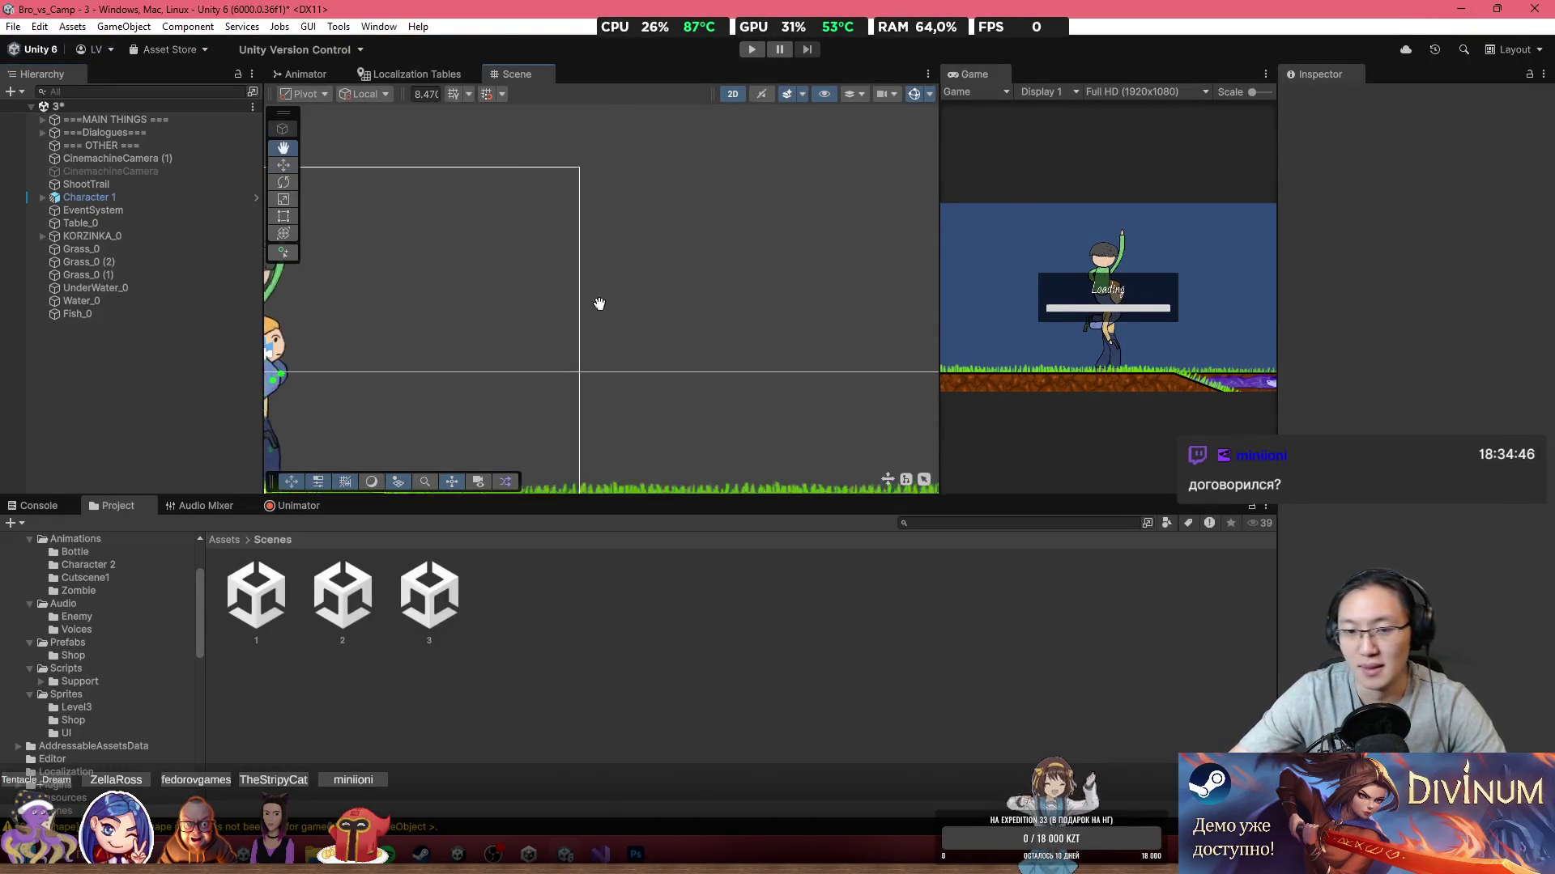
scroll(784, 382, "down", 3)
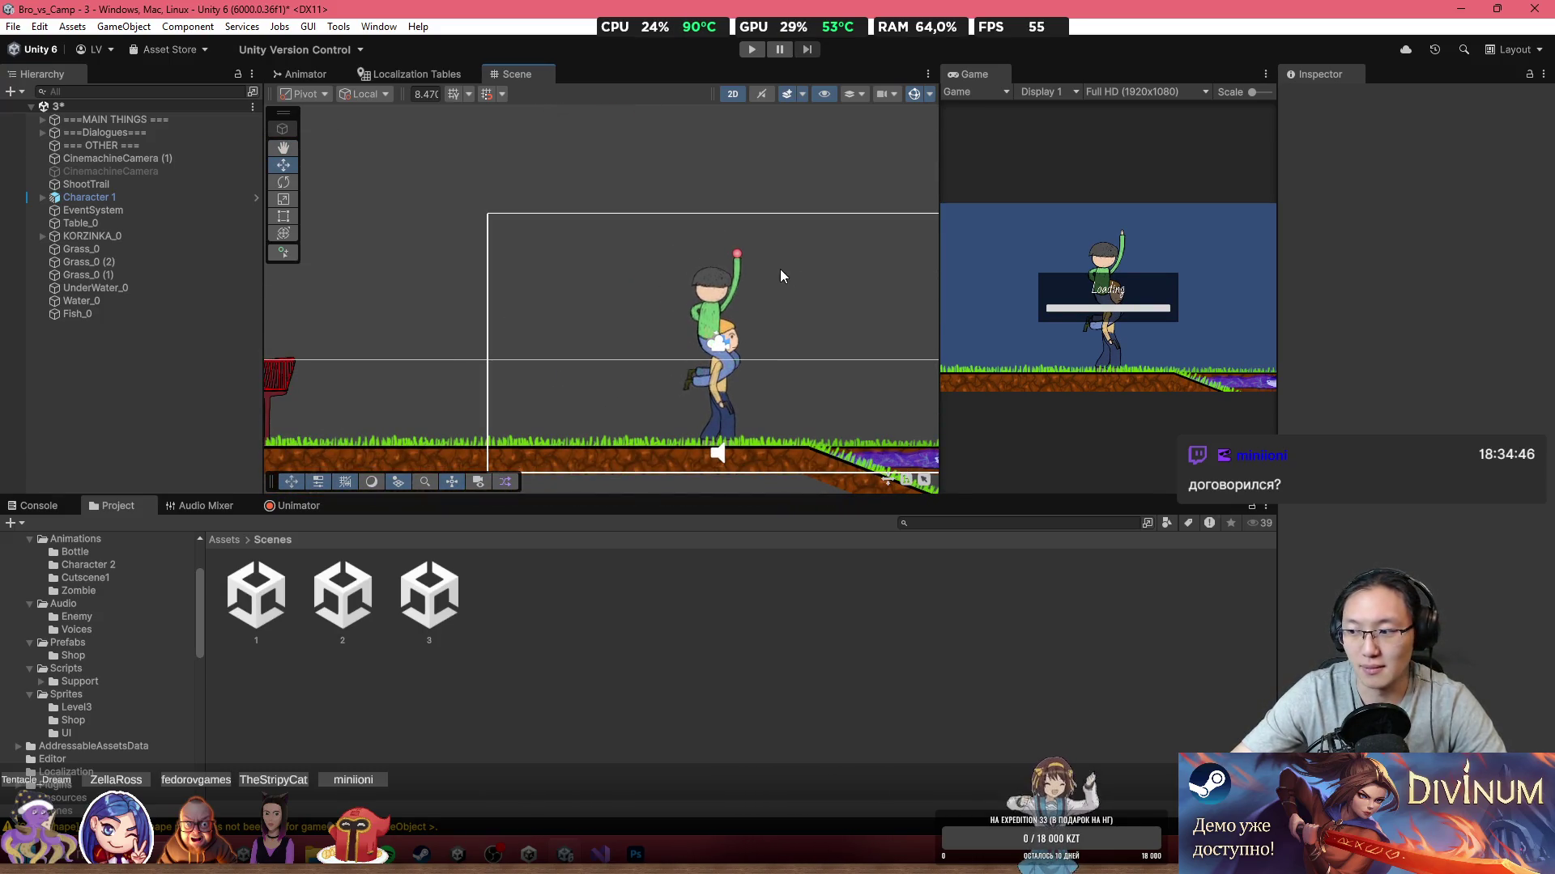
left_click(236, 541)
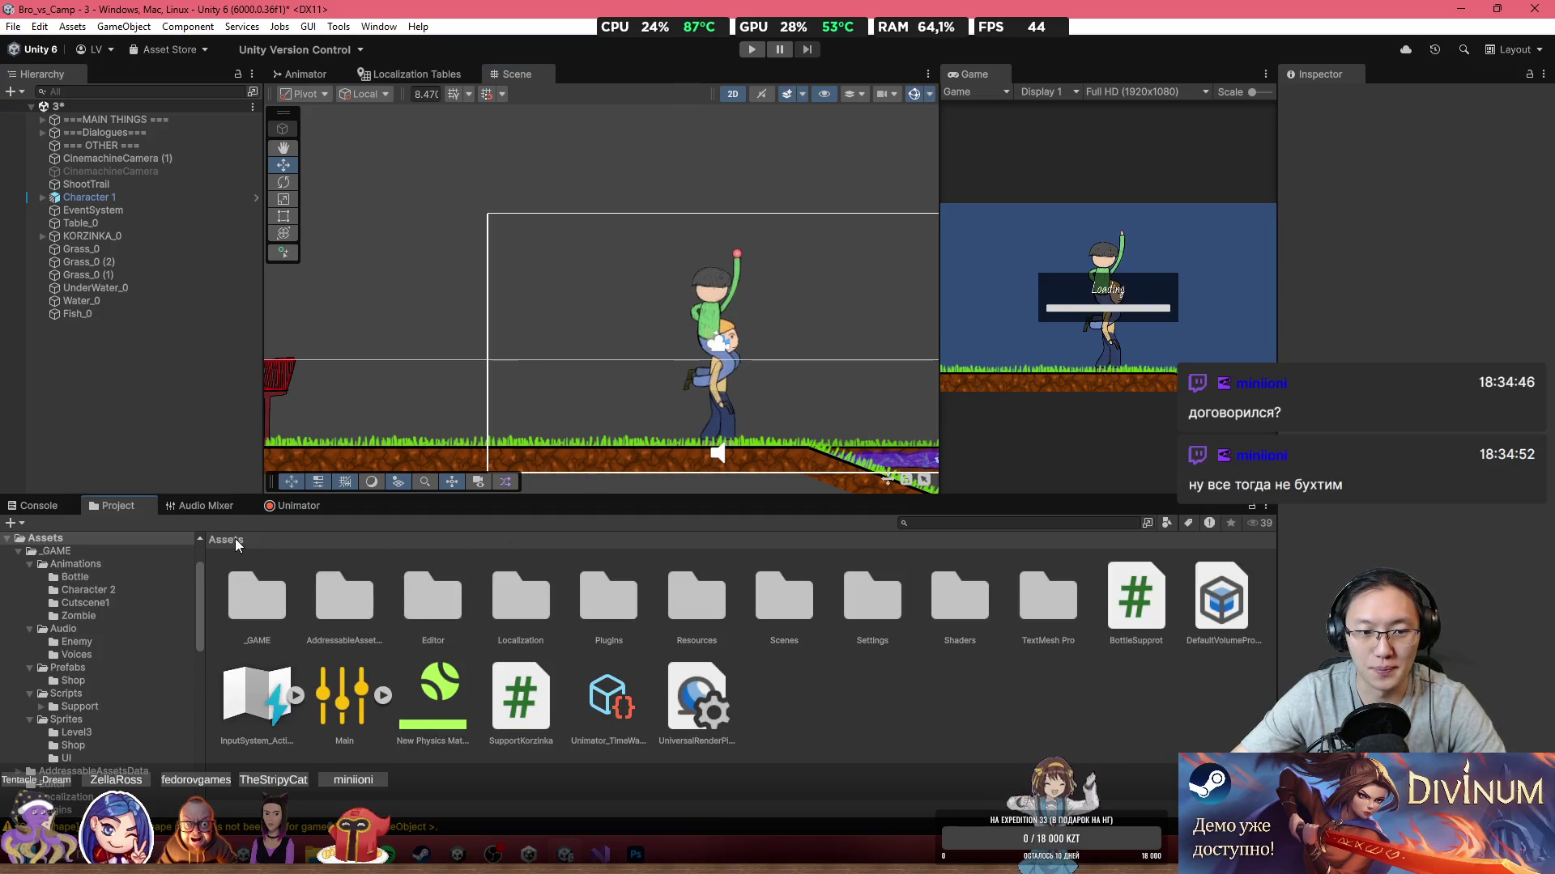
left_click_drag(667, 489, 424, 447)
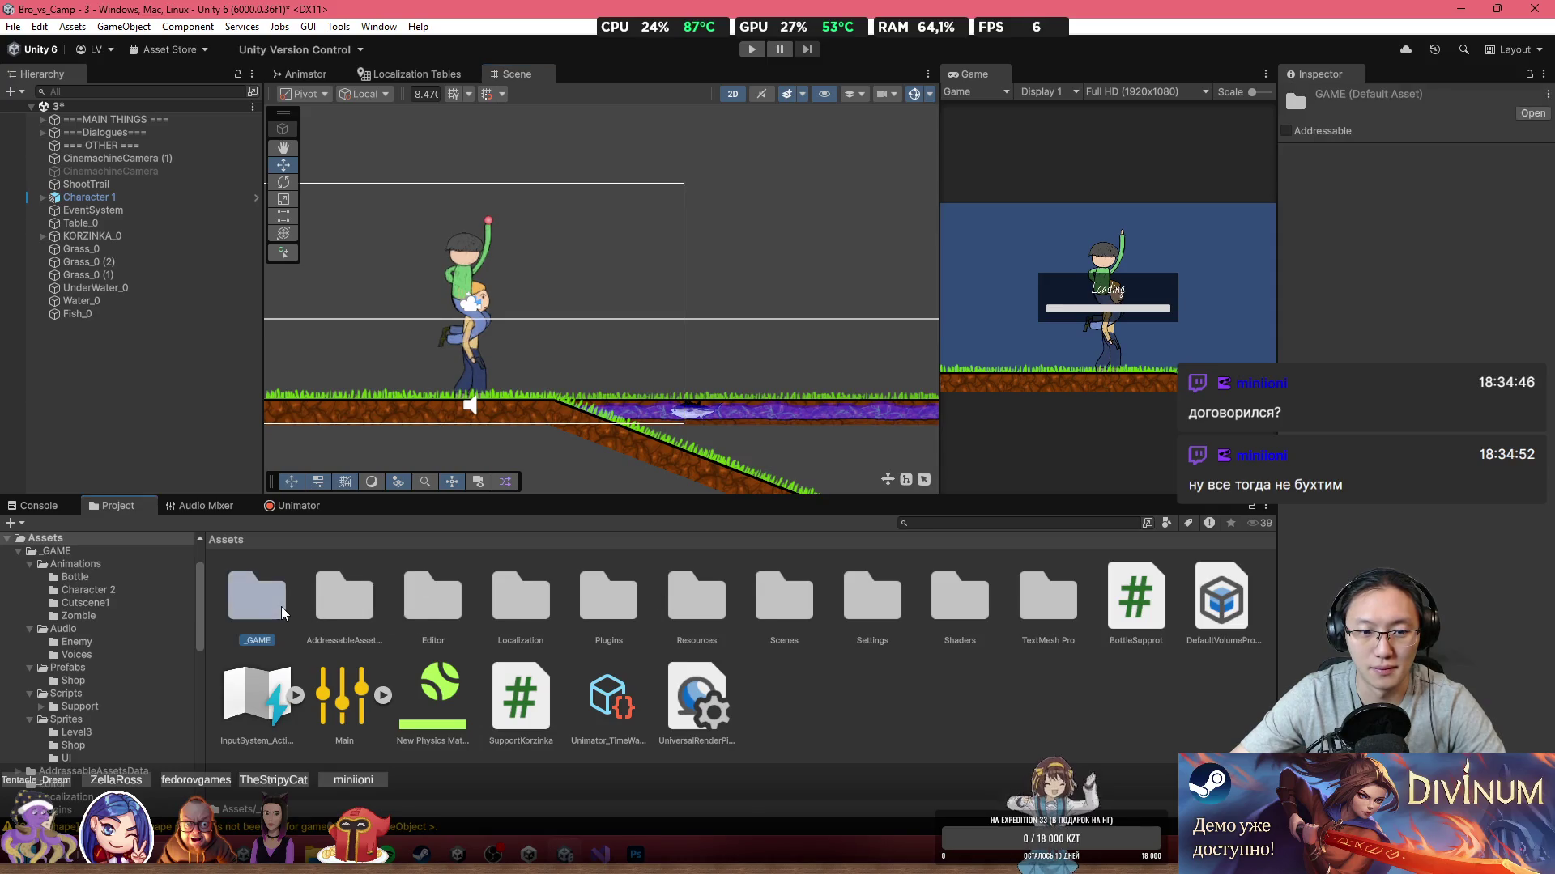
double_click(256, 600)
double_click(587, 615)
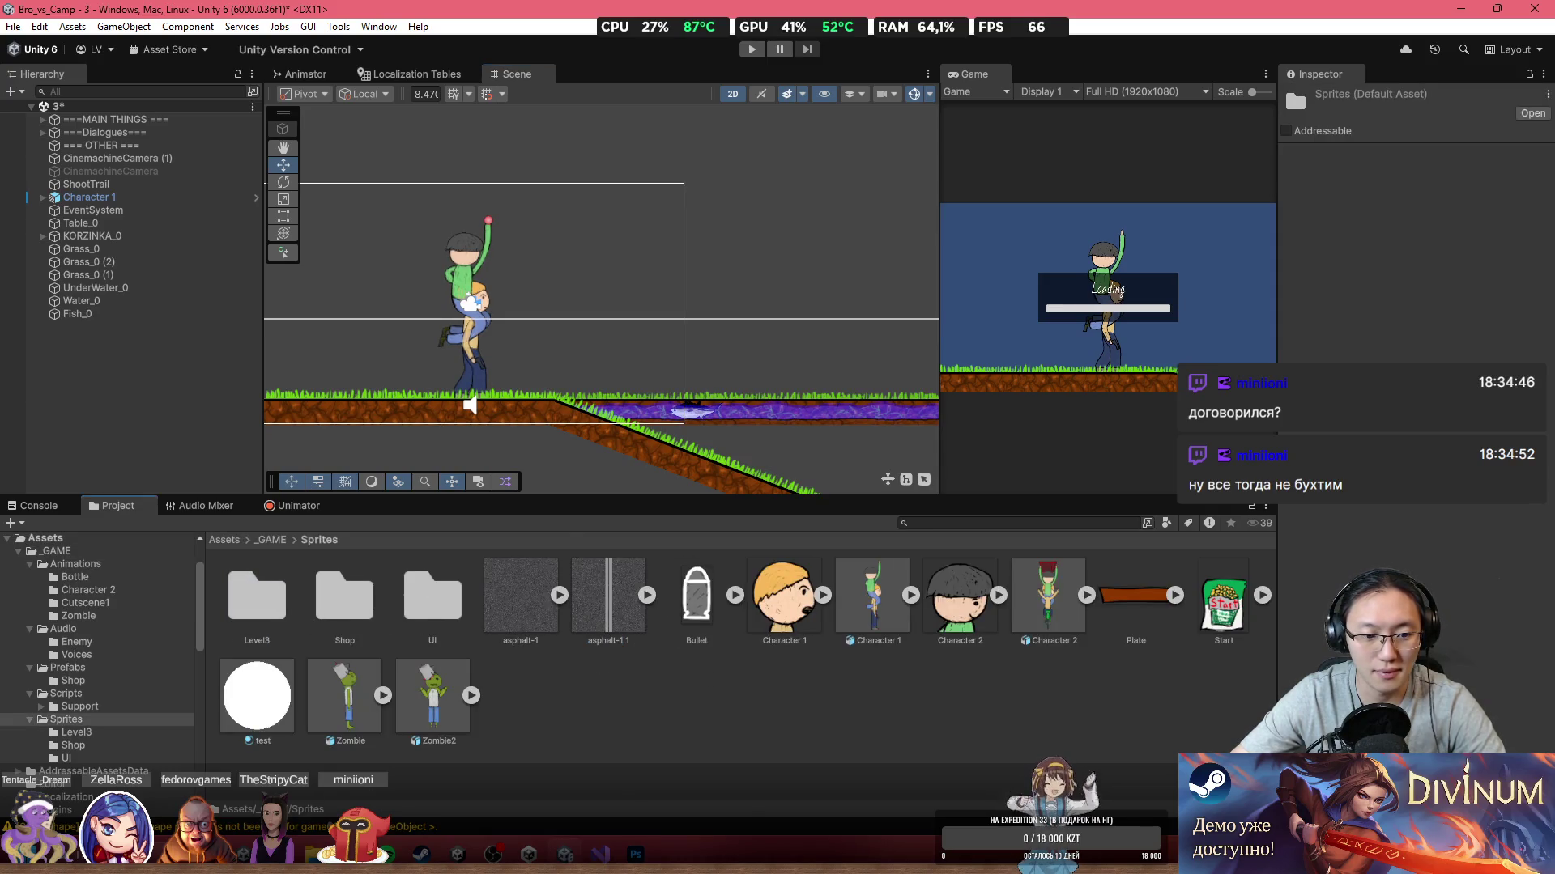
key("alt+Tab")
left_click(1025, 373)
mouse_move(1118, 374)
left_mouse_down()
mouse_move(822, 700)
mouse_move(821, 789)
left_mouse_up()
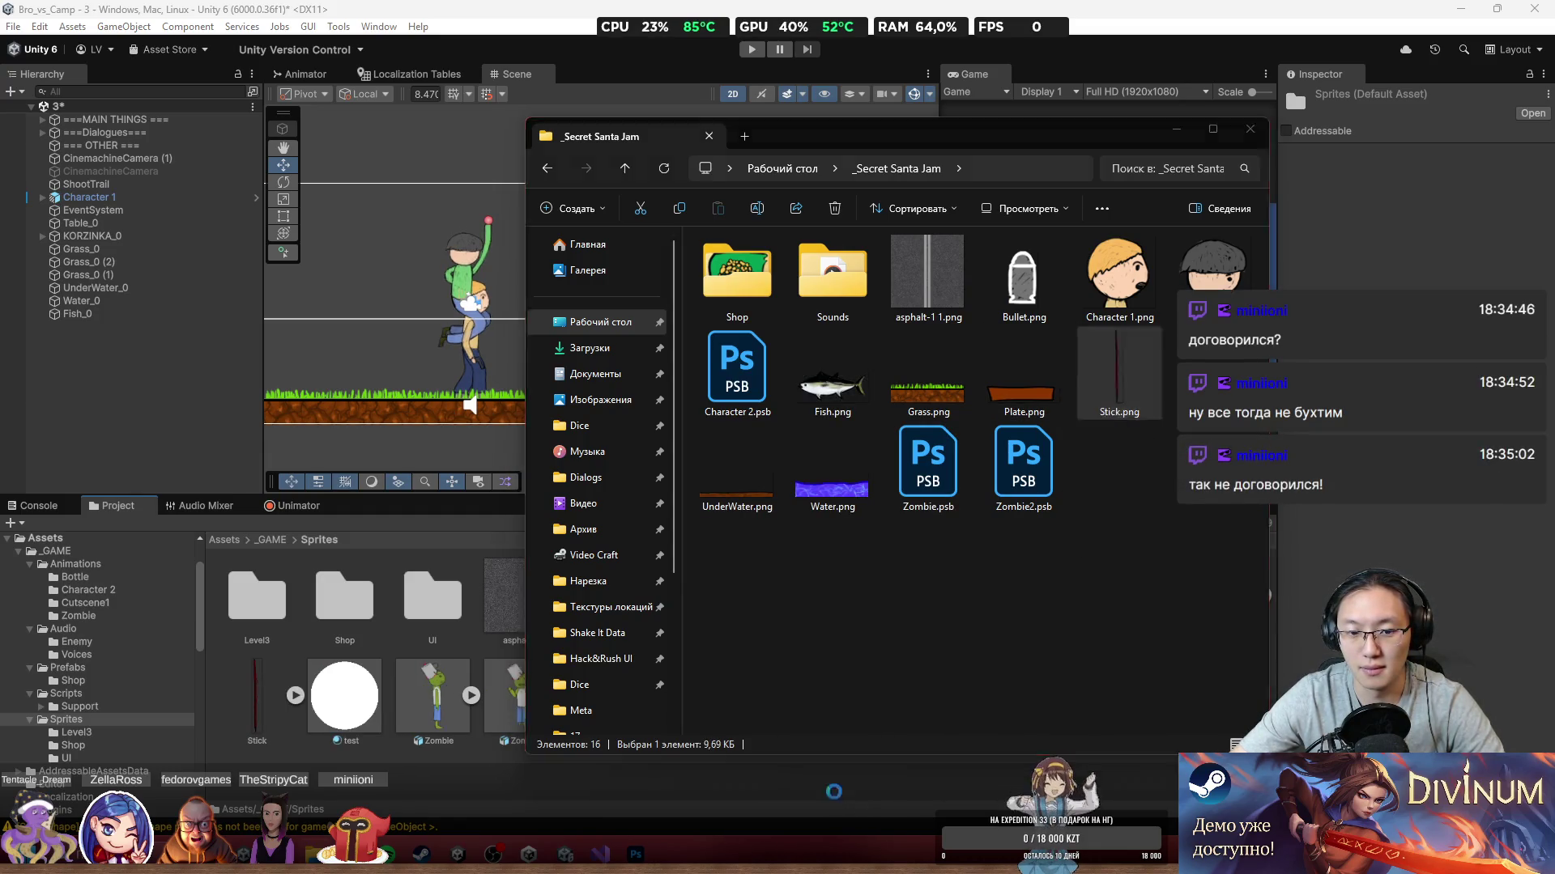
Step: Drag the Stick sprite into the Scene view to create Stick_0
left_click(256, 698)
mouse_move(257, 698)
left_mouse_down()
mouse_move(607, 332)
mouse_move(528, 249)
mouse_move(557, 231)
left_mouse_up()
scroll(553, 241, "up", 3)
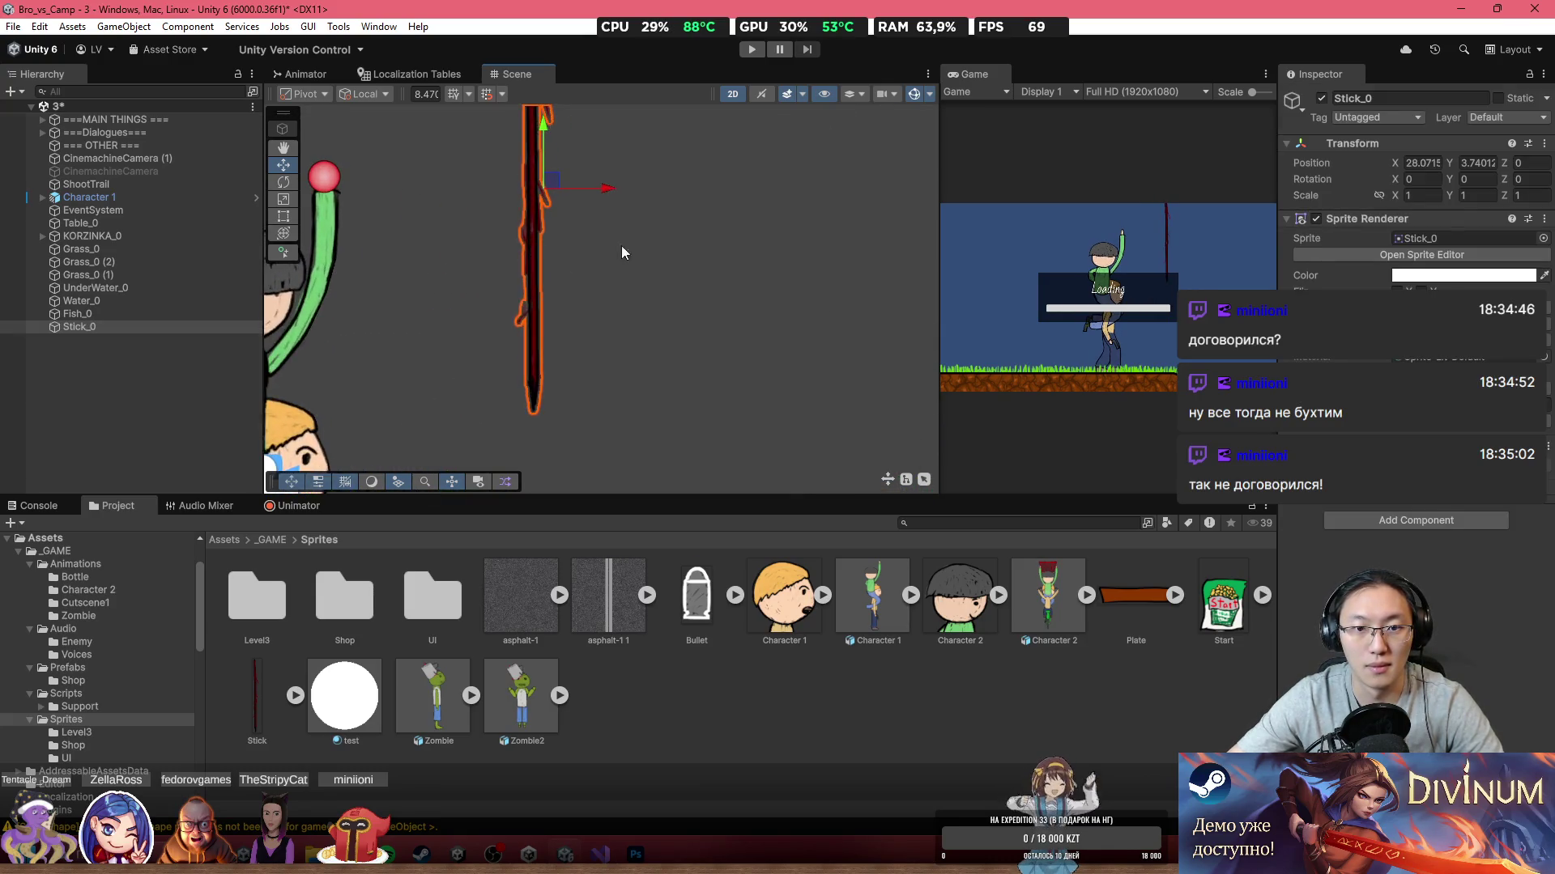
Step: Bring the stick and characters into view and select Stick_0
left_click(568, 270)
scroll(551, 305, "down", 10)
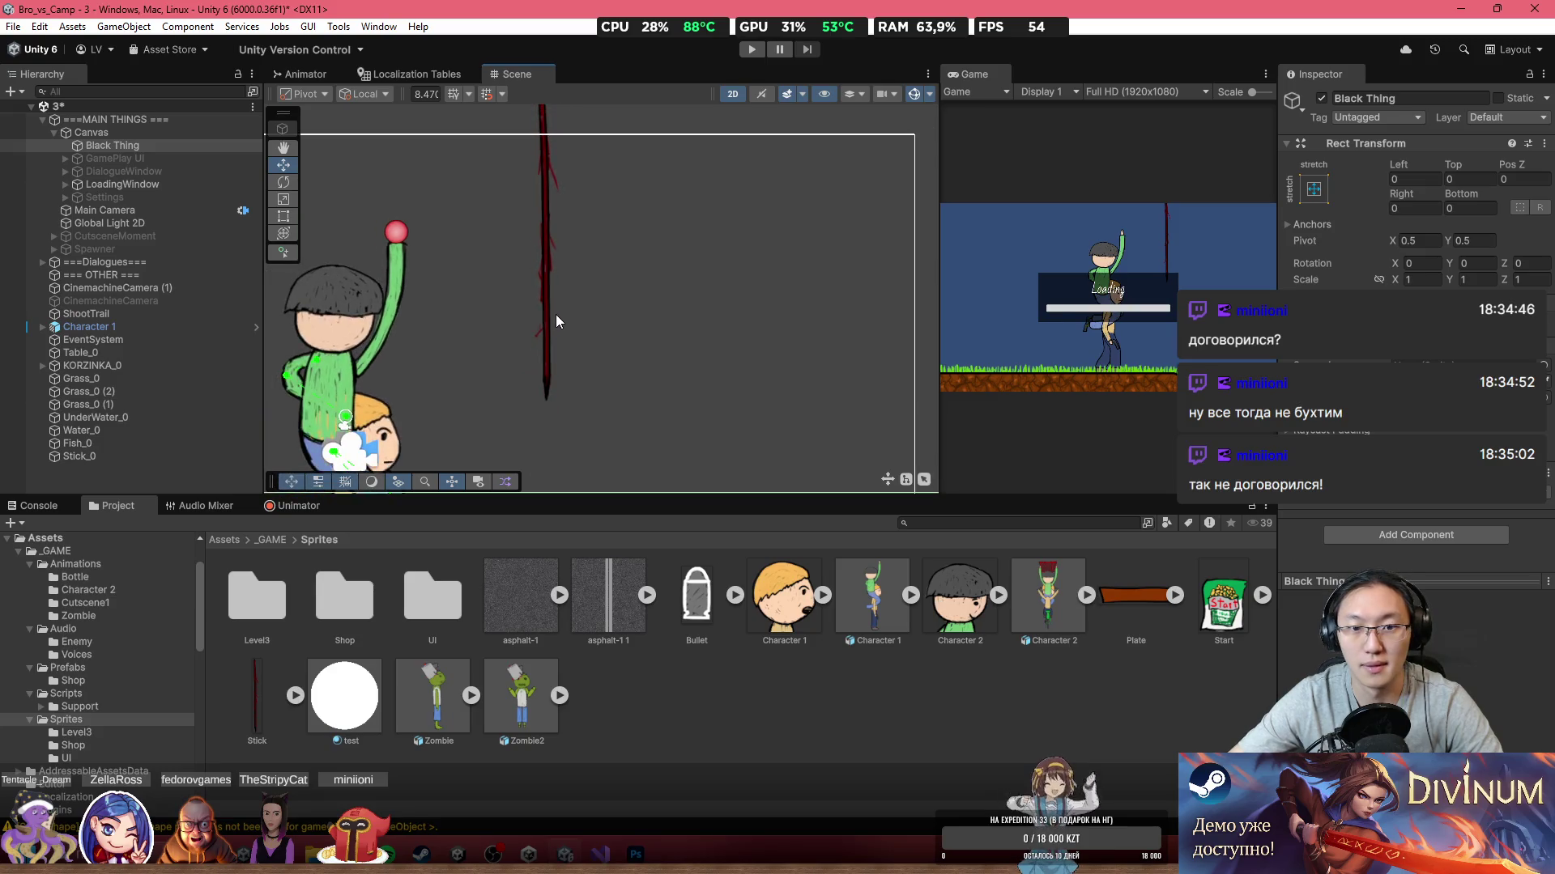
scroll(580, 270, "up", 4)
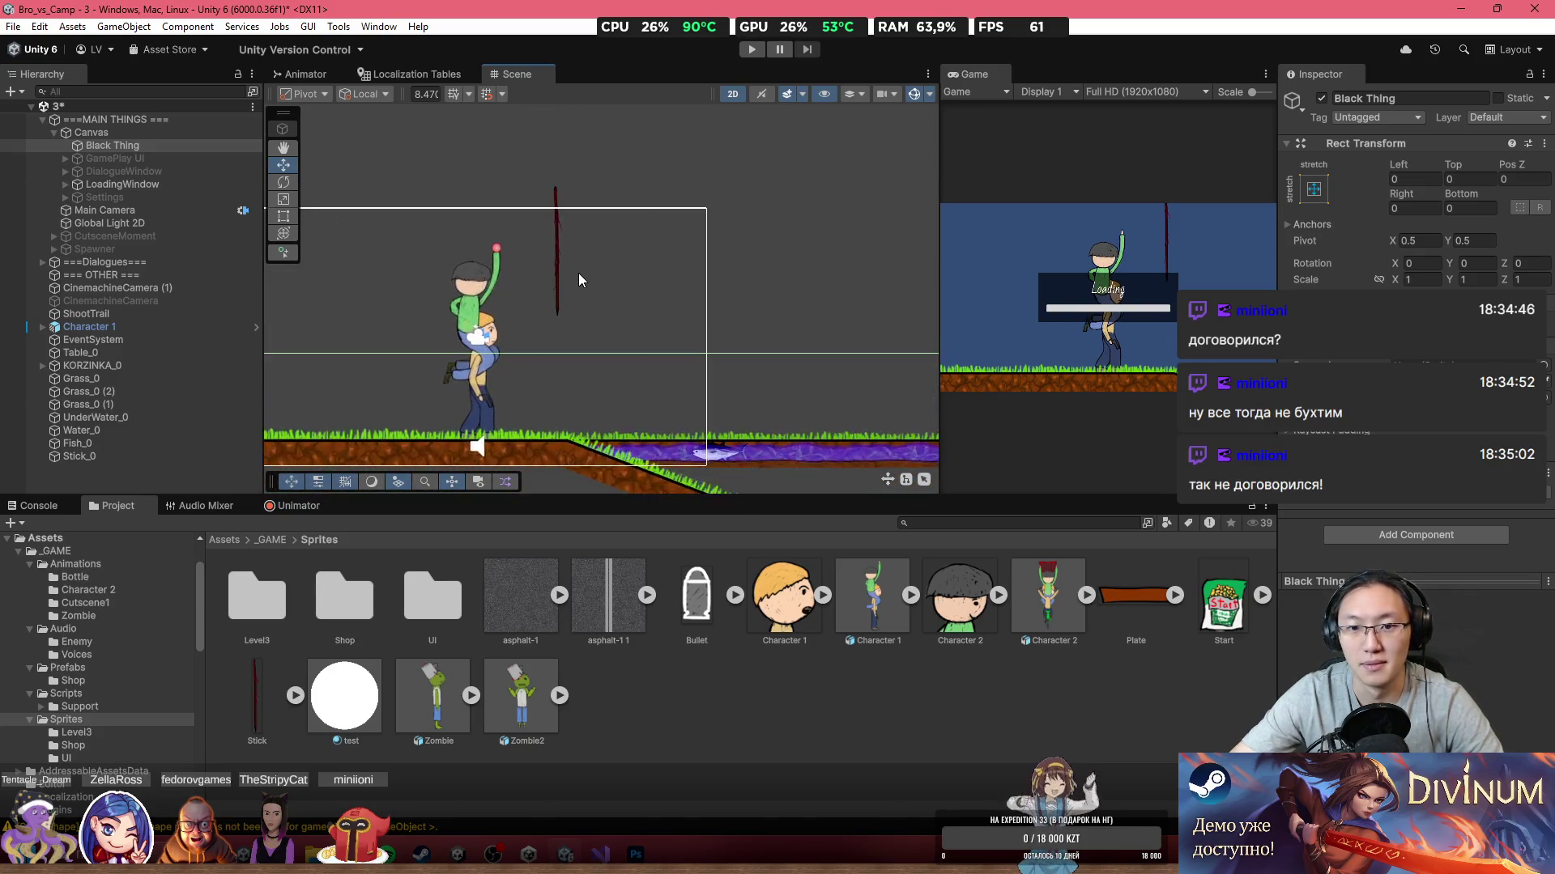
left_click_drag(581, 284, 685, 245)
left_click(662, 243)
left_click(663, 242)
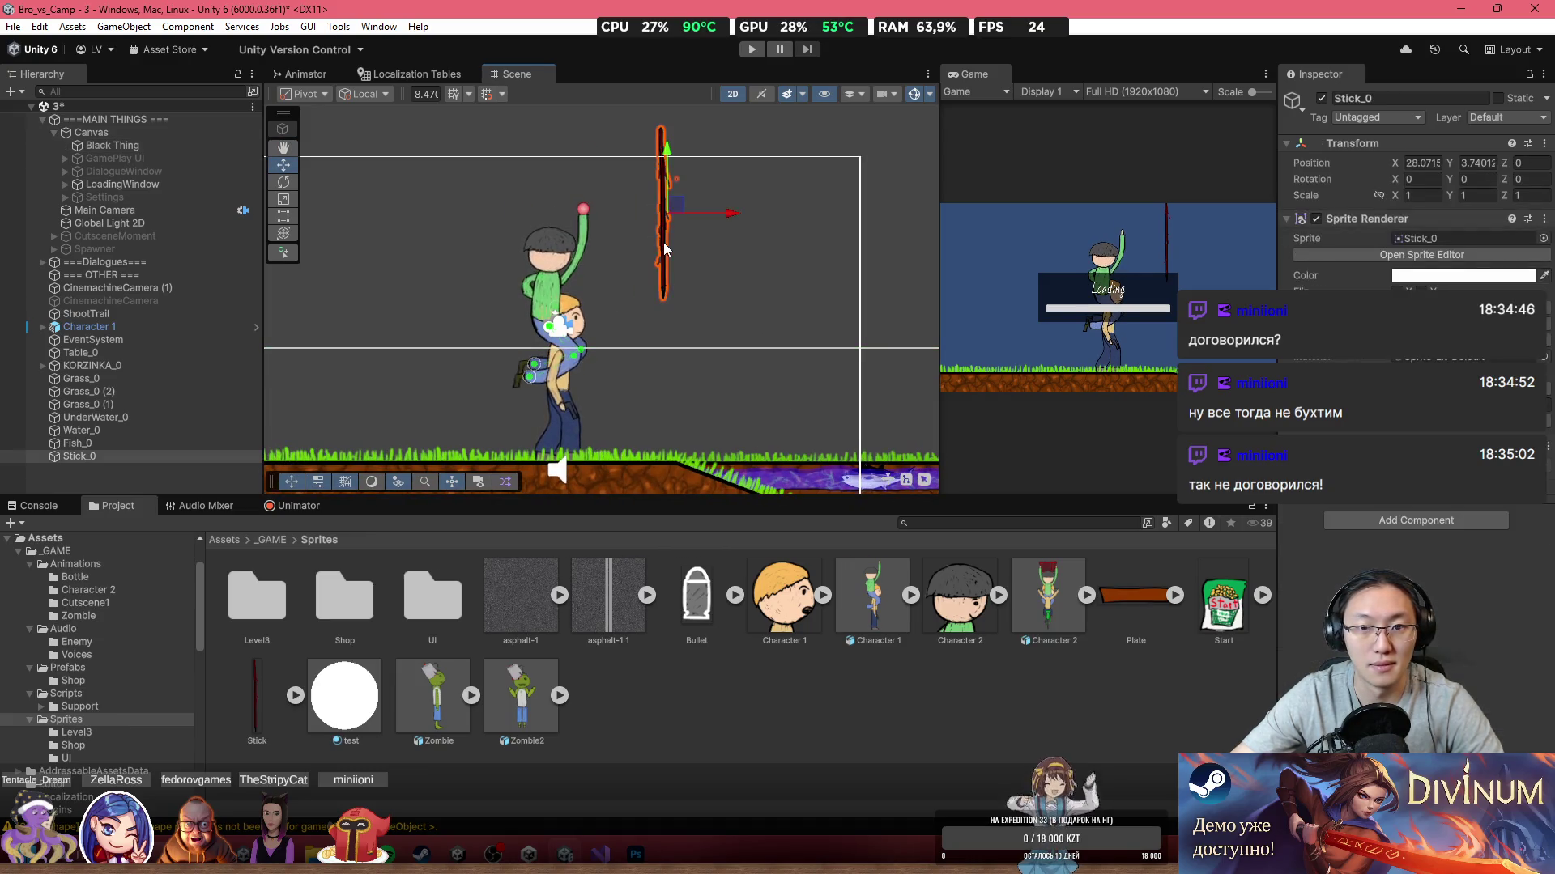
Step: Add a Box Collider 2D to Stick_0 and narrow it to the stick's width
left_click(1401, 523)
type("box")
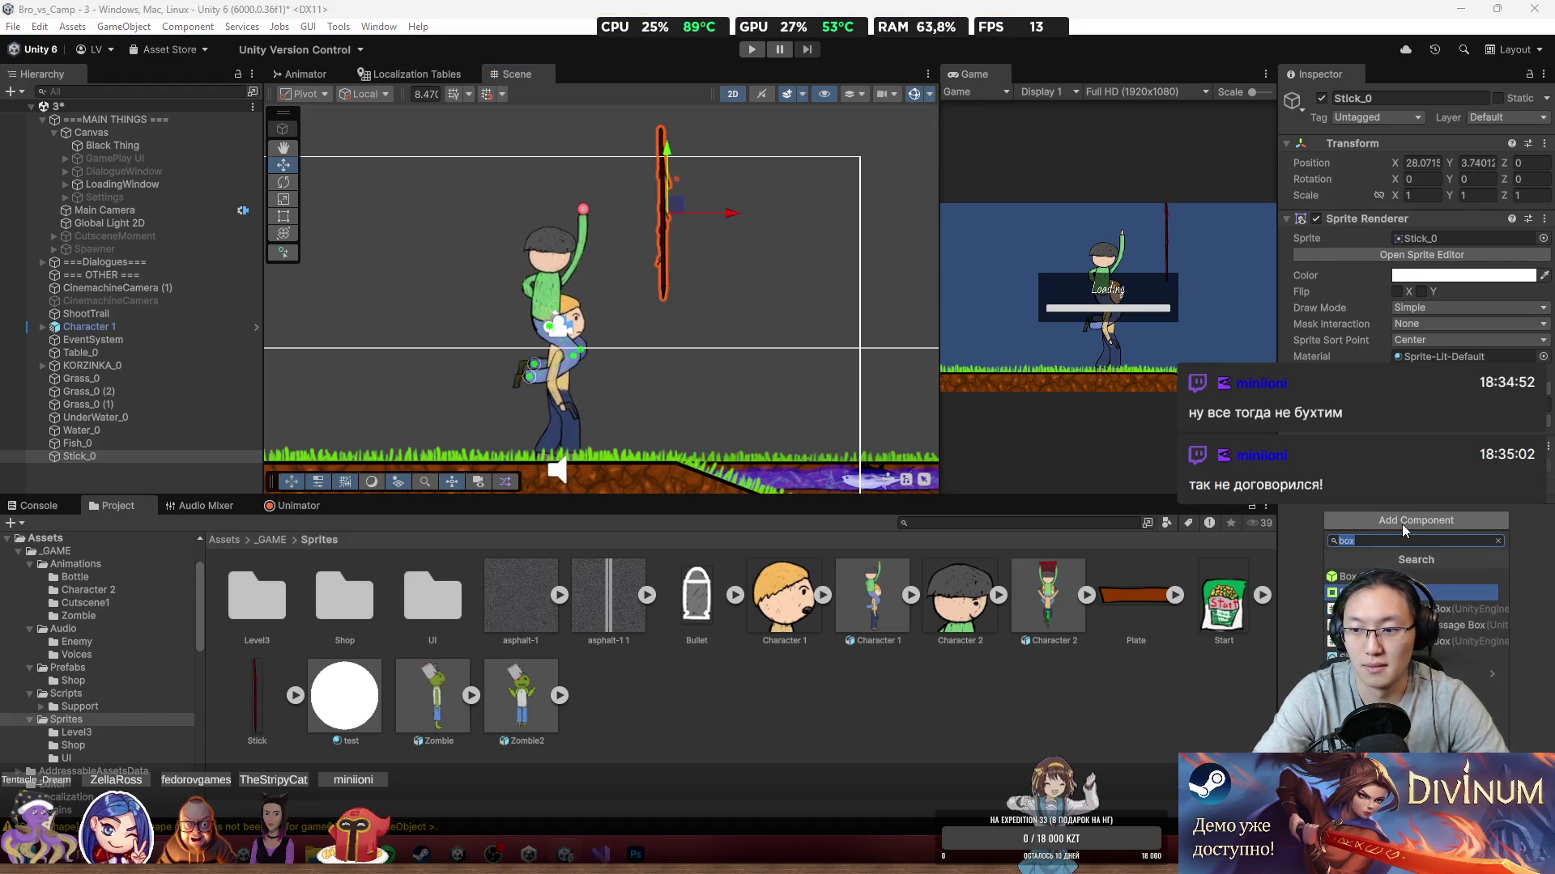
key("Escape")
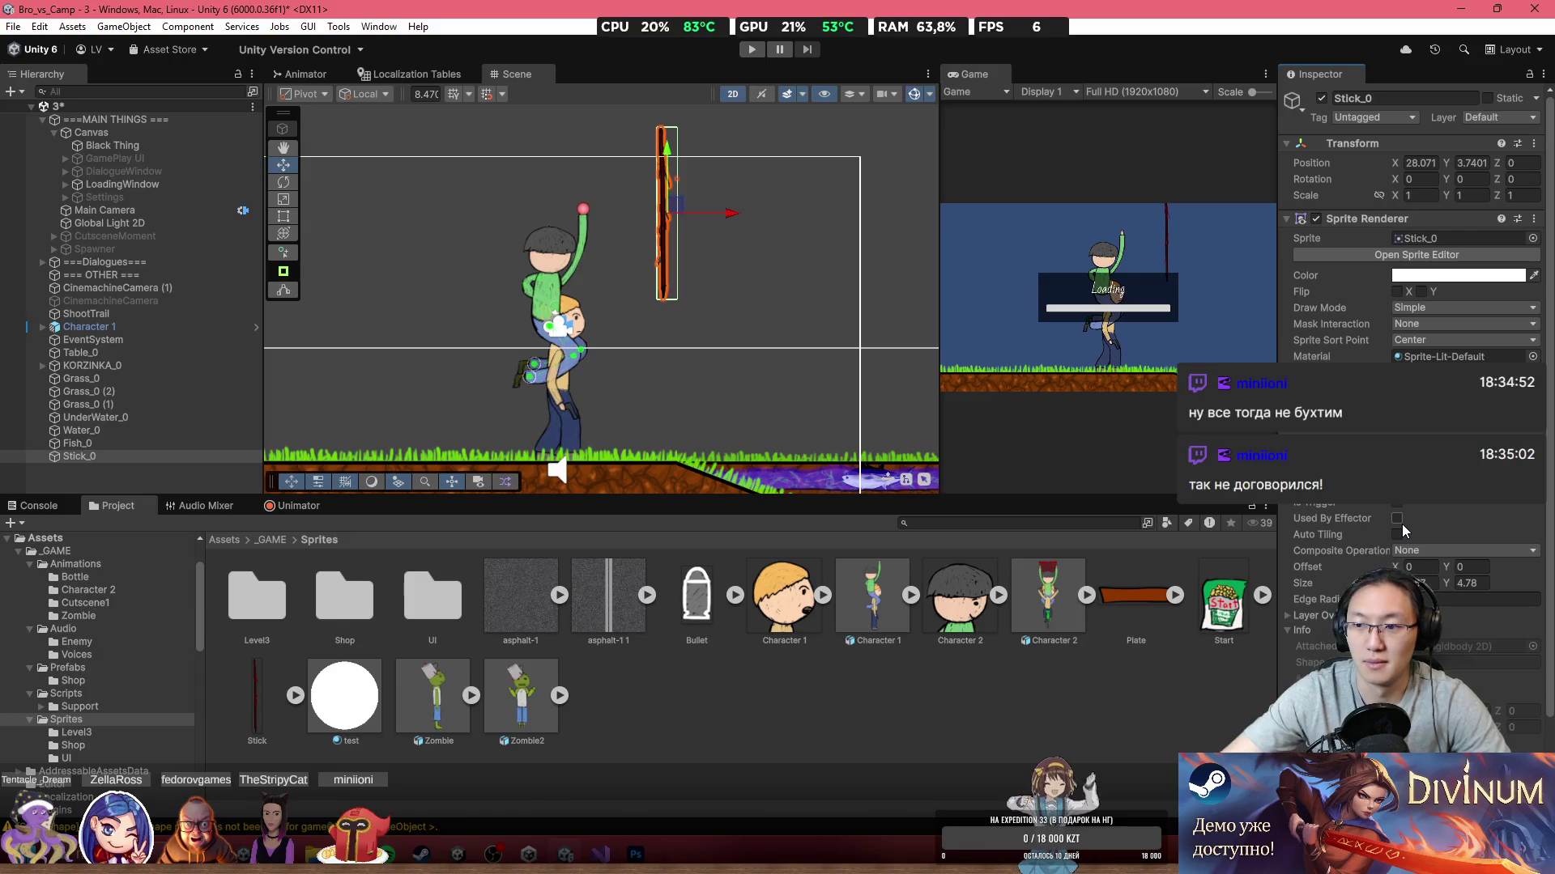
scroll(696, 220, "up", 4)
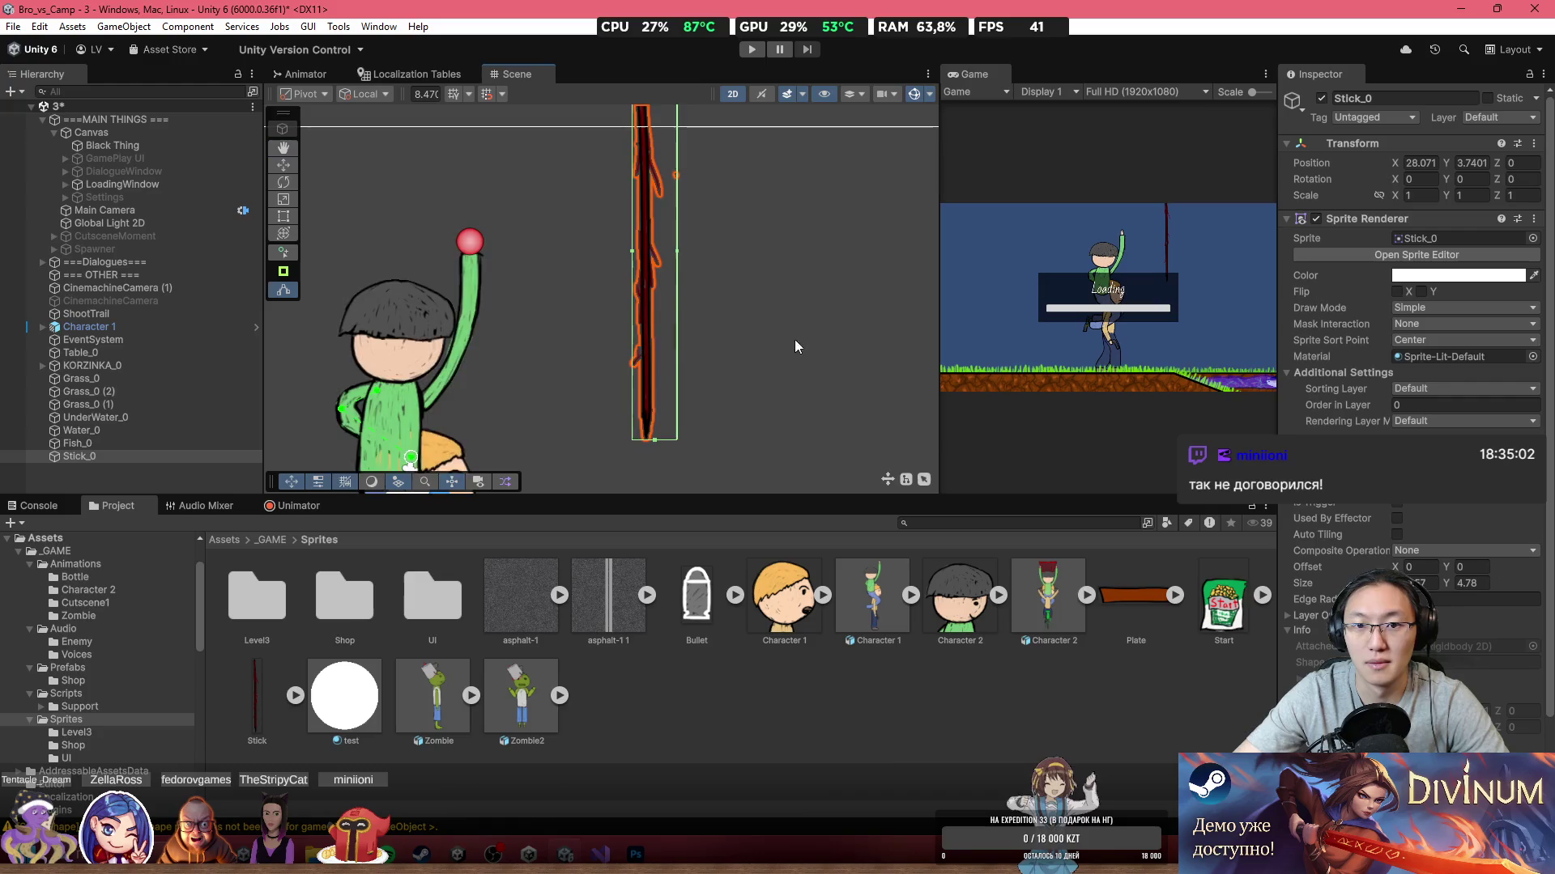
scroll(683, 255, "up", 1)
mouse_move(676, 246)
left_mouse_down()
mouse_move(631, 249)
mouse_move(652, 248)
left_mouse_up()
left_click(196, 457)
left_click(1508, 119)
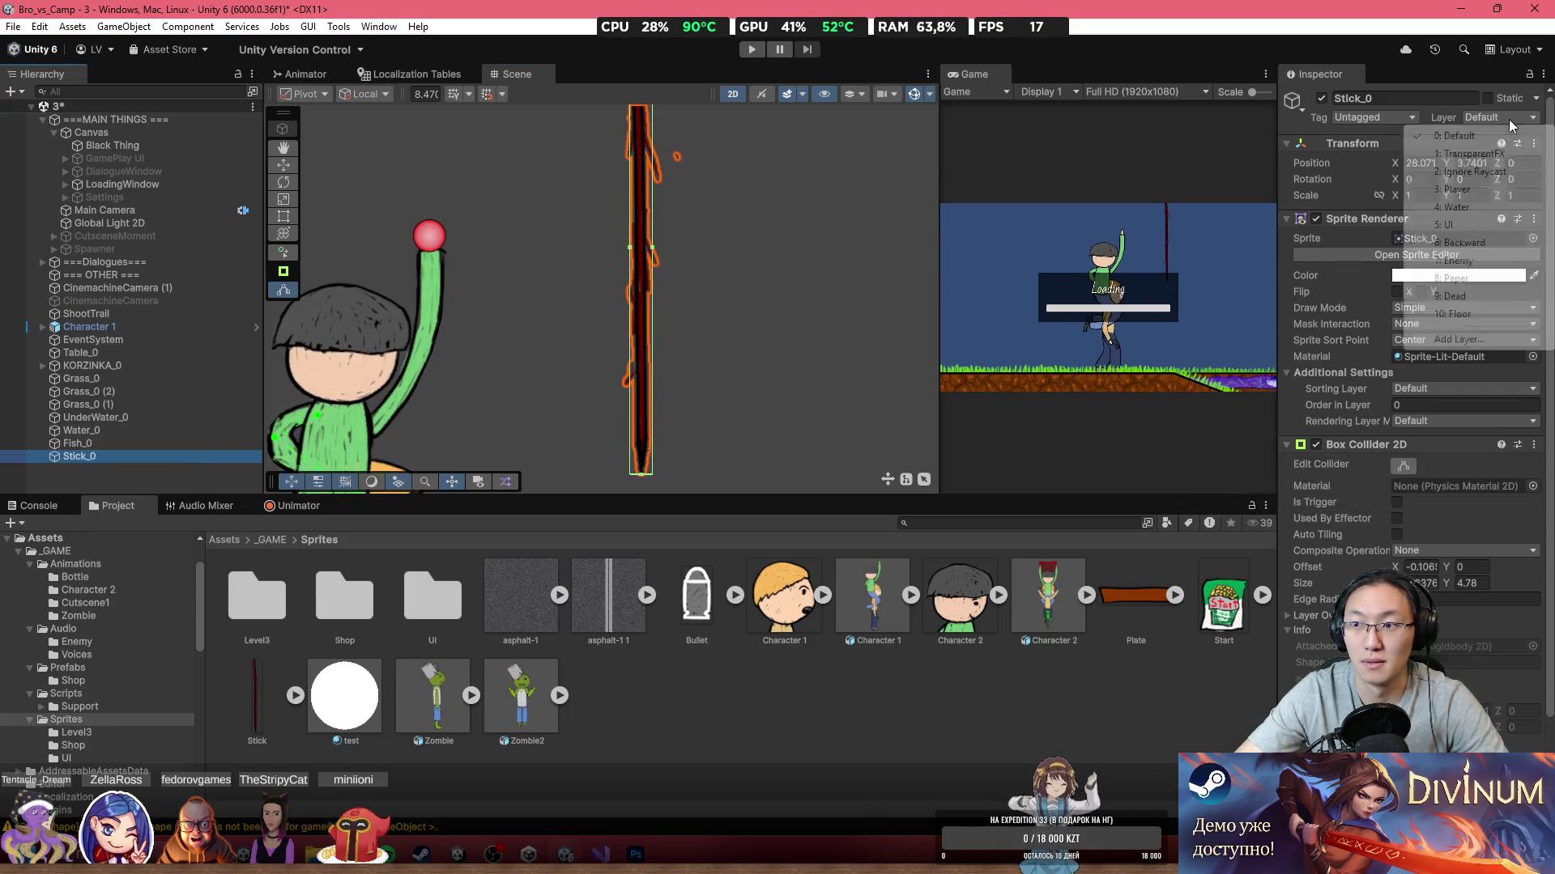
Step: Put the stick on the Backward layer, tilt it, and move it above the character
left_click(1485, 243)
scroll(675, 300, "down", 2)
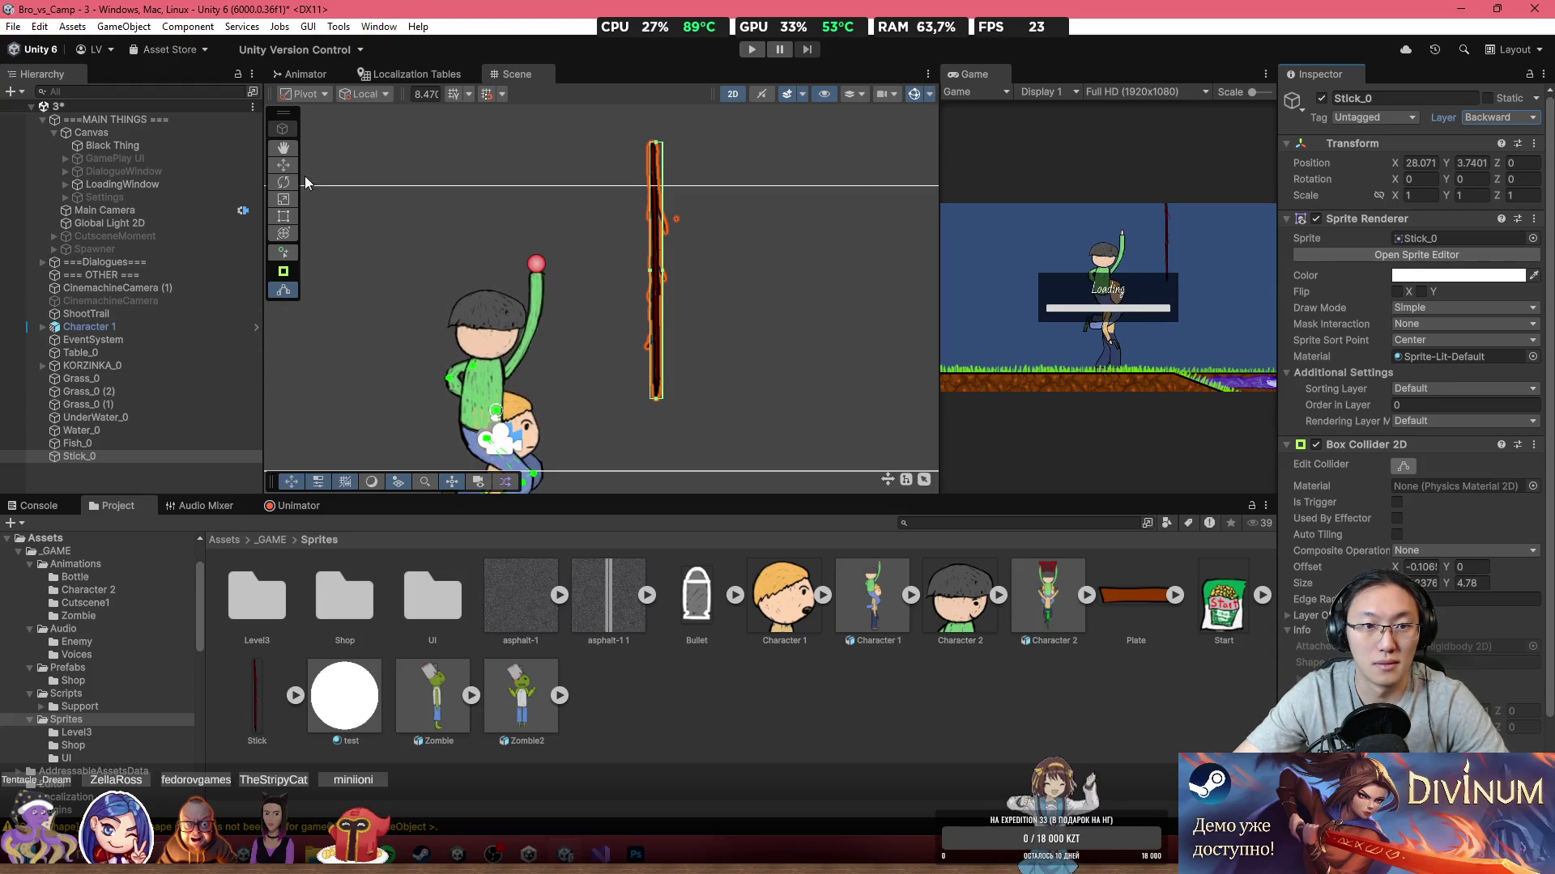
left_click(284, 182)
left_click_drag(712, 227, 544, 183)
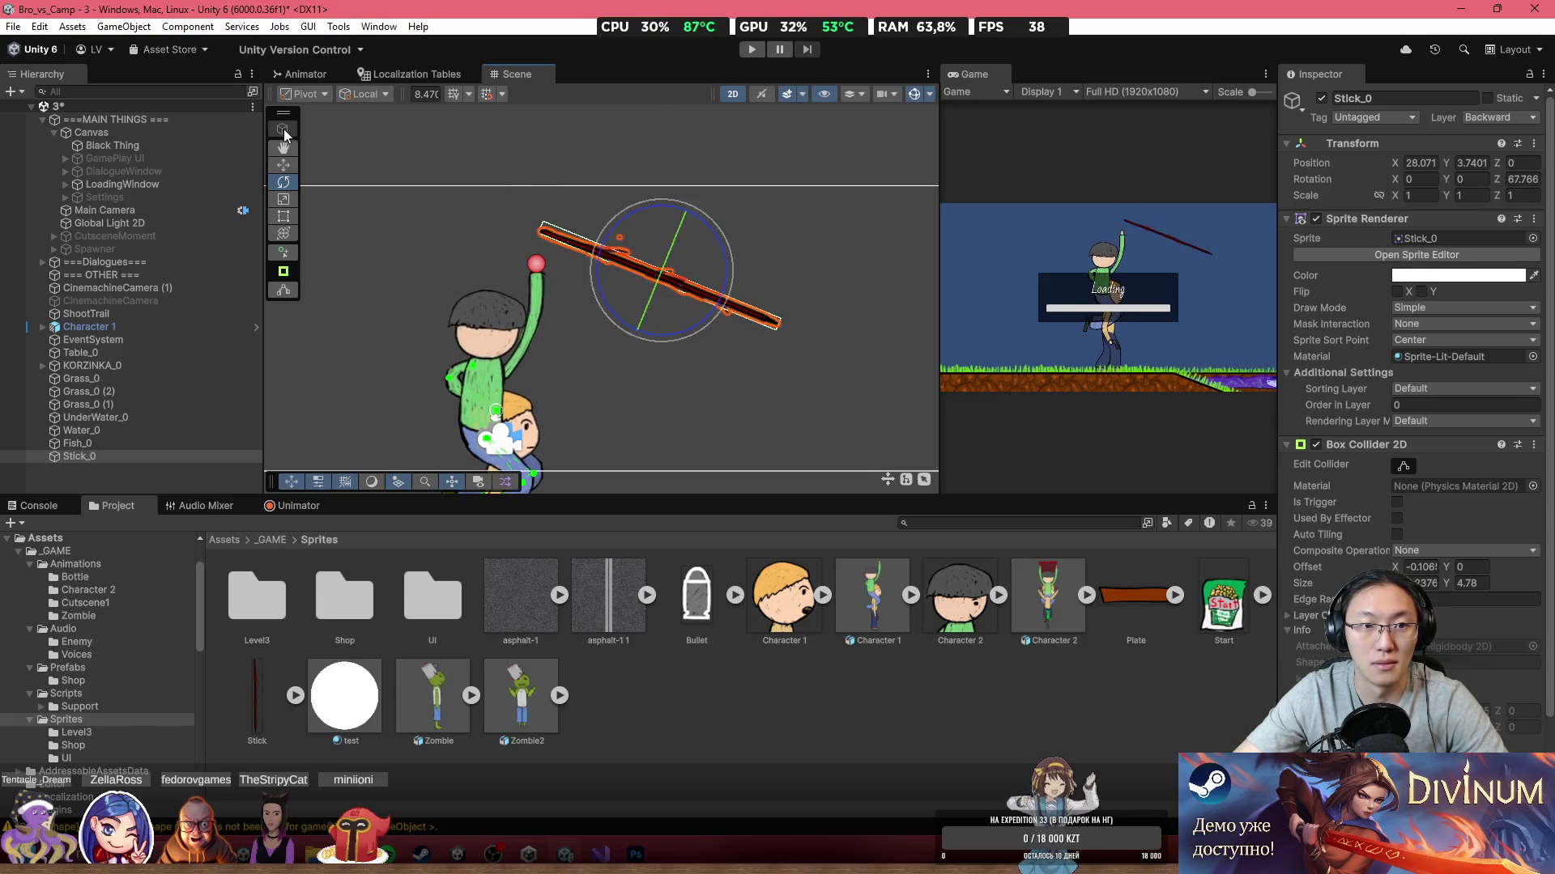
left_click(284, 165)
left_click_drag(643, 269, 570, 230)
Step: Set Rotation Z to 90, position the stick above the raised arm, and duplicate it
left_click(1511, 179)
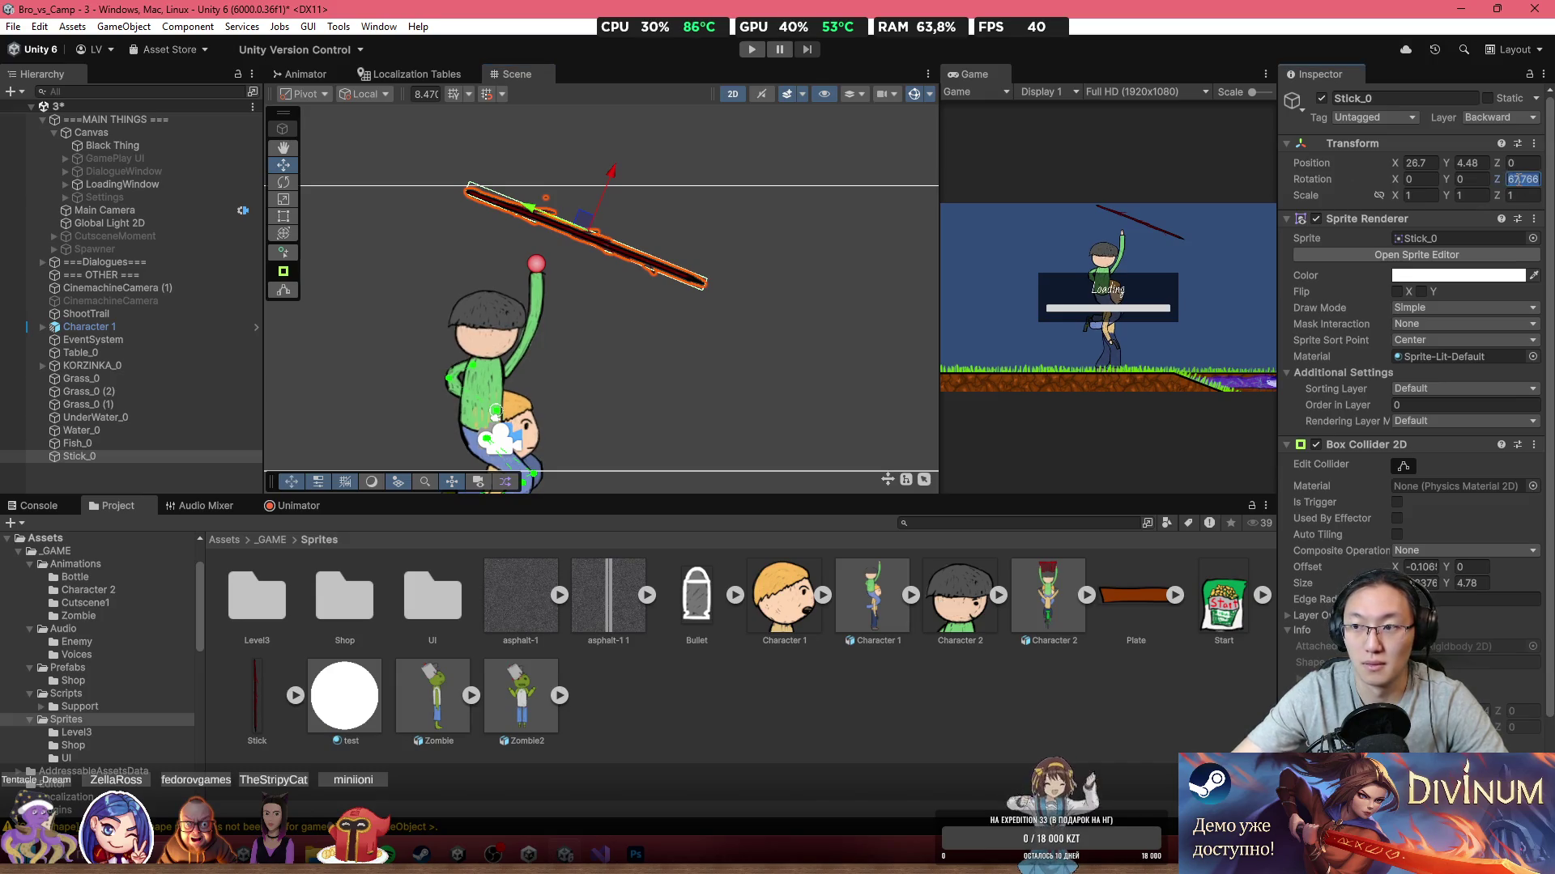
type("90")
scroll(690, 223, "up", 2)
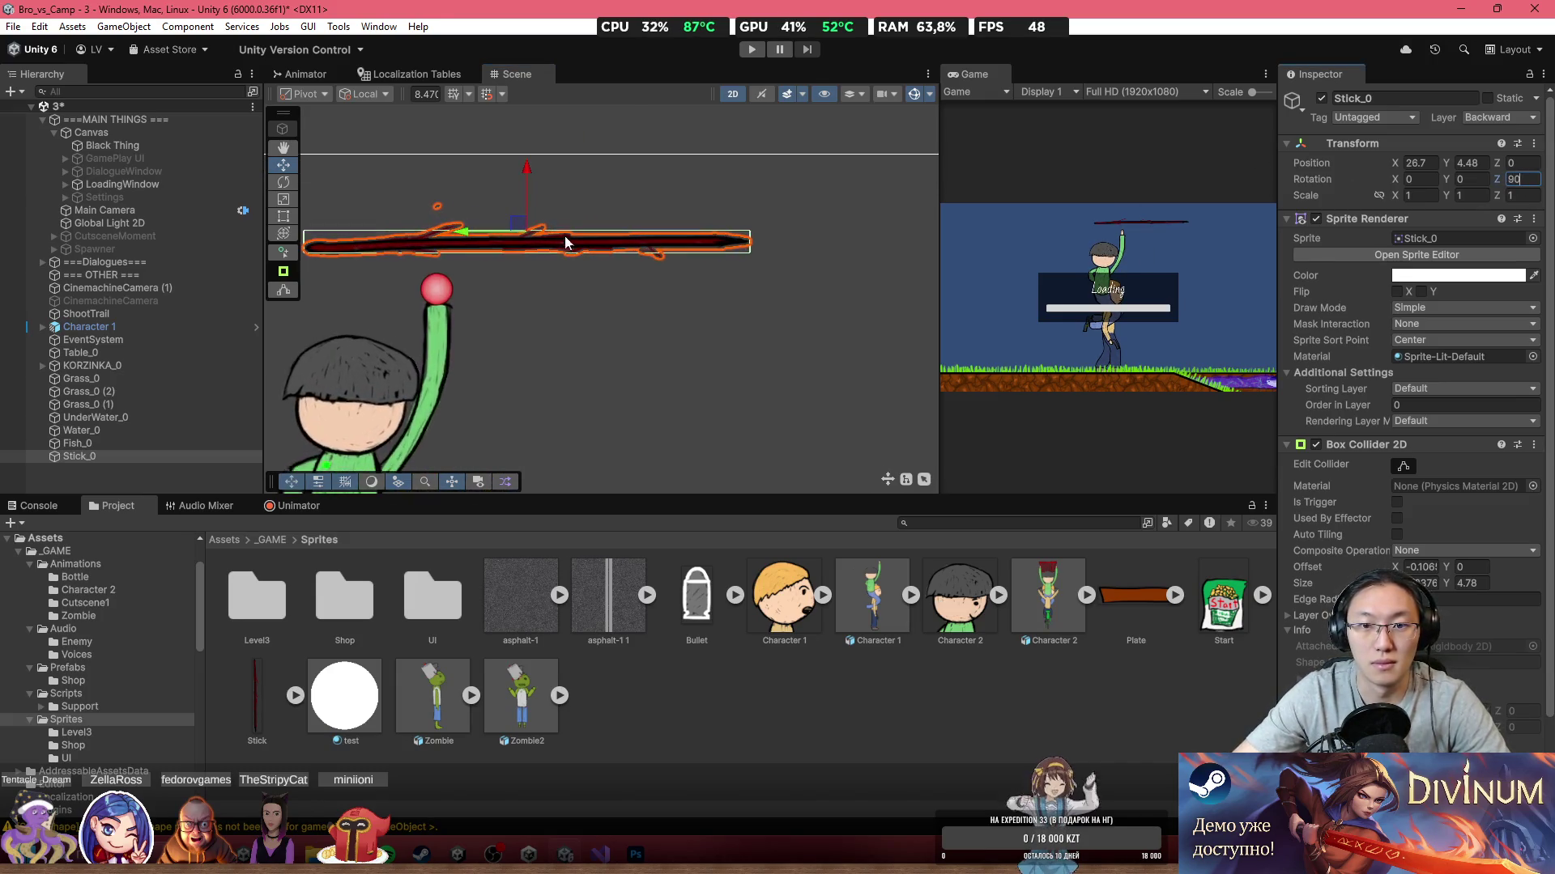
mouse_move(506, 219)
left_mouse_down()
mouse_move(434, 201)
mouse_move(445, 220)
mouse_move(585, 229)
mouse_move(571, 248)
left_mouse_up()
key("ctrl+d")
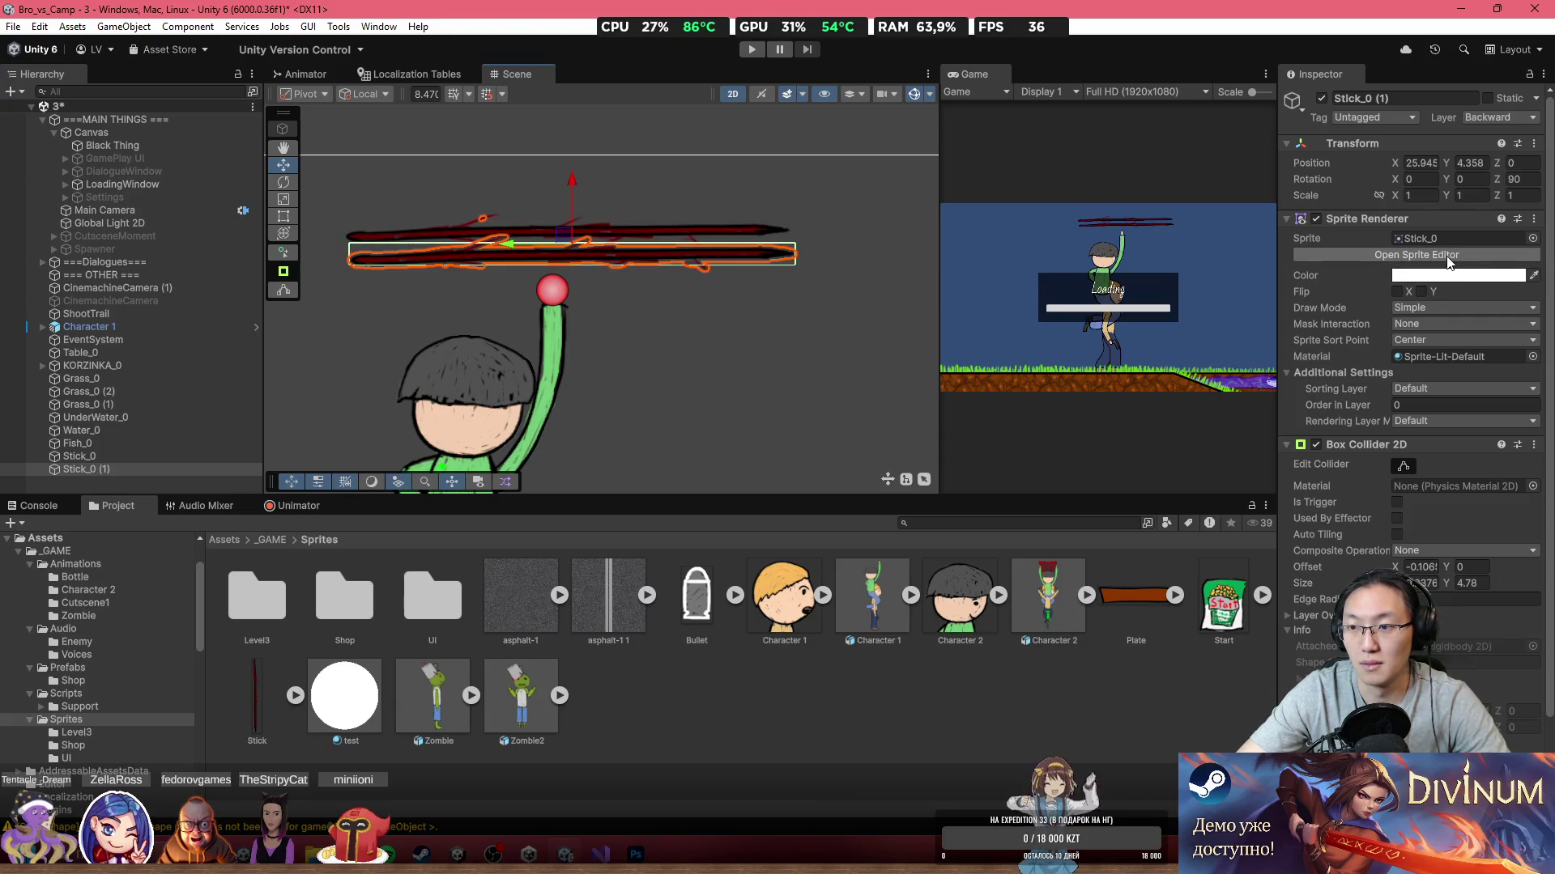
Step: Hide the duplicate stick's sprite so only its collider remains
left_click(1496, 276)
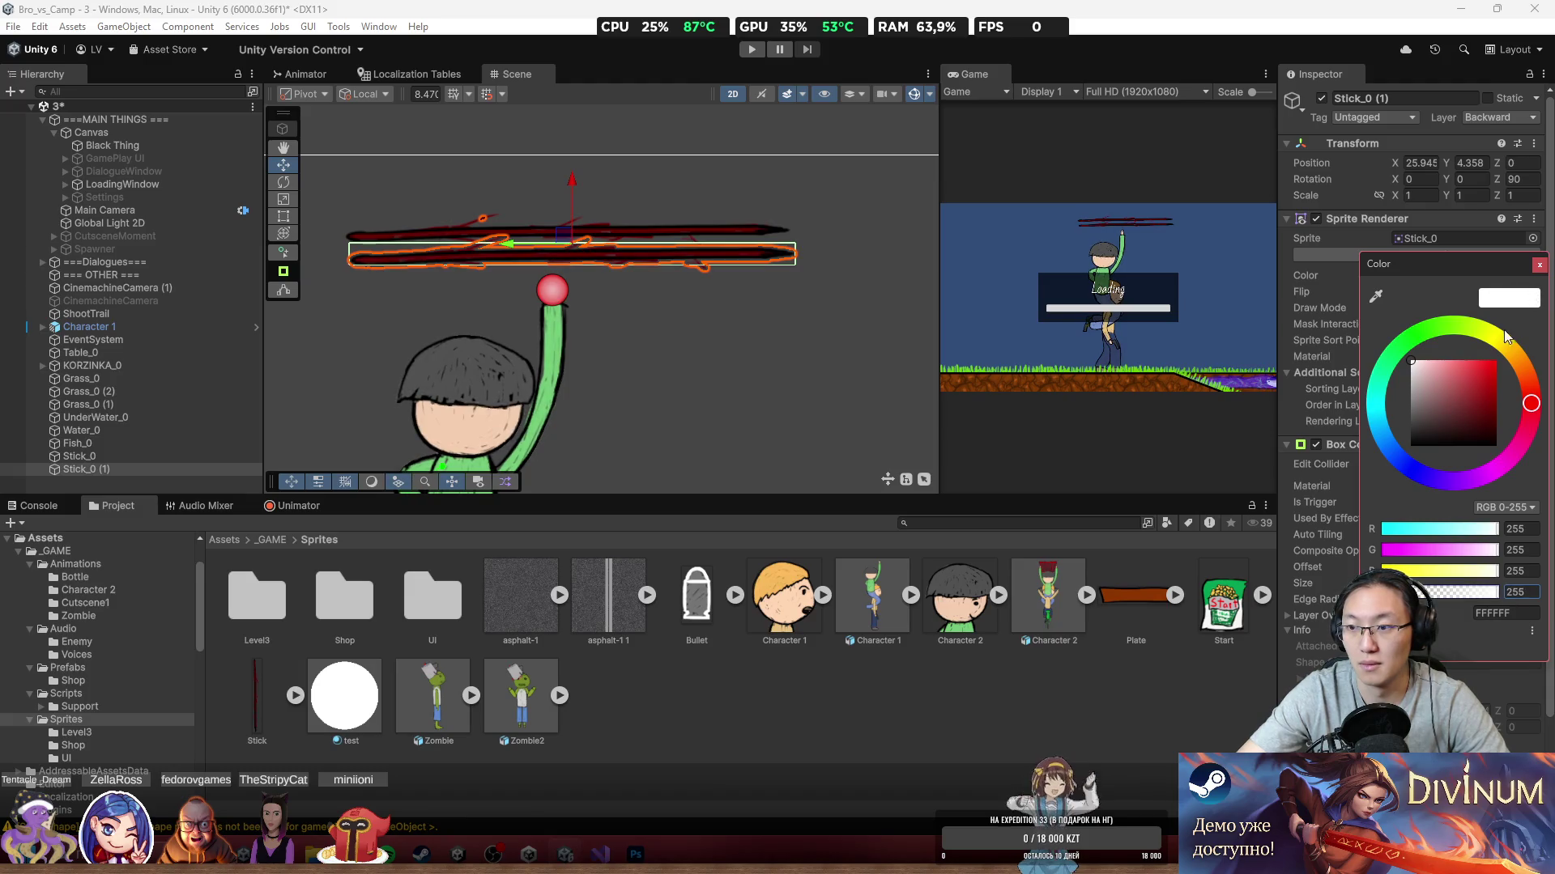
left_click(1540, 266)
left_click(1316, 220)
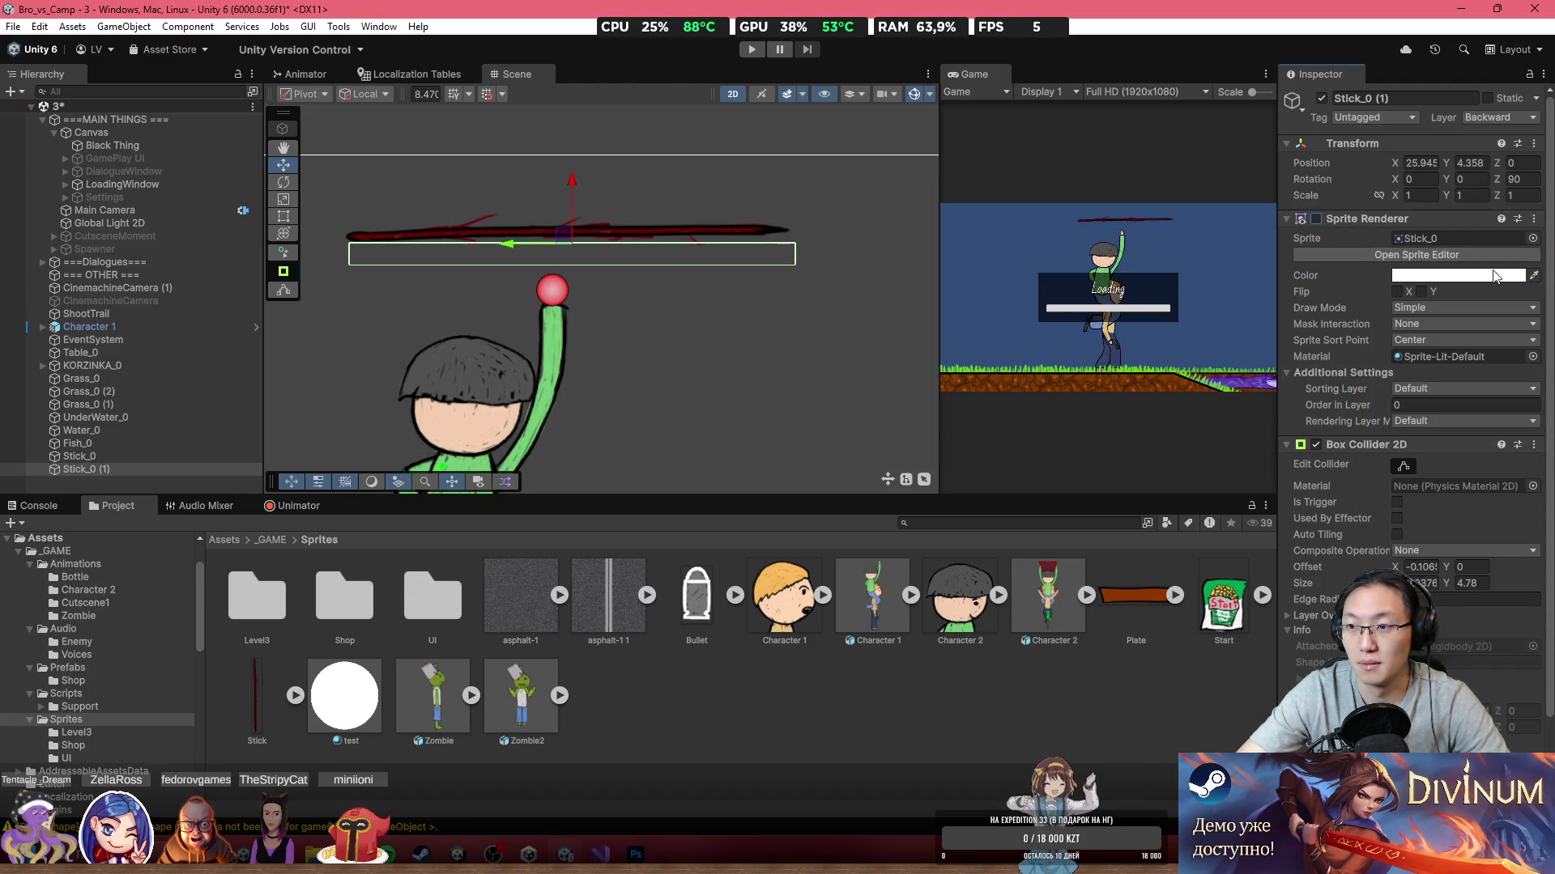
Step: Select Stick_0 together with Stick_0 (1) and lower both onto the raised hand's tip
left_click(669, 226)
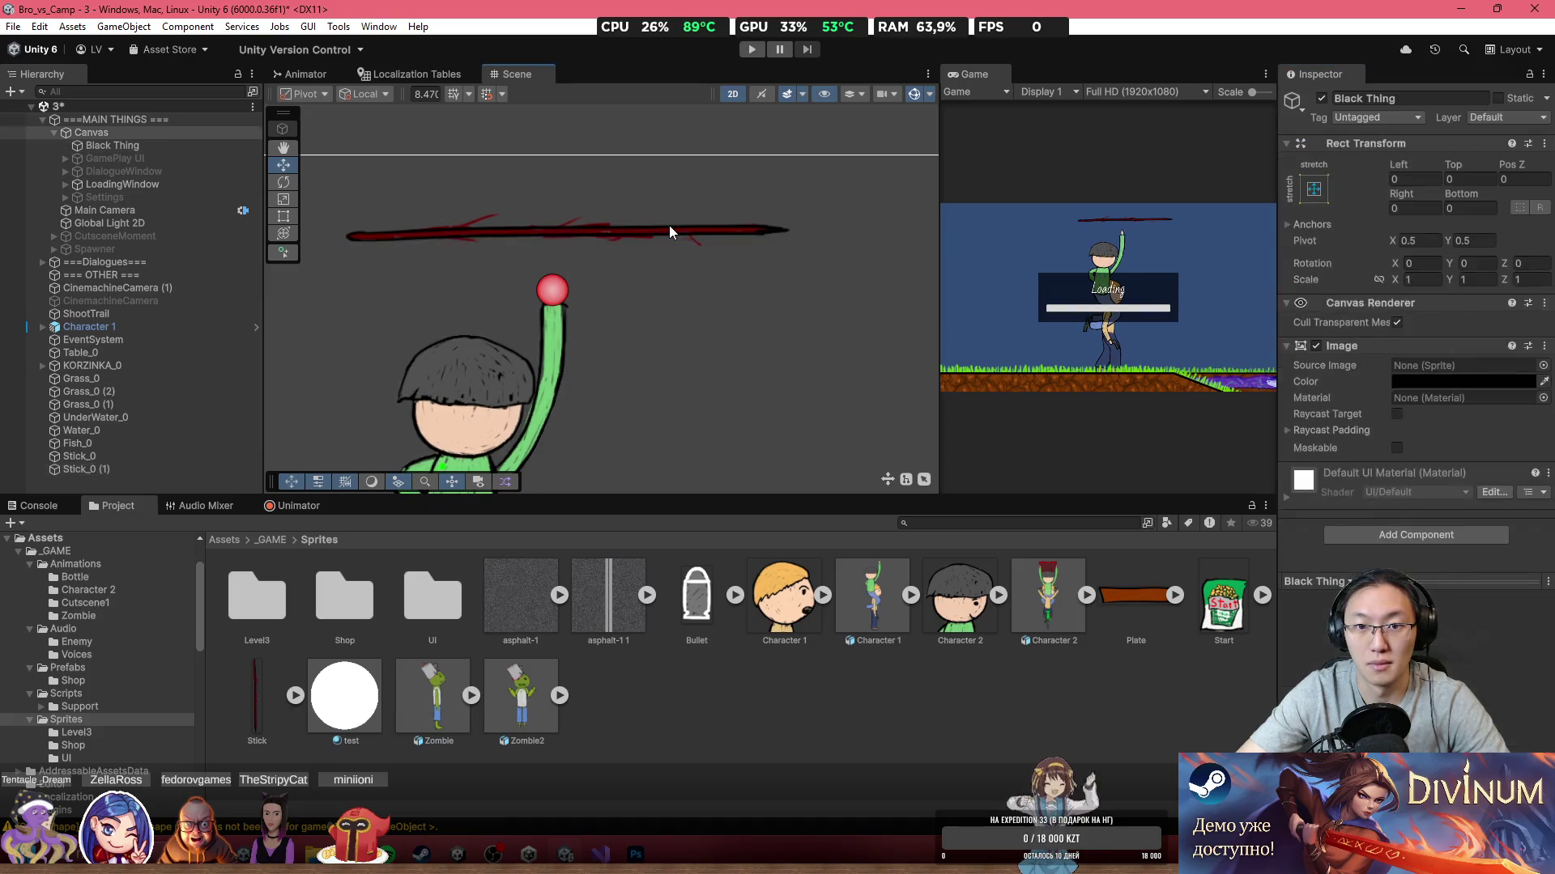
left_click(671, 240)
scroll(1417, 405, "down", 2)
left_click(1413, 713)
type("bo")
key("Escape")
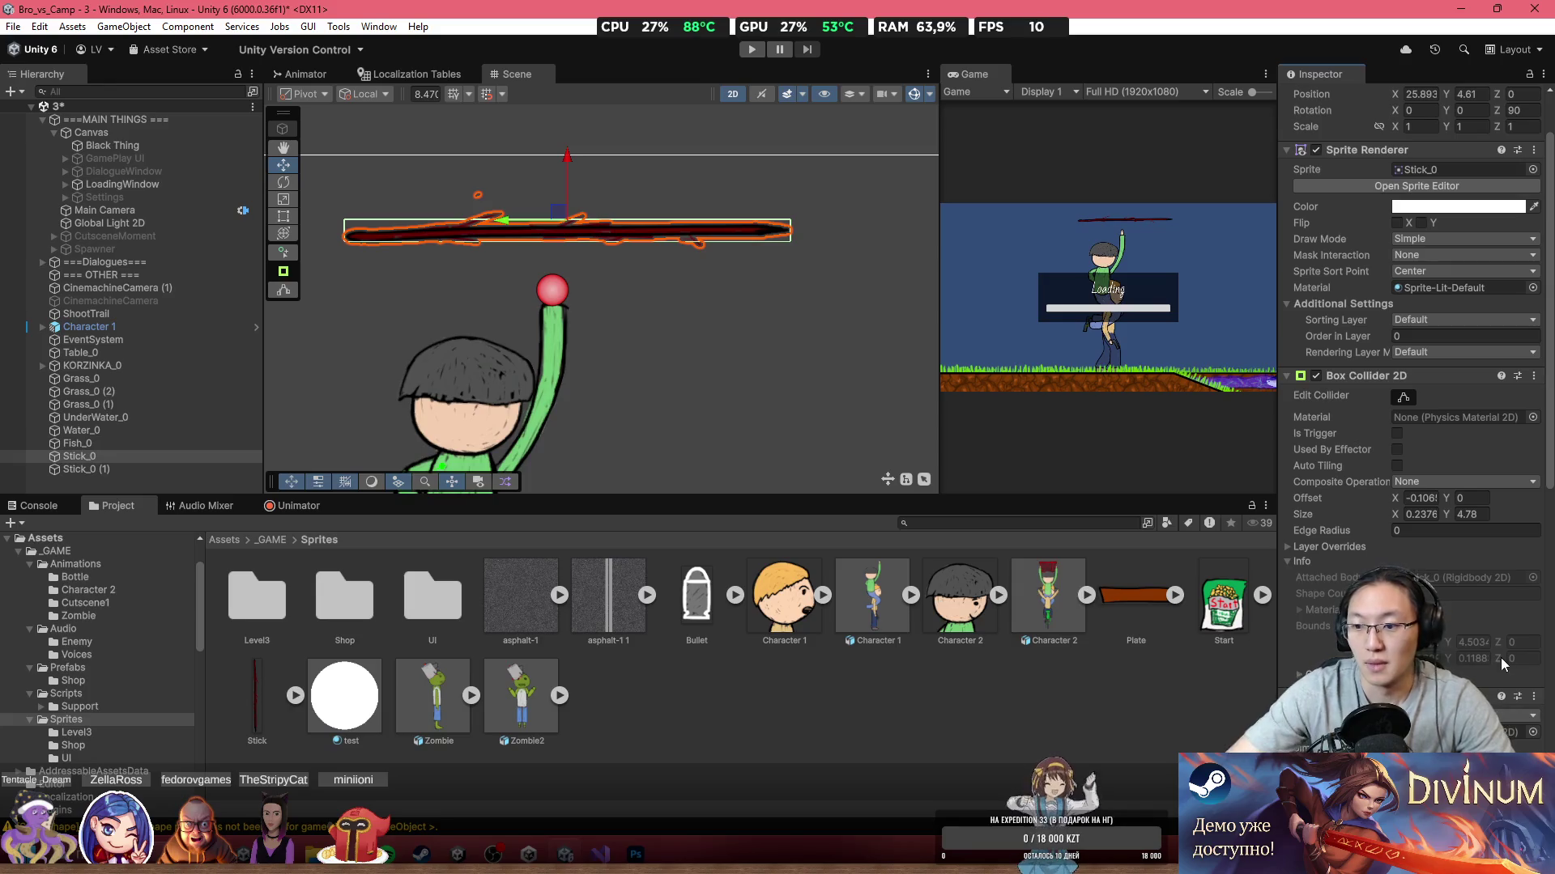
scroll(1458, 583, "down", 5)
scroll(1409, 453, "down", 5)
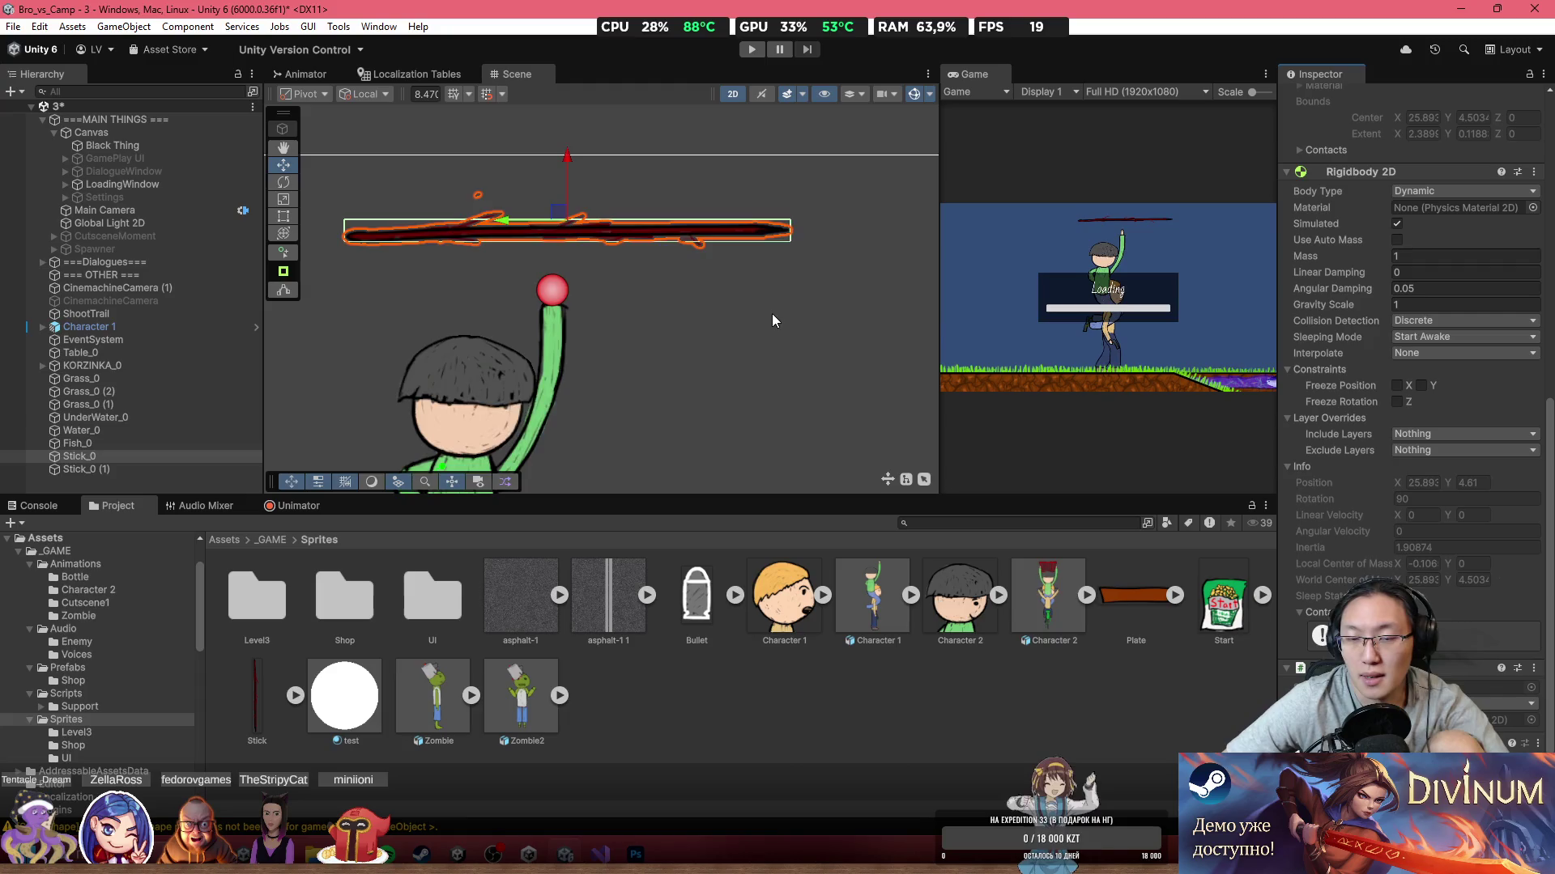
scroll(779, 332, "down", 2)
scroll(779, 332, "down", 4)
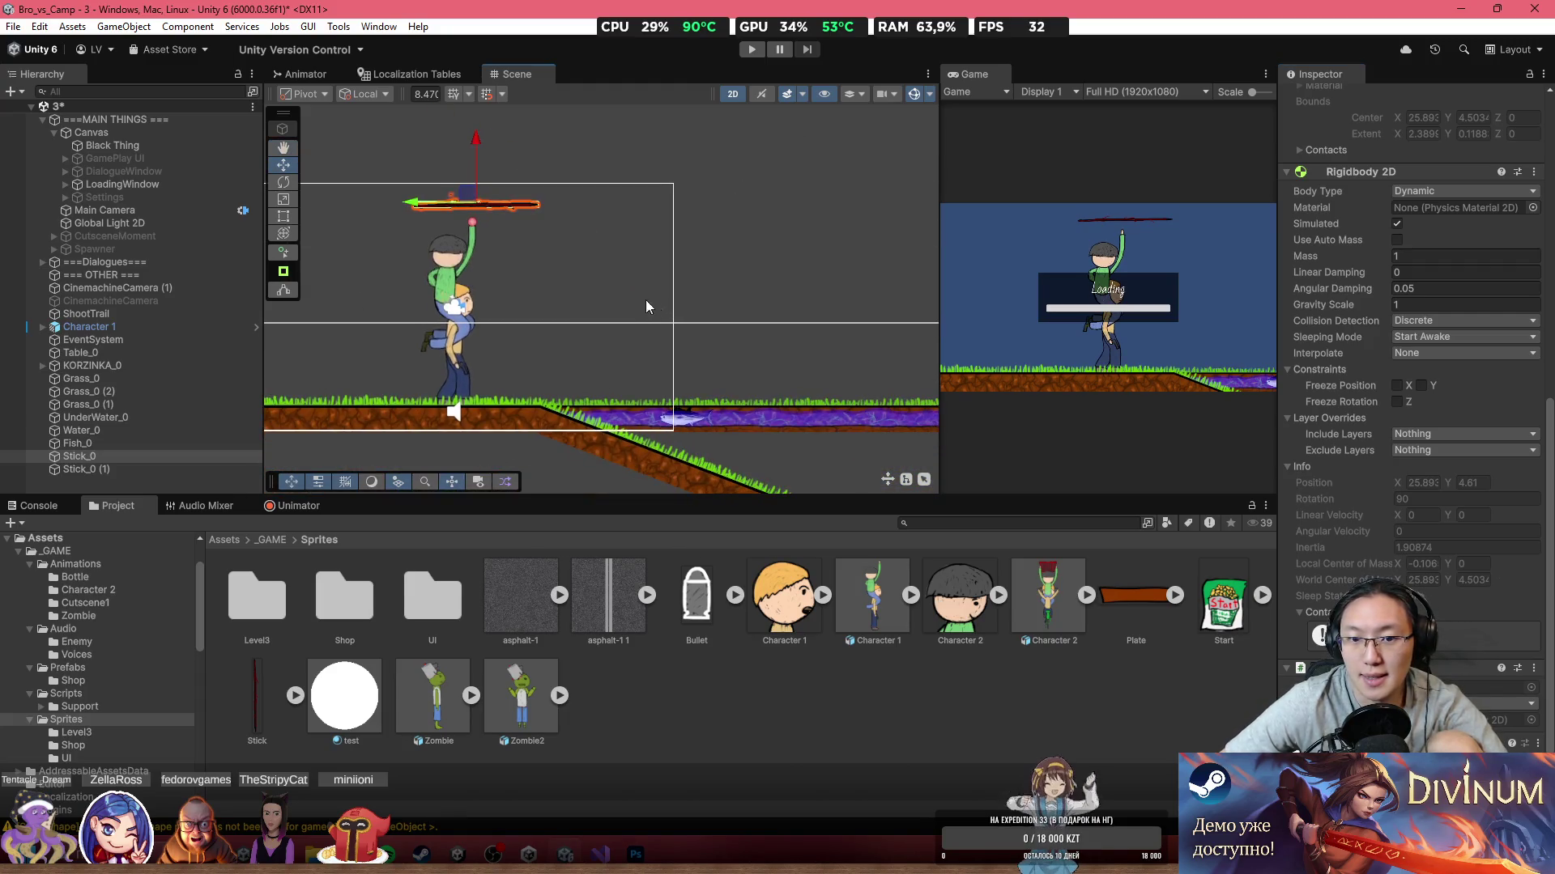
scroll(459, 217, "up", 5)
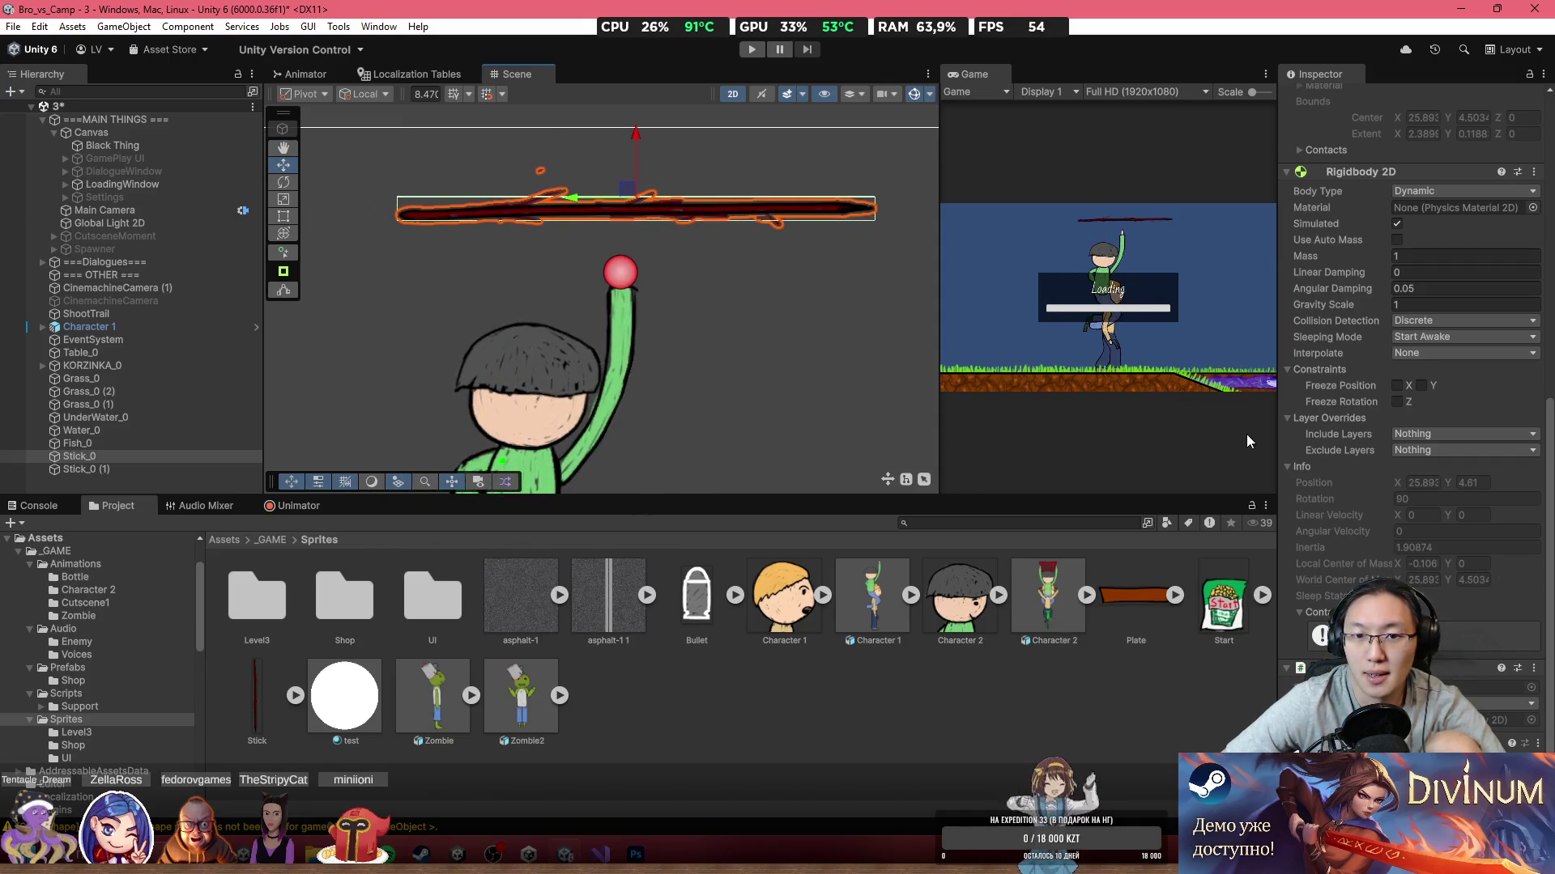
scroll(1400, 536, "up", 3)
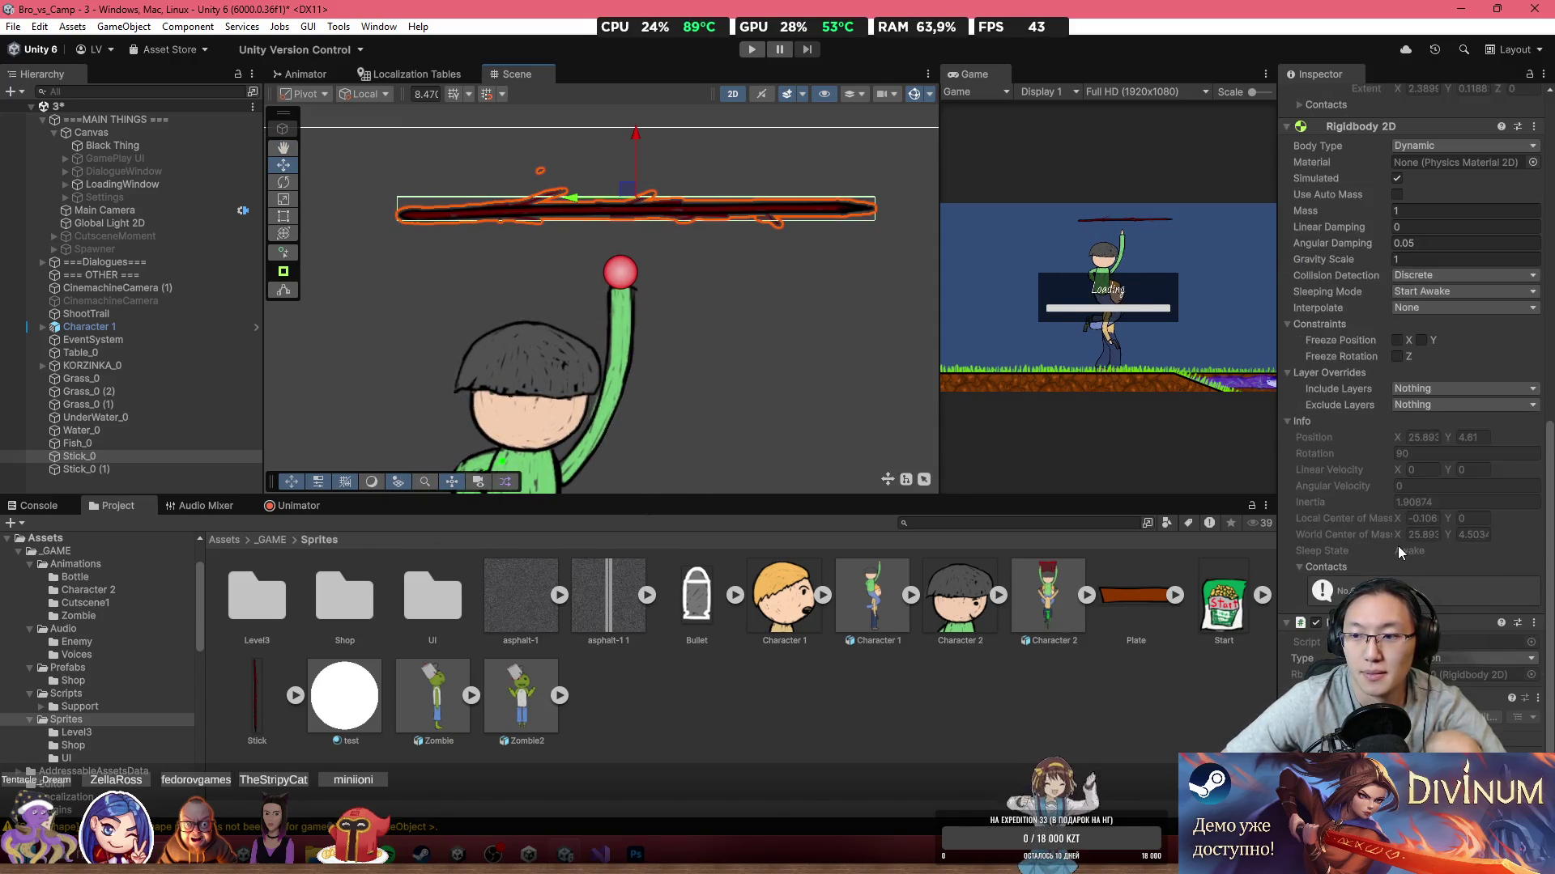
scroll(1398, 546, "down", 4)
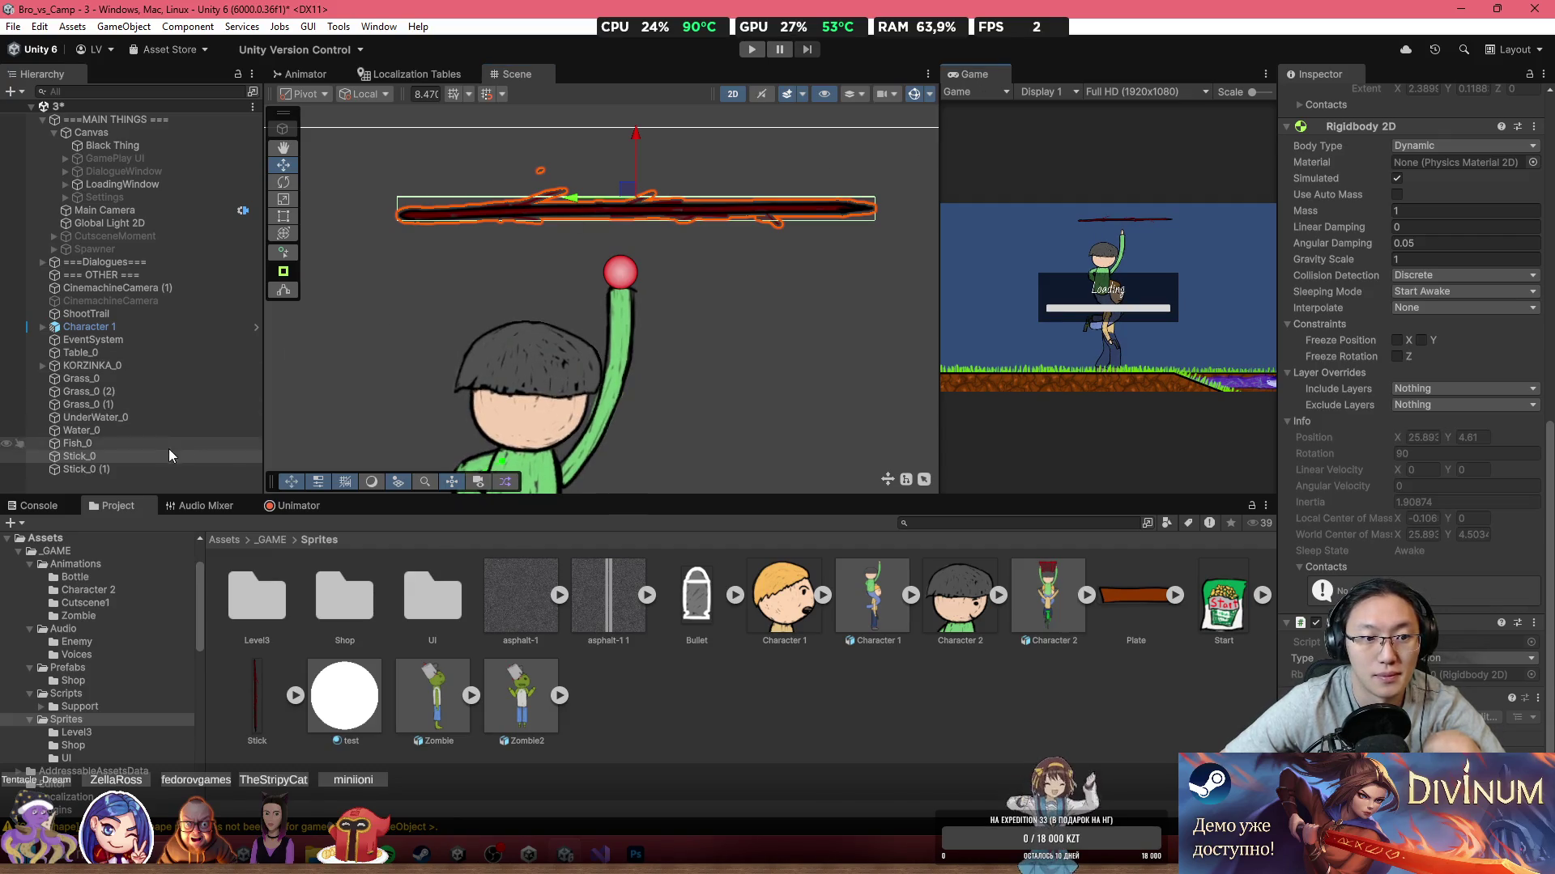
left_click(155, 469, "ctrl")
left_click_drag(636, 209, 640, 278)
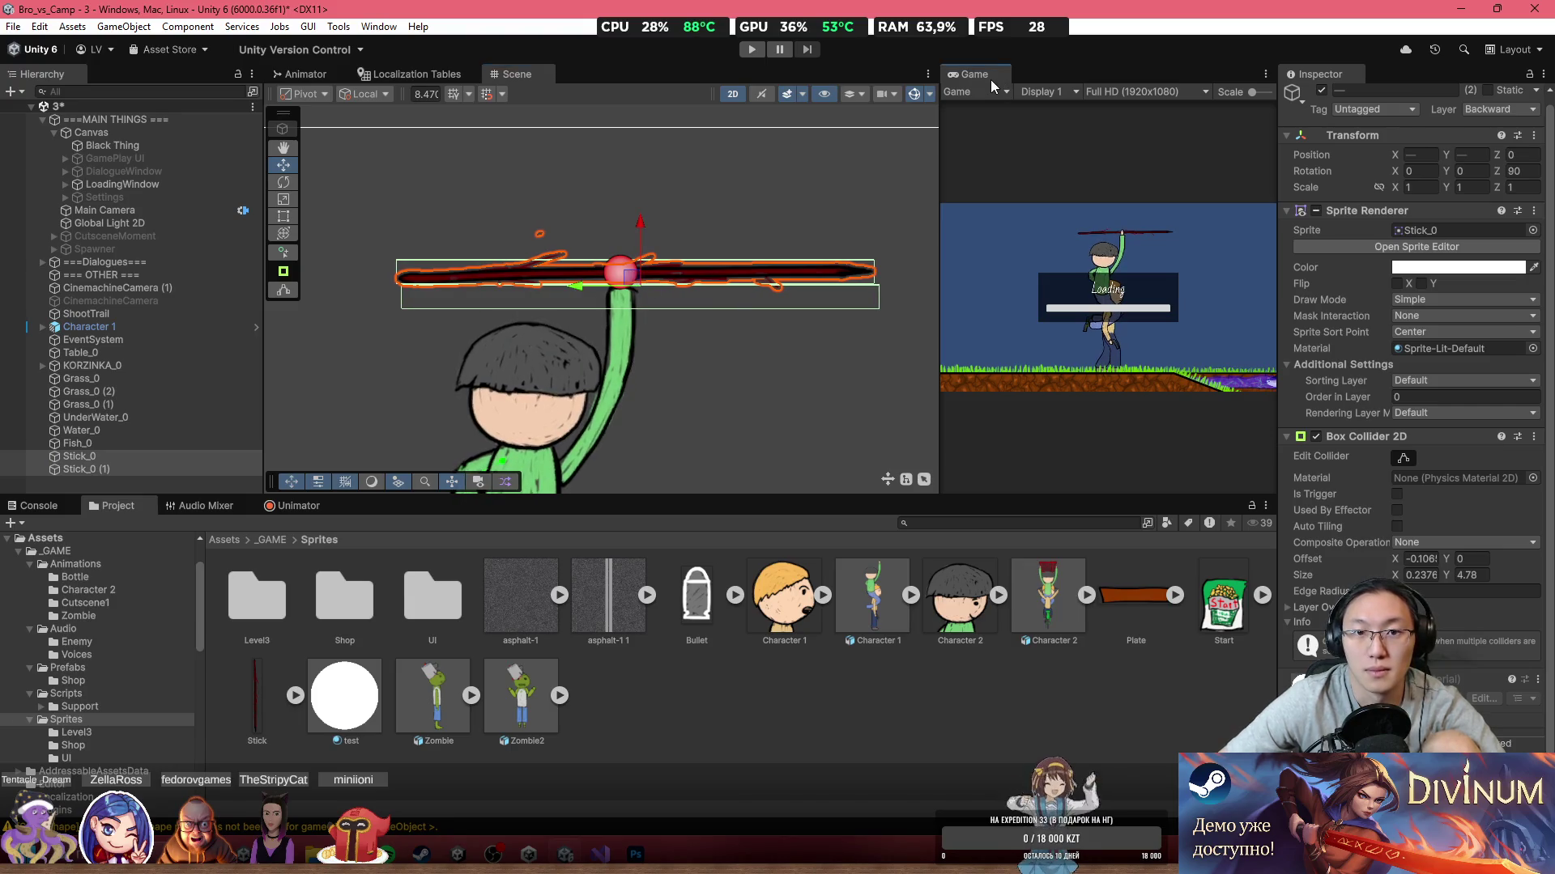
double_click(986, 76)
left_click(753, 49)
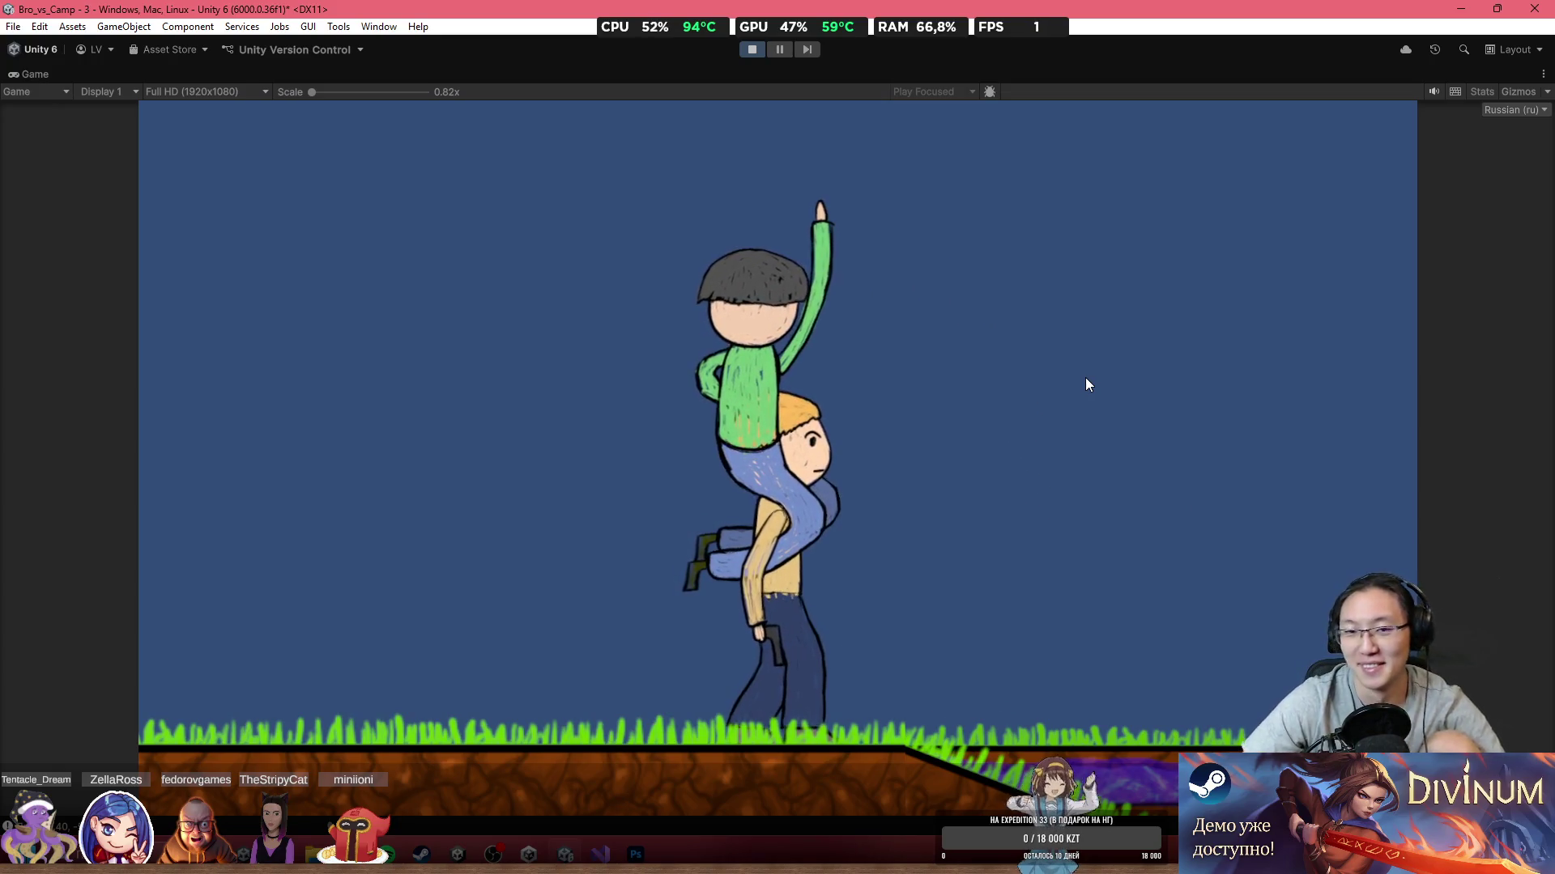
left_click(756, 48)
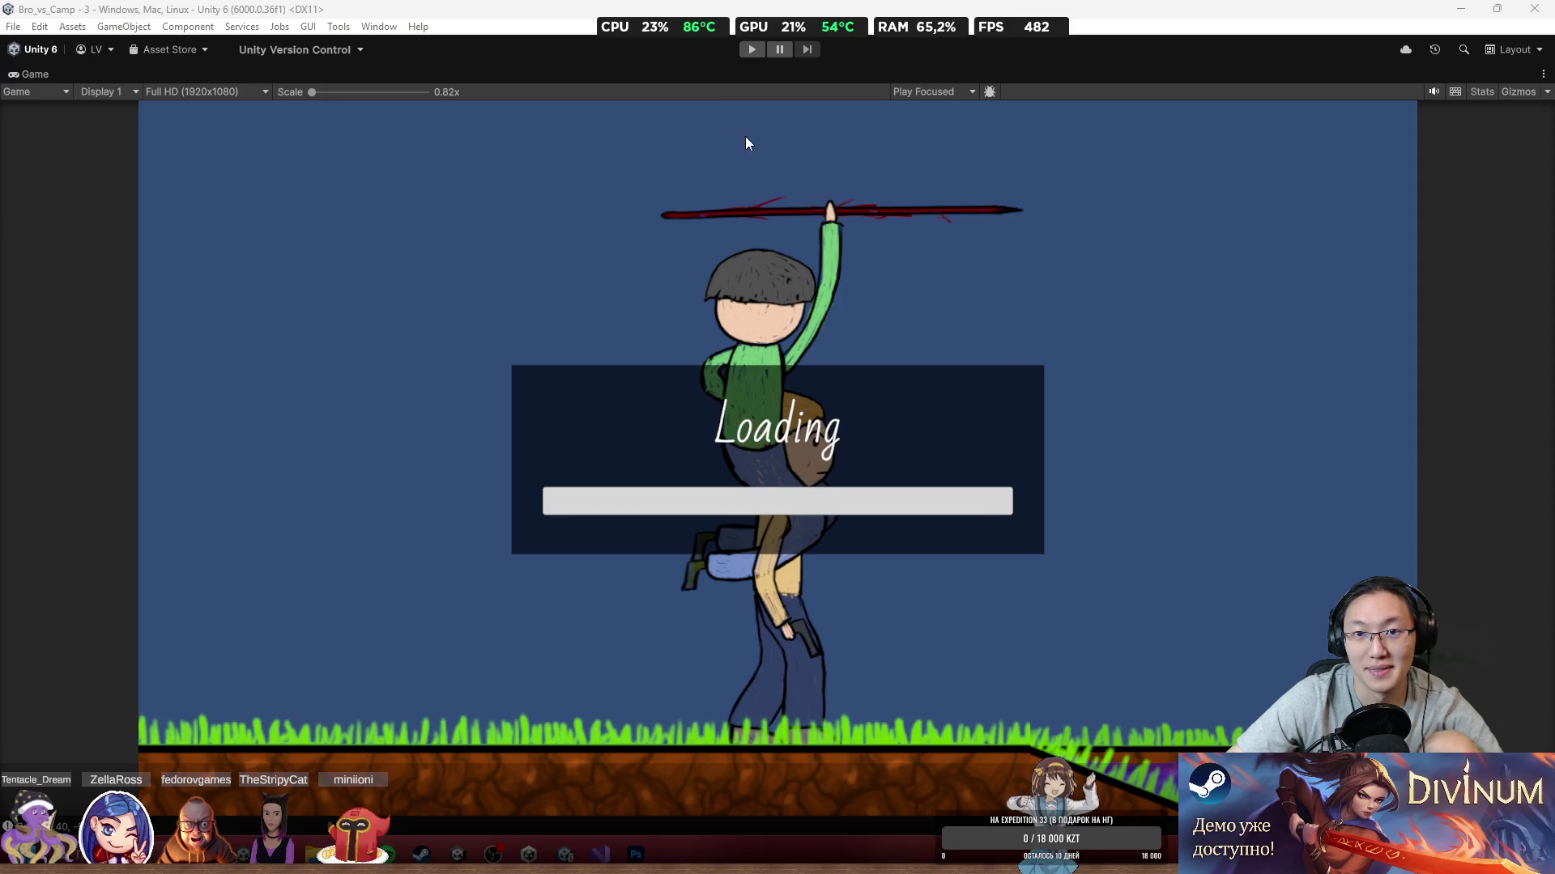
left_click(752, 51)
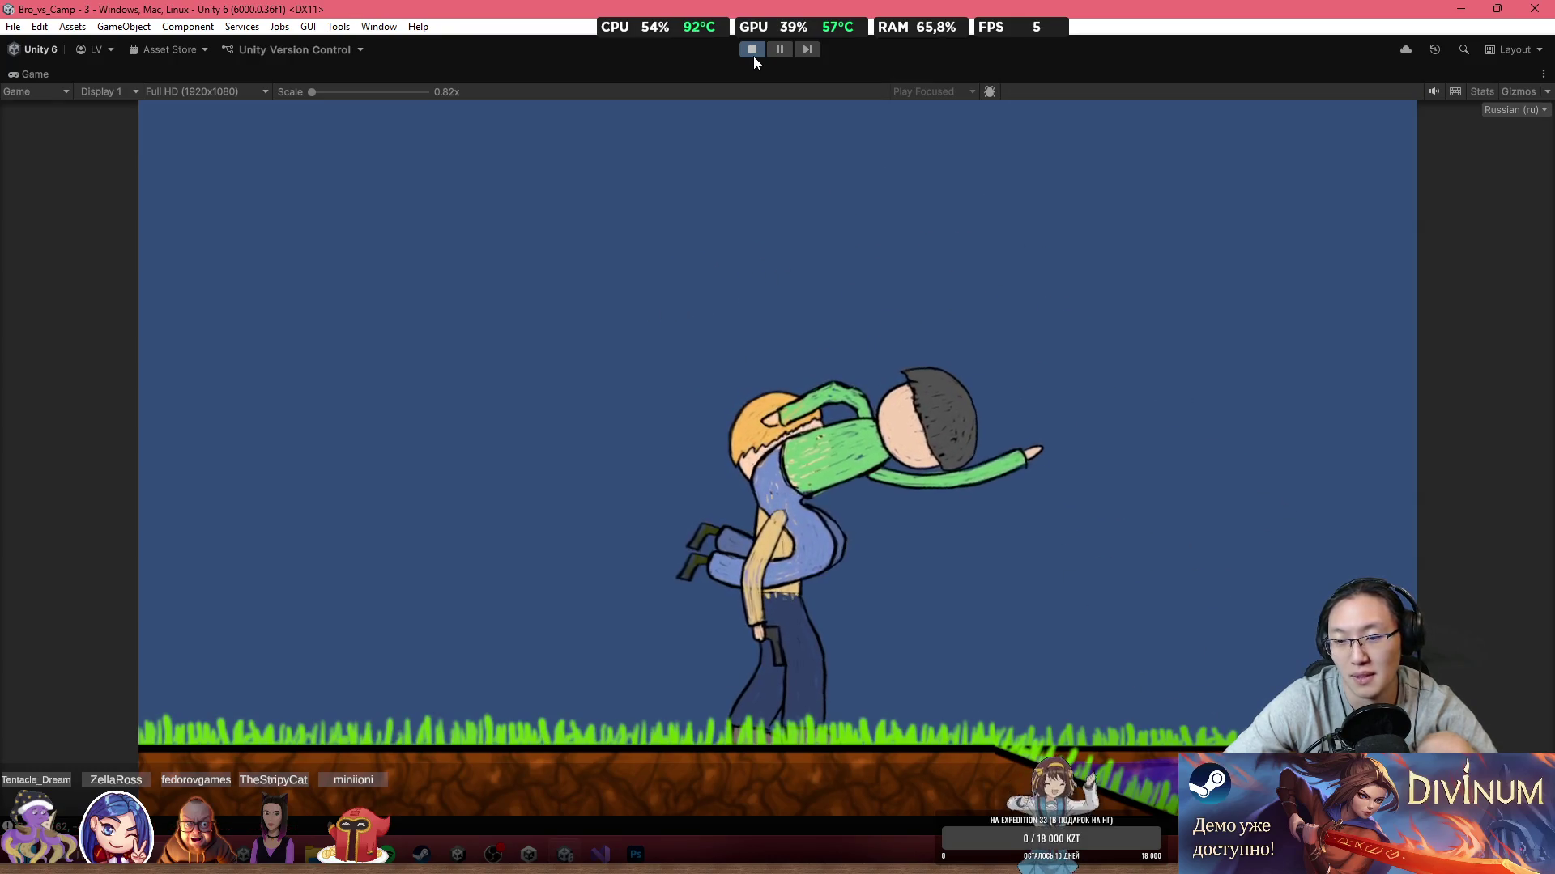
left_click(753, 53)
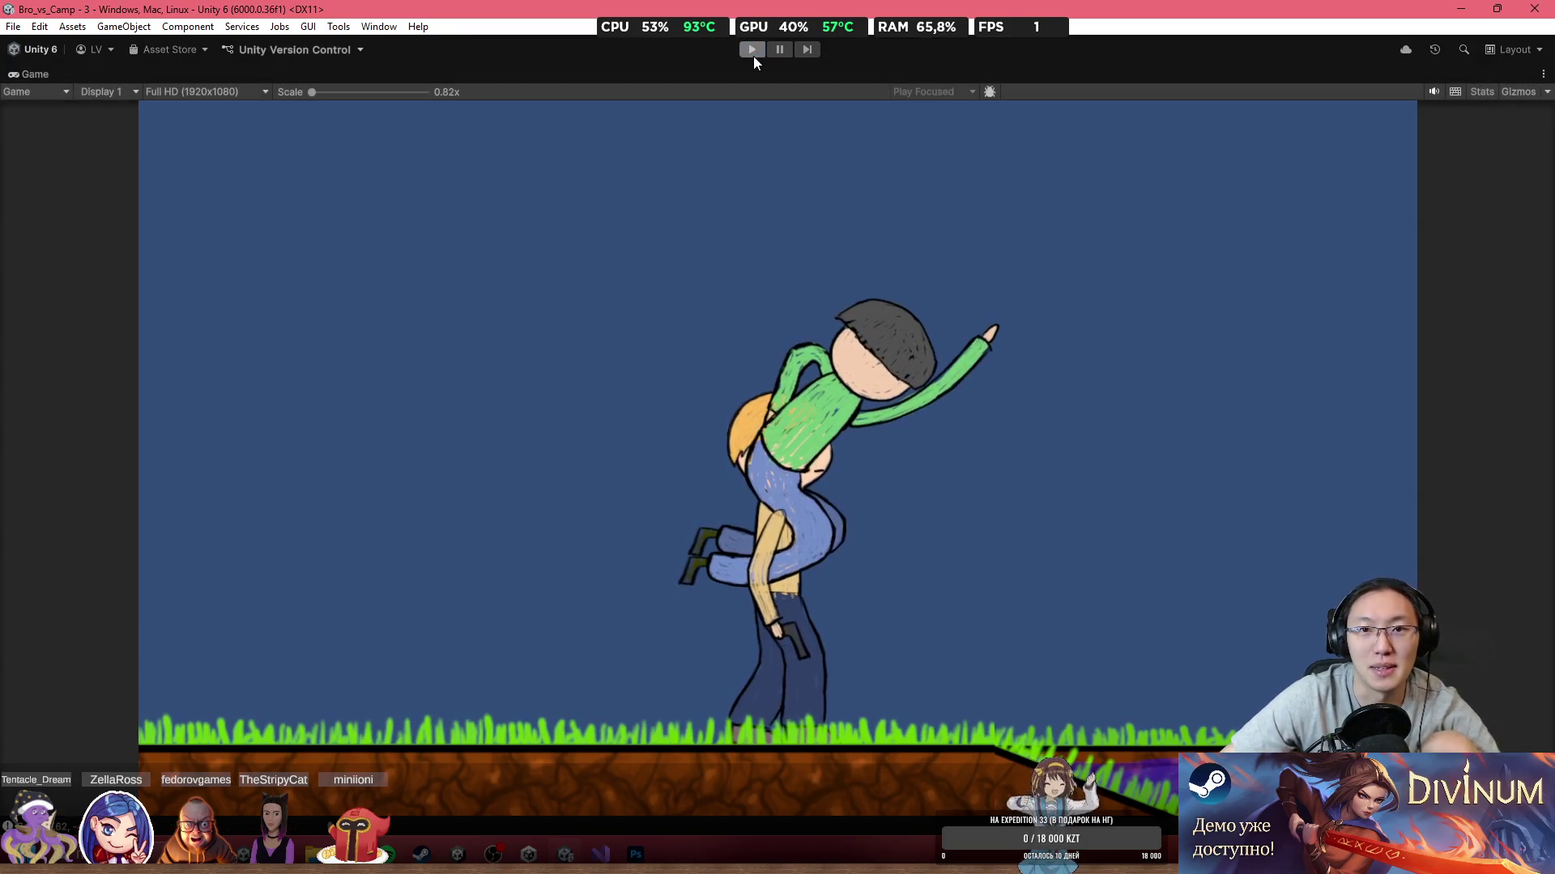
double_click(667, 70)
scroll(656, 447, "down", 10)
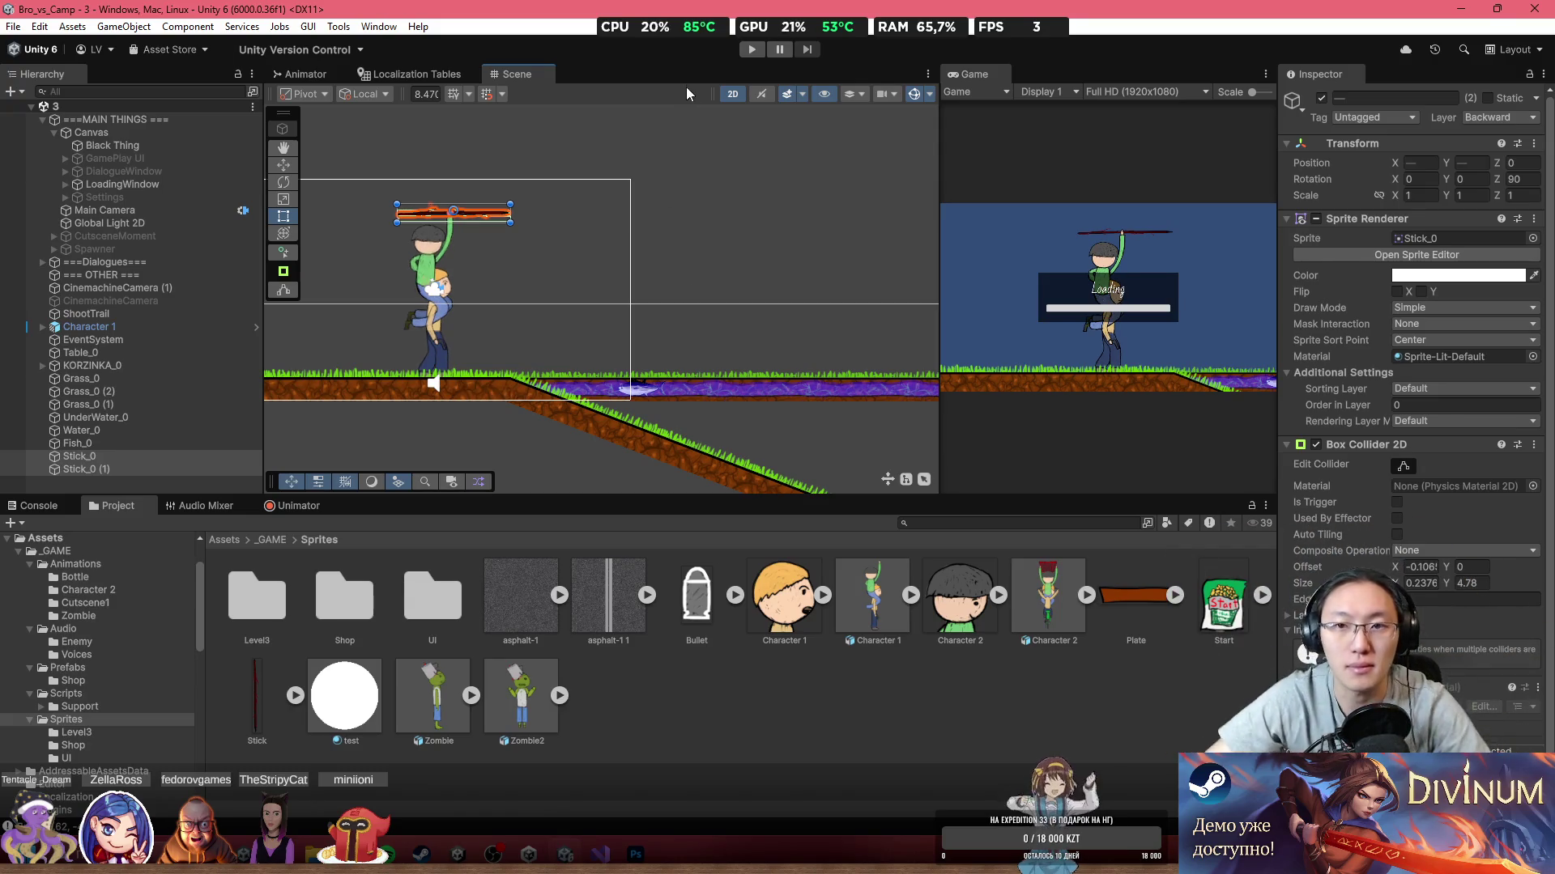
mouse_move(517, 258)
left_mouse_down()
mouse_move(824, 325)
mouse_move(587, 302)
left_mouse_up()
scroll(810, 308, "up", 2)
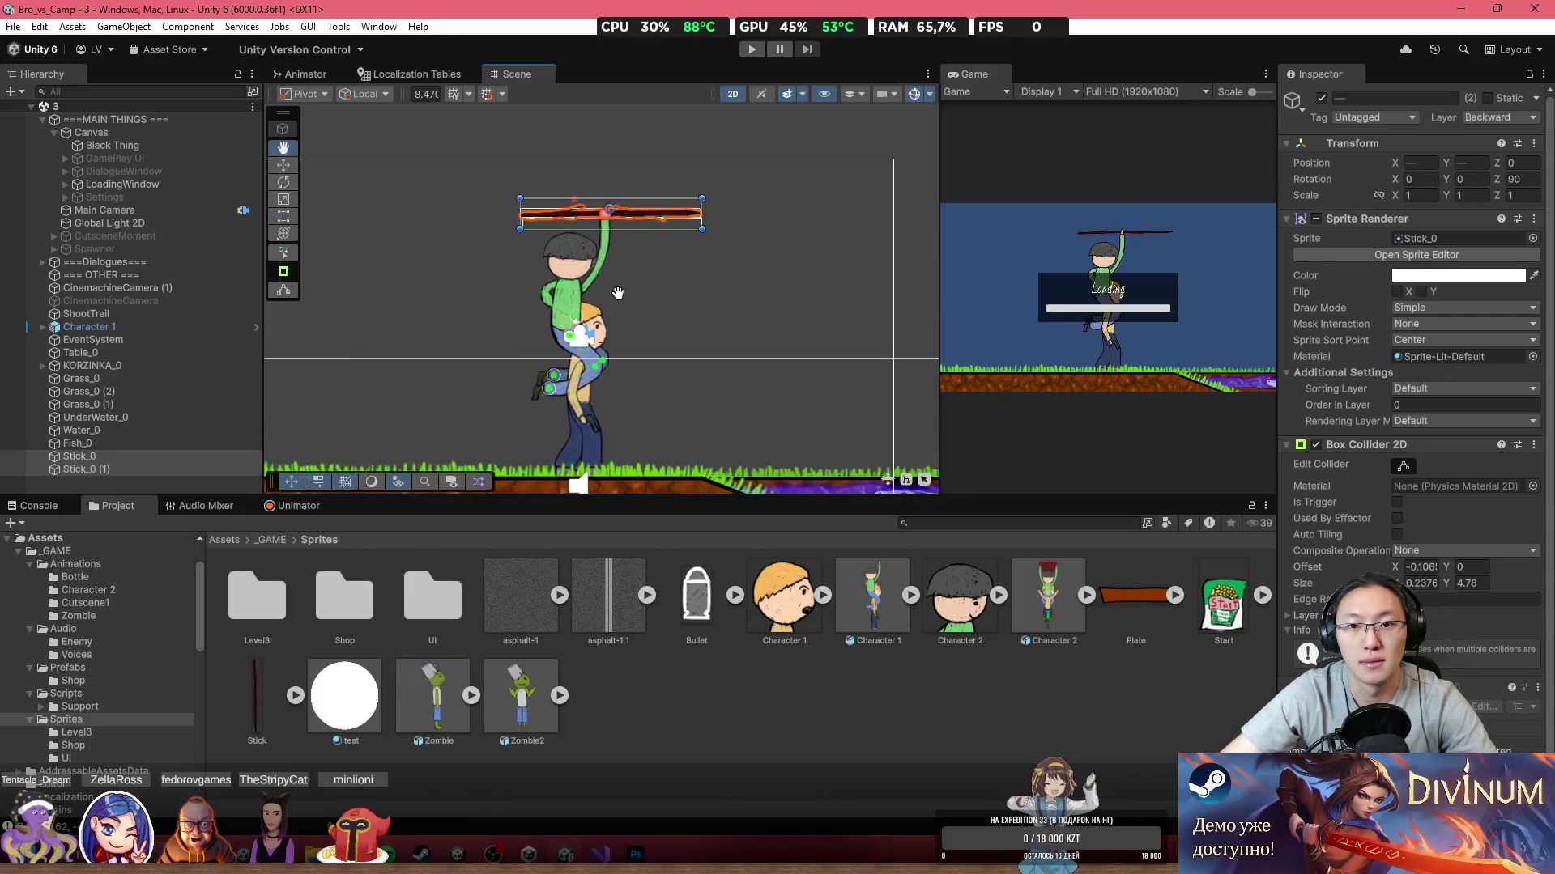
Step: Pan and zoom down to the purple water and select the Fish_0 tuna
scroll(678, 298, "up", 1)
left_click_drag(640, 240, 923, 267)
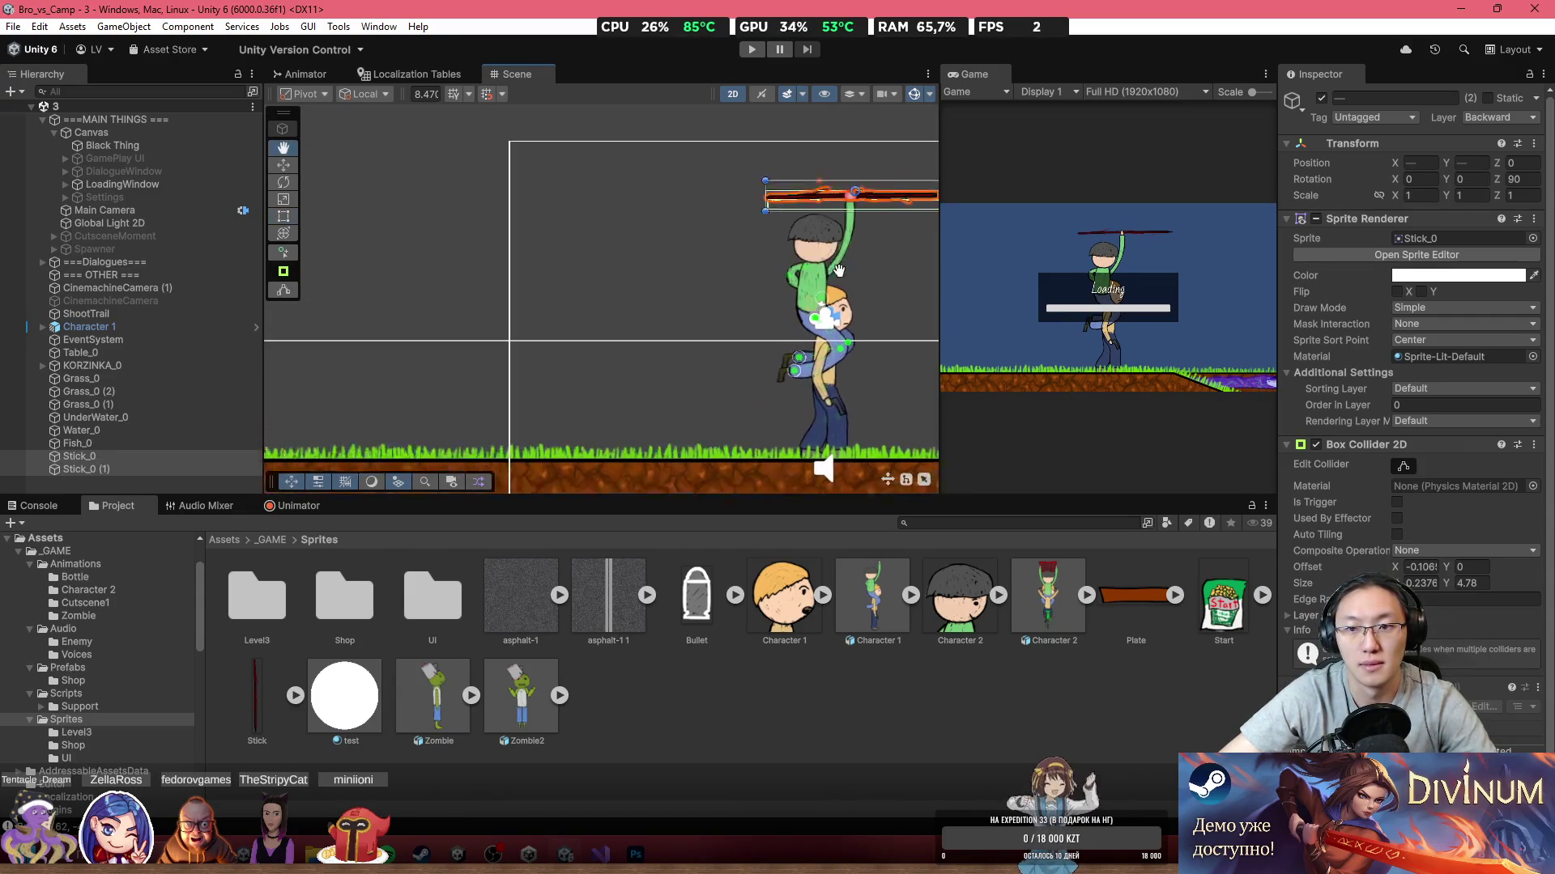
key("t")
left_click(282, 165)
mouse_move(798, 259)
left_mouse_down()
mouse_move(639, 239)
mouse_move(617, 205)
mouse_move(376, 206)
mouse_move(687, 217)
mouse_move(742, 241)
left_mouse_up()
scroll(742, 241, "right", 5)
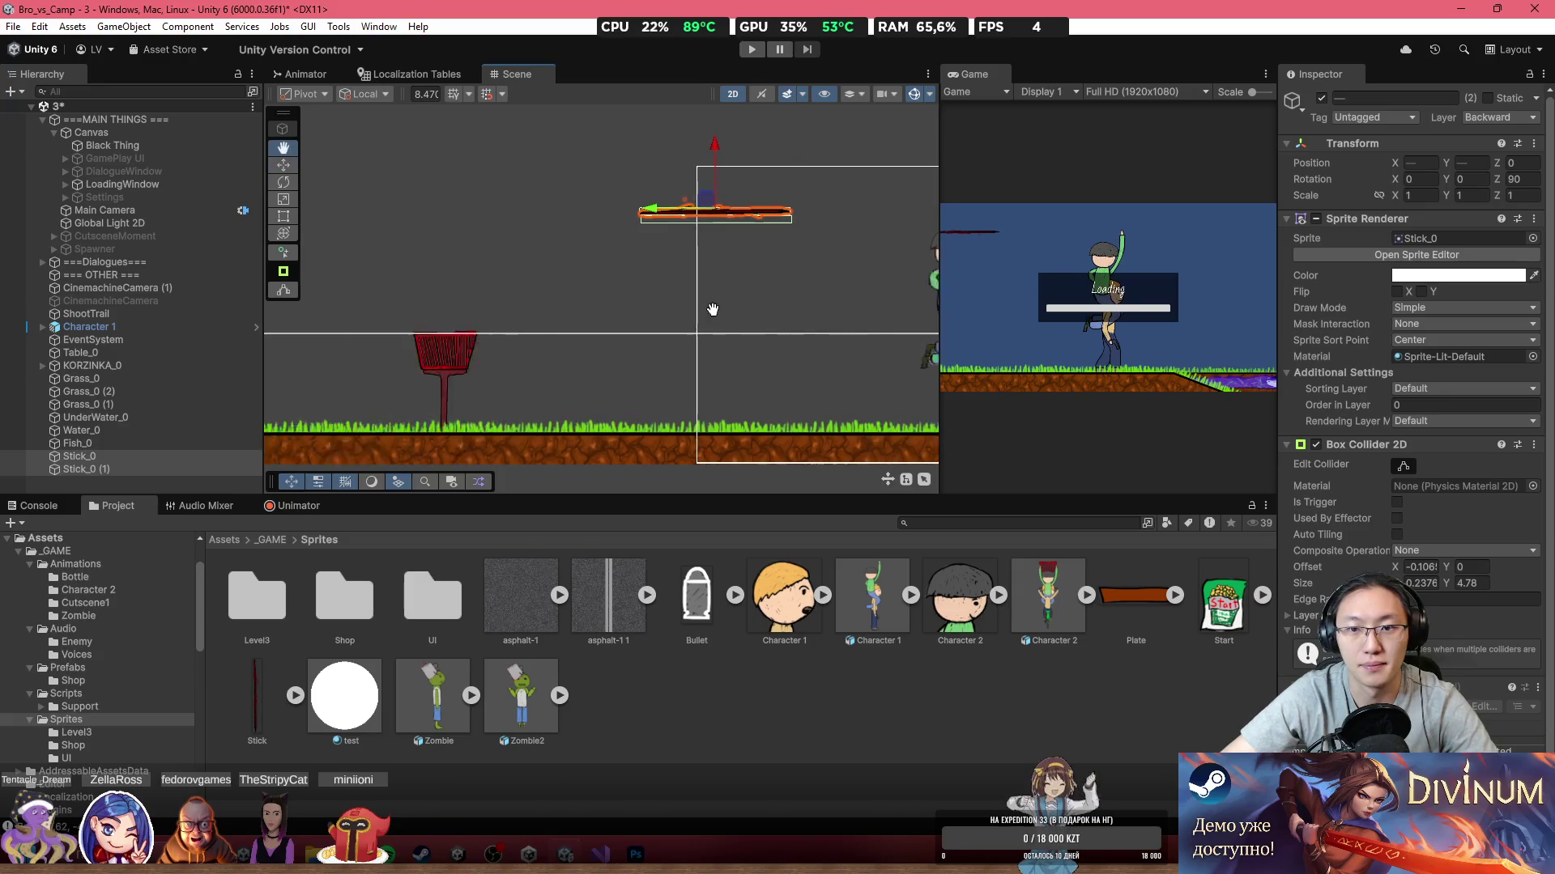
scroll(752, 270, "right", 8)
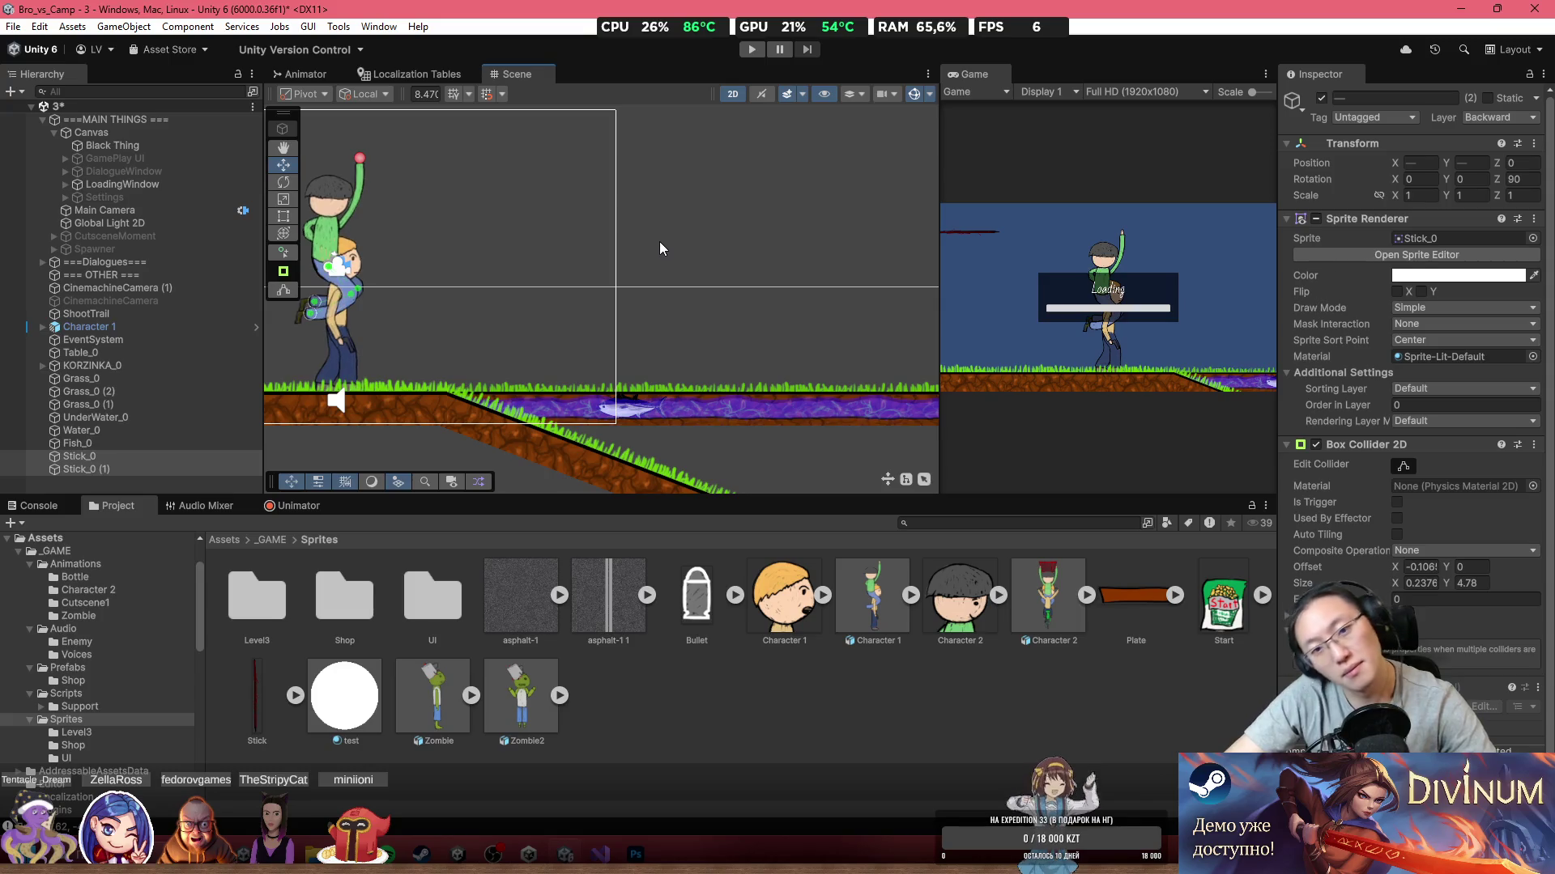
scroll(682, 366, "up", 8)
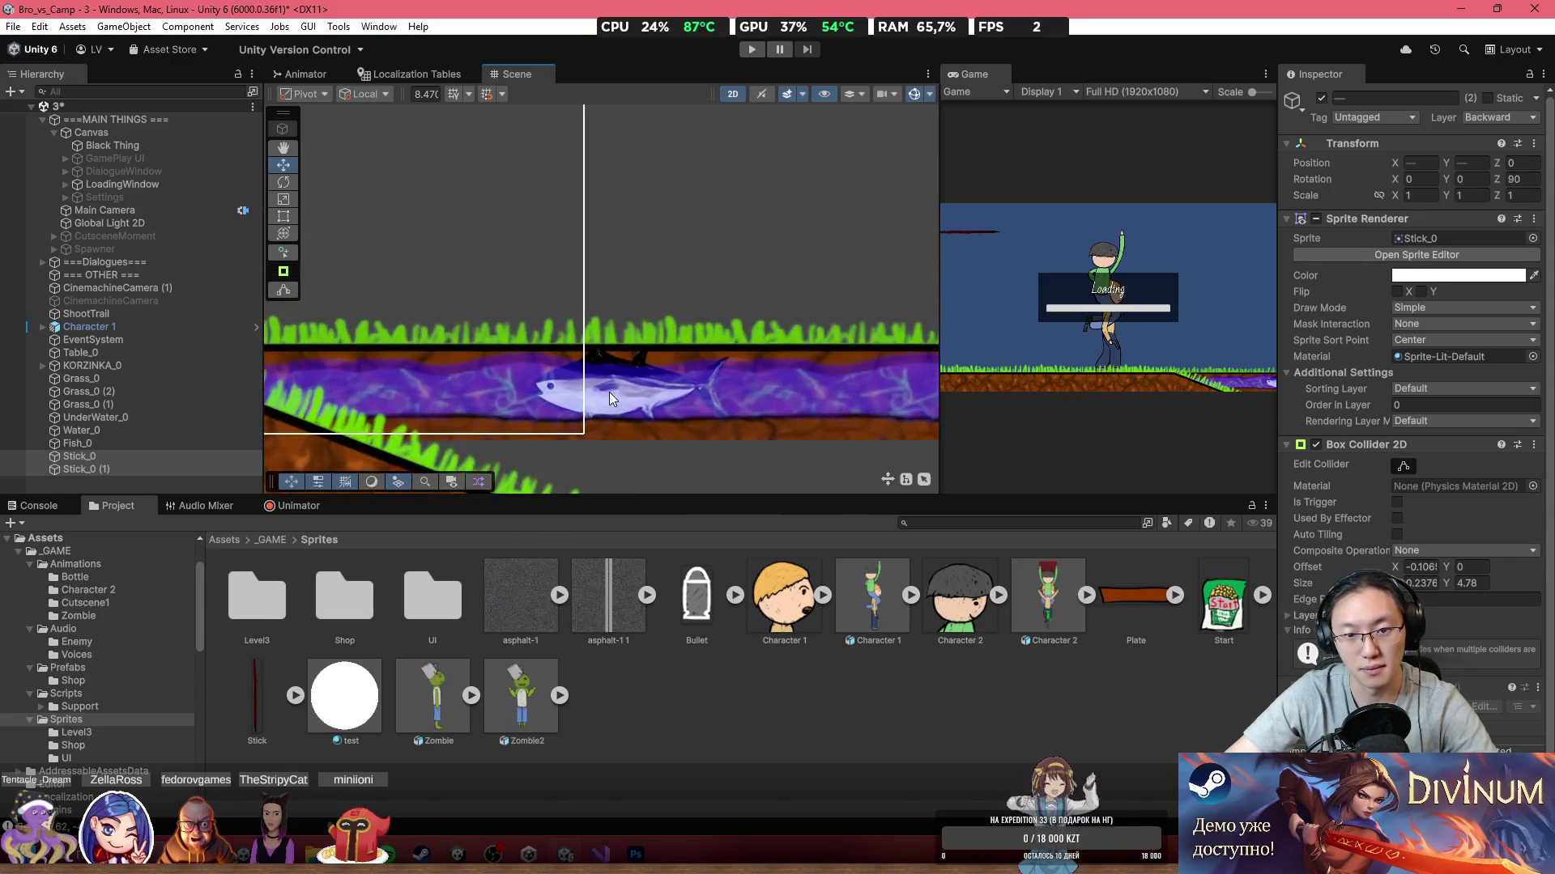
scroll(609, 392, "up", 2)
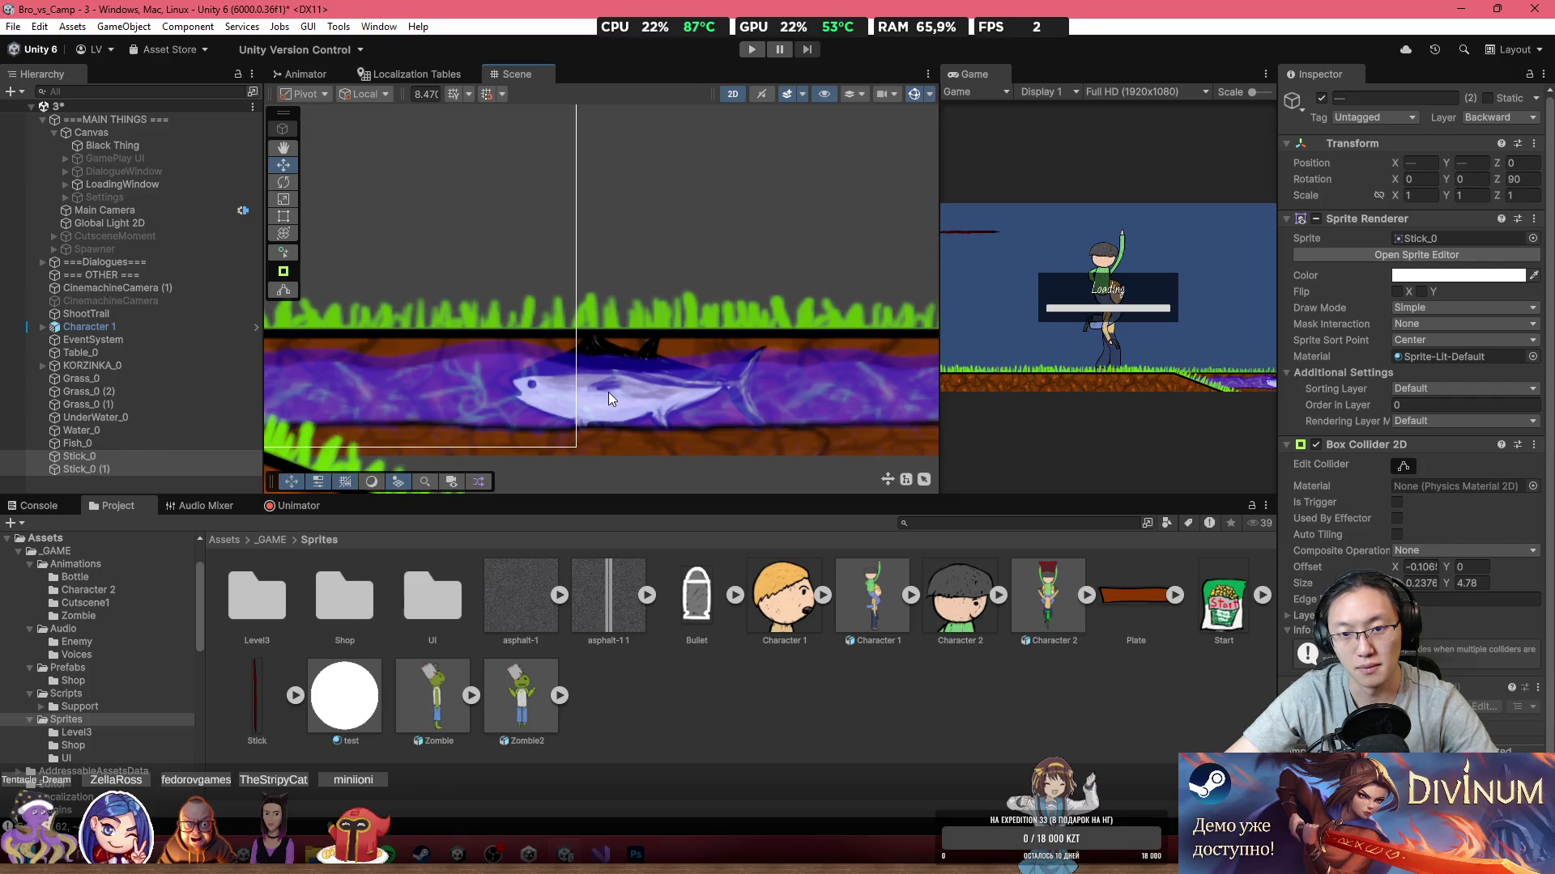
left_click(620, 359)
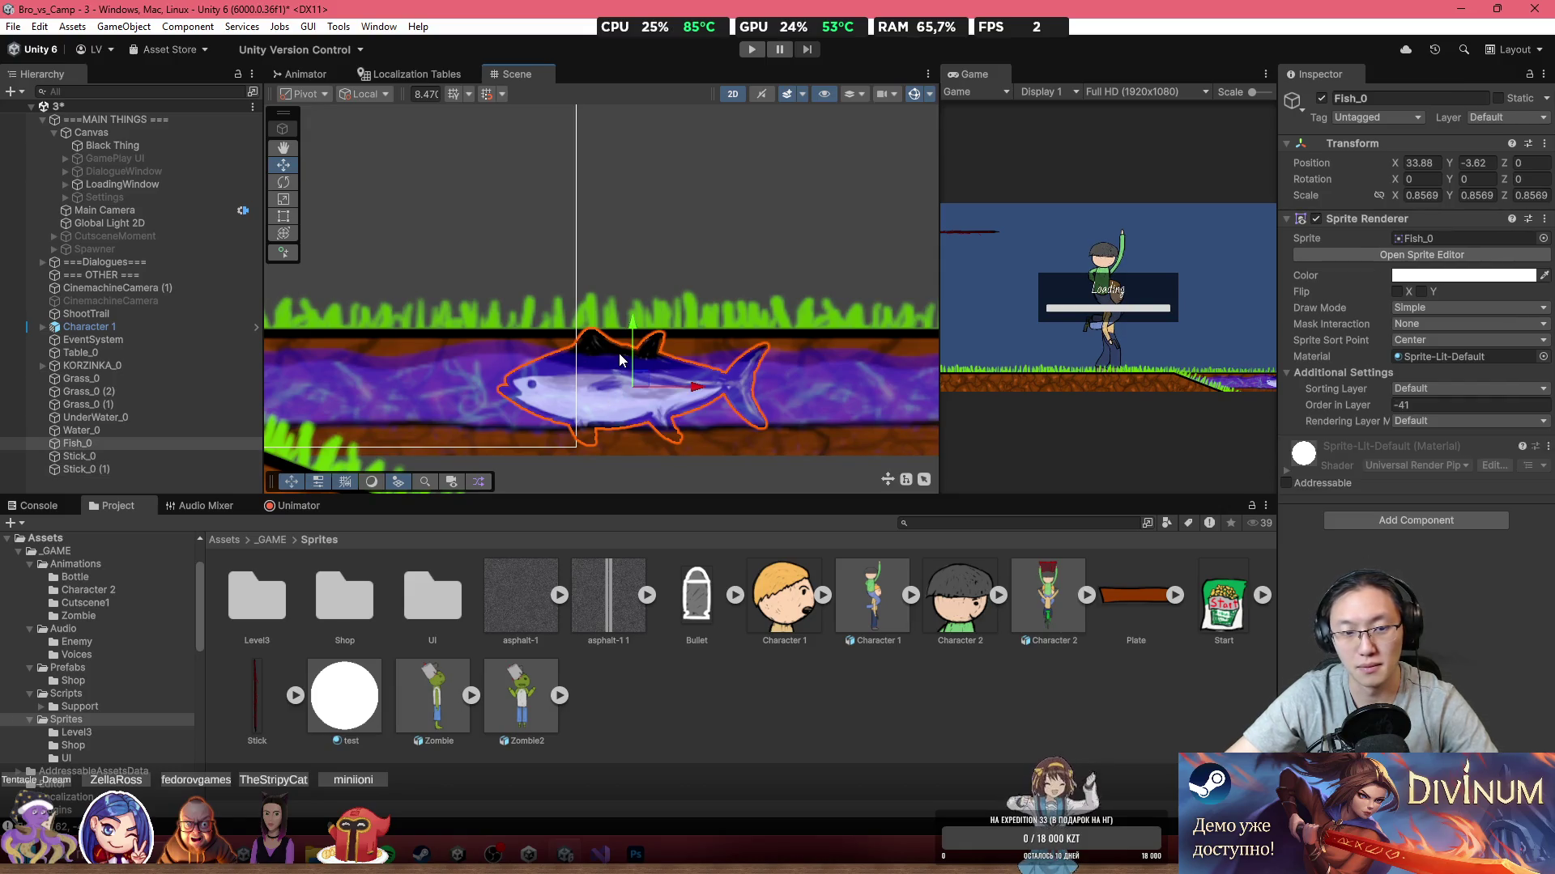
Step: Wrap Fish_0 in a new empty parent GameObject and duplicate Fish_0
scroll(620, 358, "up", 6)
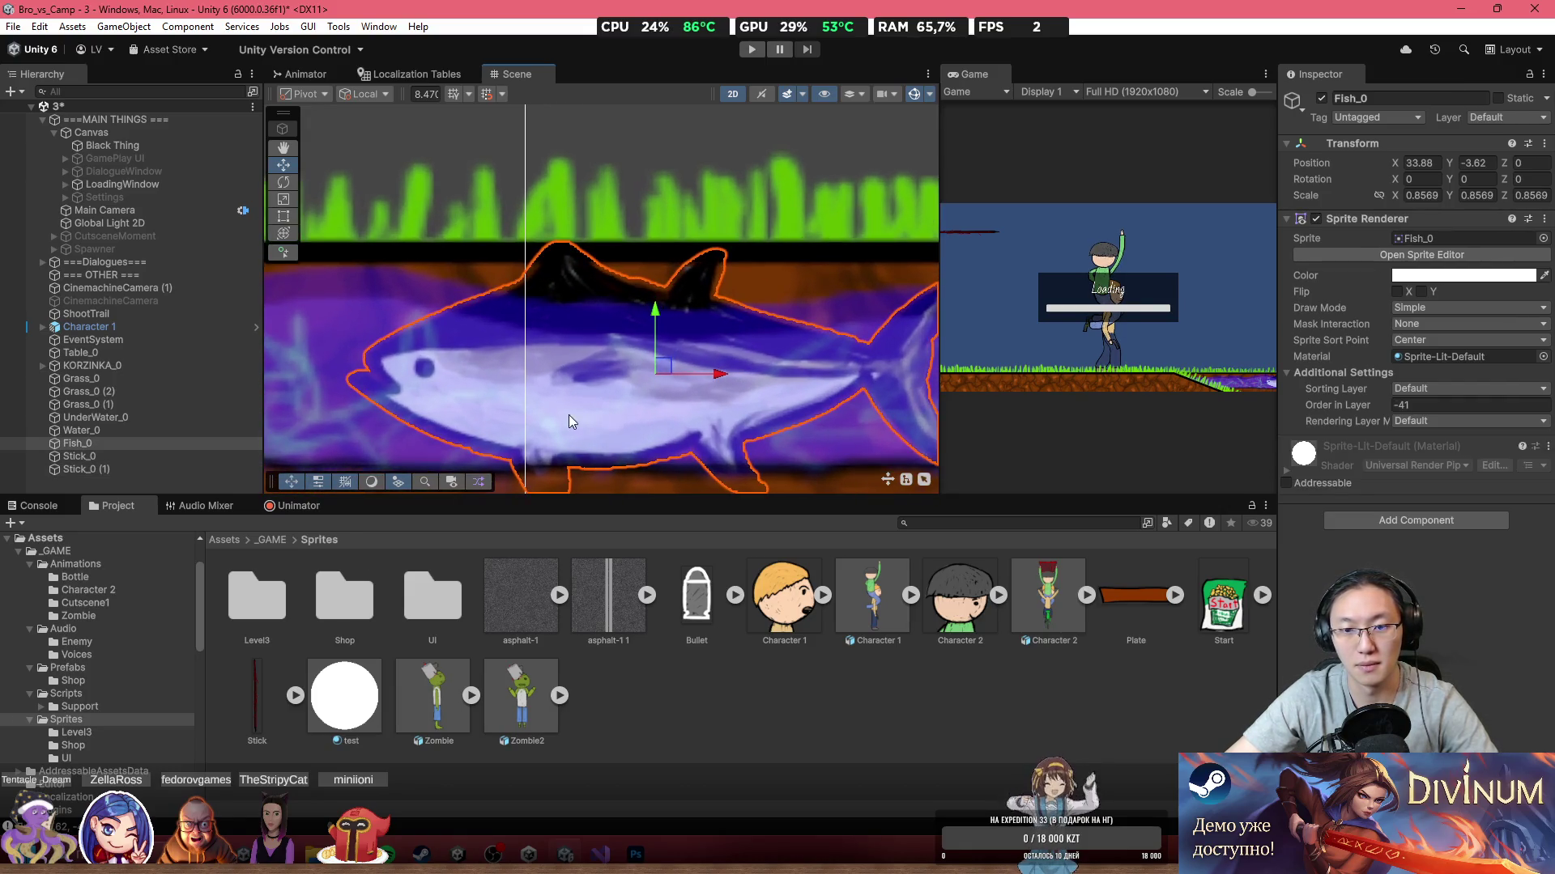
right_click(200, 451)
left_click(243, 455)
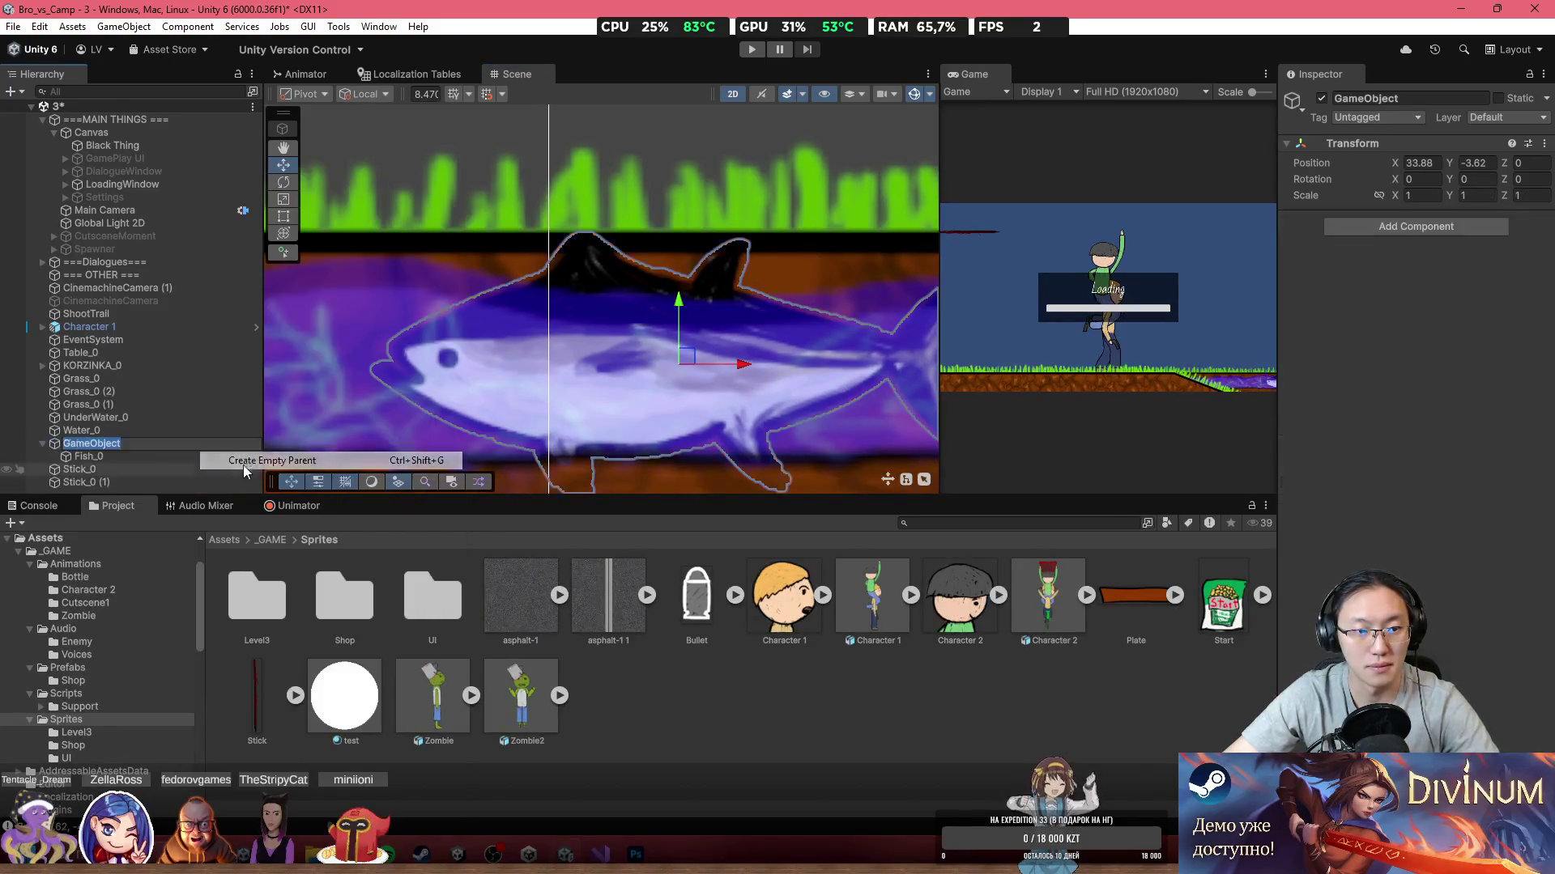
left_click(121, 458)
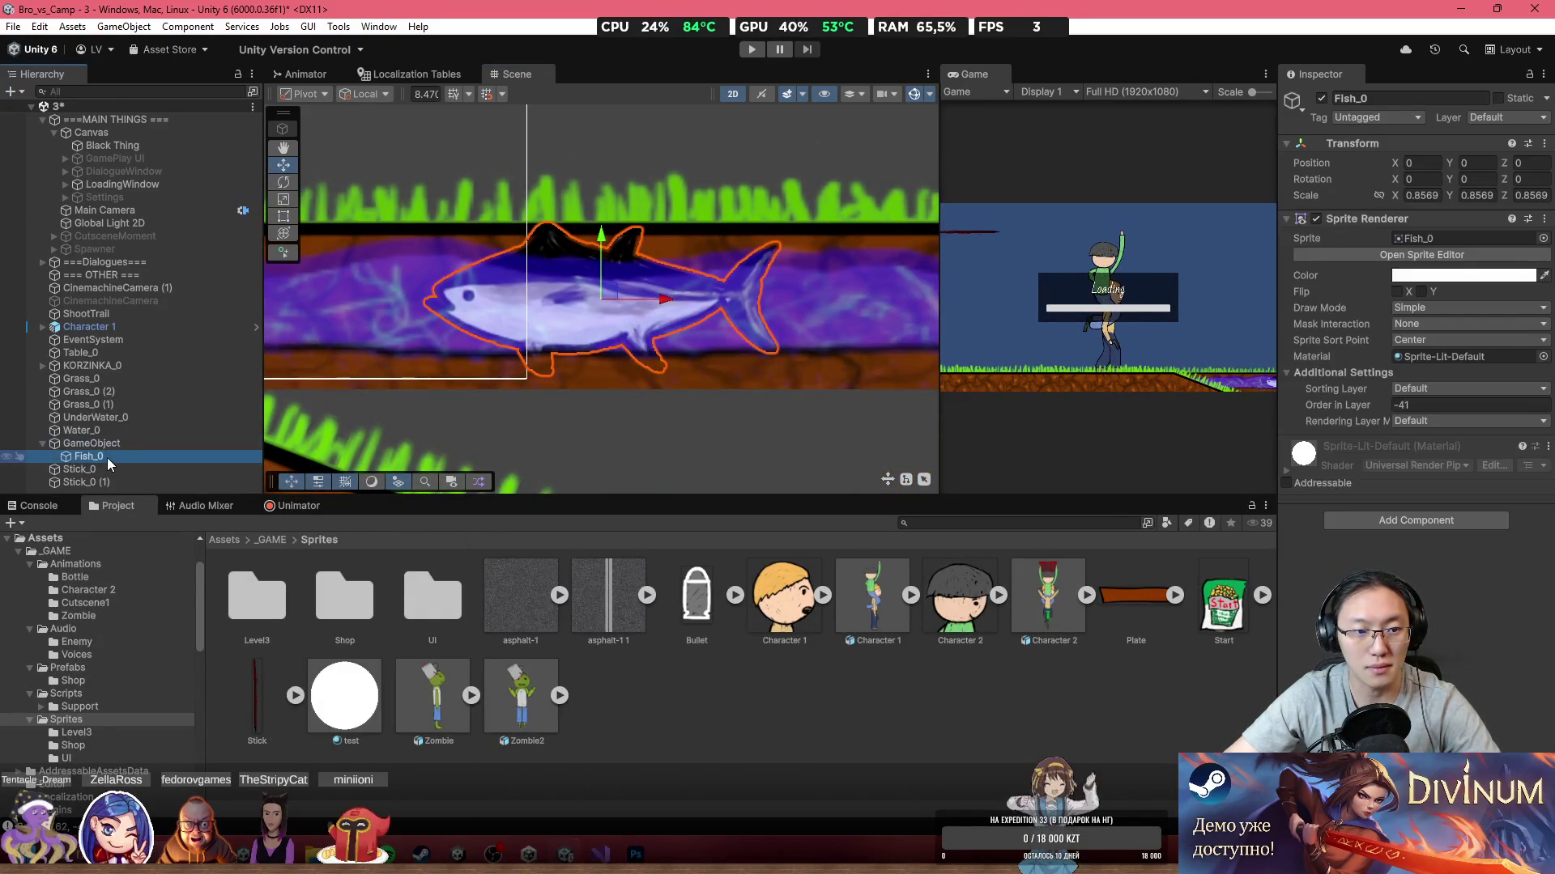
key("ctrl+d")
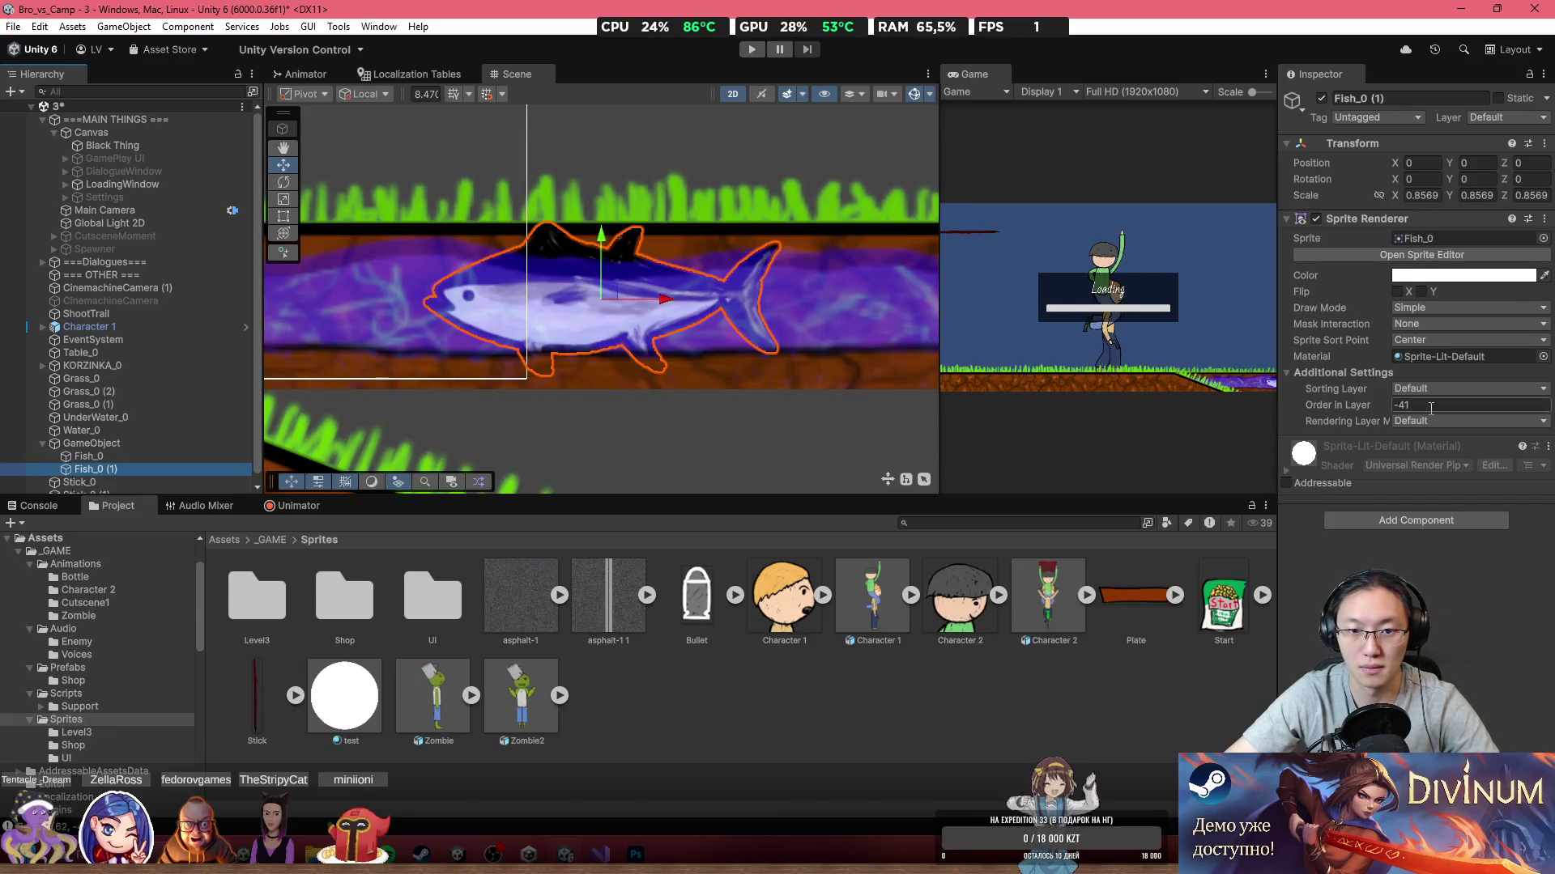
Step: Set the fish copy's Order in Layer to -30 and Water_0's to -18
left_click(1399, 409)
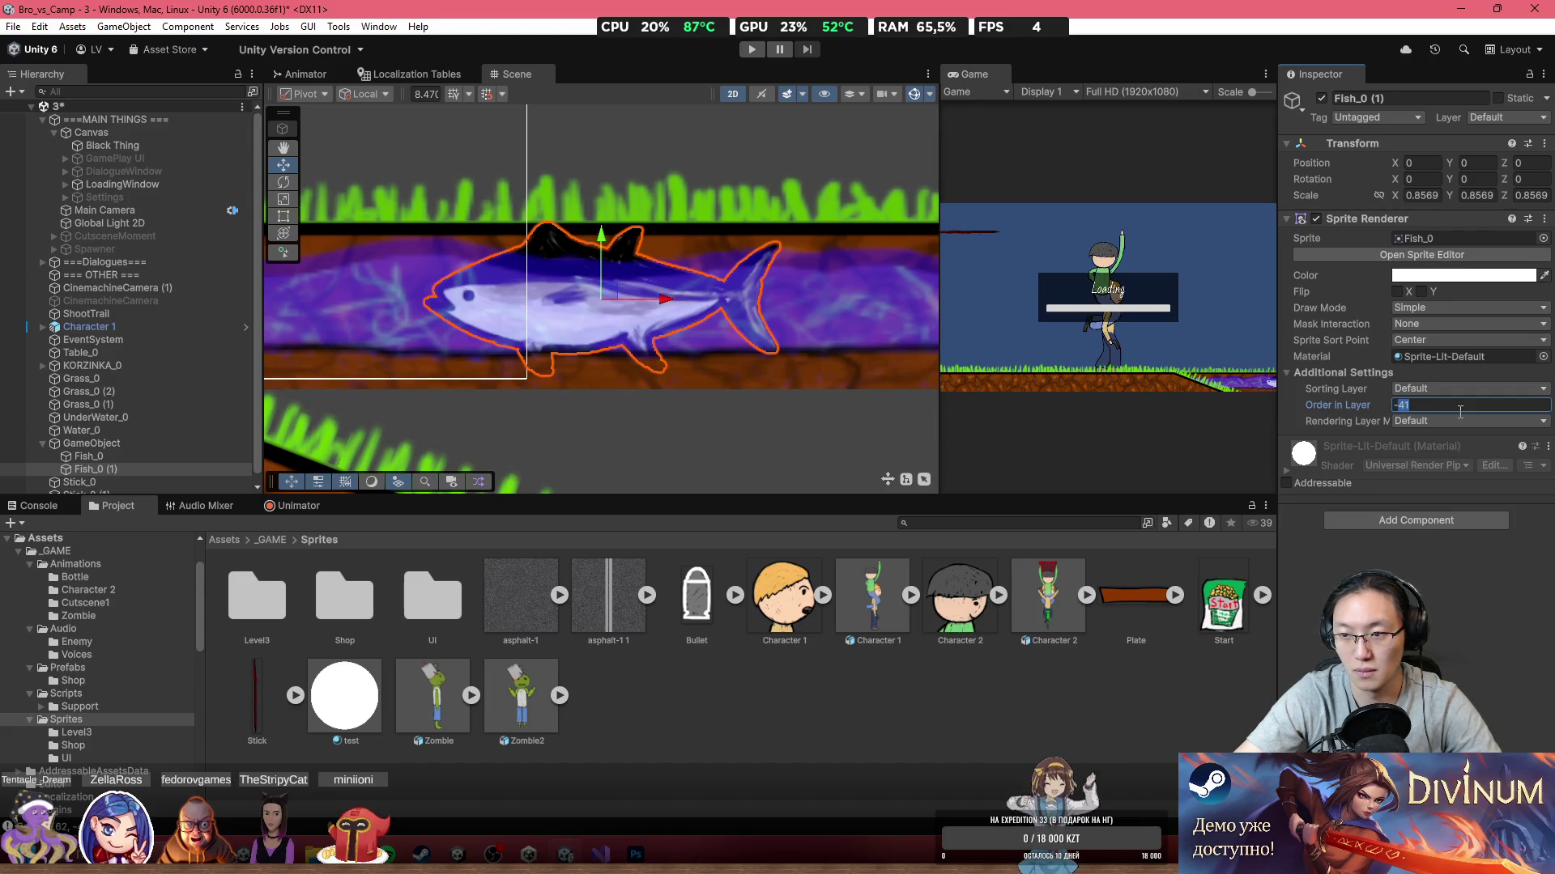
type("-30")
left_click(870, 302)
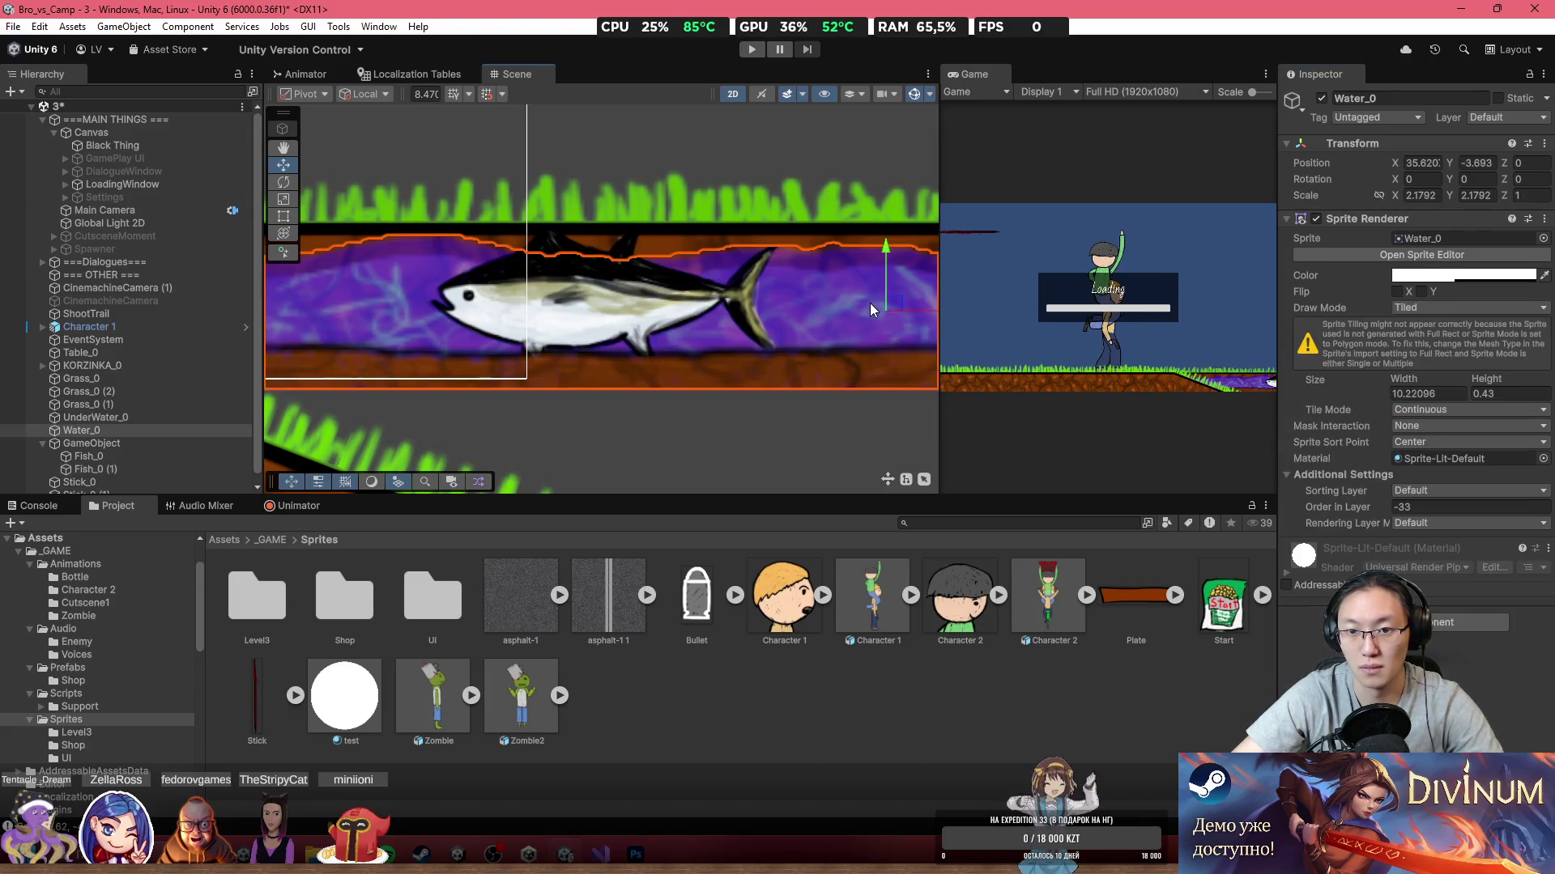
mouse_move(1384, 504)
left_mouse_down()
mouse_move(1278, 507)
mouse_move(1393, 512)
left_mouse_up()
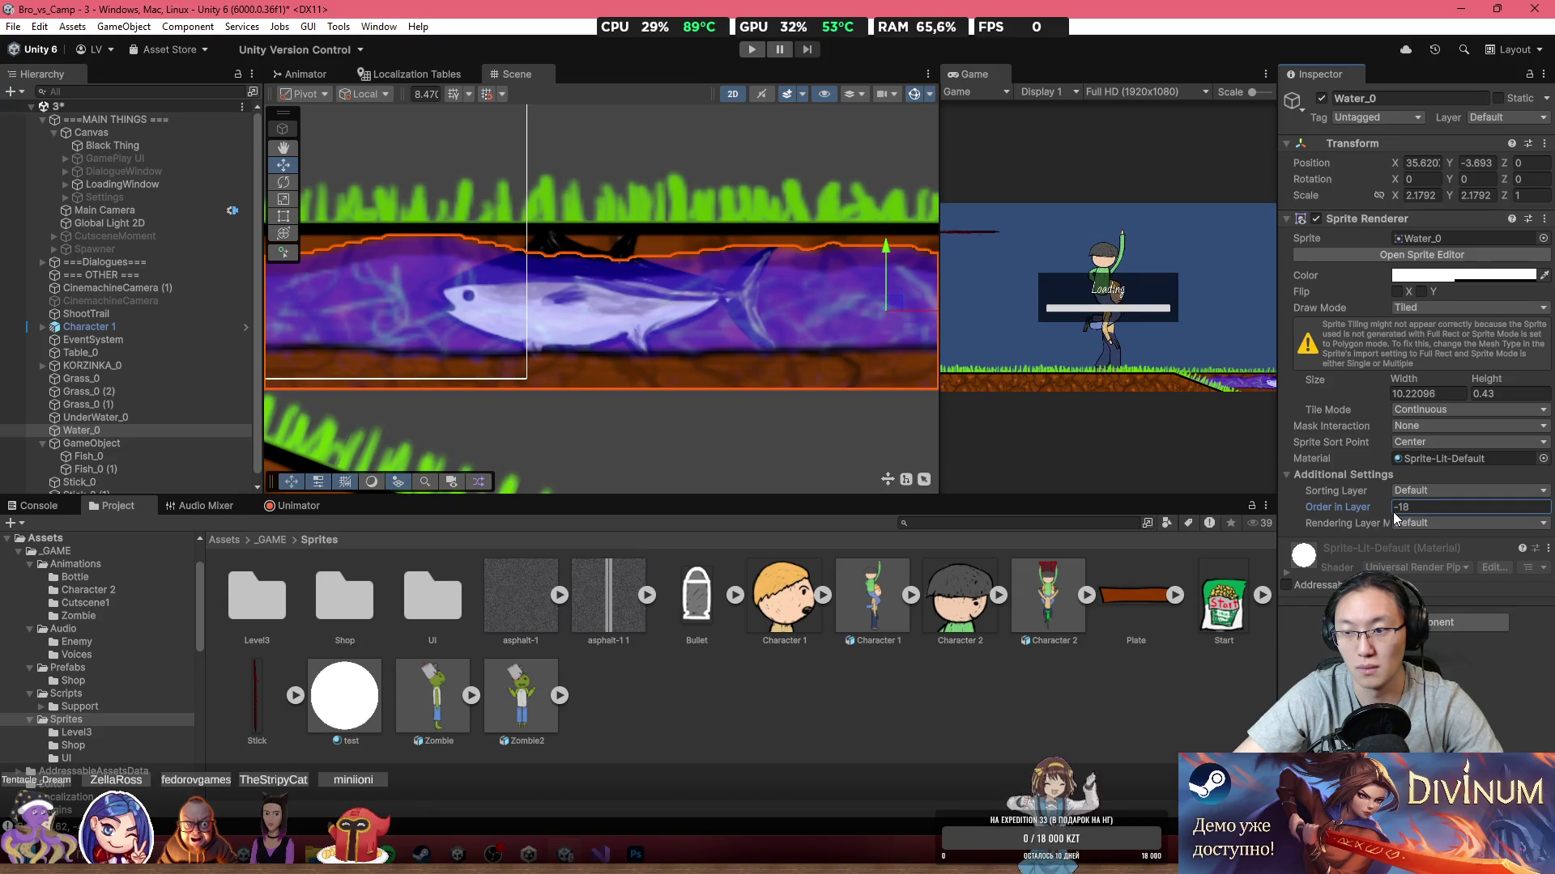
scroll(758, 256, "down", 3)
scroll(733, 304, "down", 5)
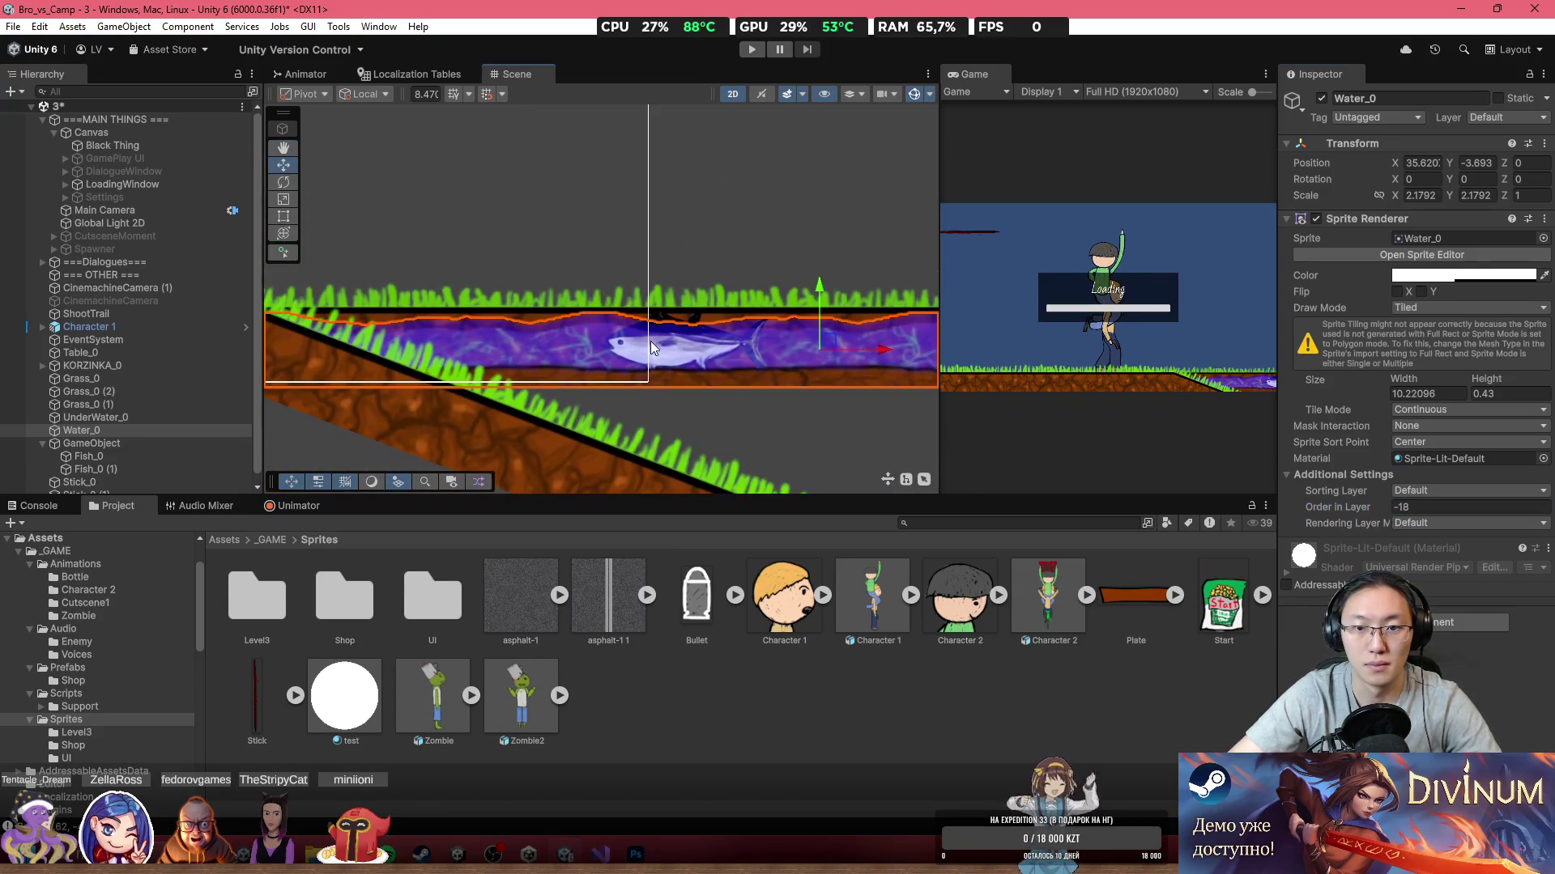
scroll(522, 307, "down", 2)
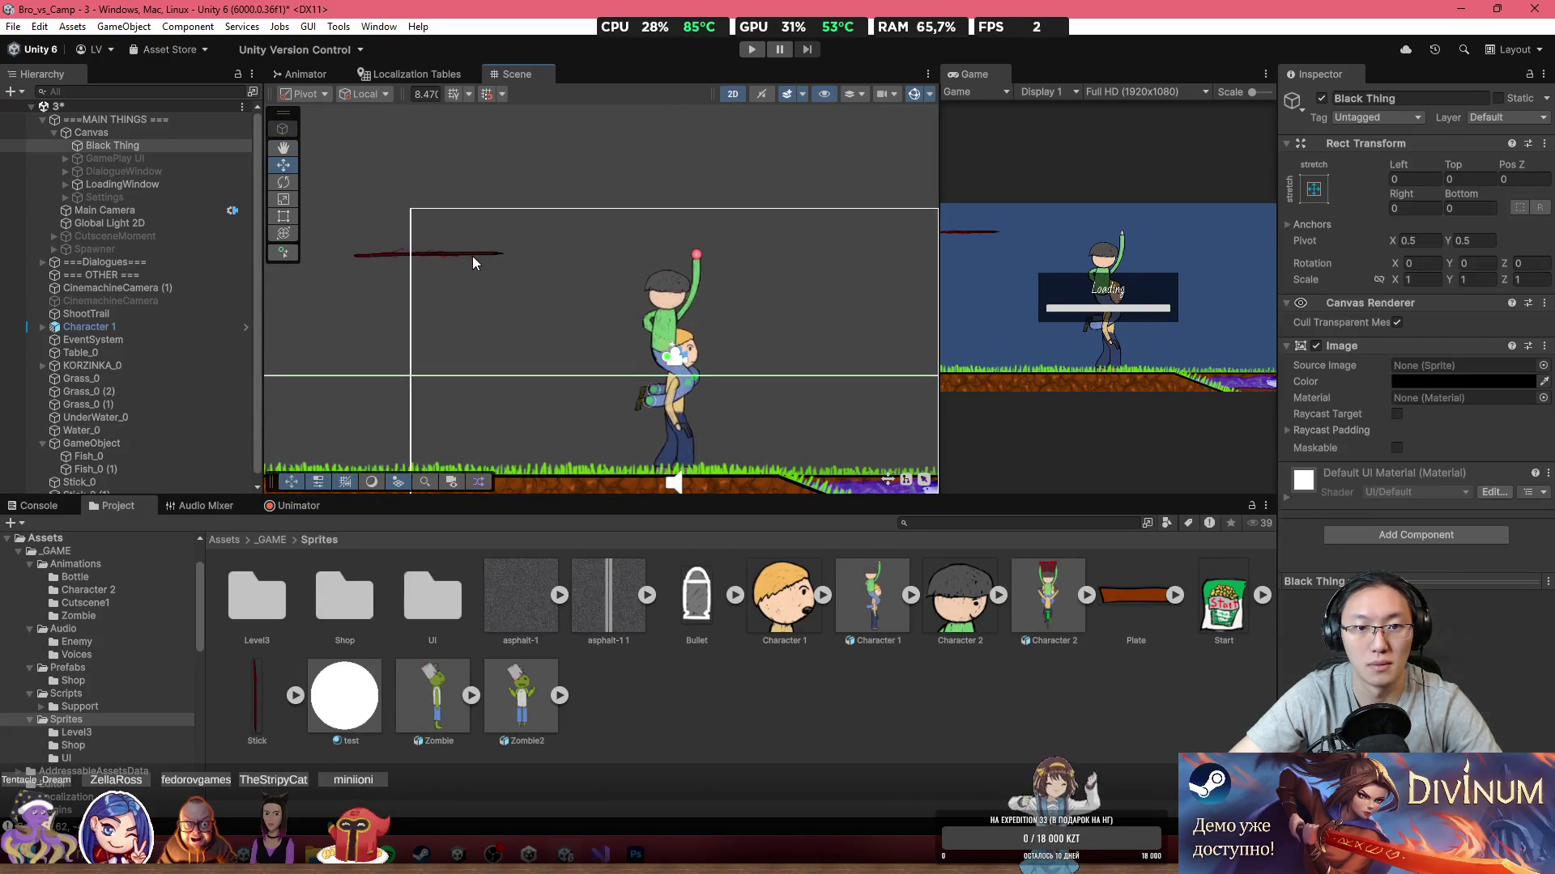
left_click(472, 256)
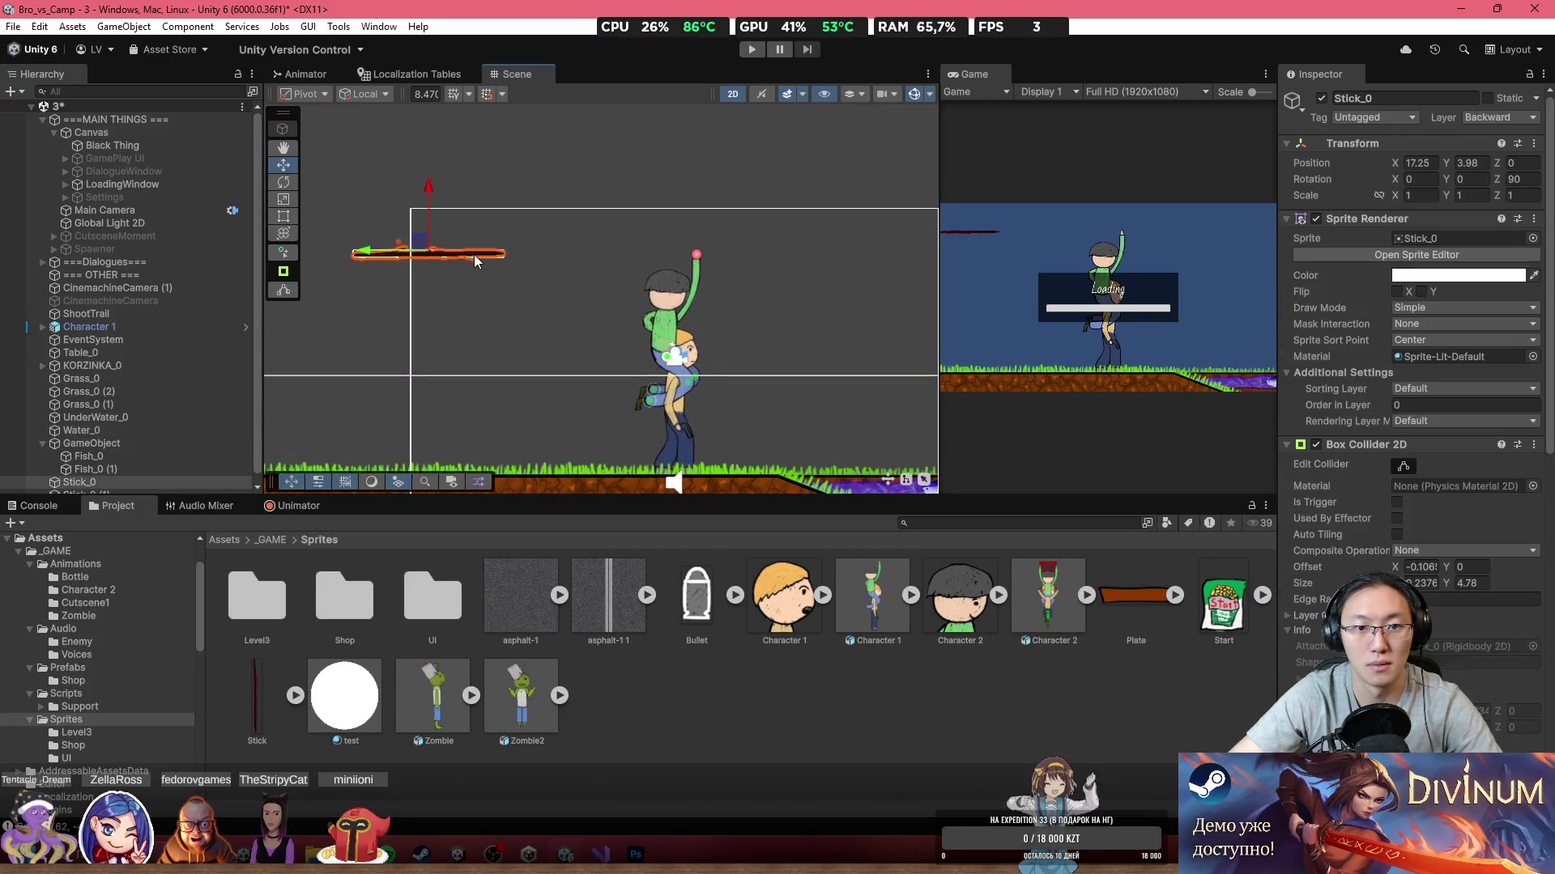
Step: Move Stick_0 (2) down into the water and tilt it steeply, to about 38.49°
mouse_move(456, 250)
left_mouse_down()
mouse_move(342, 168)
mouse_move(818, 401)
left_mouse_up()
scroll(843, 397, "up", 5)
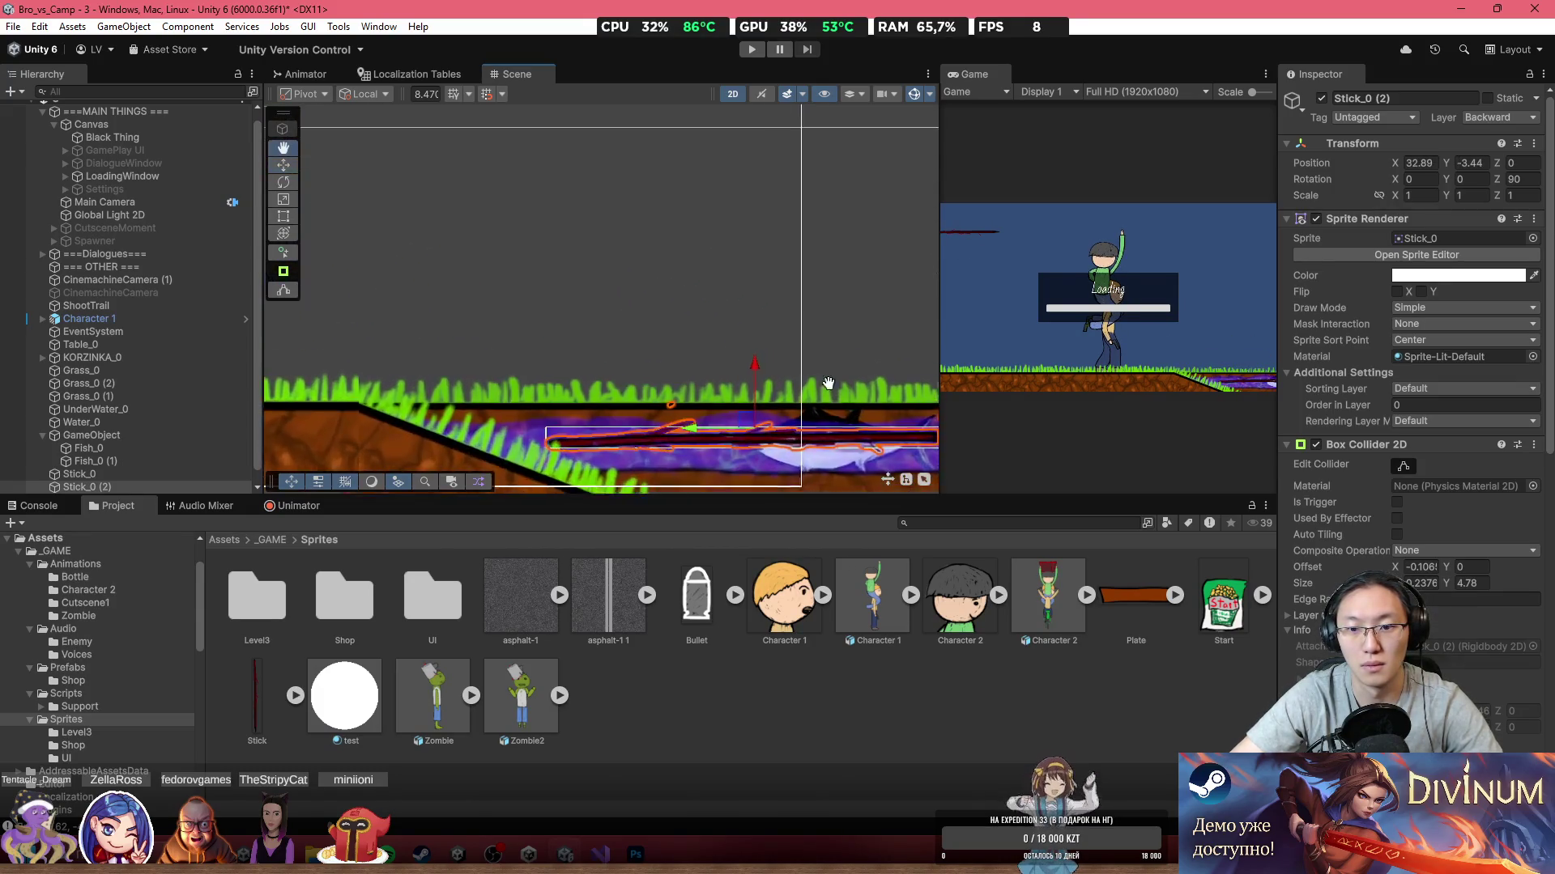
key("f")
mouse_move(1498, 182)
left_mouse_down()
mouse_move(595, 332)
mouse_move(627, 225)
left_mouse_up()
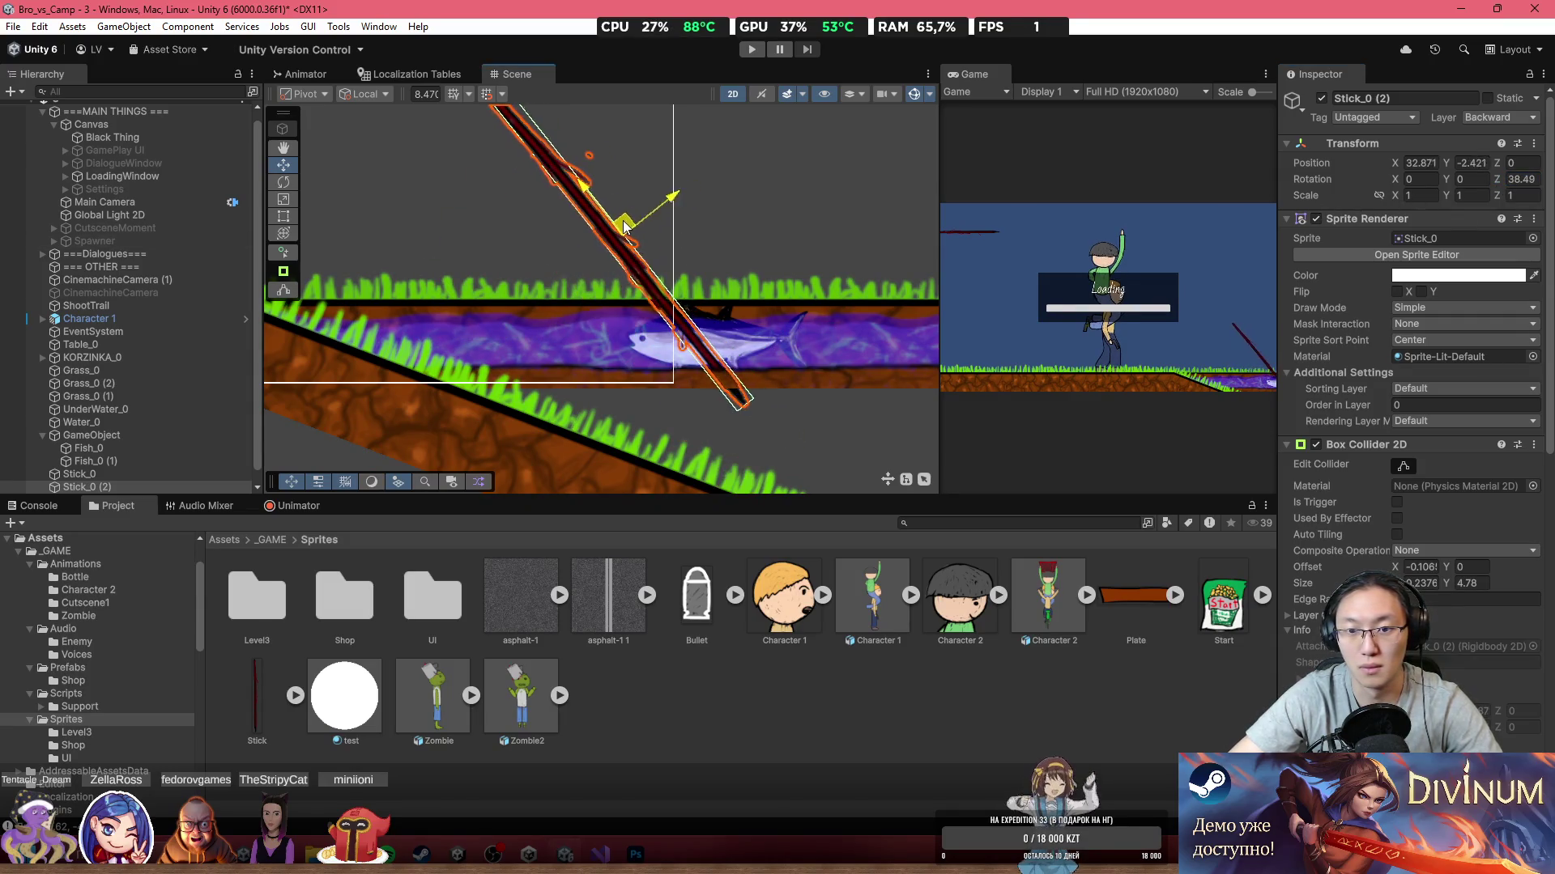
Step: Set Stick_0 (2)'s Order in Layer to -27, above the fish's -30
left_click_drag(1383, 406, 1364, 405)
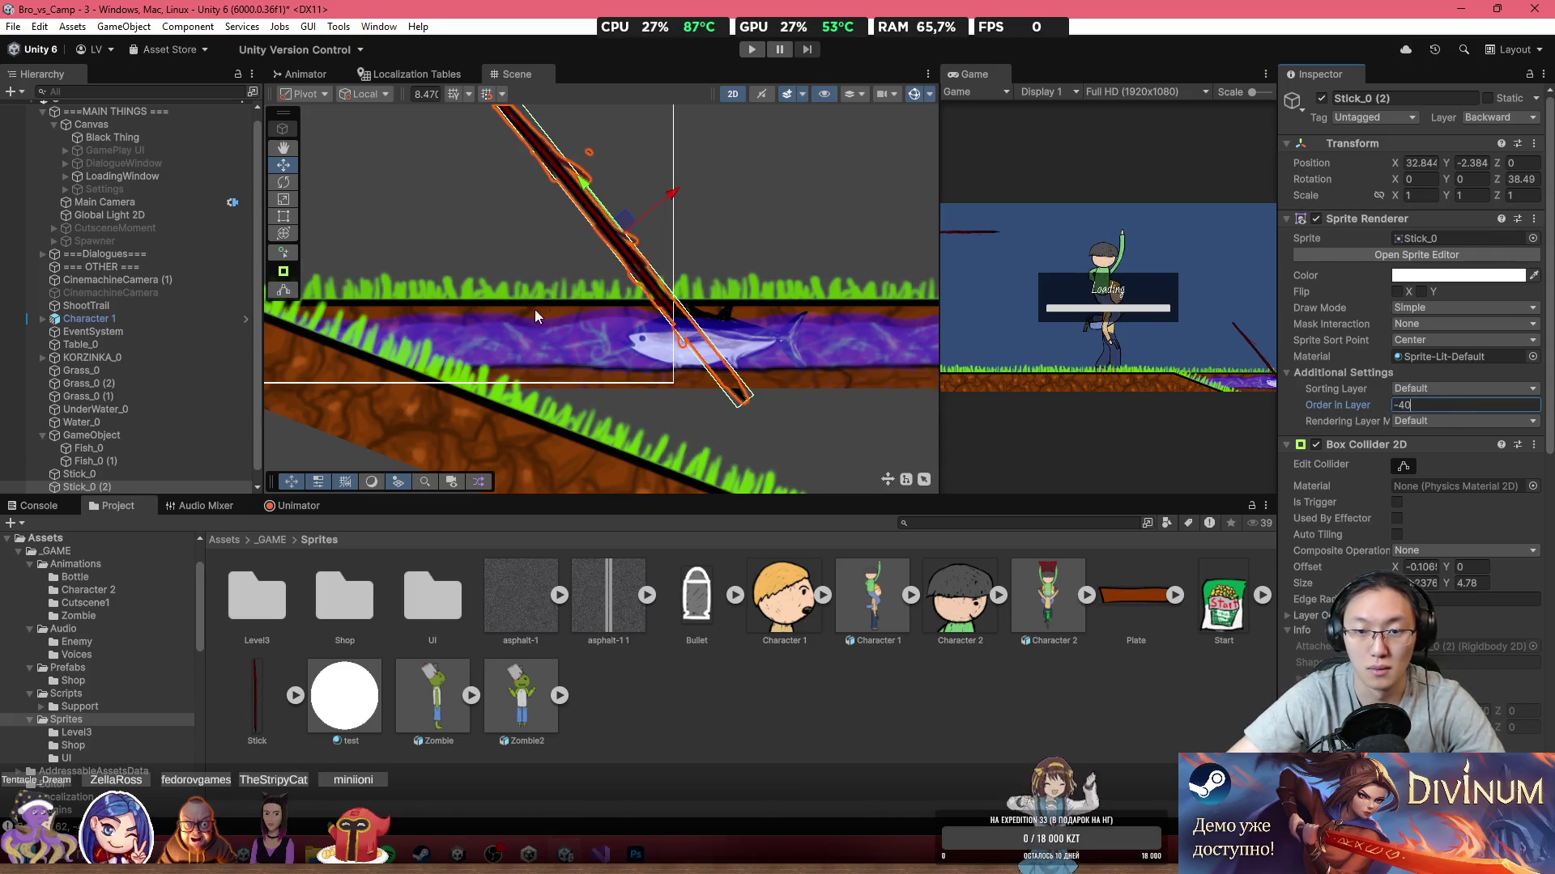
scroll(534, 309, "up", 3)
left_click(858, 241)
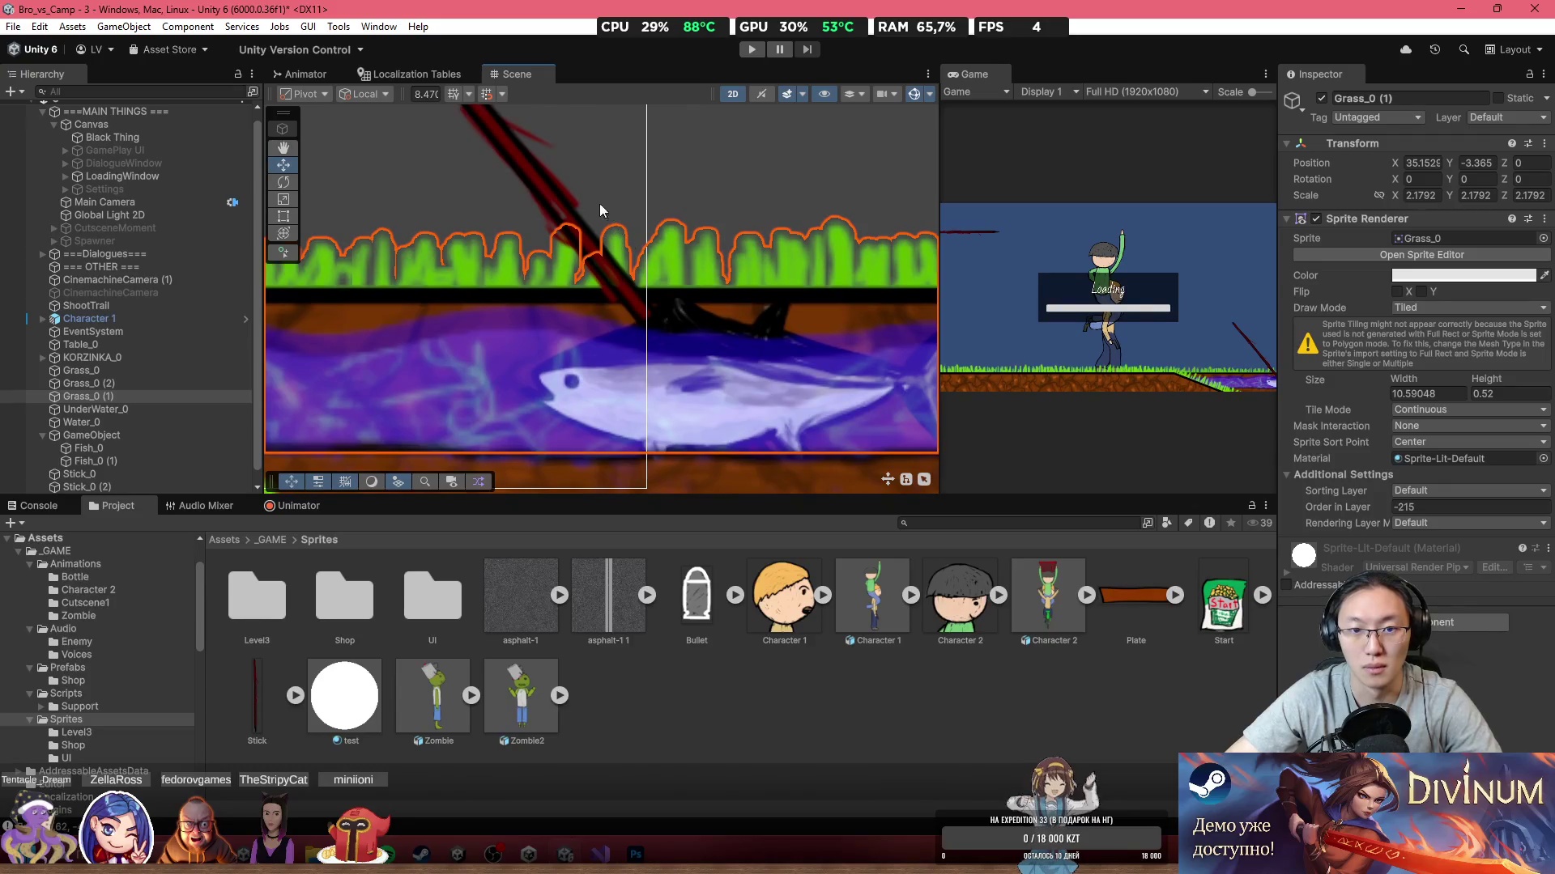
left_click(599, 203)
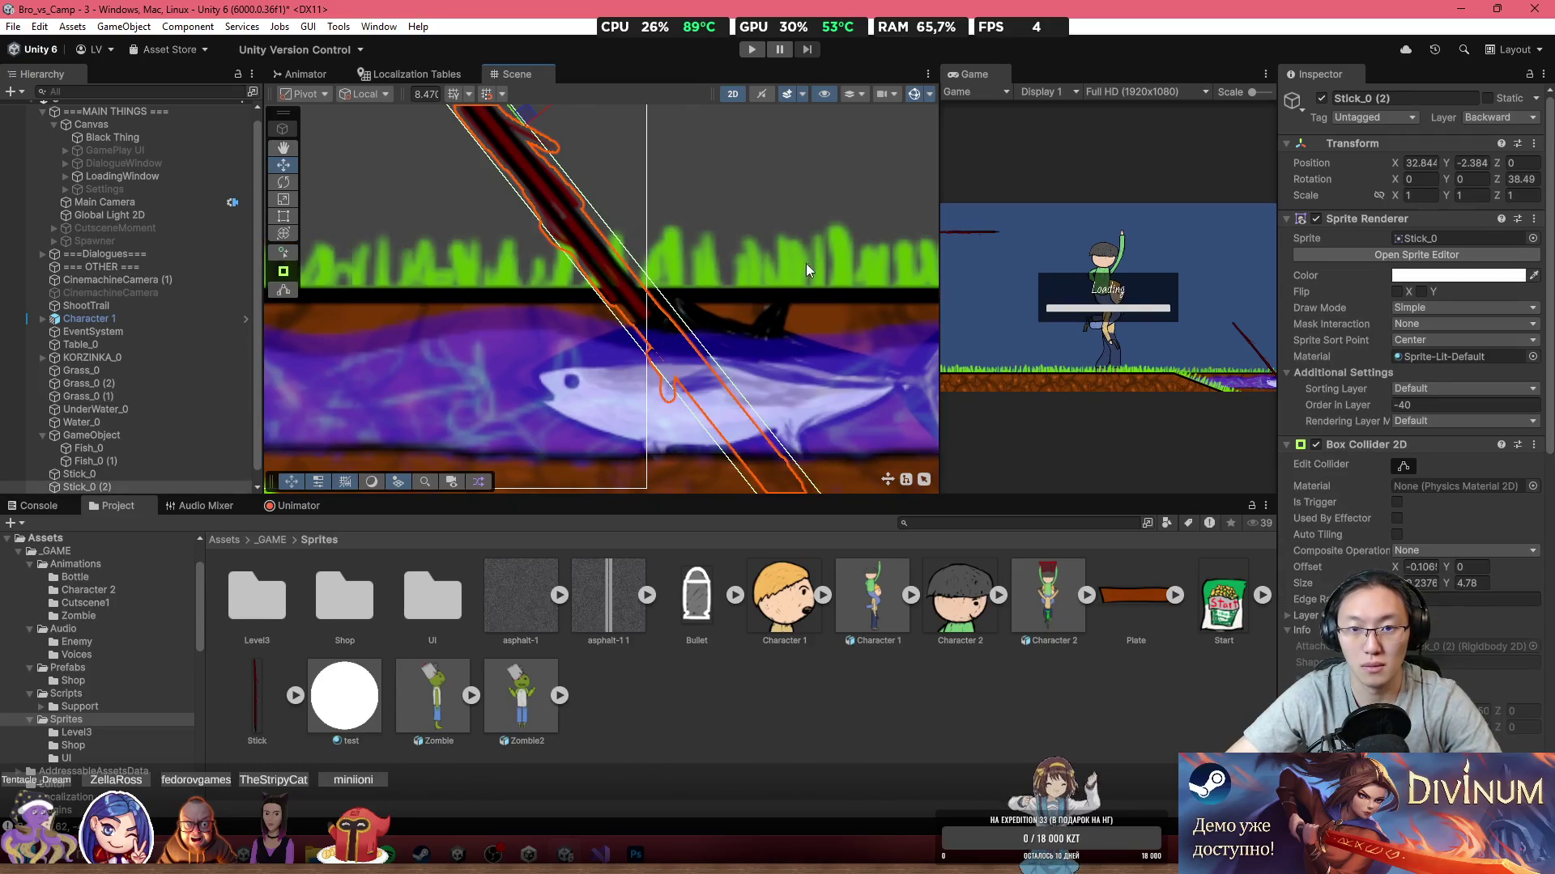
left_click(1401, 407)
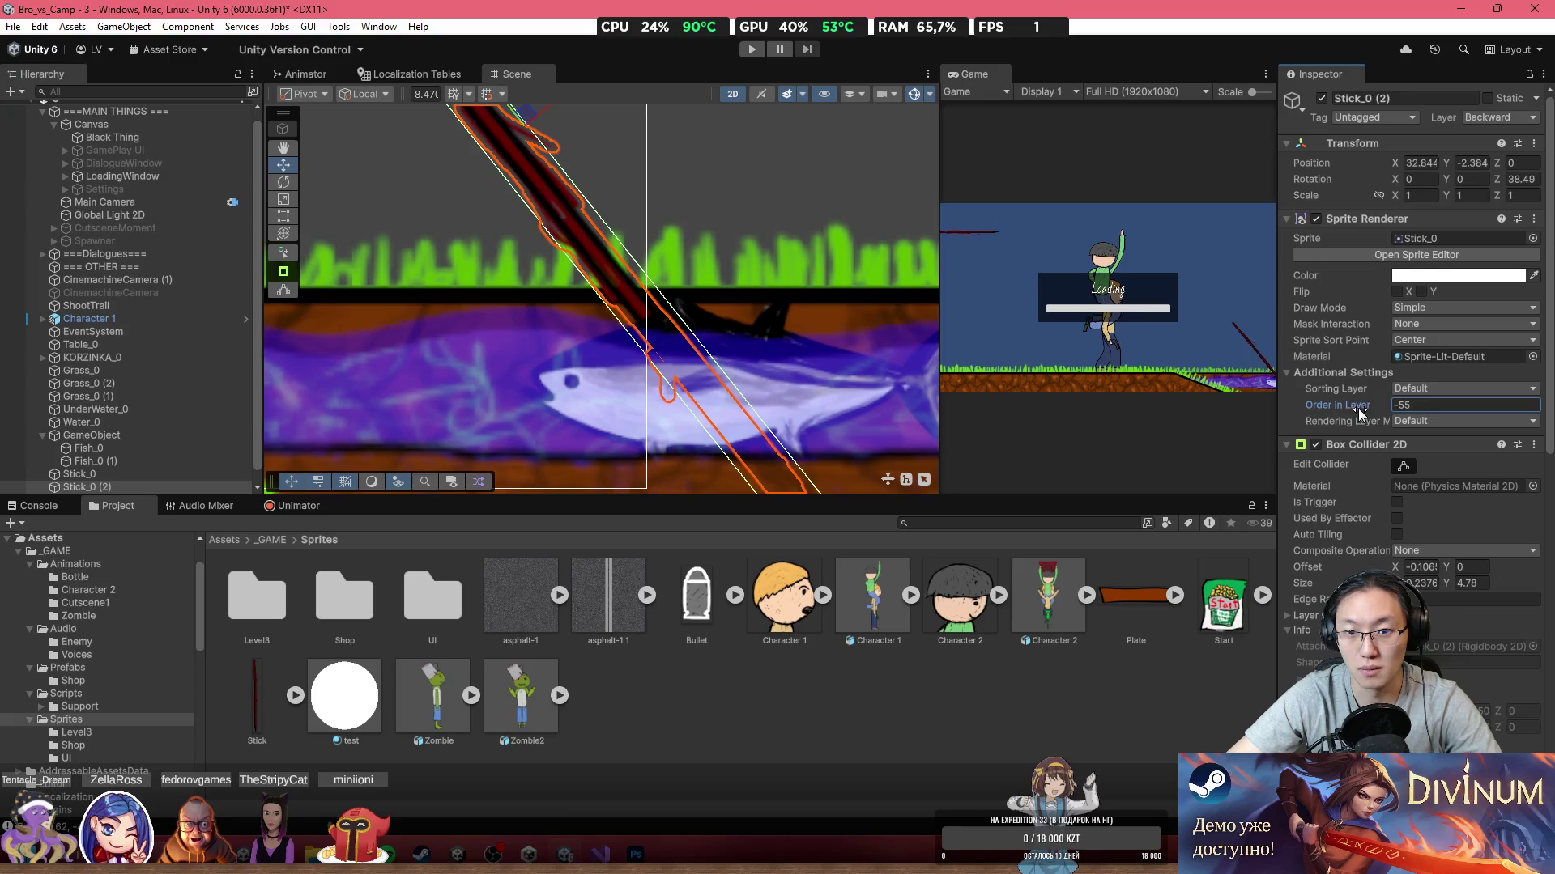
left_click_drag(1353, 408, 1381, 410)
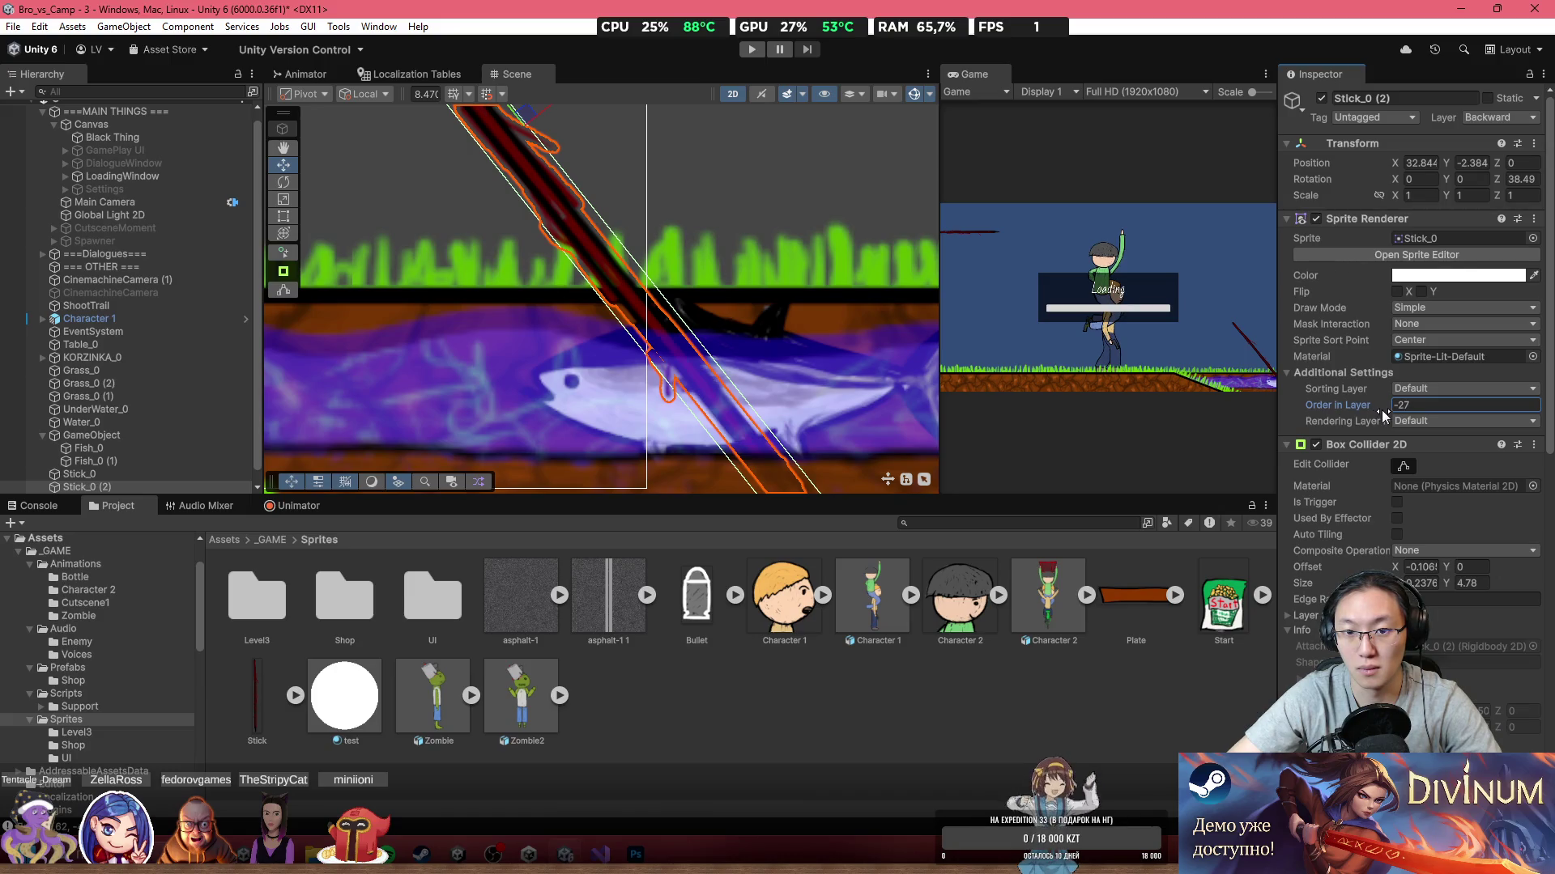
left_click(631, 389)
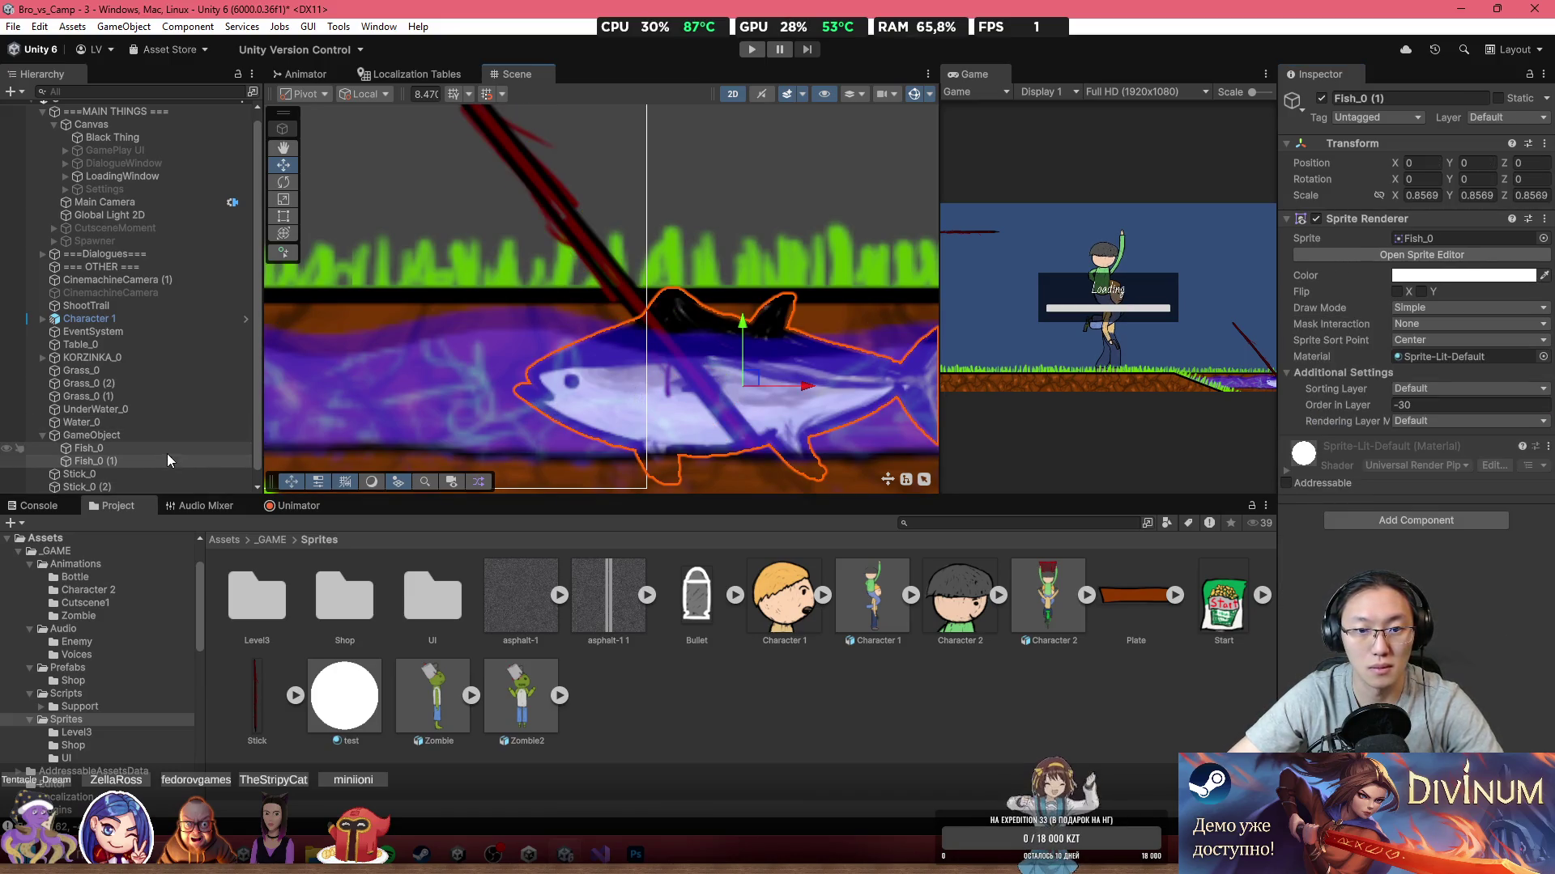
Step: Make Fish_0 (1) tiled, cut its height to about 0.55, and set Order in Layer -26
left_click(1425, 309)
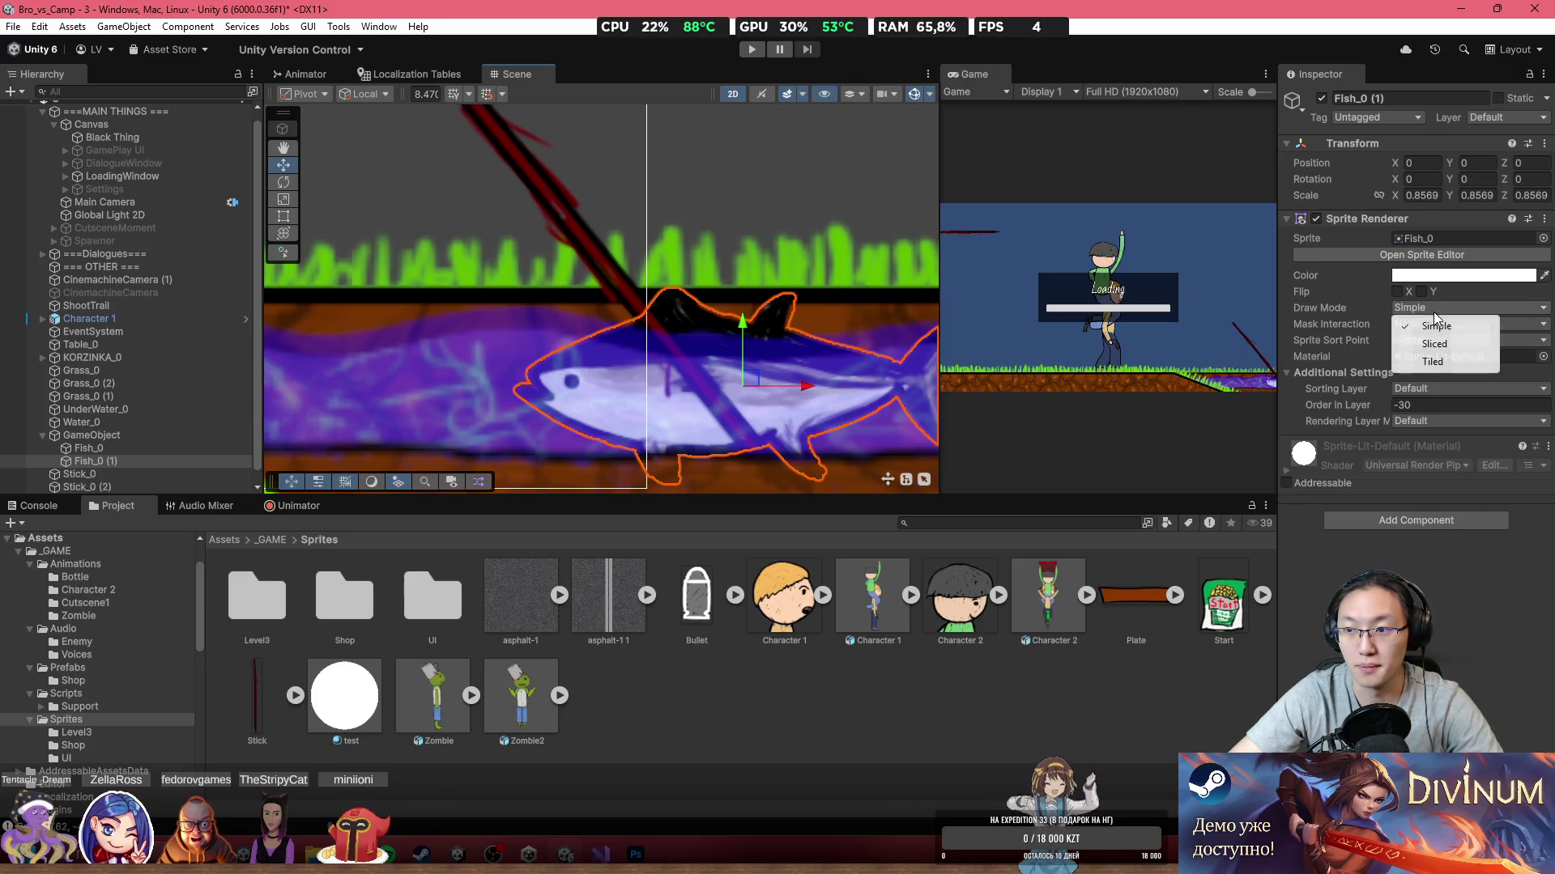
left_click(1409, 361)
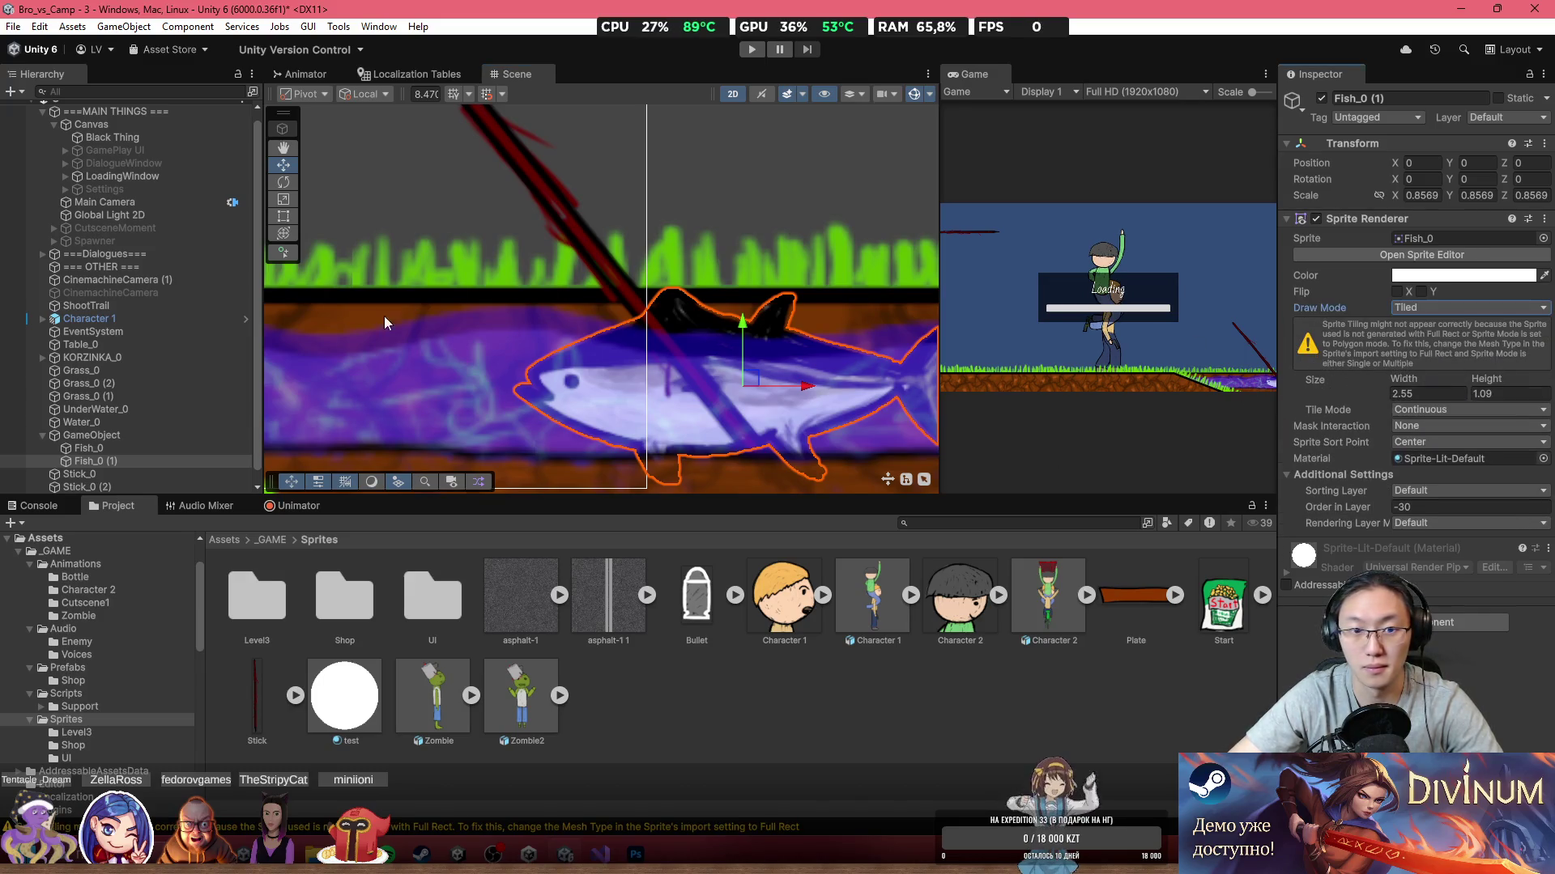
key("t")
left_click_drag(681, 293, 692, 386)
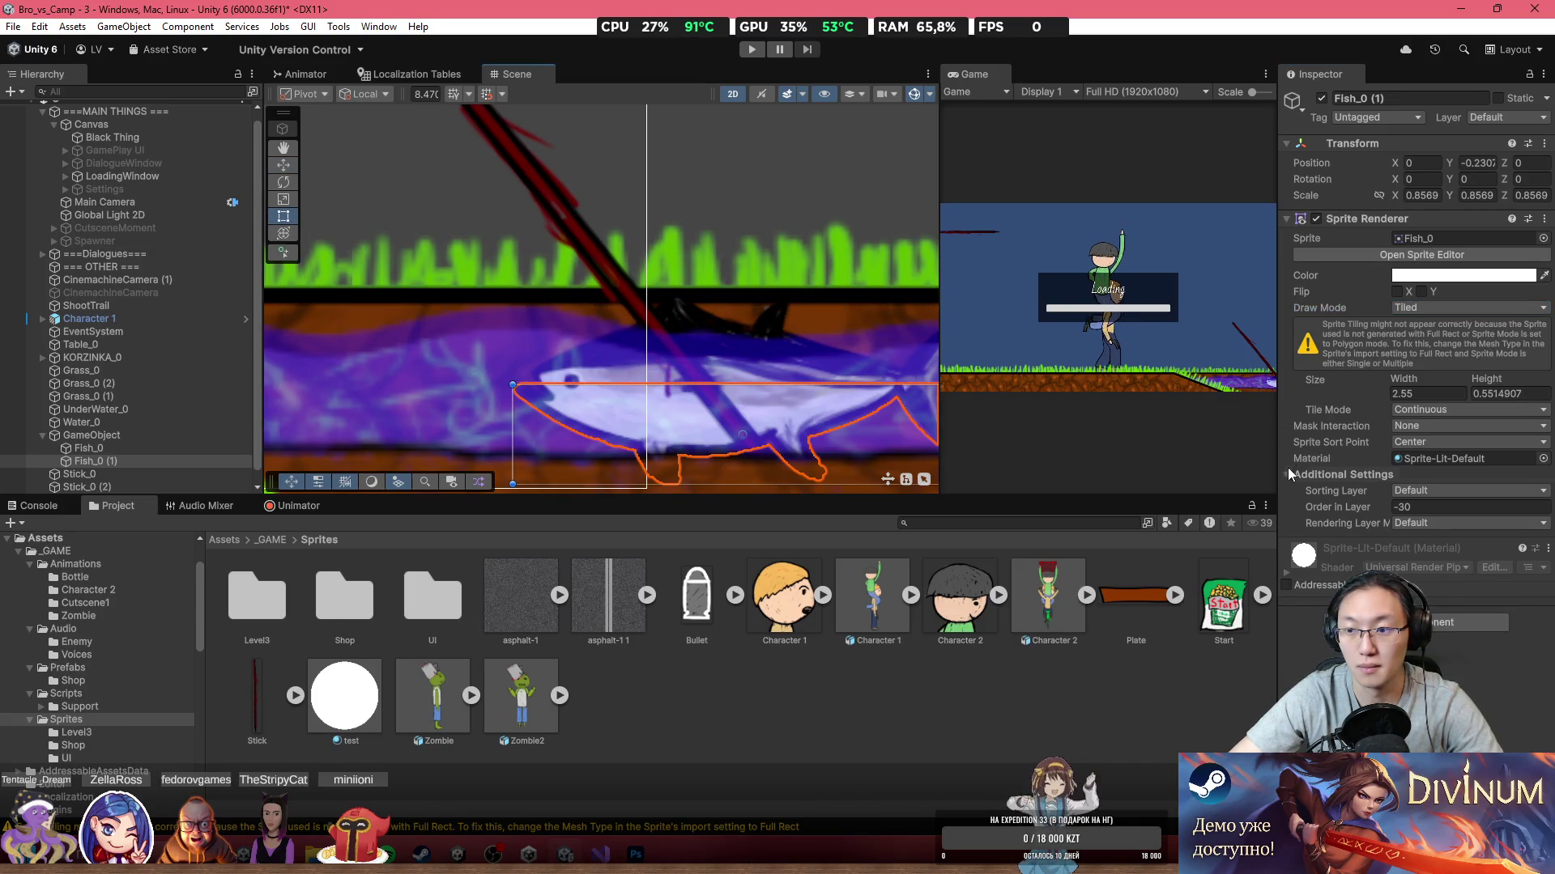
left_click(1336, 507)
left_click_drag(1335, 507, 1338, 507)
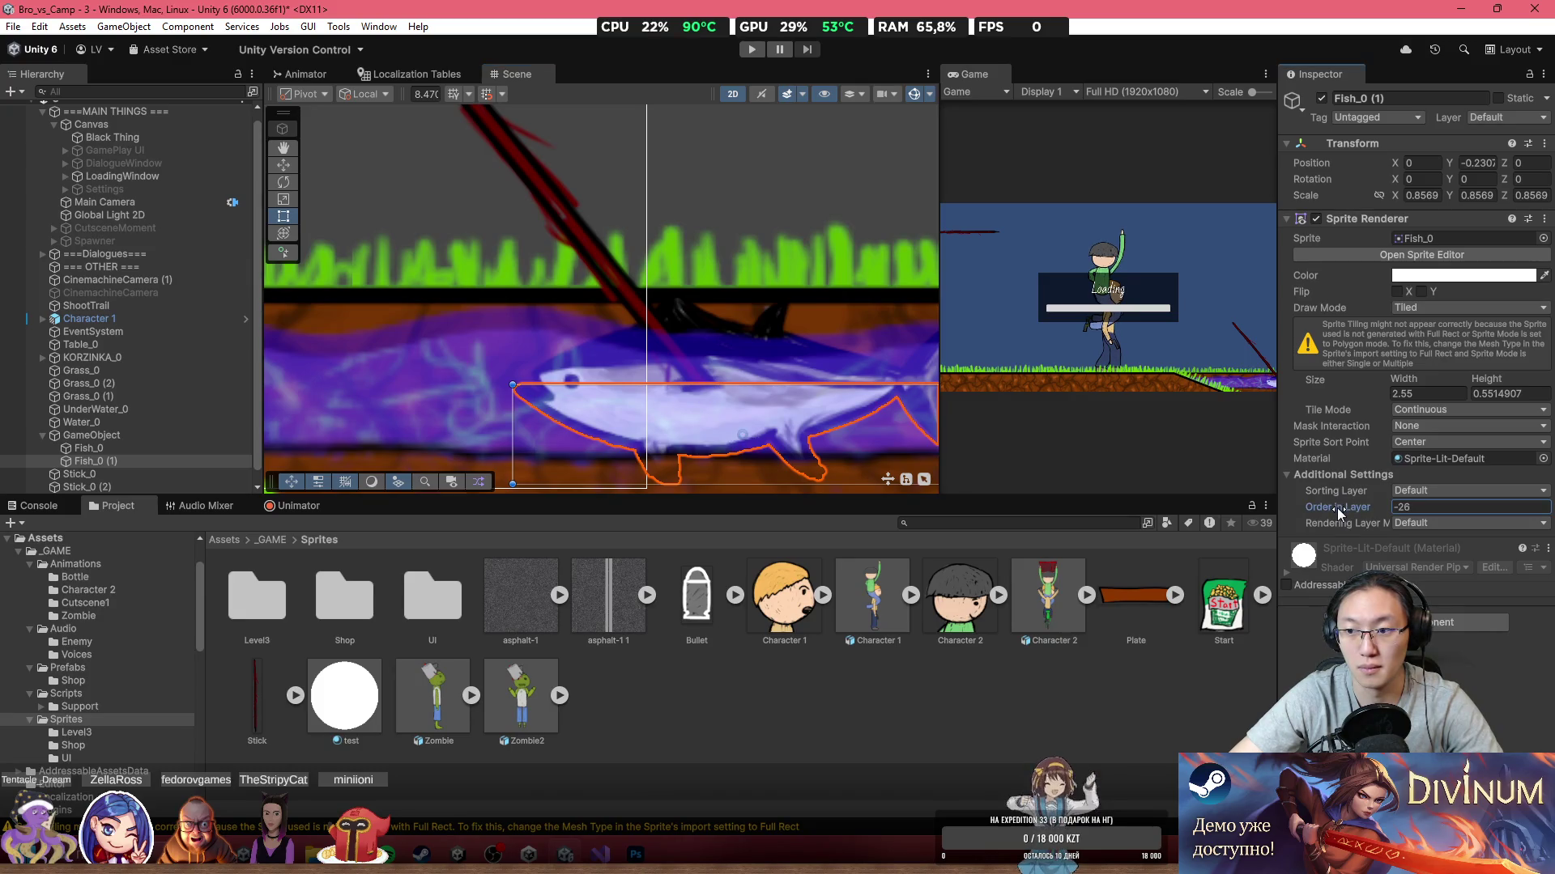
Step: Nudge Stick_0 (2) slightly up and left to about 32.688, -2.225
scroll(689, 305, "down", 2)
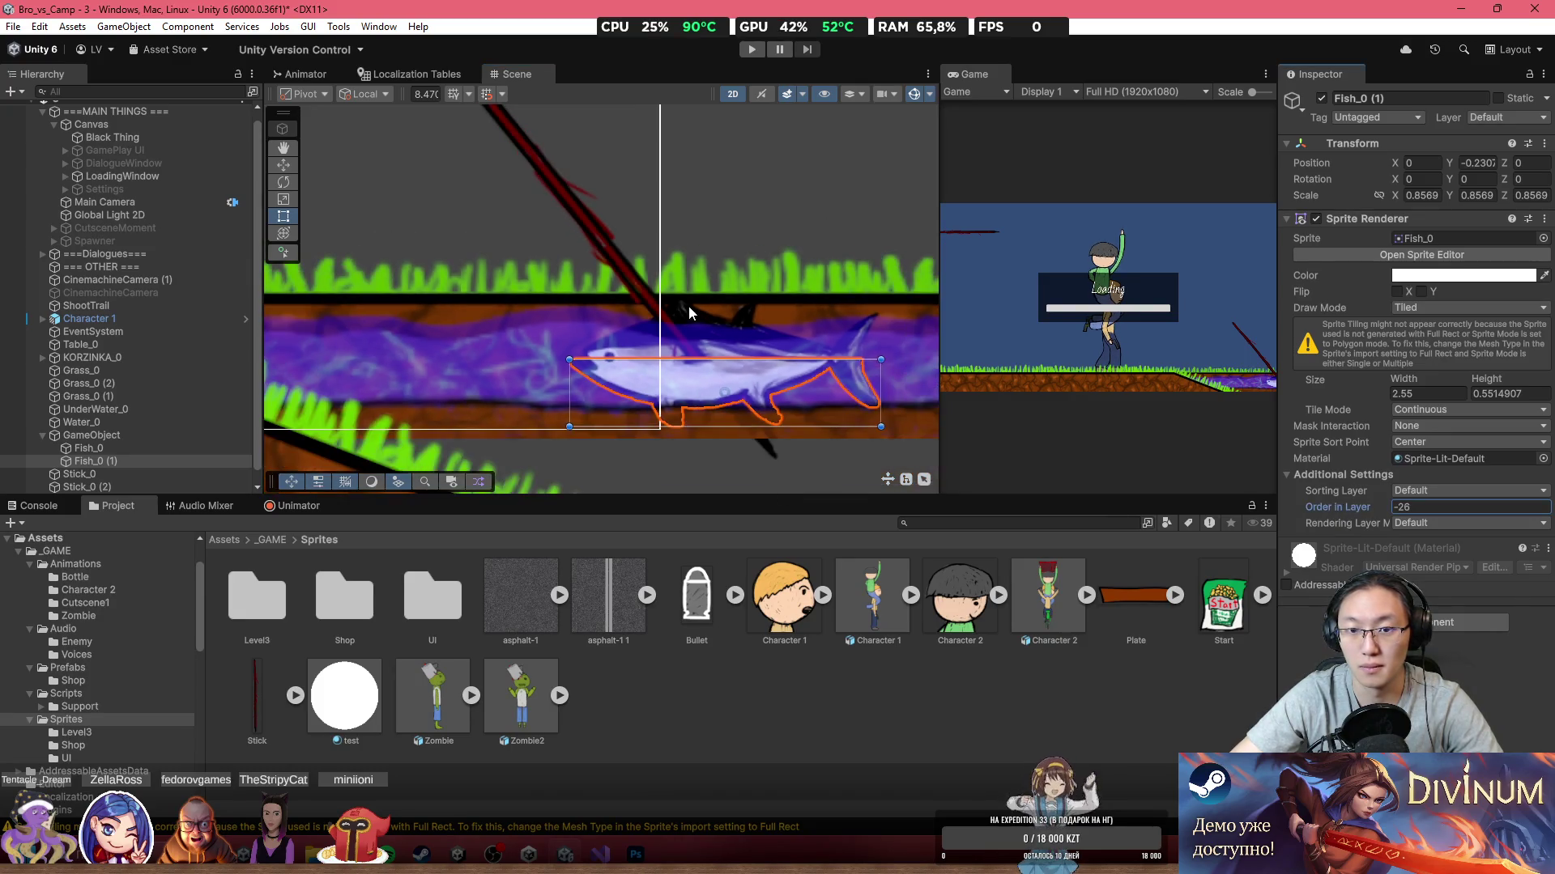
left_click(768, 249)
scroll(729, 263, "up", 2)
left_click(159, 447)
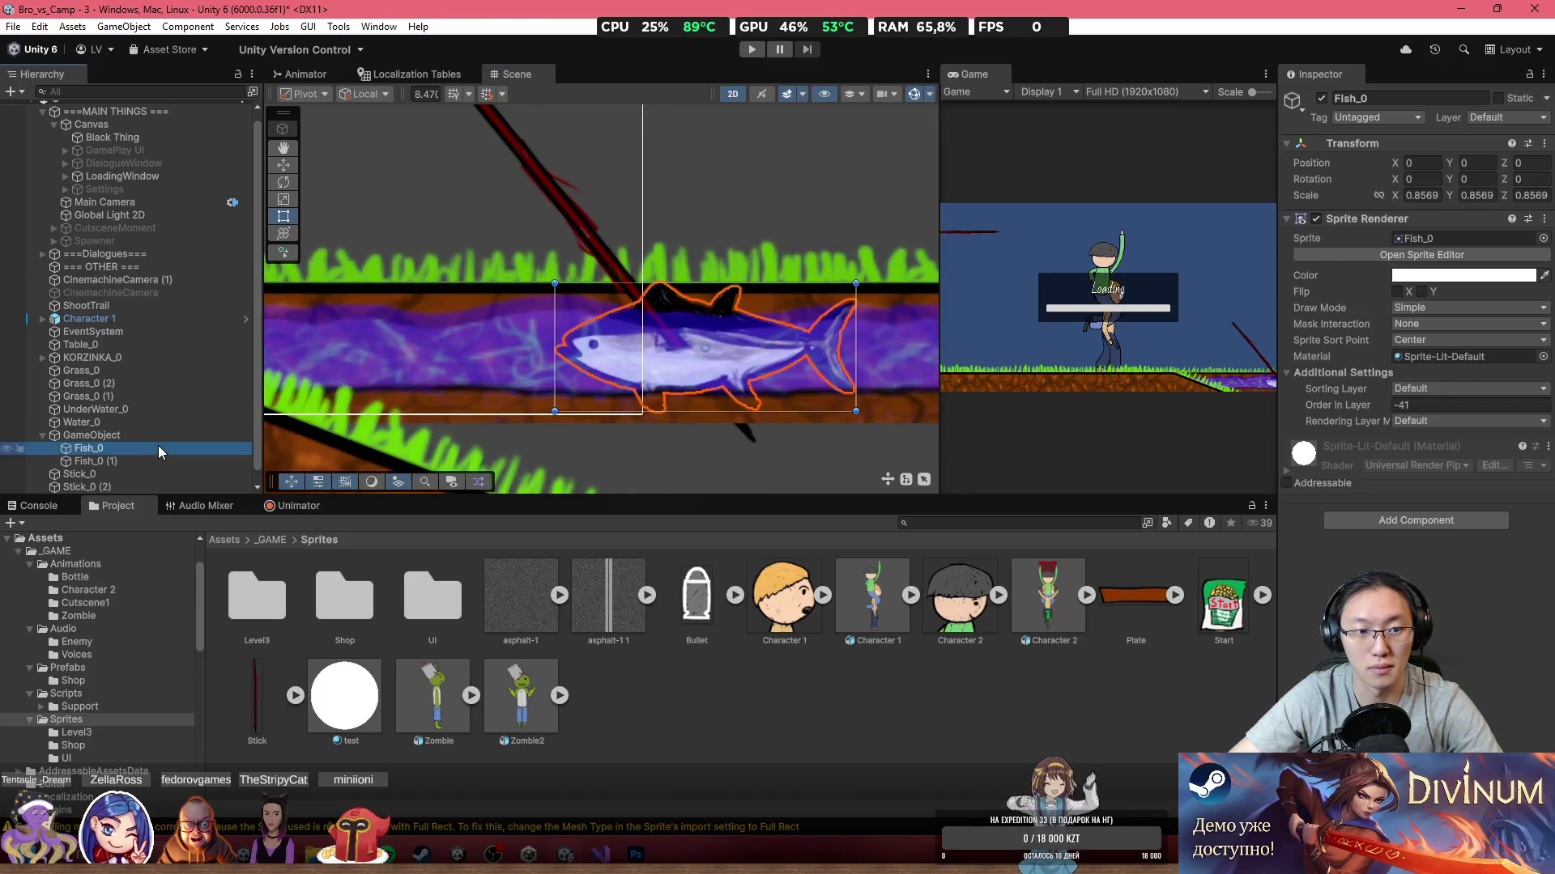
left_click(726, 256)
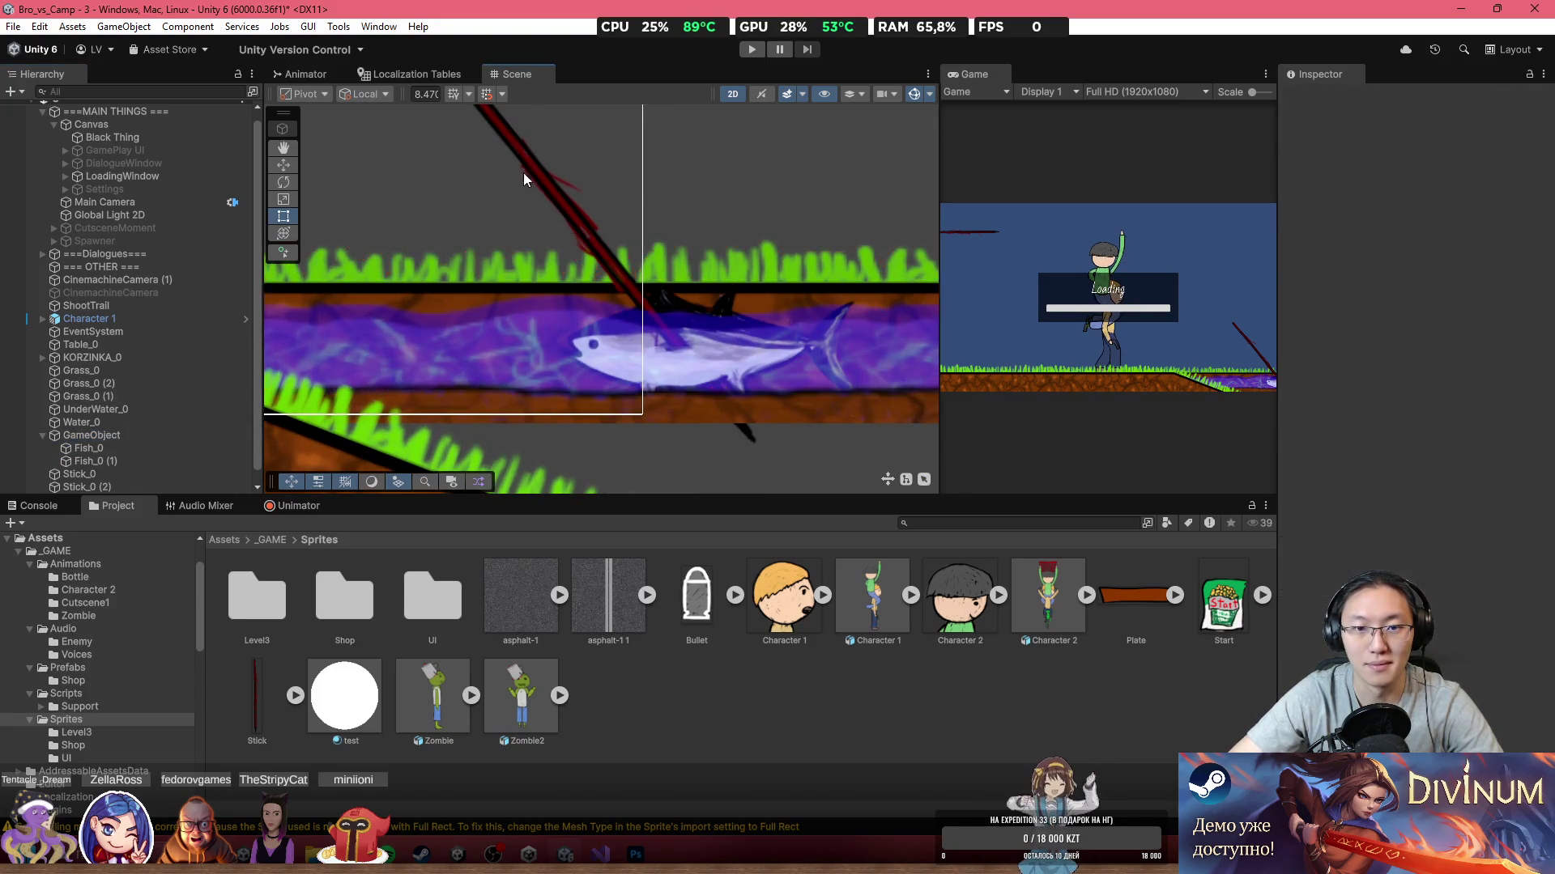
left_click(539, 188)
mouse_move(540, 188)
left_mouse_down()
mouse_move(459, 81)
mouse_move(521, 157)
left_mouse_up()
left_click(843, 259)
Step: Pan the view to show the grass slope and reselect the stick
scroll(707, 348, "up", 5)
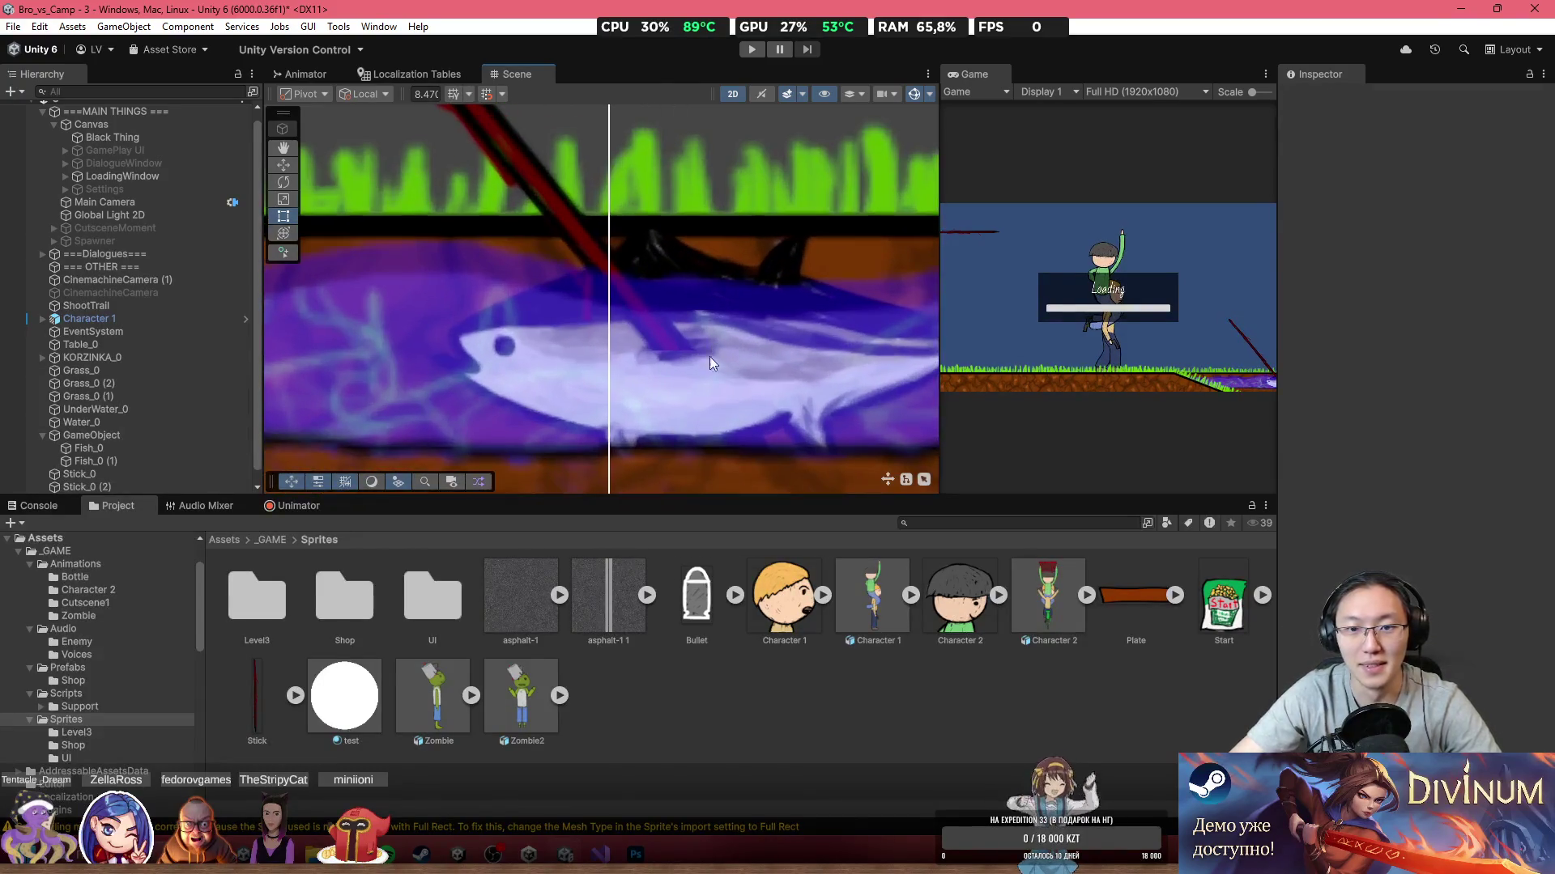
scroll(717, 401, "down", 3)
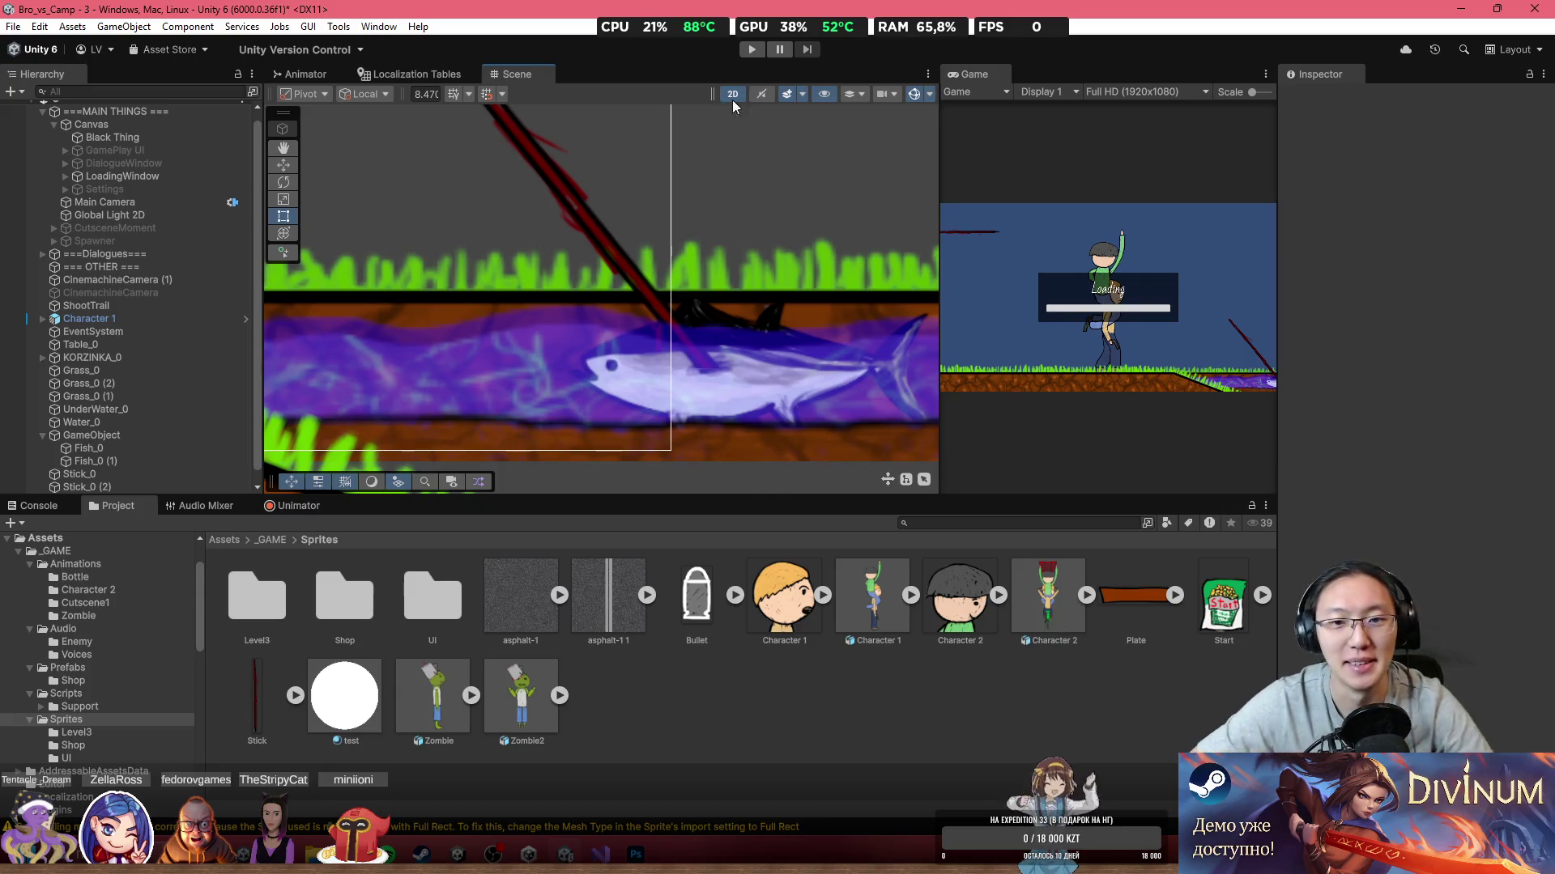
scroll(725, 343, "down", 5)
left_click_drag(725, 344, 696, 416)
left_click(588, 301)
scroll(644, 289, "down", 2)
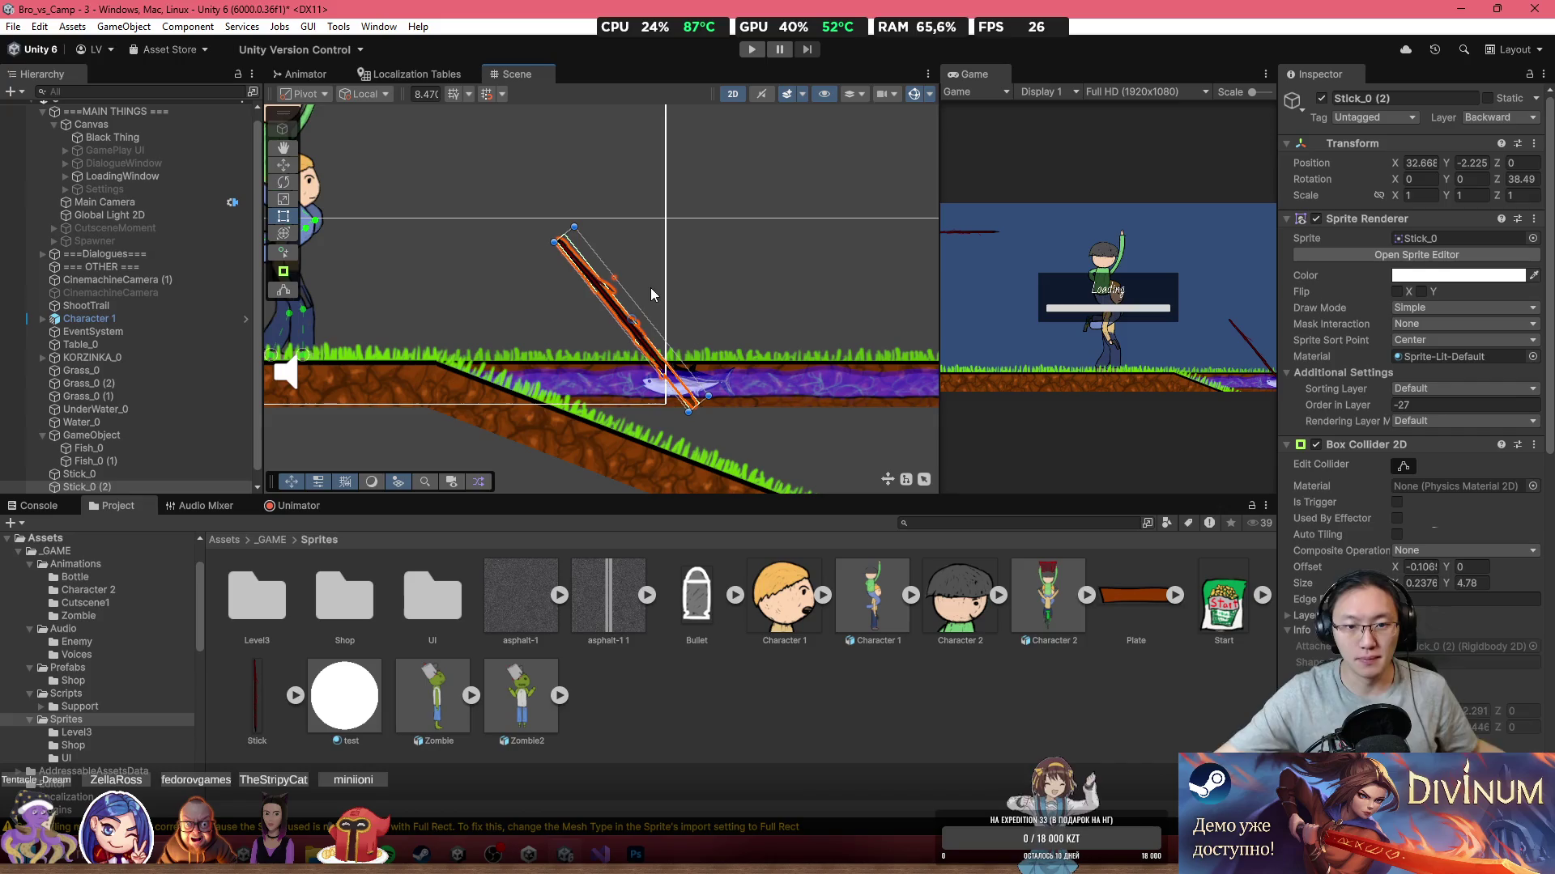
Step: Add a Box Collider 2D to UnderWater_0
left_click(433, 381)
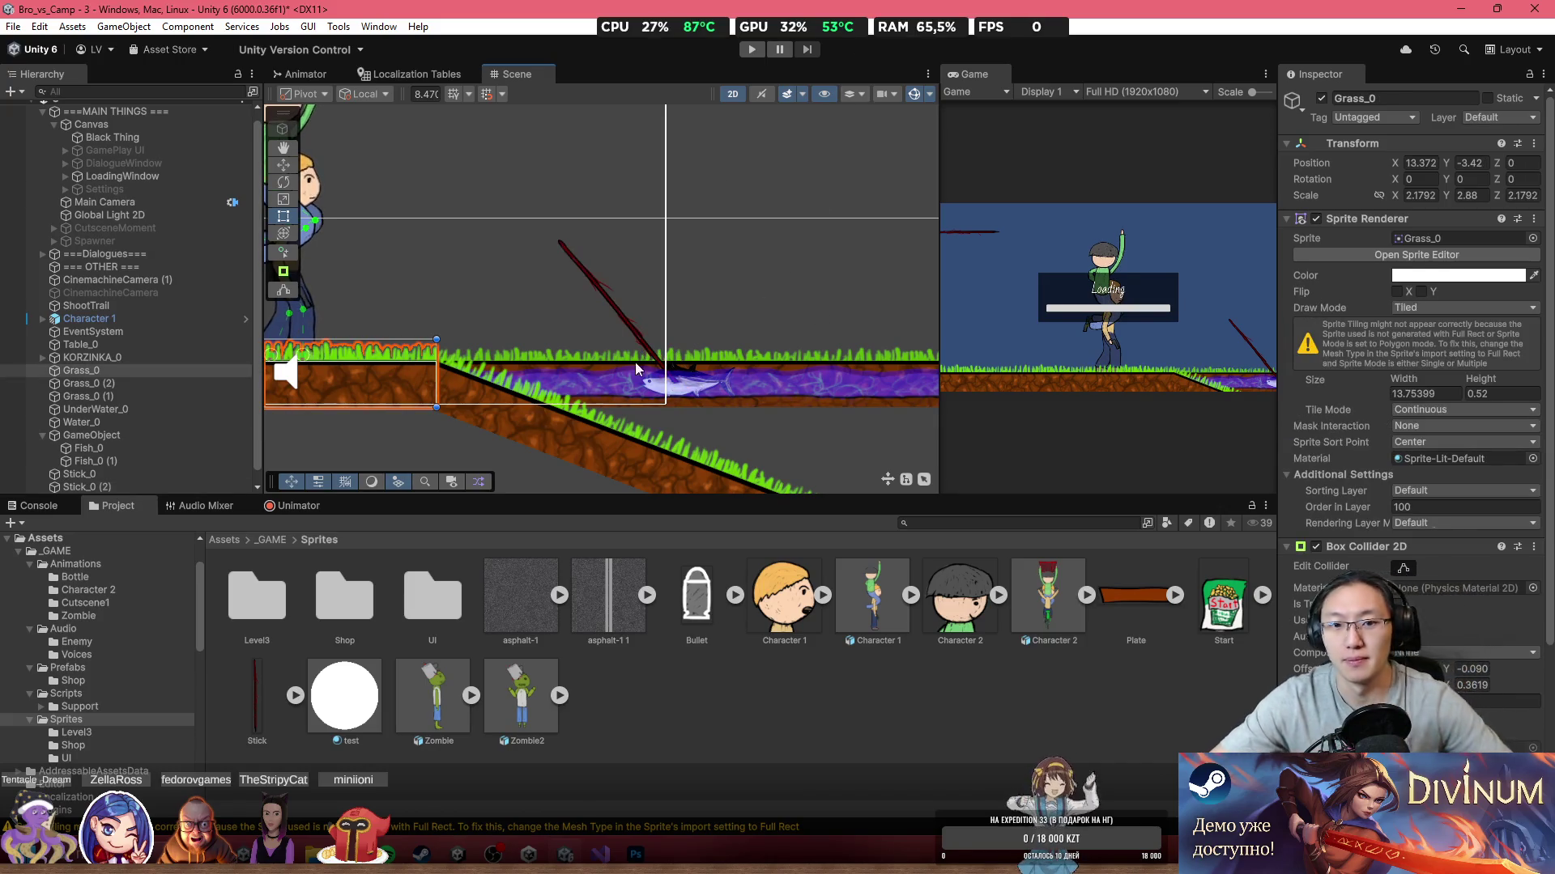
left_click(441, 381, "shift")
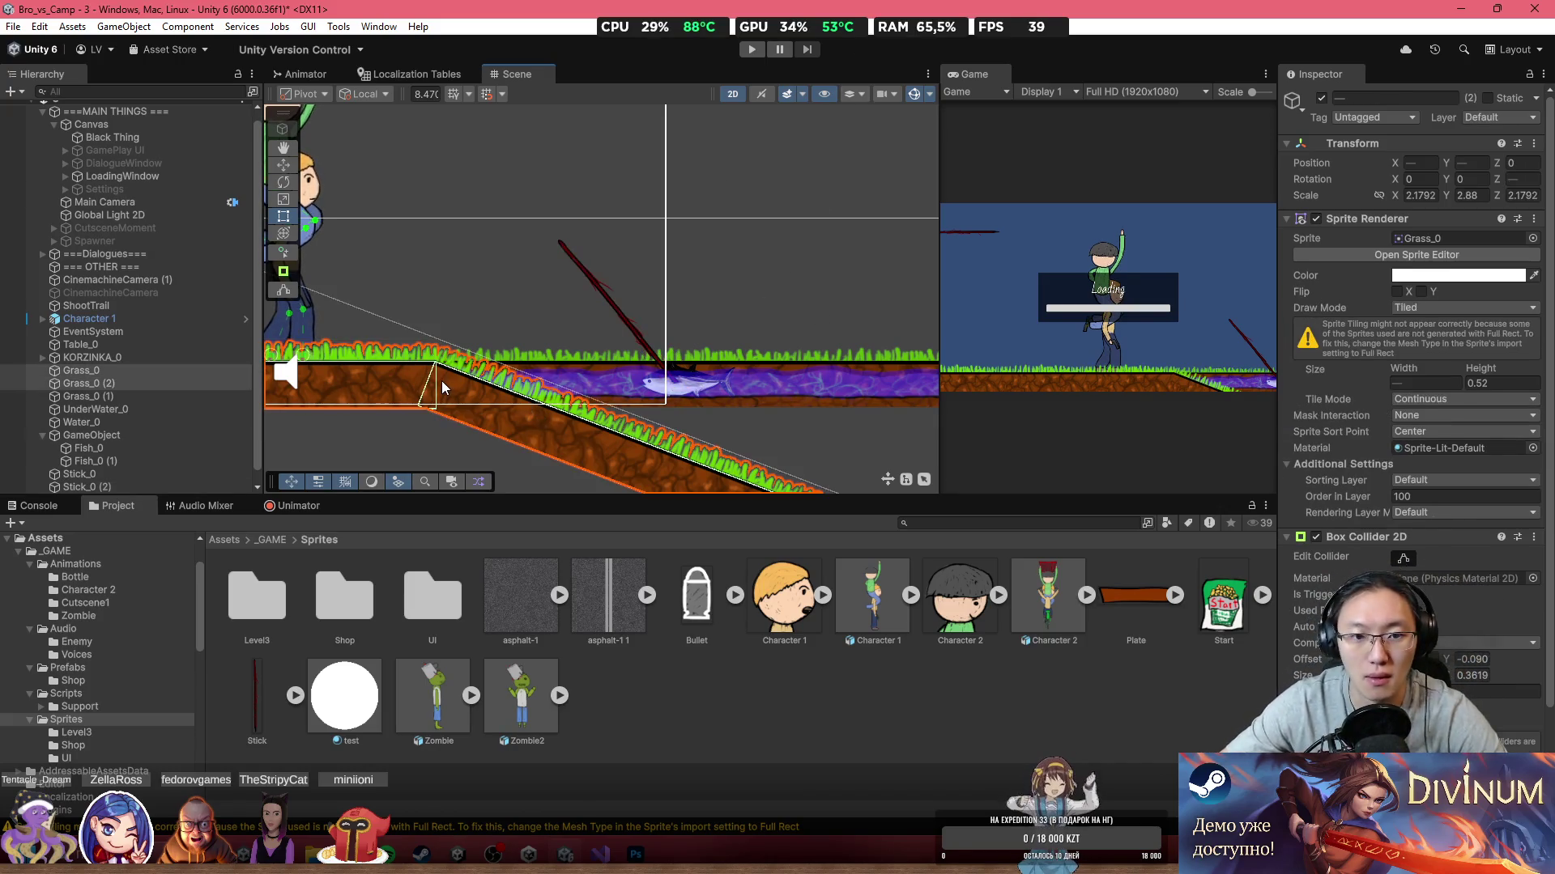
left_click(740, 404)
left_click(1422, 622)
type("b")
left_click(1413, 642)
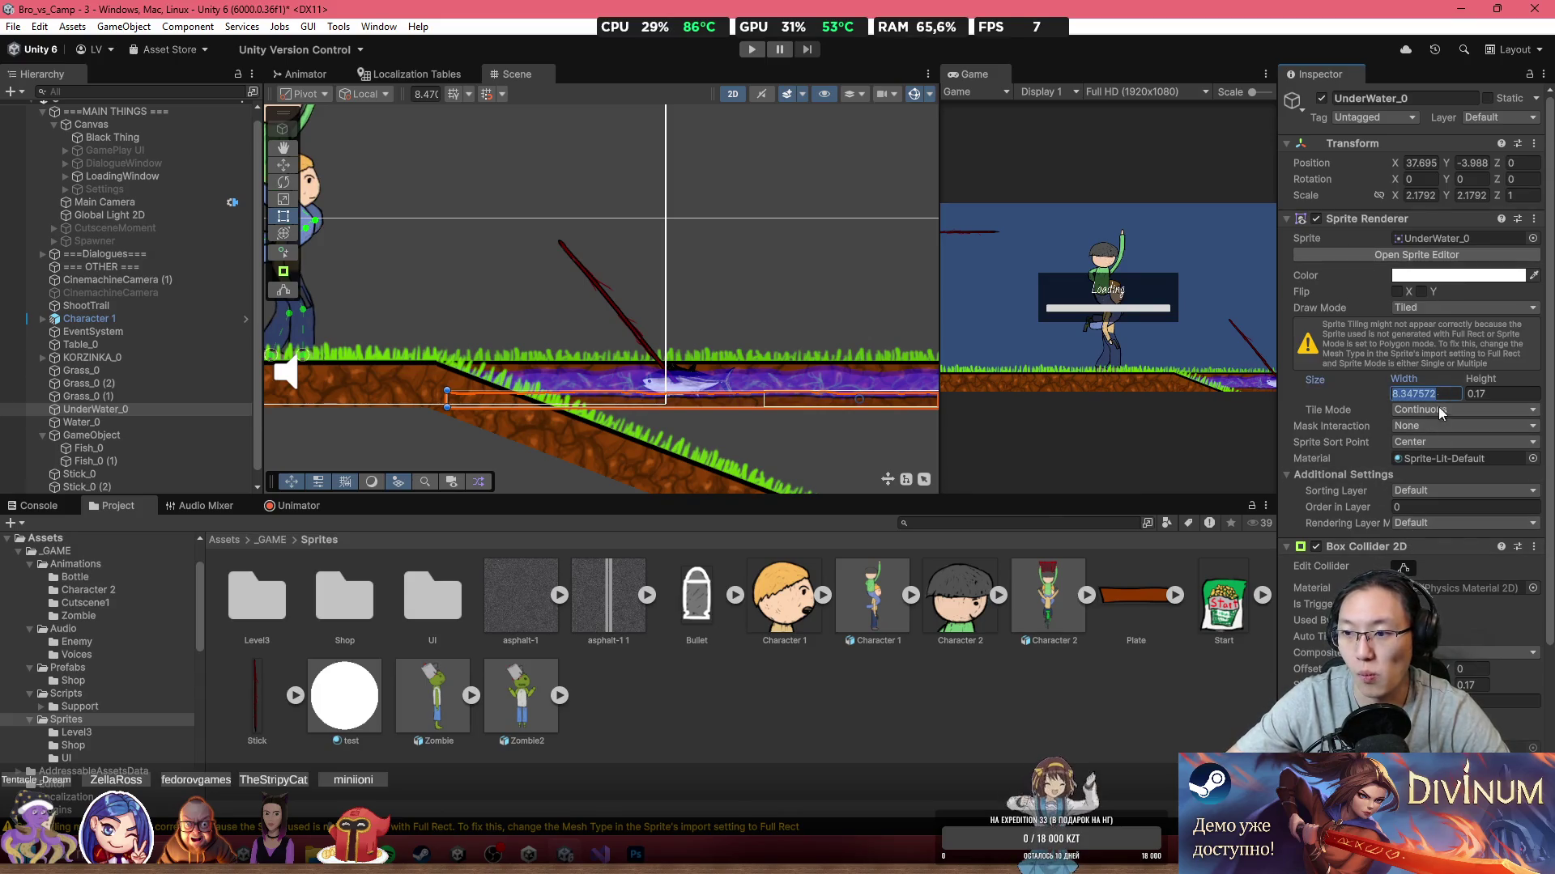
Step: Put Grass_0, Grass_0 (2) and UnderWater_0 on layer 10: Floor
left_click(630, 447)
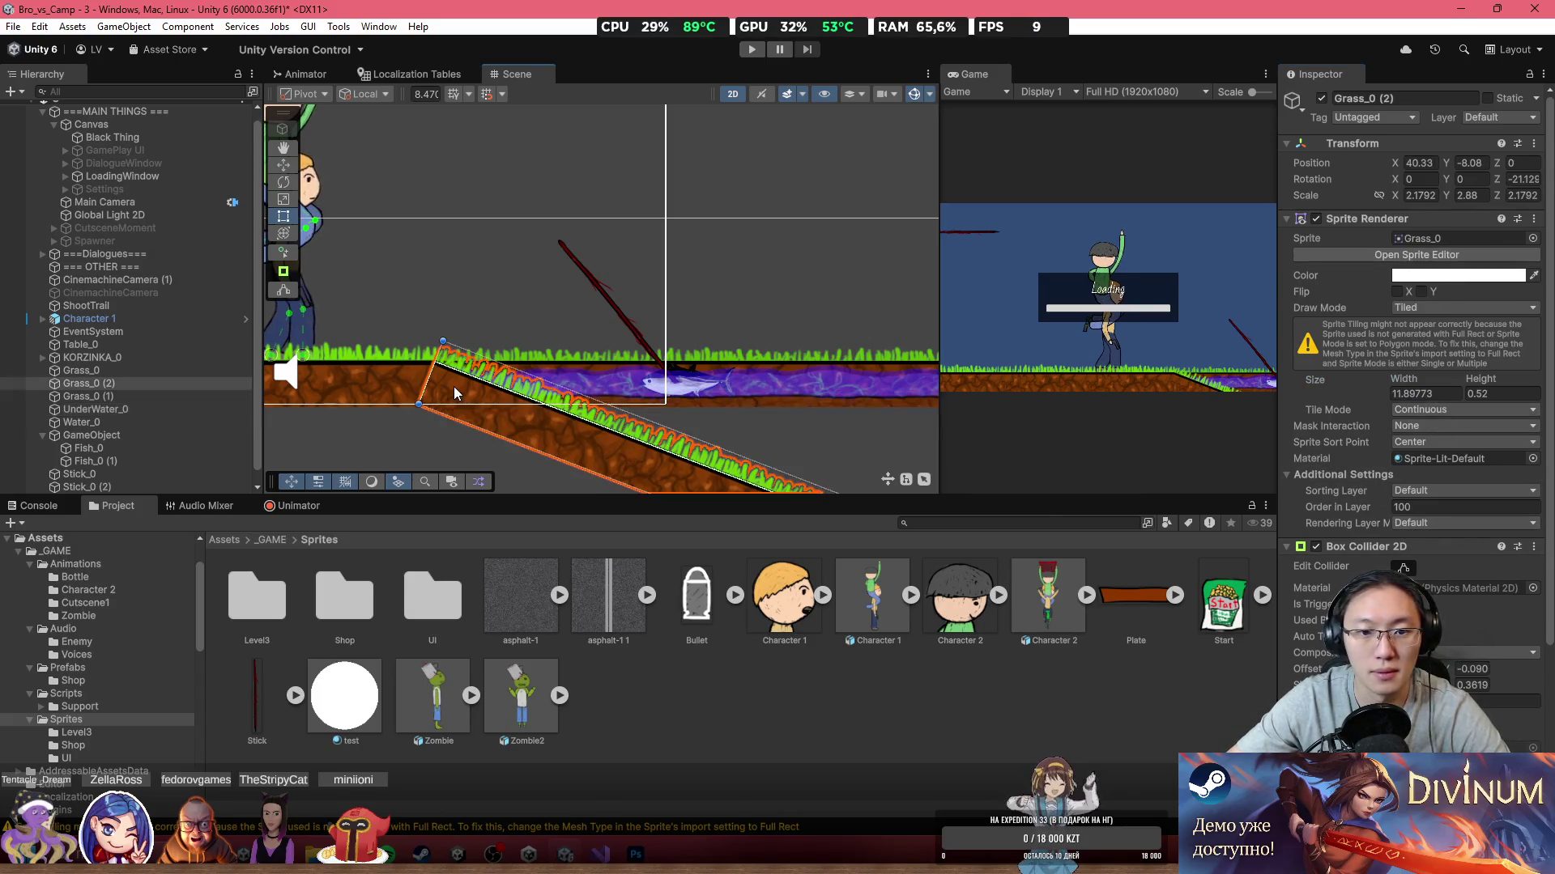
left_click(378, 376, "shift")
left_click(725, 400, "shift")
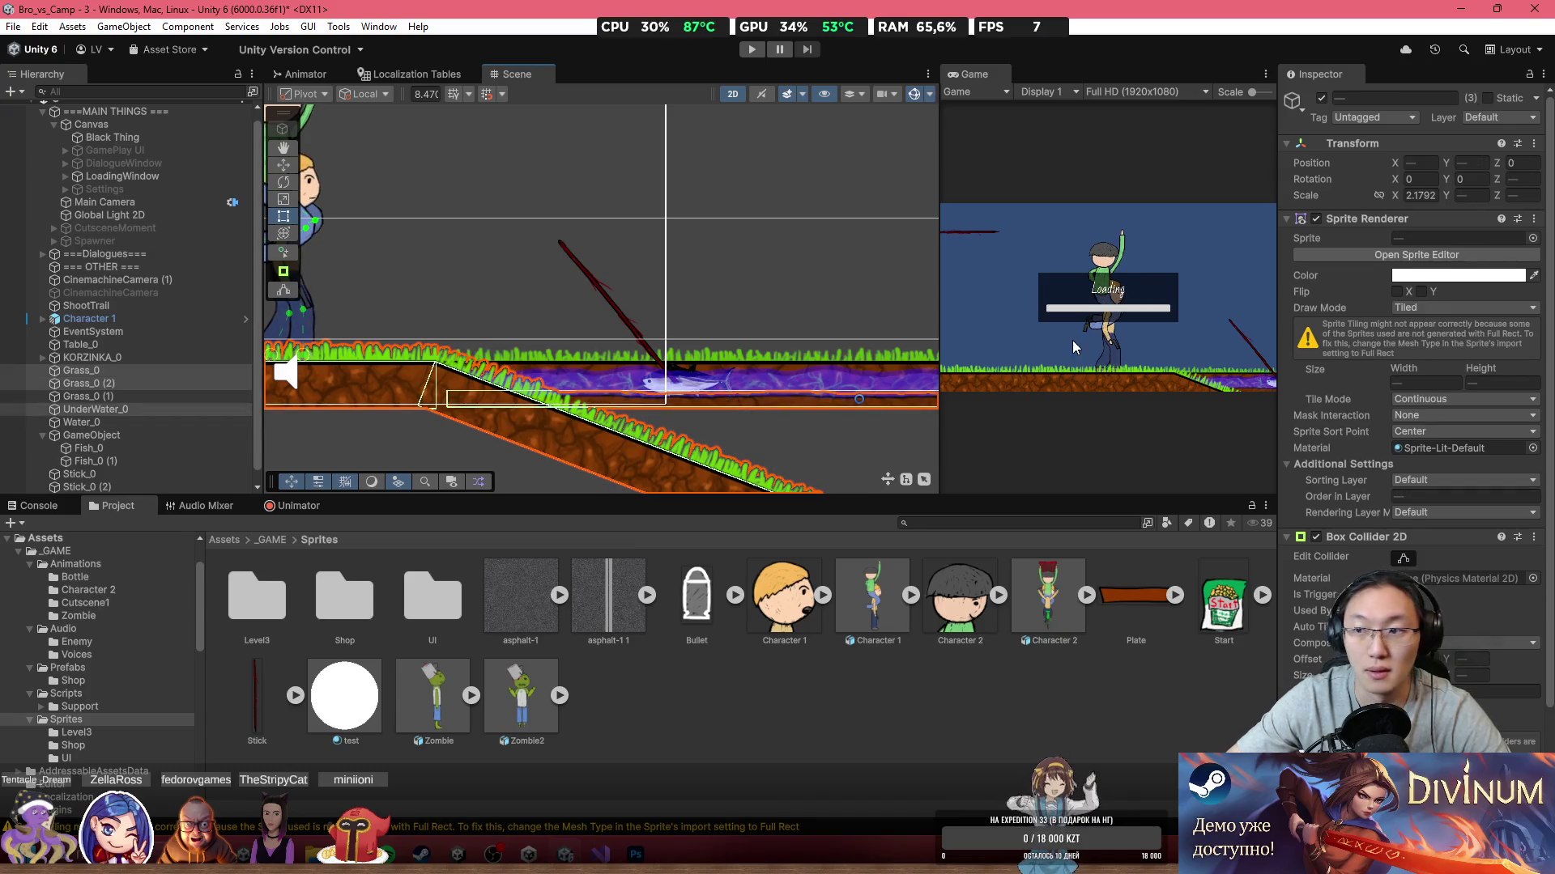
left_click(1498, 117)
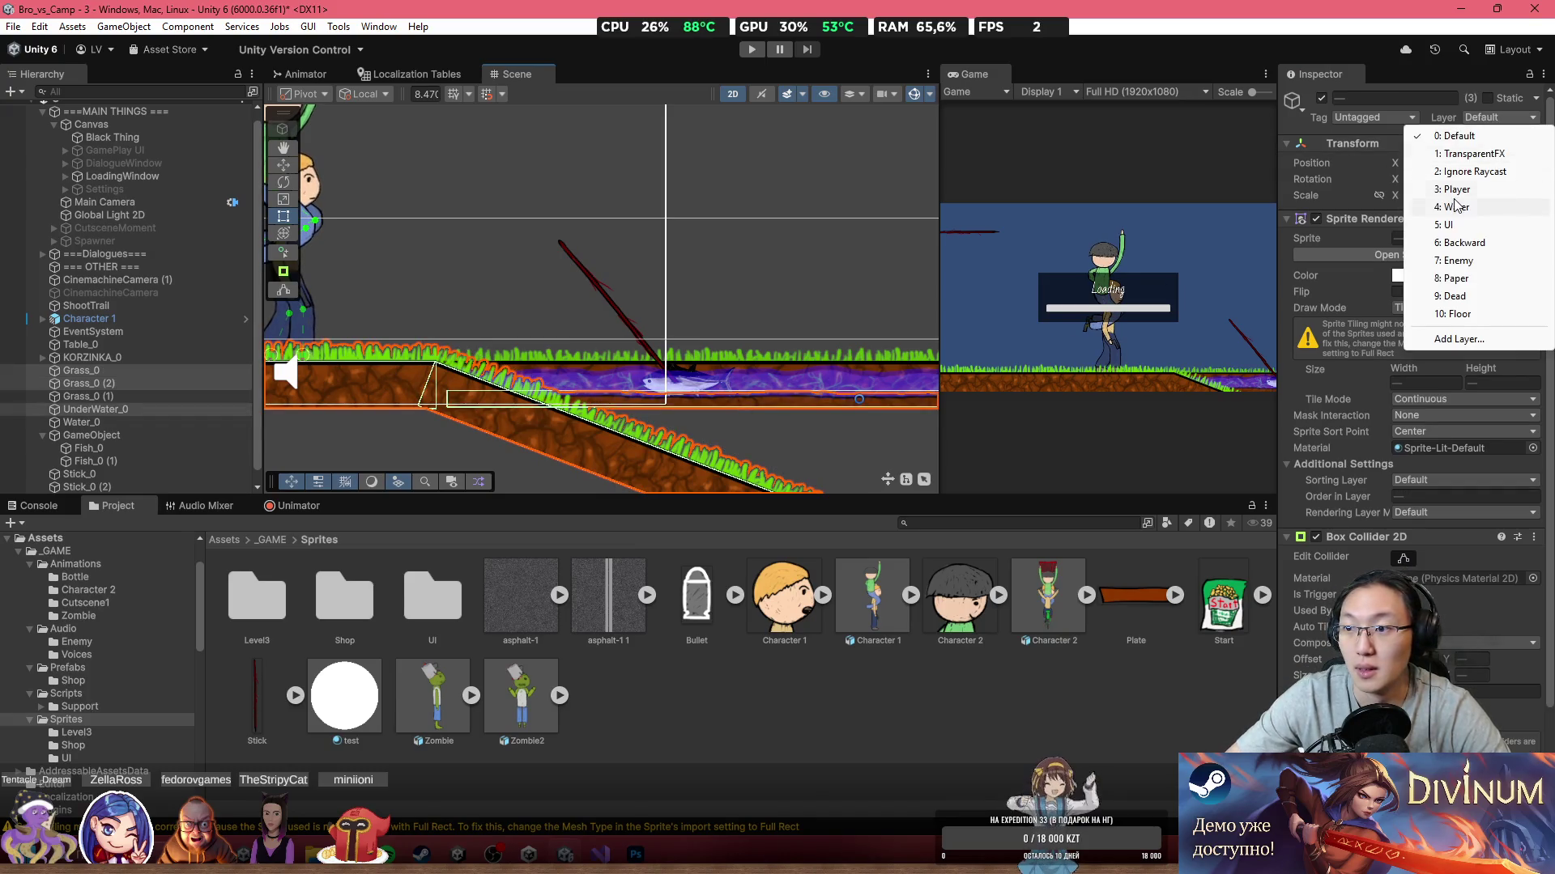
left_click(1476, 313)
scroll(619, 274, "up", 1)
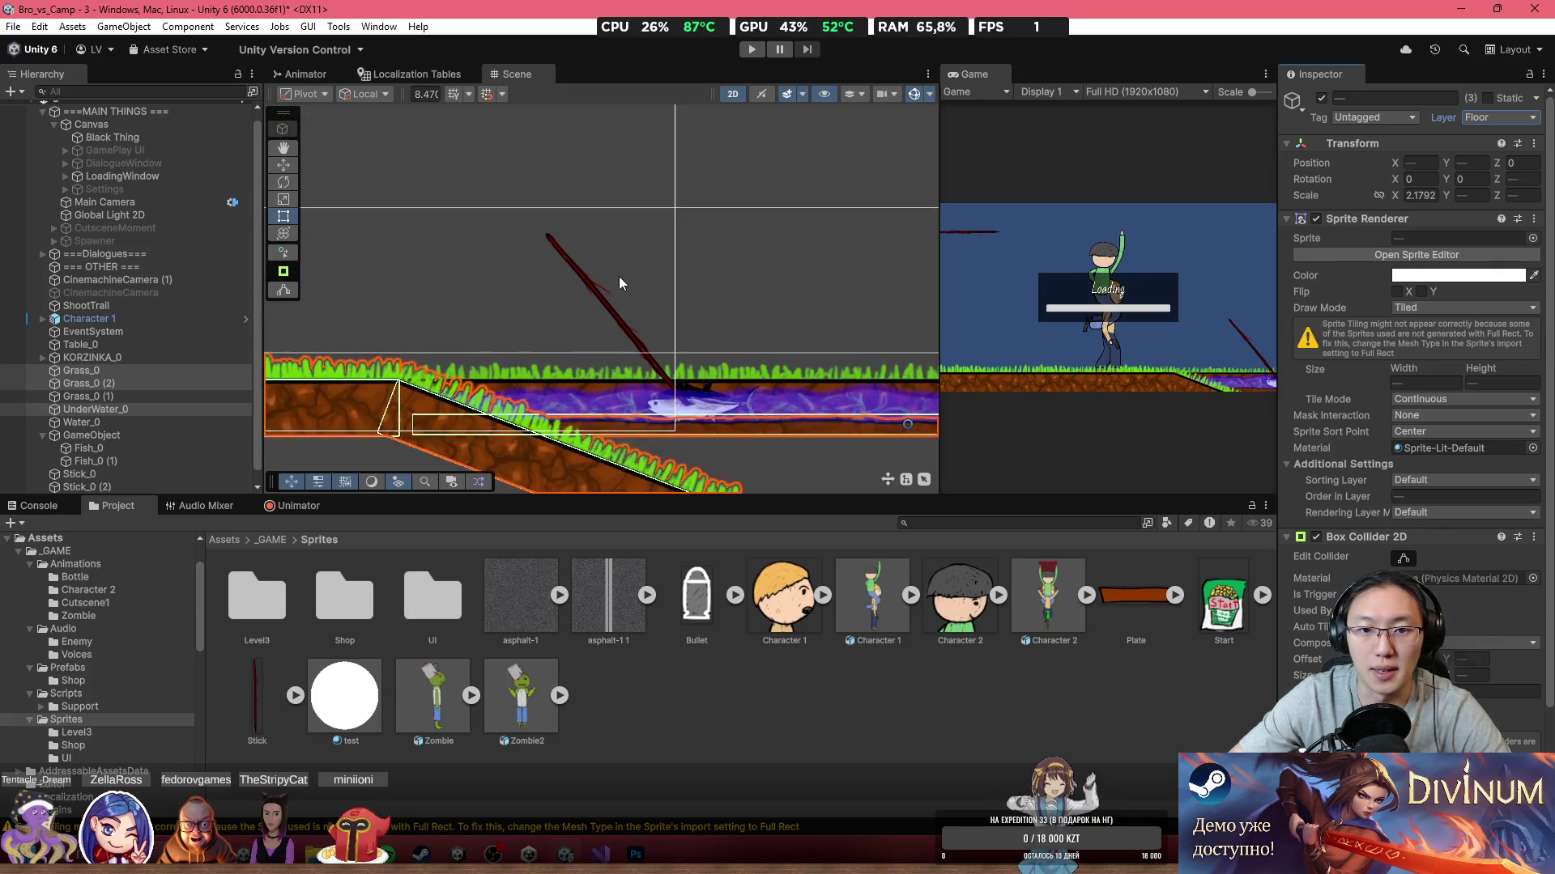
left_click(653, 372)
left_click(653, 372)
scroll(704, 407, "up", 5)
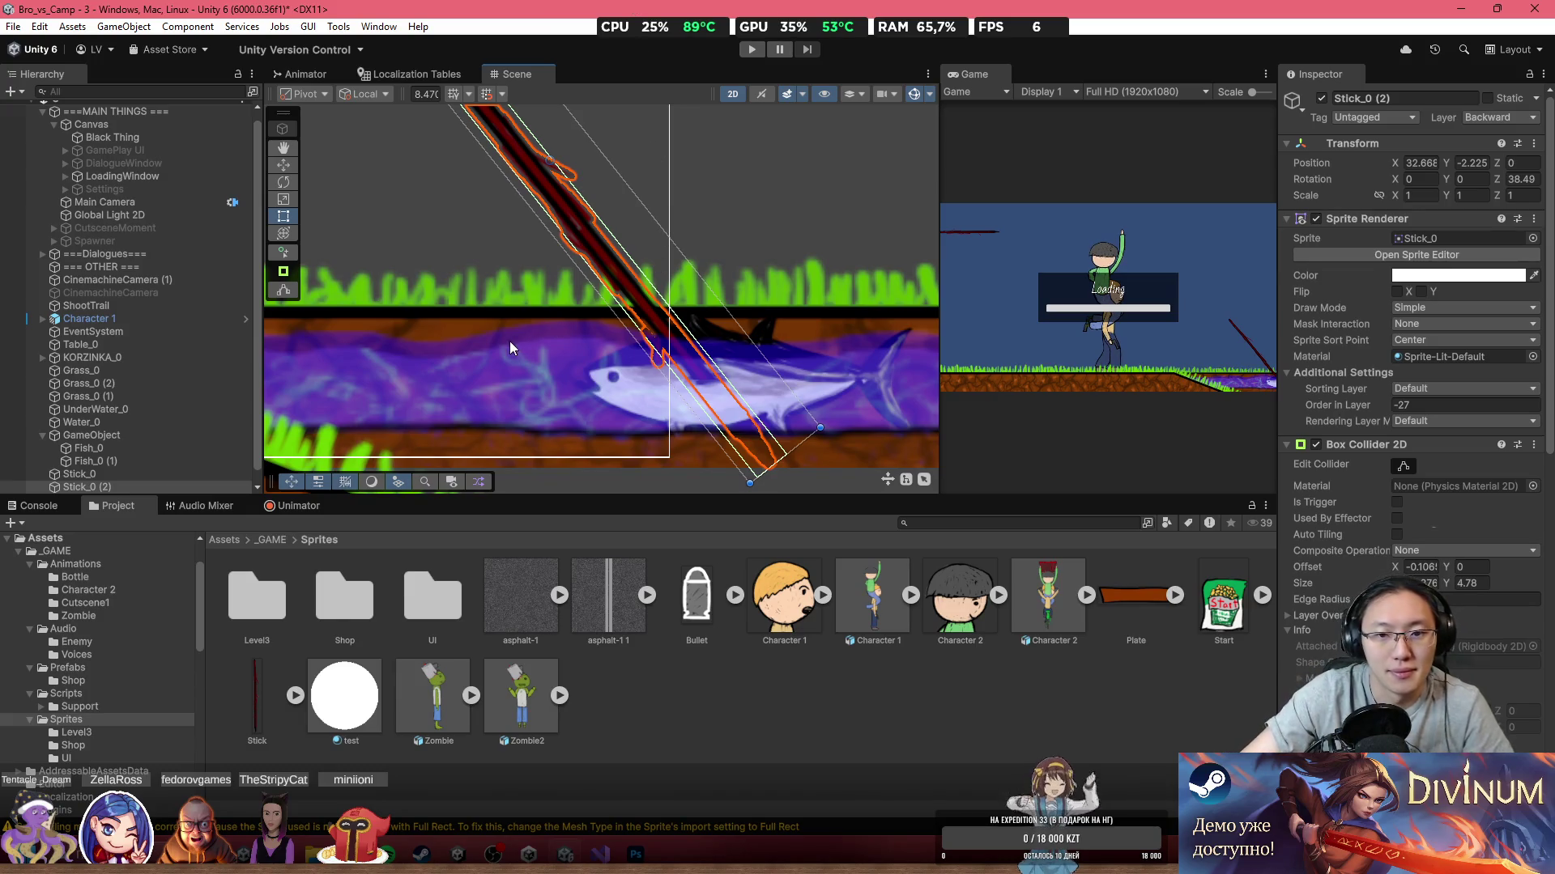
Step: Inspect the settings of UnderWater_0, Water_0 and Grass_0 (1)
scroll(502, 348, "down", 4)
left_click(748, 407)
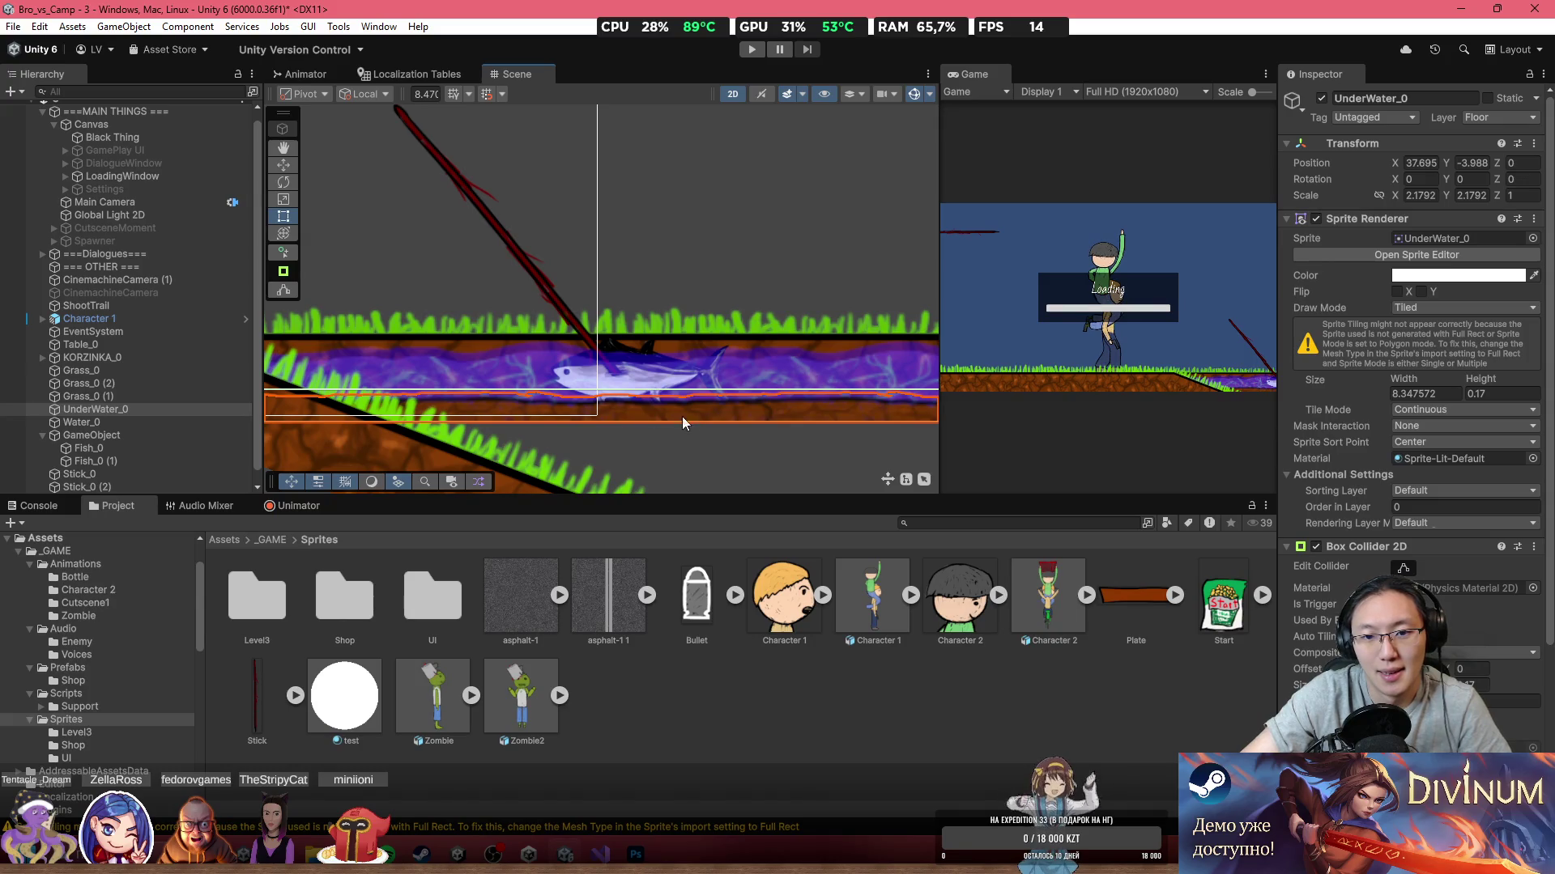
left_click(622, 391)
left_click(563, 328)
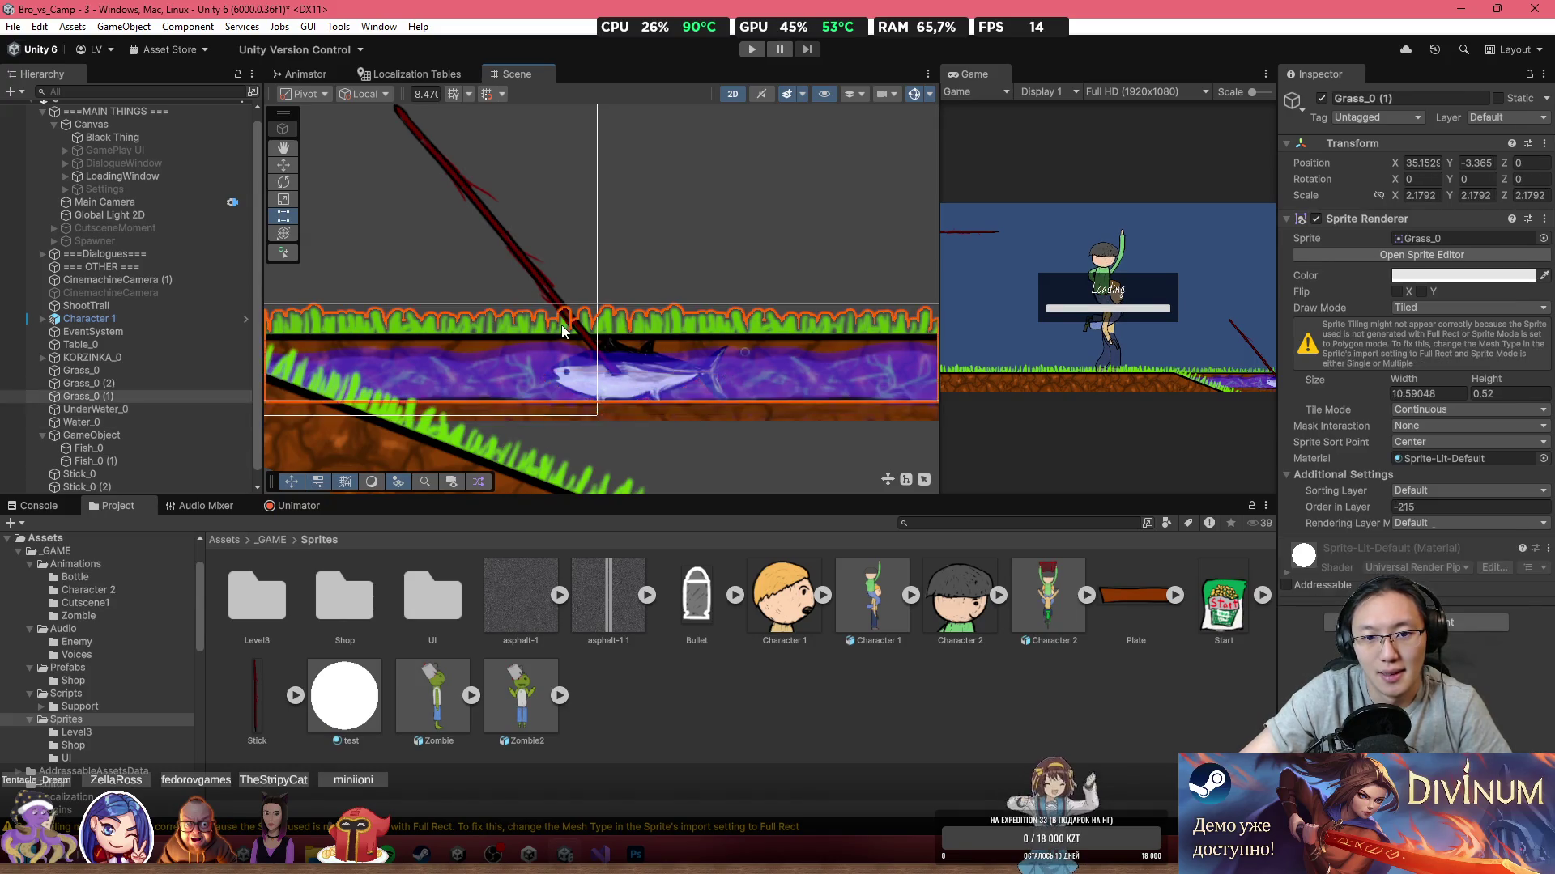
Step: Move Stick_0 (2) slightly up-left to about X 32.33, Y -1.91
left_click(567, 304)
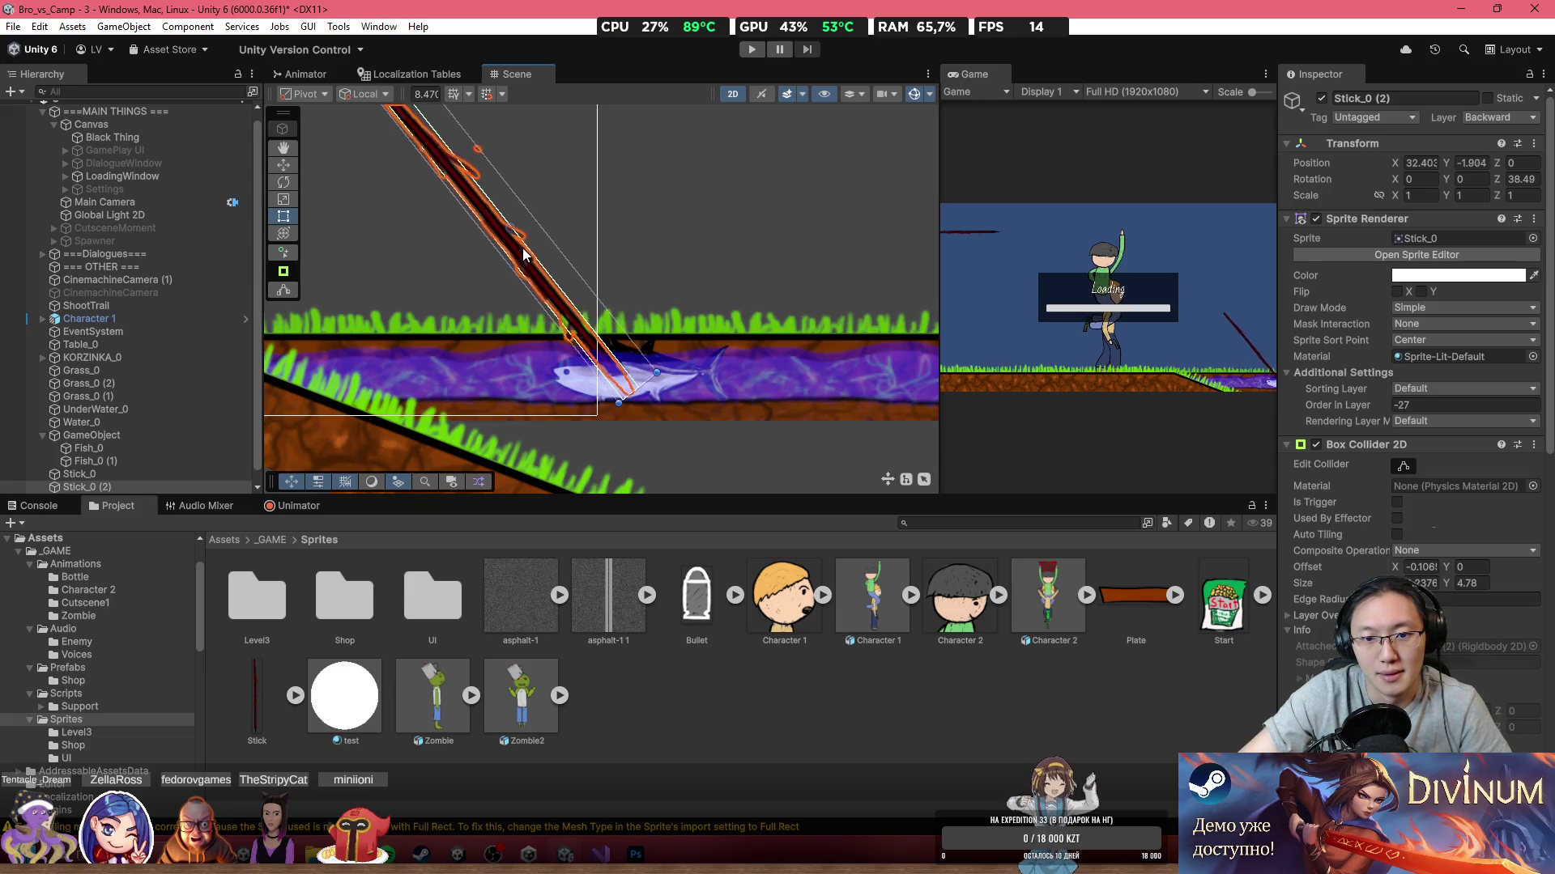
left_click_drag(531, 259, 518, 255)
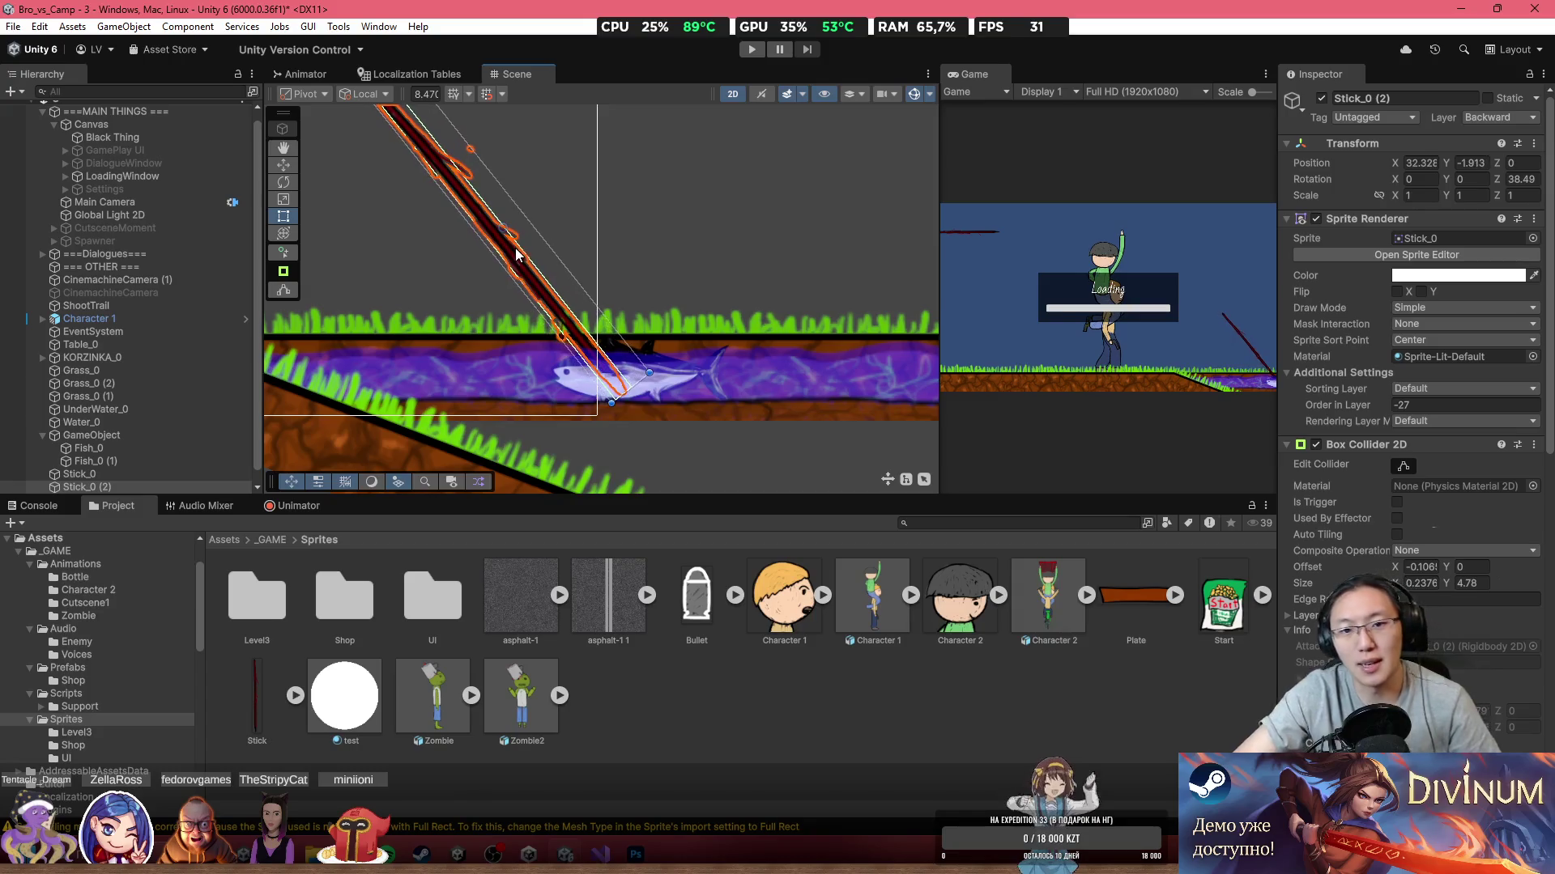
scroll(609, 380, "up", 5)
scroll(603, 387, "up", 1)
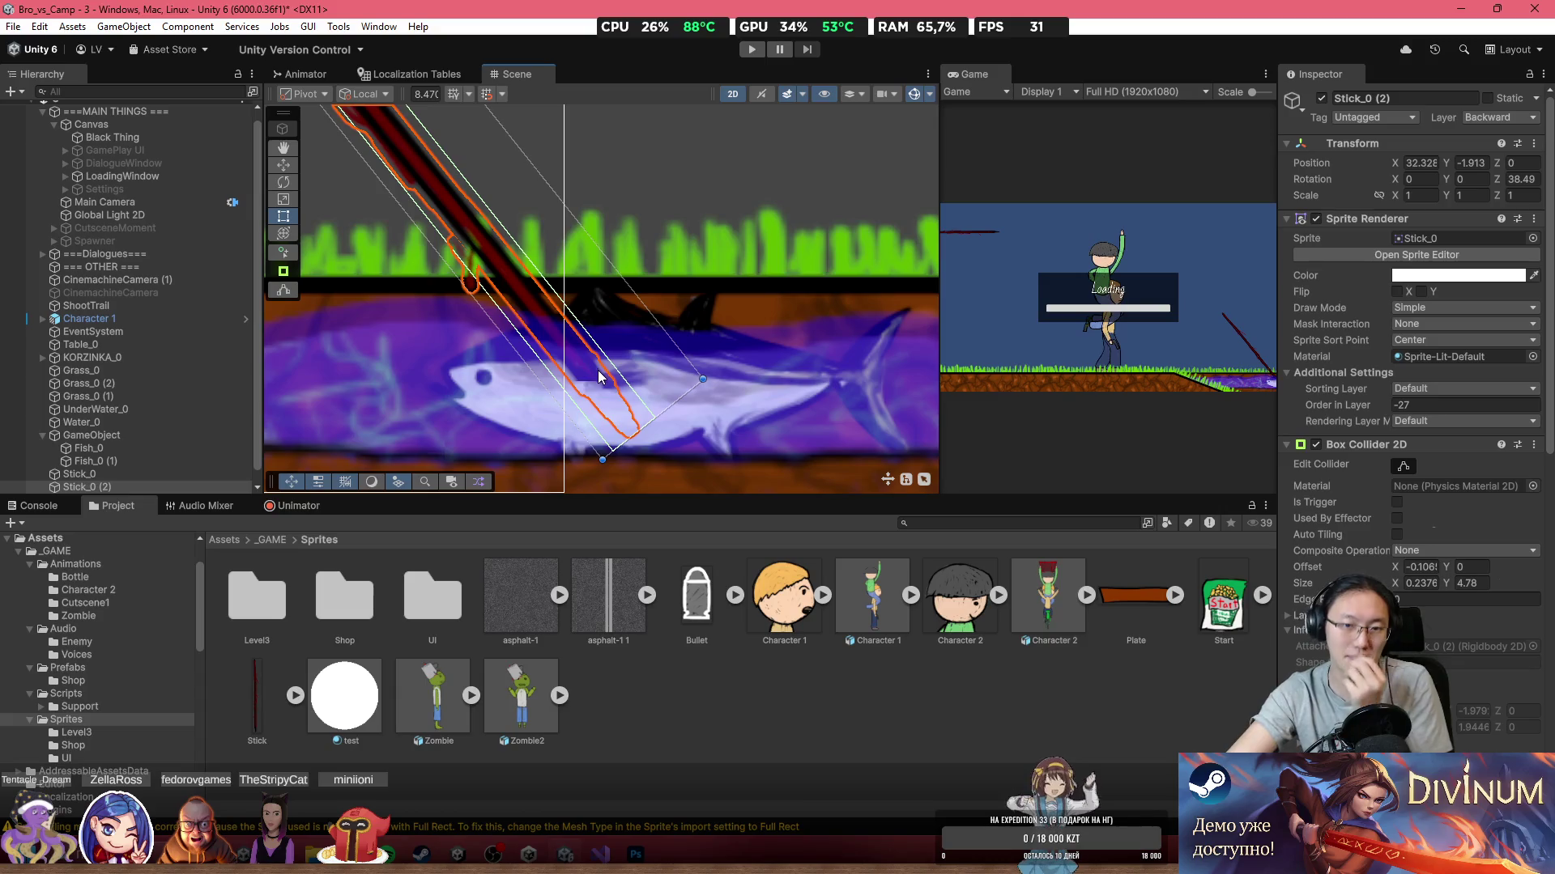
scroll(550, 360, "up", 1)
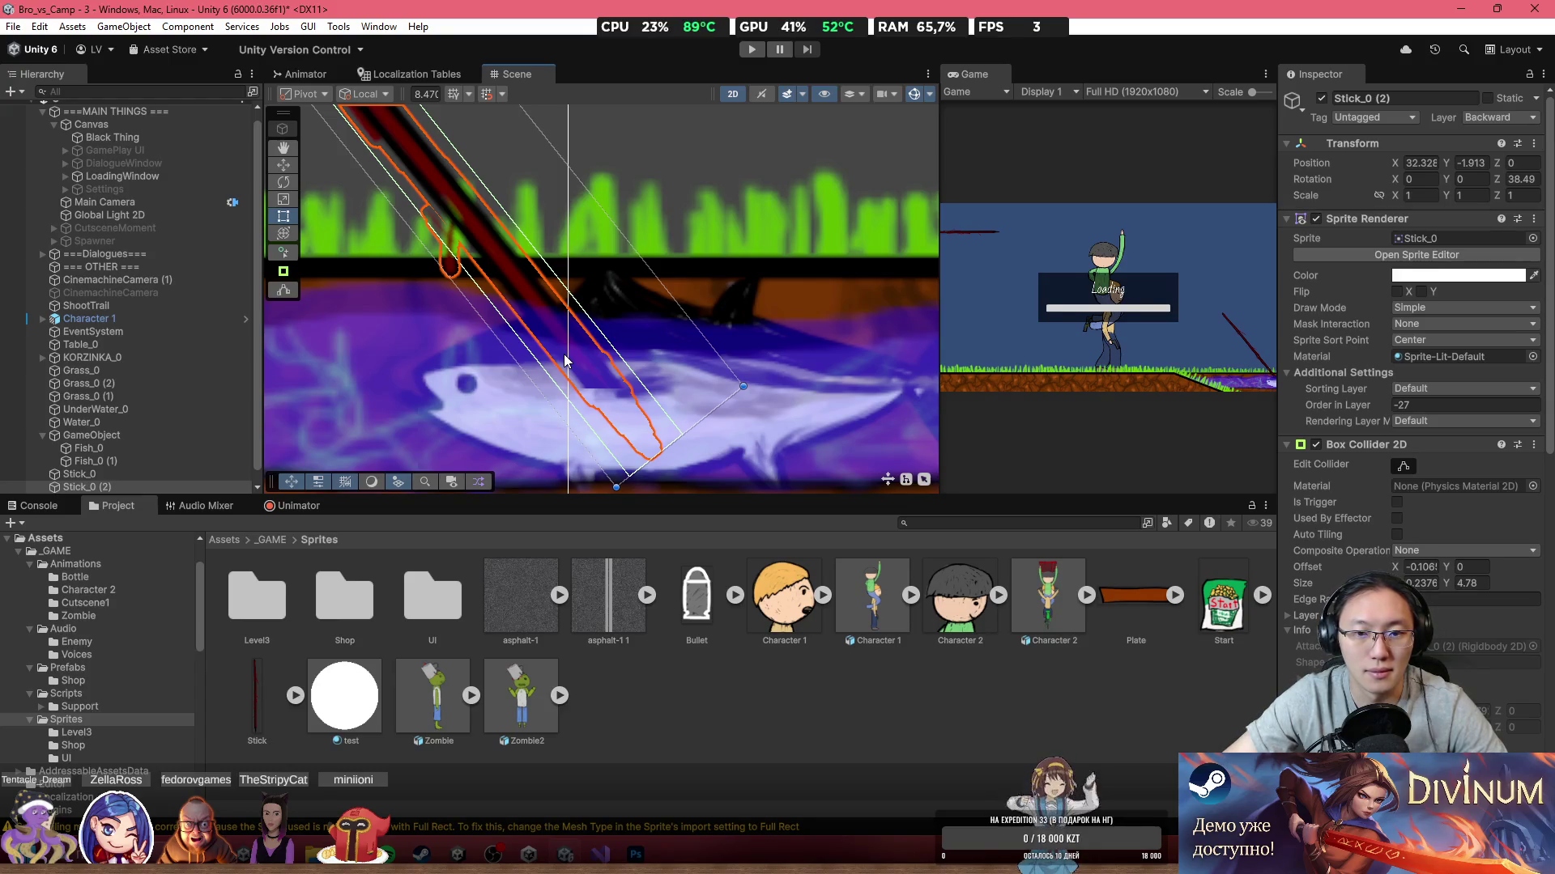
scroll(564, 359, "down", 2)
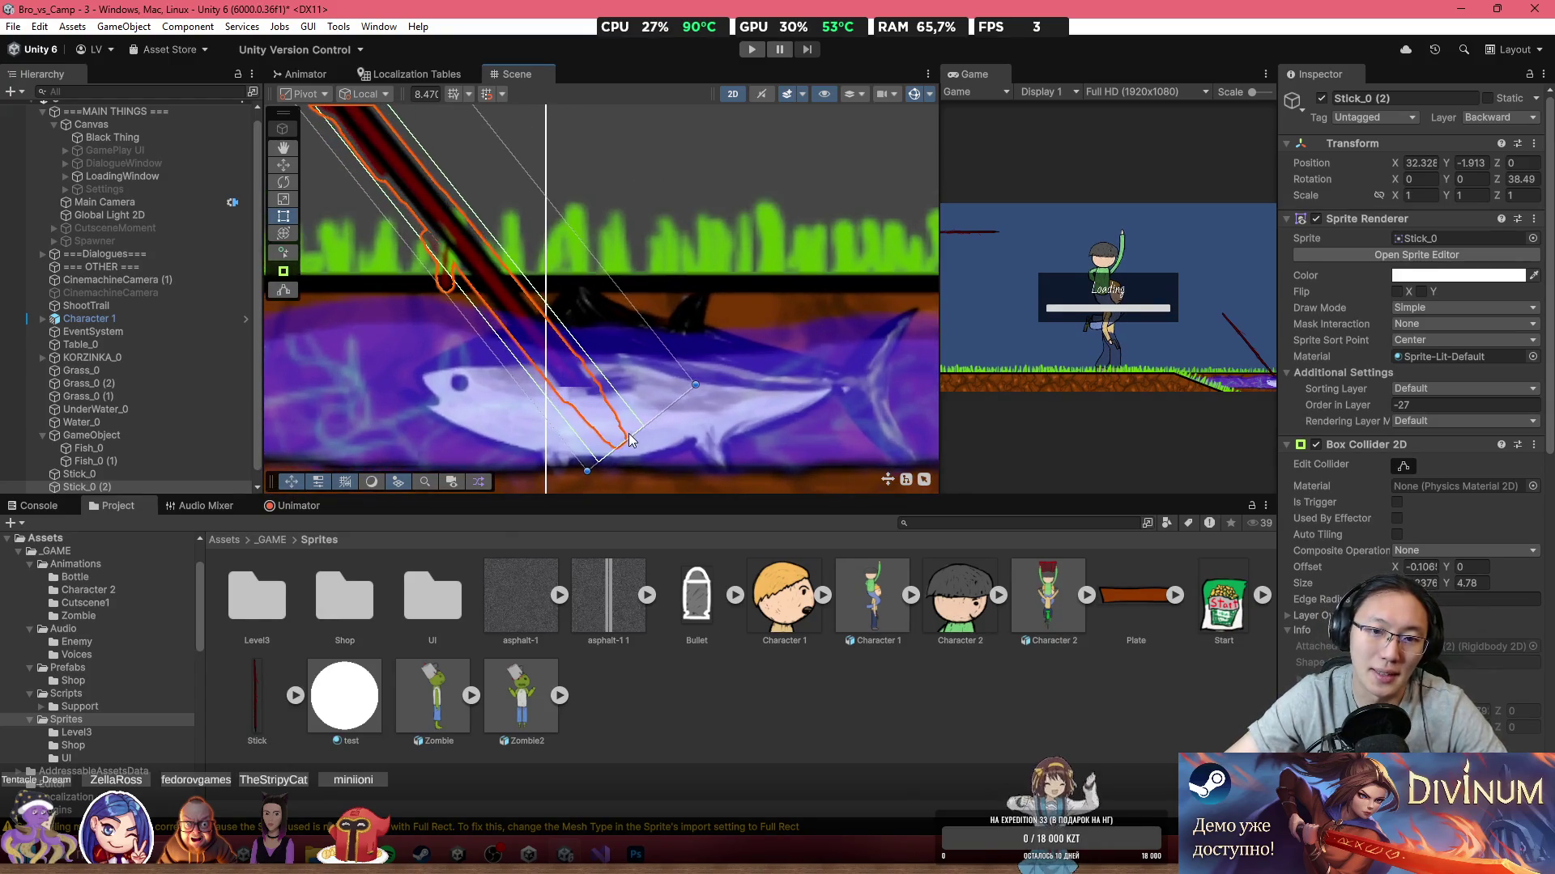
scroll(570, 369, "up", 1)
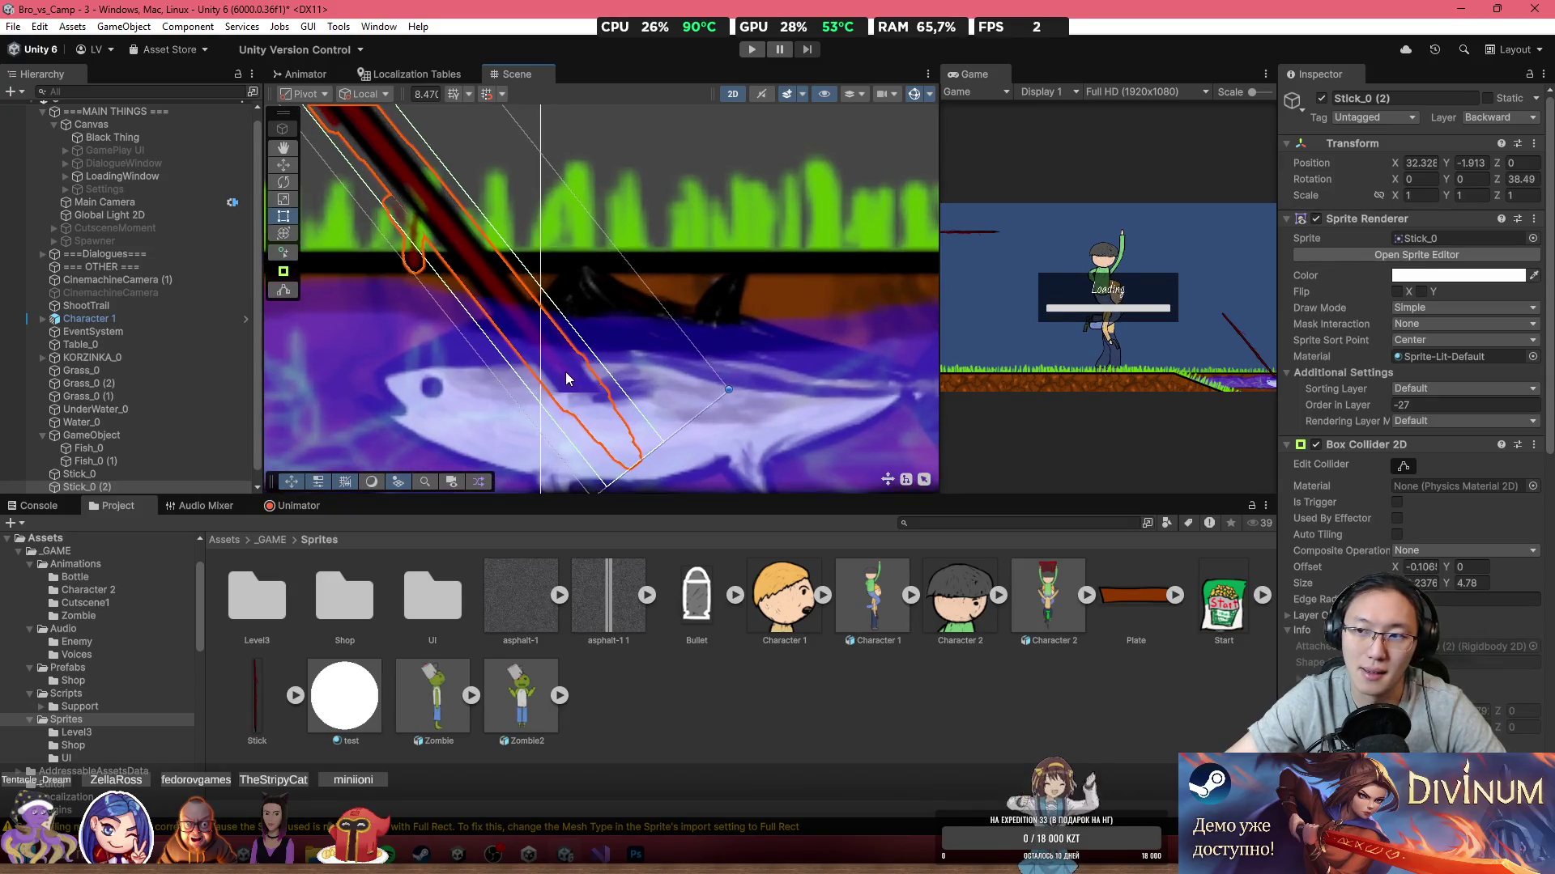
right_click(161, 486)
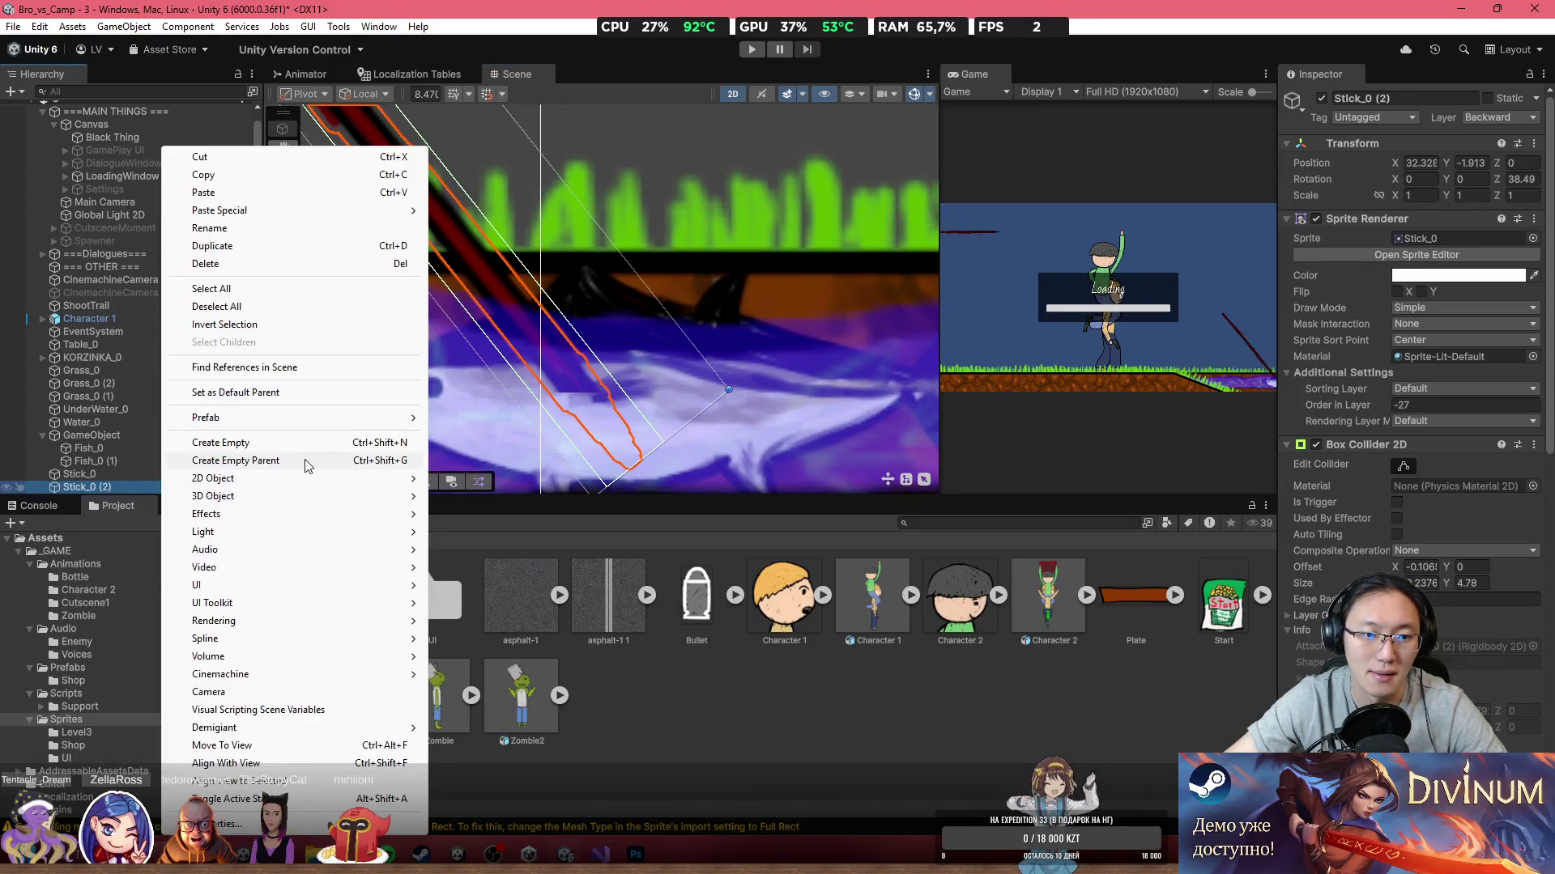
Step: Create an empty child GameObject under Stick_0 (2) and drag it down along the stick
left_click(311, 443)
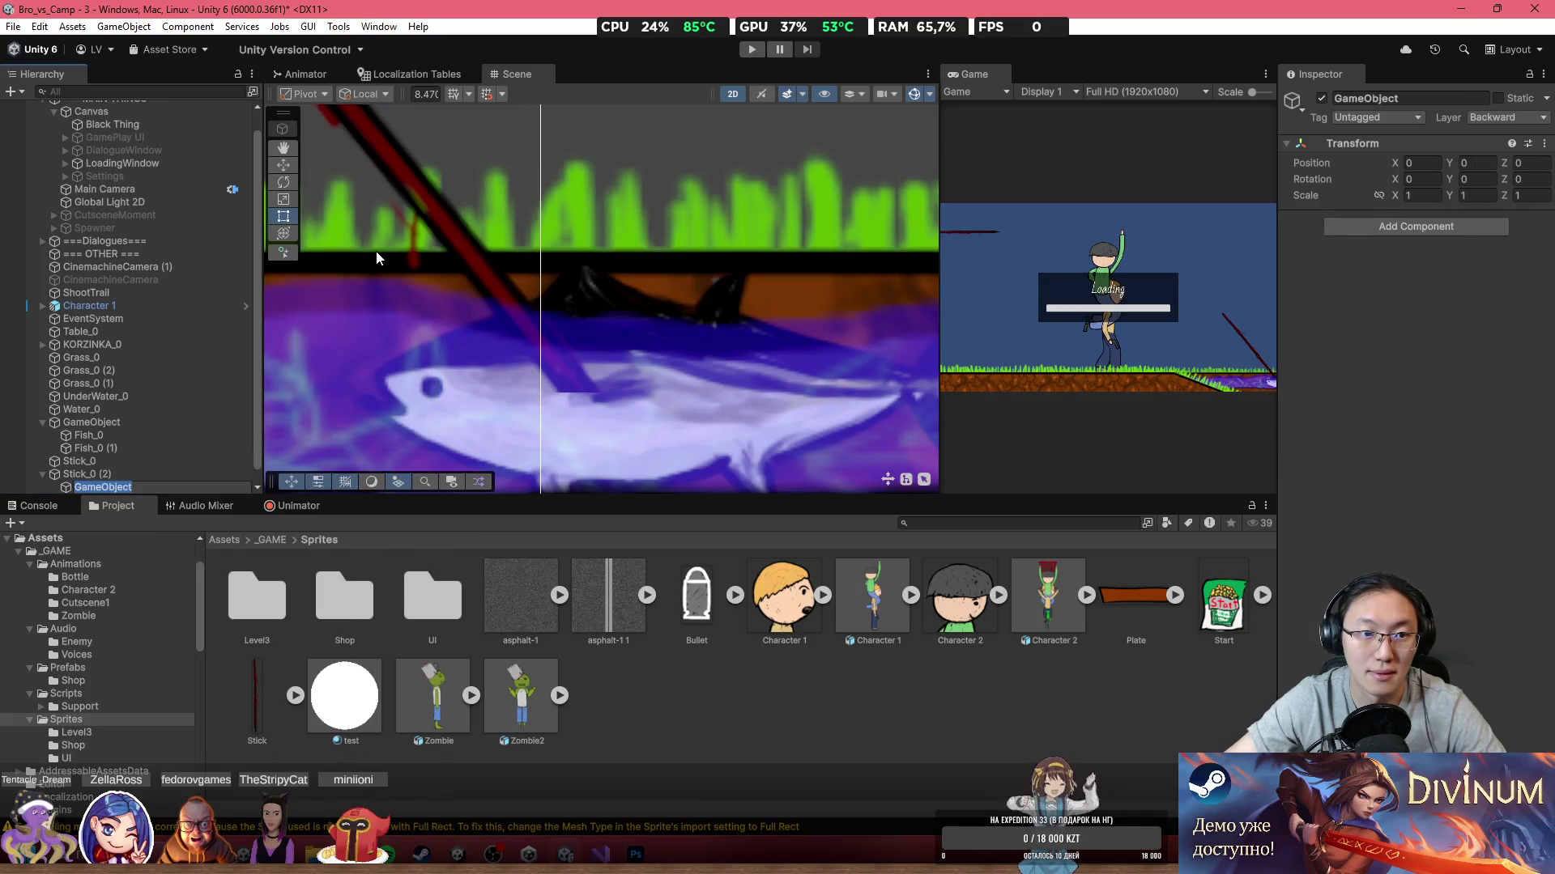
left_click(283, 165)
scroll(505, 264, "down", 5)
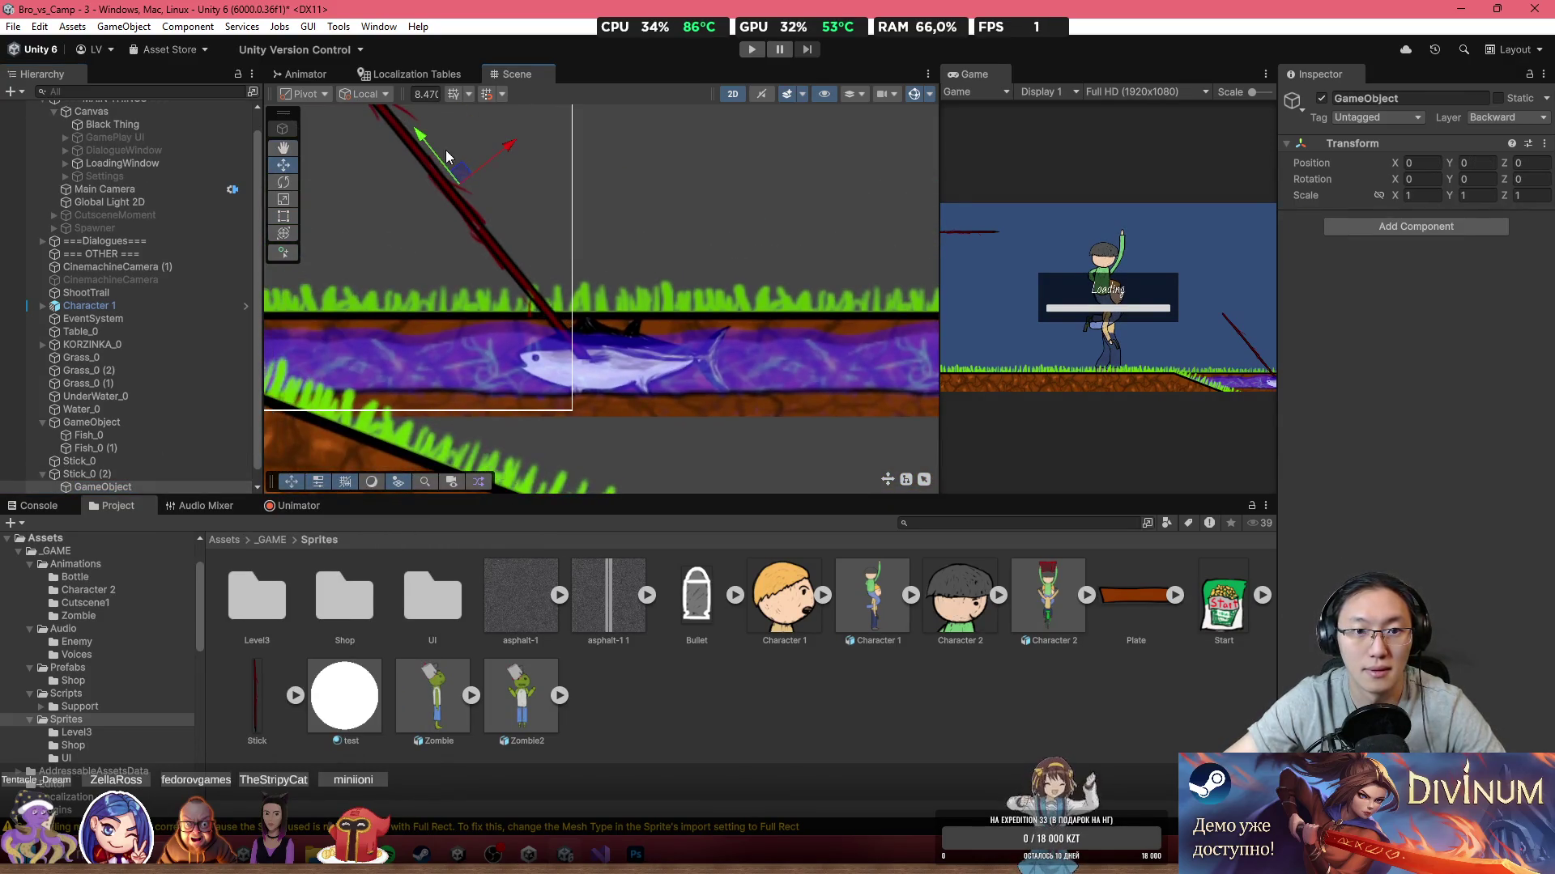
left_click_drag(430, 145, 581, 344)
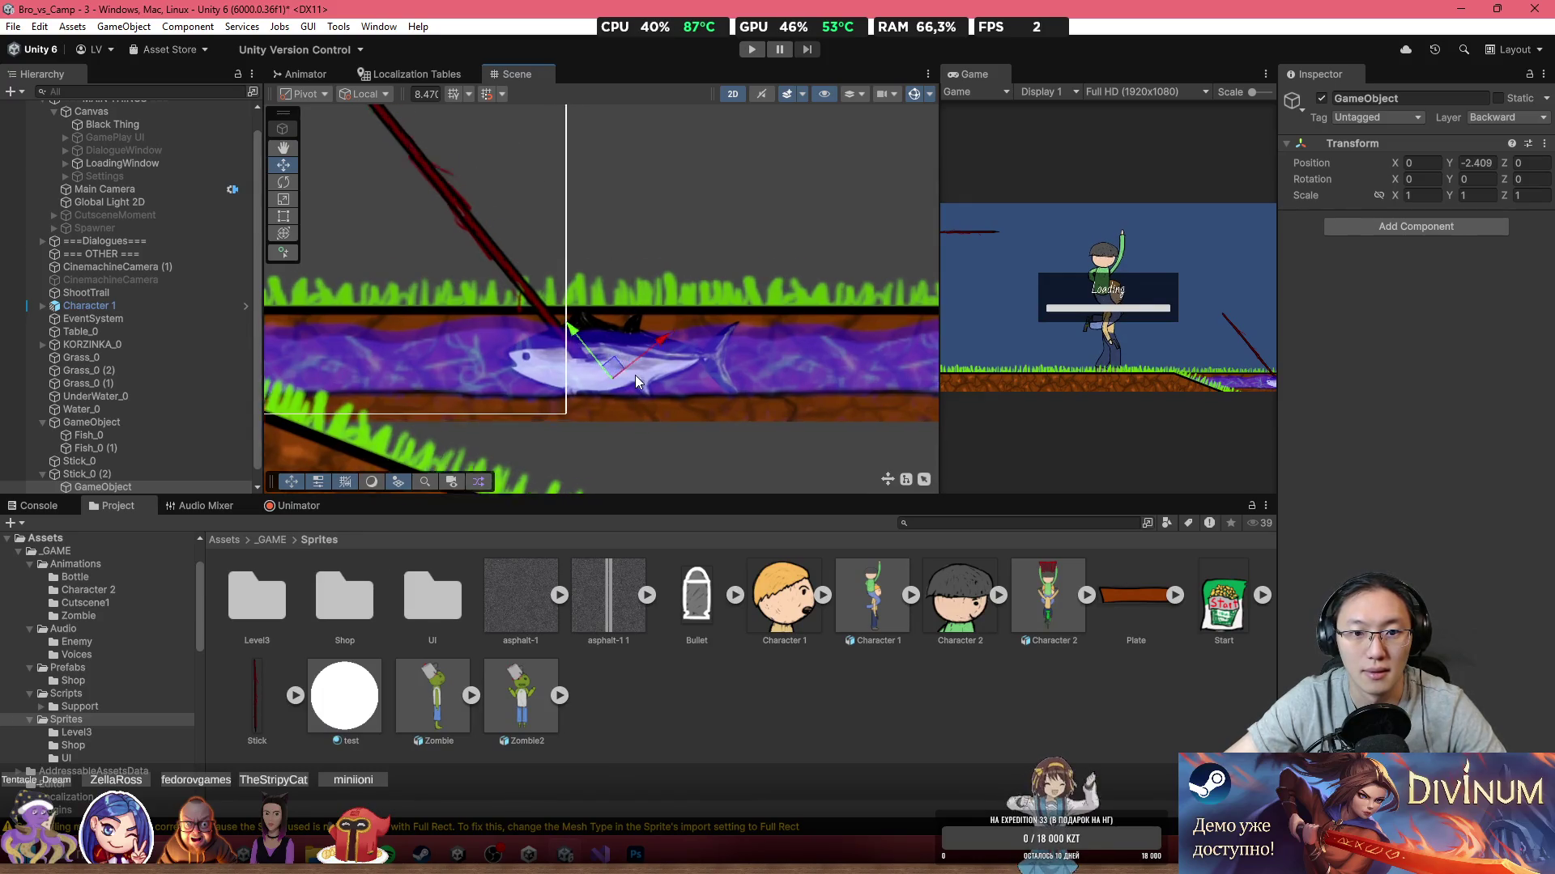
scroll(635, 376, "up", 5)
Step: Raise Stick_0 (2) to about 32.55, -0.802 and move its child to the tip
double_click(185, 473)
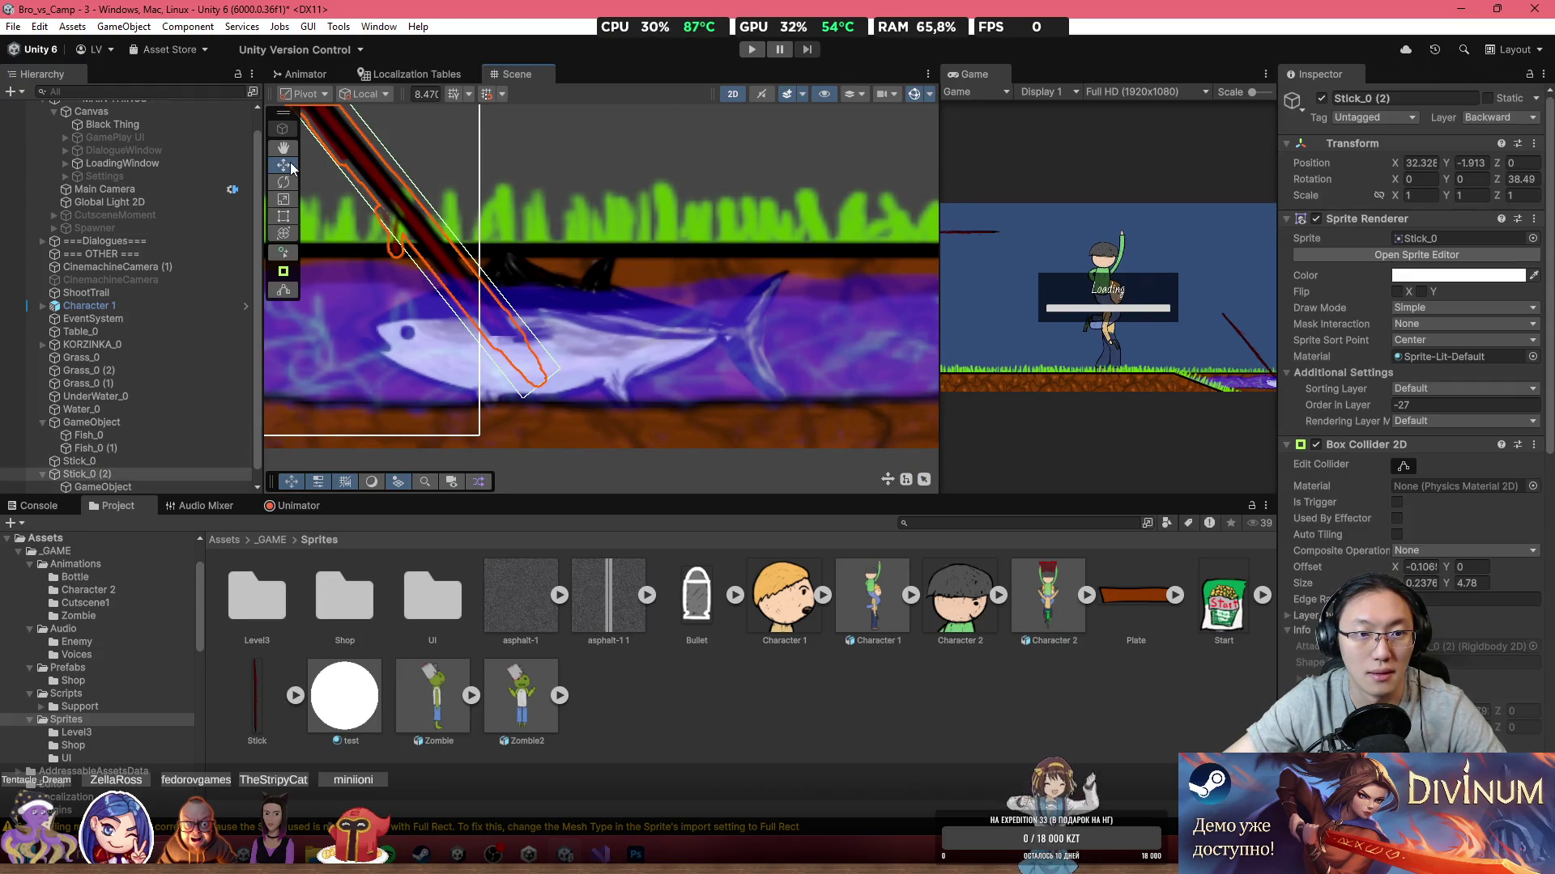
key("f")
left_click_drag(565, 226, 689, 196)
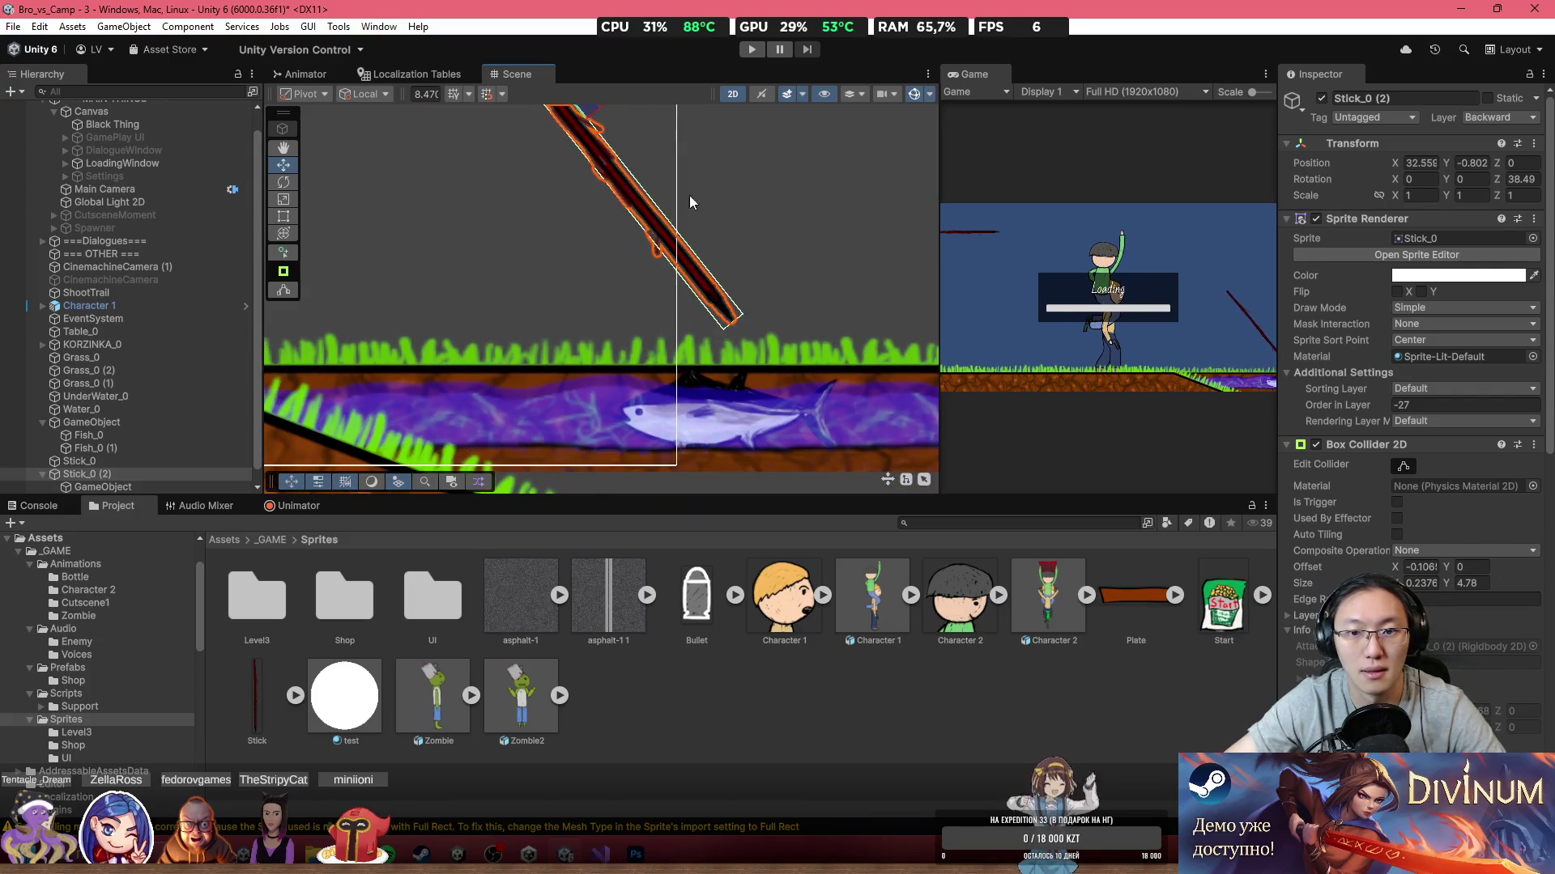
key("f")
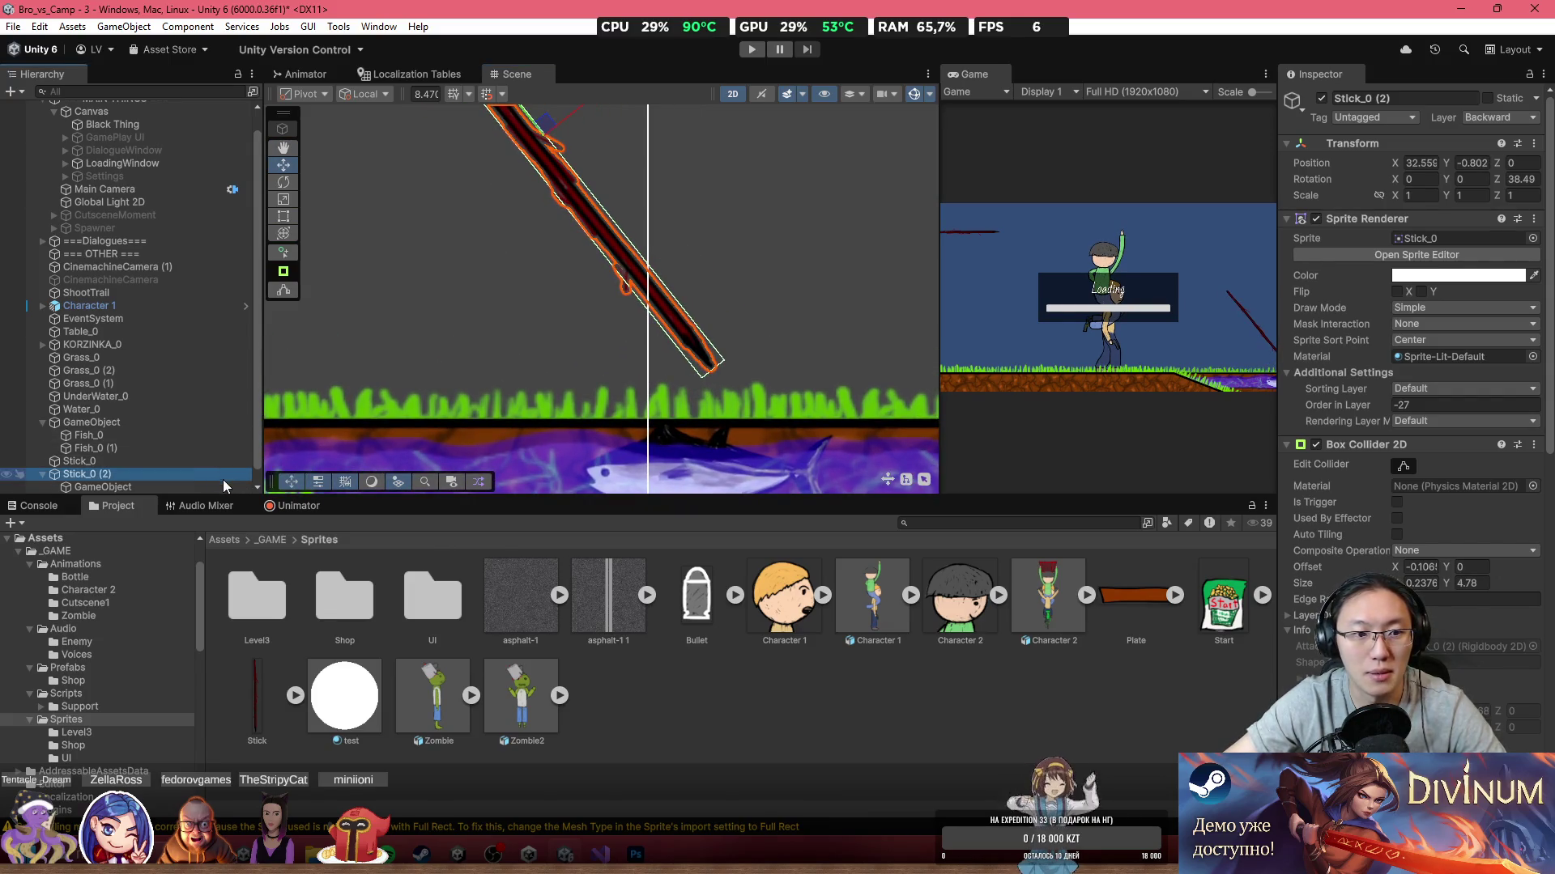
left_click(223, 485)
left_click_drag(708, 308, 657, 275)
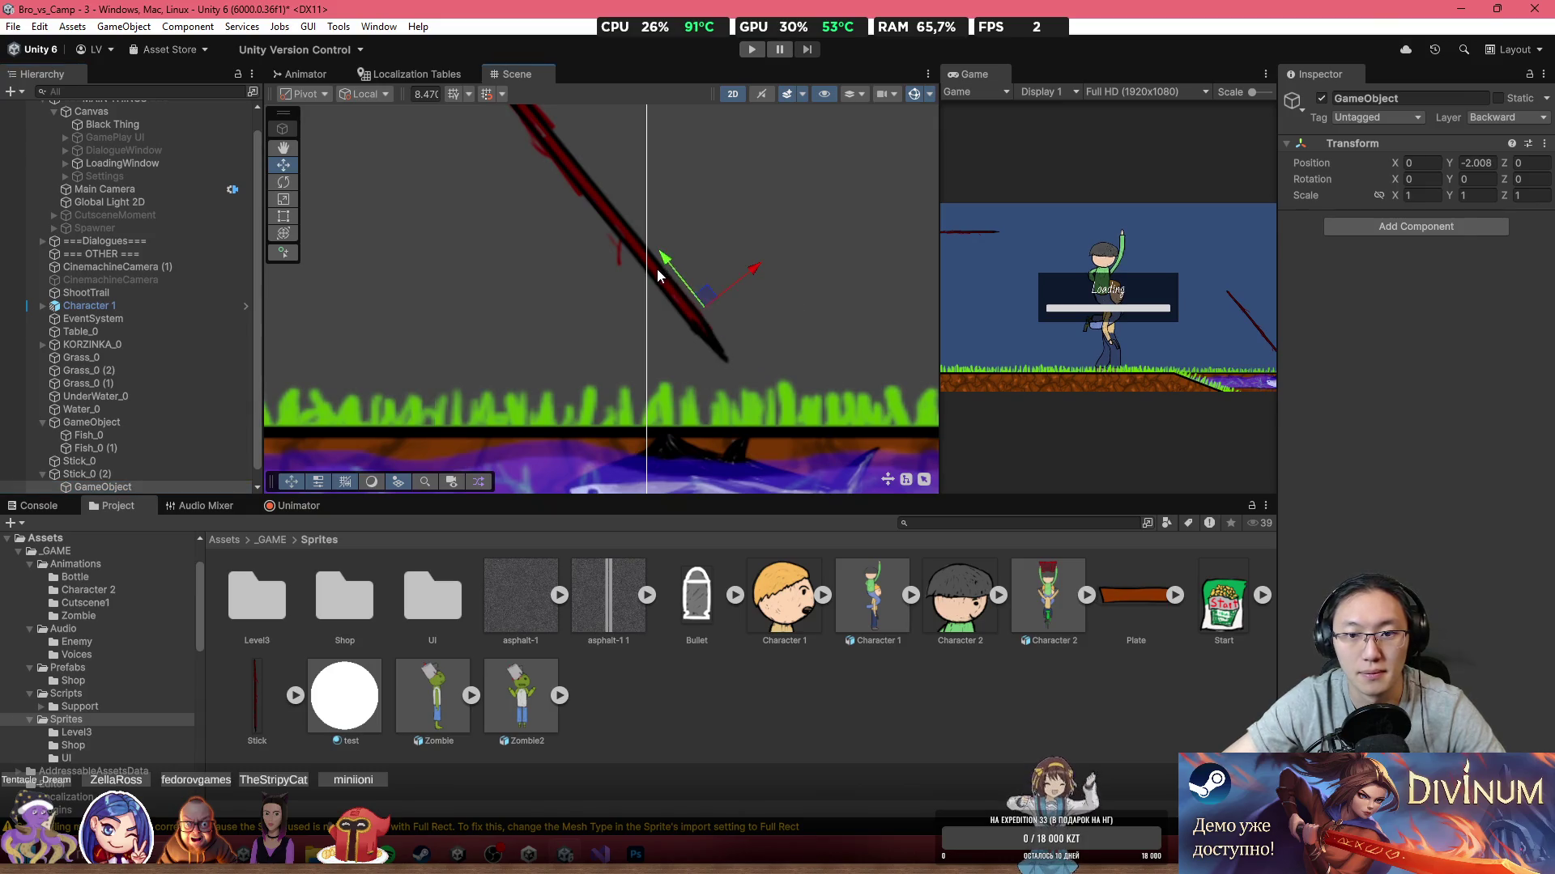
left_click(1339, 227)
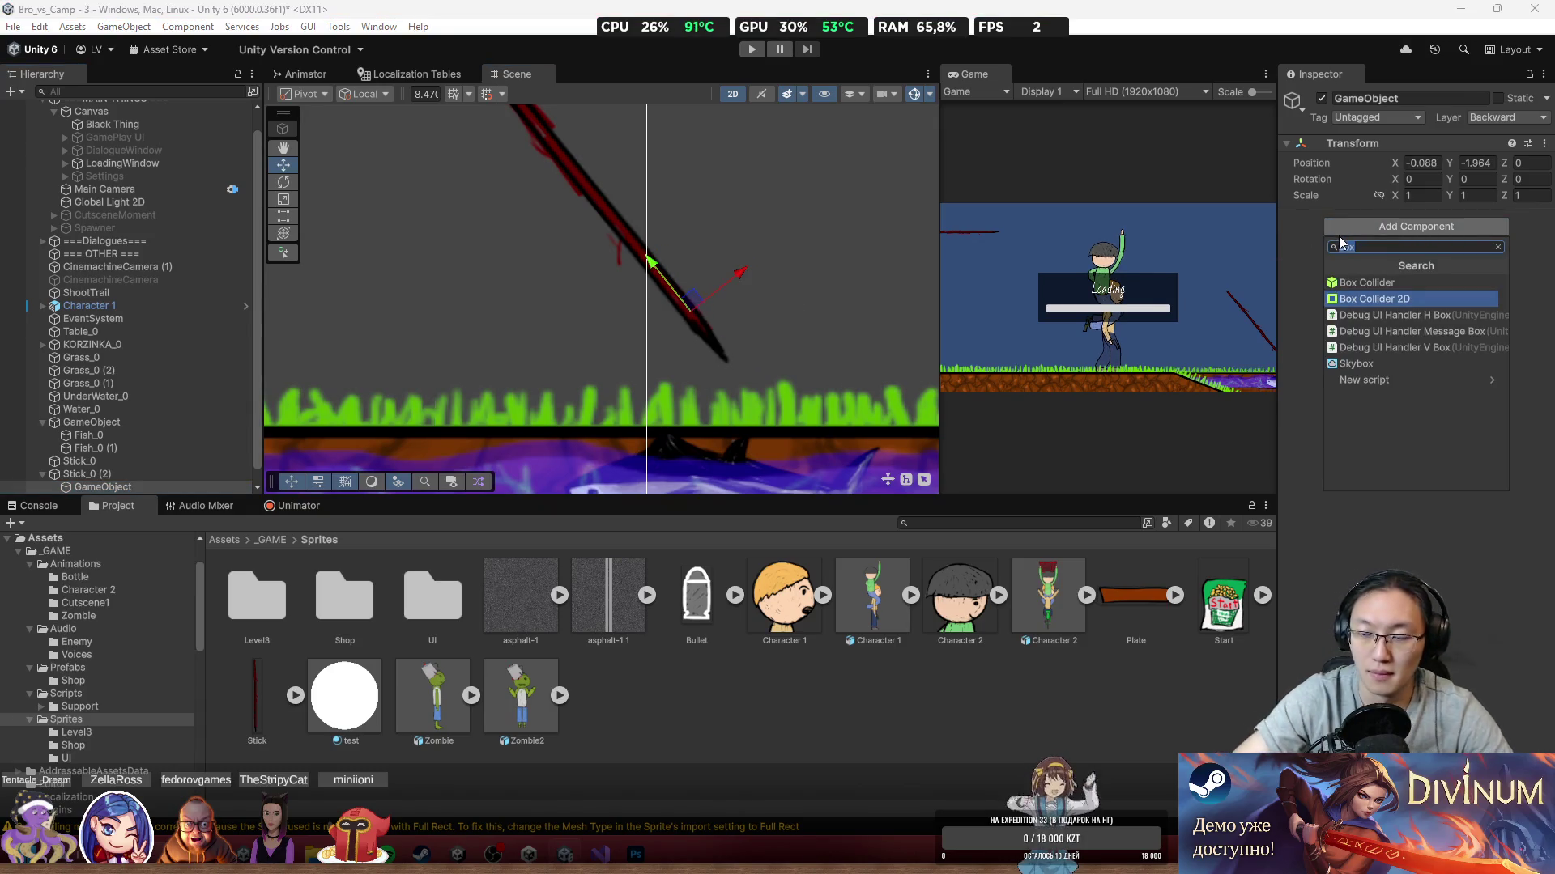
Step: Give the stick's child a Box Collider 2D sized 0.19 by 0.16
key("Return")
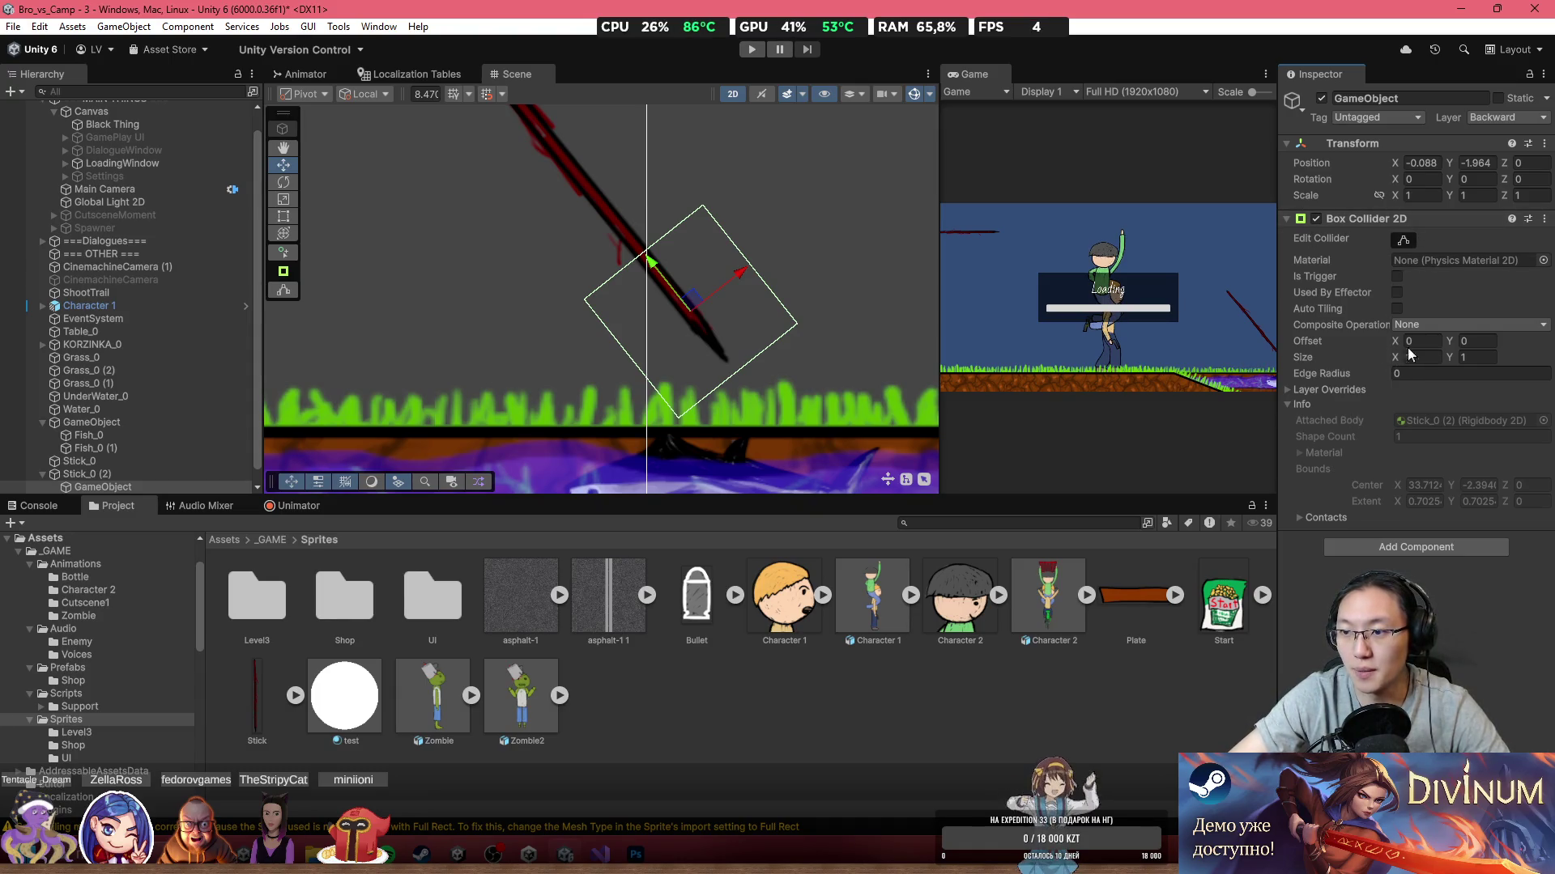
mouse_move(1396, 363)
left_mouse_down()
mouse_move(1369, 363)
mouse_move(1426, 359)
left_mouse_up()
left_click(1451, 363)
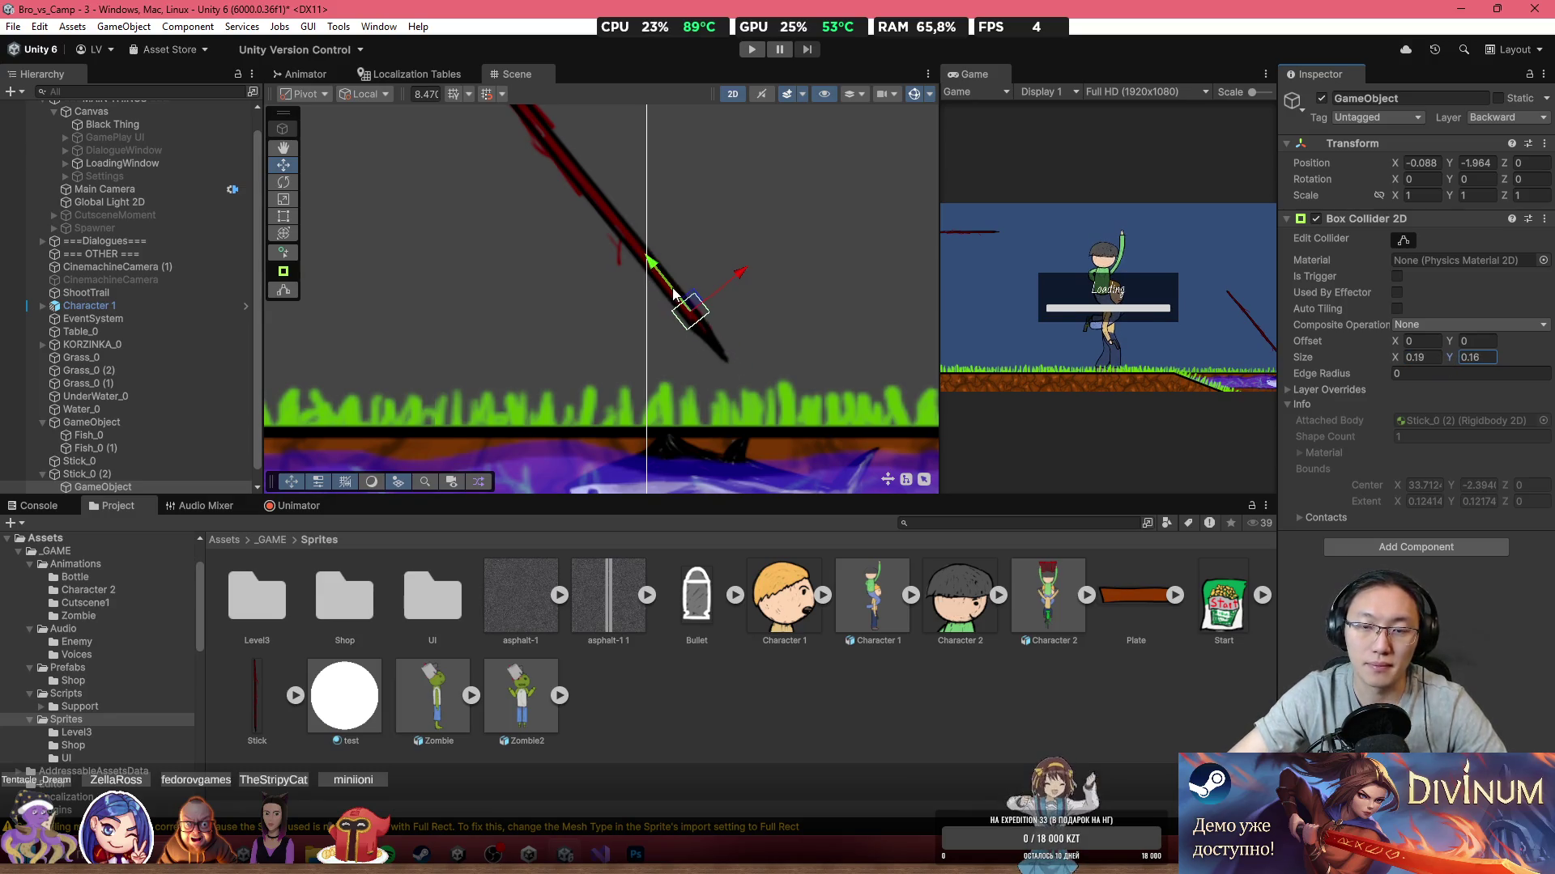
scroll(710, 324, "up", 1)
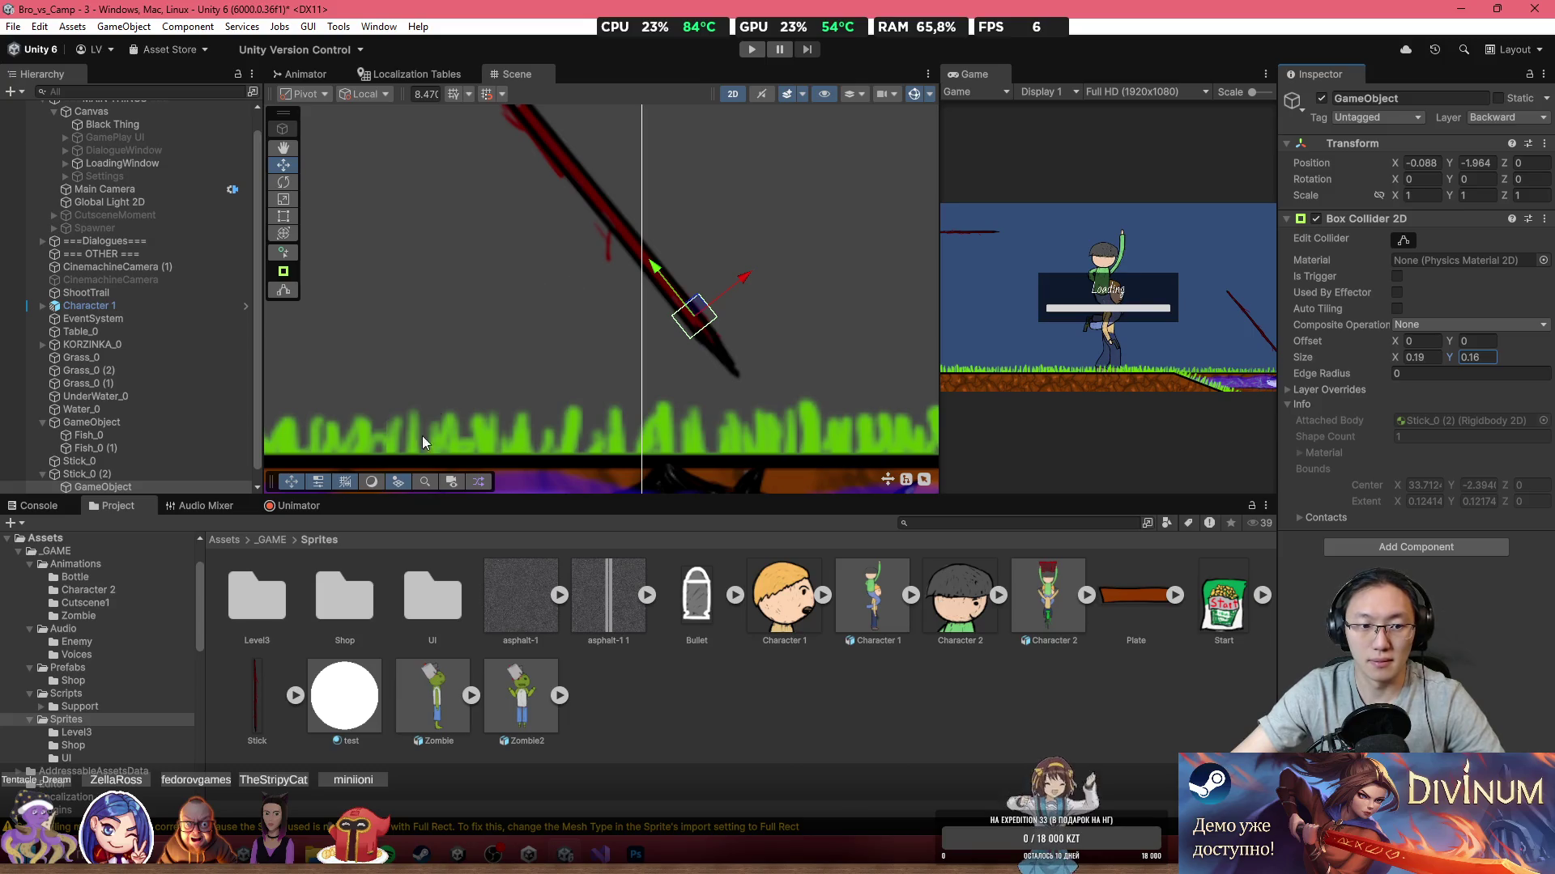
left_click(191, 477)
left_click(206, 488)
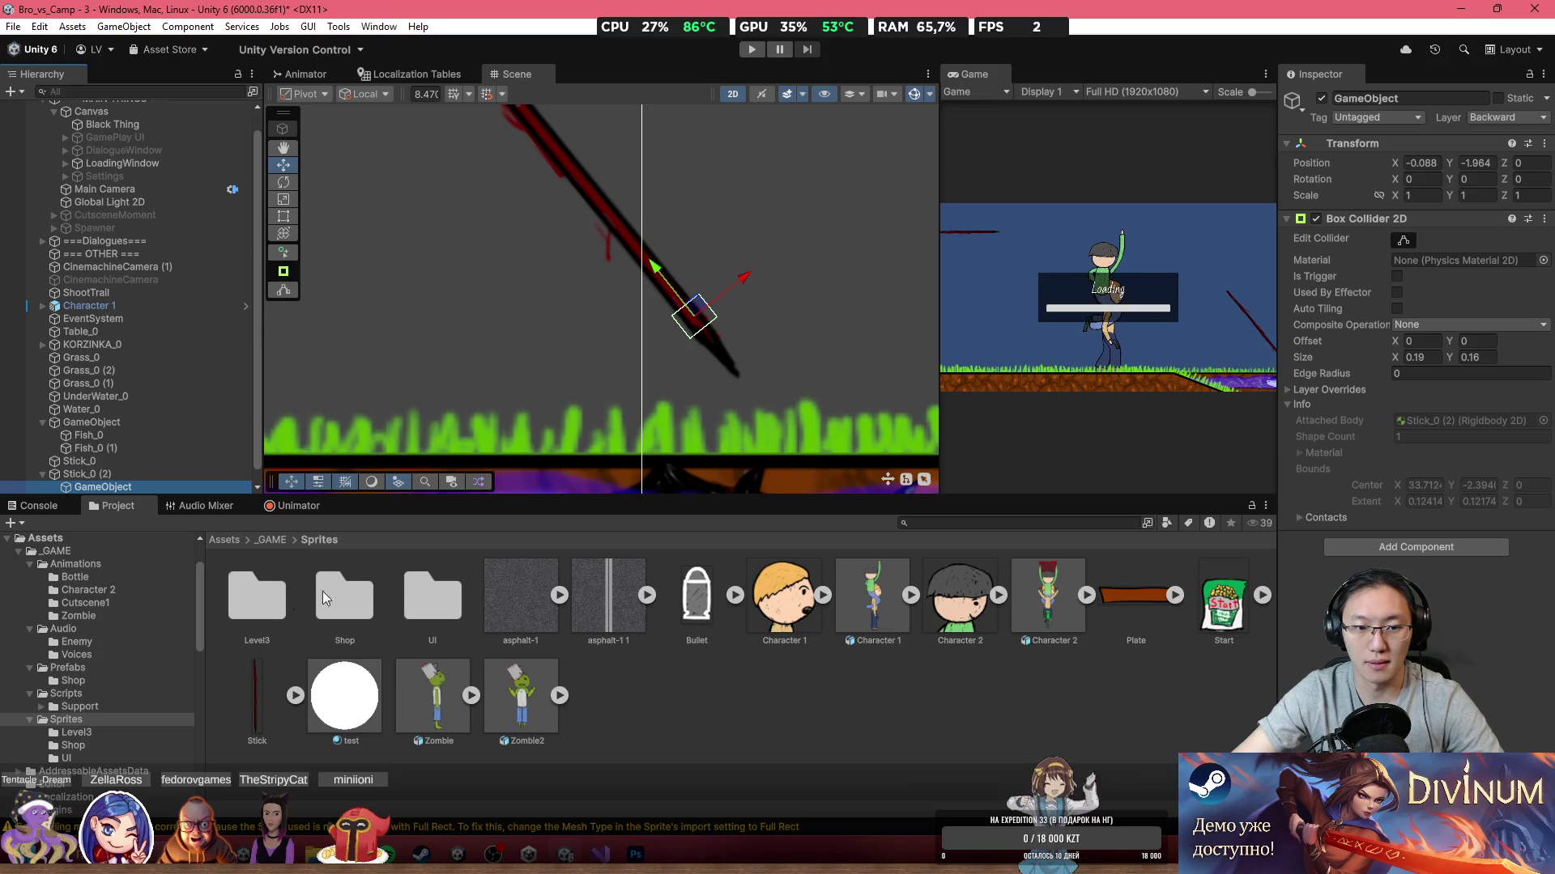
left_click(1376, 547)
Step: Create a new SupportStickColl script on the child and open it in Visual Studio
type("box")
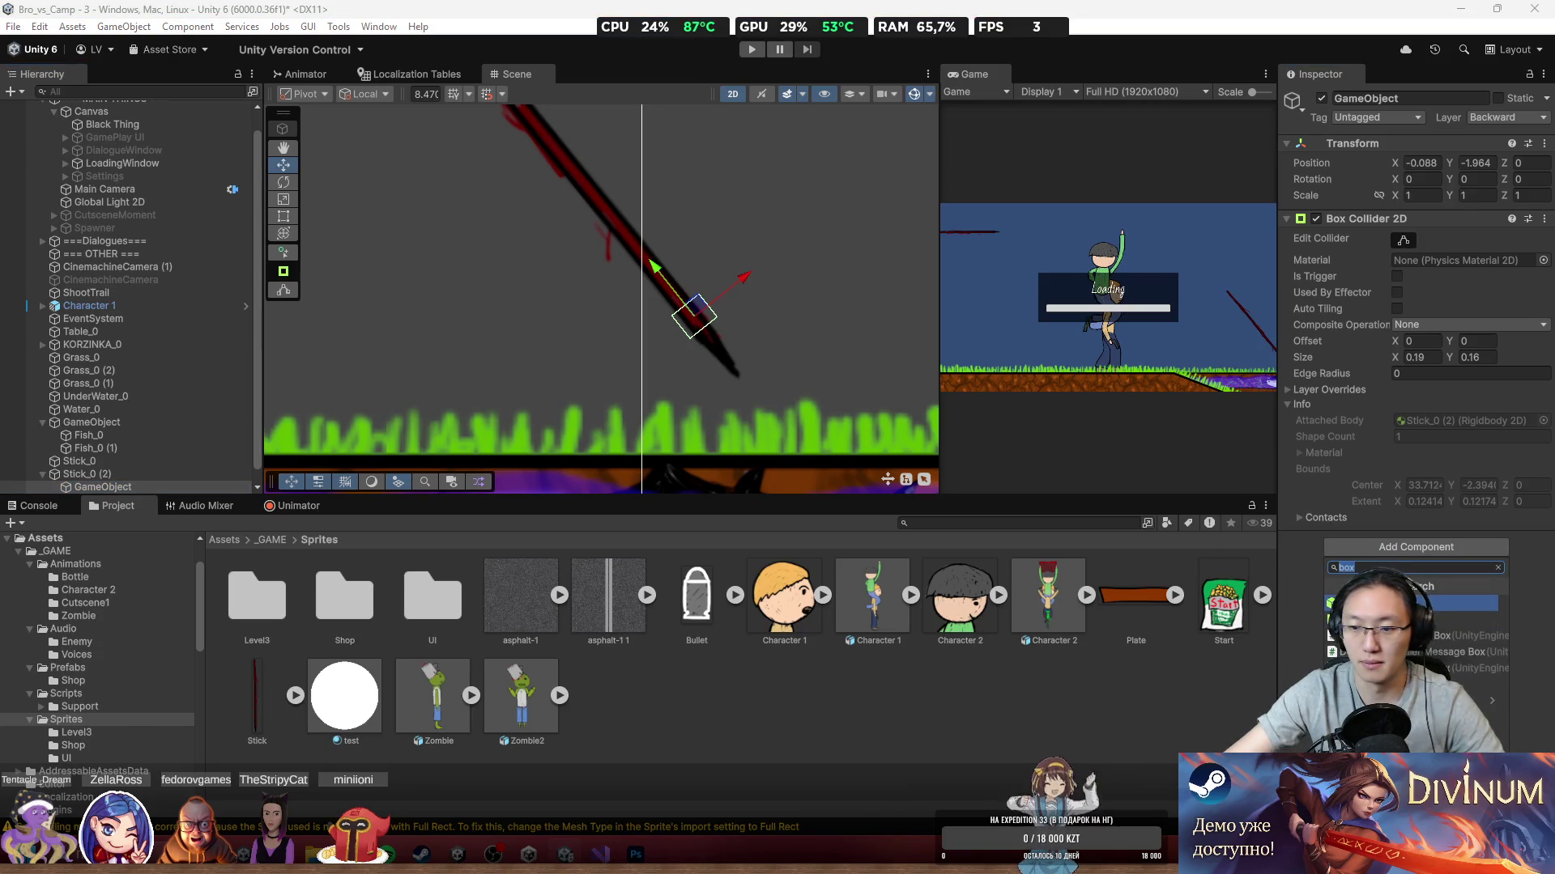
type("SupportStickColl")
key("Return")
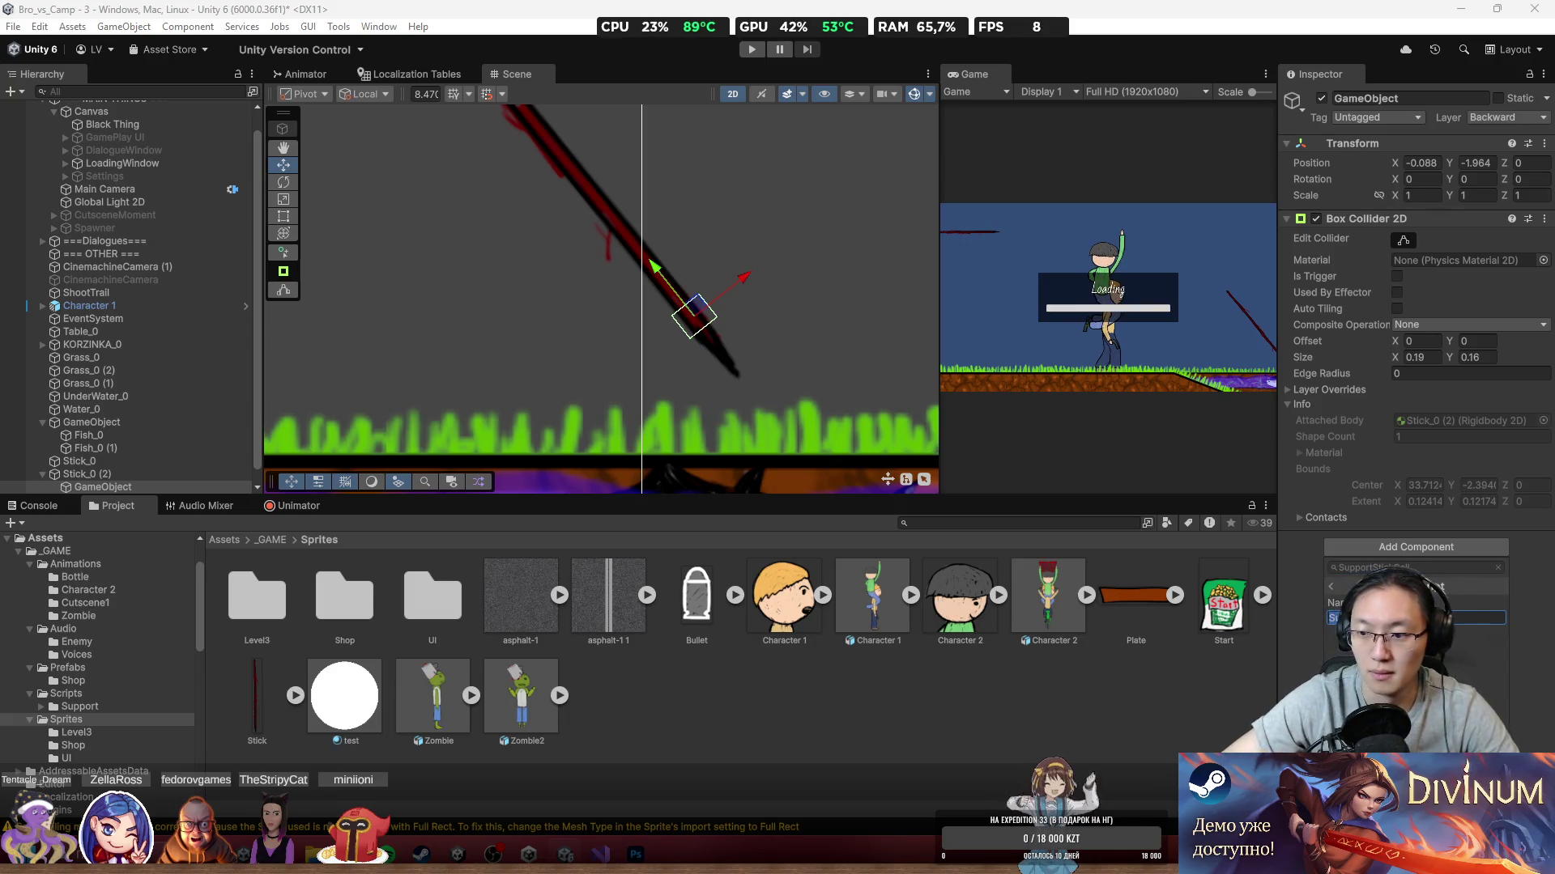
key("alt+Tab")
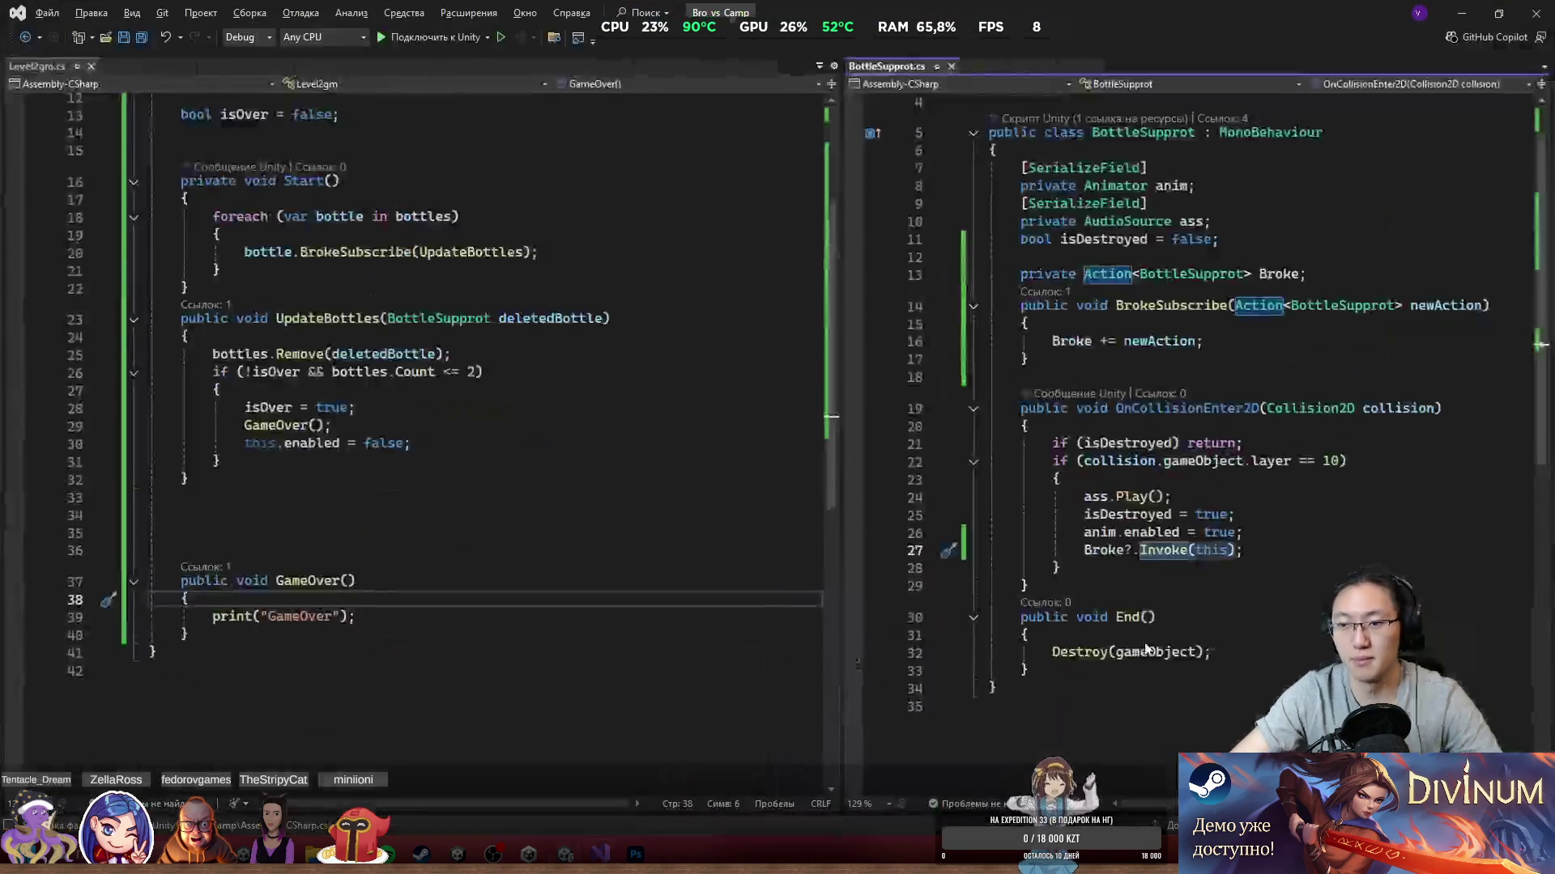
key("alt+Tab")
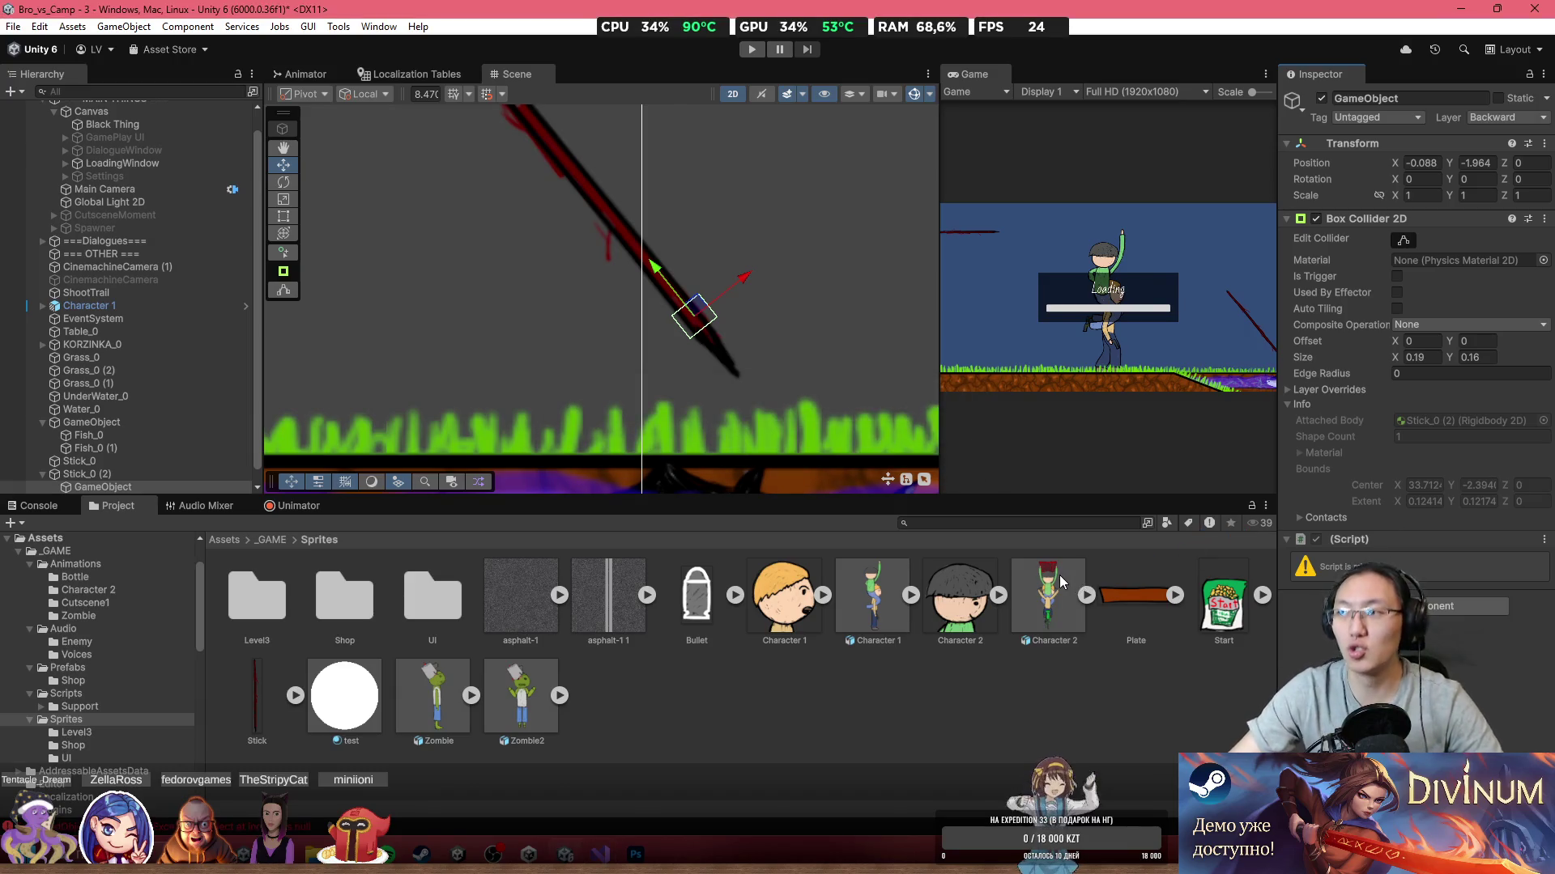
double_click(1412, 559)
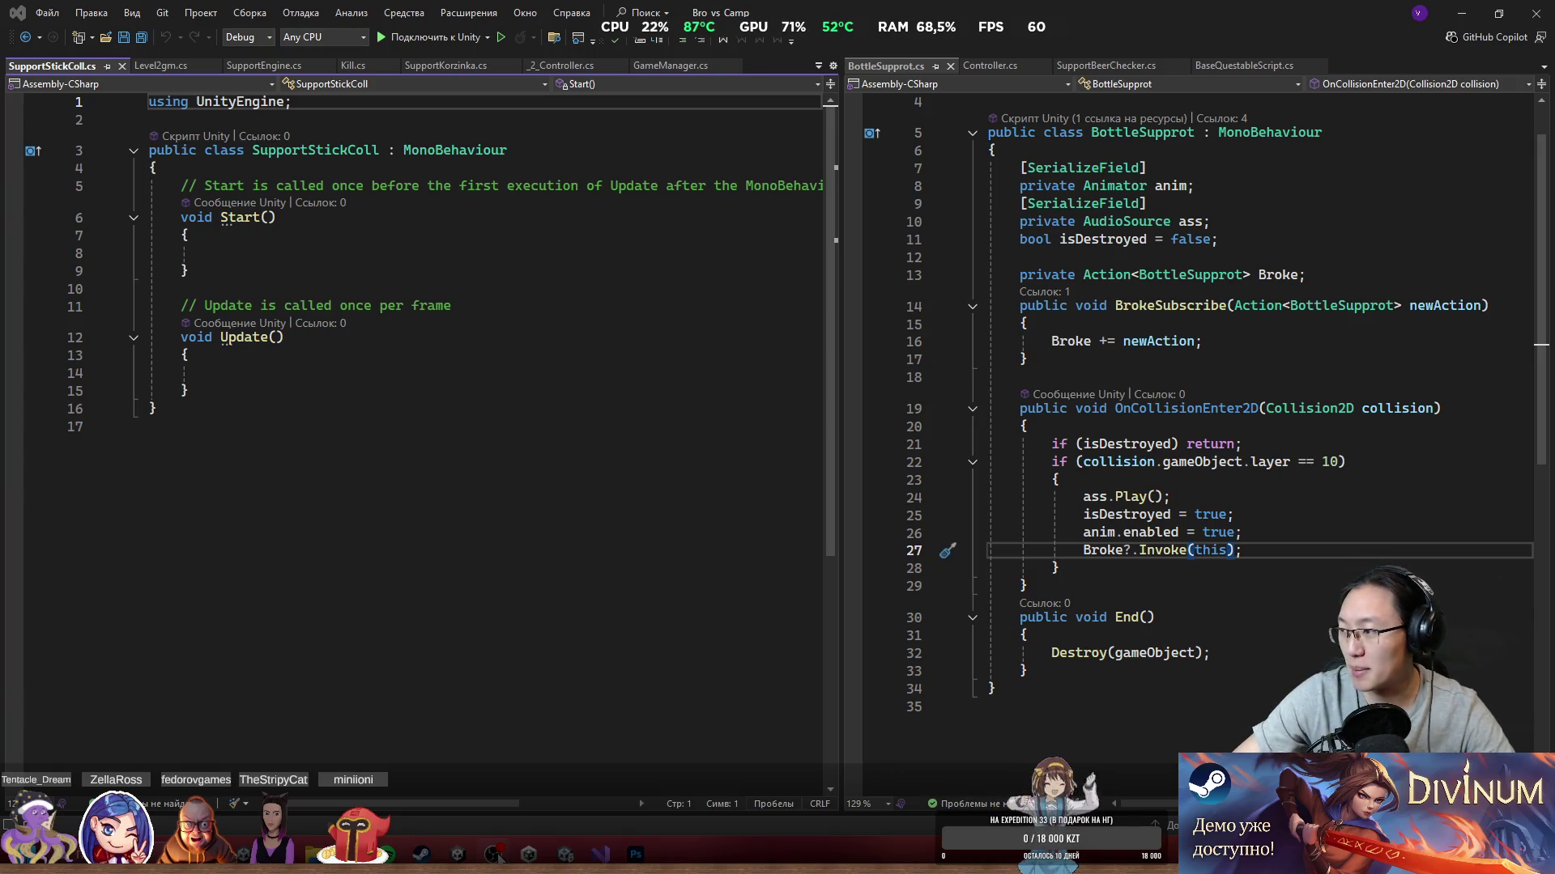
Step: Delete the template Start and Update methods from SupportStickColl
left_click(403, 385)
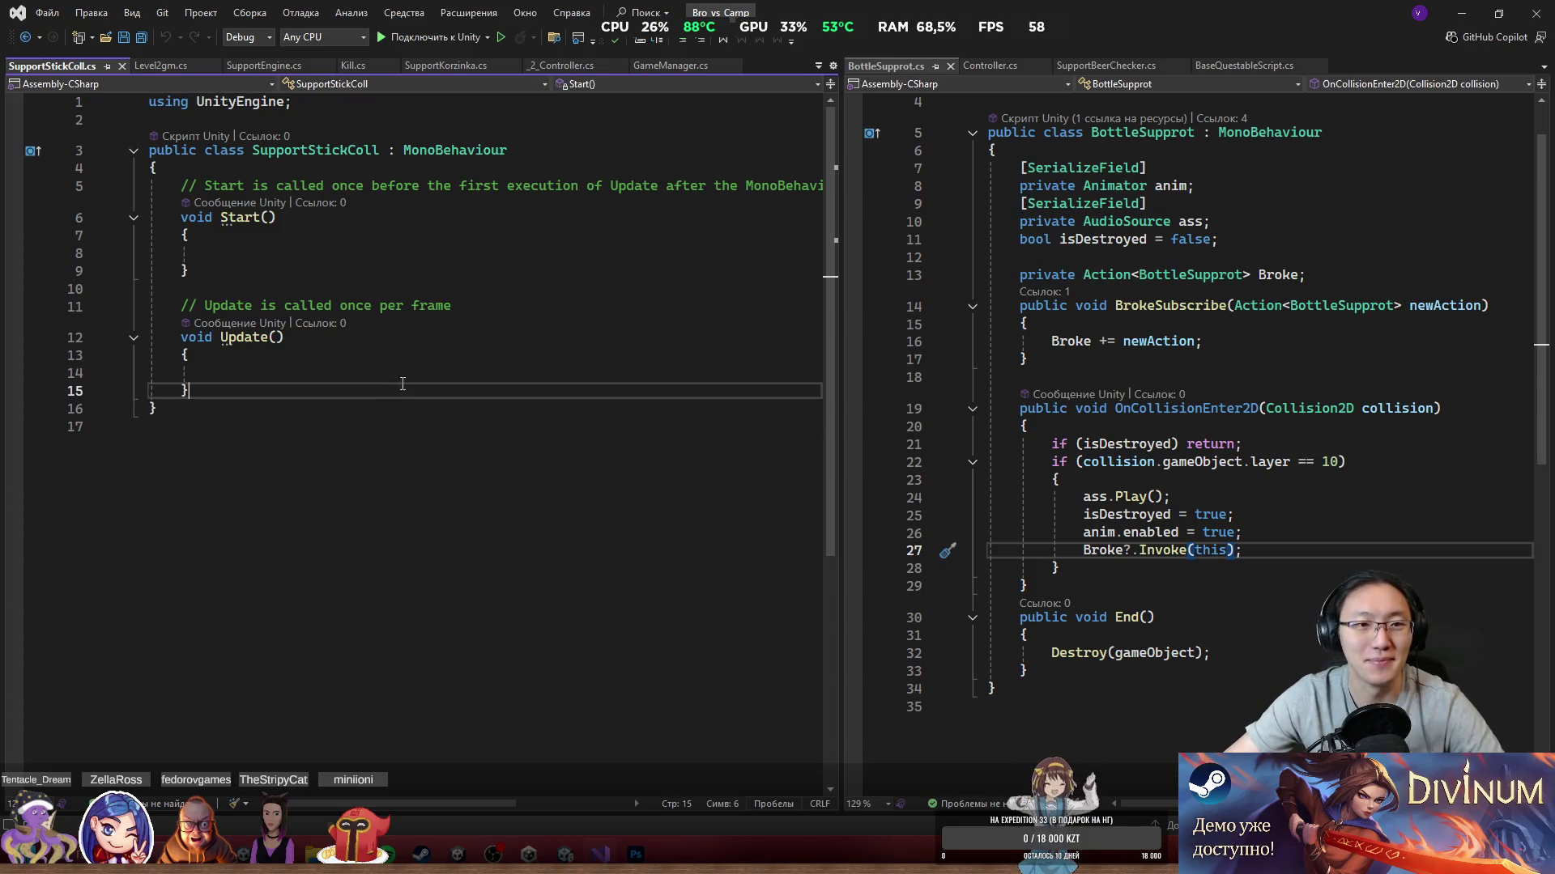
left_click_drag(349, 392, 209, 202)
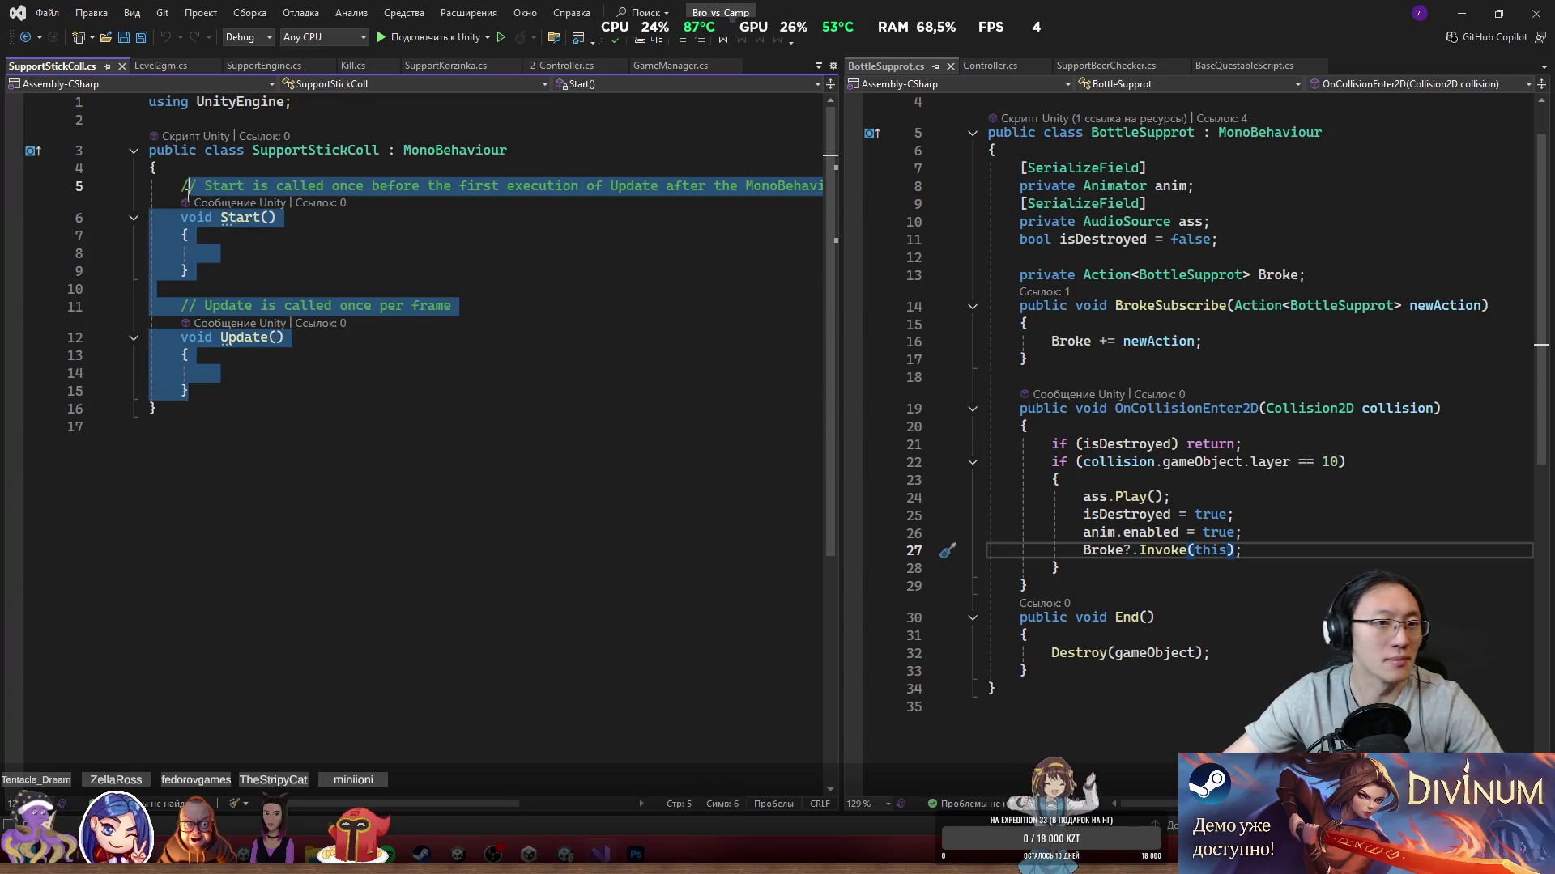
key("BackSpace")
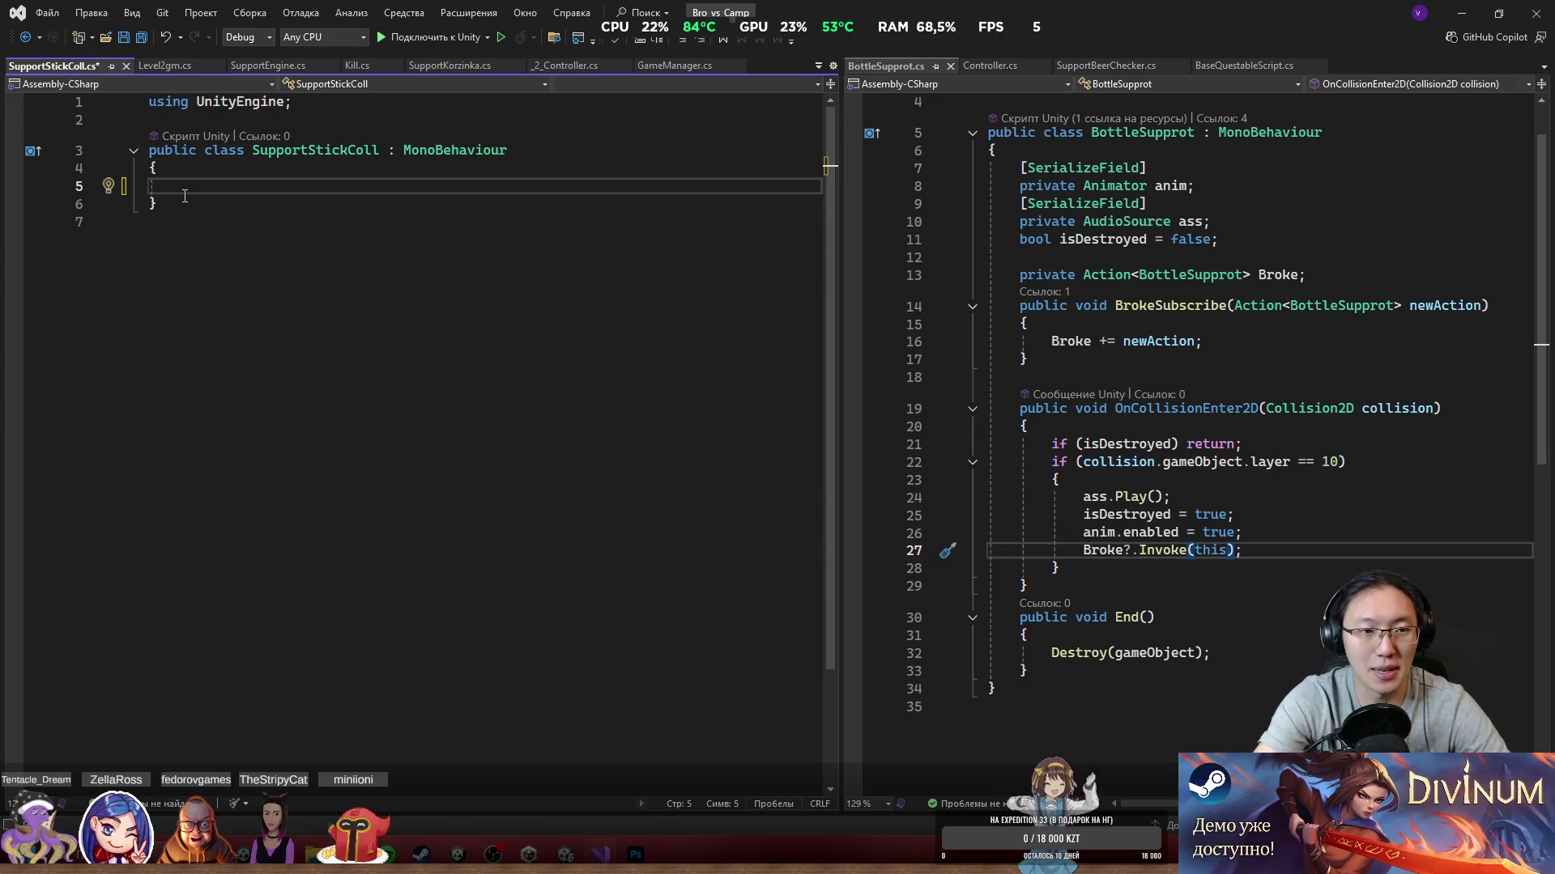
type("f (")
key("BackSpace")
key("BackSpace")
key("BackSpace")
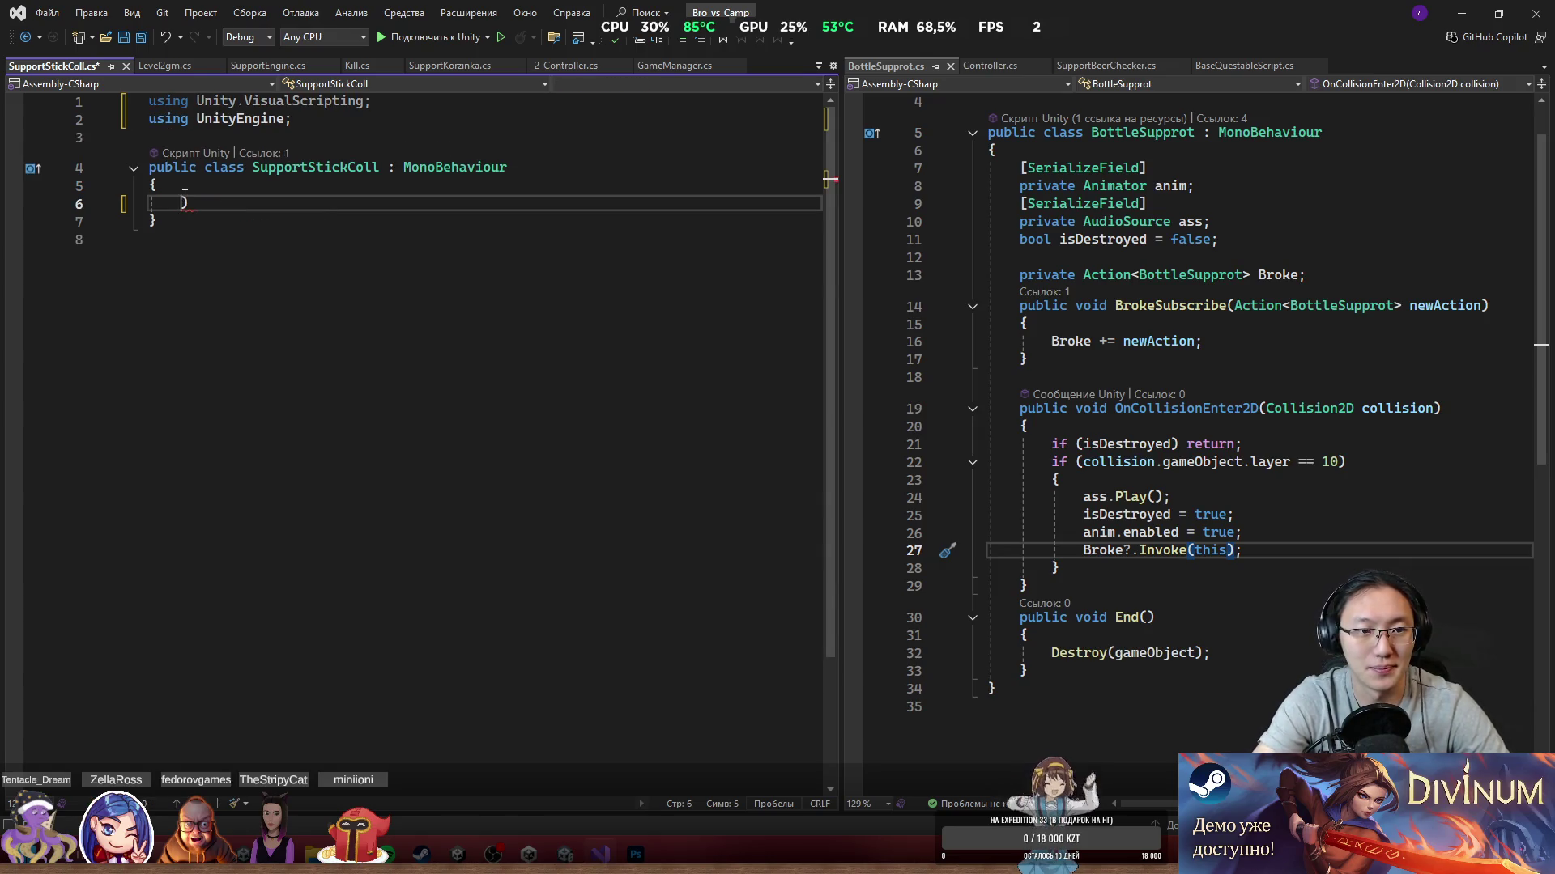
Step: Insert an OnCollisionEnter2D(Collision2D collision) method stub
type("OnCol")
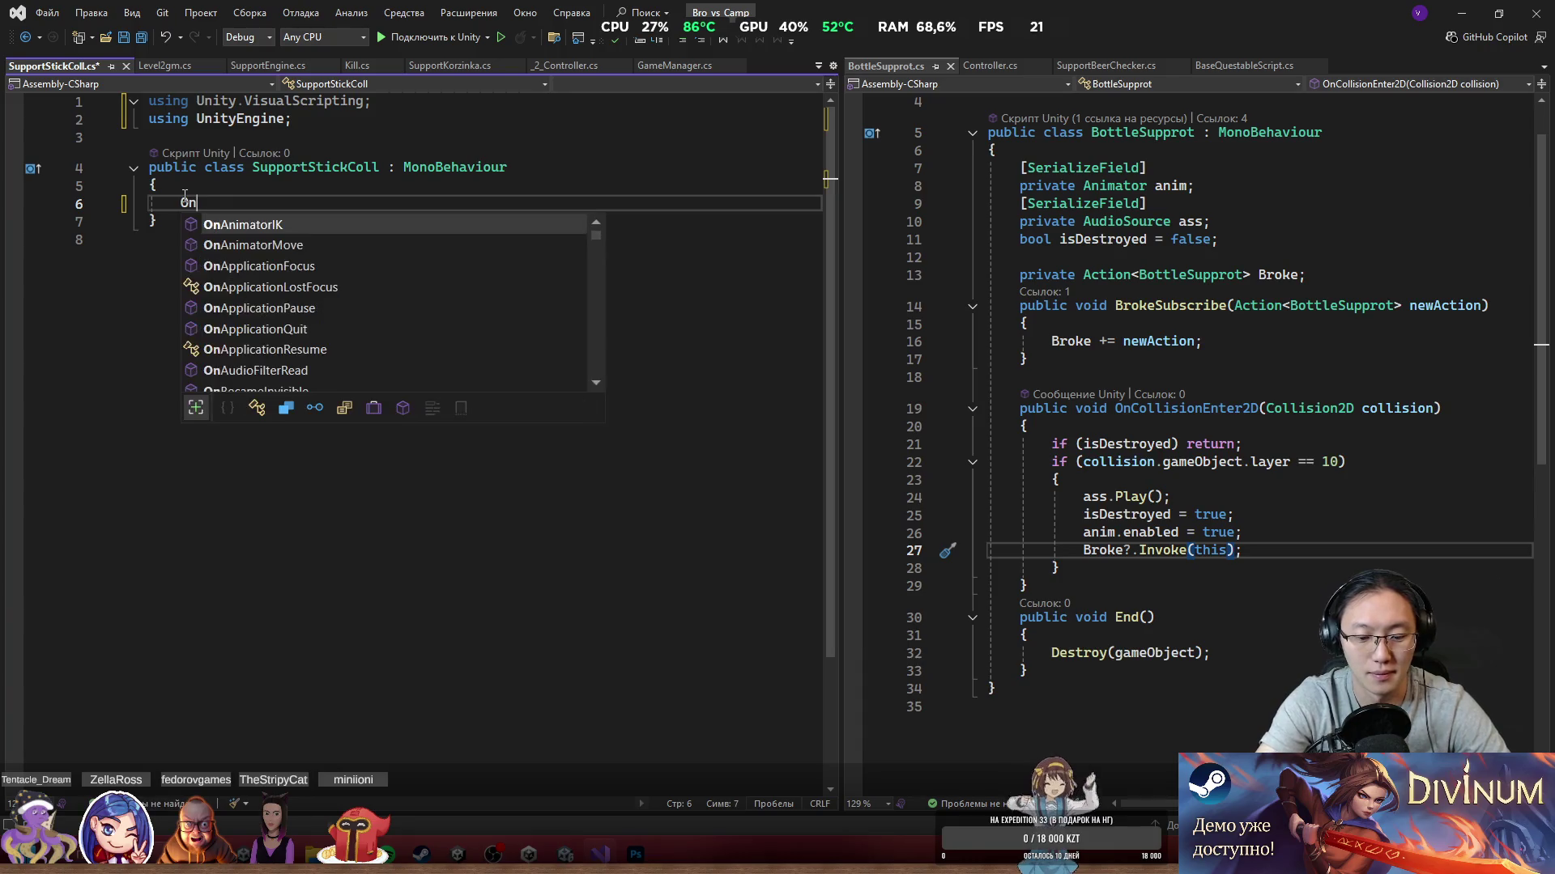
key("Down")
key("Tab")
key("Return")
key("Up")
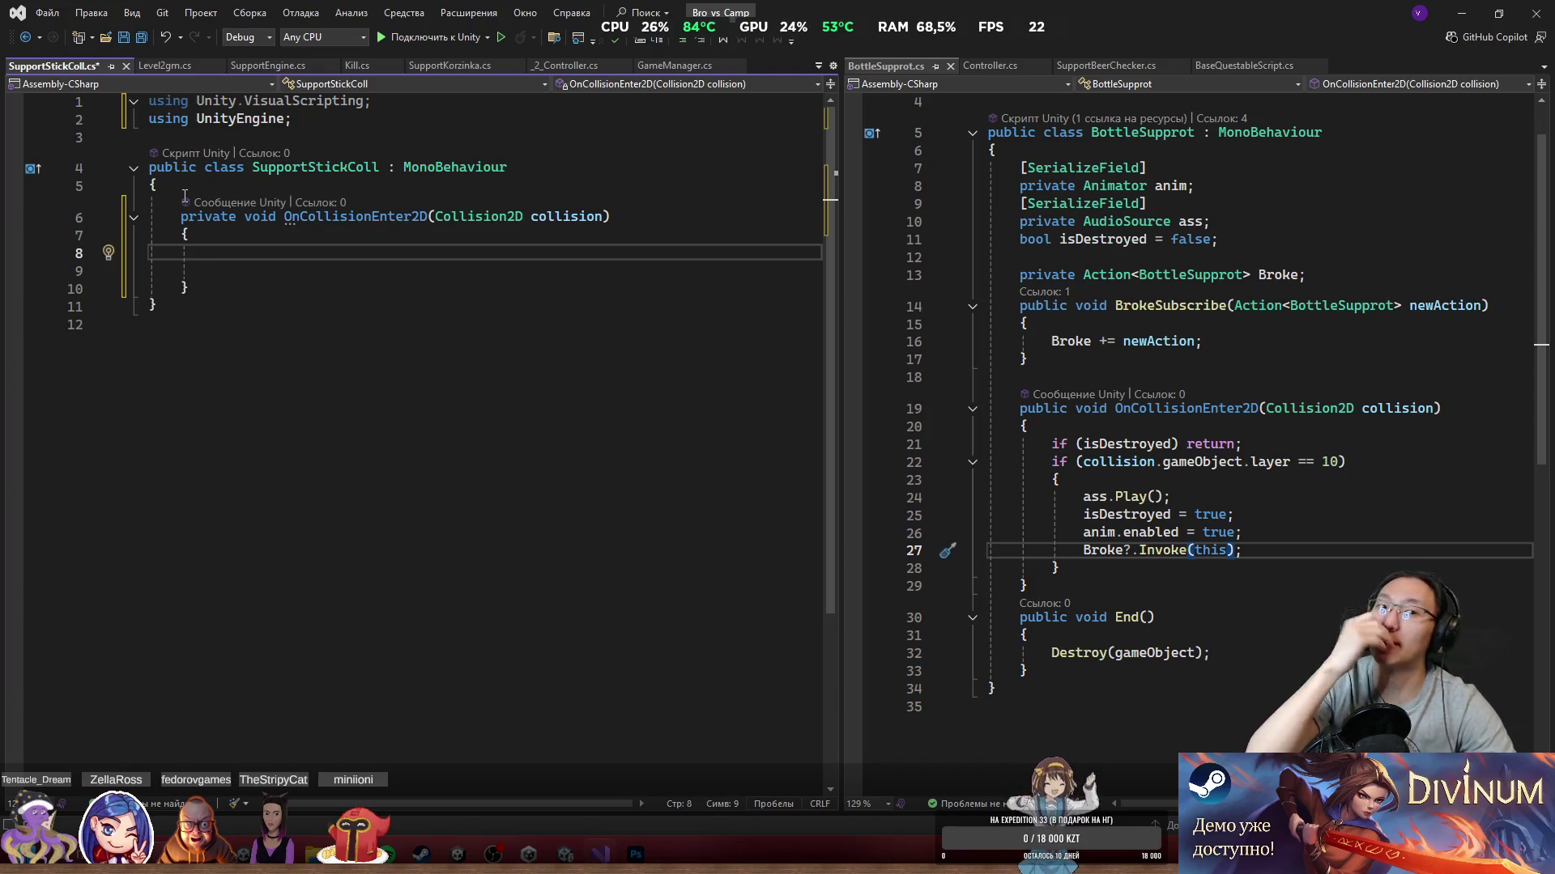
Step: Add an empty if (collision.gameObject.layer == 10) block and save the script
type("if (")
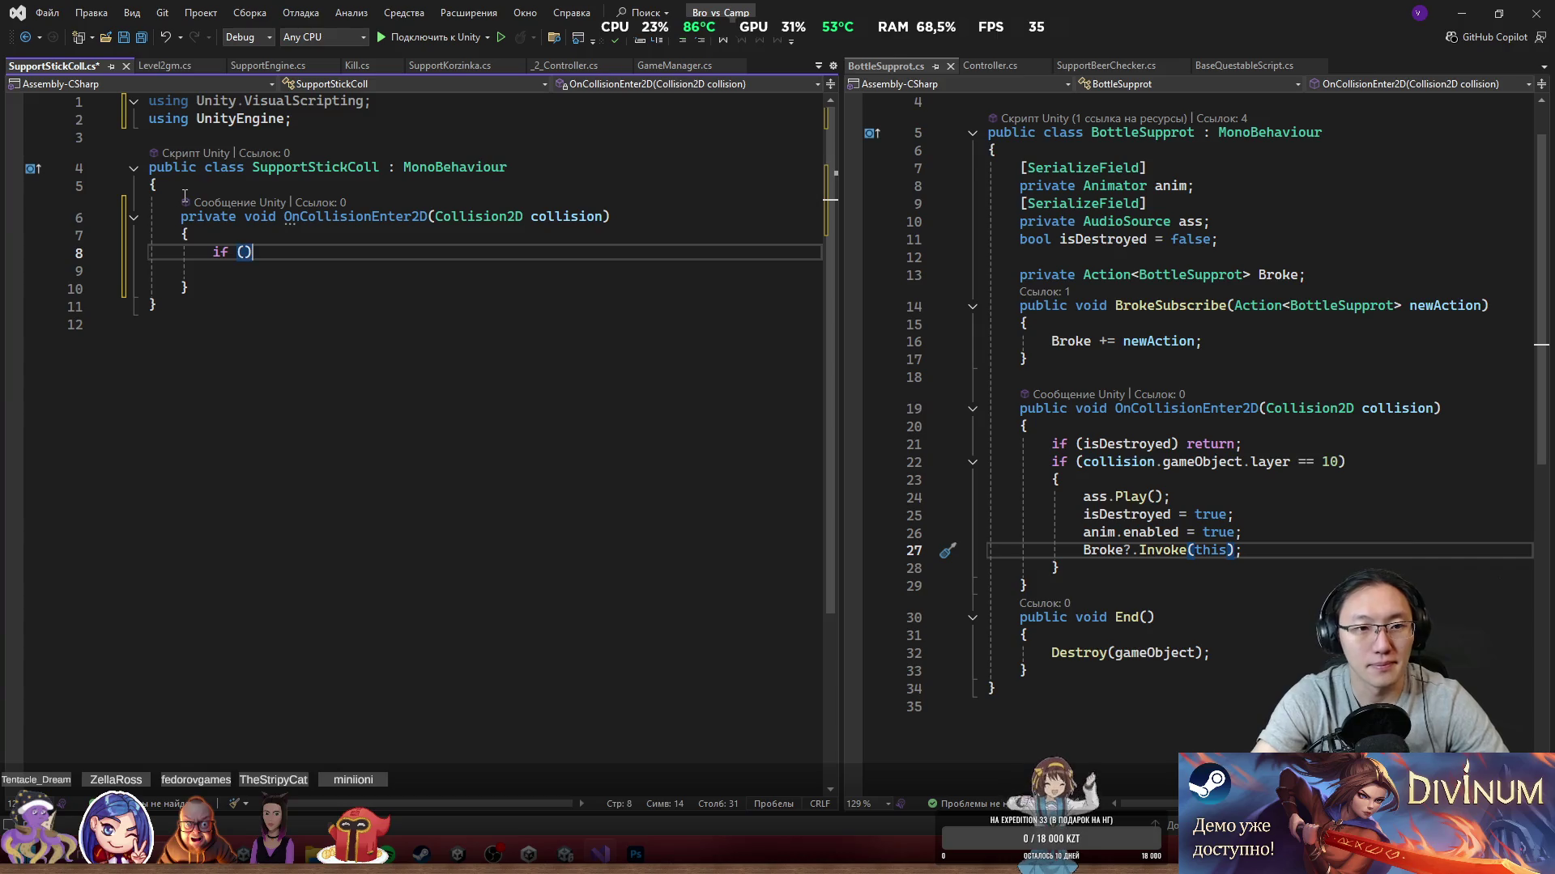
type("collision.gameObject.layer =")
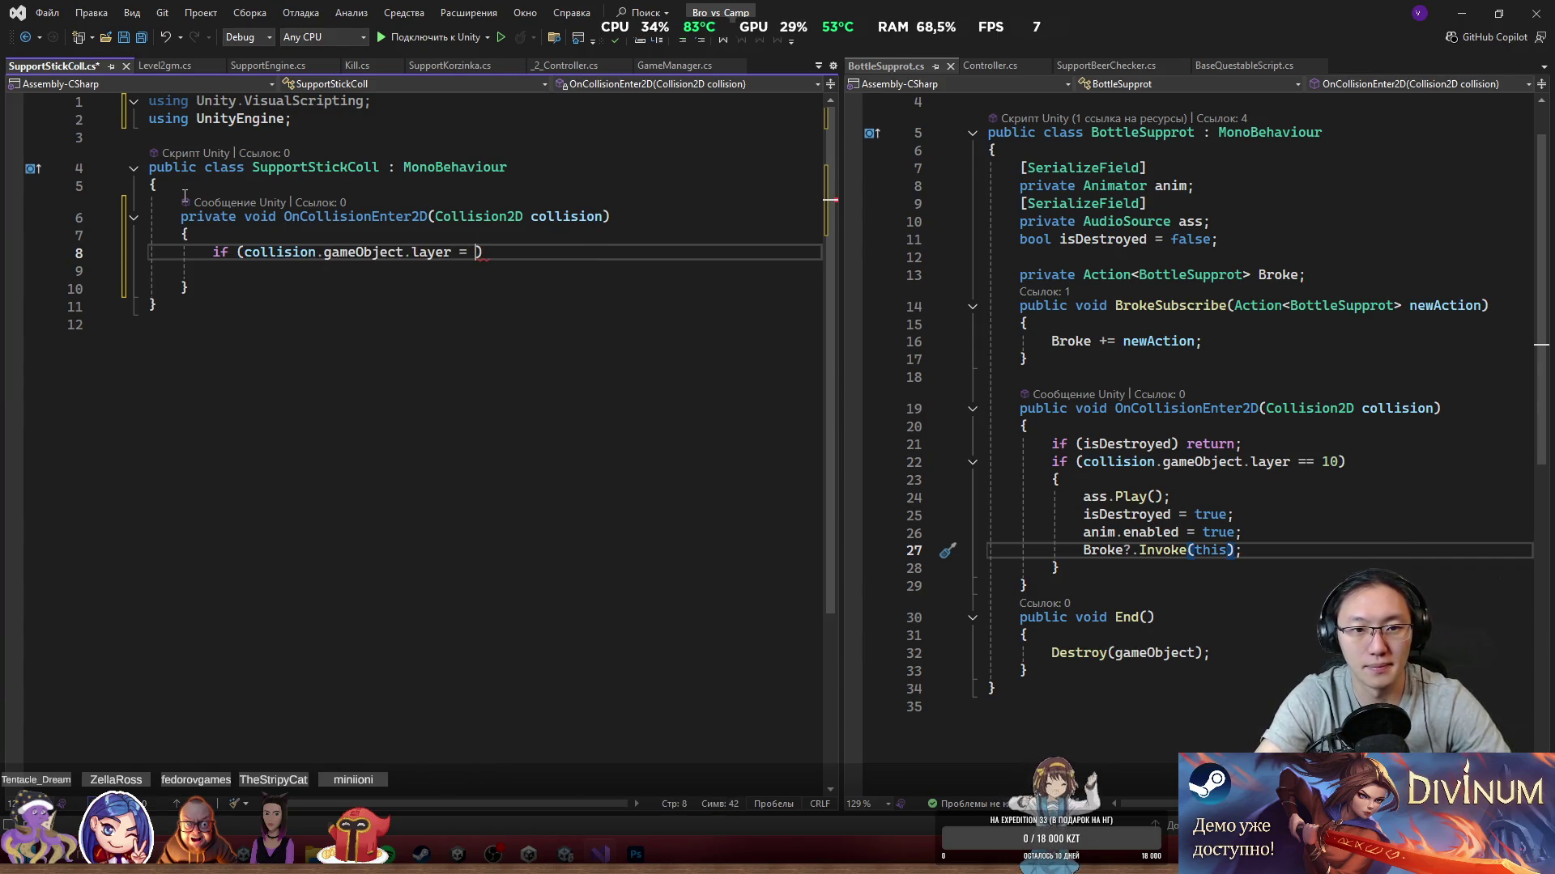
key("BackSpace")
type("==")
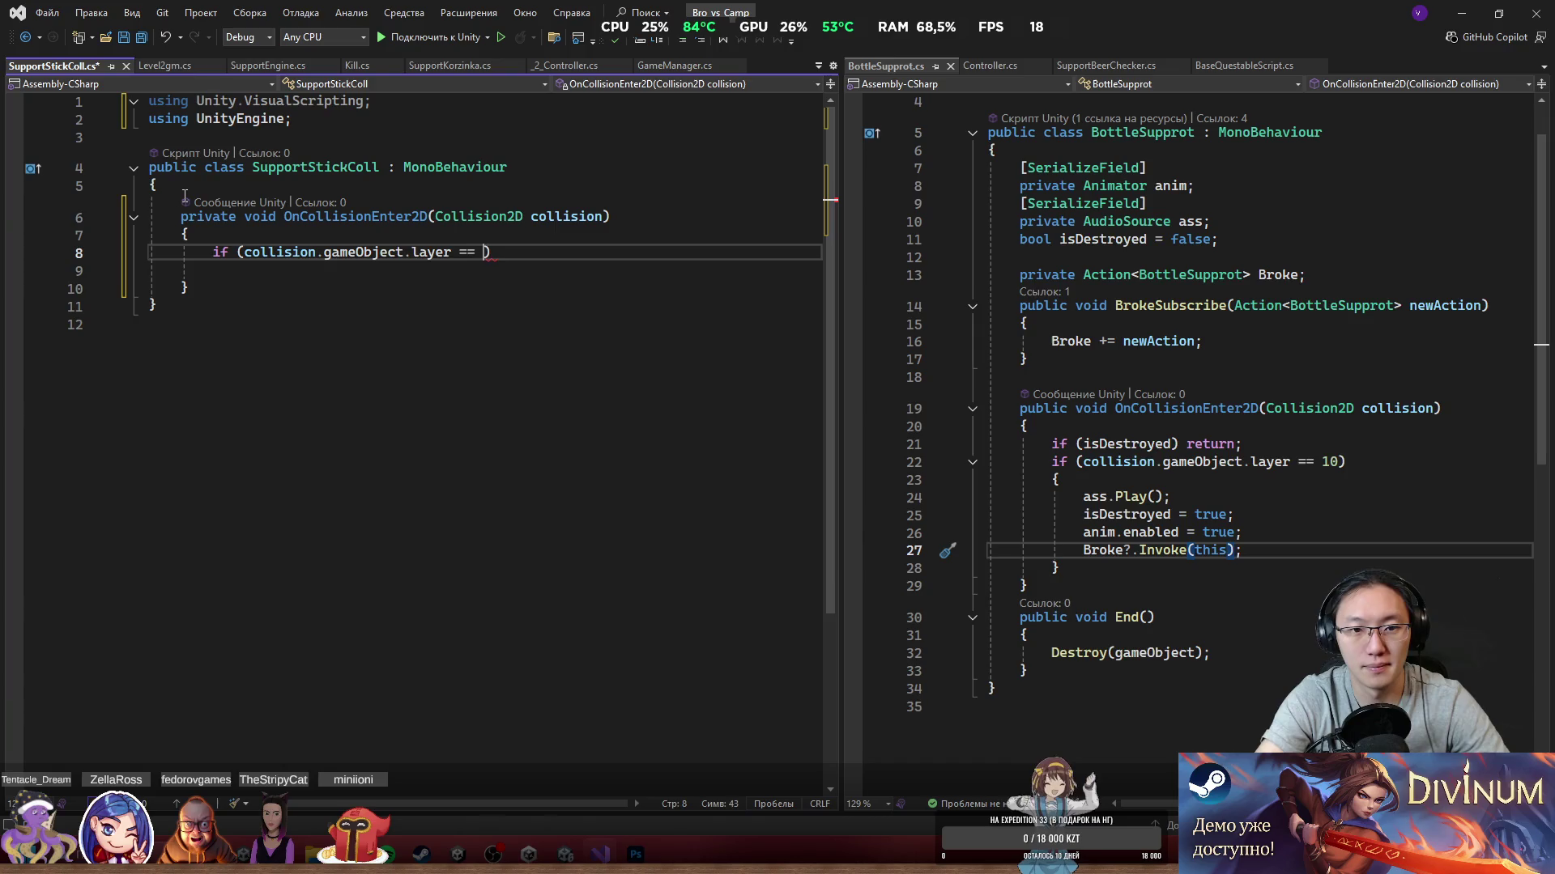
key("Return")
type("{")
key("Return")
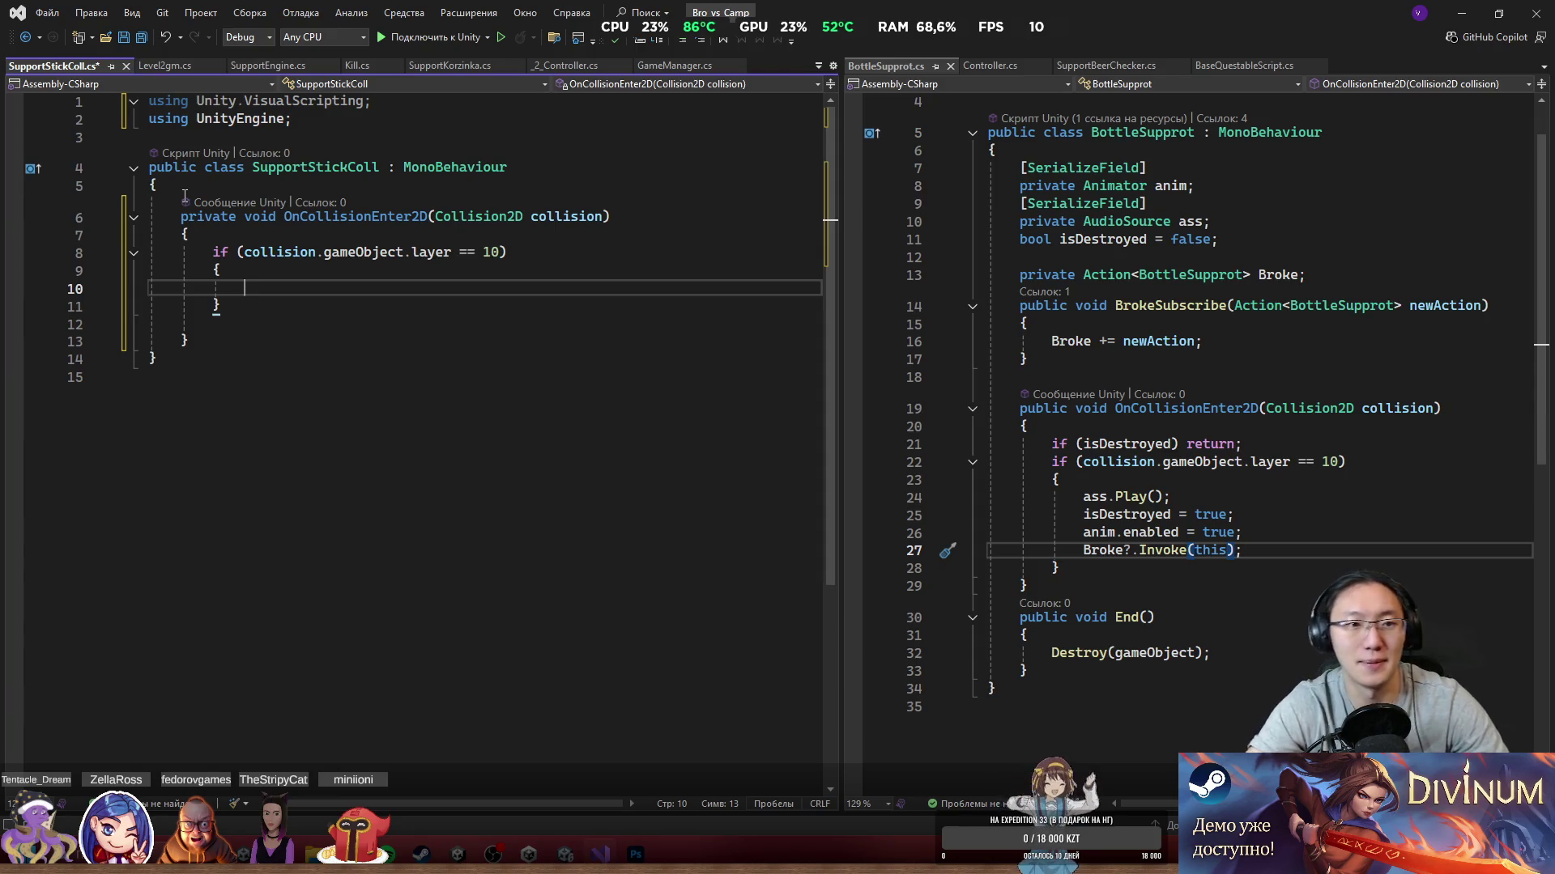
key("ctrl+s")
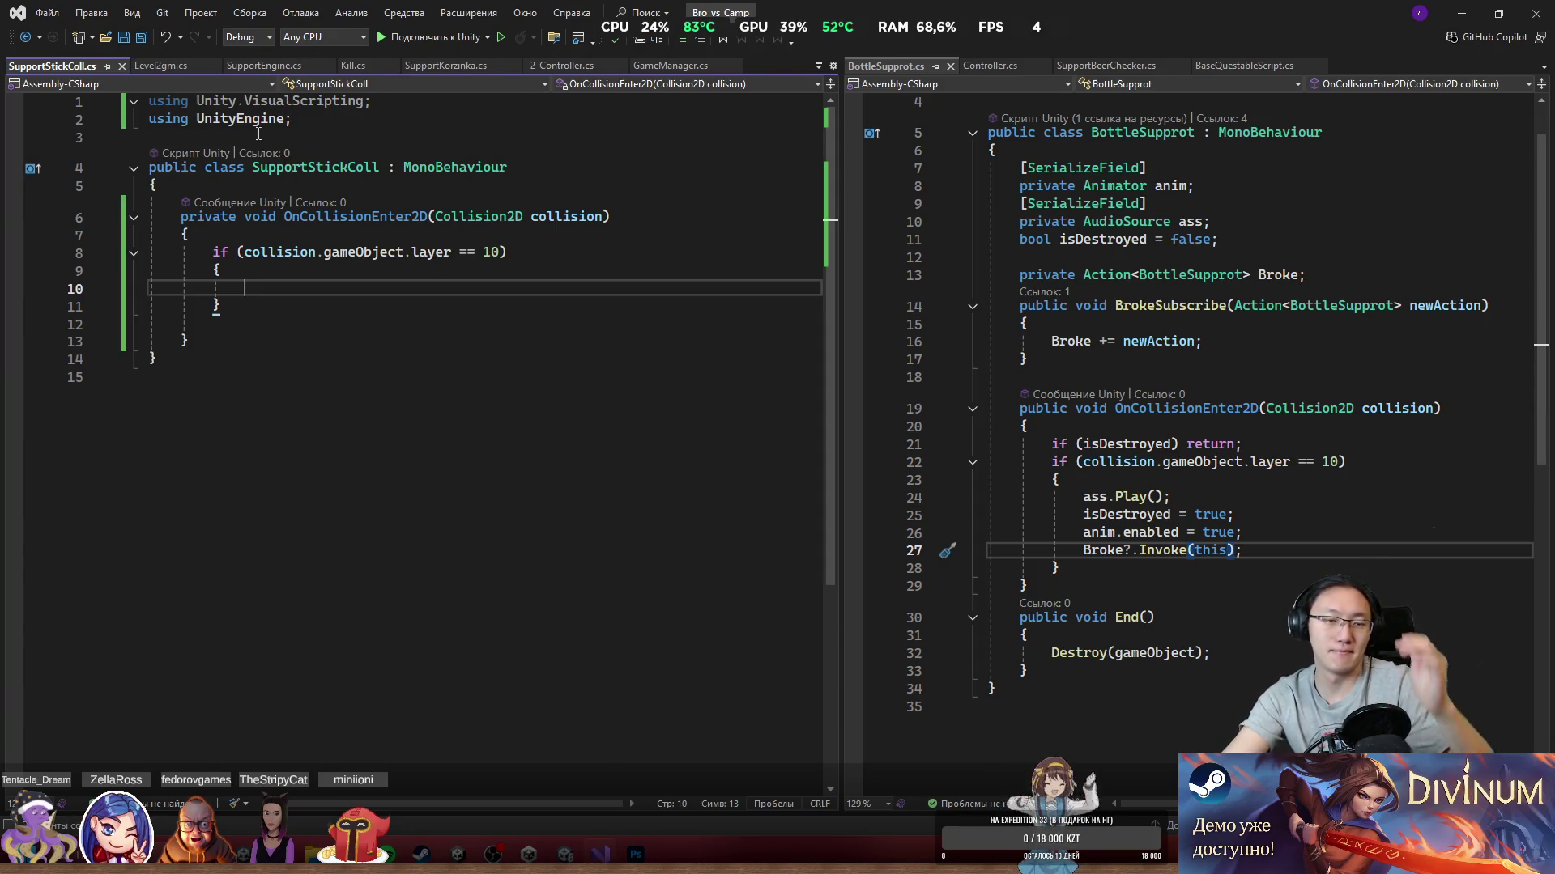
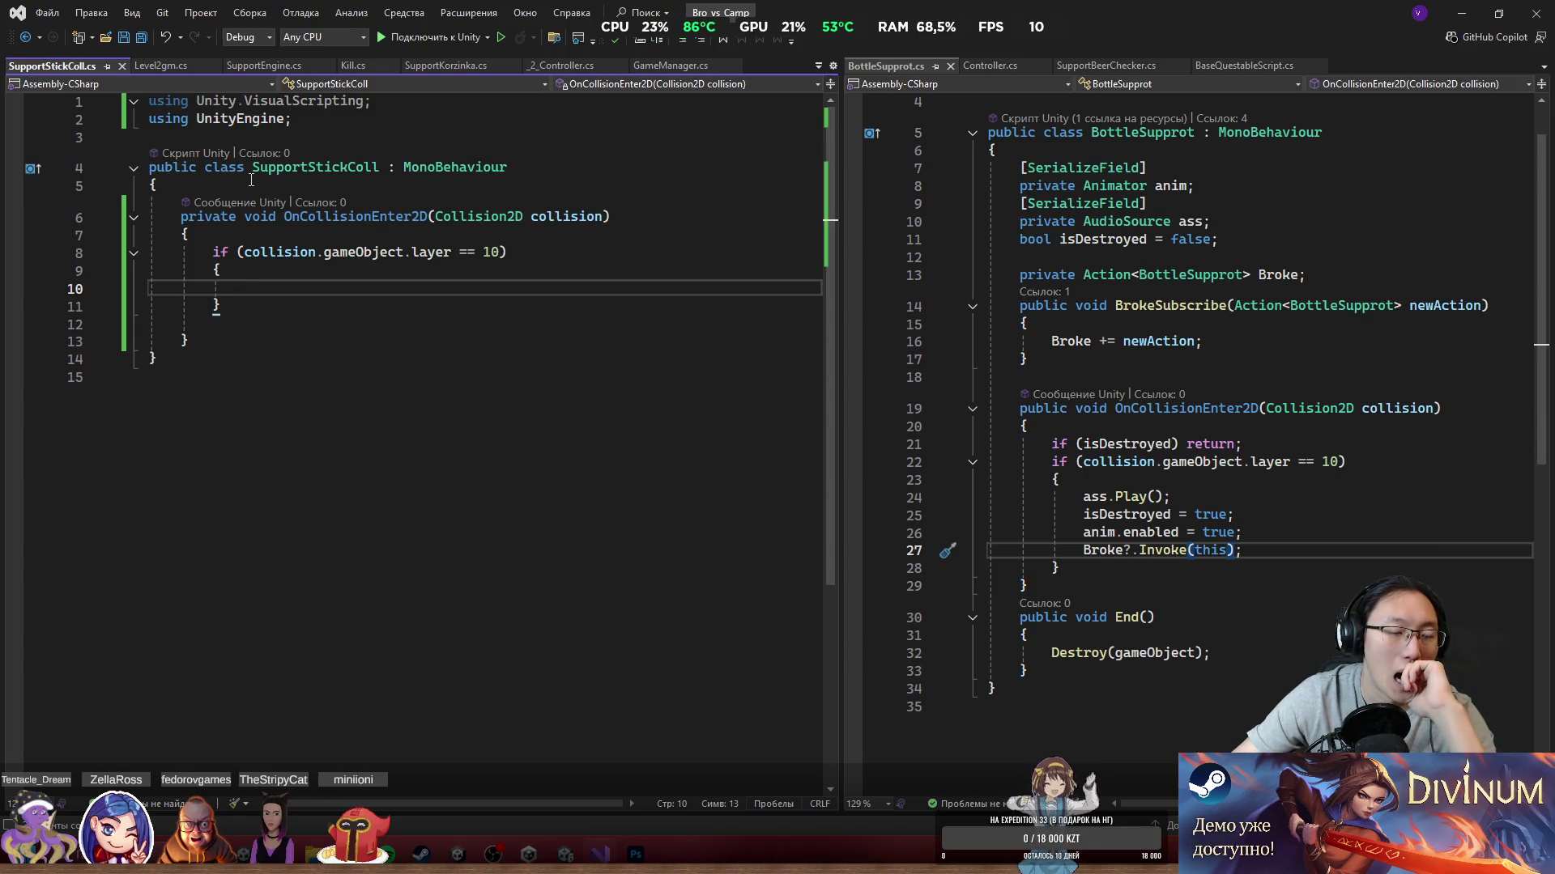
Step: Add an OnTriggerEnter2D(Collider2D collision) method below OnCollisionEnter2D and begin an if (collision check
left_click(241, 324)
left_click(236, 337)
key("Return")
key("Return")
type("priv")
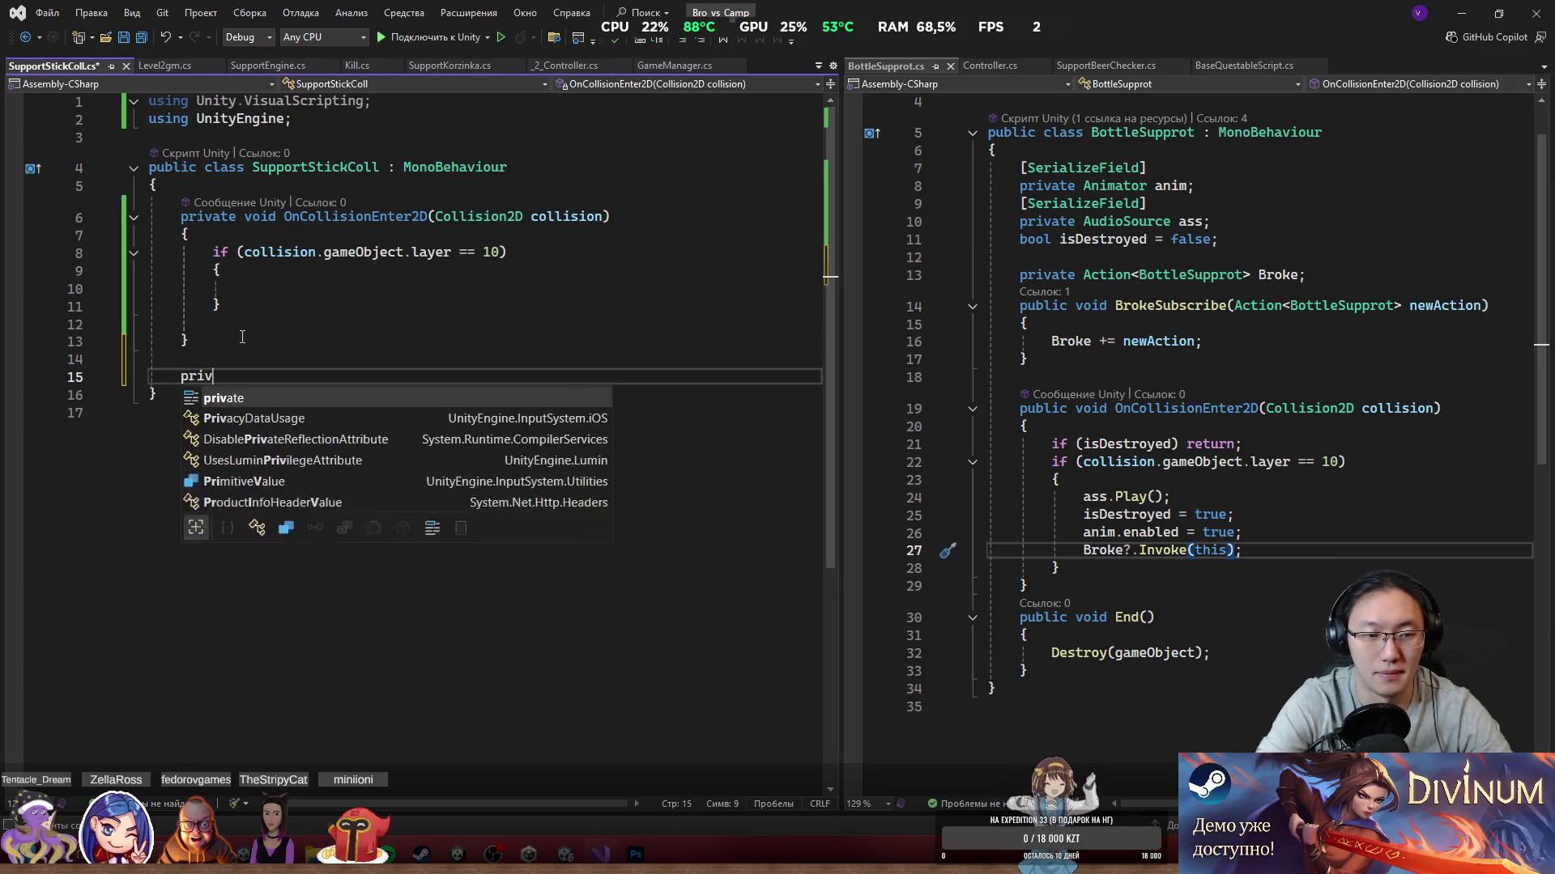
type("ate void InTri")
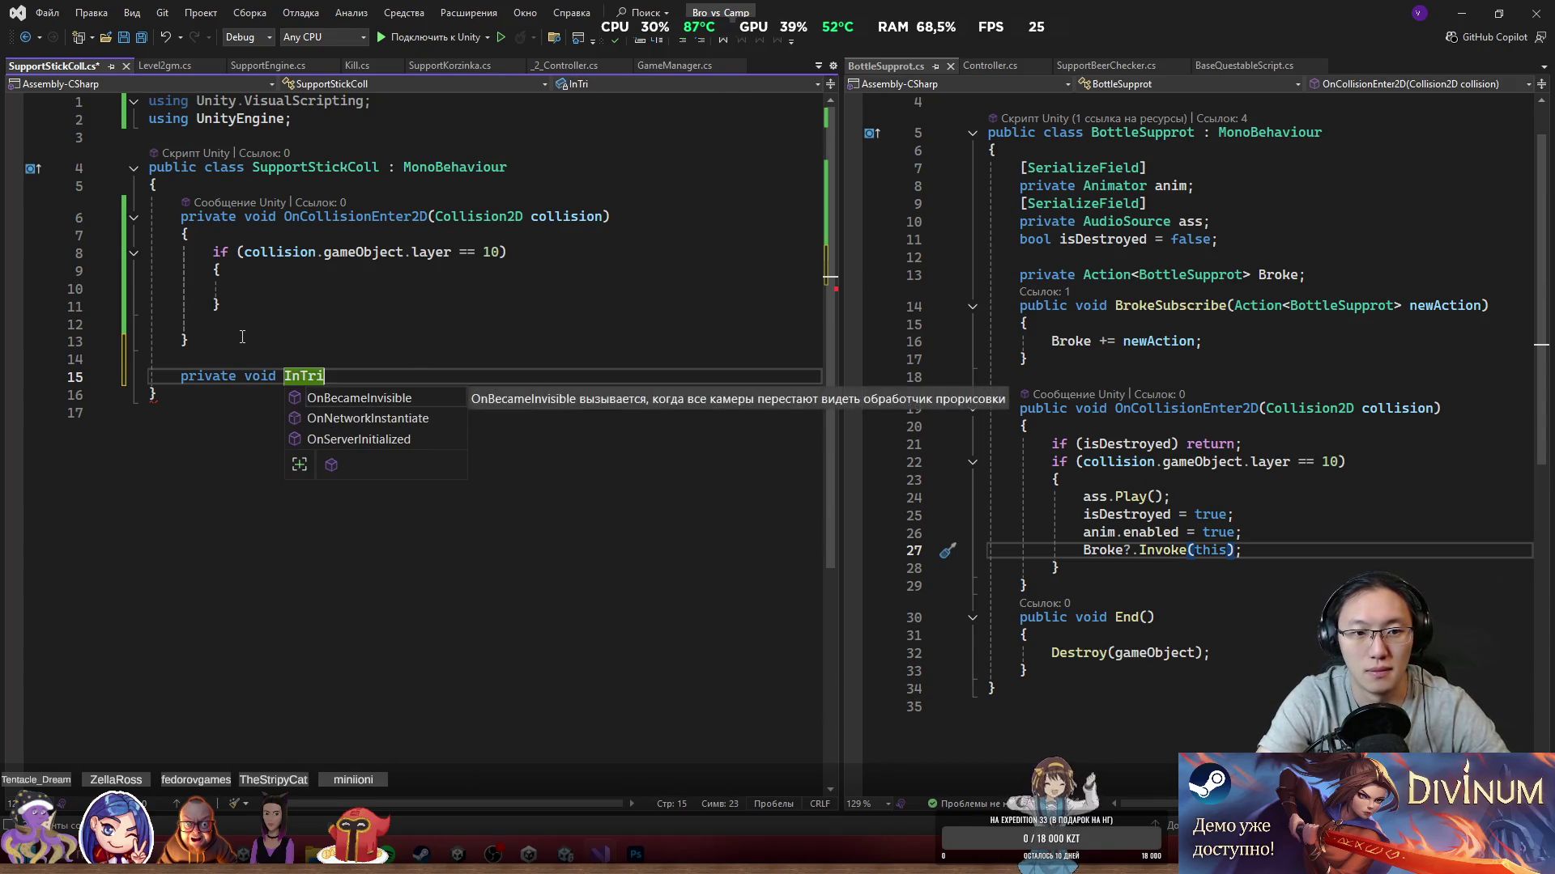
key("ctrl+BackSpace")
key("ctrl+BackSpace")
key("ctrl+BackSpace")
type("ontri")
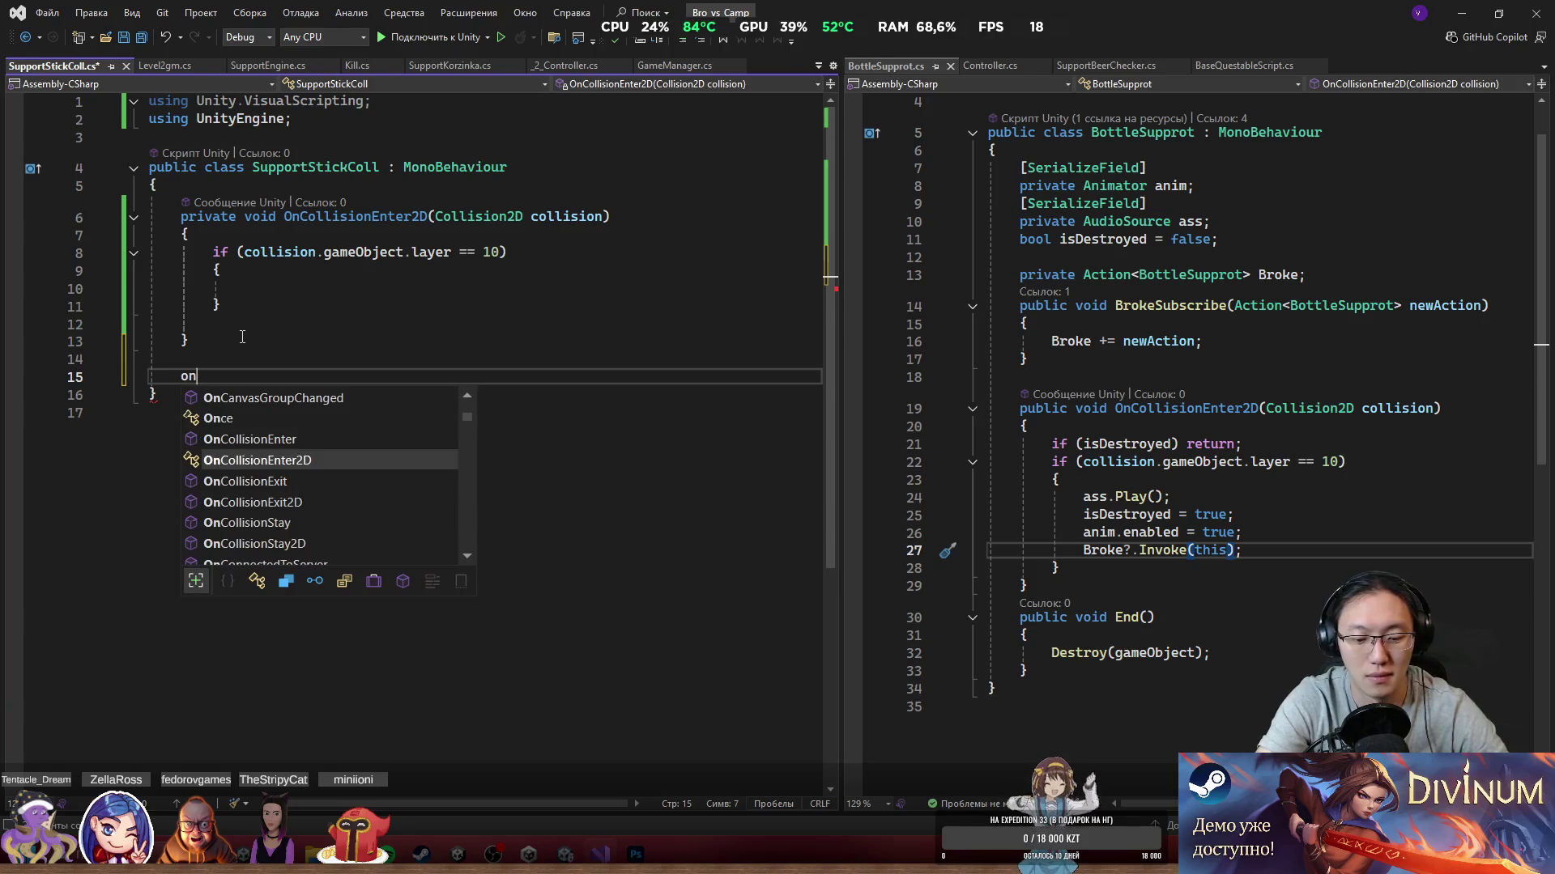
key("Down")
key("Tab")
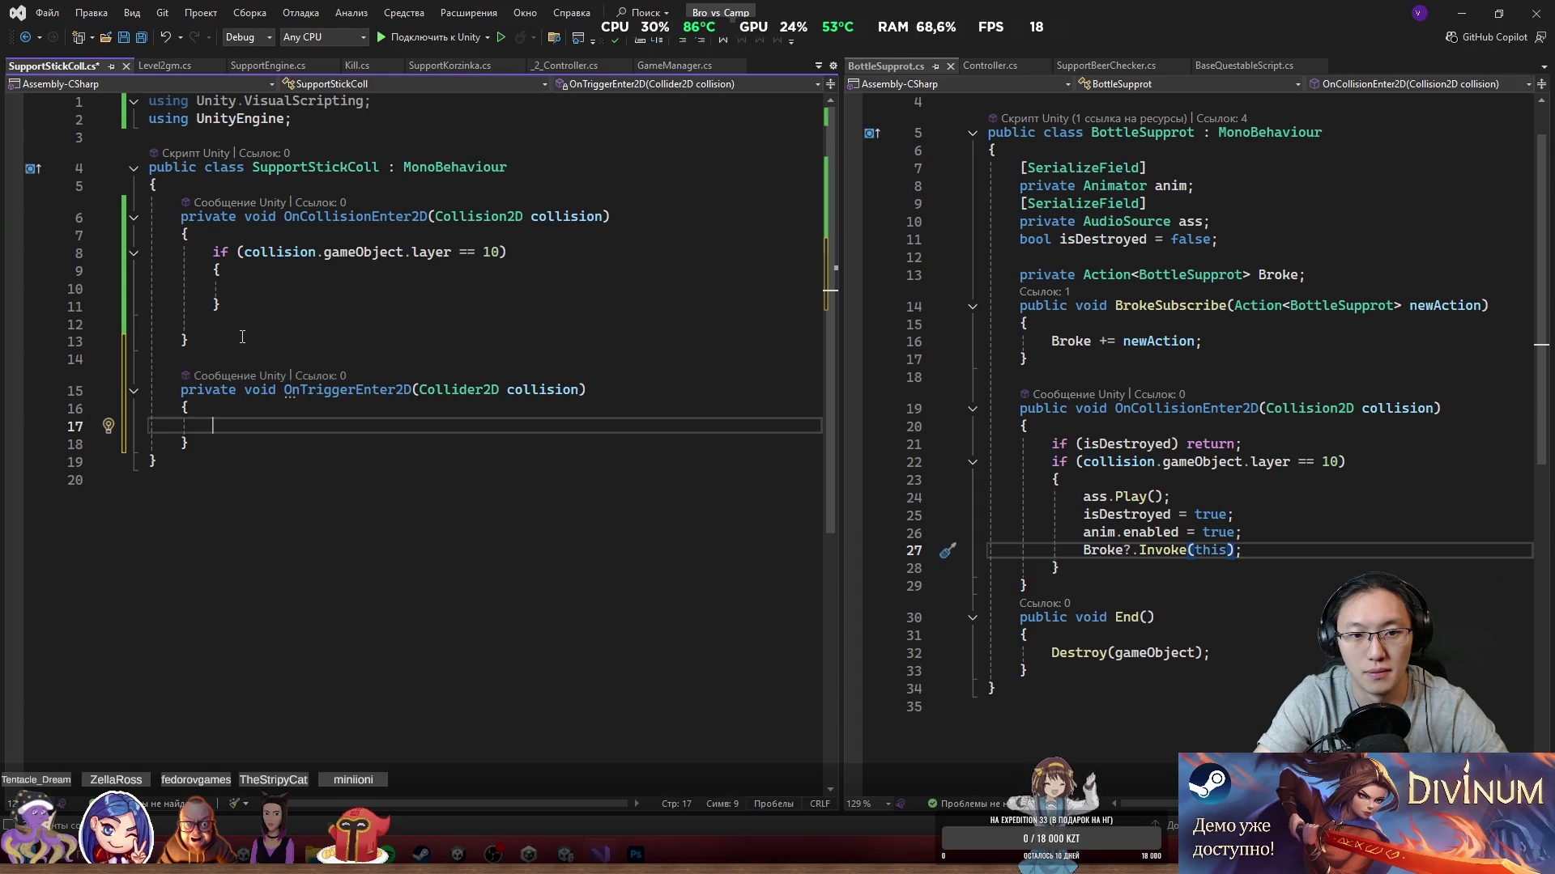
type("if (")
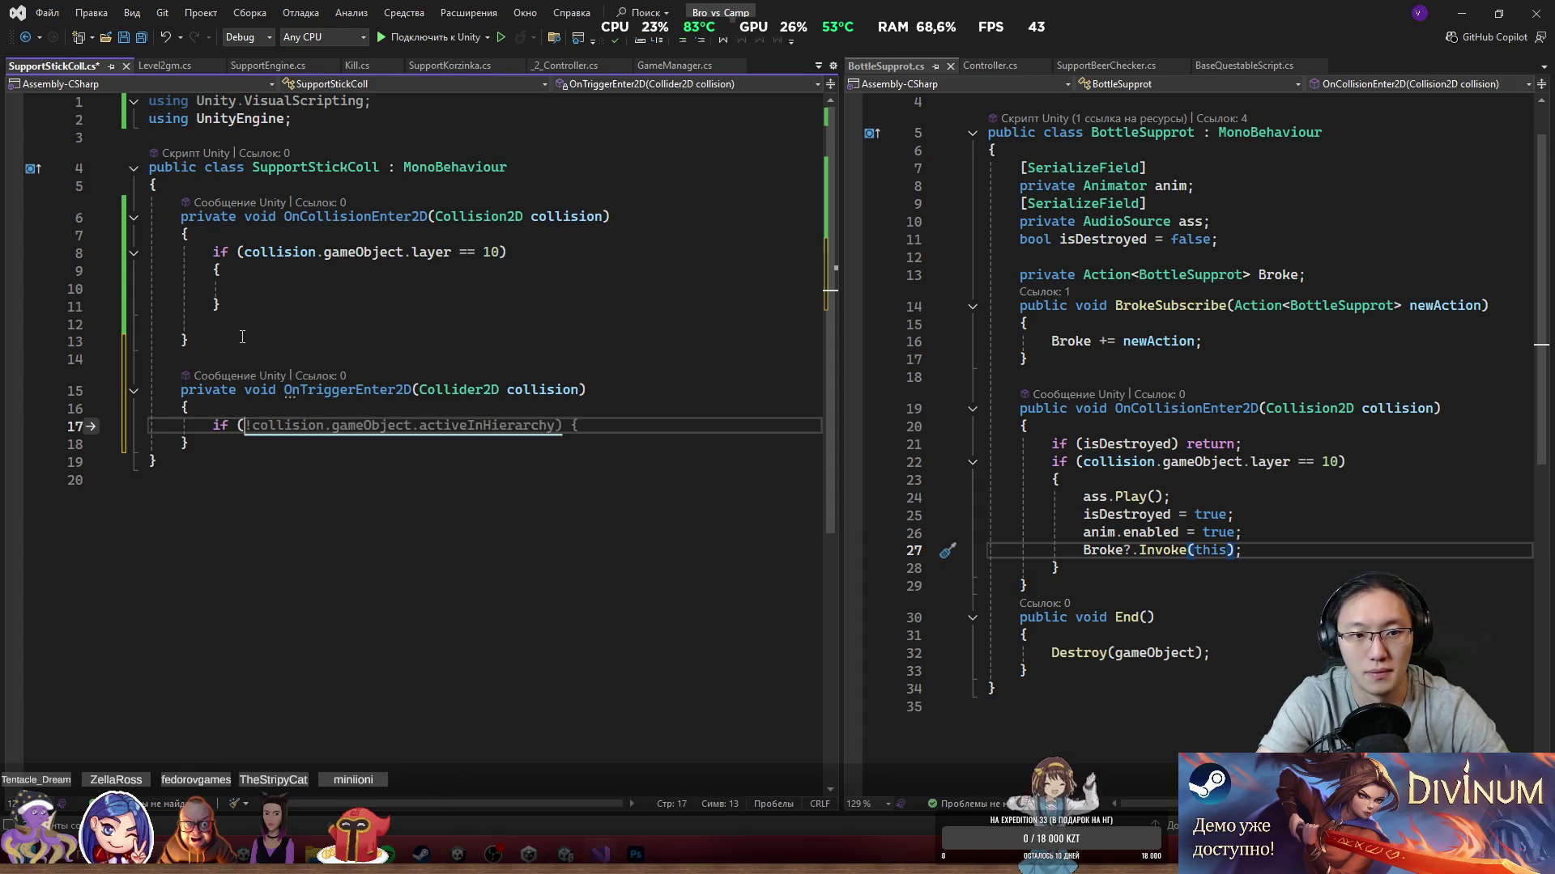
type("col")
key("alt+Tab")
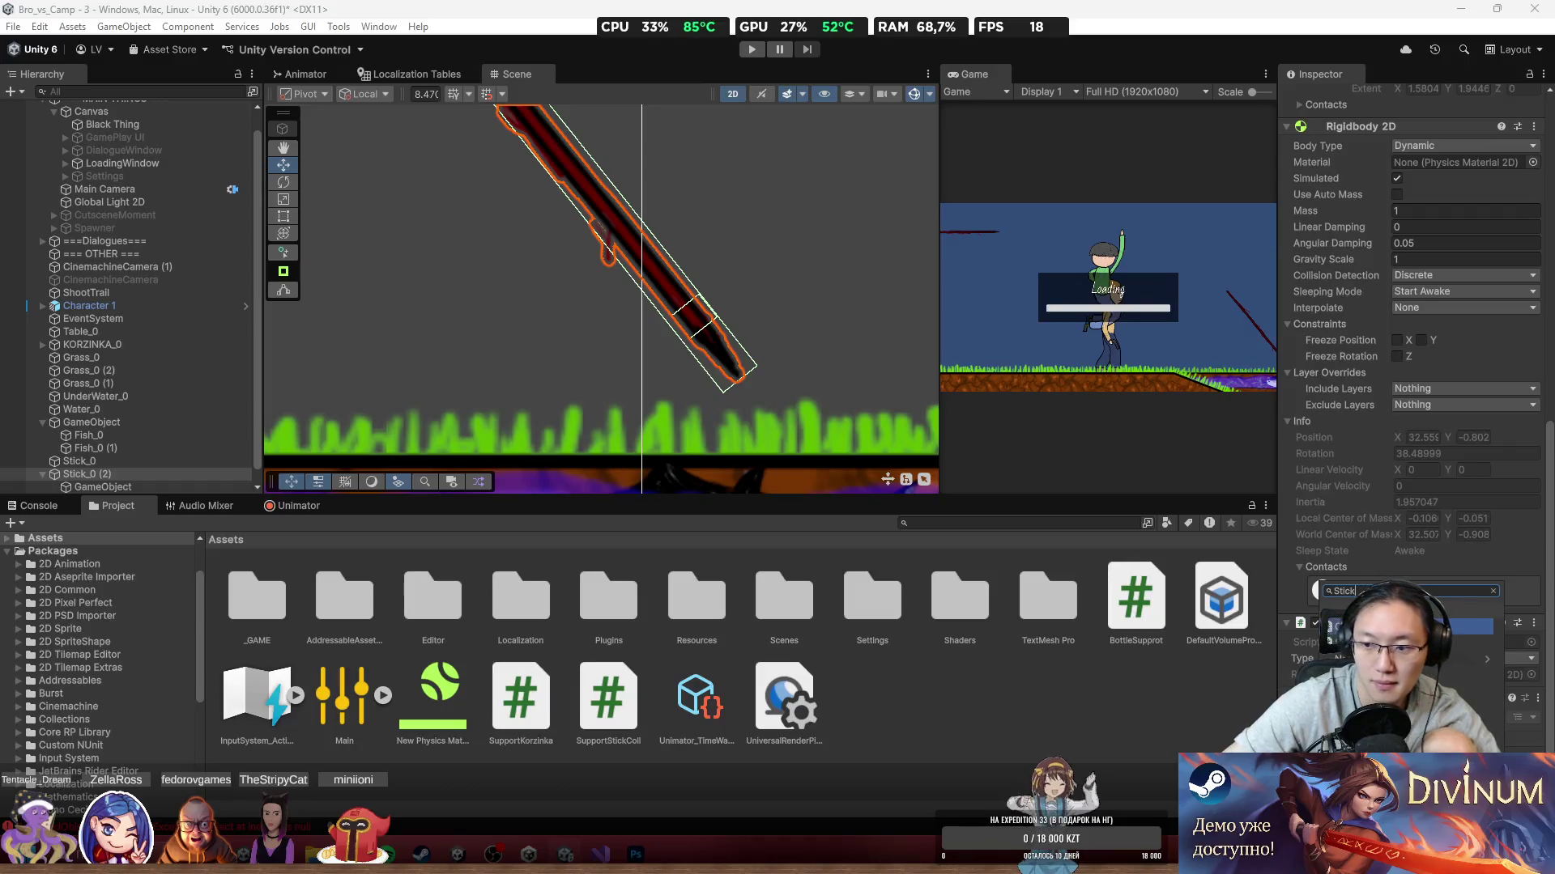
Step: Dismiss the Stick search suggestions in Unity and return to the script in Visual Studio
key("Return")
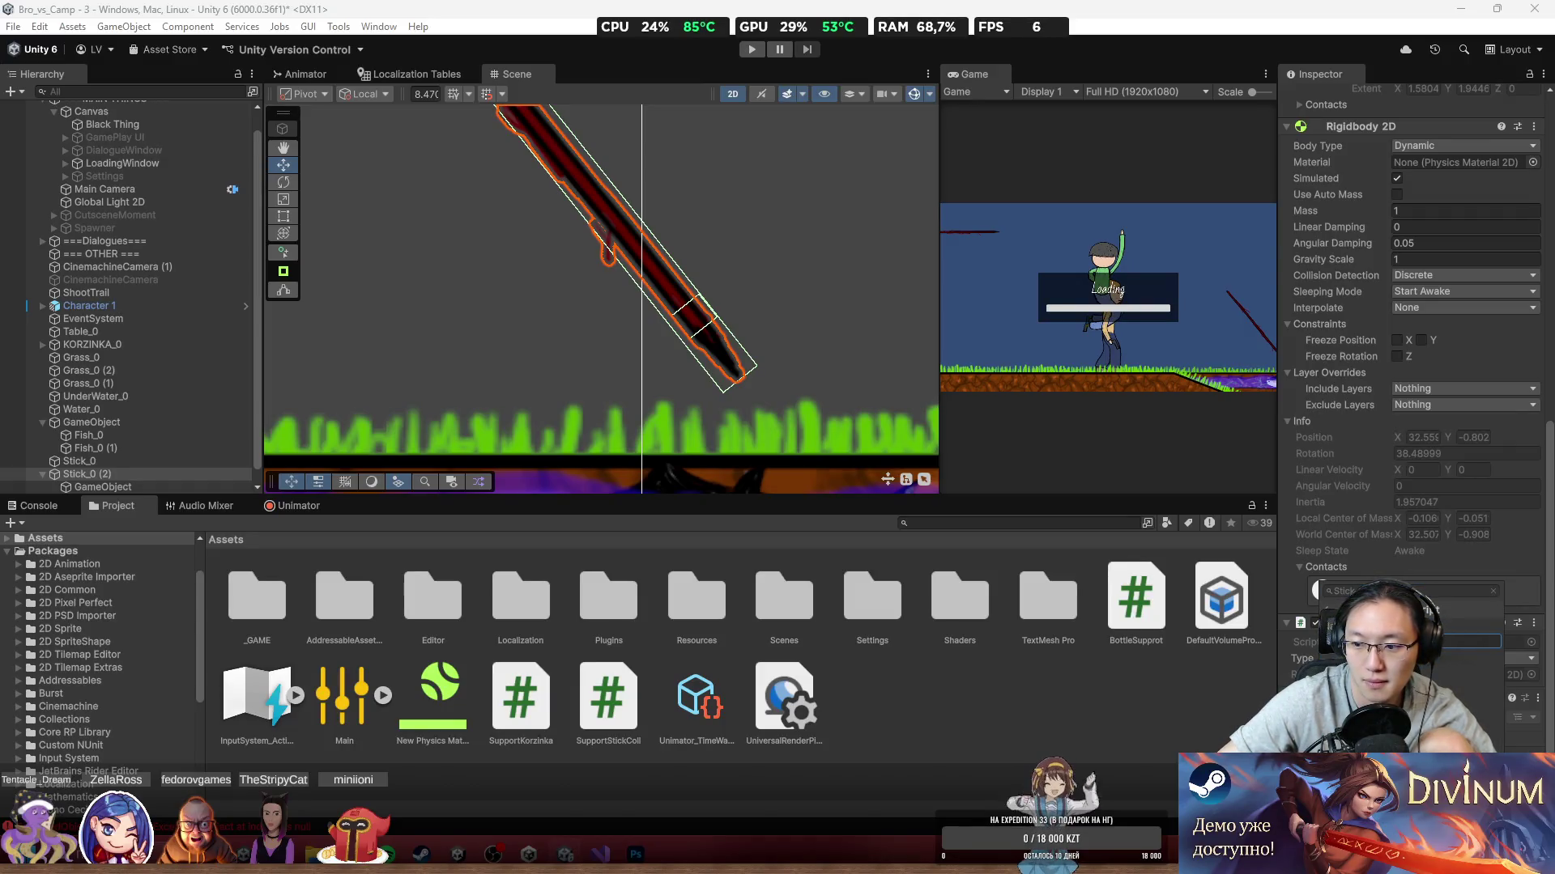
key("alt+Tab")
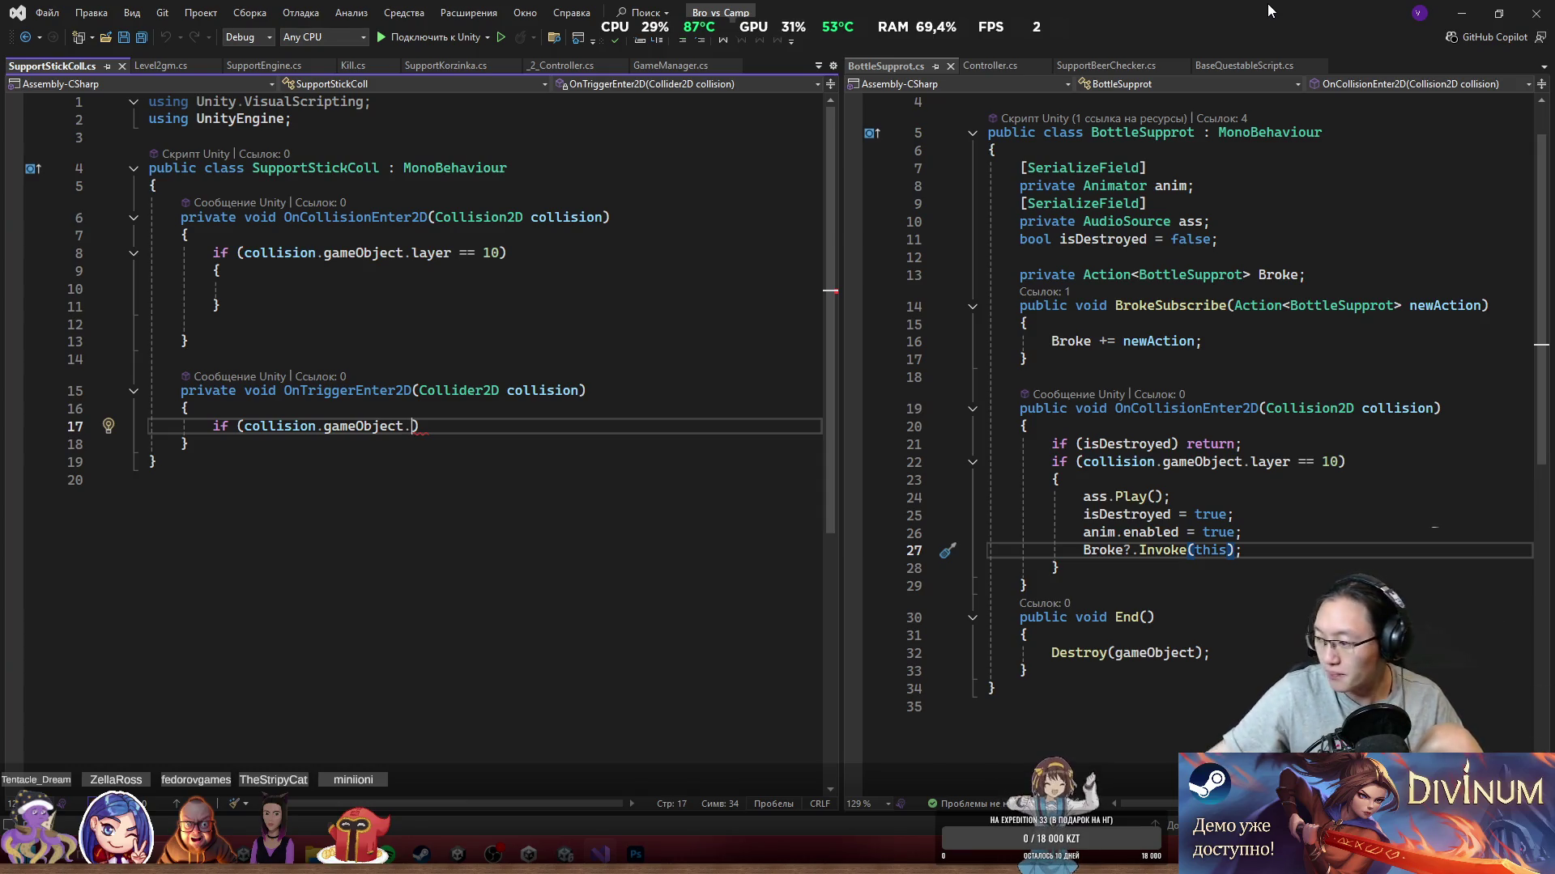
Step: Try the layer property completion in the trigger condition, undo it, and go back to Unity
key("ctrl+space")
key("Tab")
key("ctrl+z")
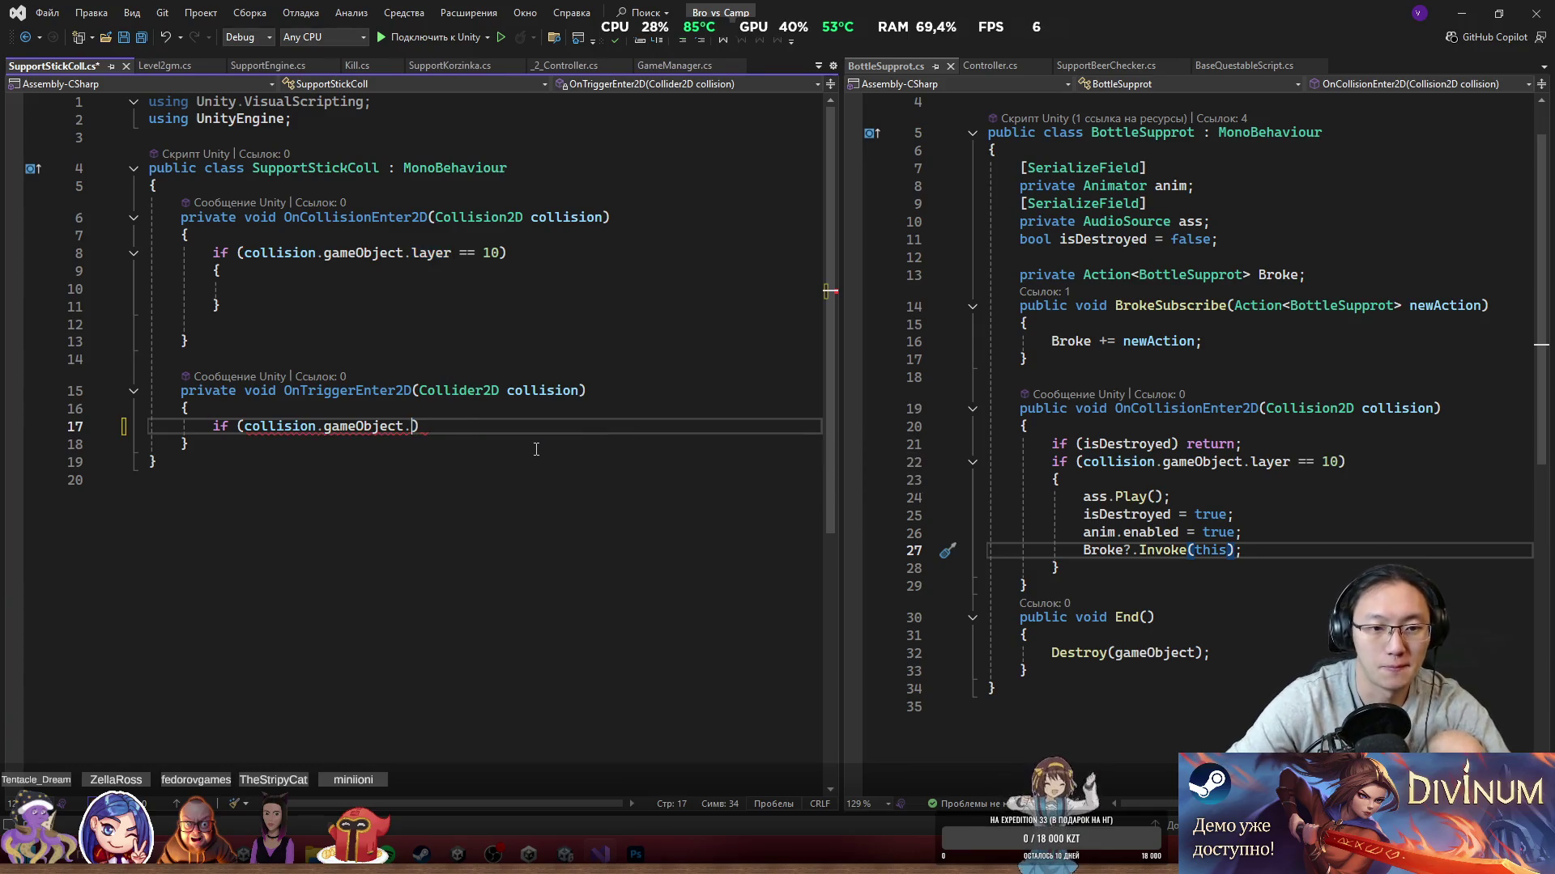
key("alt+Tab")
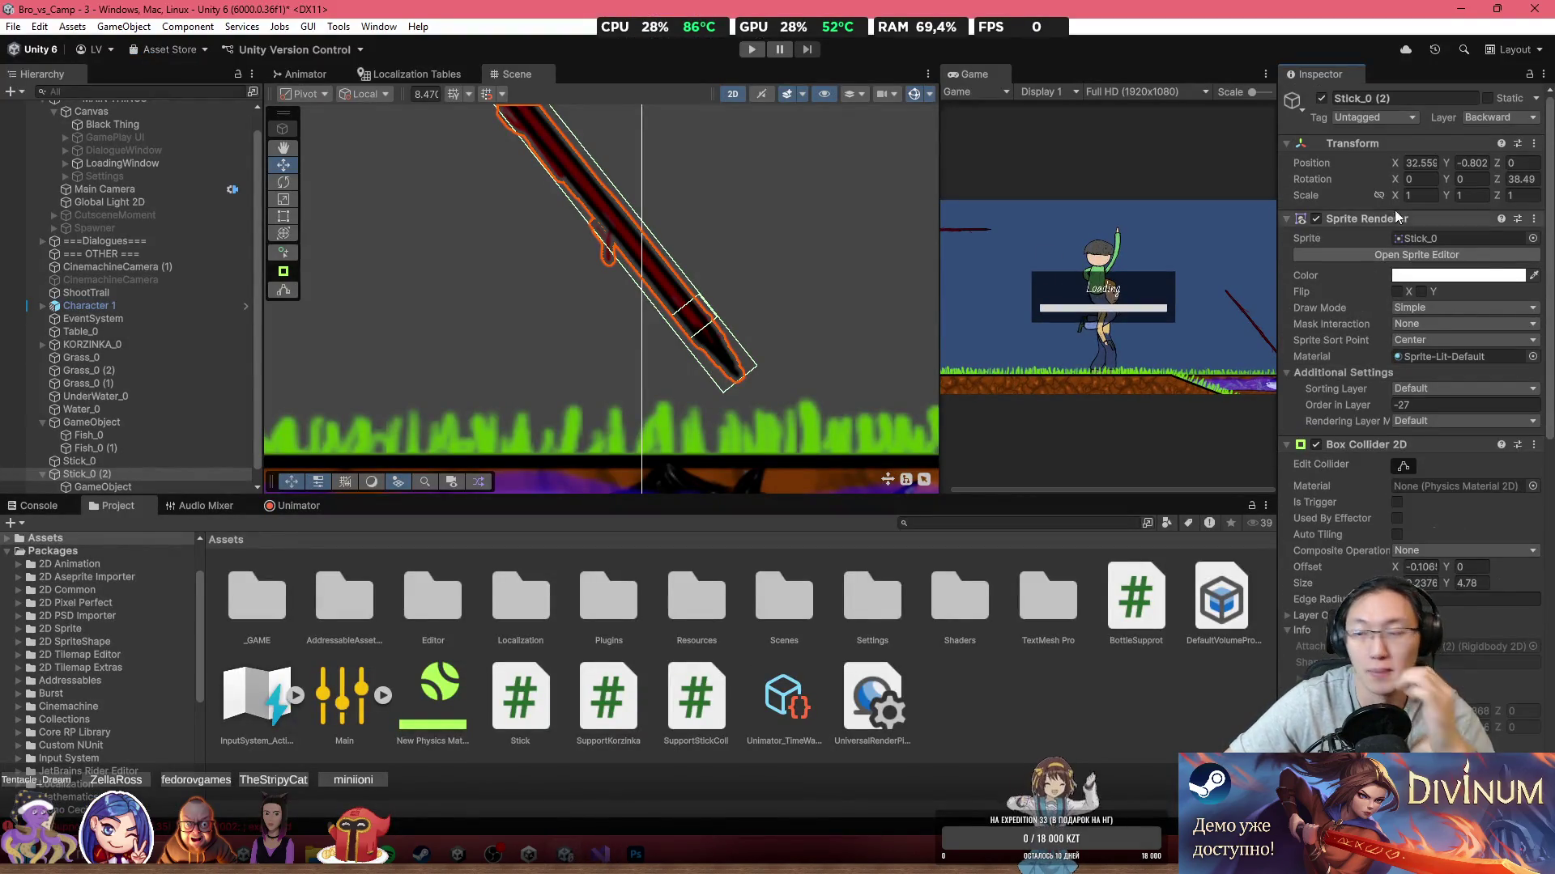
Step: Create a new Fish tag in Tags & Layers, then select the fish in the scene
left_click(1388, 119)
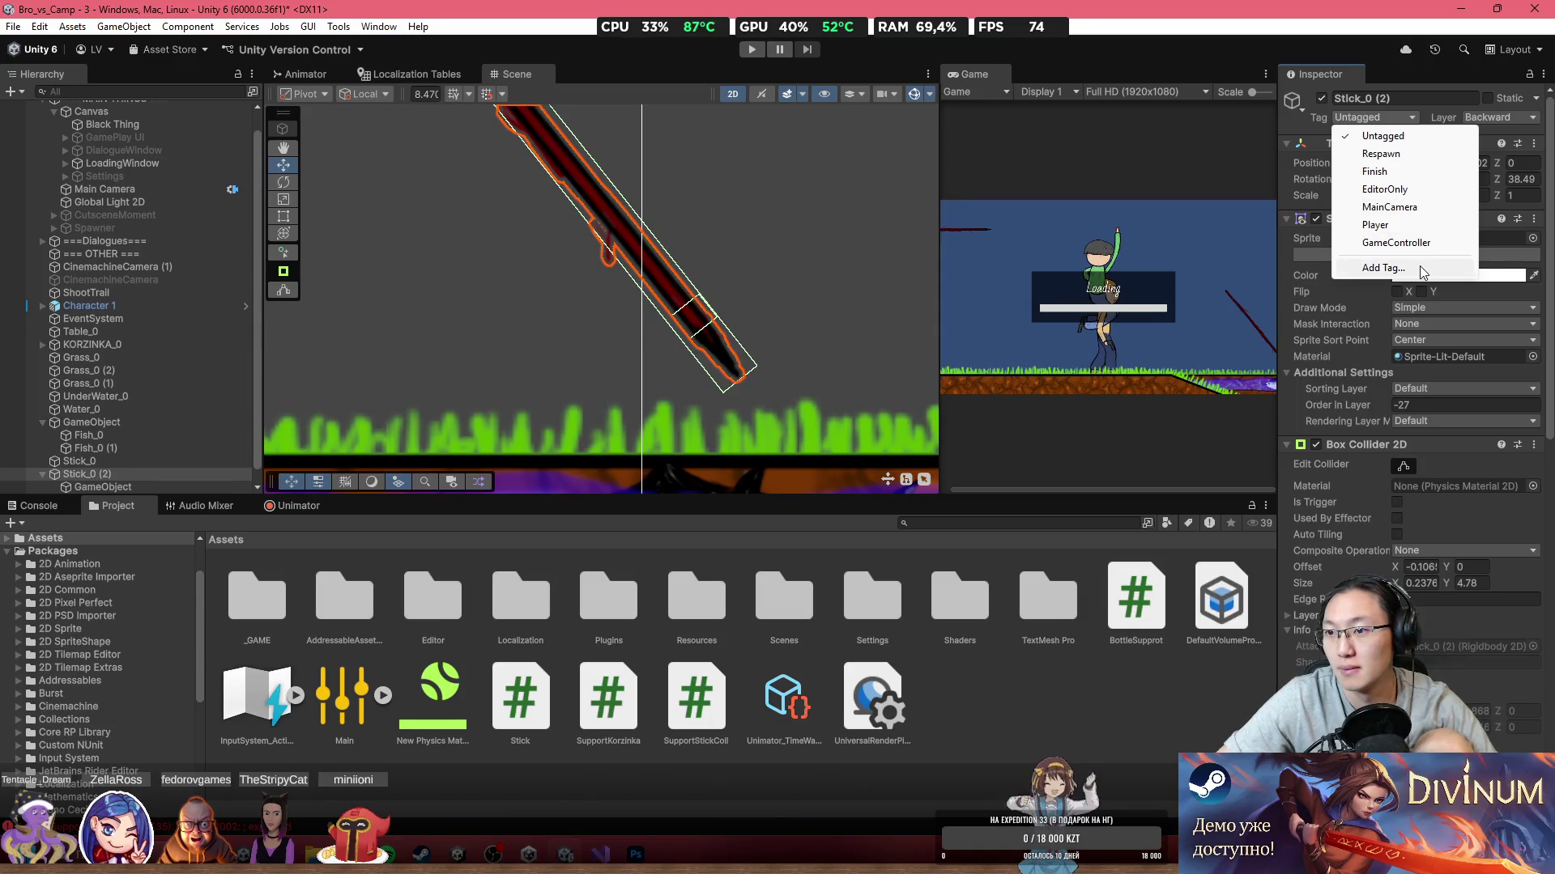
left_click(1422, 273)
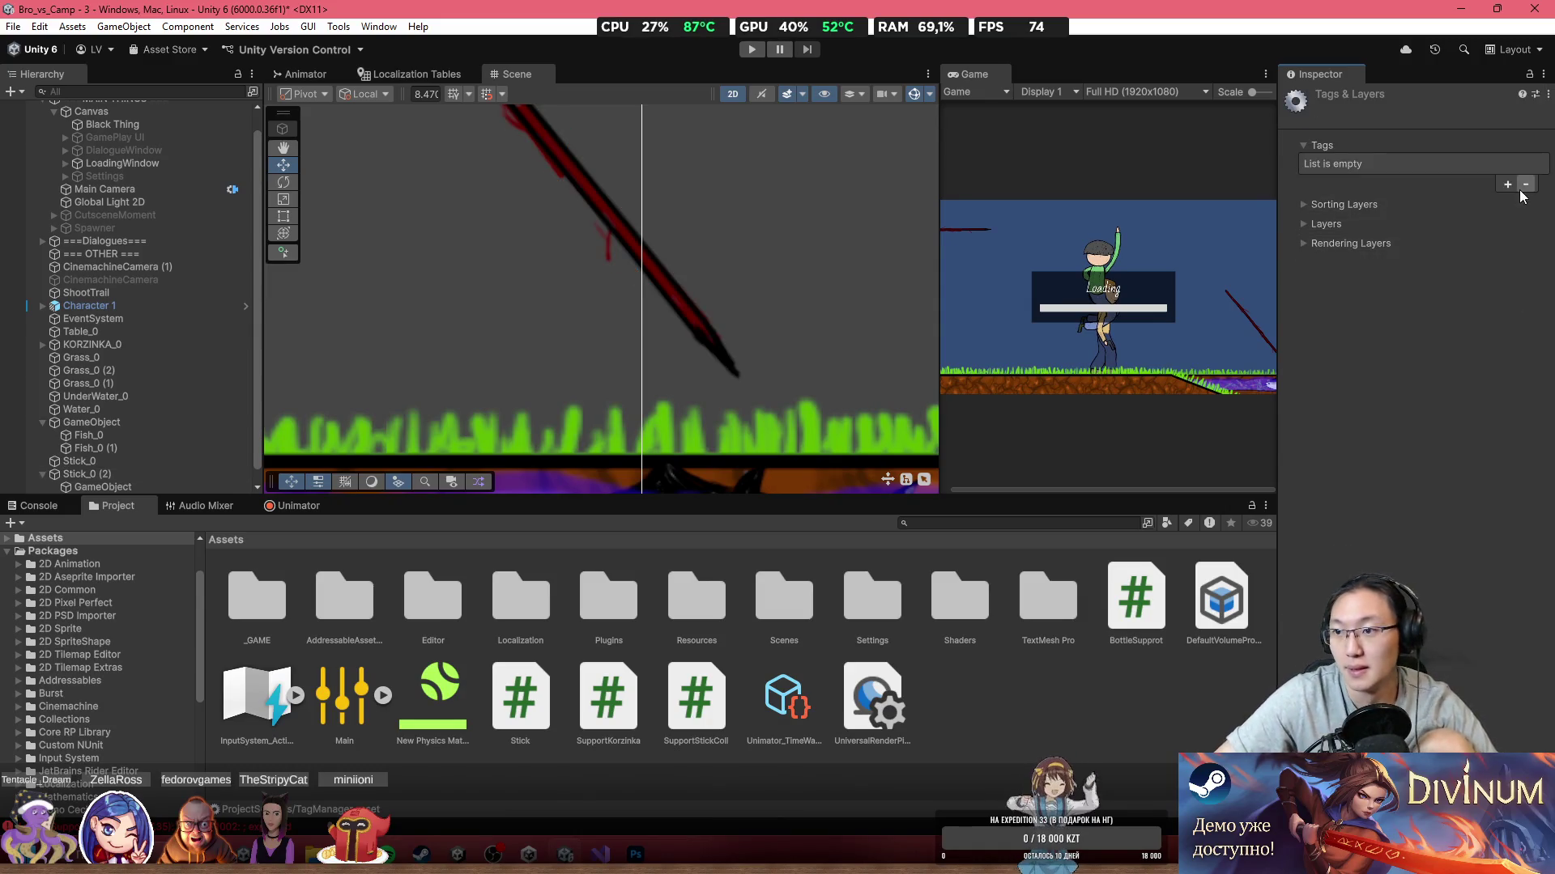
left_click(1507, 184)
type("F")
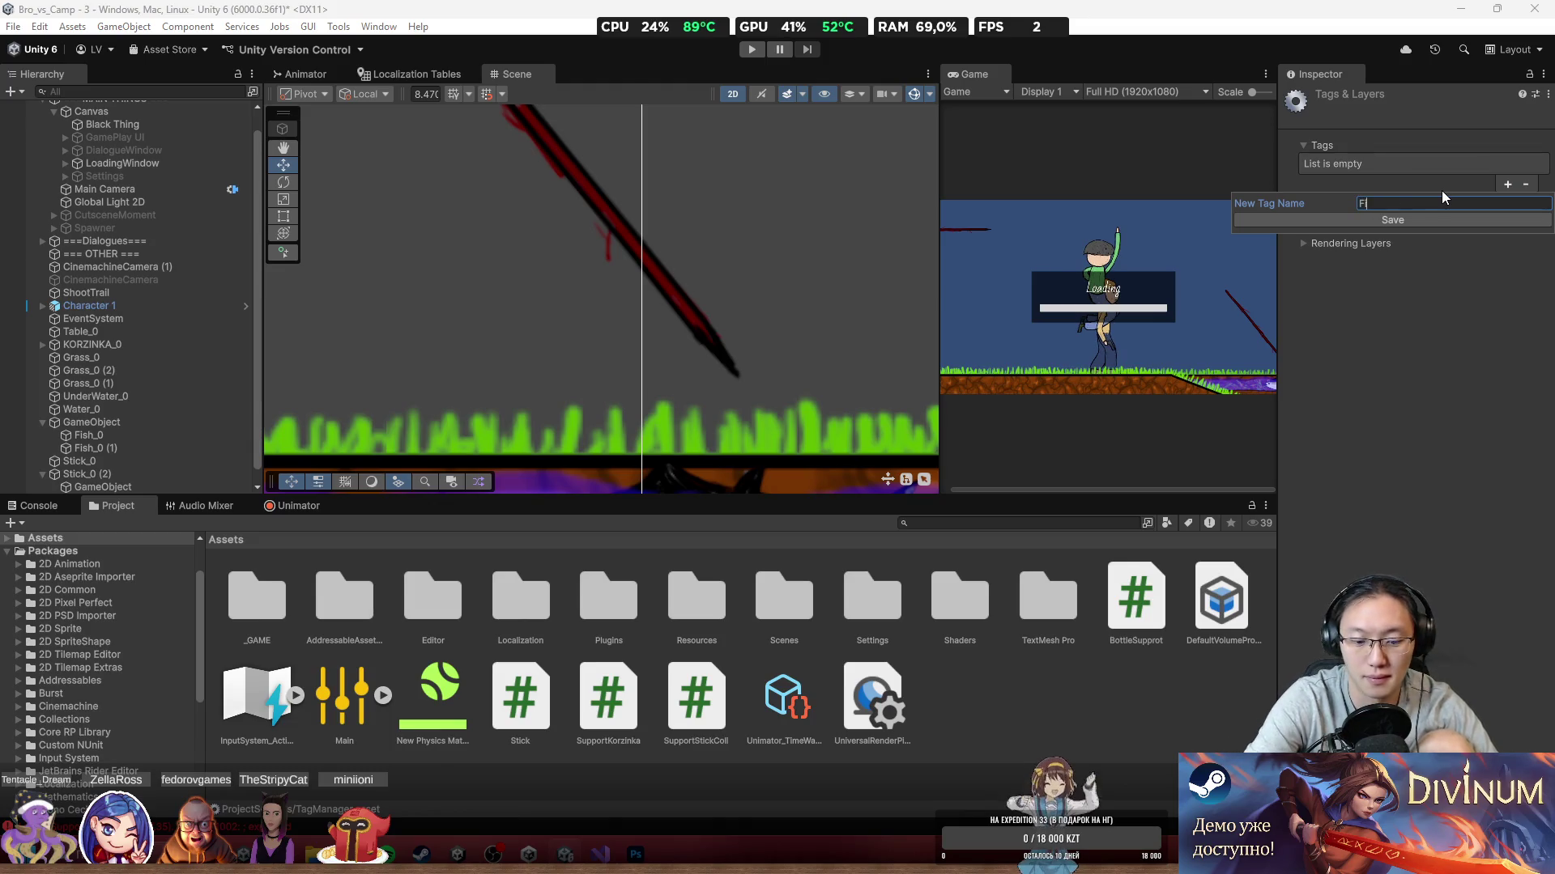
type("ish")
key("Return")
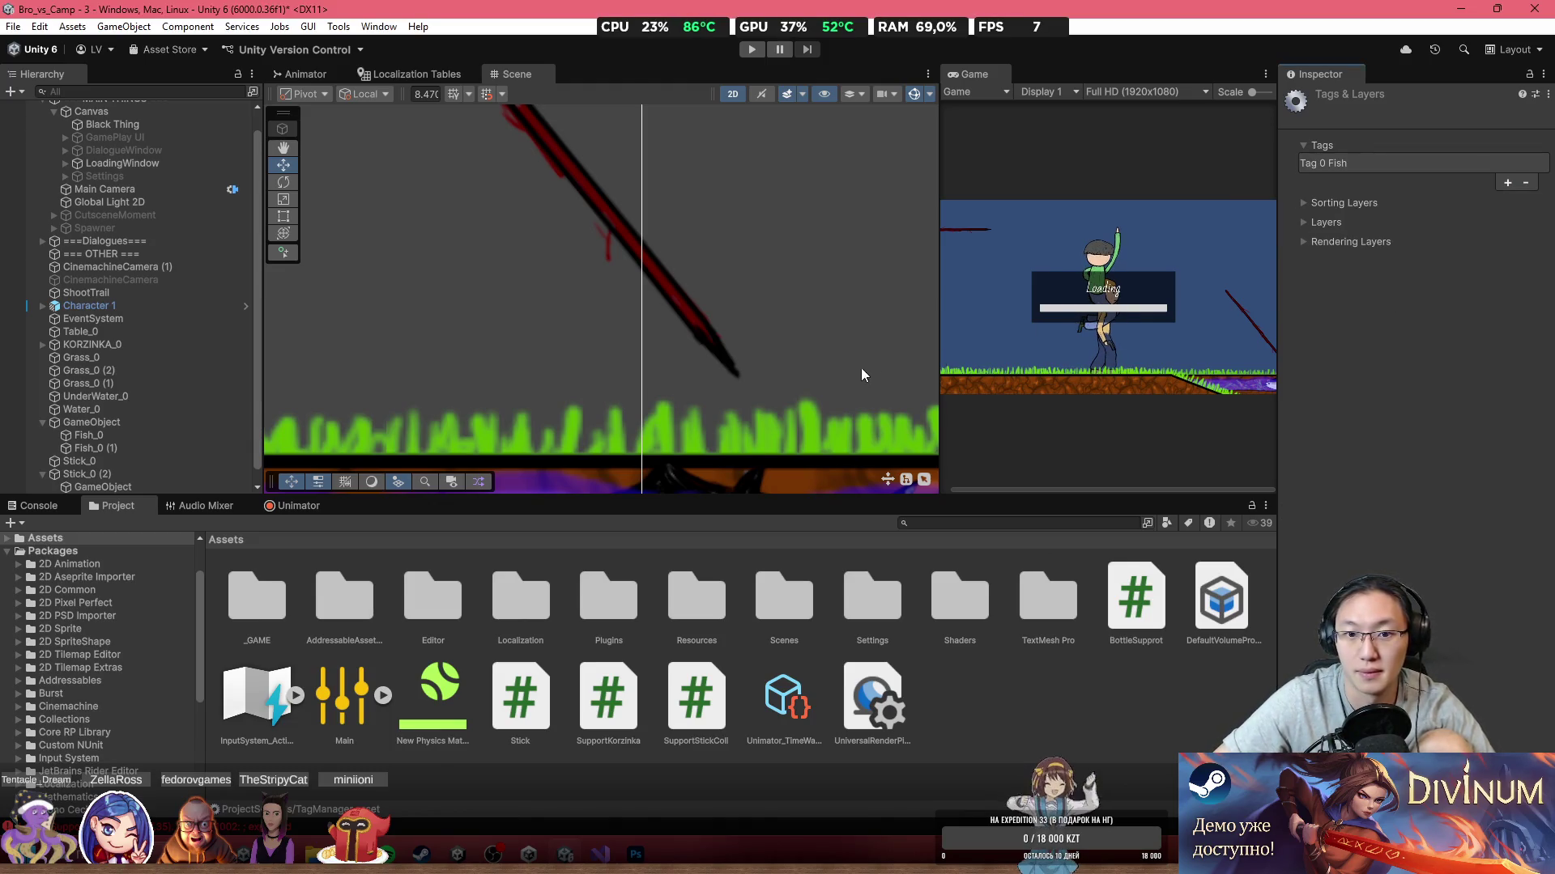
scroll(600, 299, "down", 5)
left_click(474, 337)
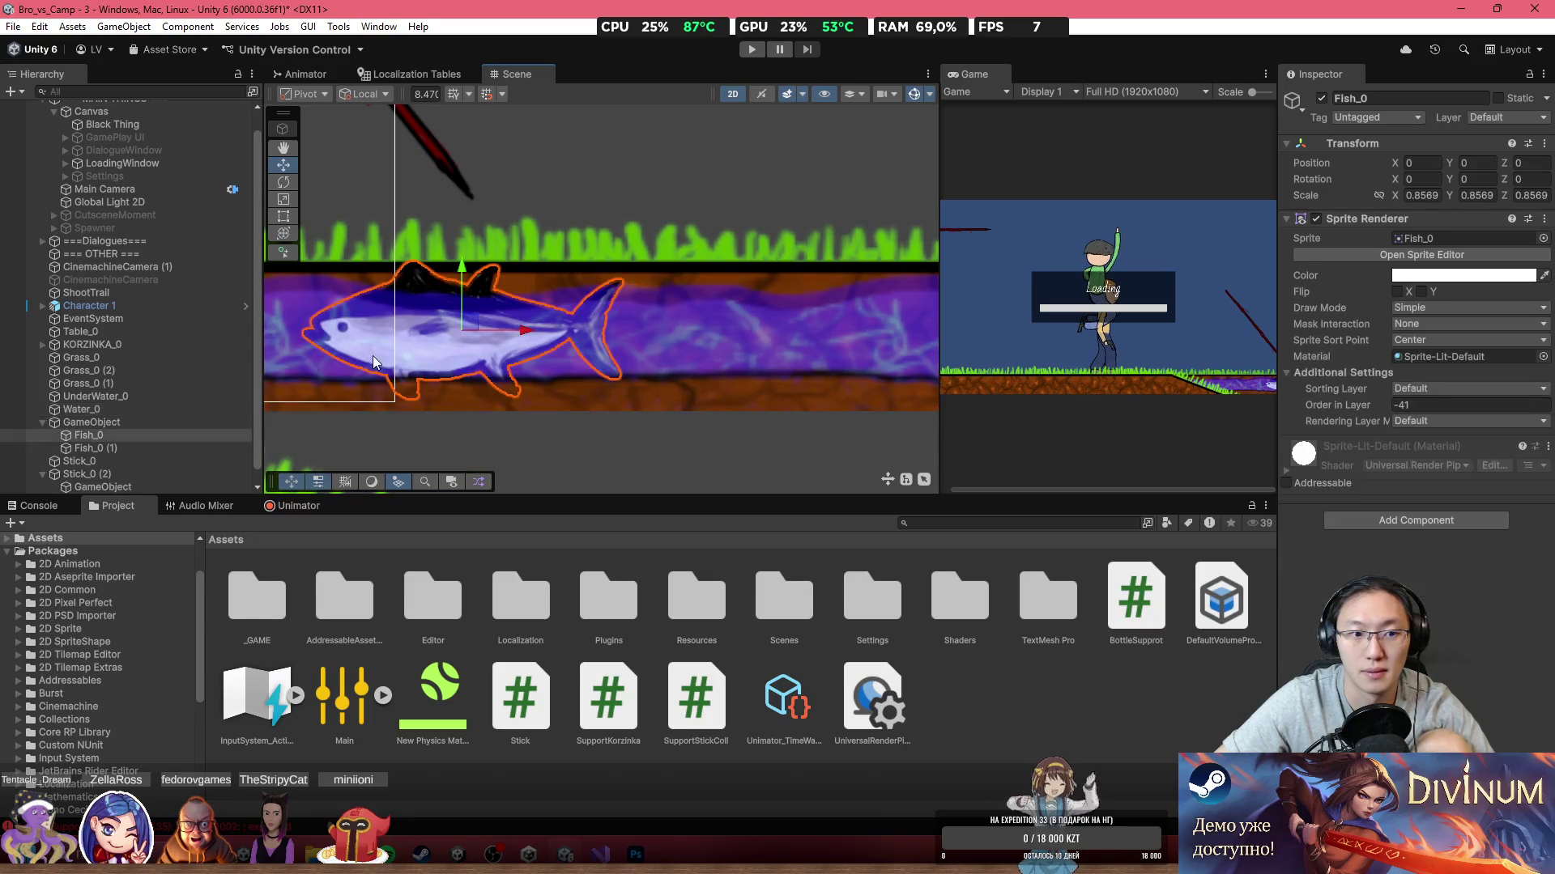
Step: Add a Box Collider 2D to the fish's GameObject and fit its edges around the fish body
left_click(177, 417)
left_click(1371, 229)
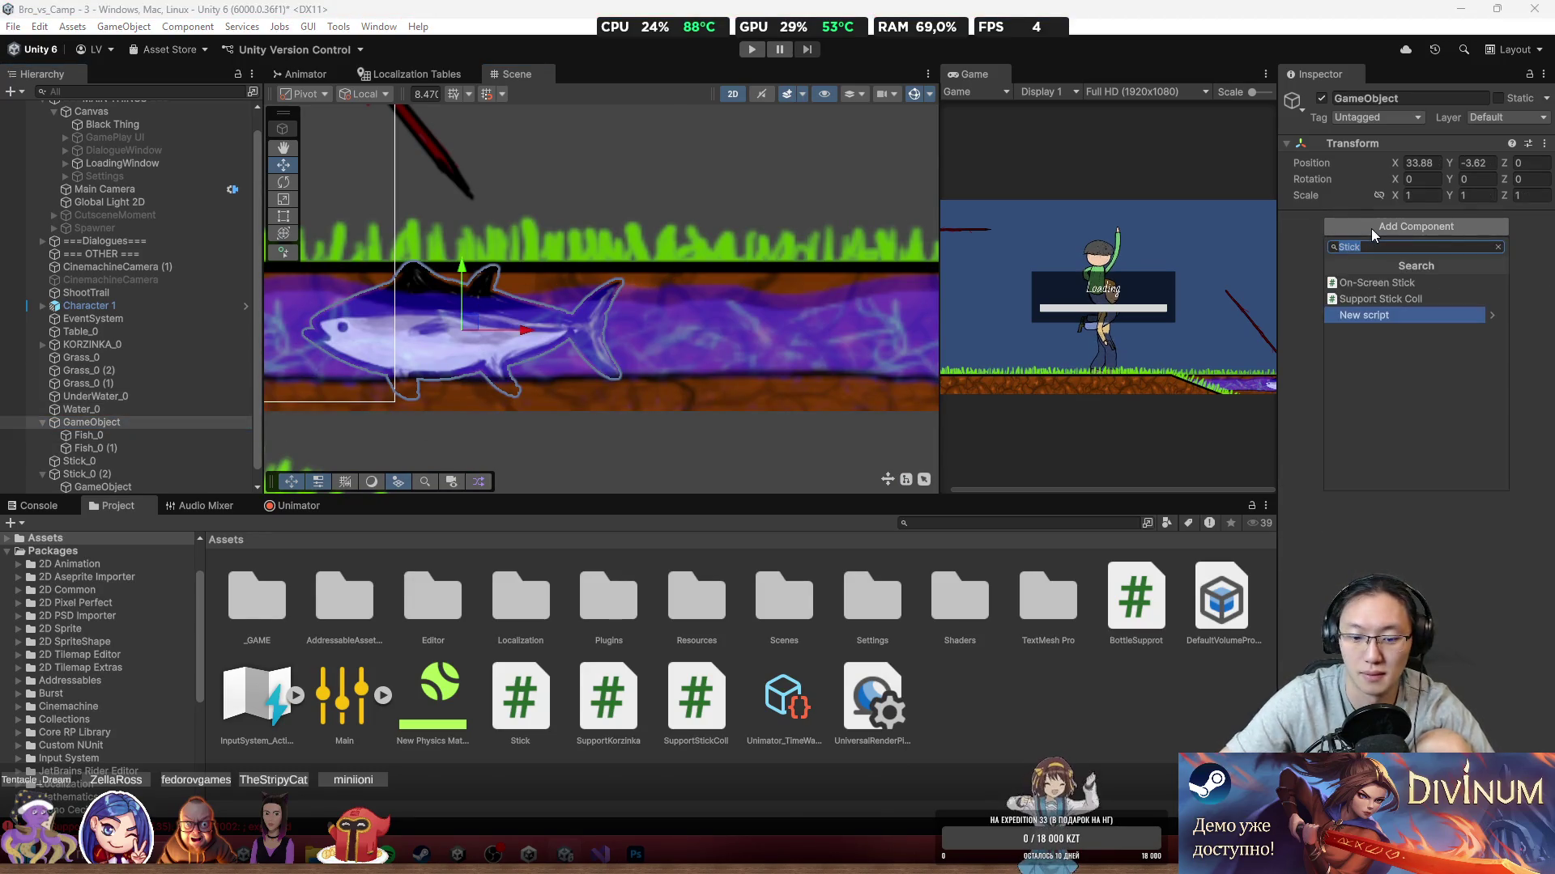
type("box collider 2d")
key("Return")
left_click(1403, 240)
left_click_drag(460, 259, 466, 285)
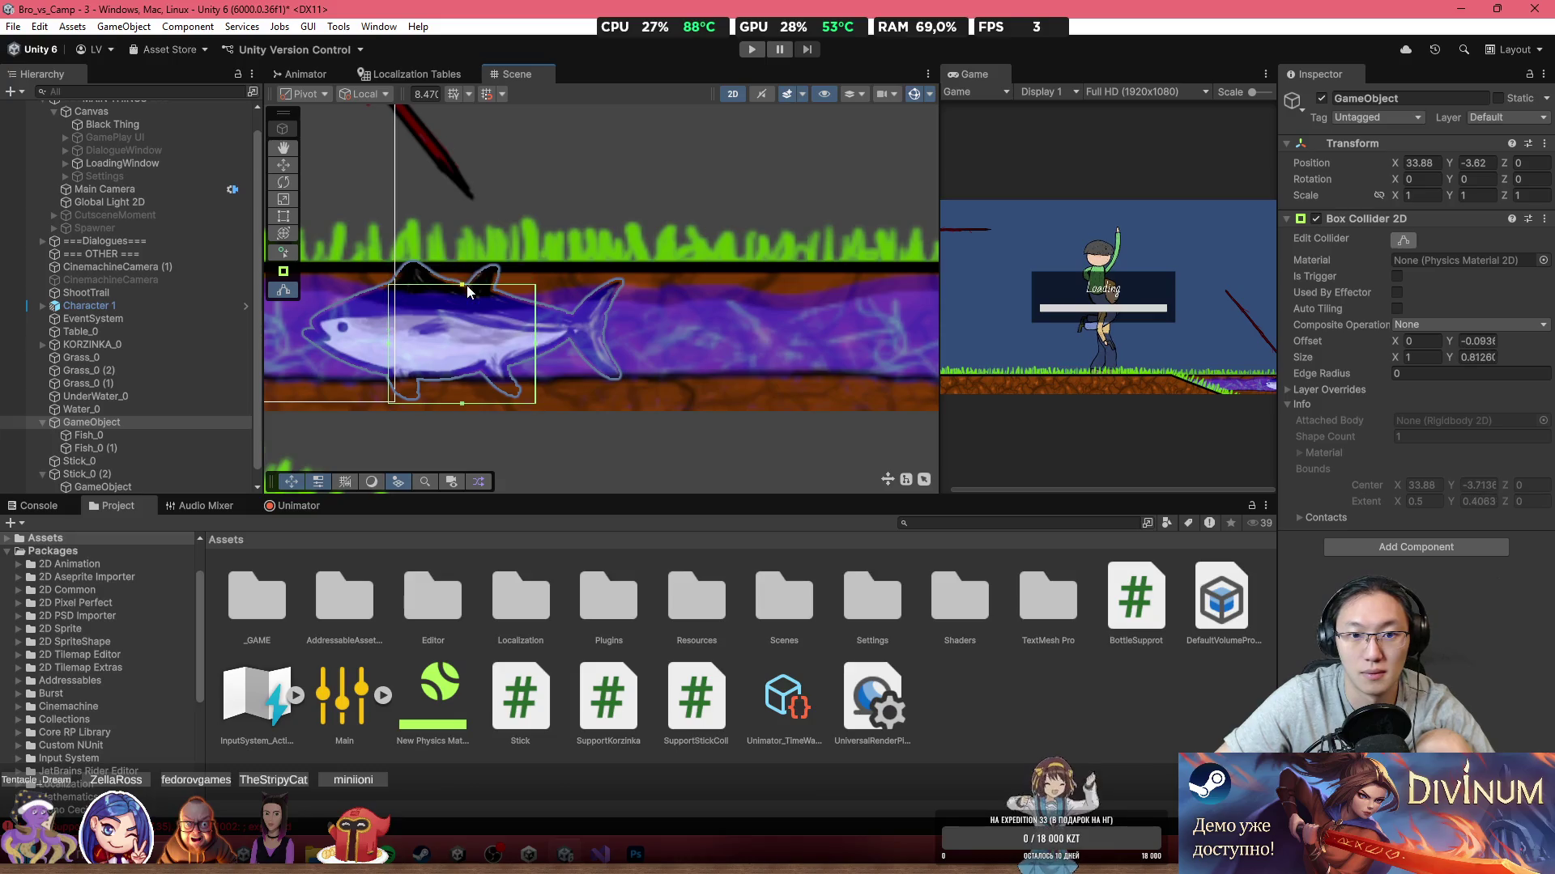
left_click_drag(462, 403, 460, 375)
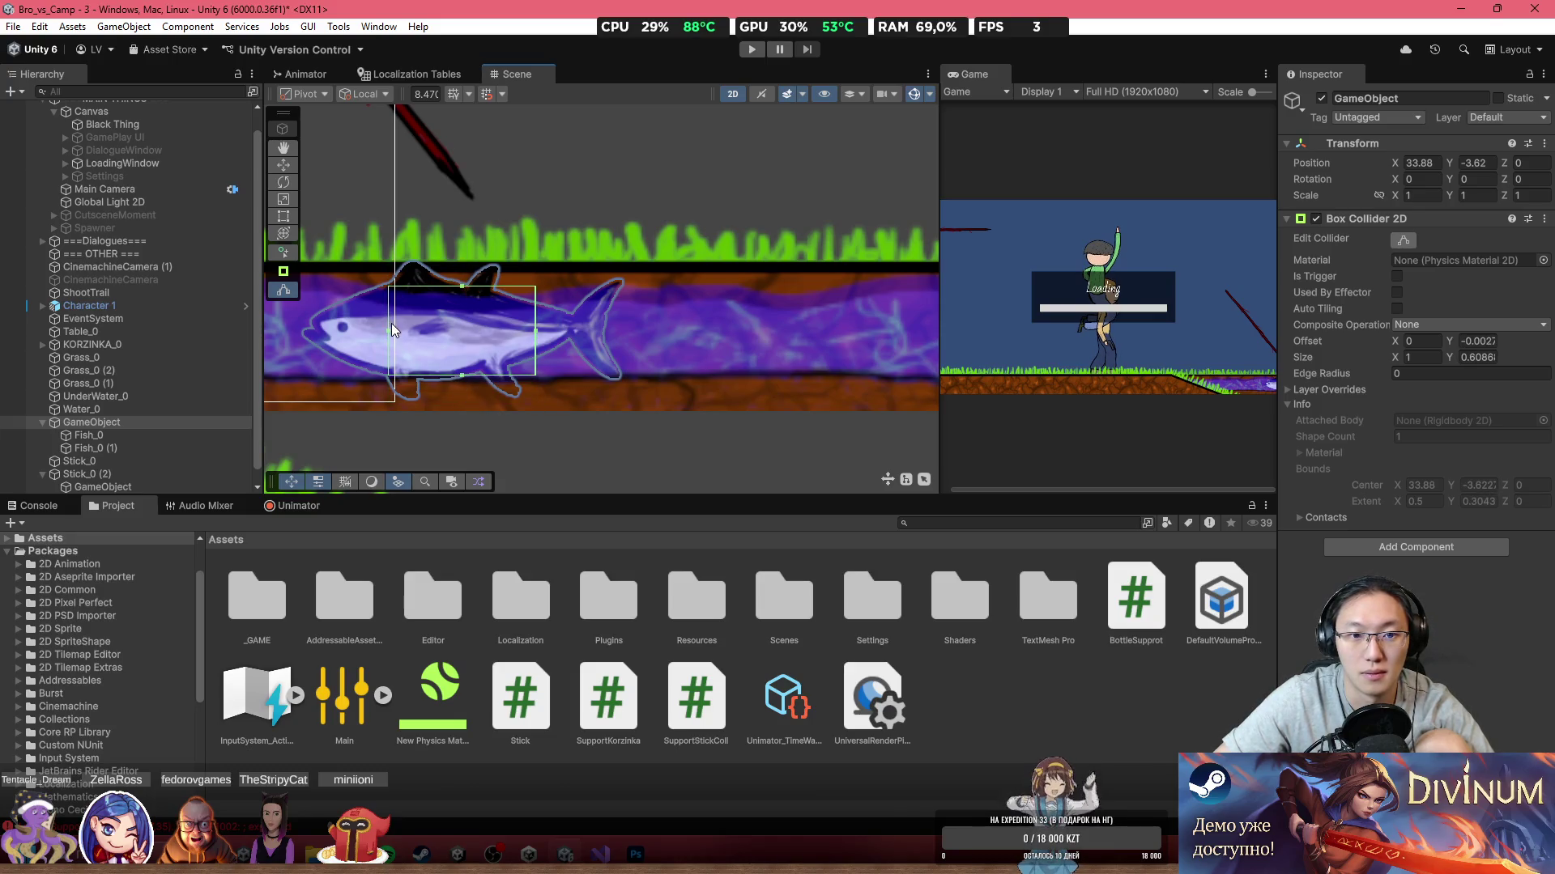
left_click_drag(390, 329, 347, 336)
left_click_drag(537, 328, 570, 328)
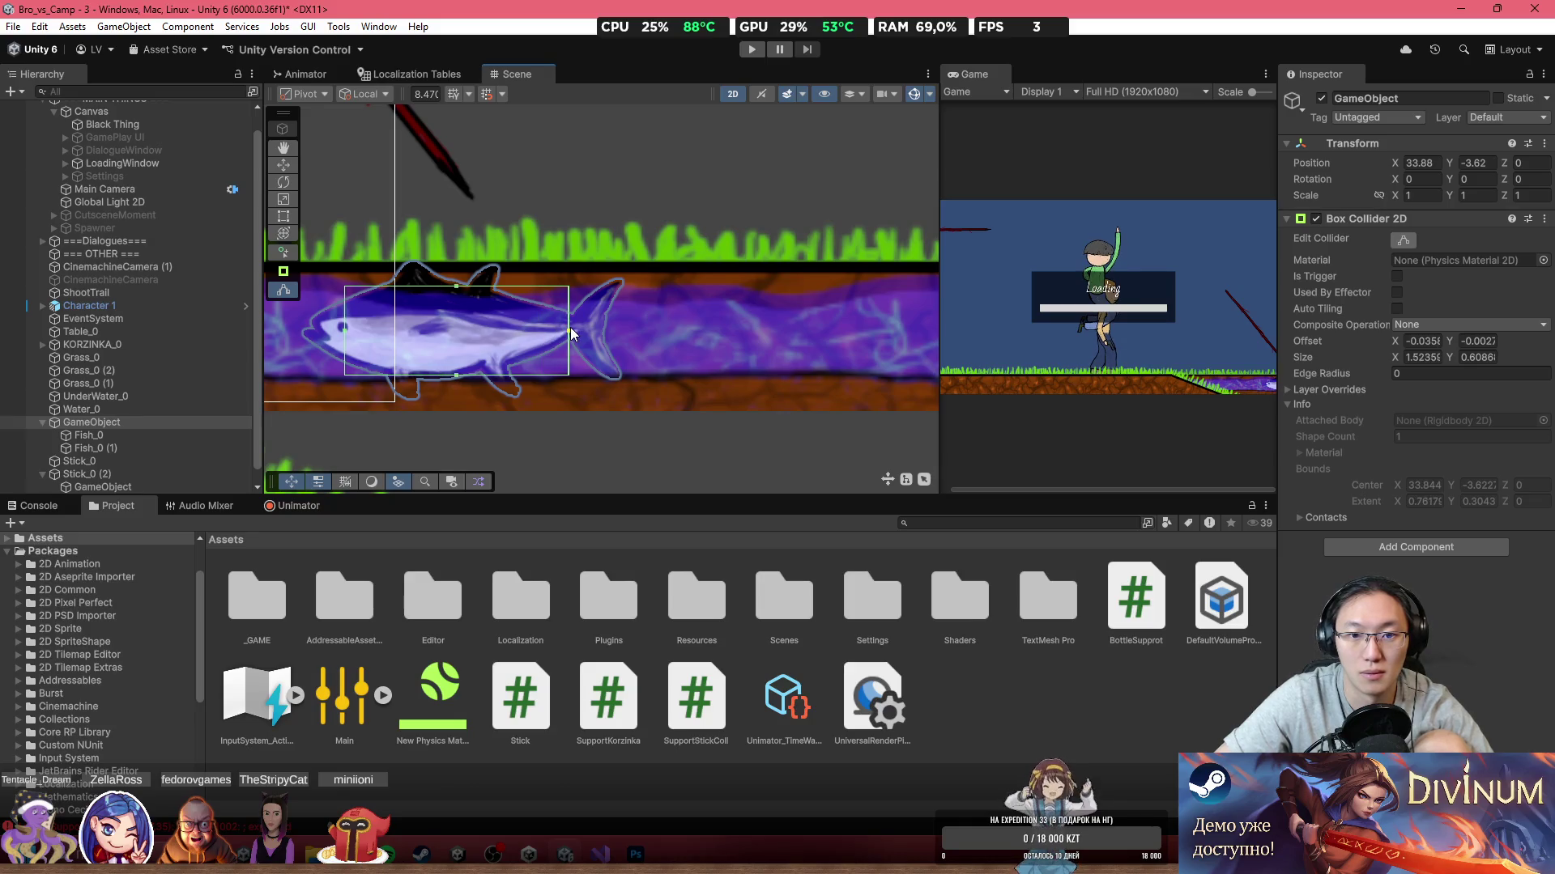
Step: Add a Kinematic Rigidbody 2D to GameObject and tag it Fish
left_click(1372, 540)
type("Rigi")
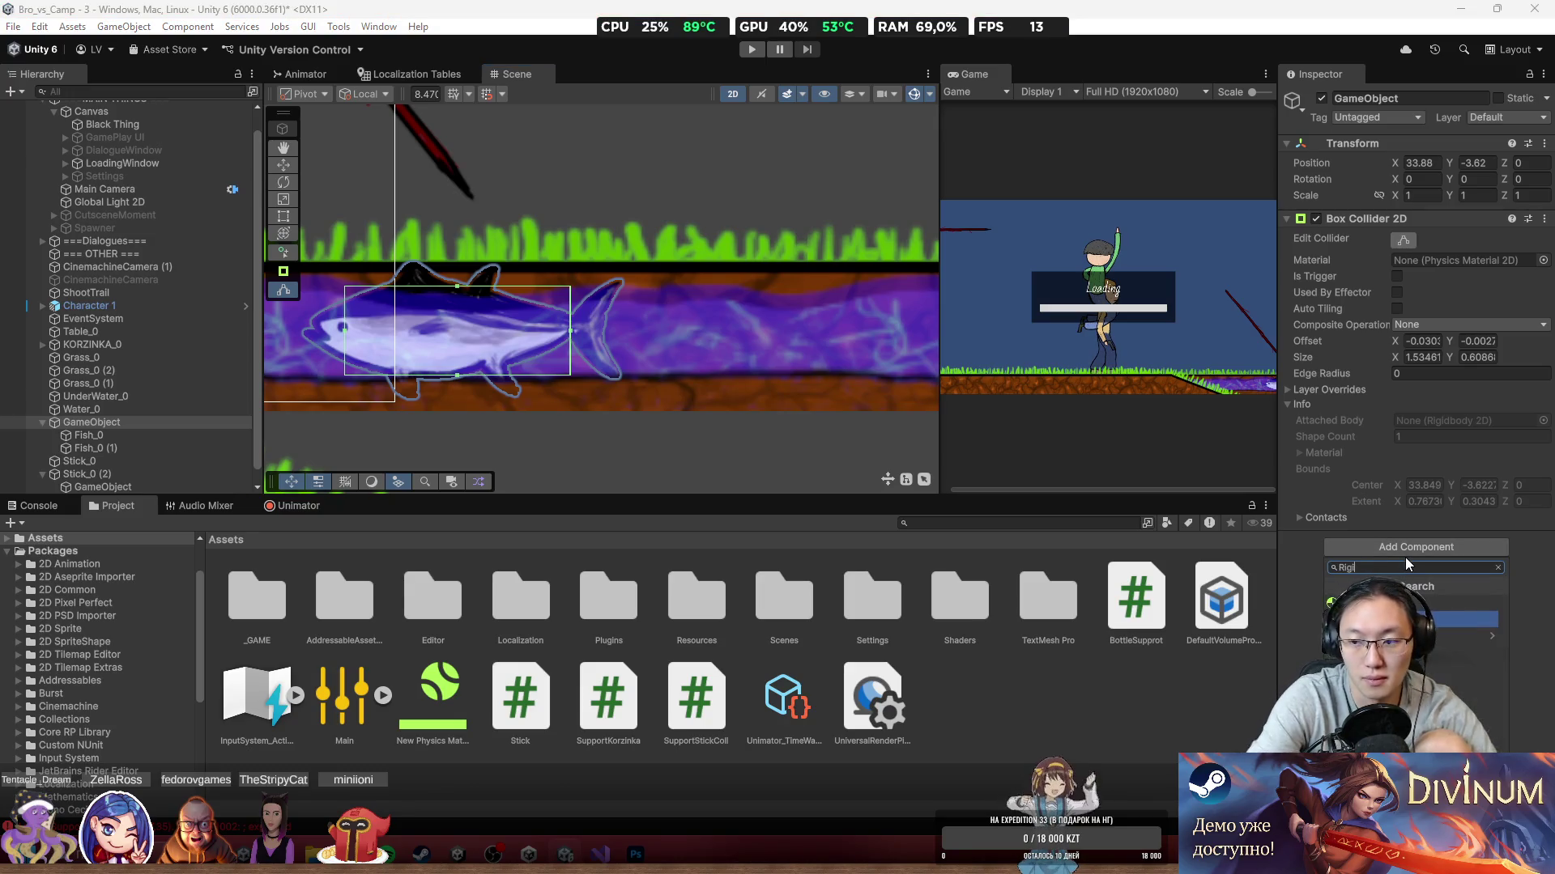
key("Return")
left_click(1405, 557)
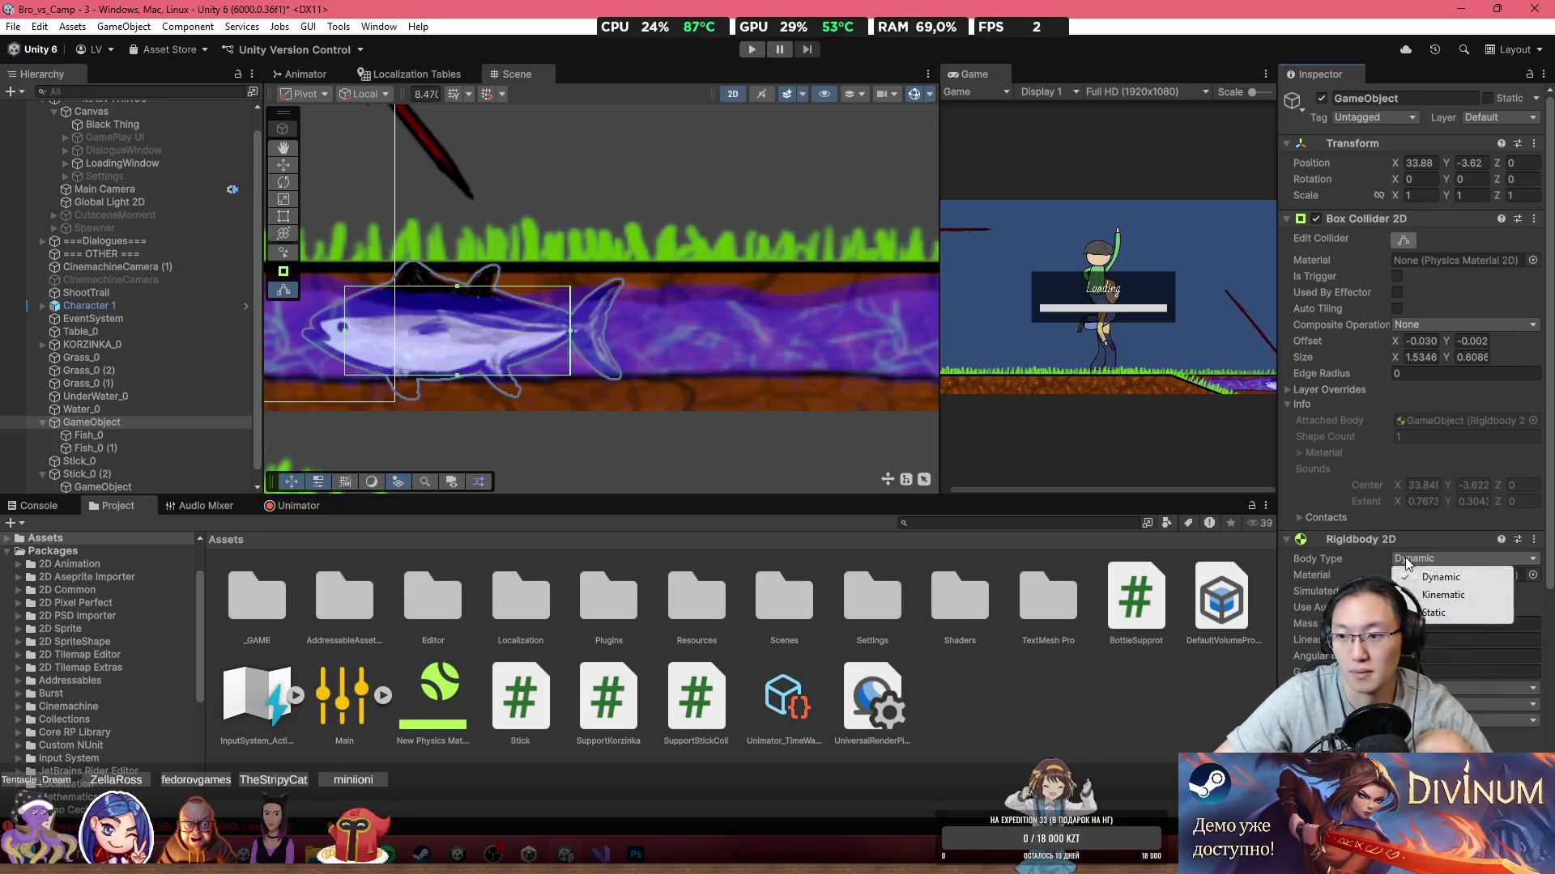
left_click(1449, 596)
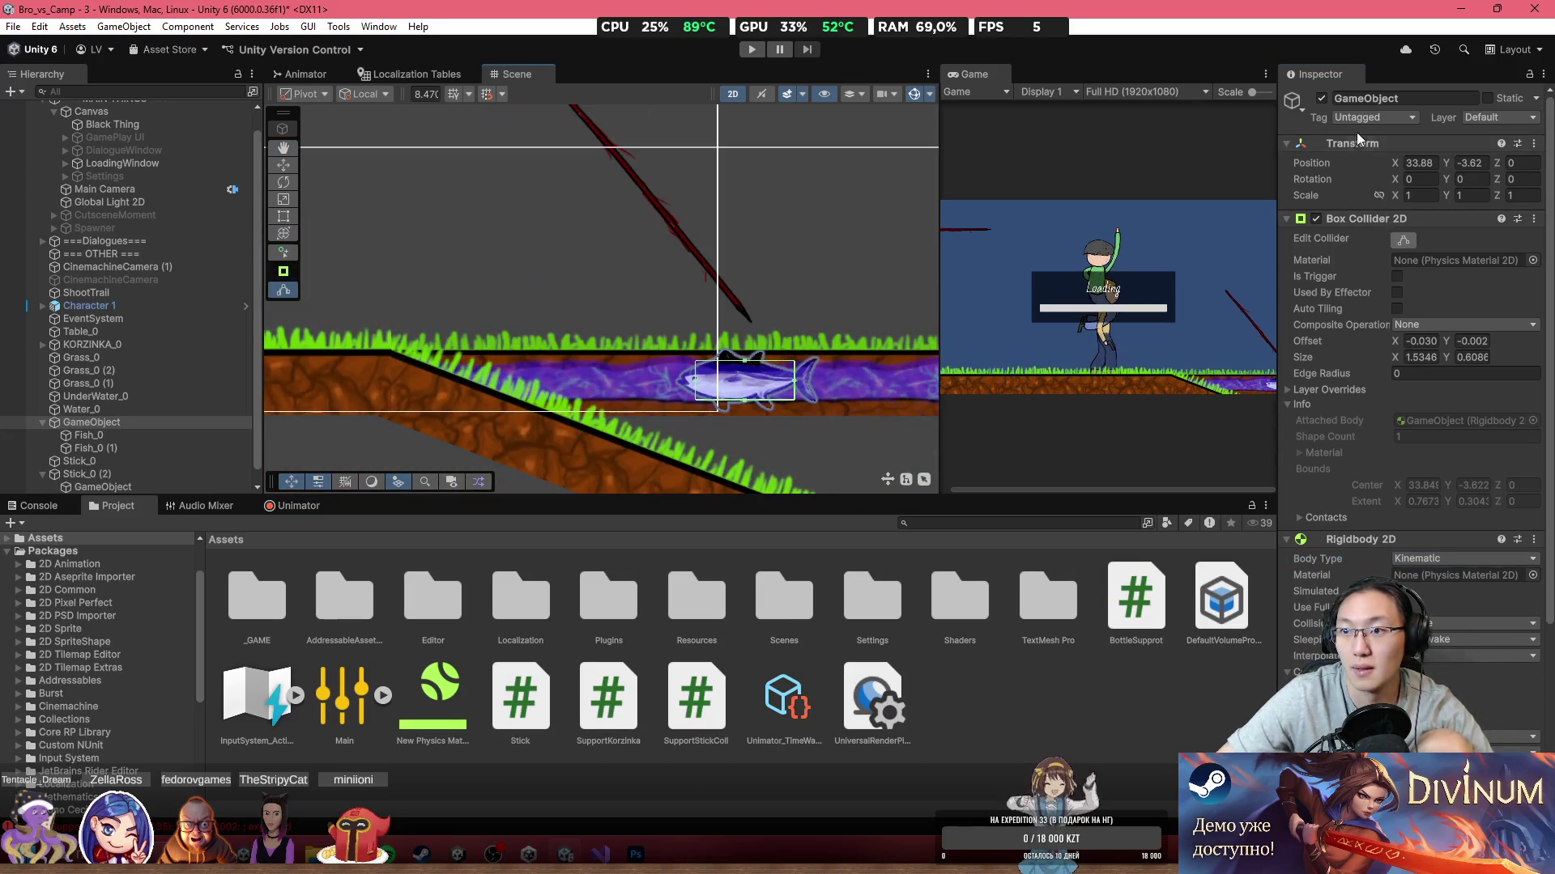
left_click(1374, 118)
left_click(1368, 267)
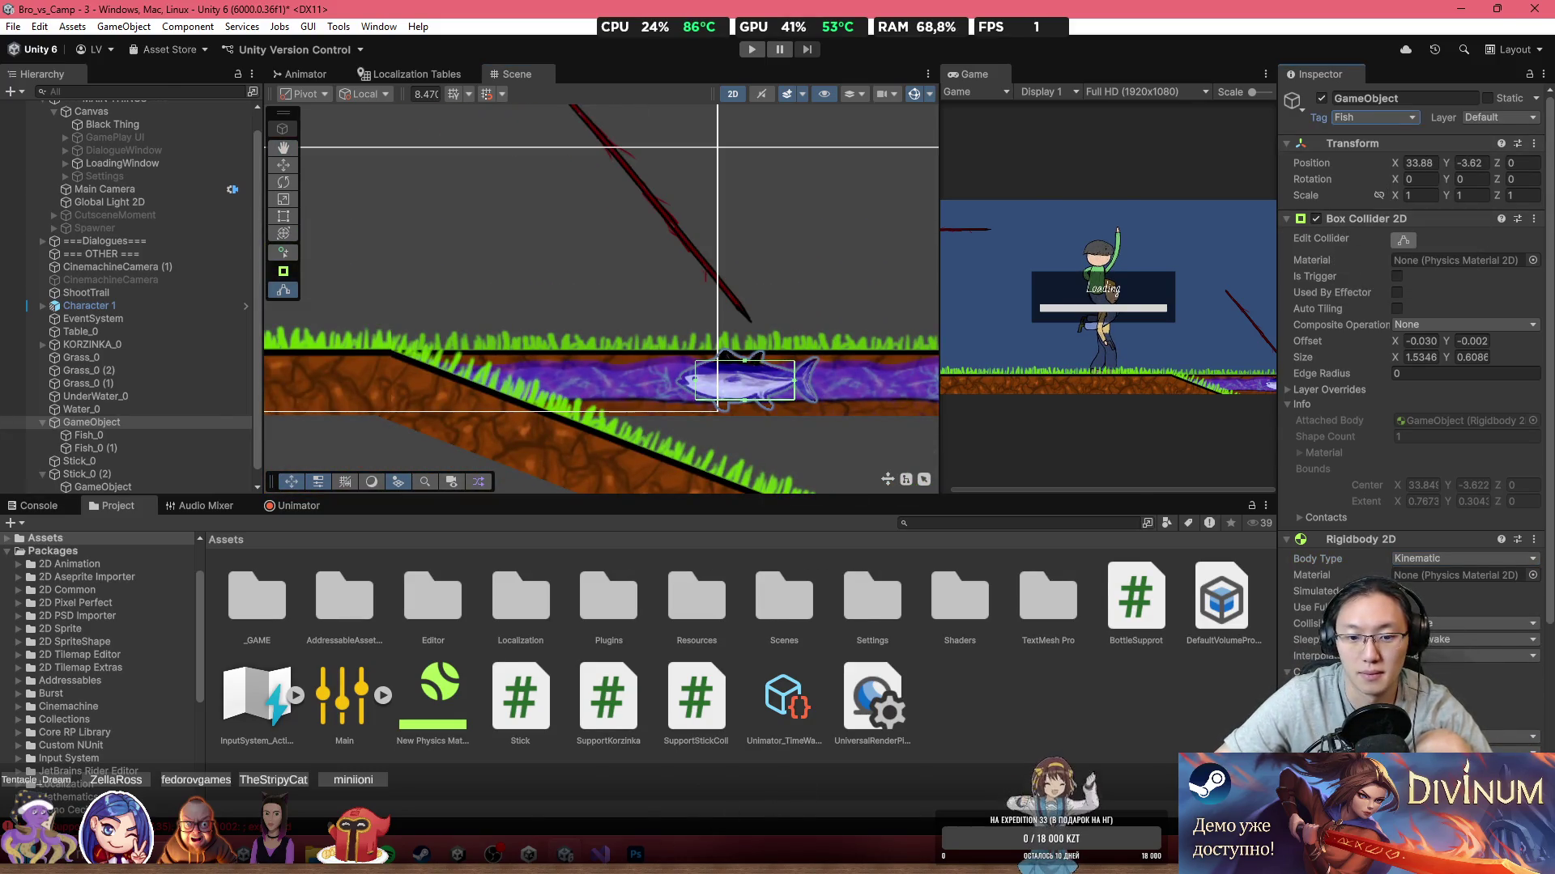
Step: Make the SupportStickColl trigger condition check CompareTag("Fish")
key("alt+Tab")
type("tag ==")
key("BackSpace")
key("BackSpace")
key("BackSpace")
type("CompareTag(\"Fish\"){")
Step: Tidy the CompareTag("Fish") if block, putting its opening brace on its own line and closing the parenthesis
key("Return")
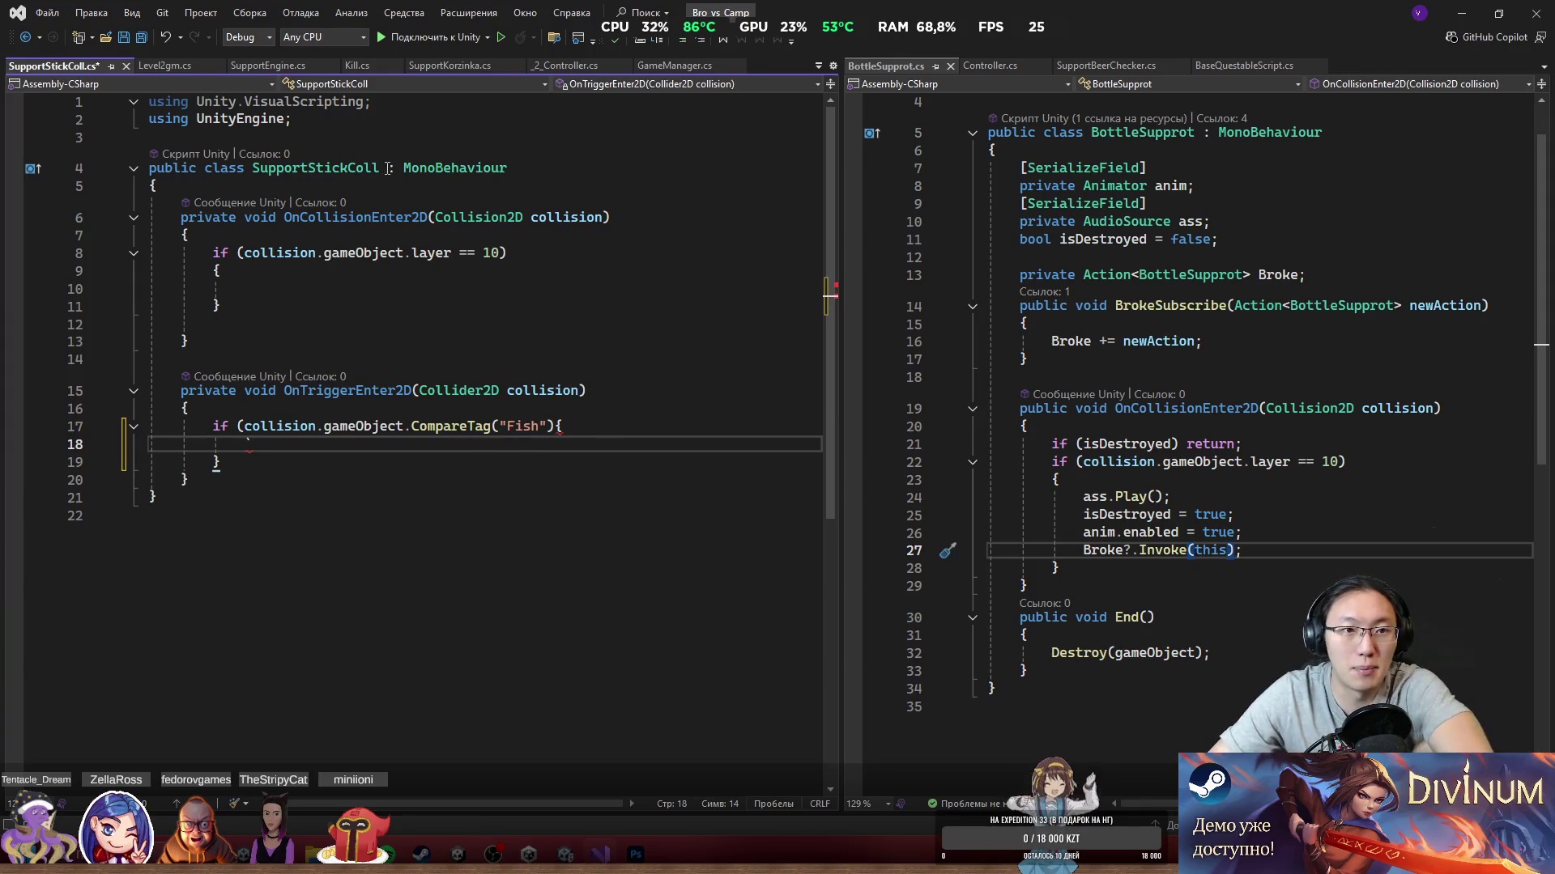
key("BackSpace")
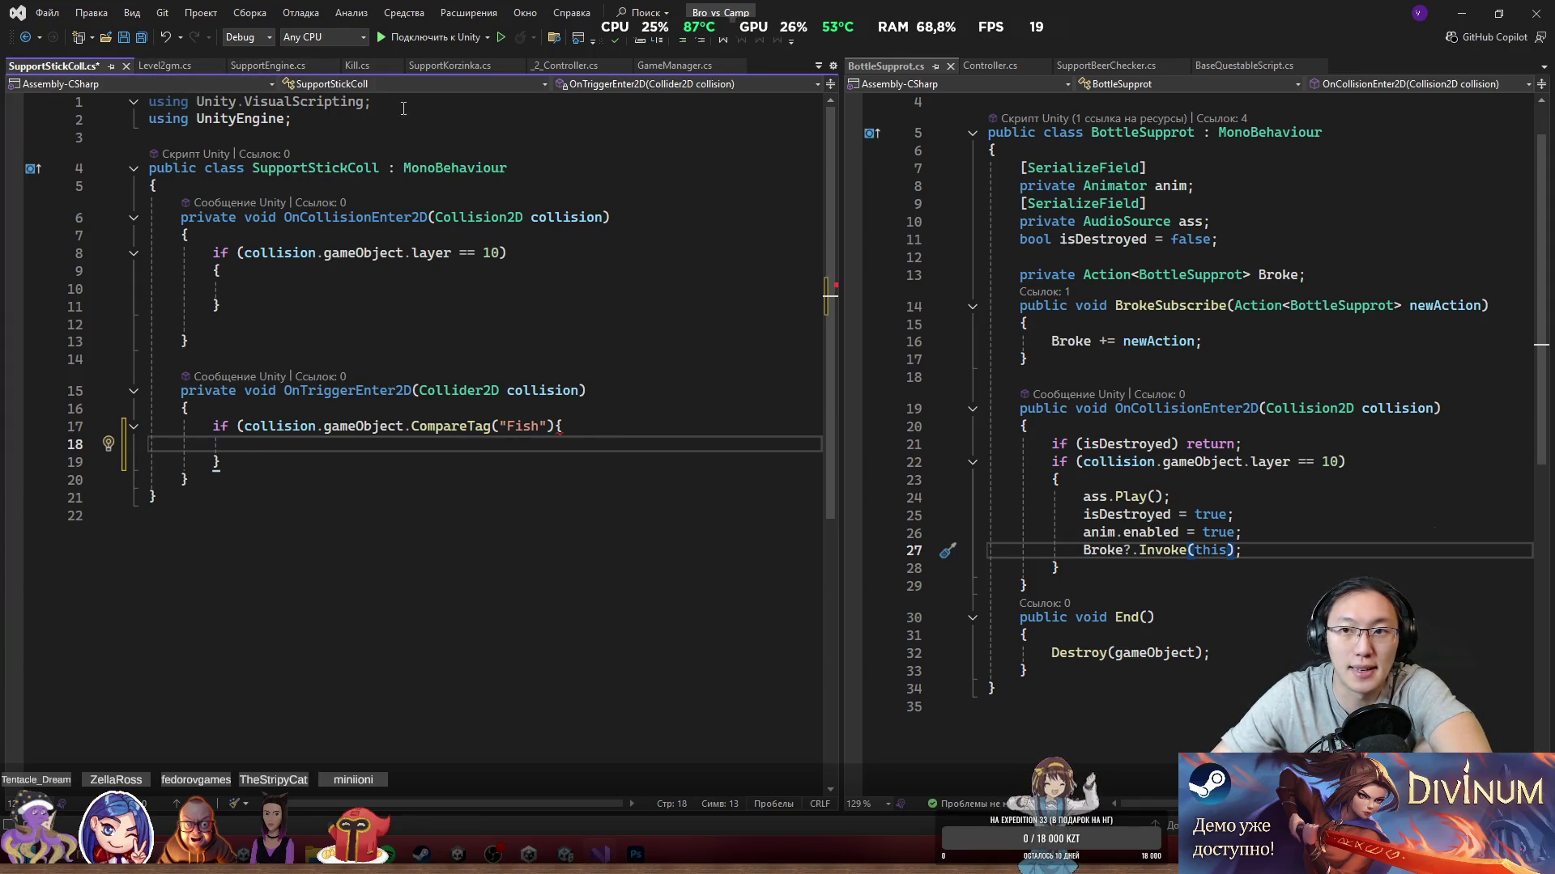
left_click(549, 427)
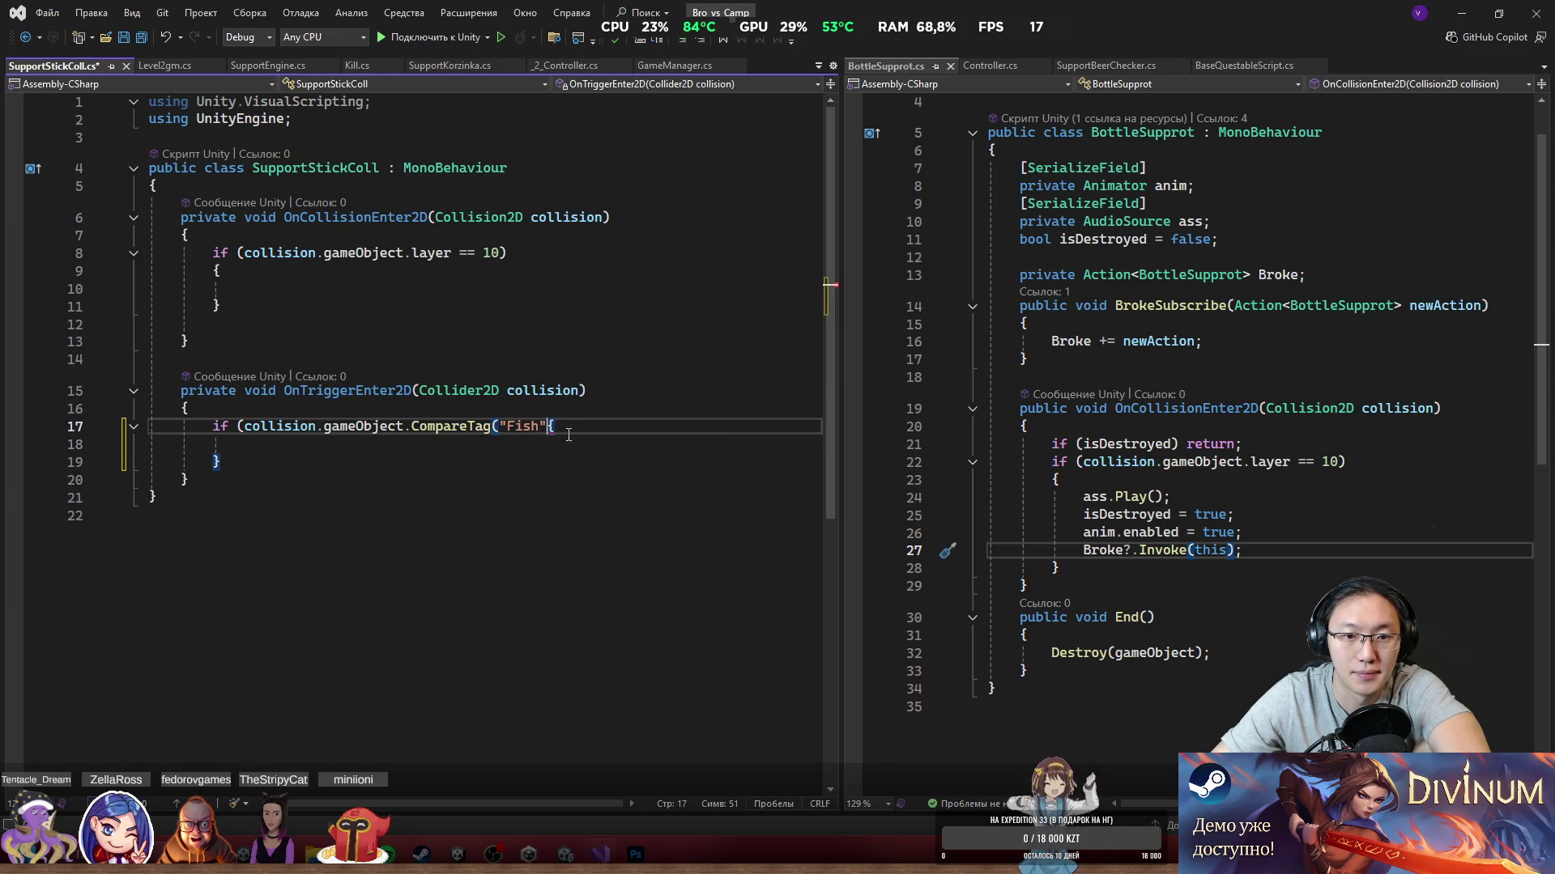
type(")")
key("Return")
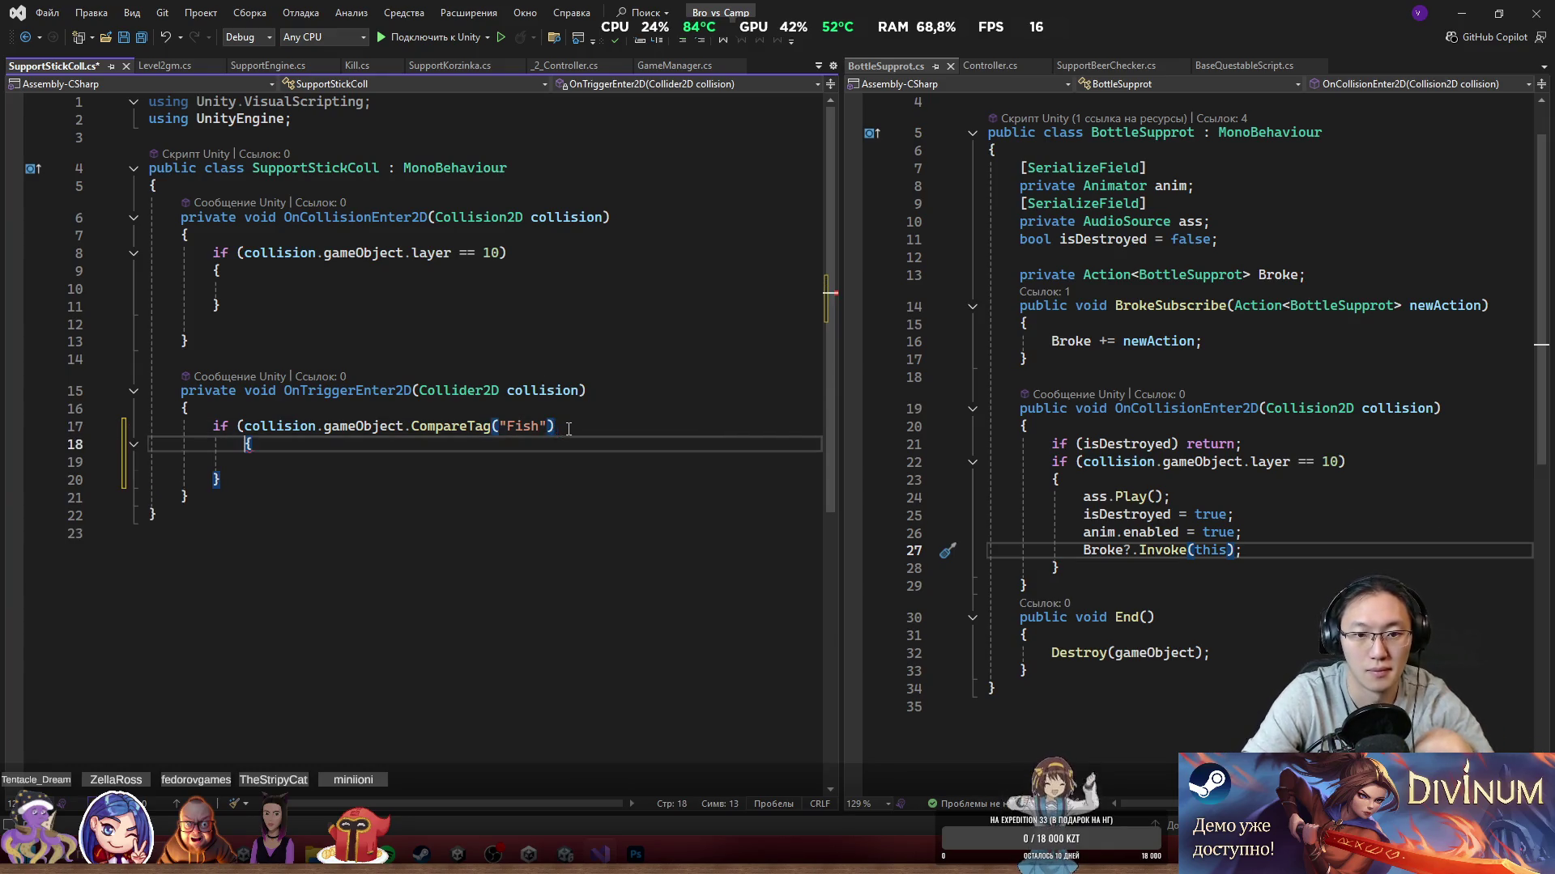
left_click(629, 421)
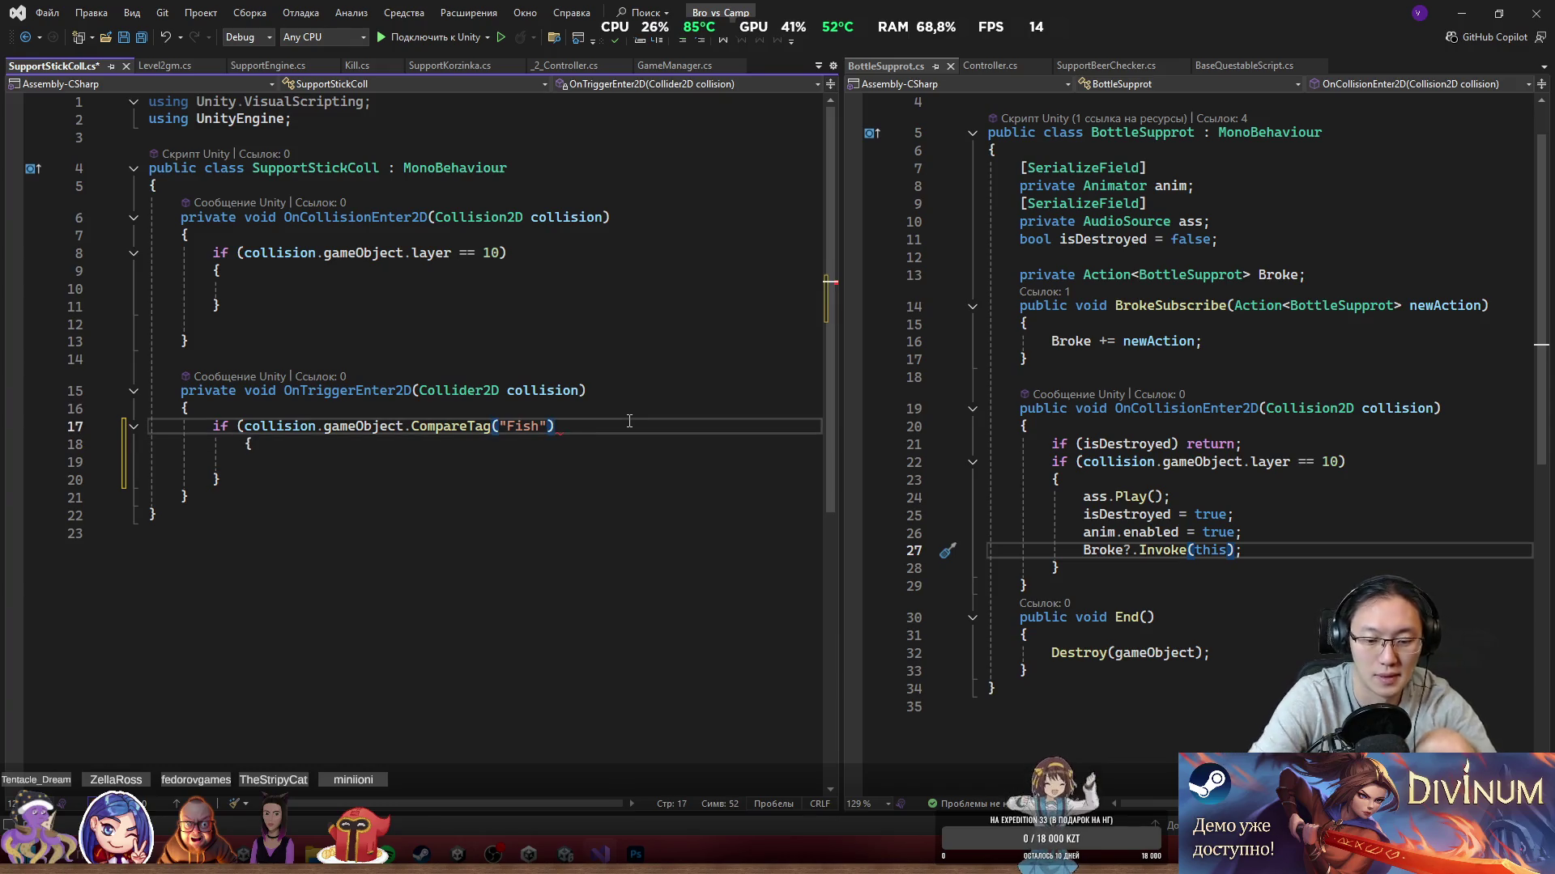
type(")")
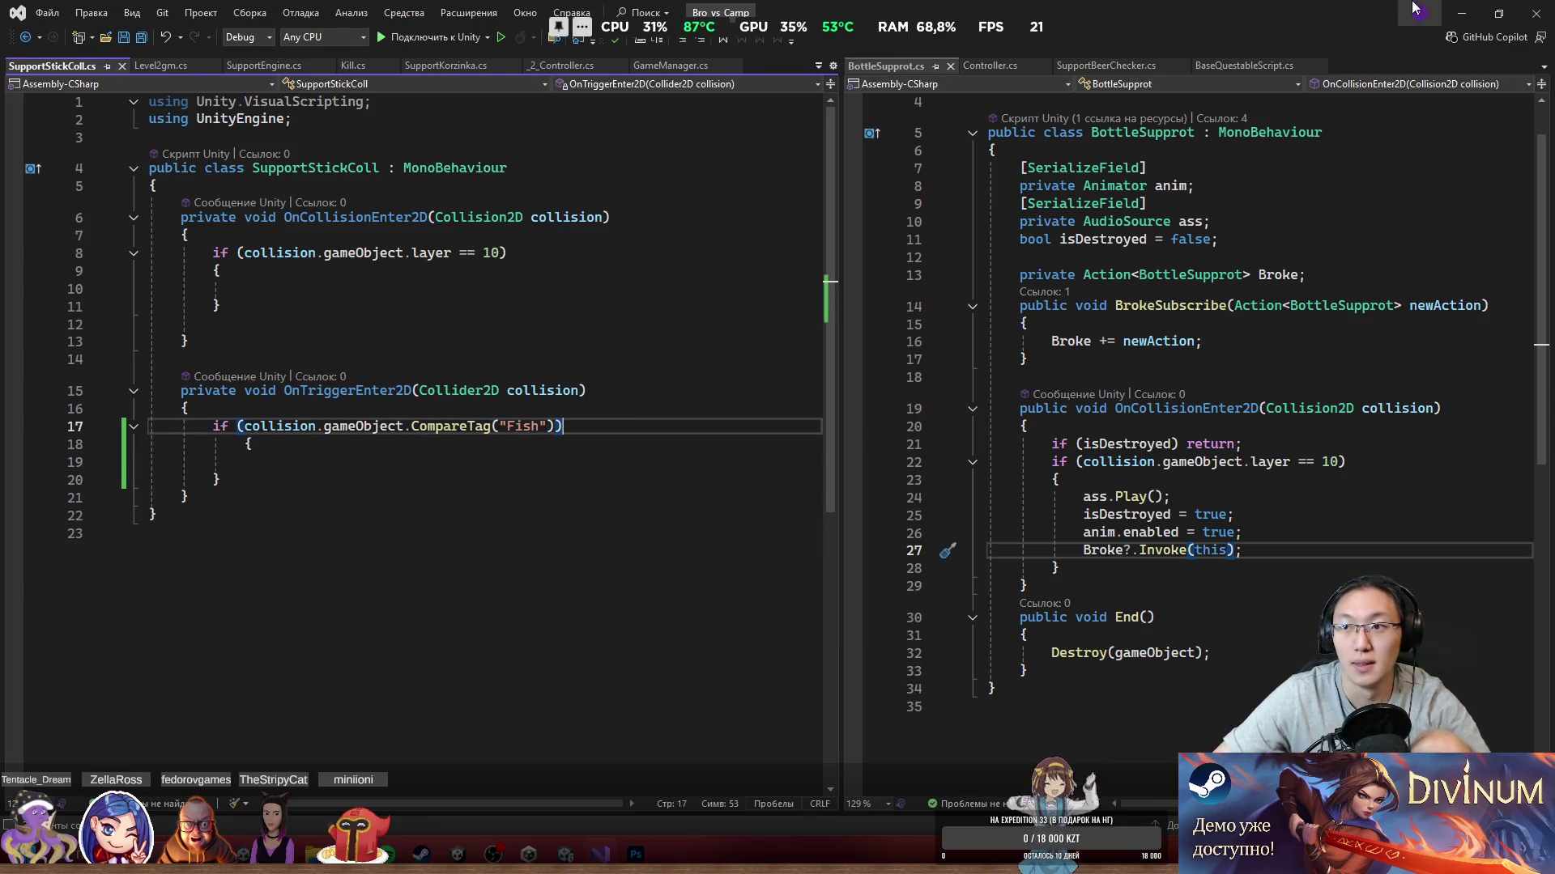
Step: In Unity, select the stick Stick_0 (2) and open its Stick script in Visual Studio
left_click(1462, 13)
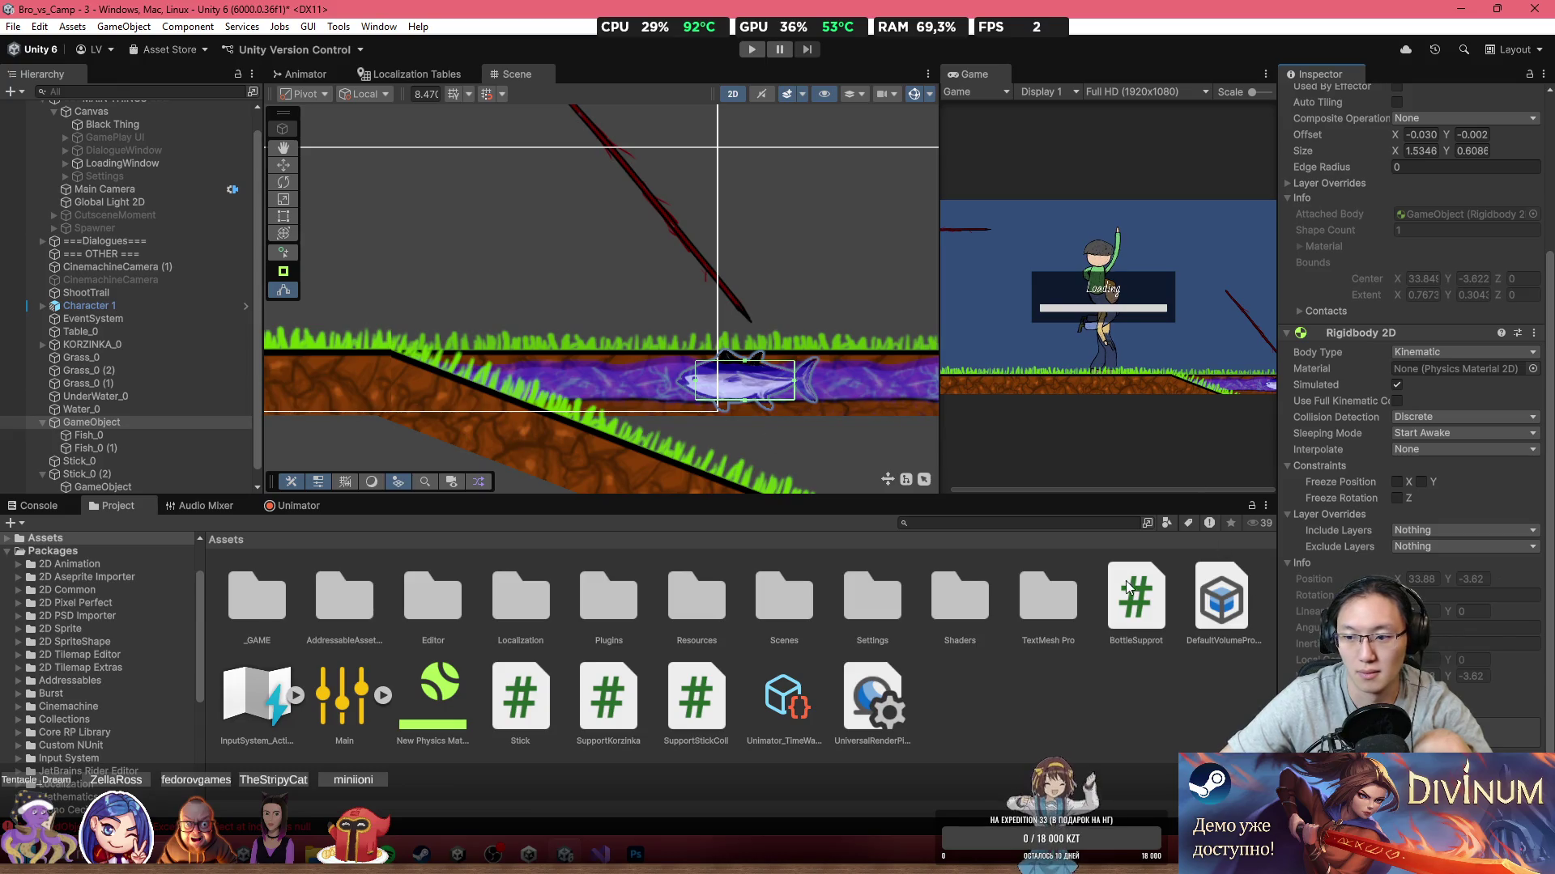
left_click(722, 379)
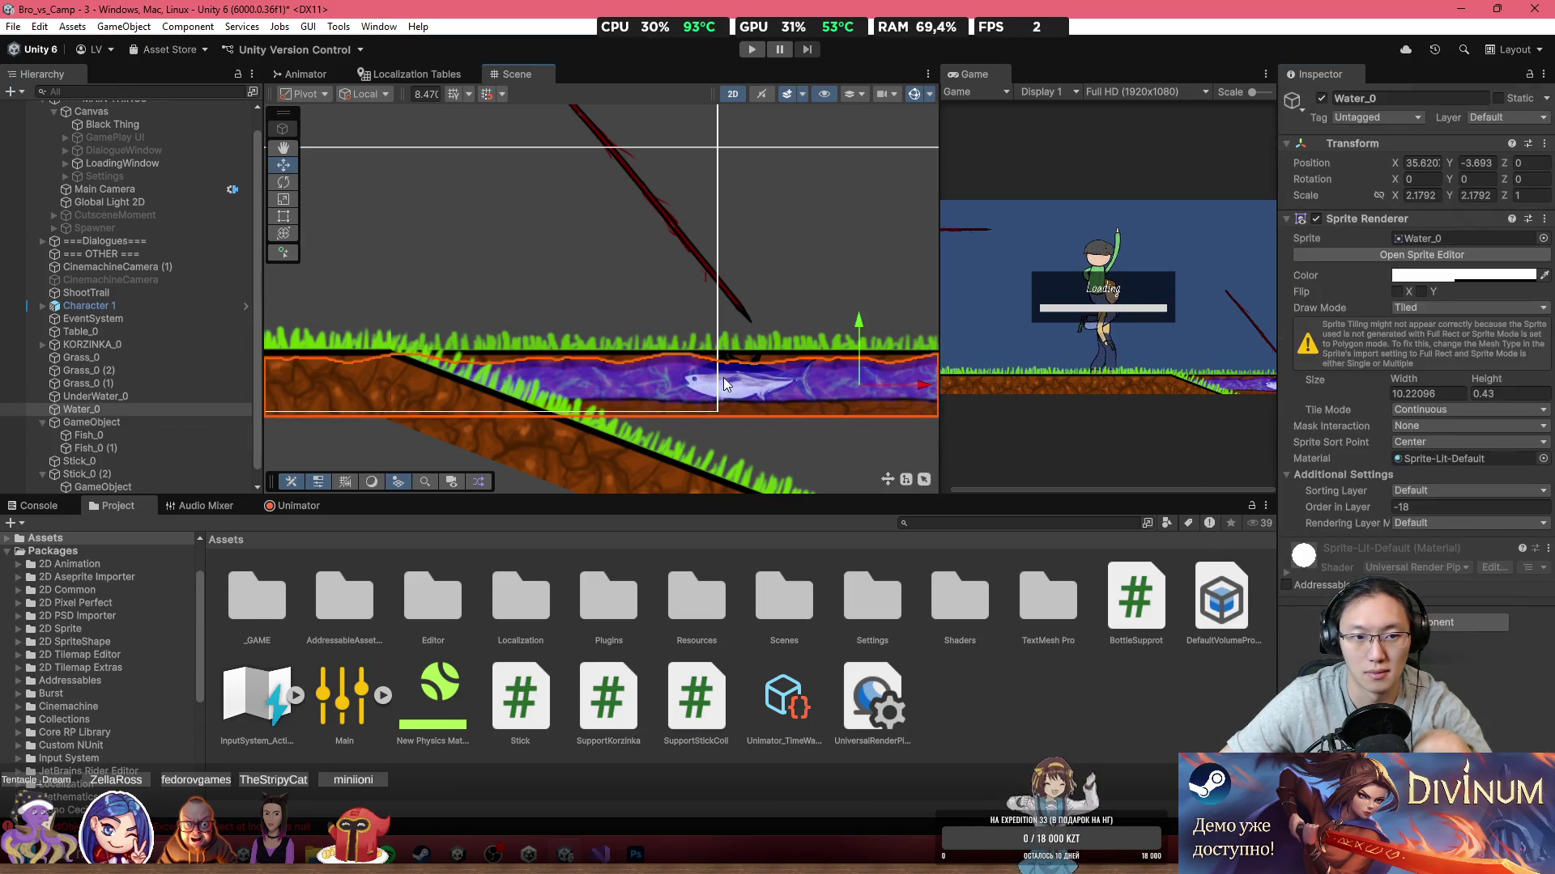
left_click(221, 471)
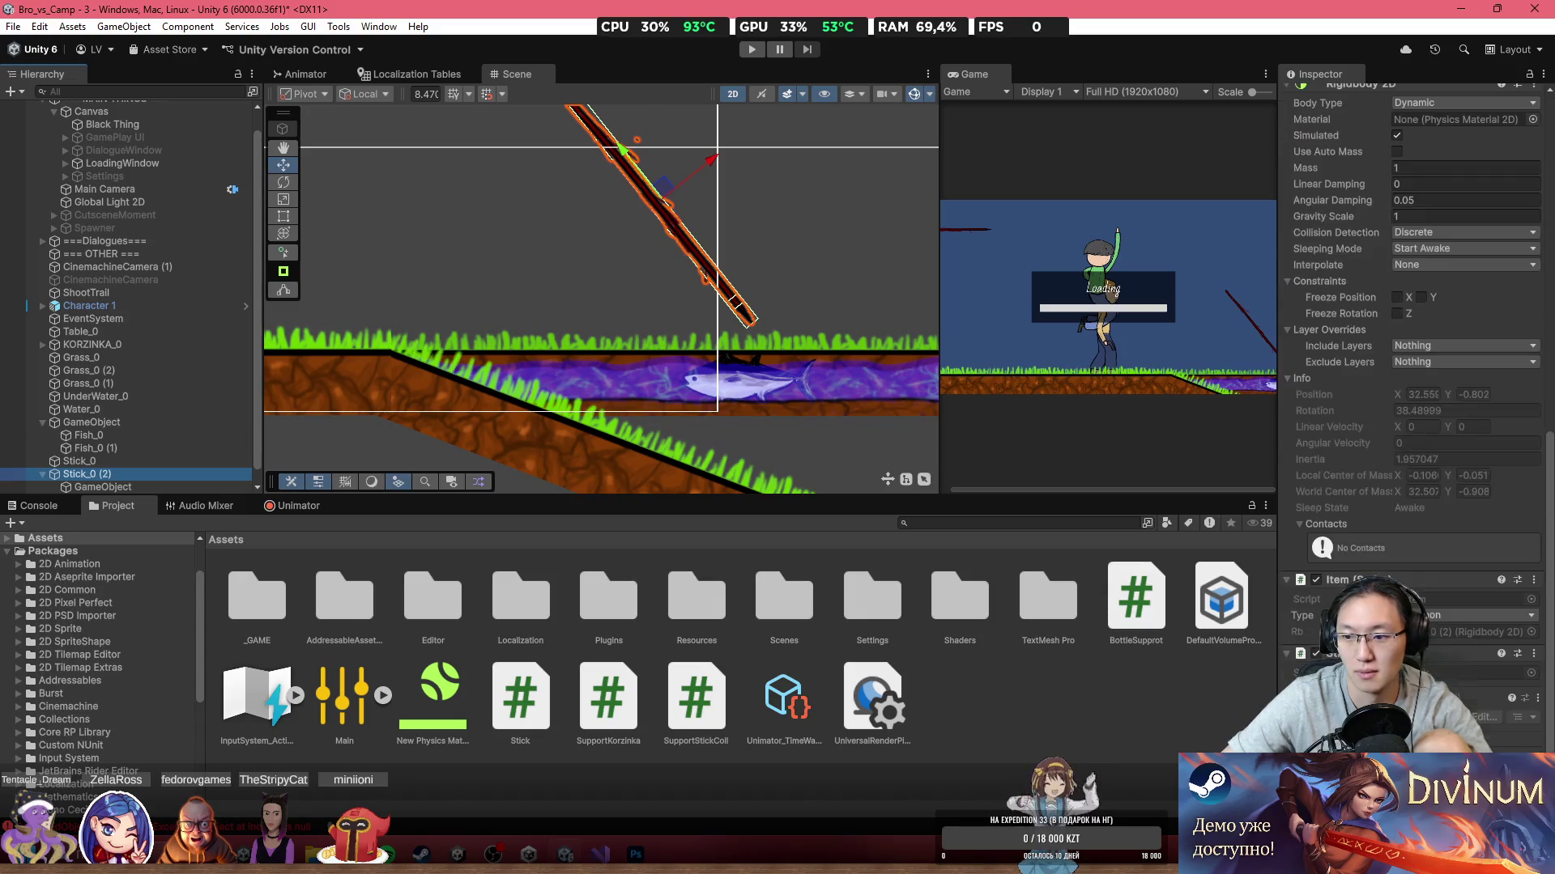
double_click(520, 696)
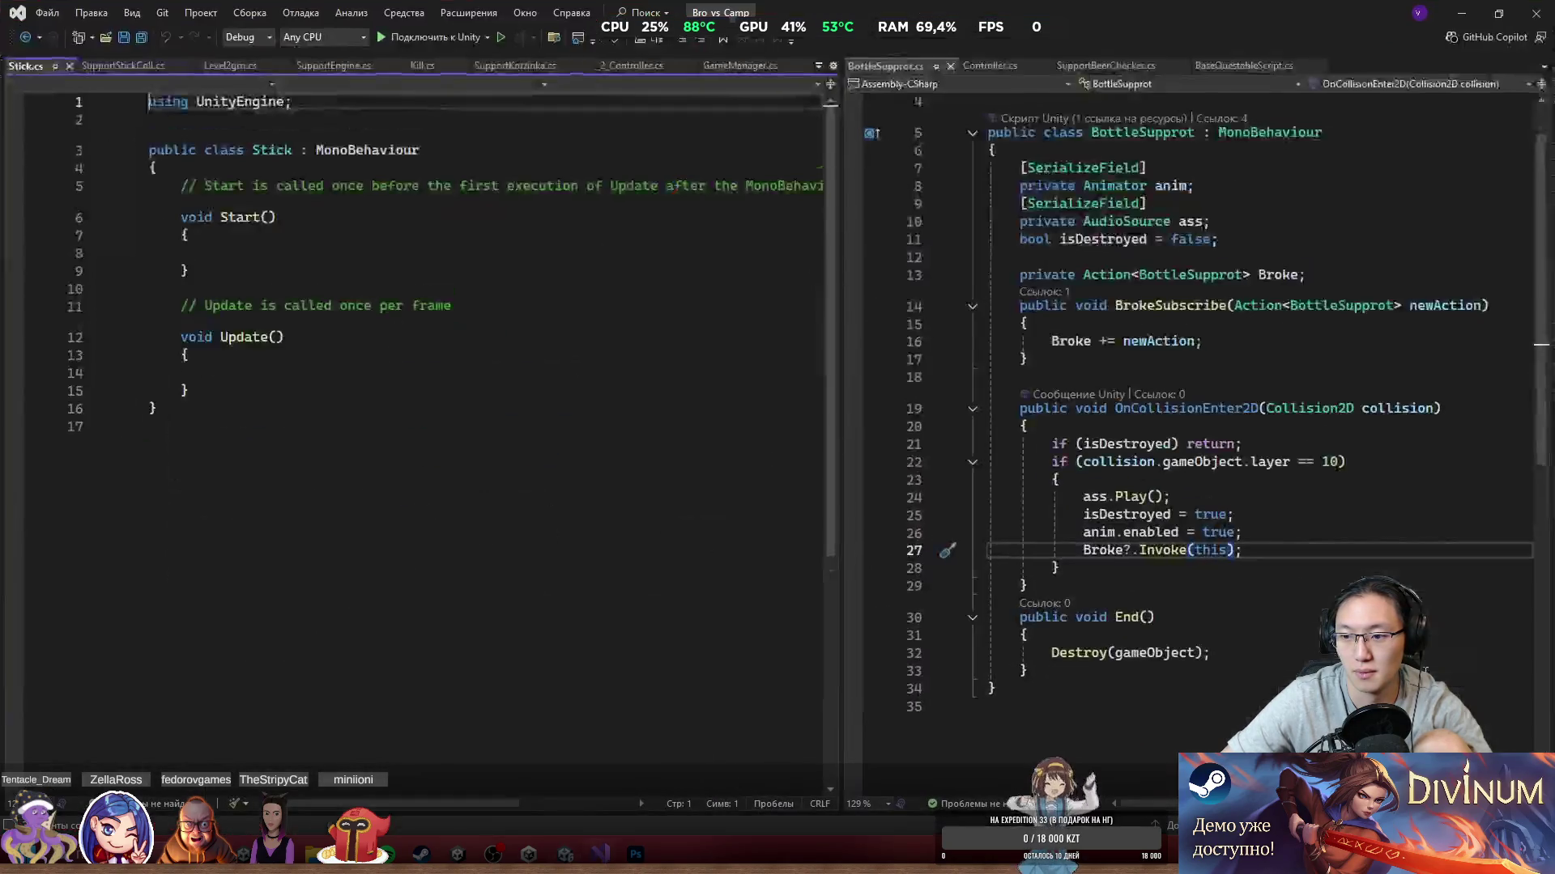
Step: Dock SupportStickColl.cs in a pane beside the Stick script and widen it
mouse_move(123, 65)
left_mouse_down()
mouse_move(242, 73)
mouse_move(1215, 349)
mouse_move(1215, 454)
mouse_move(1051, 427)
left_mouse_up()
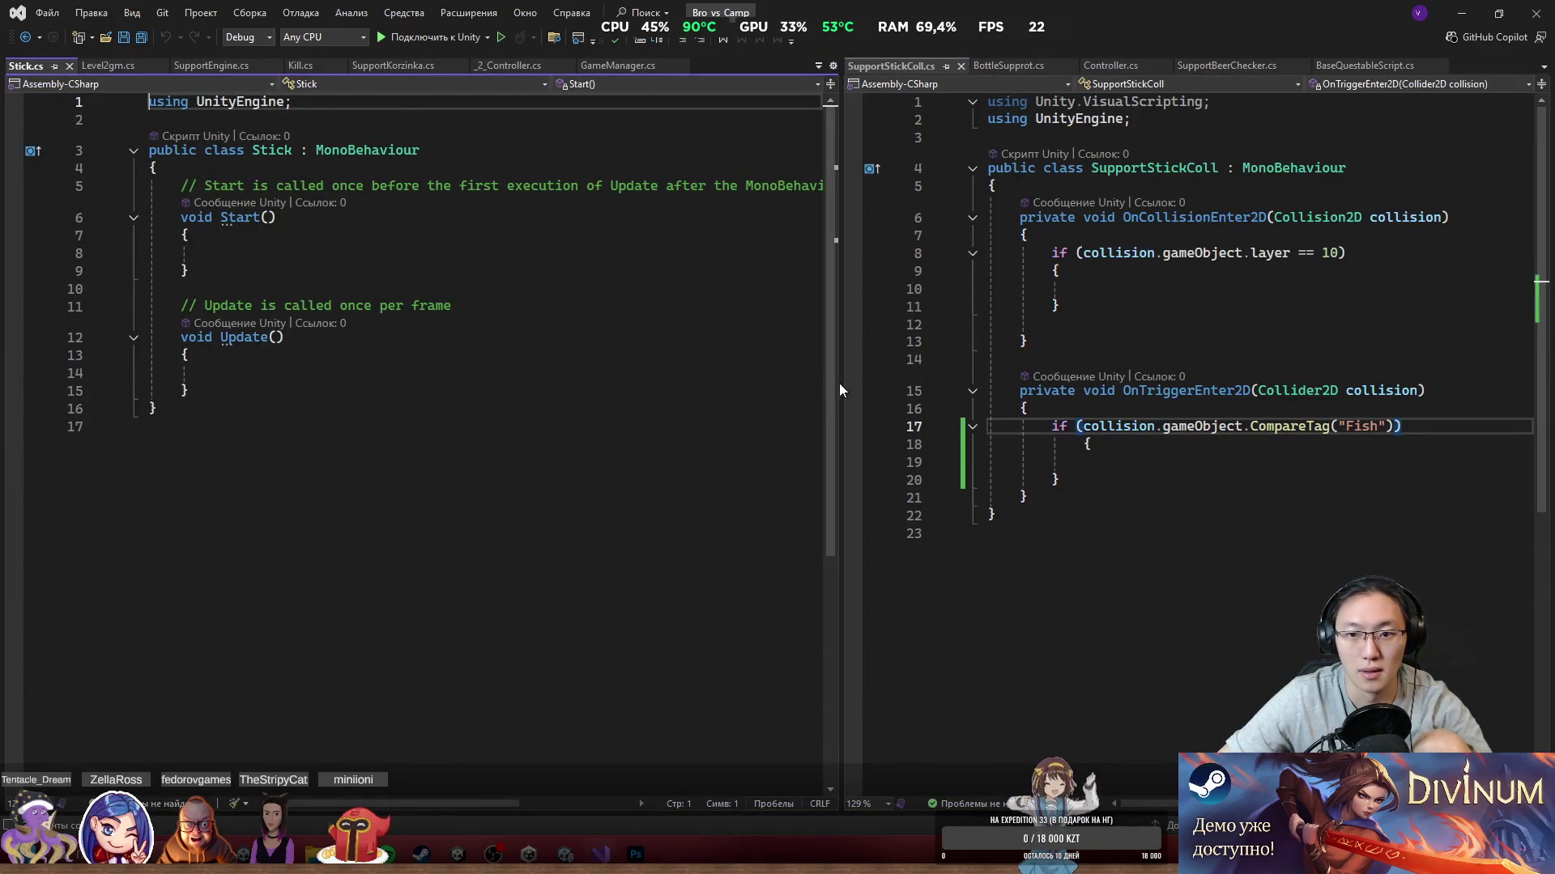
left_click_drag(838, 382, 636, 382)
left_click(824, 341)
left_click(891, 444)
left_click(859, 289)
left_click(883, 461)
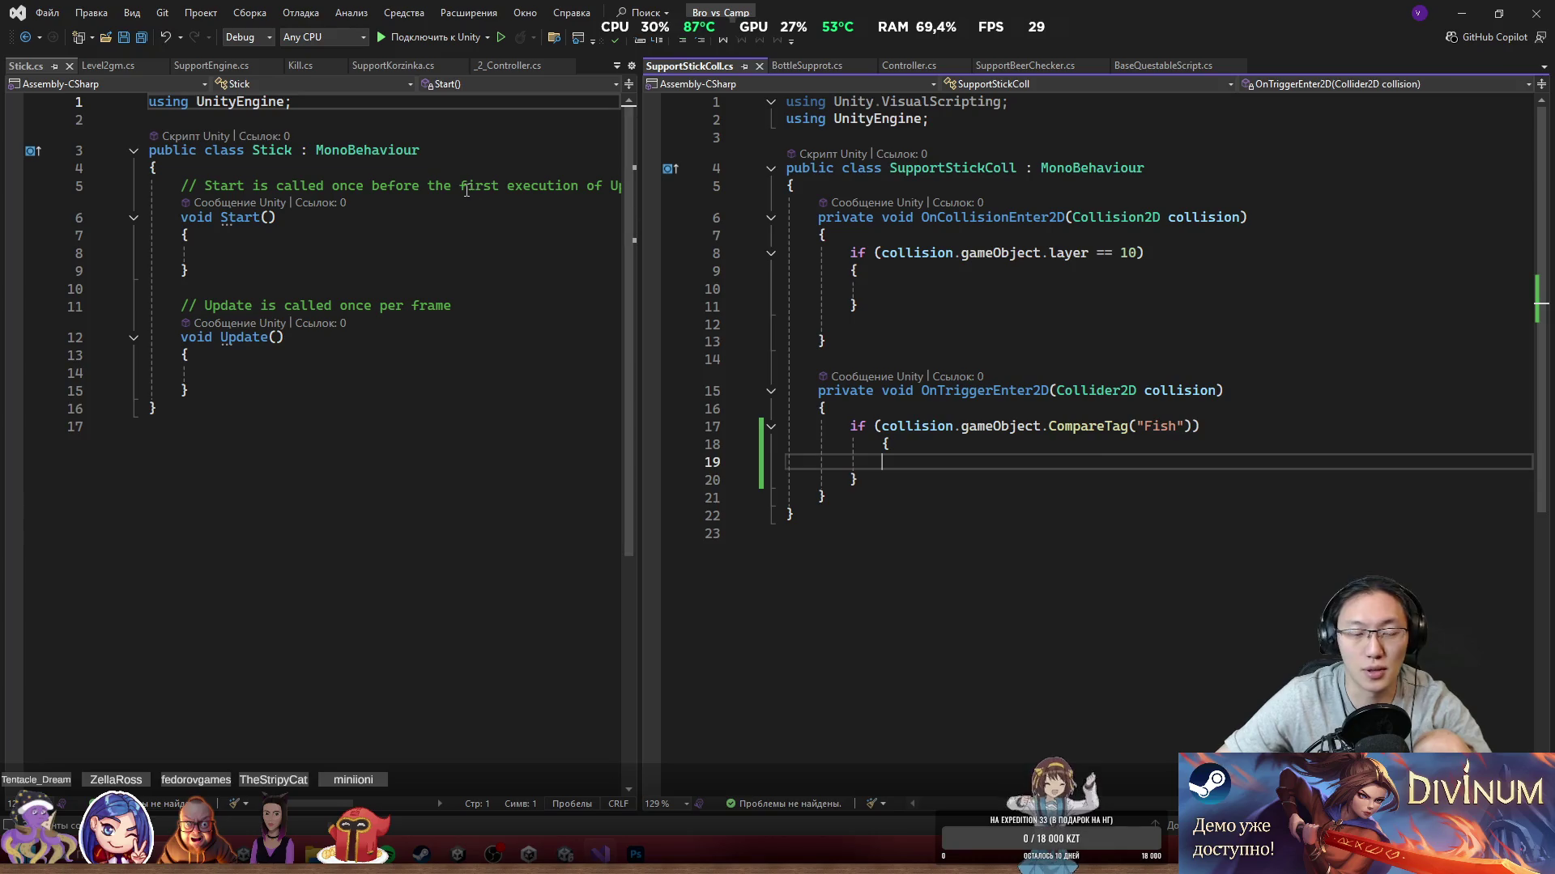
Step: Replace the default Start and Update methods with a public bool isActivated = false field
left_click_drag(188, 390, 194, 253)
mouse_move(188, 390)
left_mouse_down()
mouse_move(182, 205)
mouse_move(230, 198)
left_mouse_up()
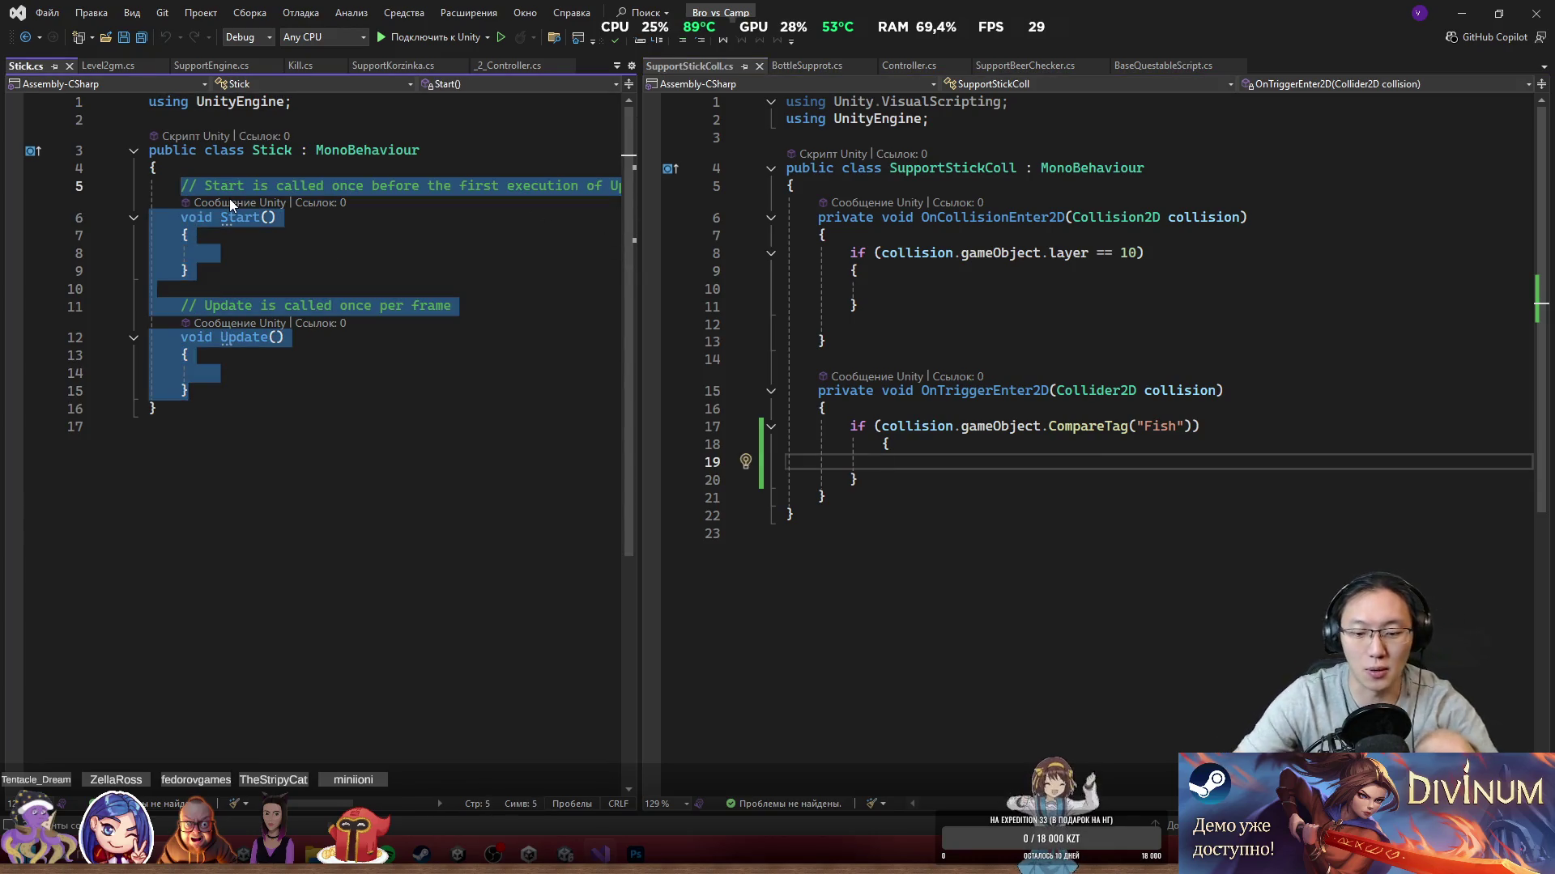
key("Delete")
type("public voo")
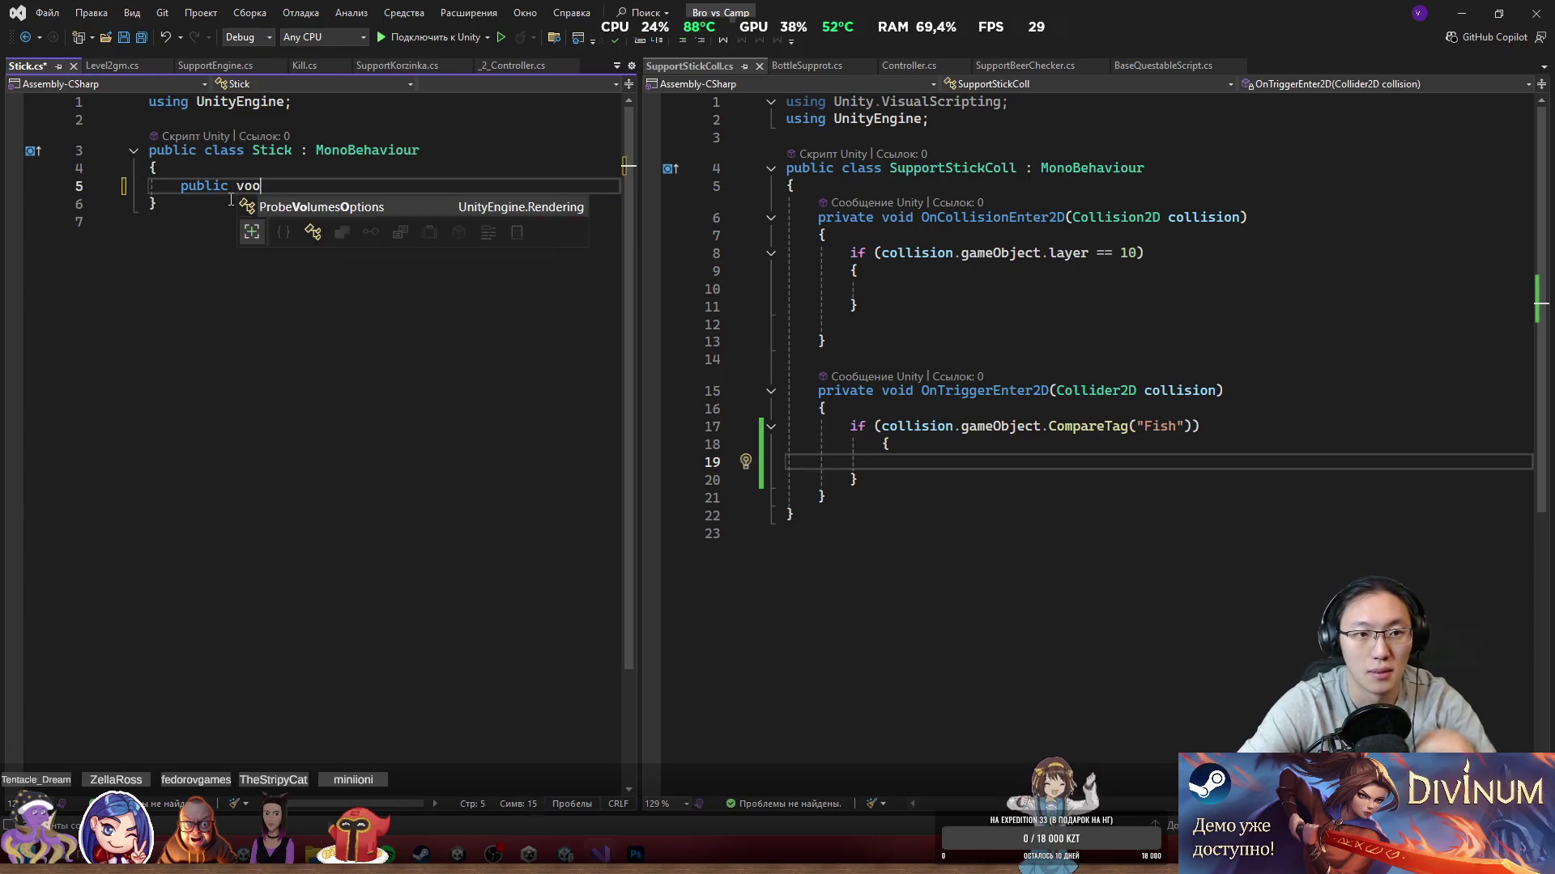
key("BackSpace")
key("BackSpace")
key("BackSpace")
type("bool")
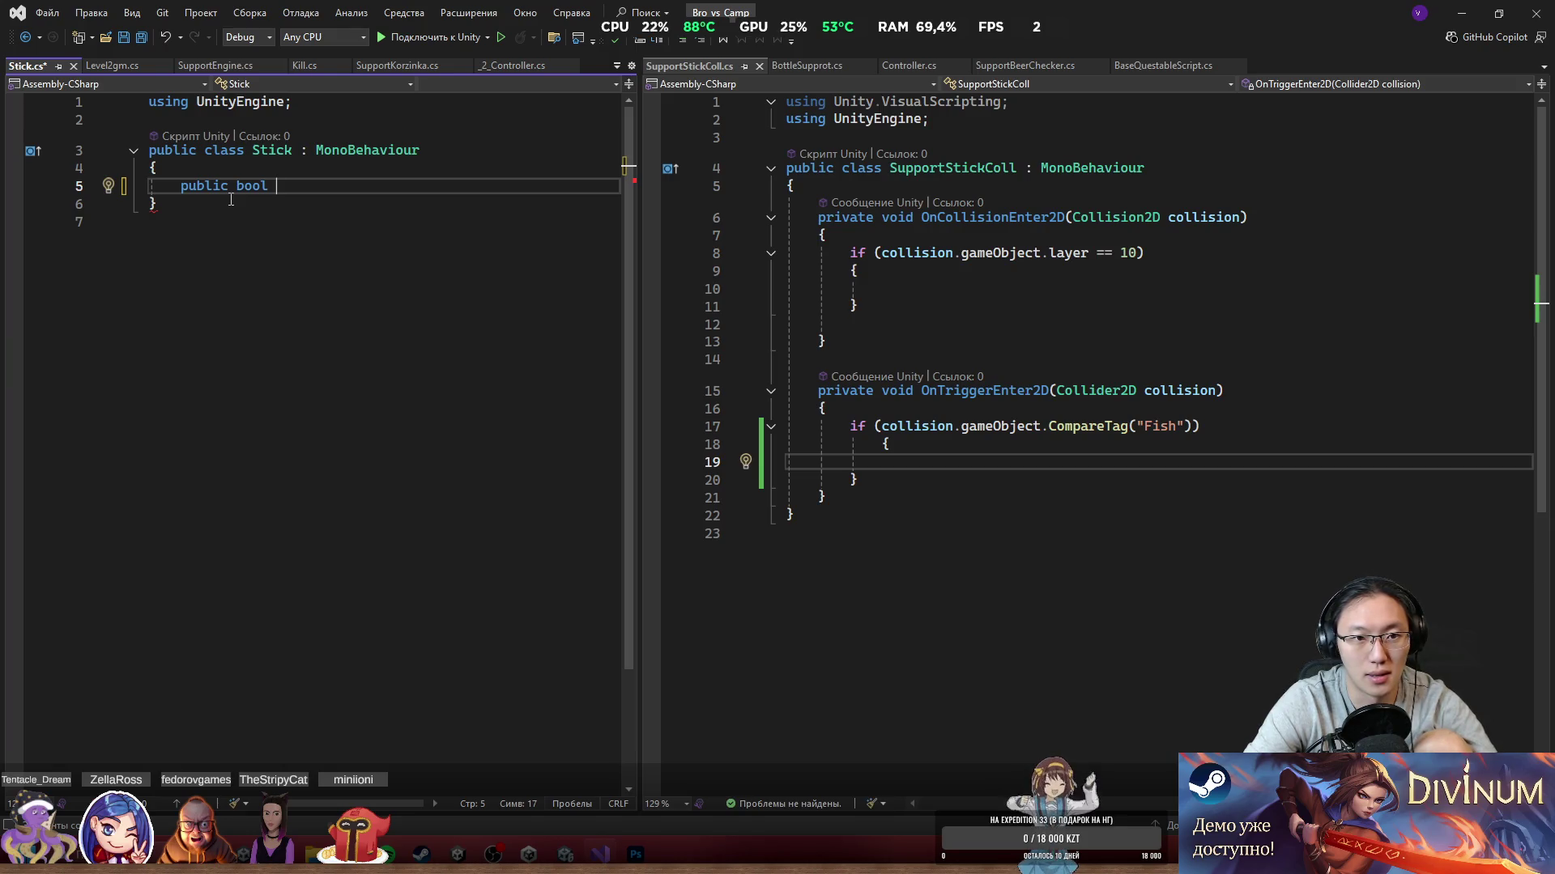
type("uched")
key("ctrl+BackSpace")
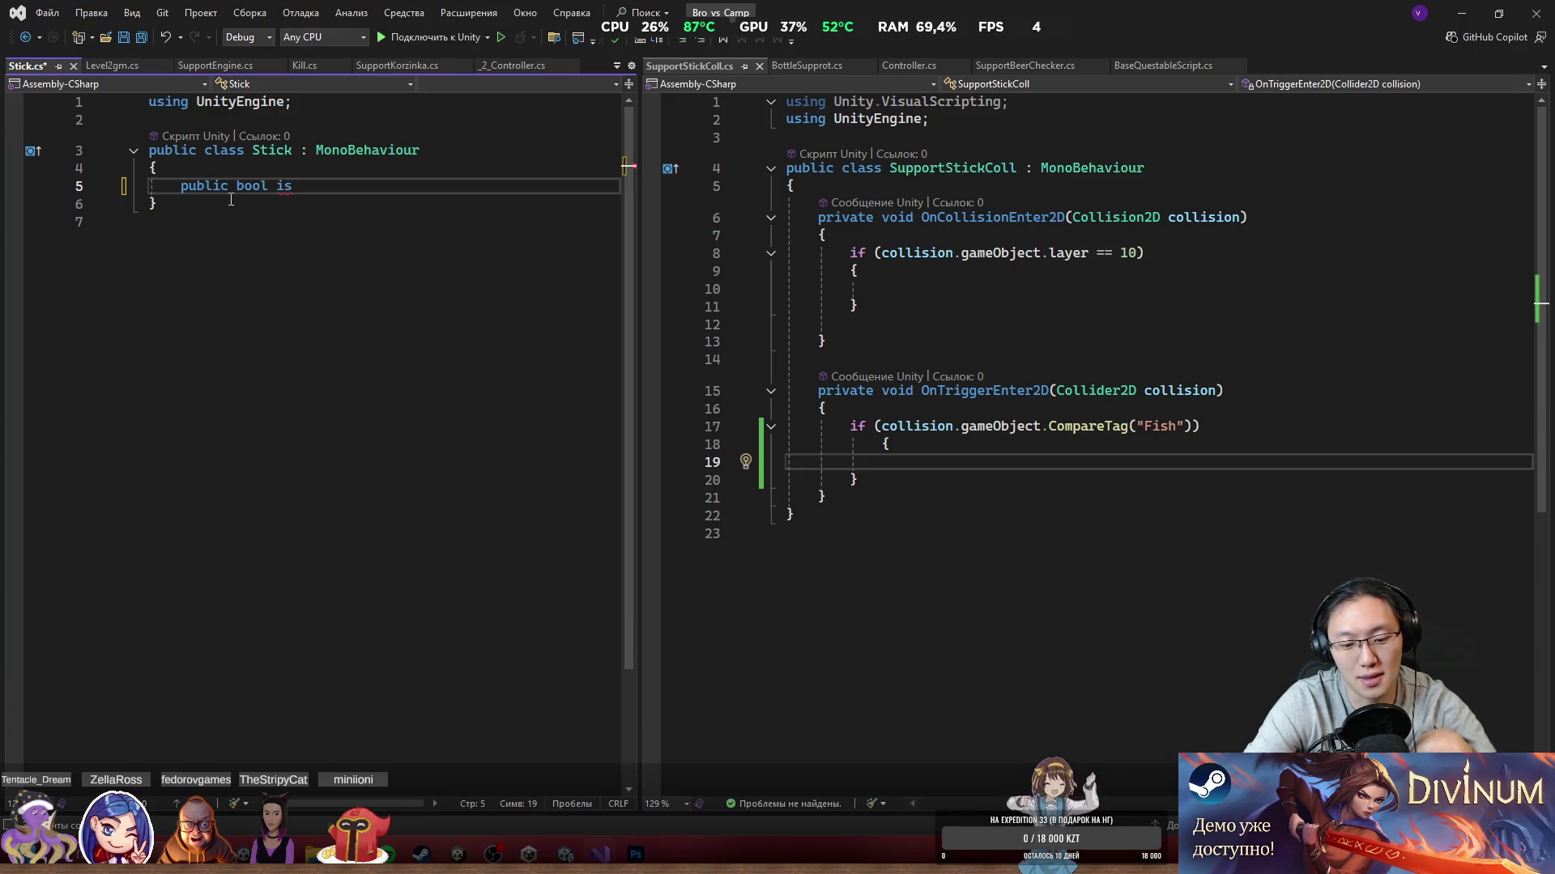
type("ted = false;")
key("Return")
key("Return")
Step: Add OnCollisionEnter2D that returns if isActivated and checks the collision object's layer
type("On")
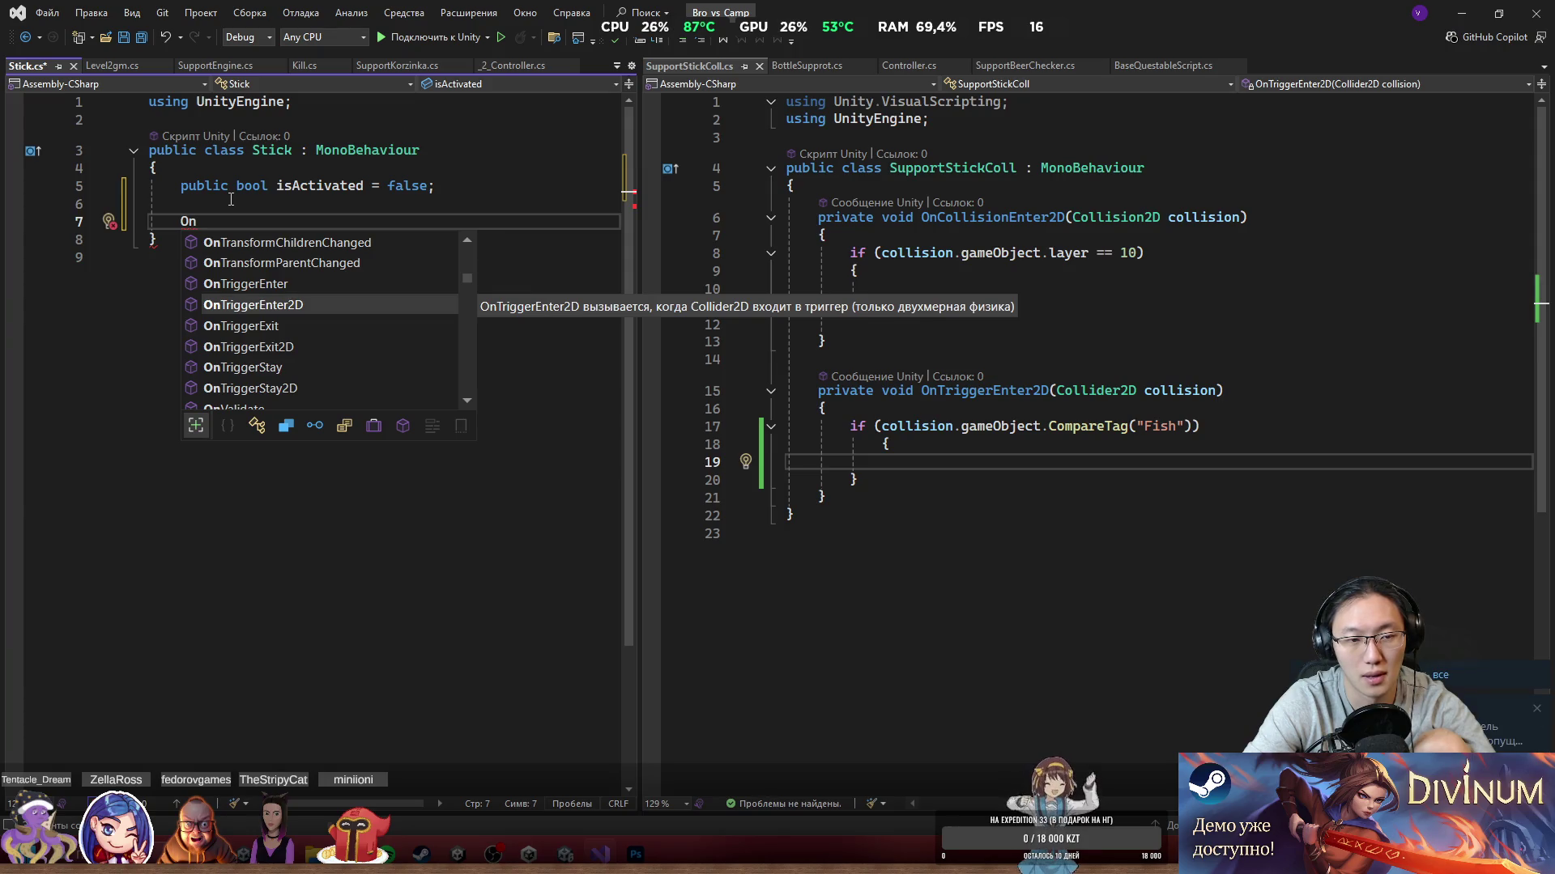
type("Co")
key("Down")
key("Tab")
type("if (")
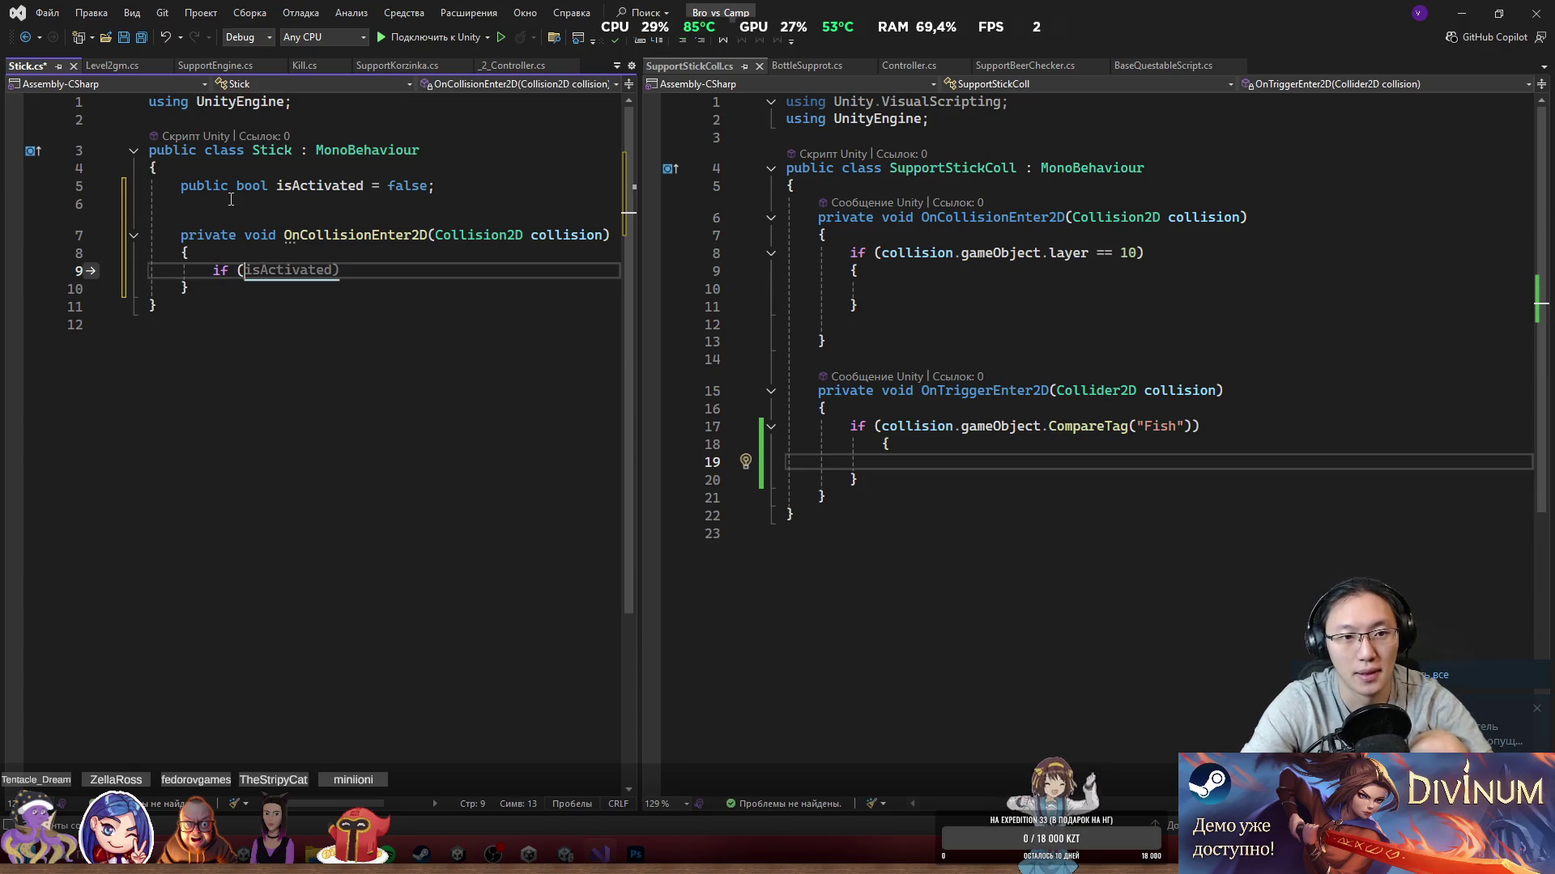
type("collision.gameObject.l")
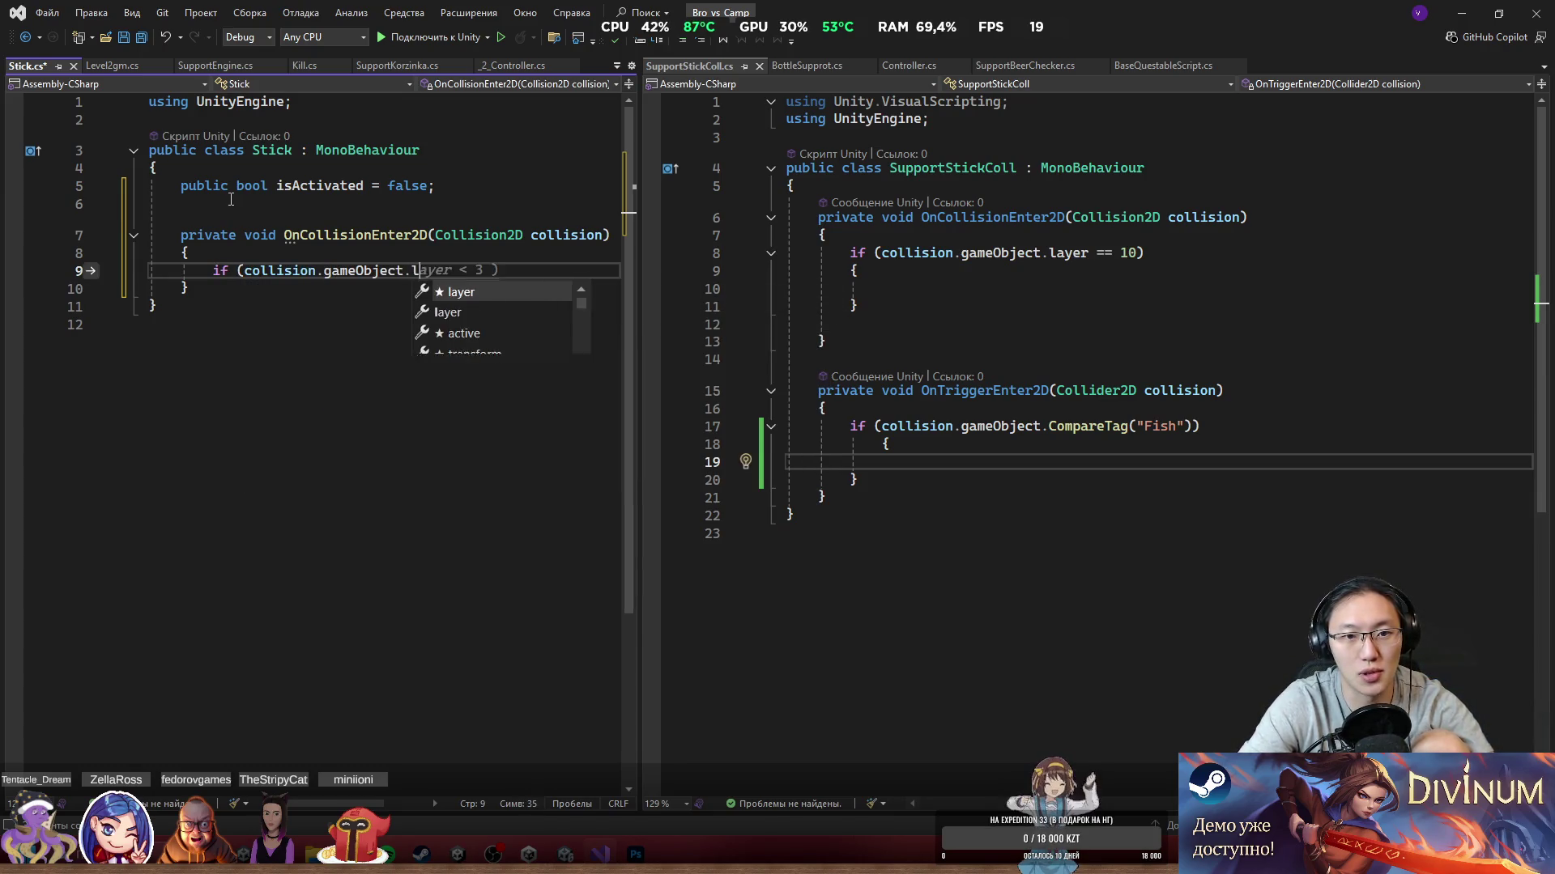
type("ayer == 1{")
key("Return")
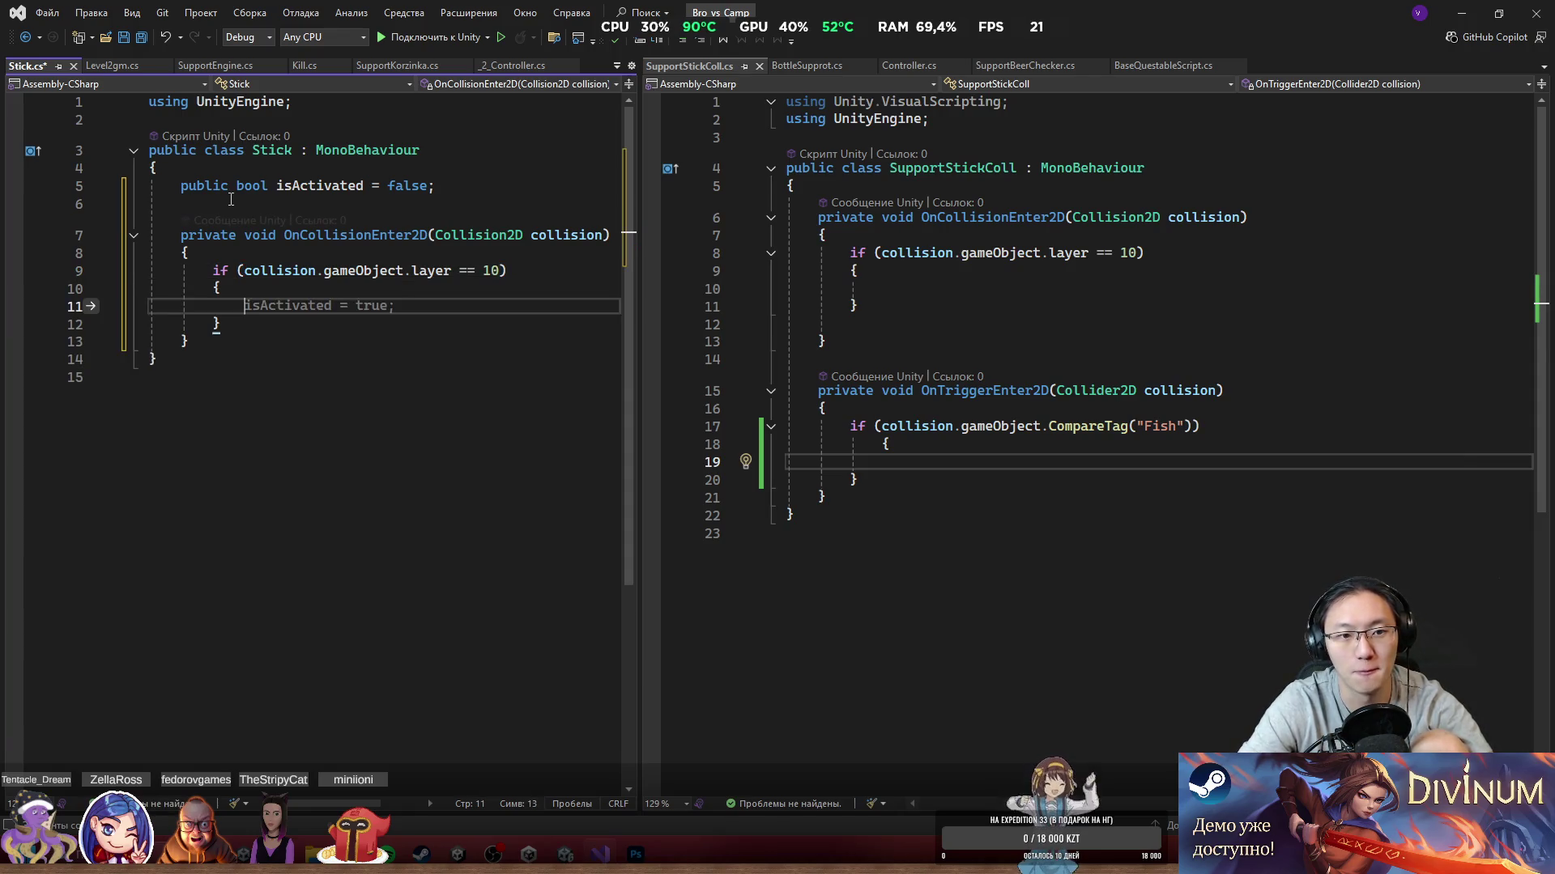
key("Up")
key("Up")
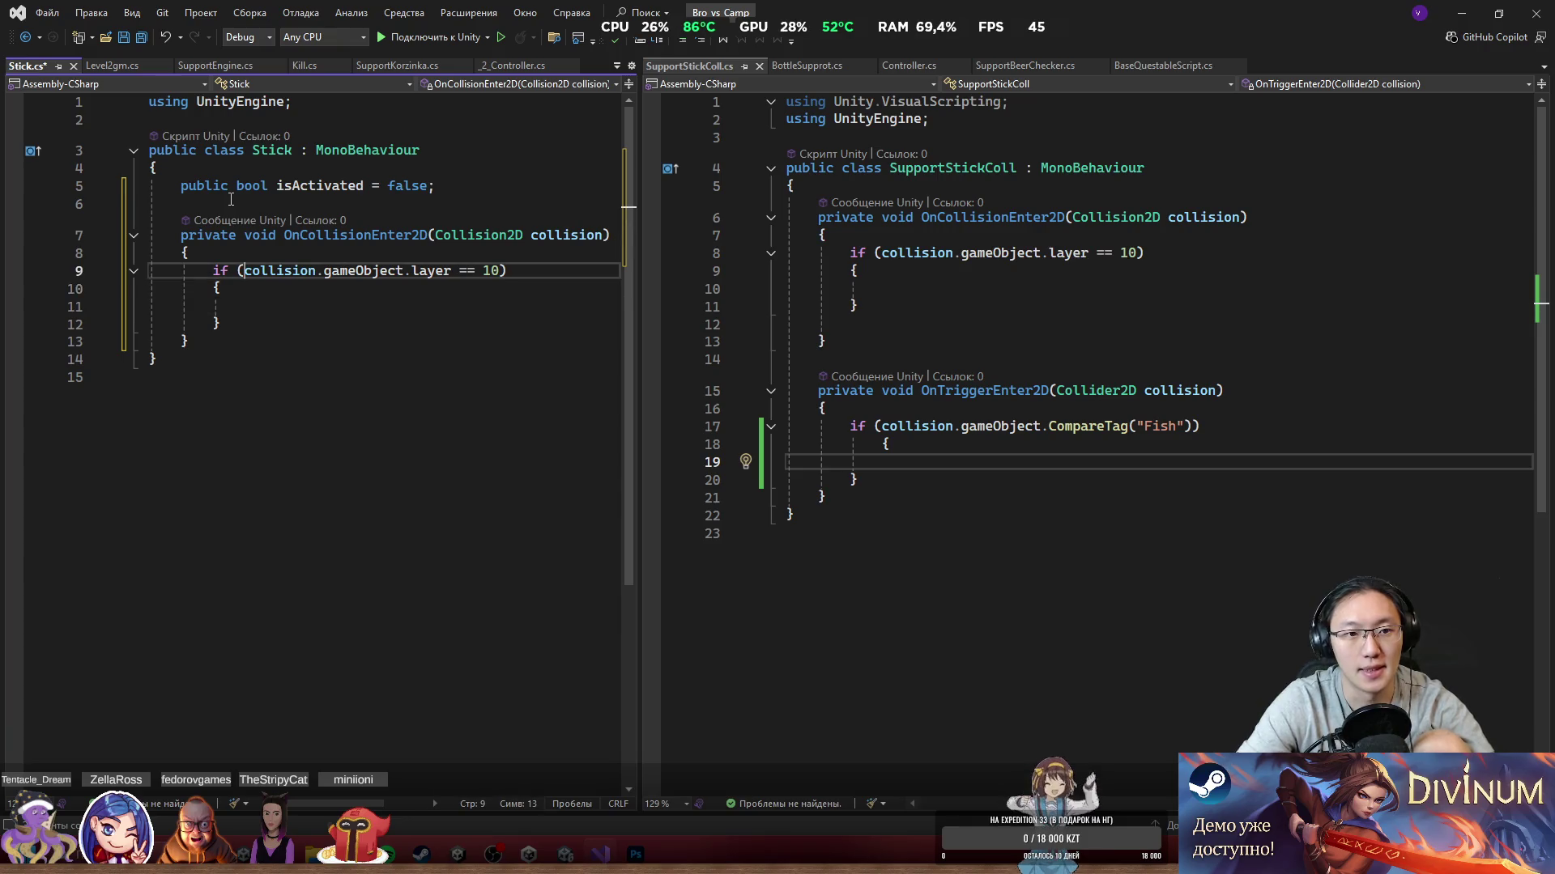
key("ctrl+Return")
type("if (")
key("Tab")
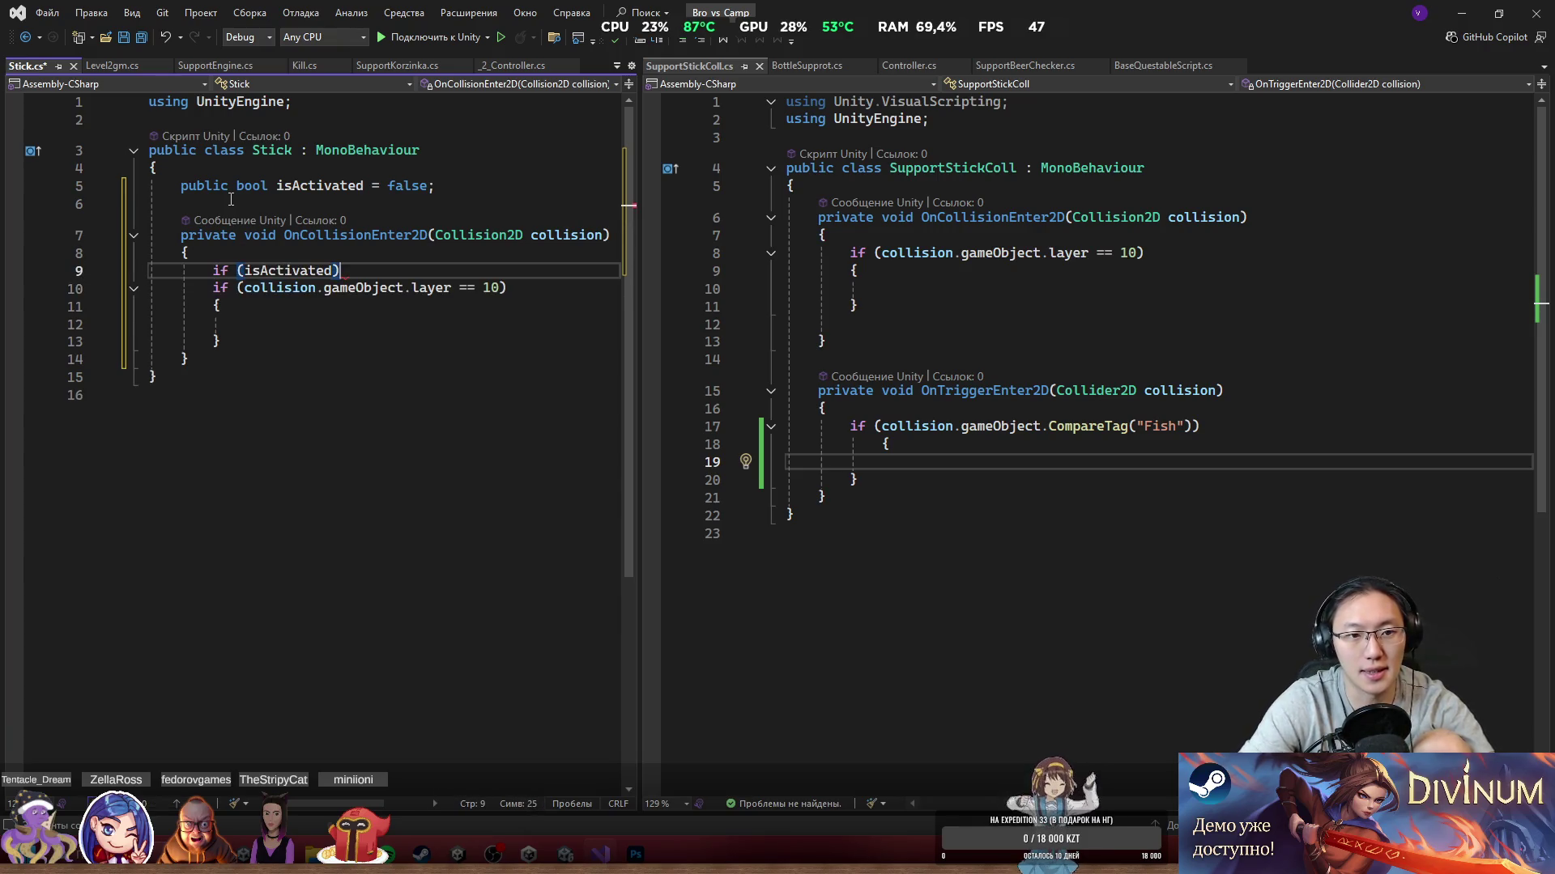
type("return;")
key("Down")
key("Down")
key("Down")
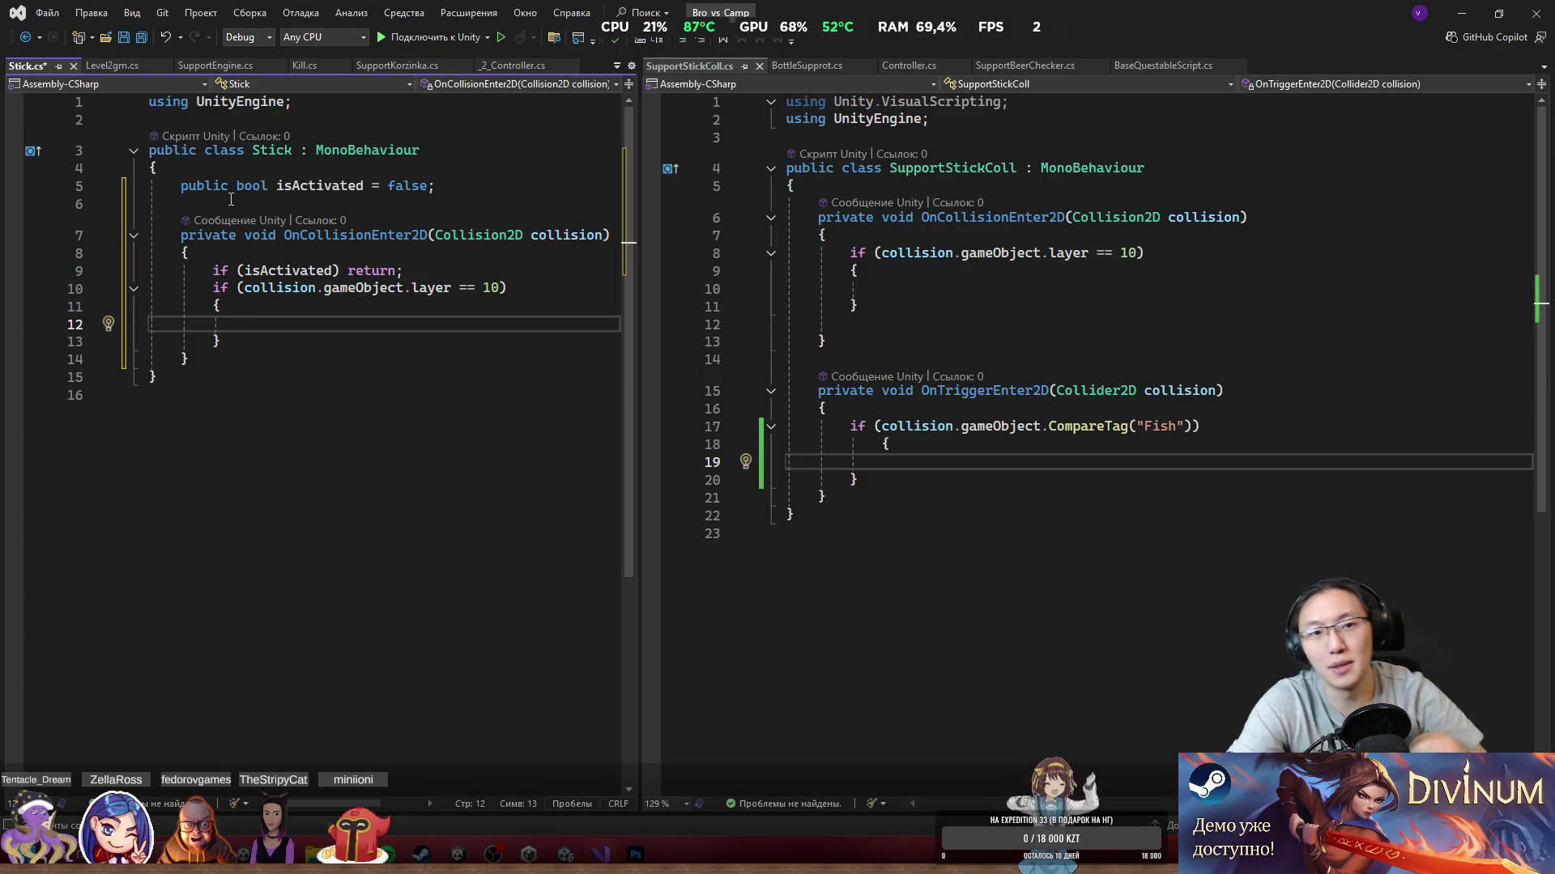
Step: Start an enum State declaration below the collision method
key("Down")
key("Down")
key("Return")
key("Return")
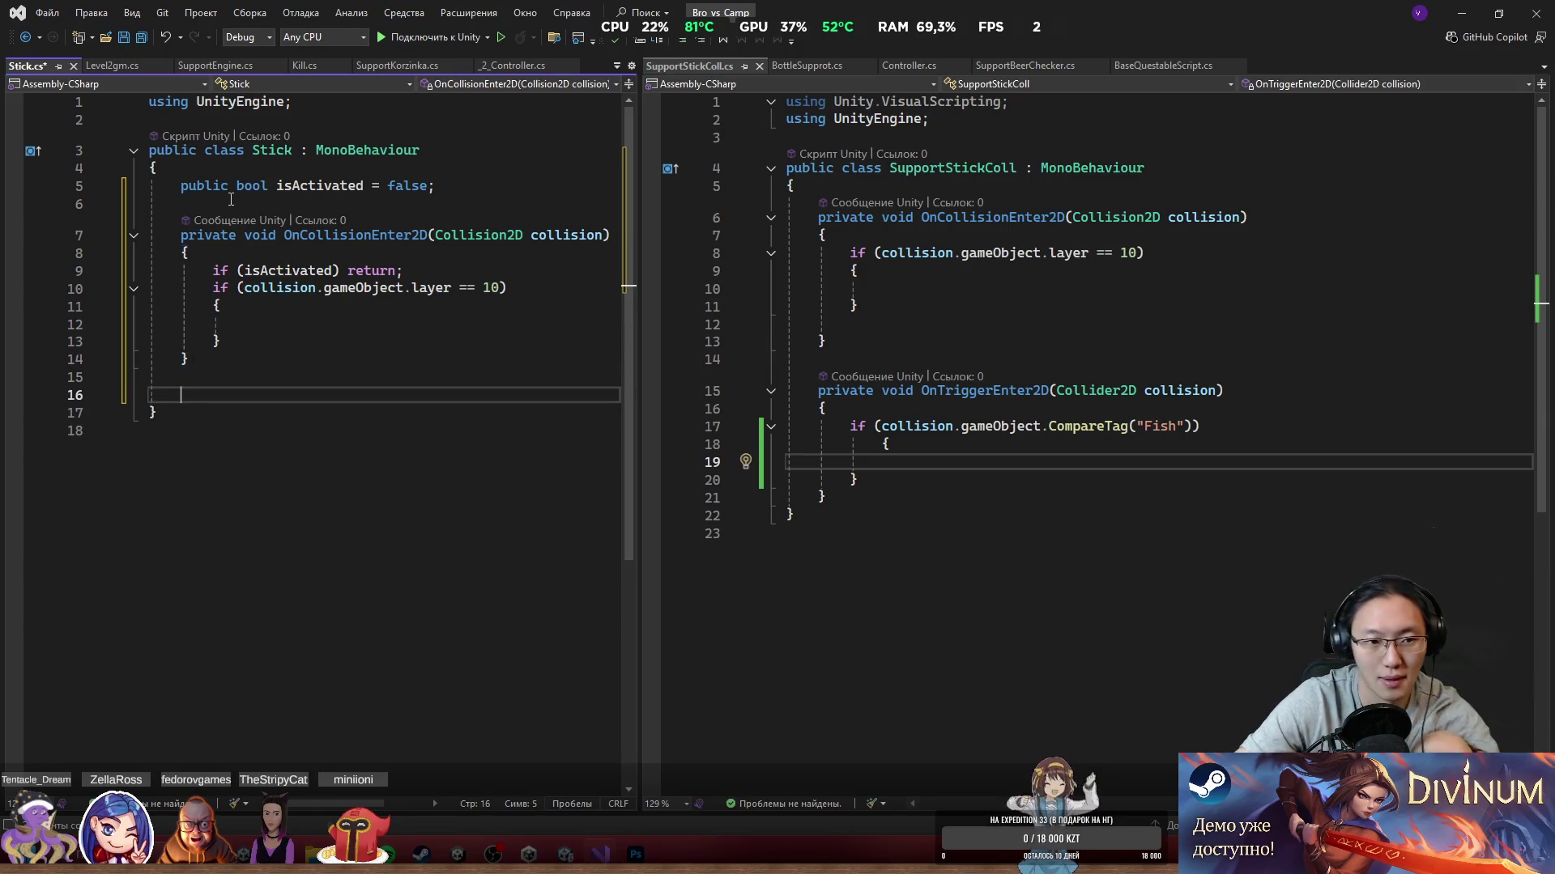
key("ctrl+v")
key("ctrl+z")
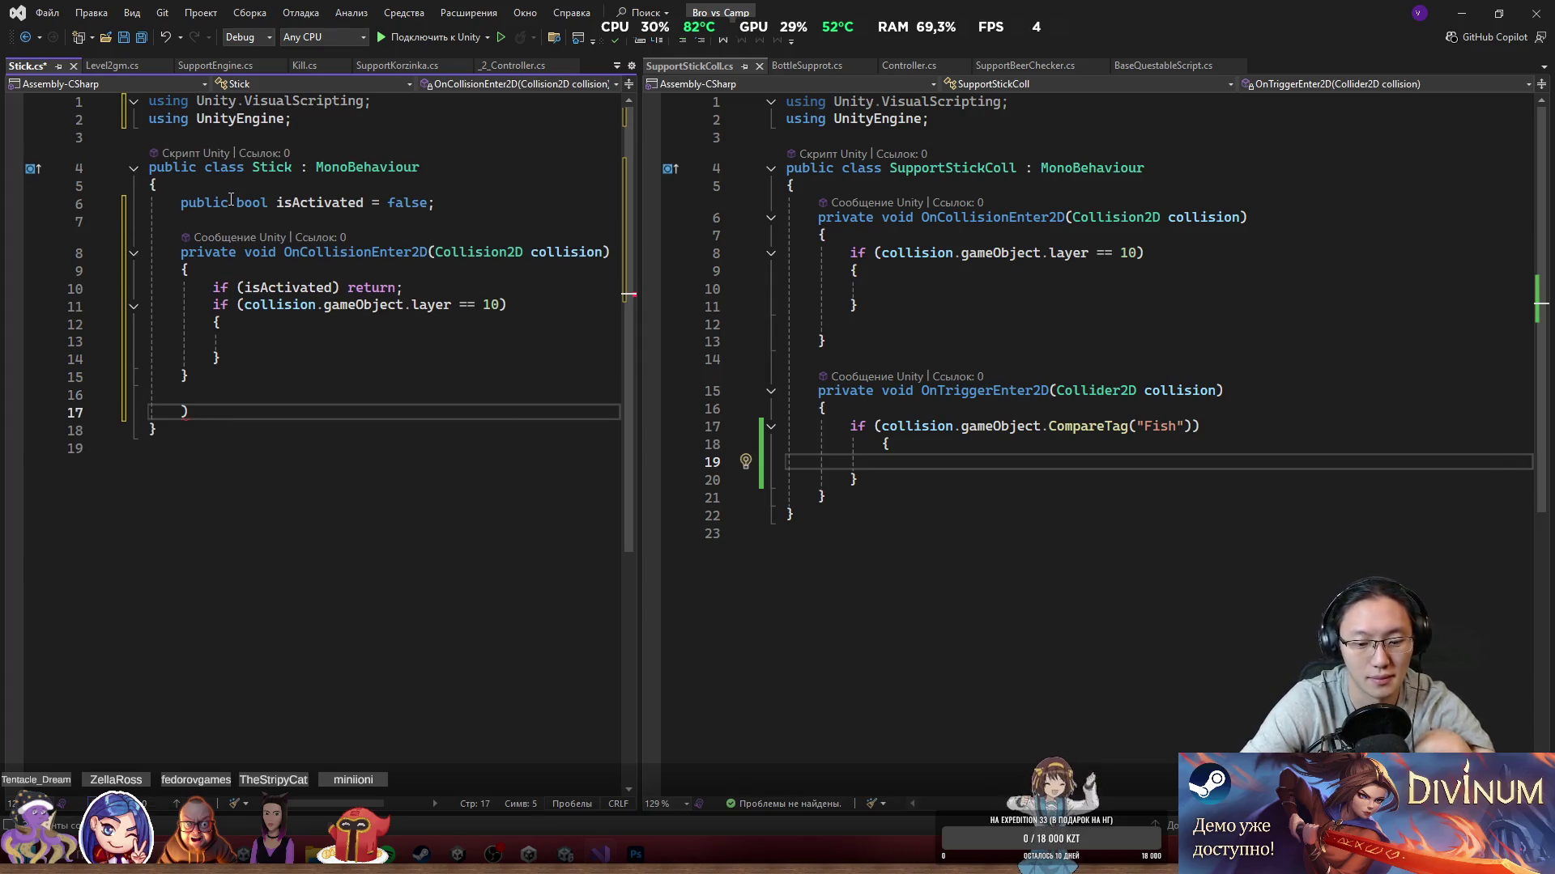
type("enum State()")
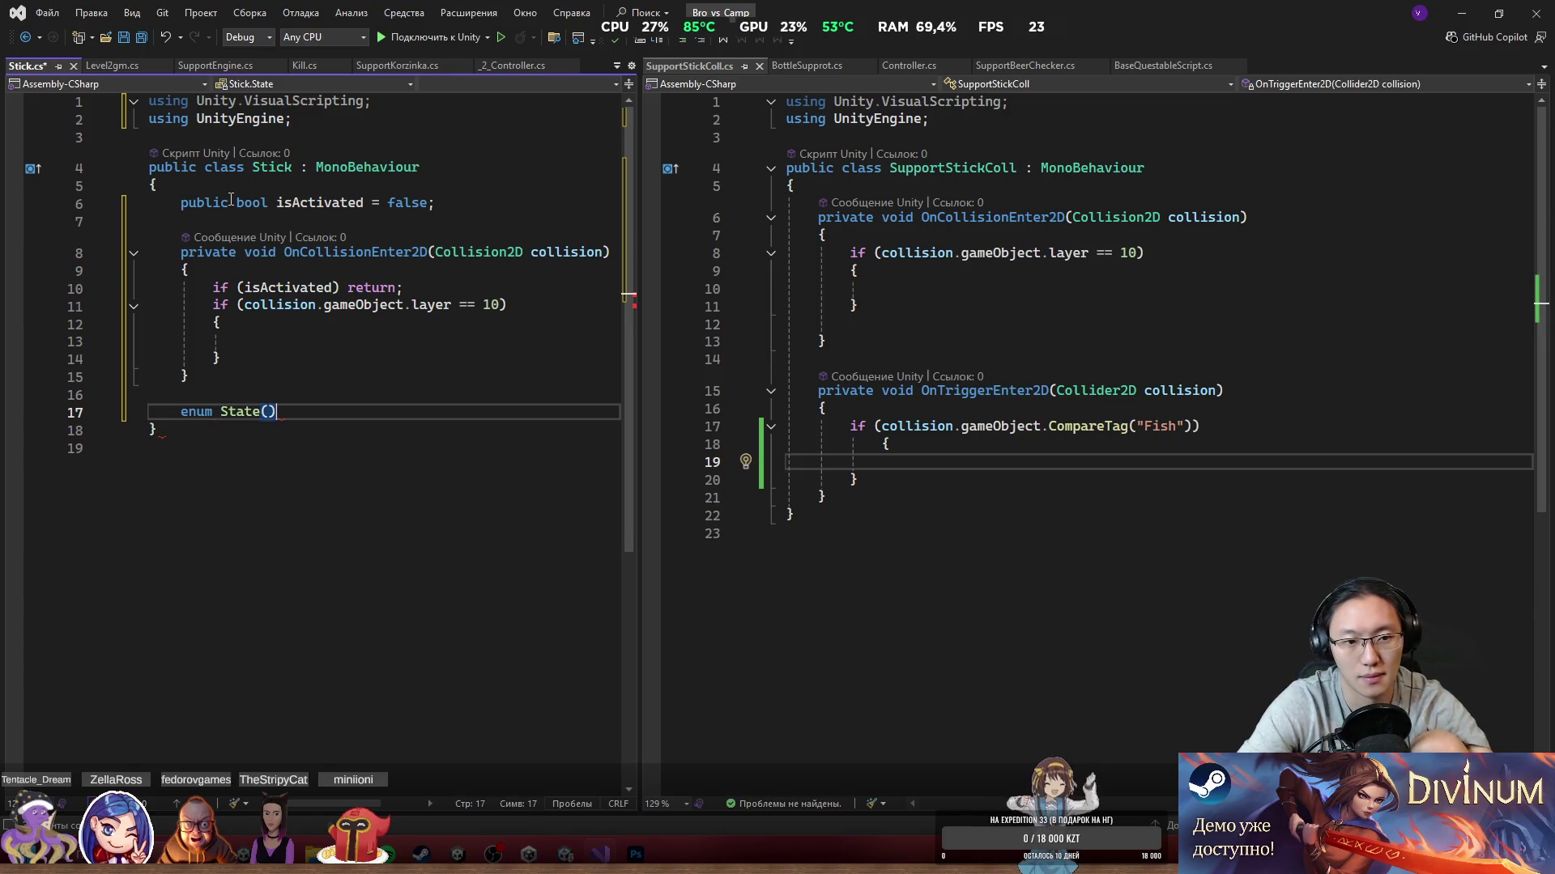
Step: Open the State enum body and add the NotActivated and Fish values
key("BackSpace")
key("BackSpace")
type("{")
key("Return")
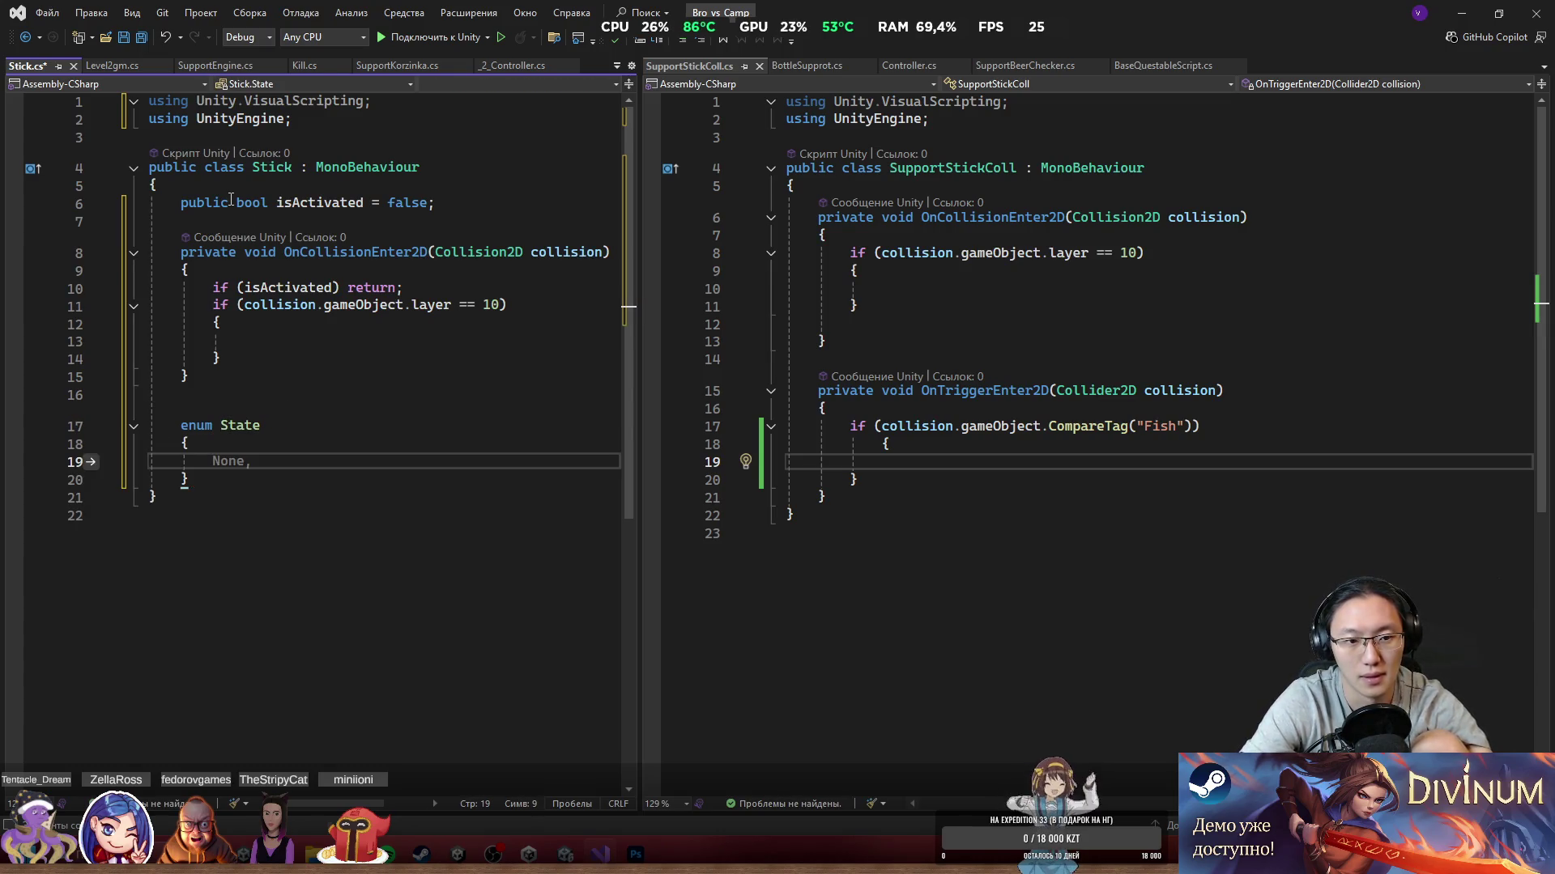
type("NotActivated")
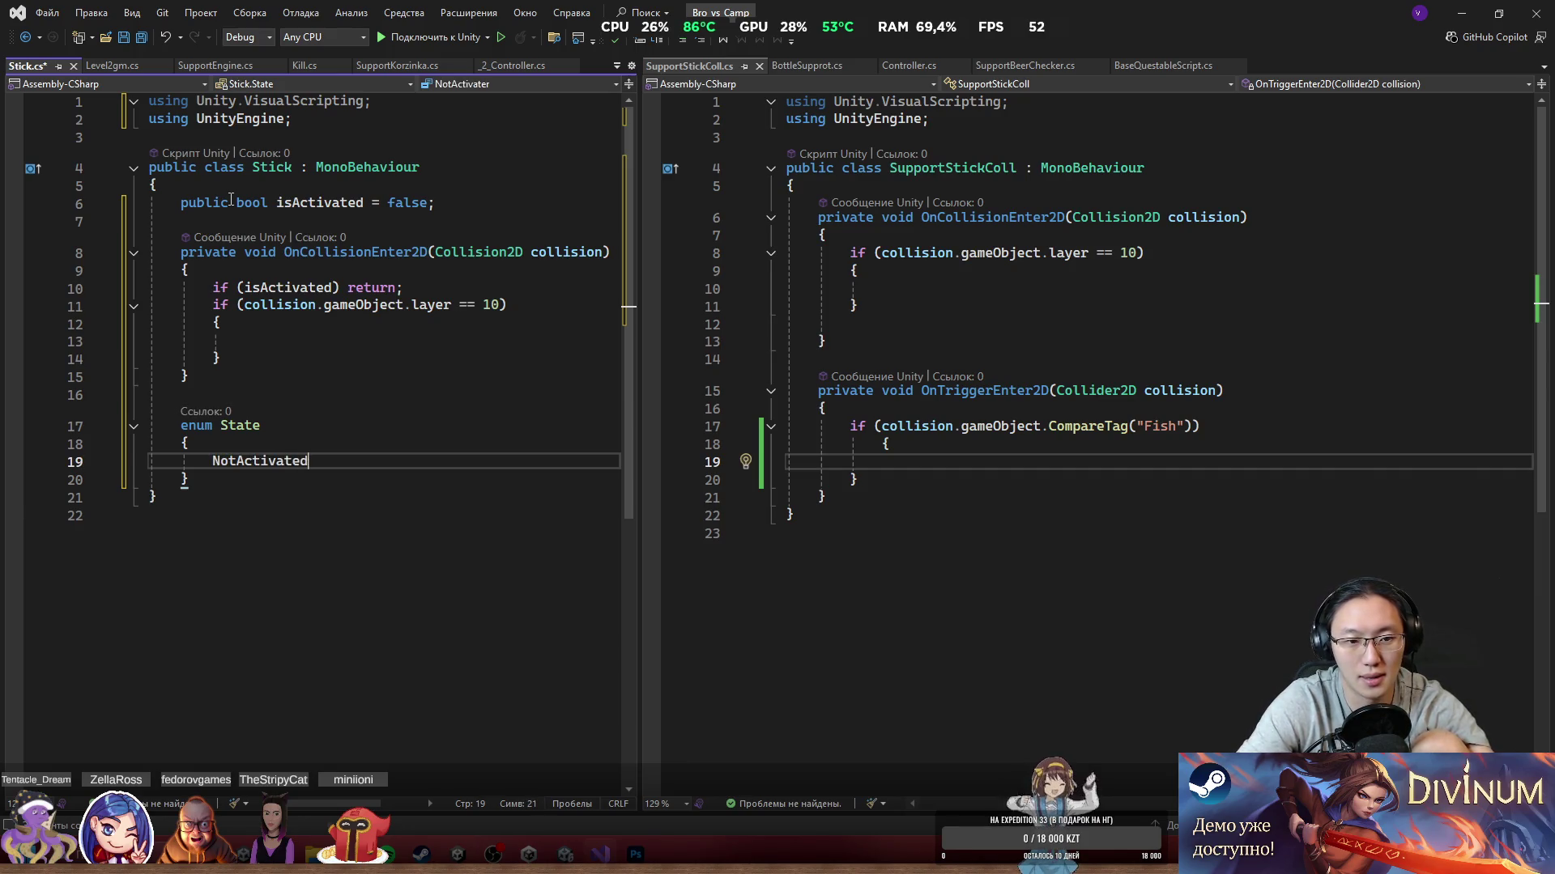
type(",")
key("Return")
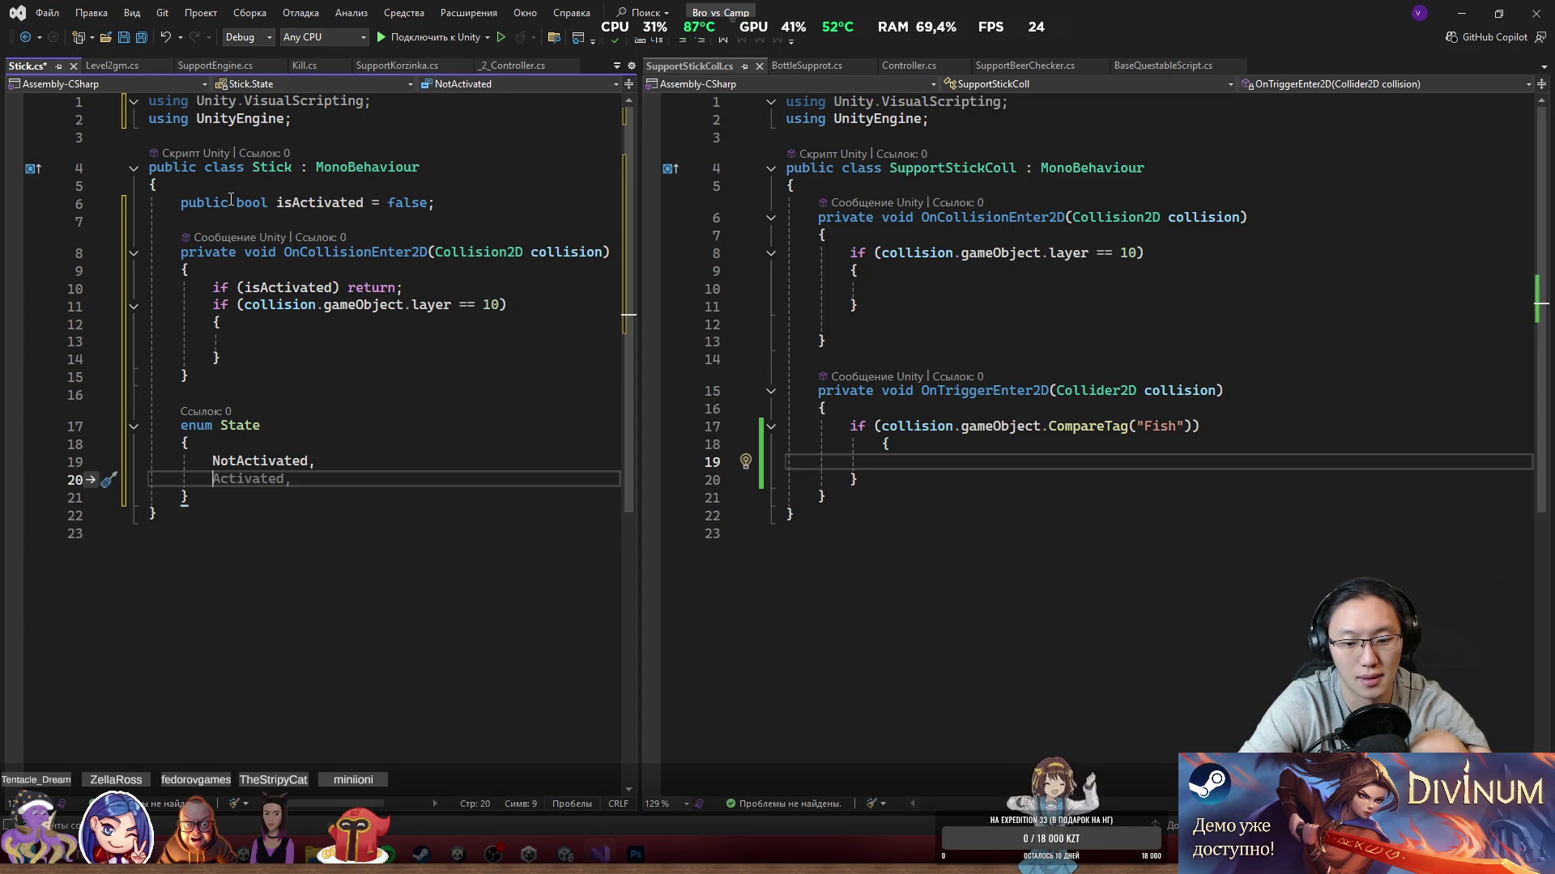
type("Fish,")
key("Return")
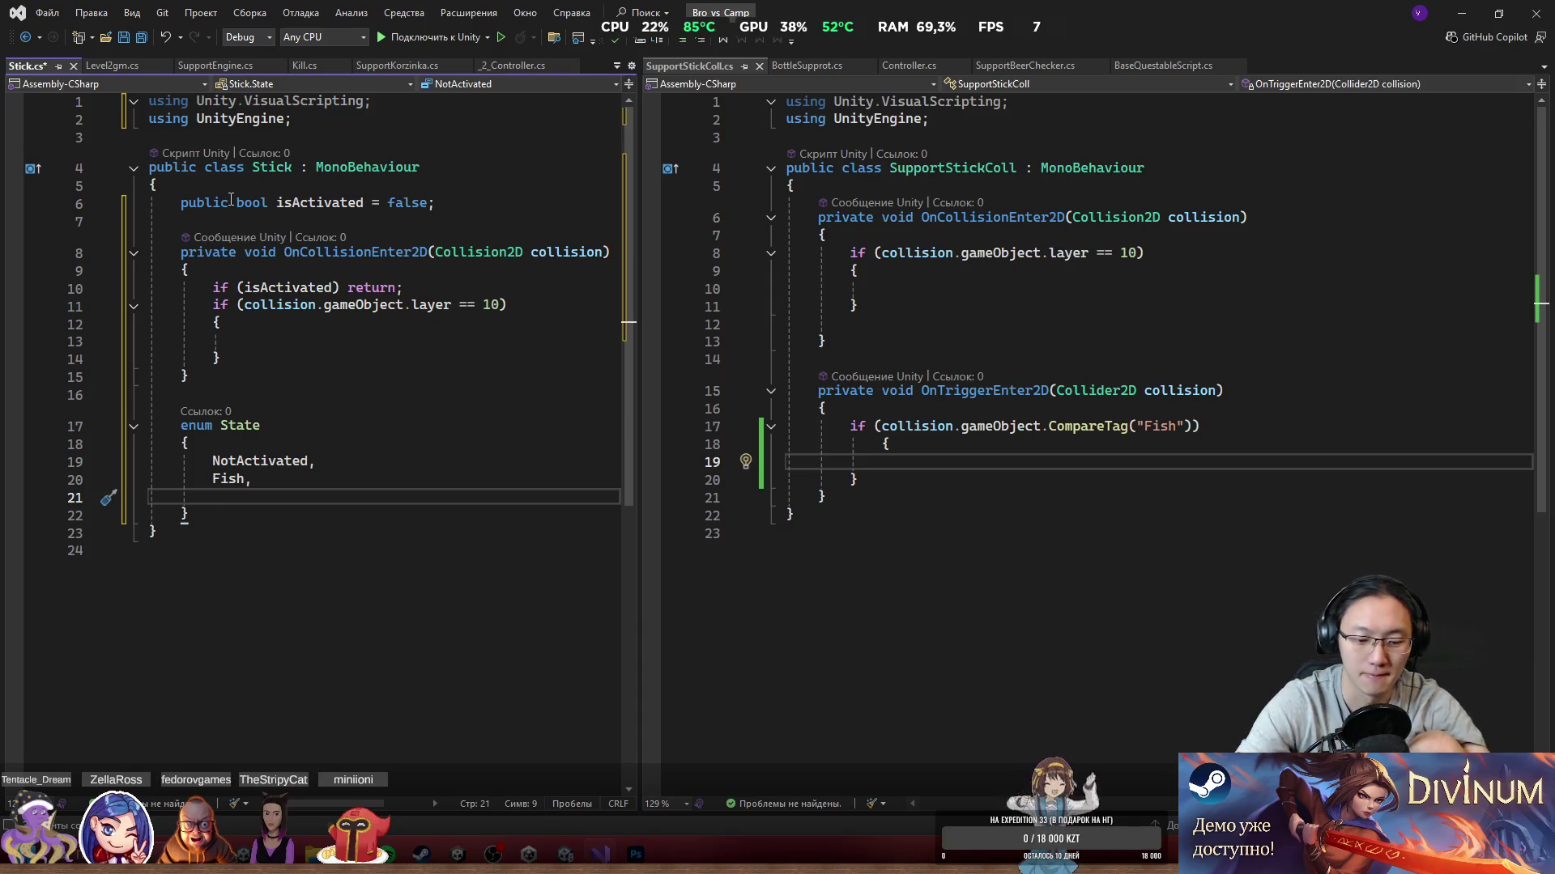
Step: Add Destroy as the last enum value, correcting typos, and save Stick.cs
type("Hid")
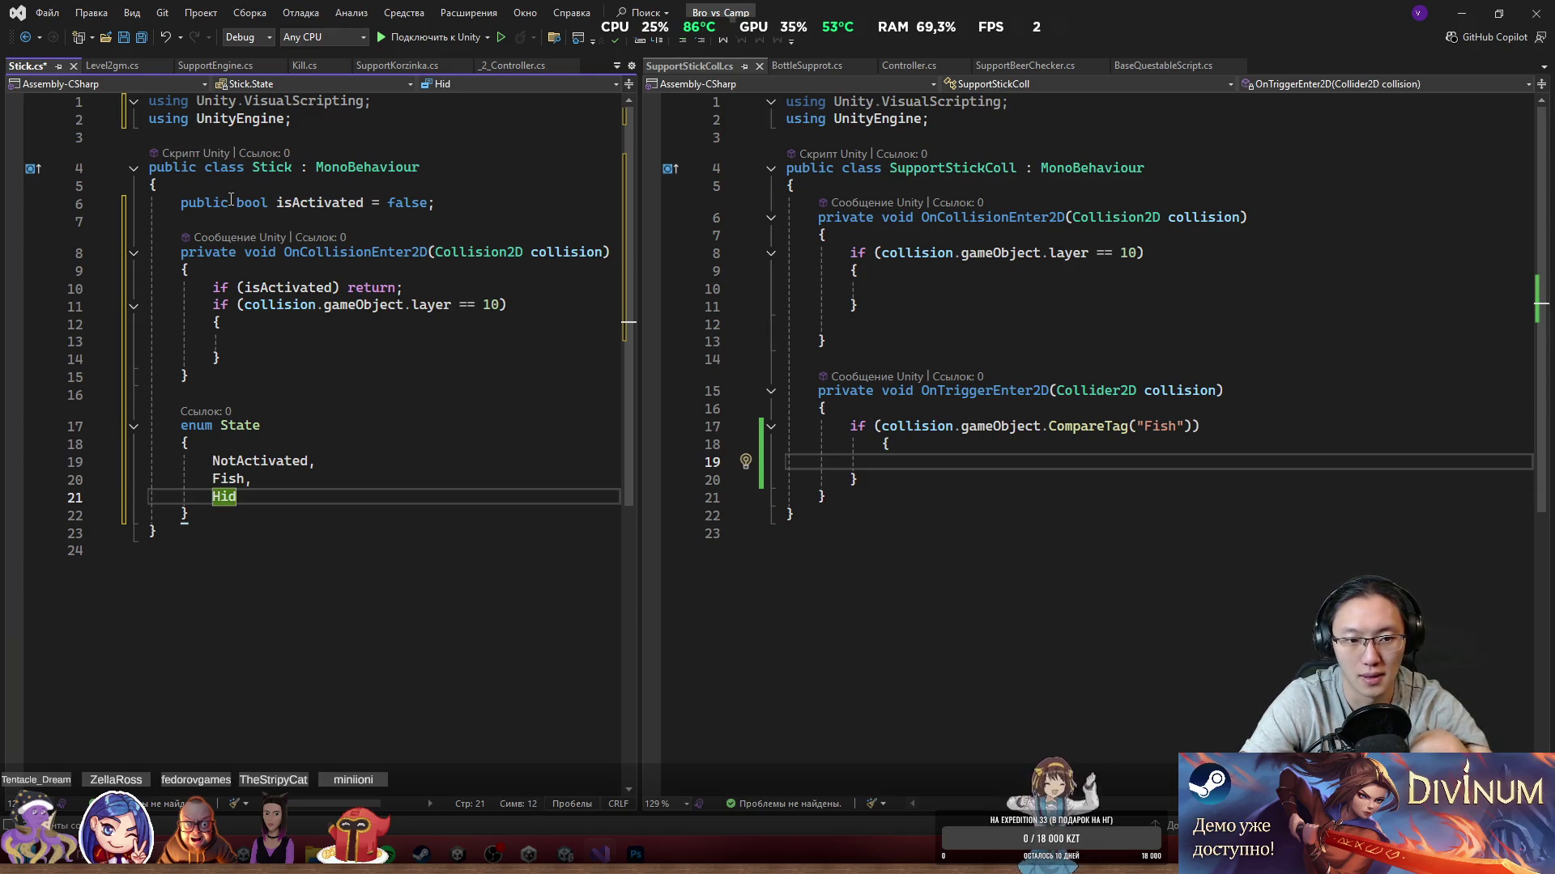
key("BackSpace")
key("BackSpace")
key("BackSpace")
type("Des")
key("BackSpace")
type("roy")
key("BackSpace")
key("BackSpace")
type("iy")
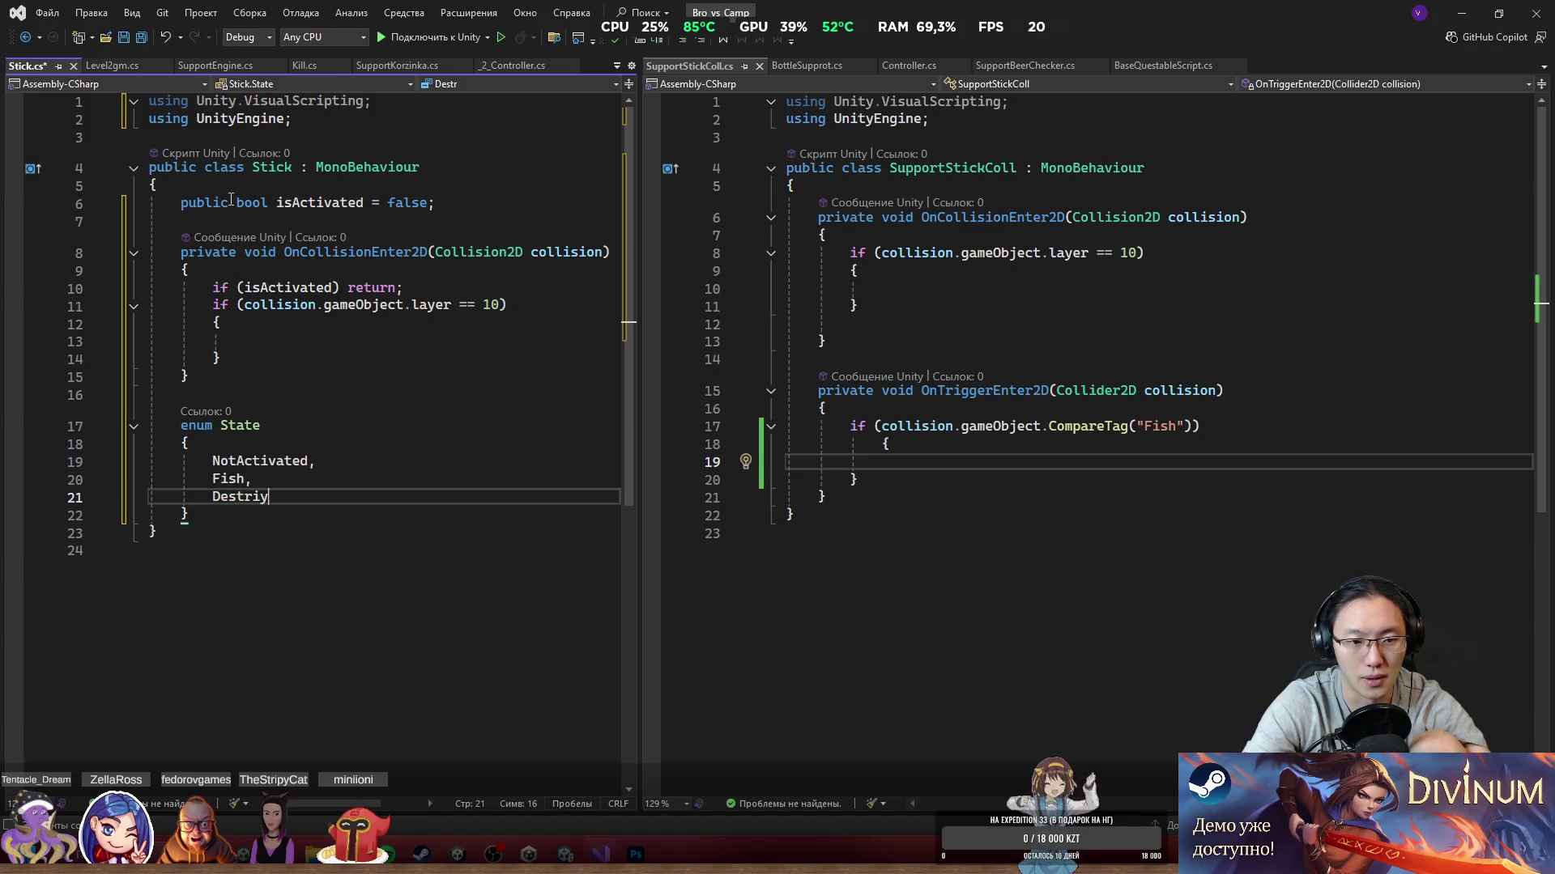
key("BackSpace")
key("BackSpace")
type("oying")
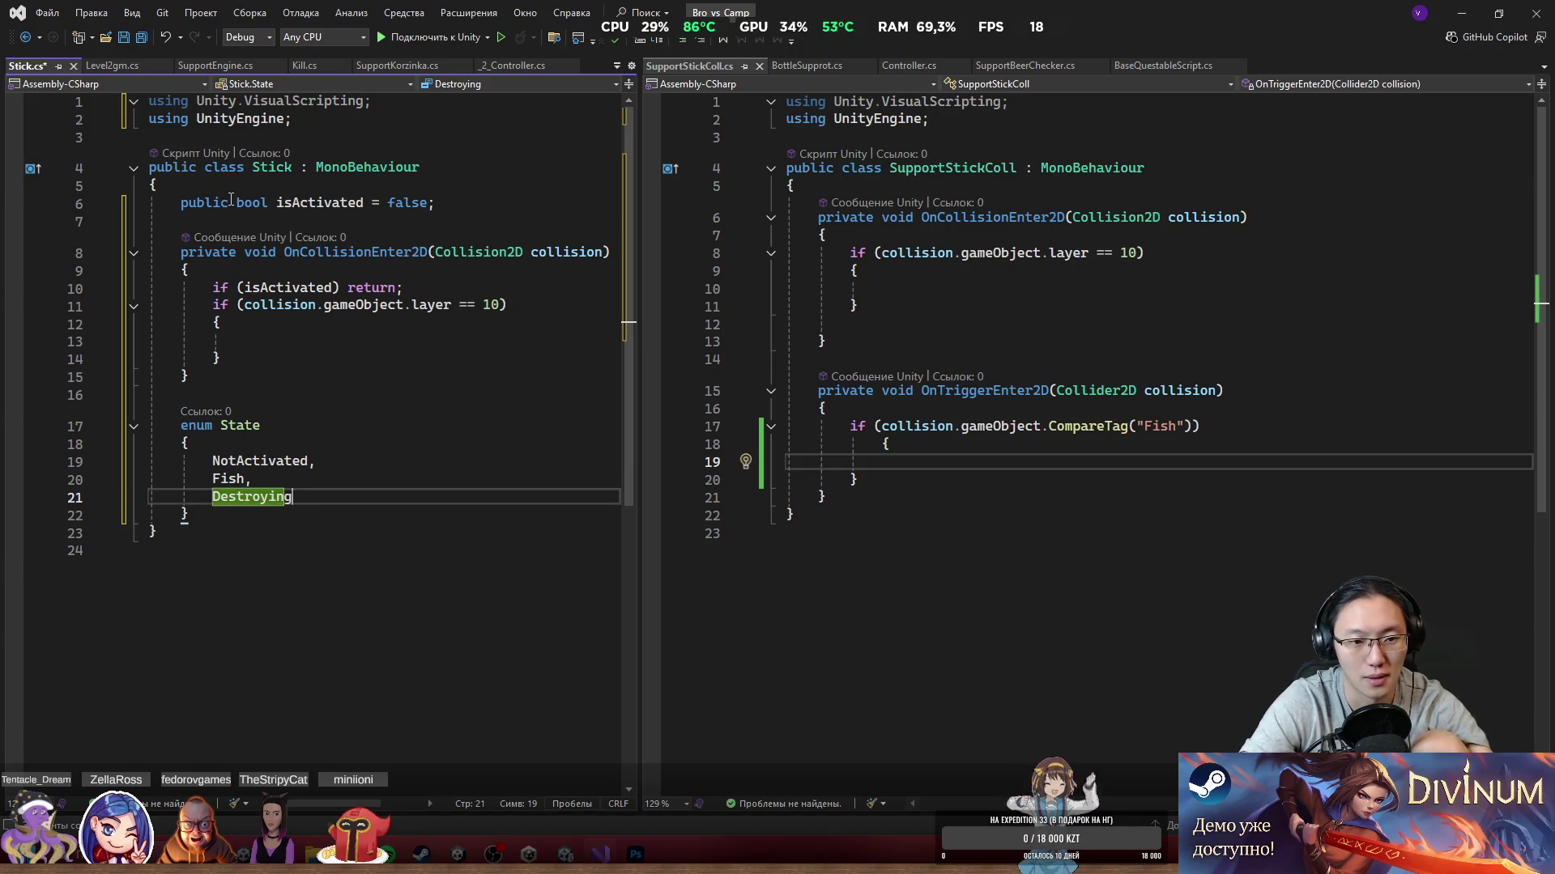
key("BackSpace")
key("BackSpace")
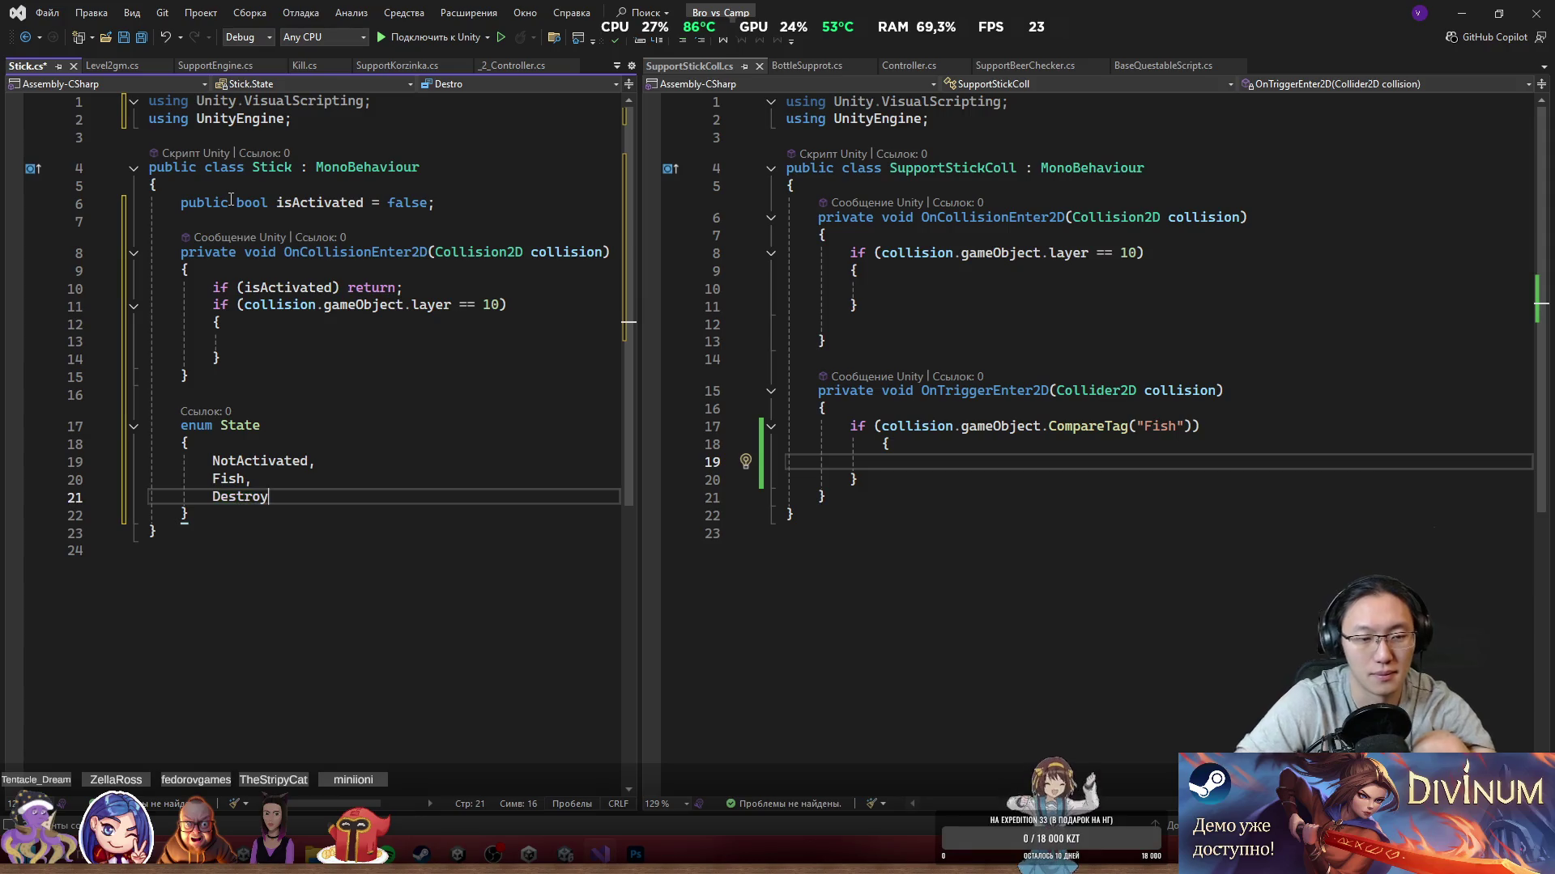
key("ctrl+s")
left_click(469, 217)
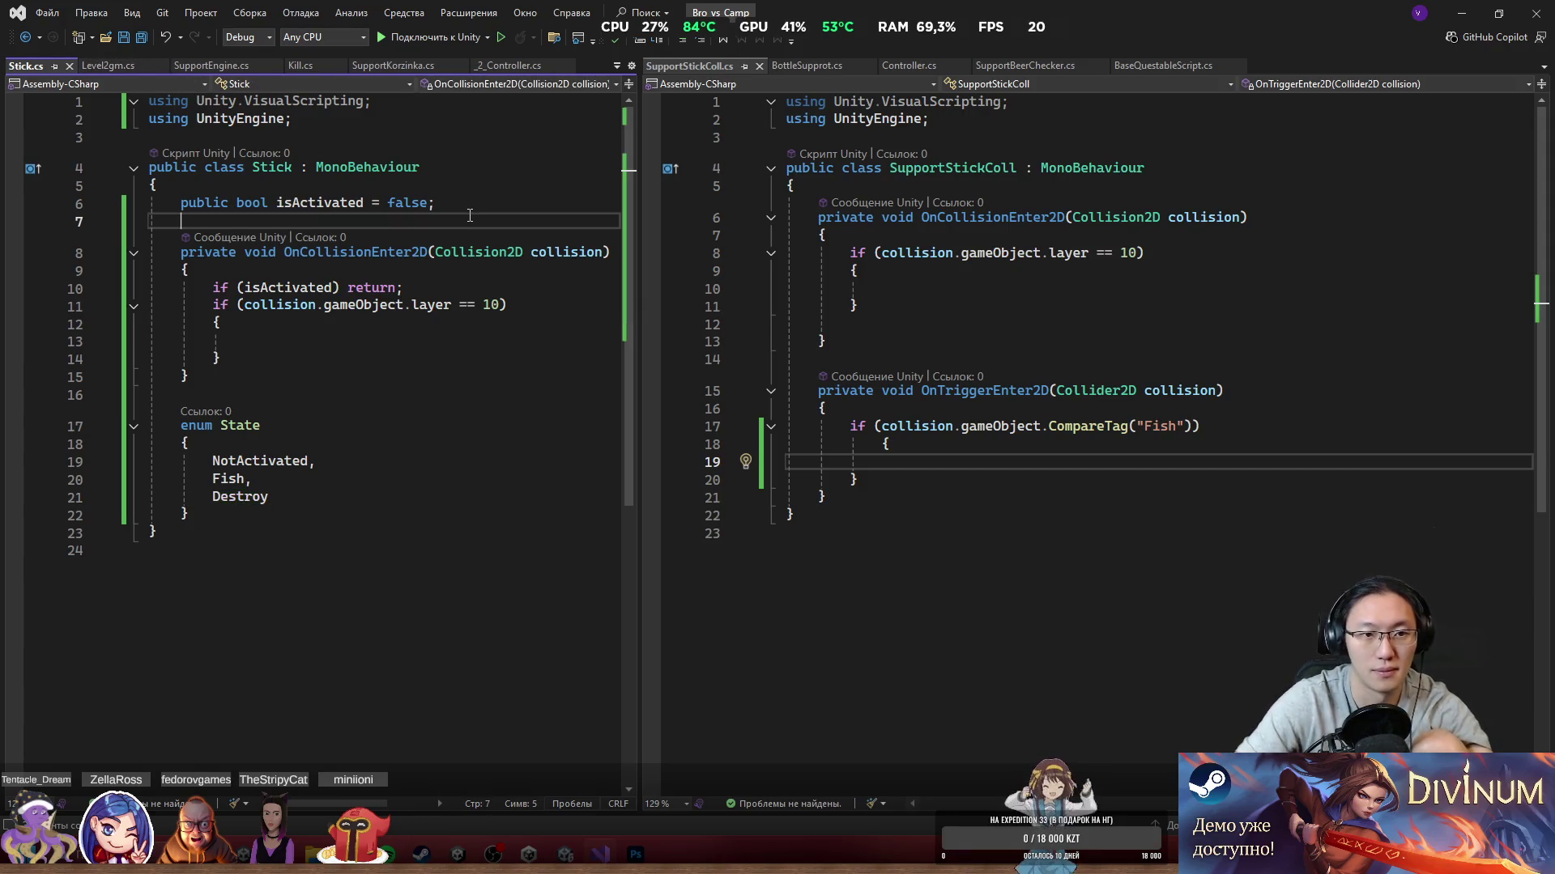
Step: Replace the isActivated field with public State state = State.NotActivated
left_click(322, 202)
left_click_drag(237, 203, 487, 203)
type("Sta")
key("Down")
key("Down")
key("Down")
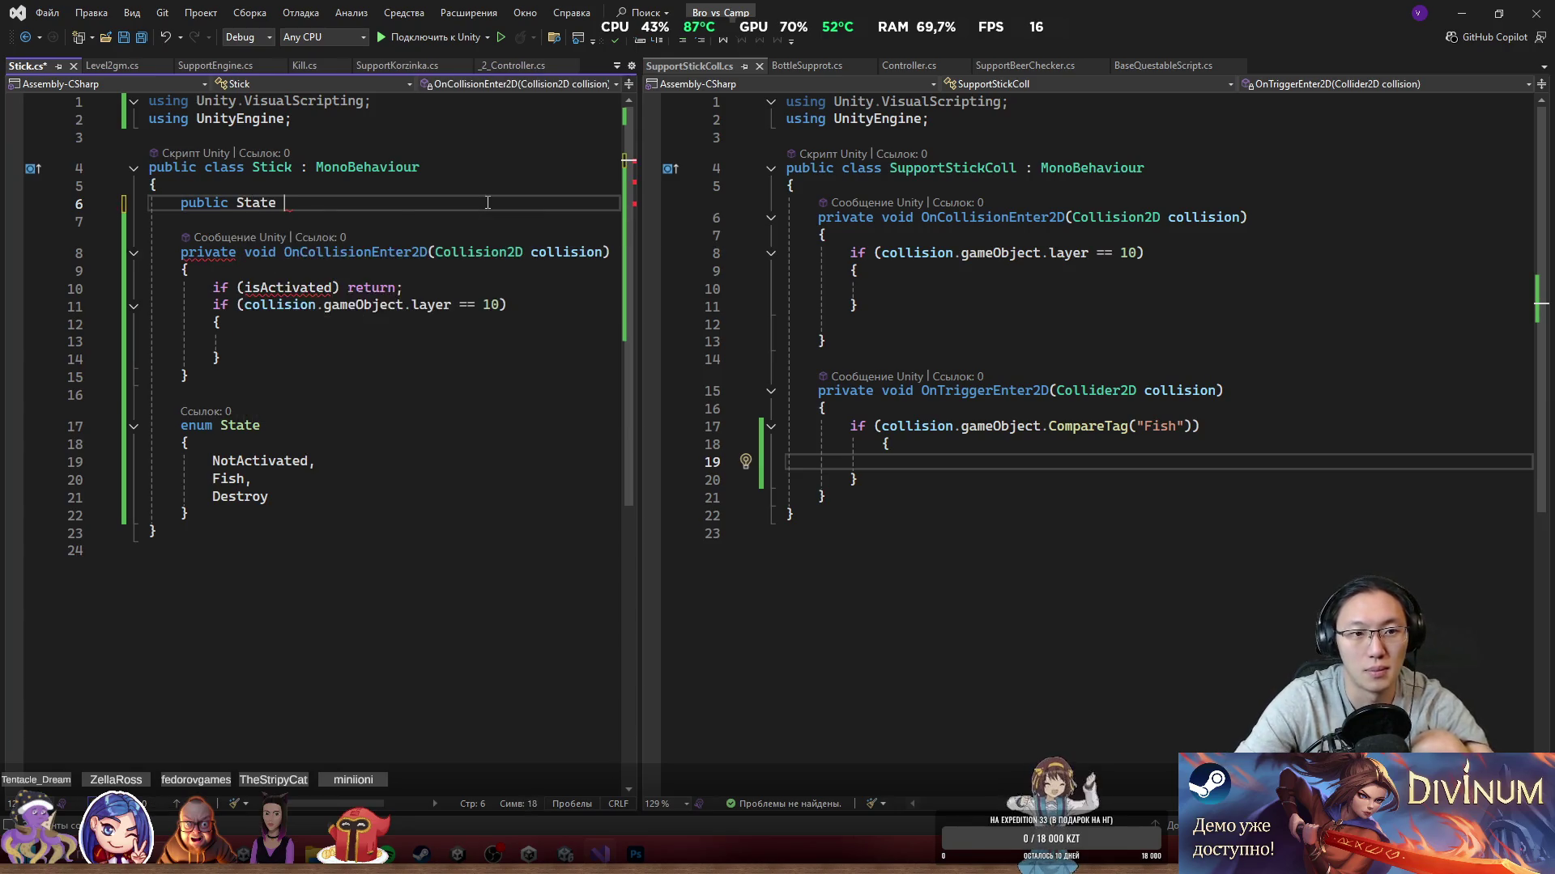
type("S")
type("tate.")
type("N")
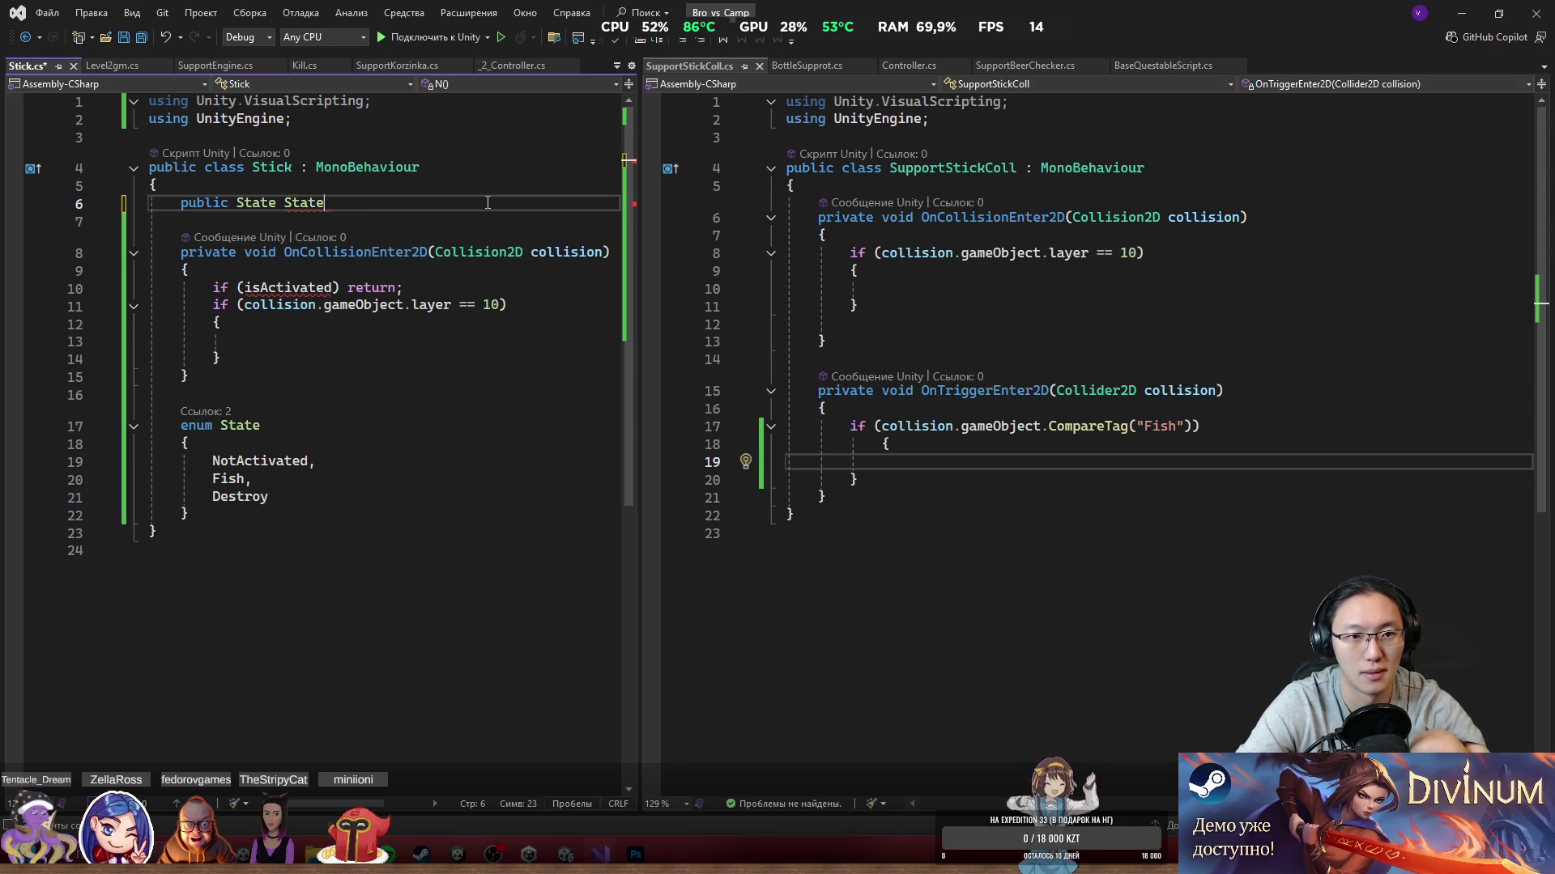
key("BackSpace")
key("BackSpace")
key("BackSpace")
type("state =")
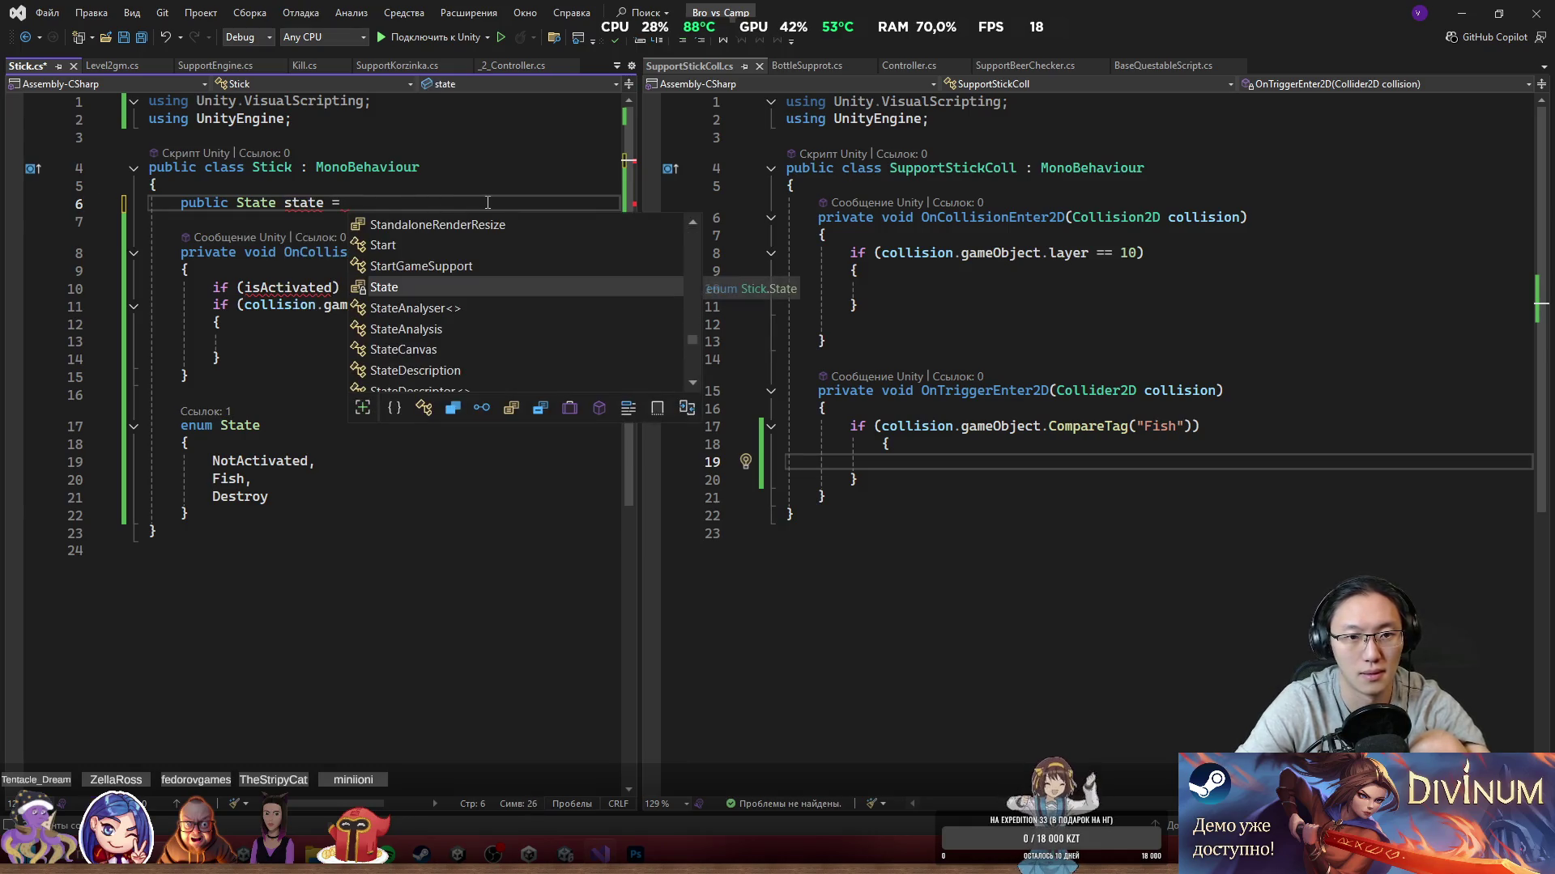
key("Tab")
type(",")
key("BackSpace")
type(".")
key("Tab")
type(";")
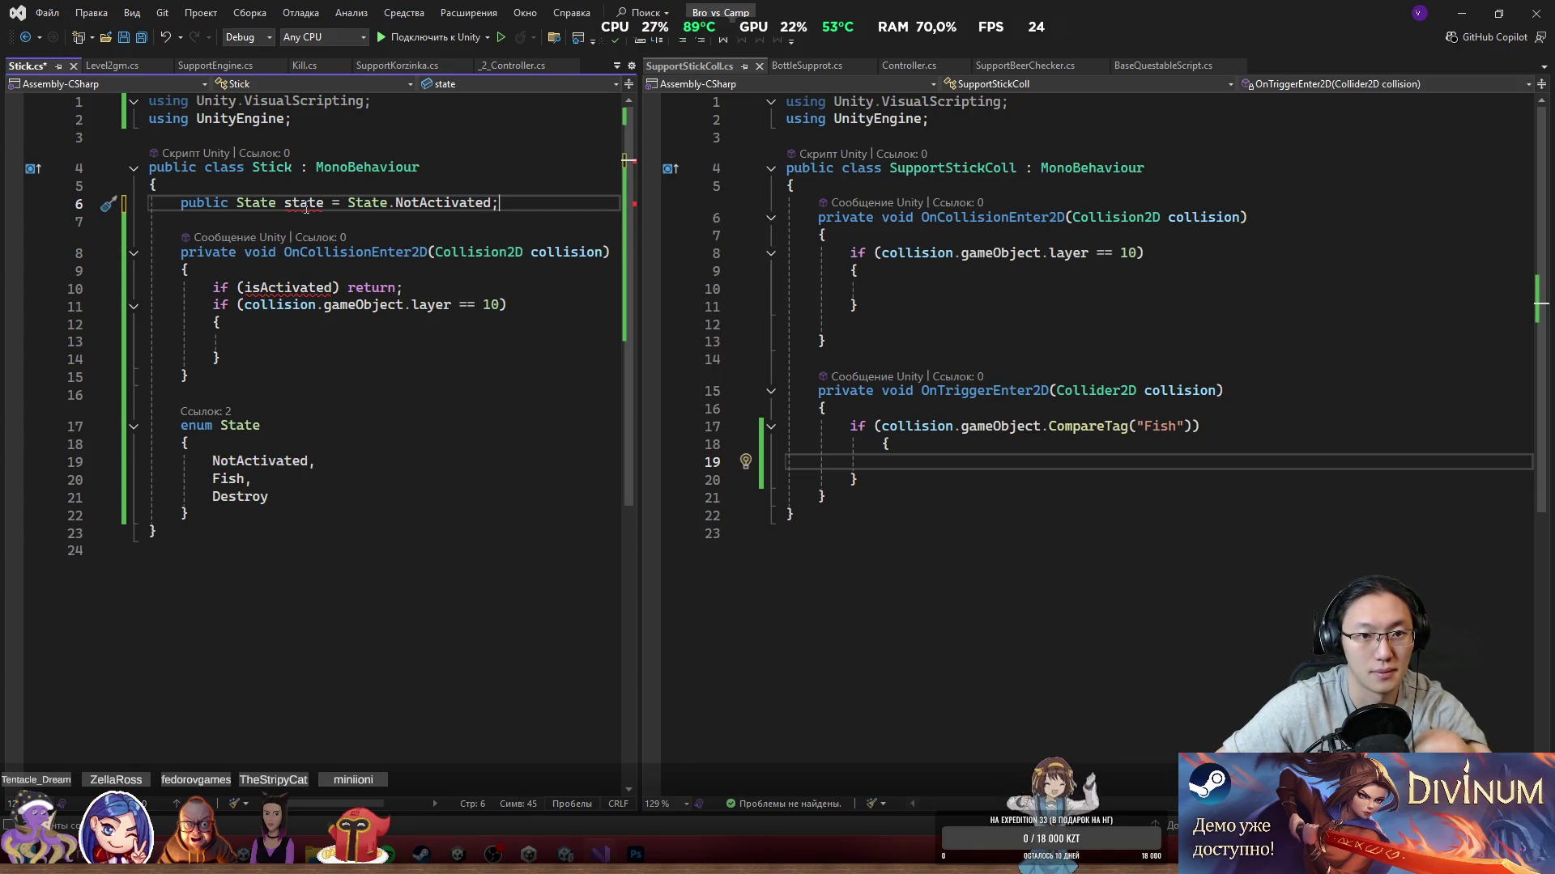
Step: Delete the unused using Unity.VisualScripting line and select the enum State block
mouse_move(311, 202)
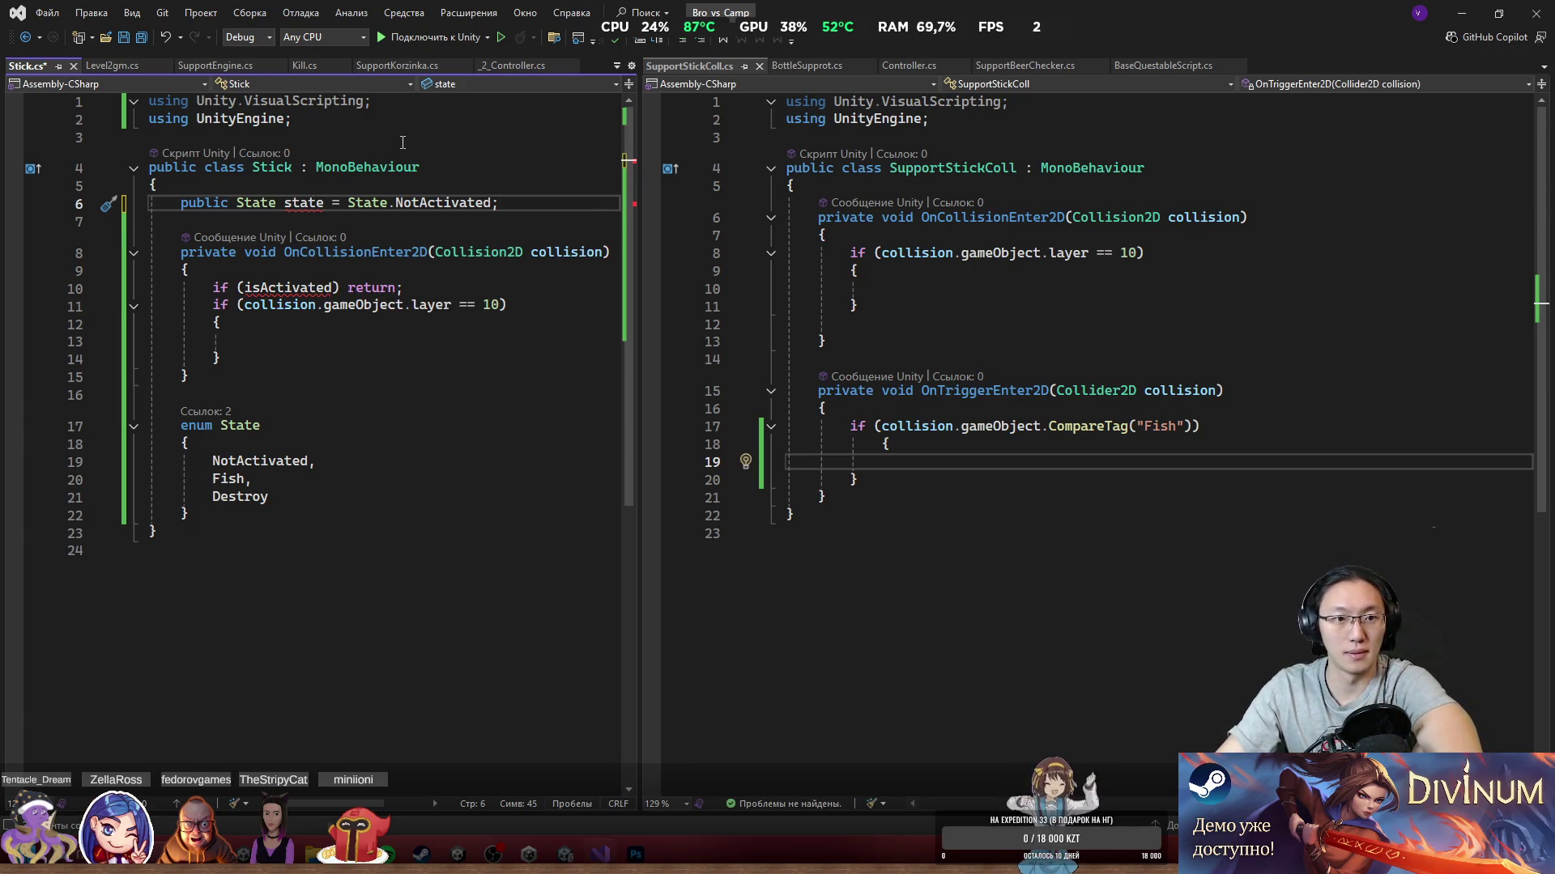
left_click_drag(372, 101, 149, 102)
key("BackSpace")
left_click(219, 359)
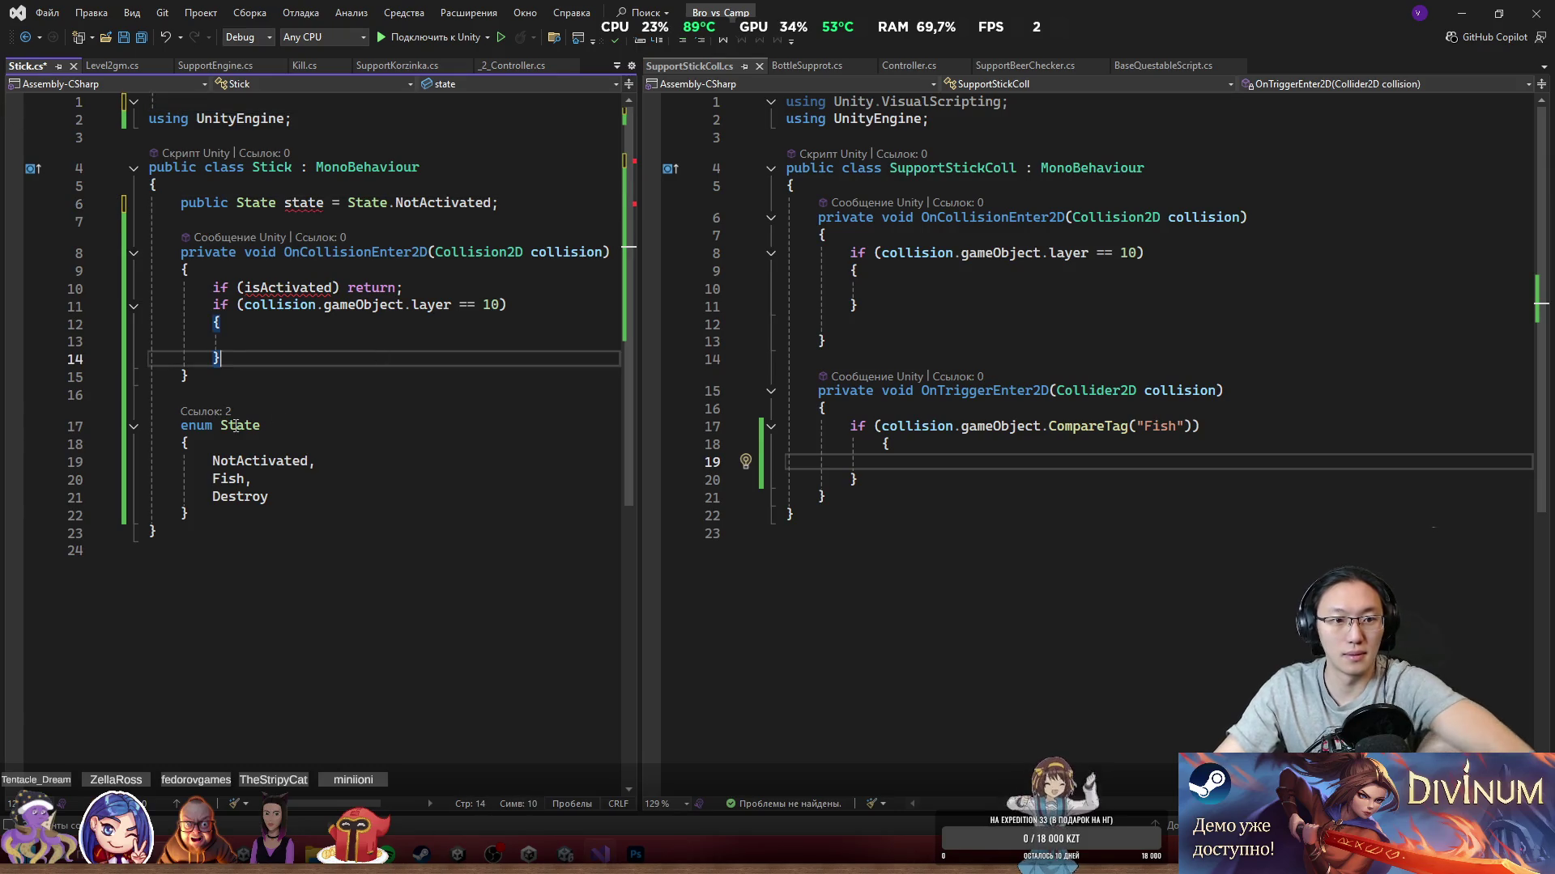
left_click_drag(180, 425, 244, 523)
key("ctrl+c")
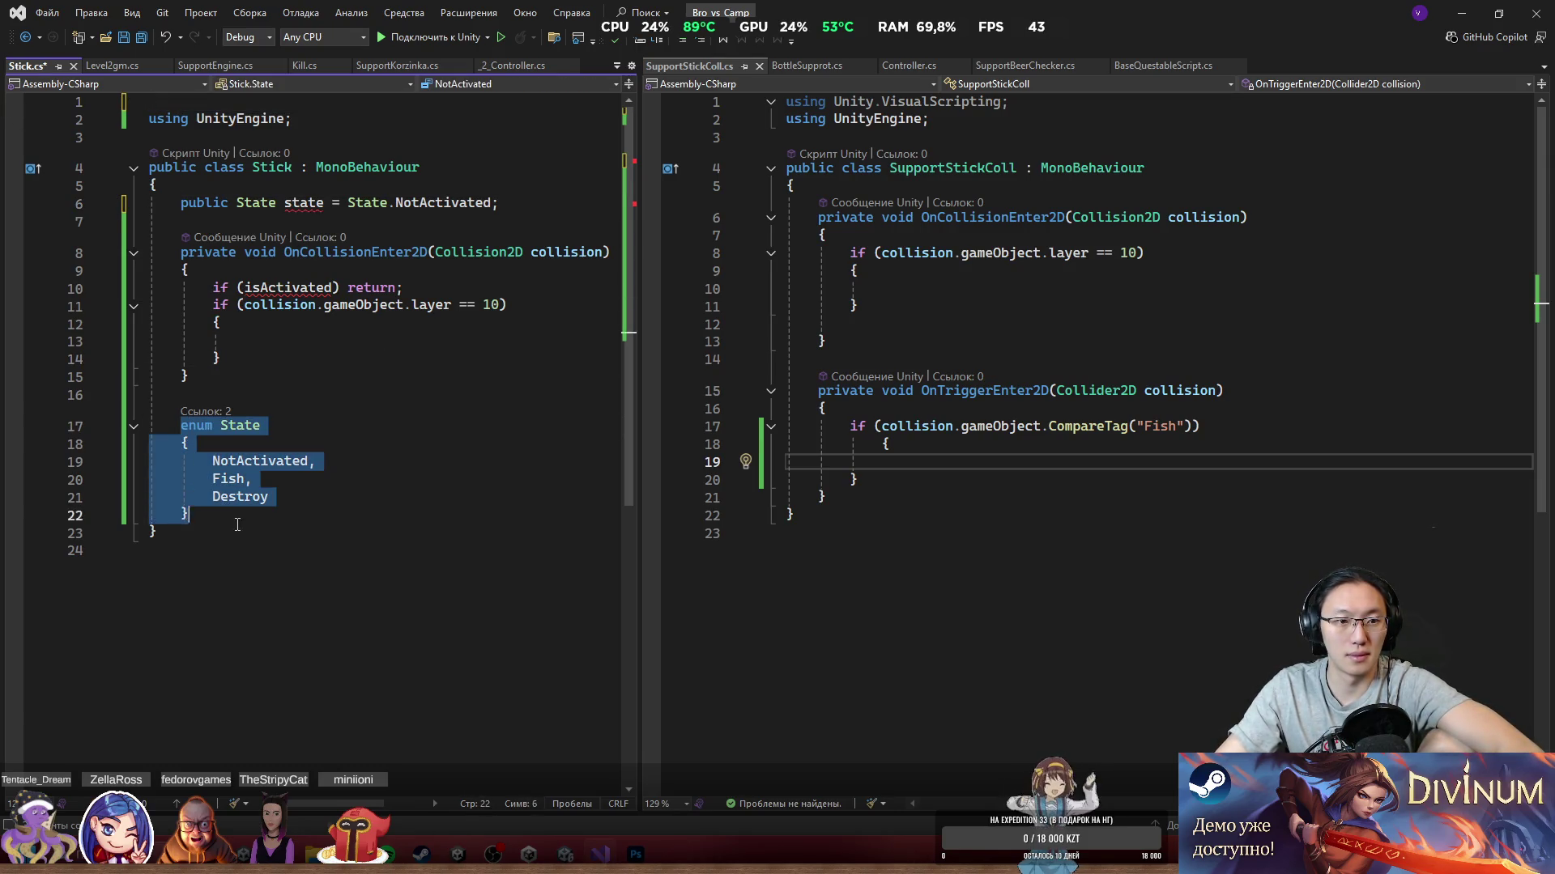
Step: Move the State enum to the top of the class and make the state field private
key("BackSpace")
left_click(293, 188)
key("ctrl+v")
left_click(387, 261)
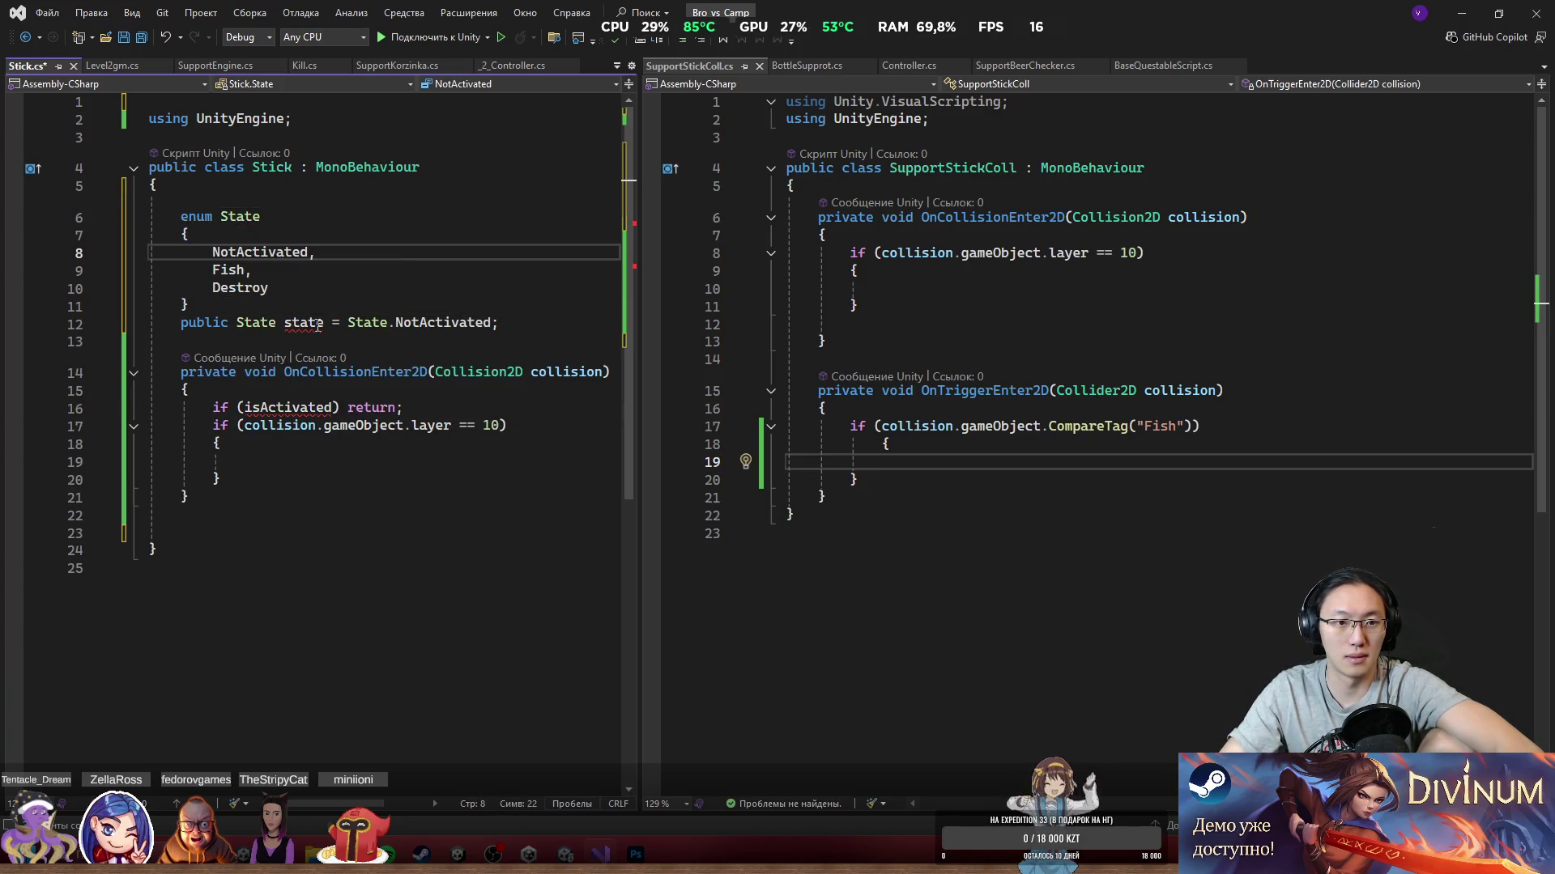
mouse_move(298, 324)
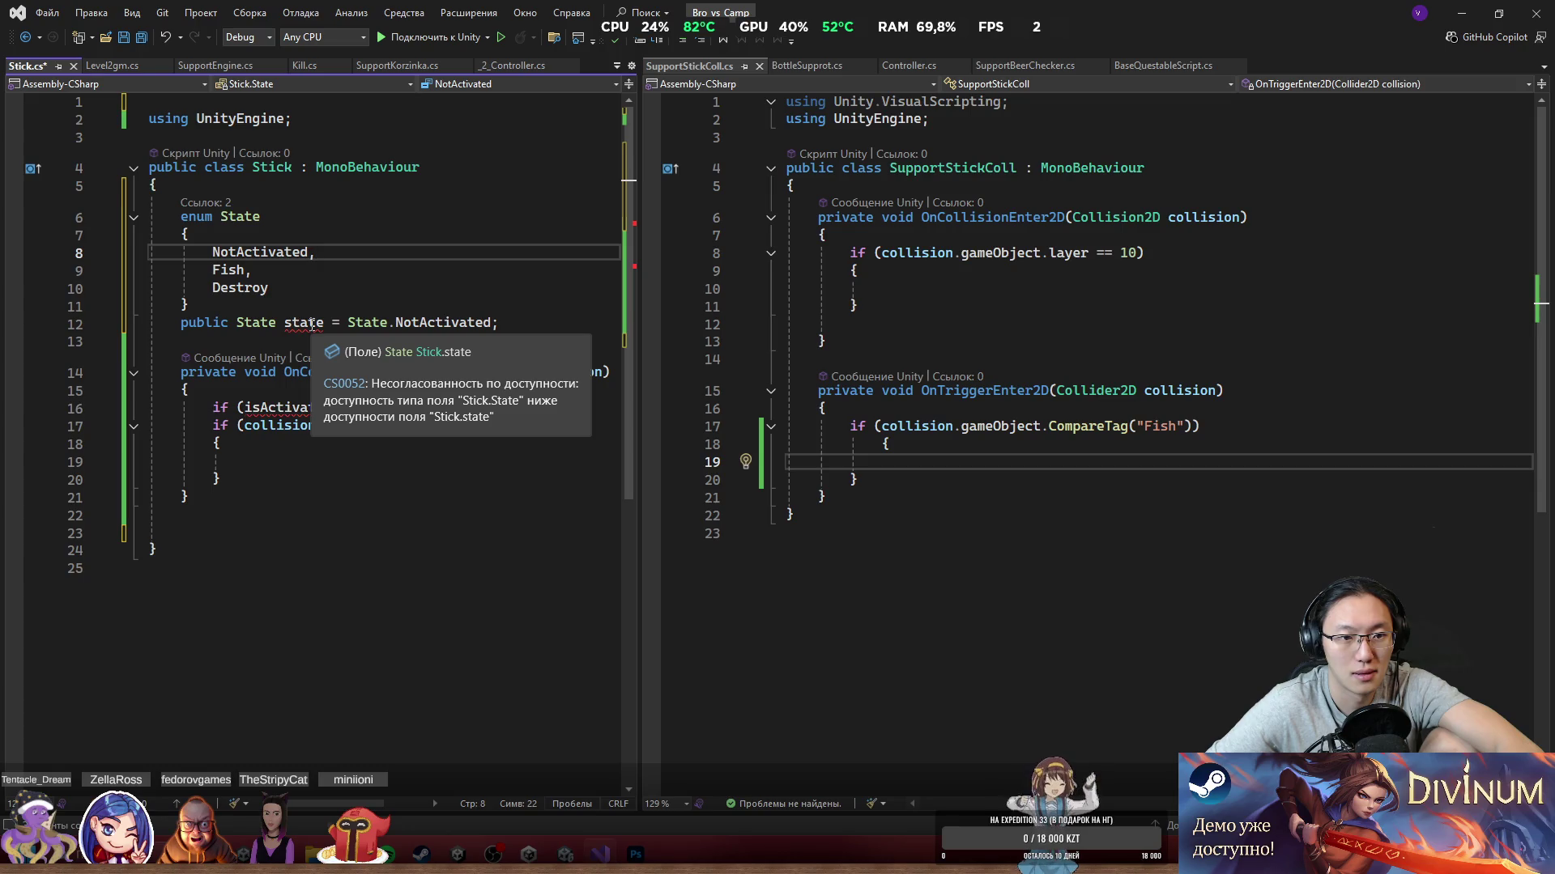
double_click(222, 324)
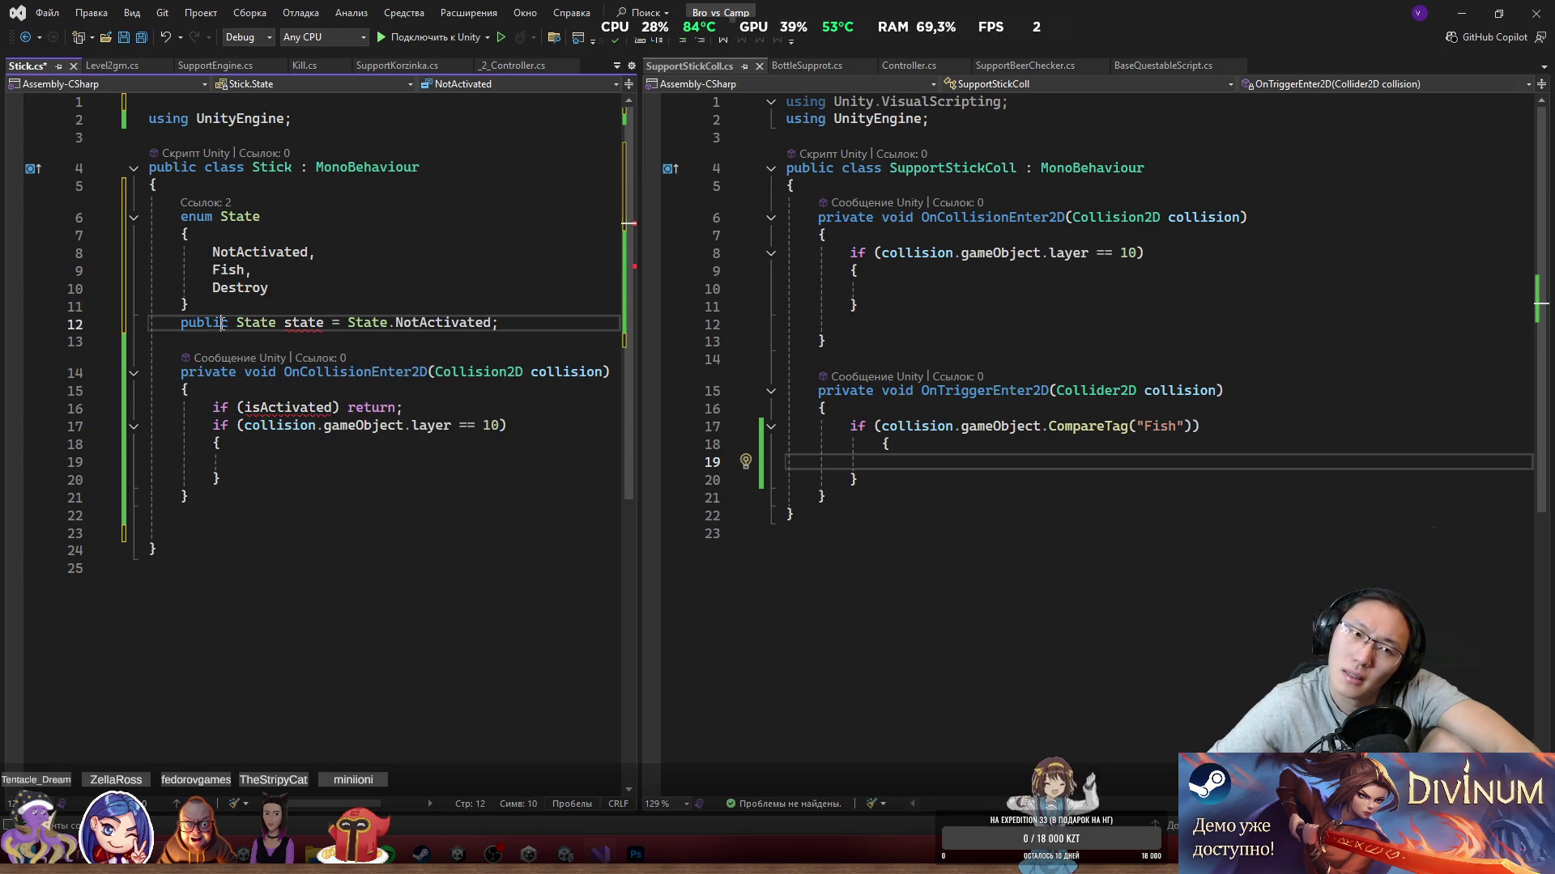
type("pri")
key("Tab")
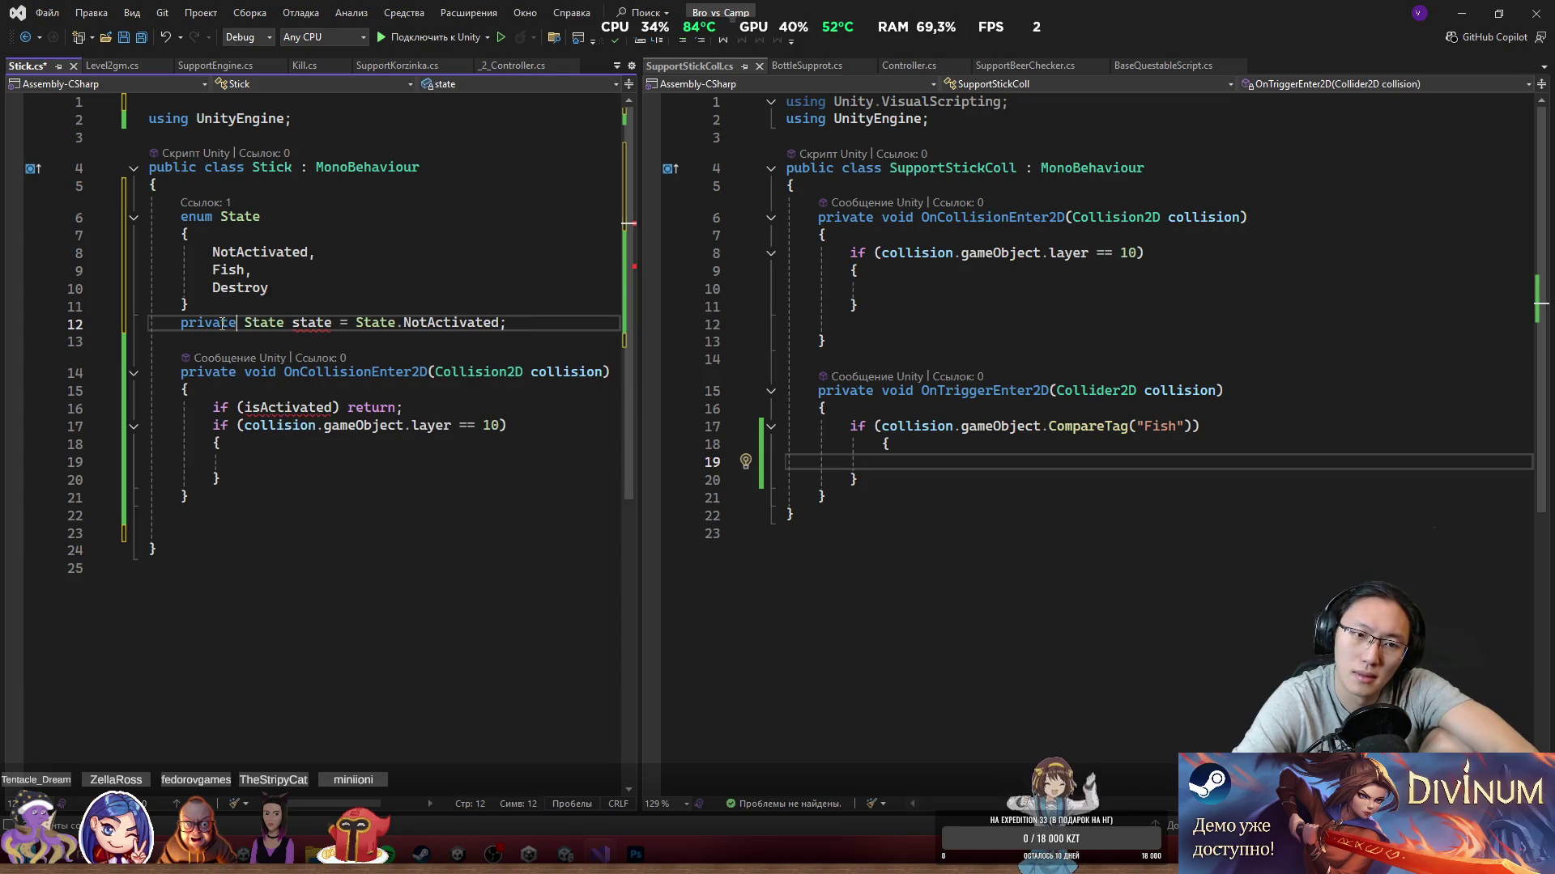
Step: Move the State enum back below the OnCollisionEnter2D method
left_click_drag(189, 306, 180, 216)
key("Delete")
left_click(227, 432)
key("ctrl+v")
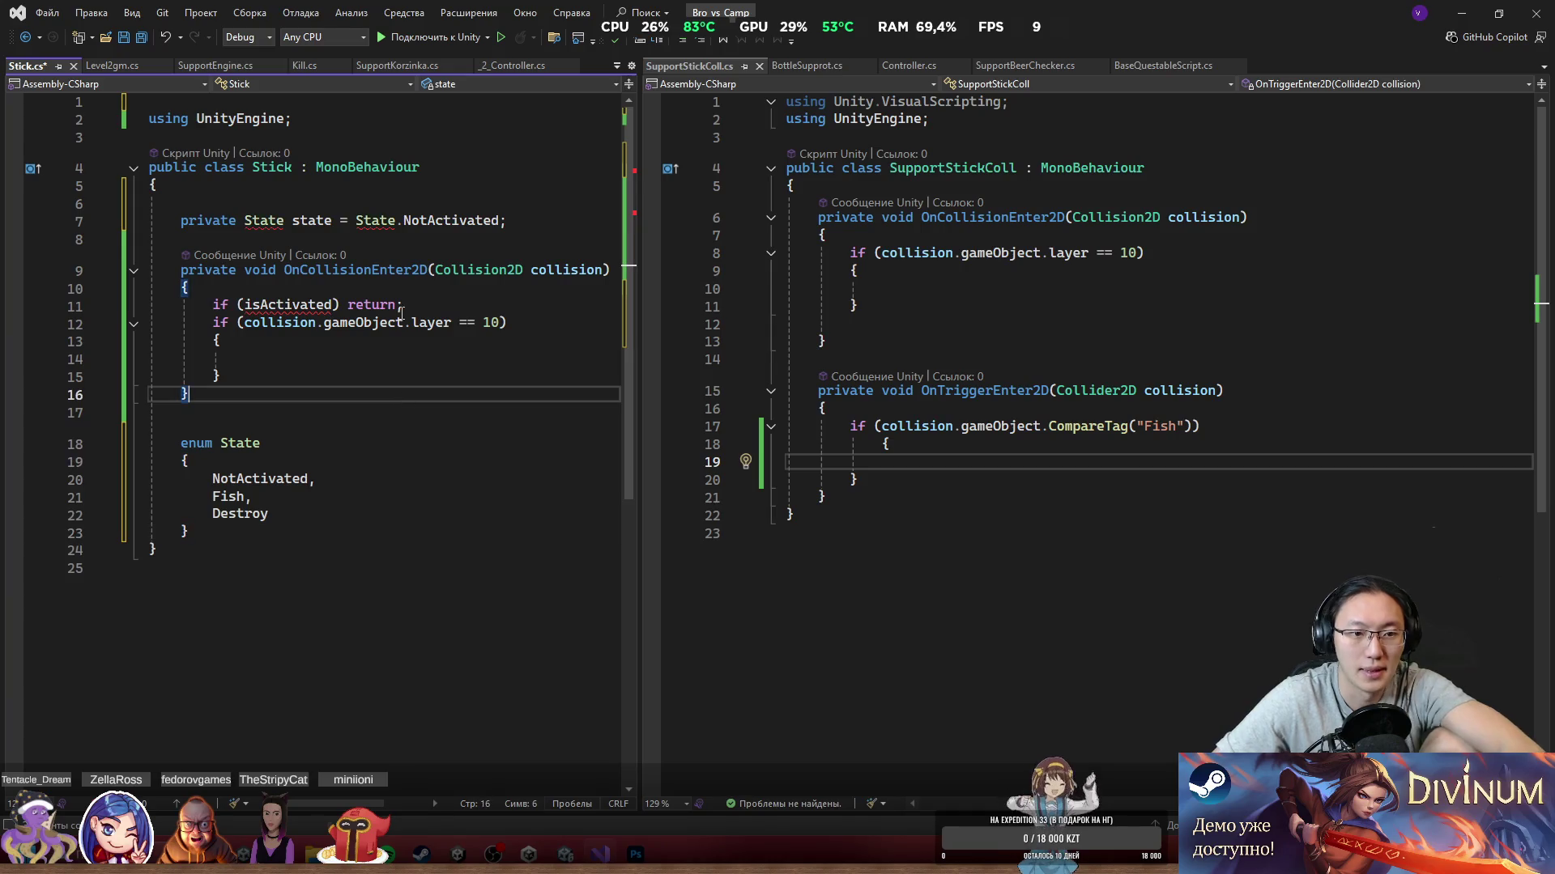
left_click(243, 239)
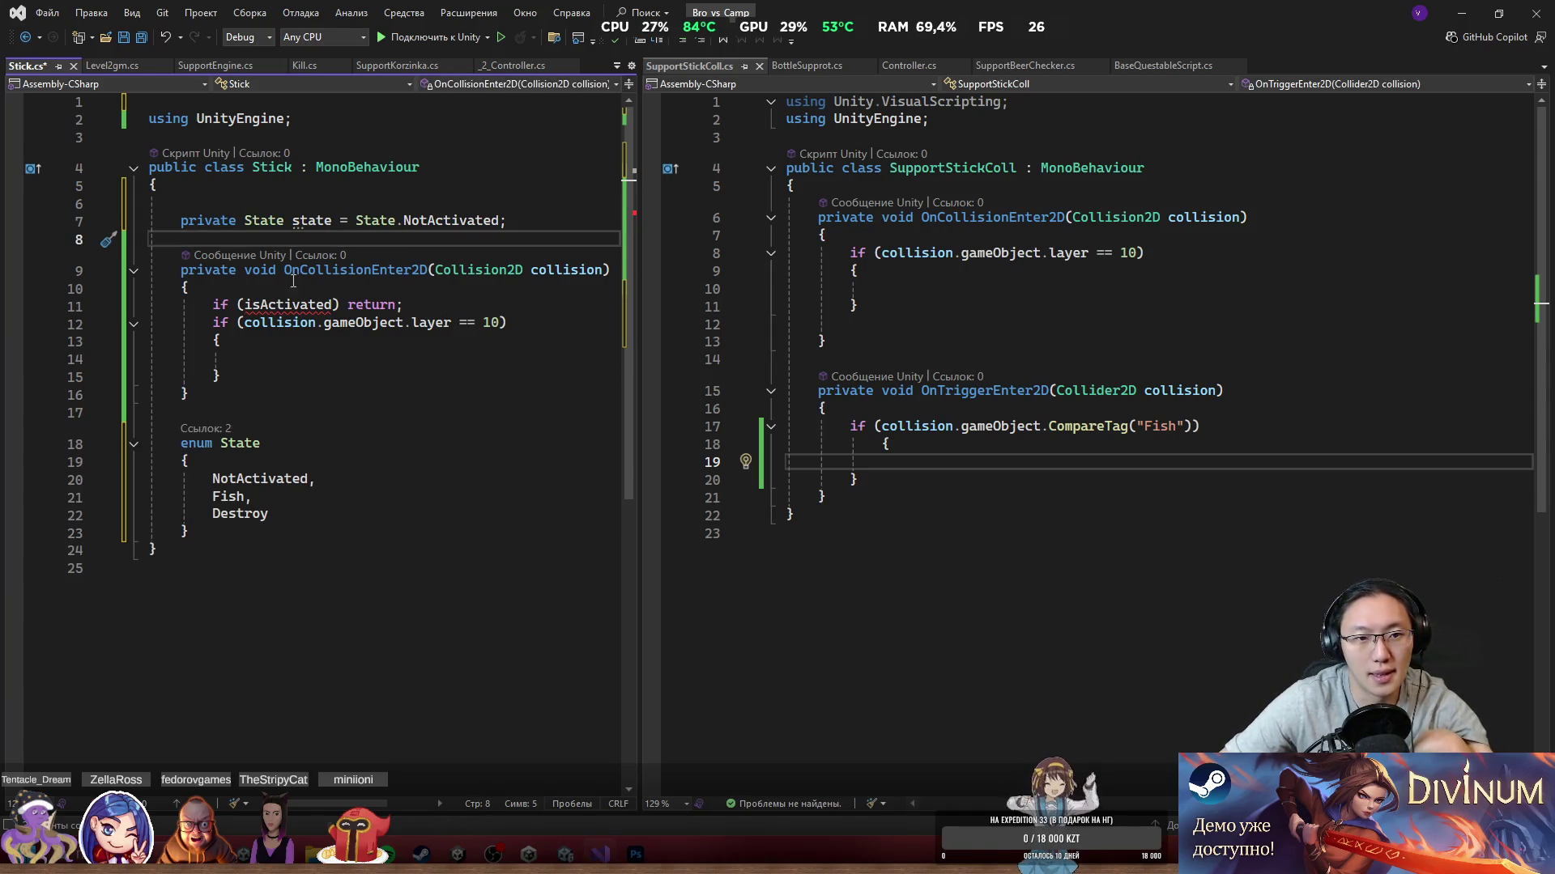
Step: Change the early-return check from isActivated to state != State.NotActivated and save Stick.cs
double_click(312, 220)
key("ctrl+c")
double_click(302, 305)
key("ctrl+v")
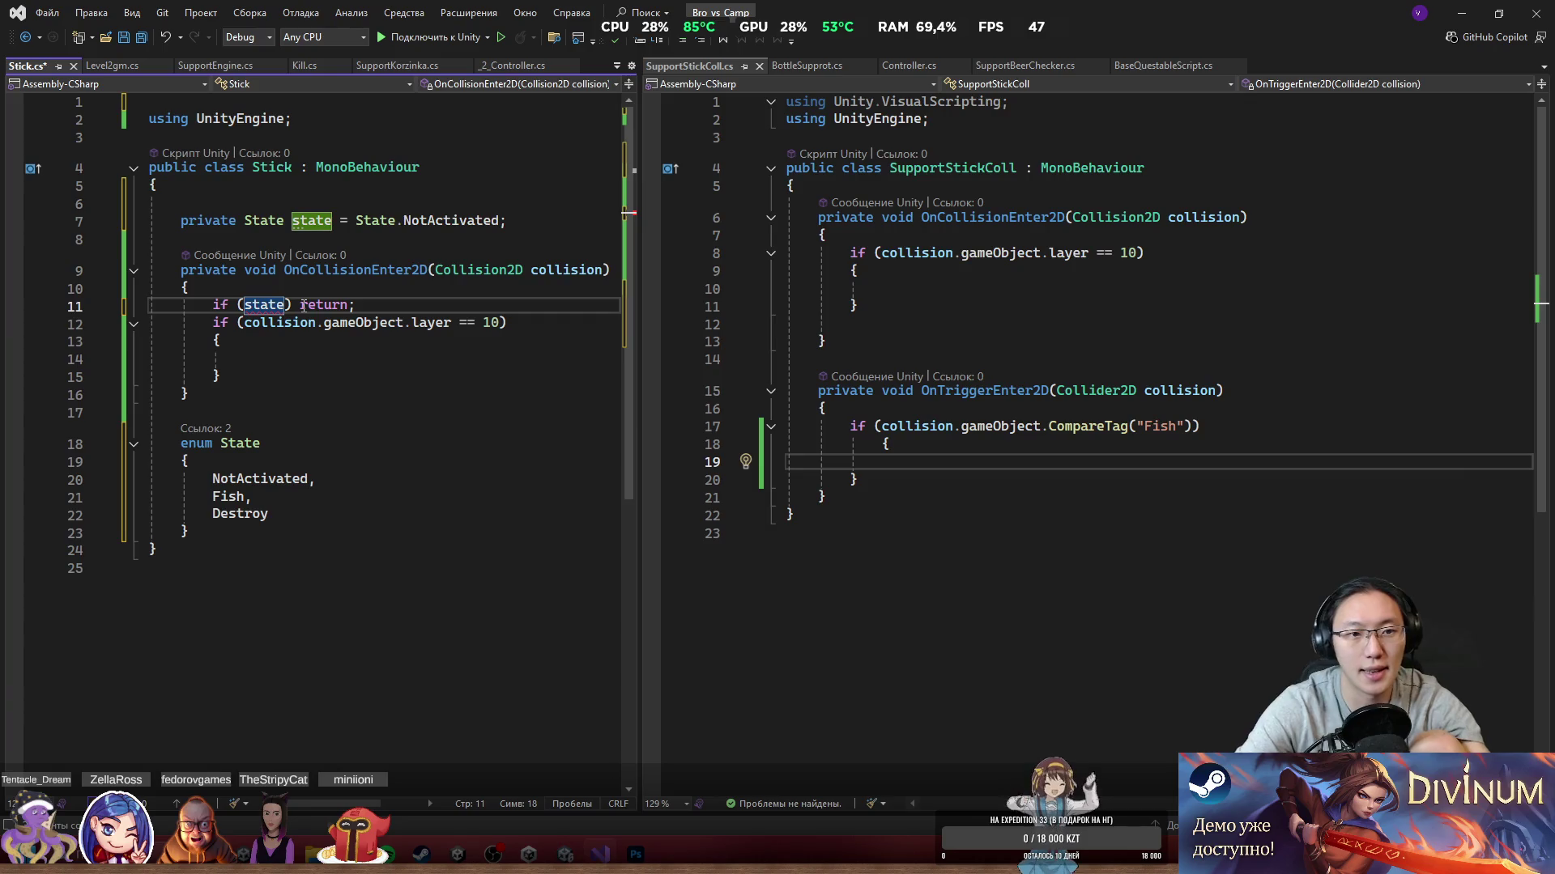
type("=")
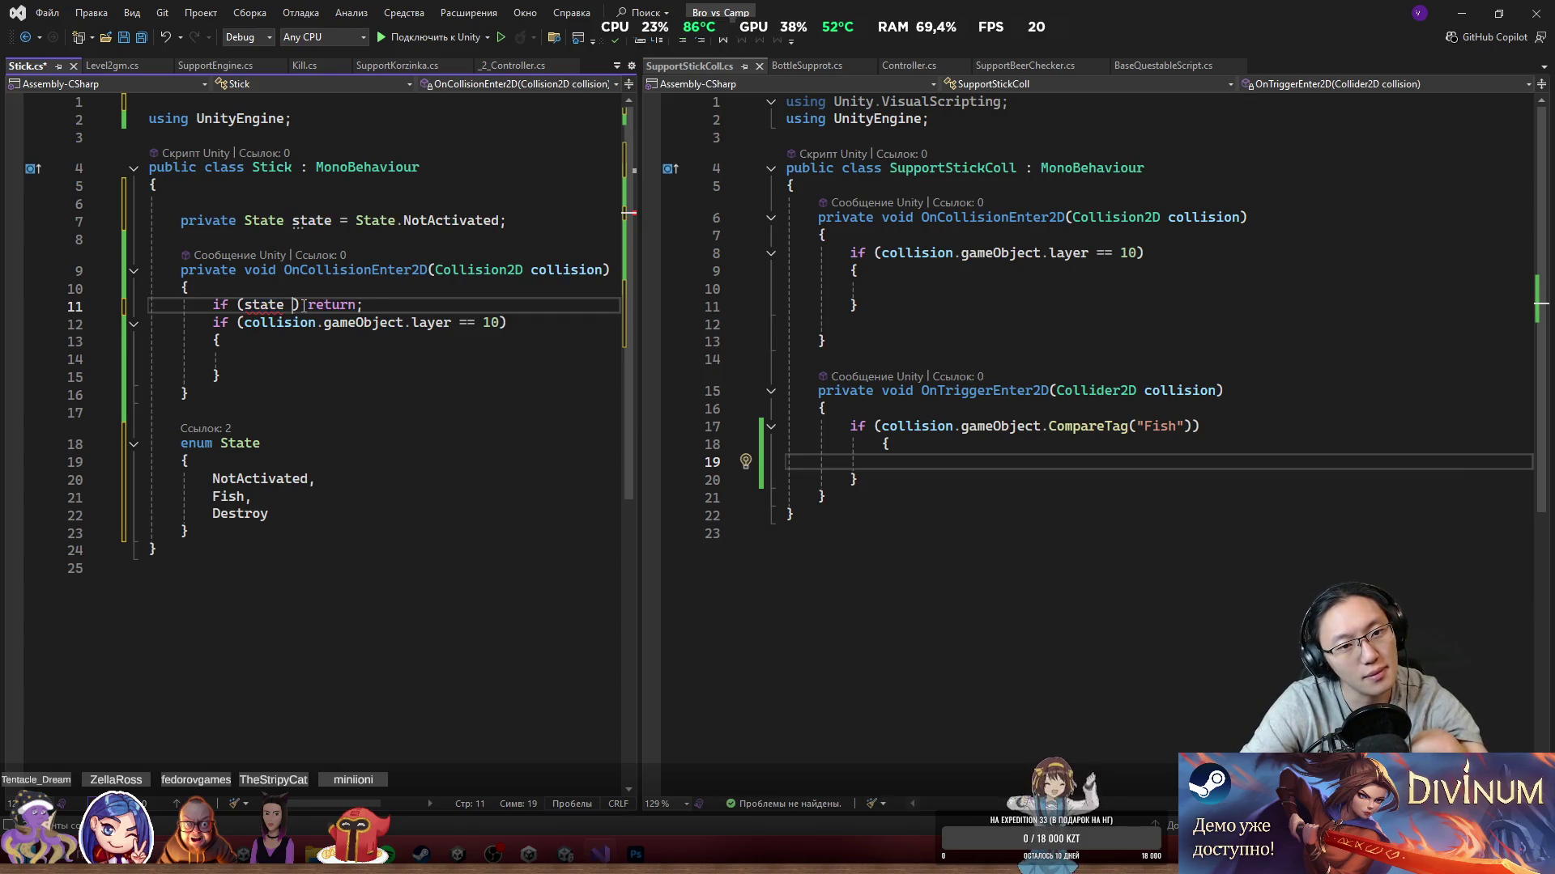
key("BackSpace")
type("!= ")
type("State.Not")
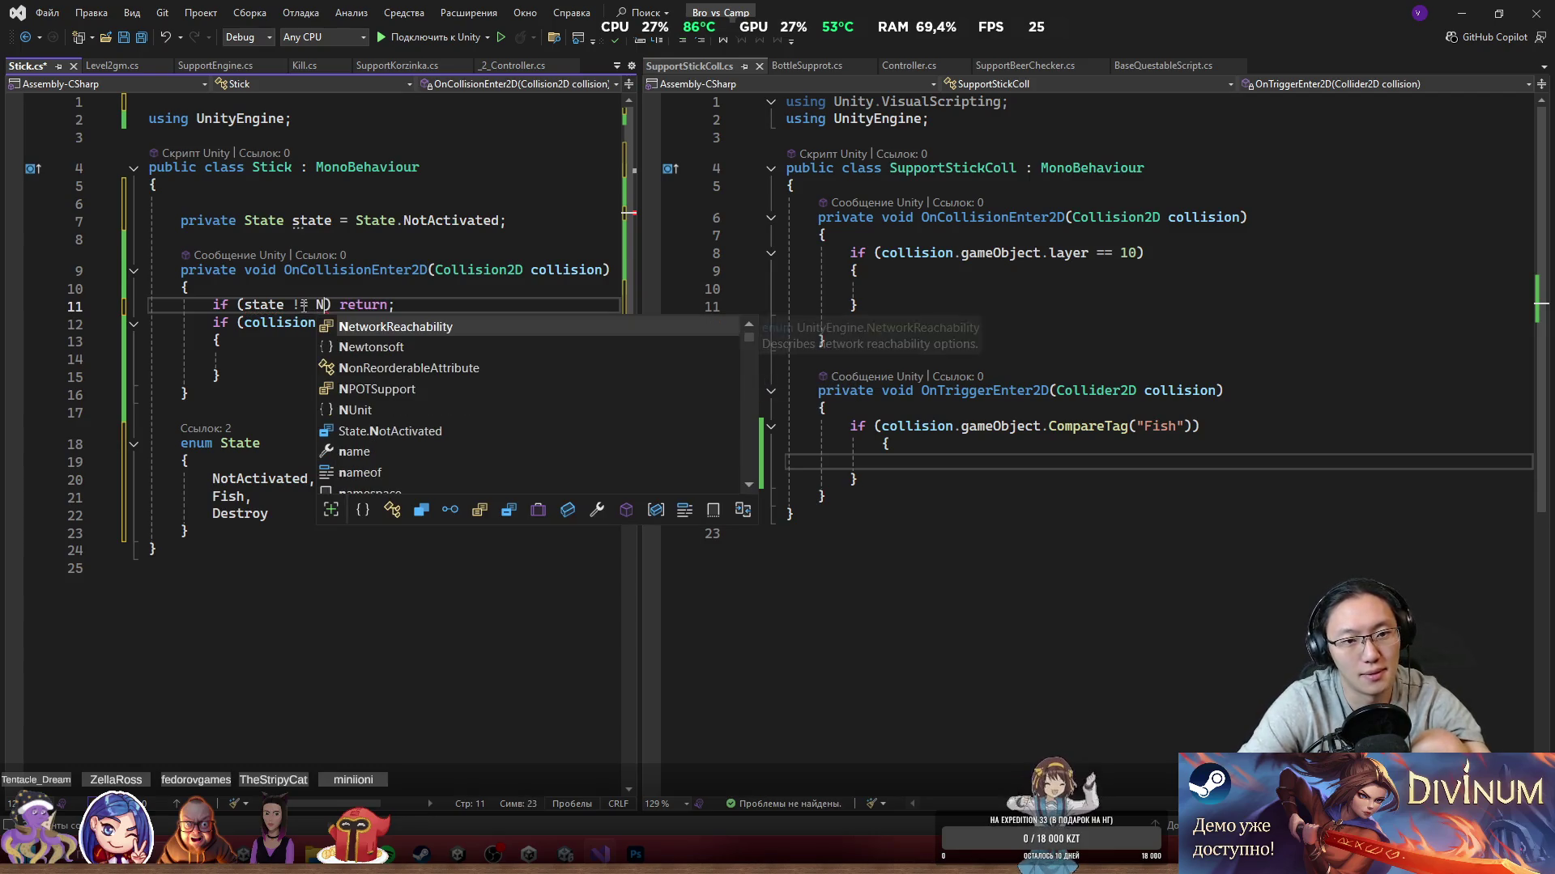
key("Tab")
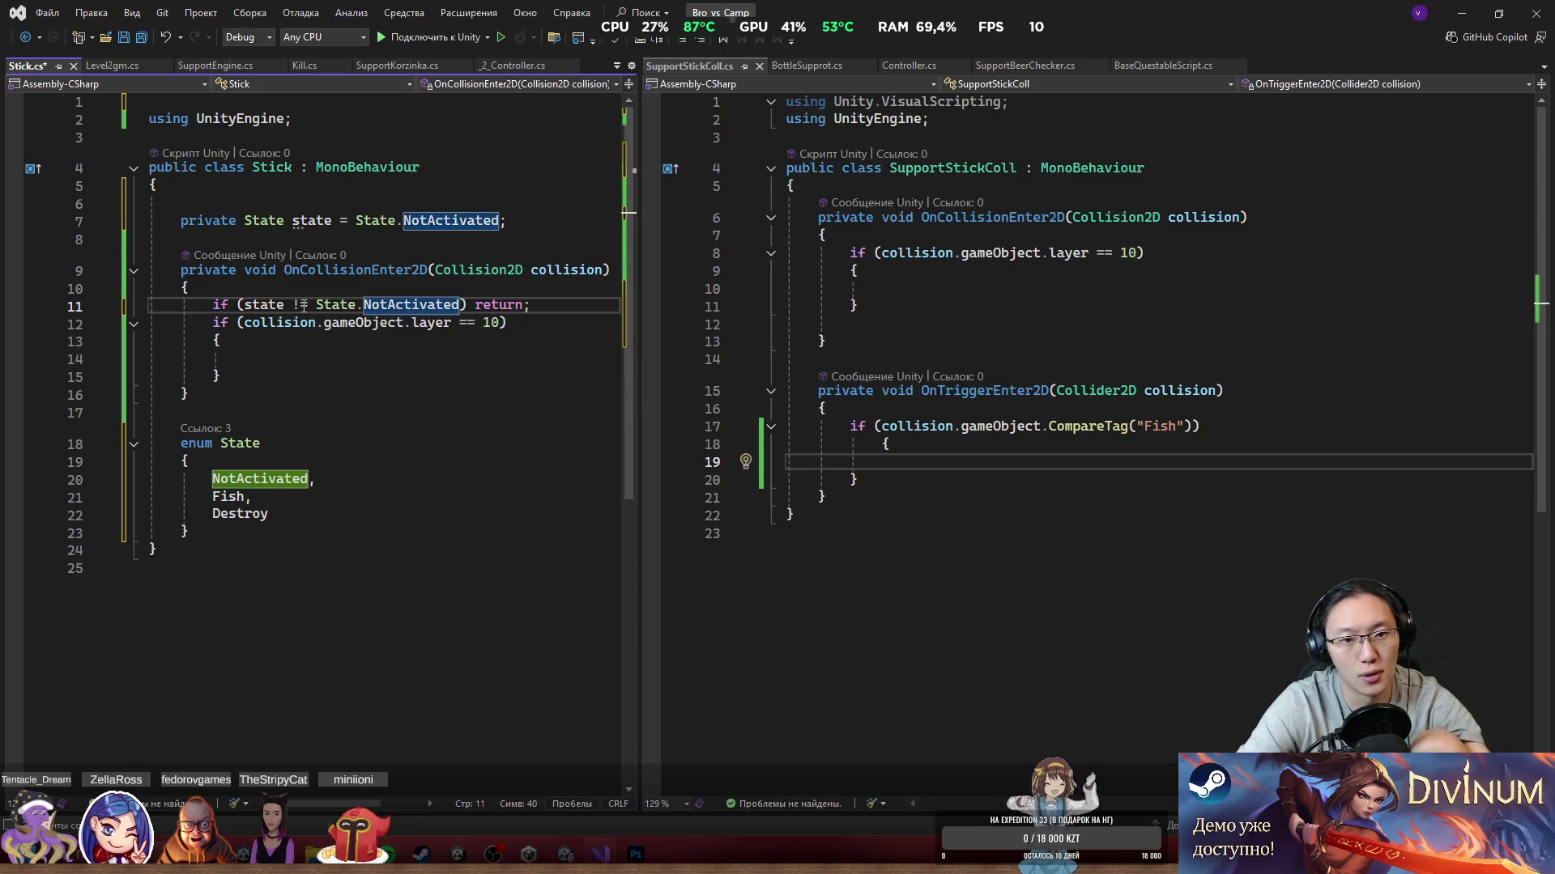
key("ctrl+s")
Step: Look over the empty layer-10 block, then add a blank line after the collision method
key("Down")
key("Down")
key("Down")
key("Down")
key("Down")
key("Down")
left_click(339, 362)
left_click_drag(243, 322, 454, 342)
left_click(472, 380)
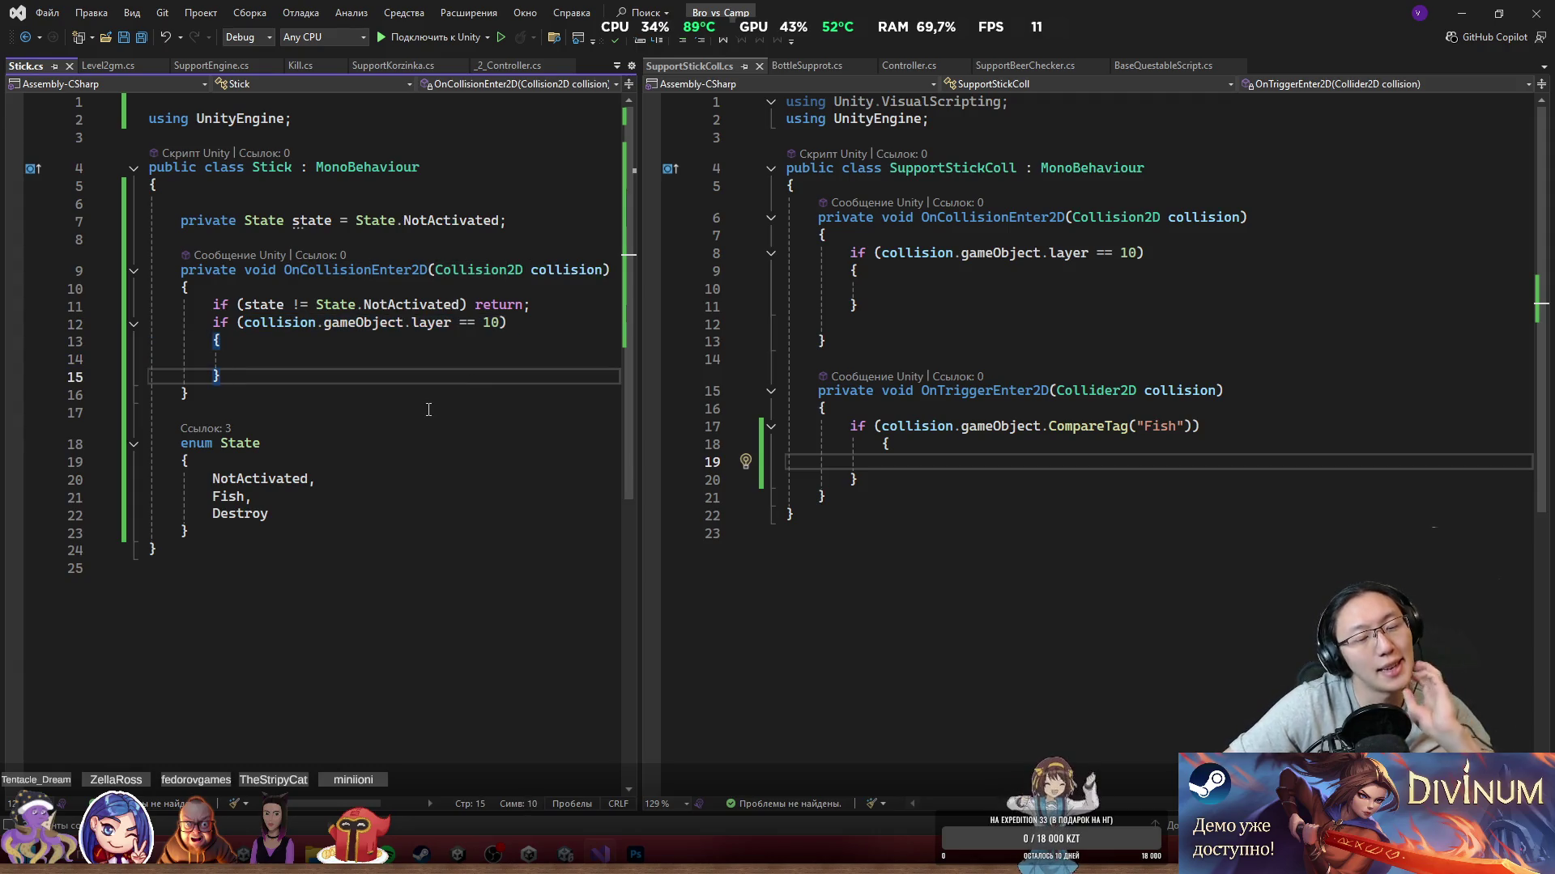
left_click(429, 359)
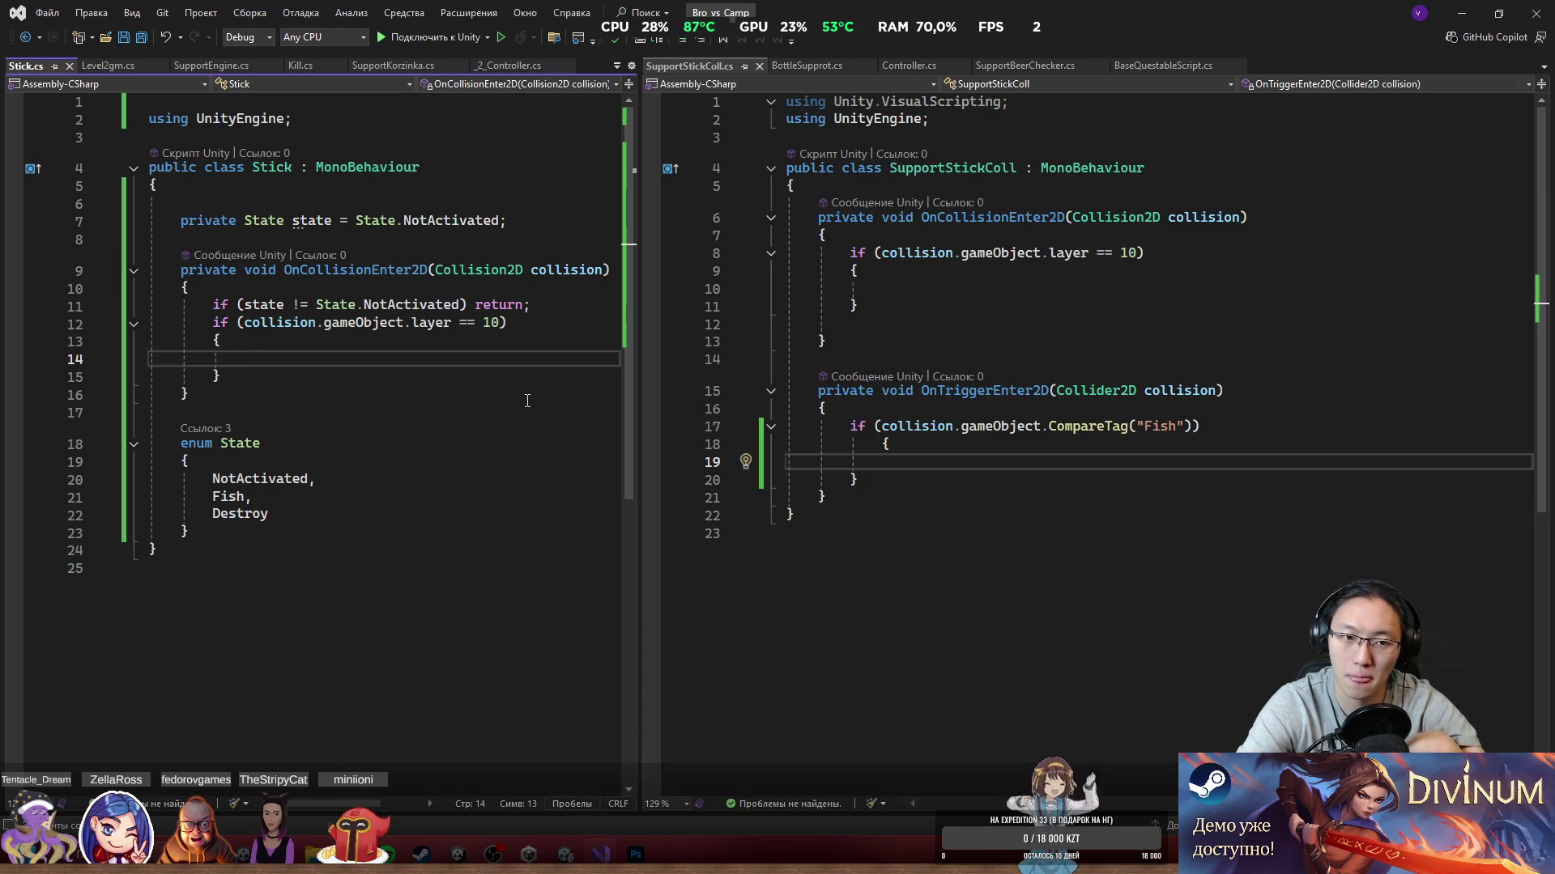
left_click(528, 401)
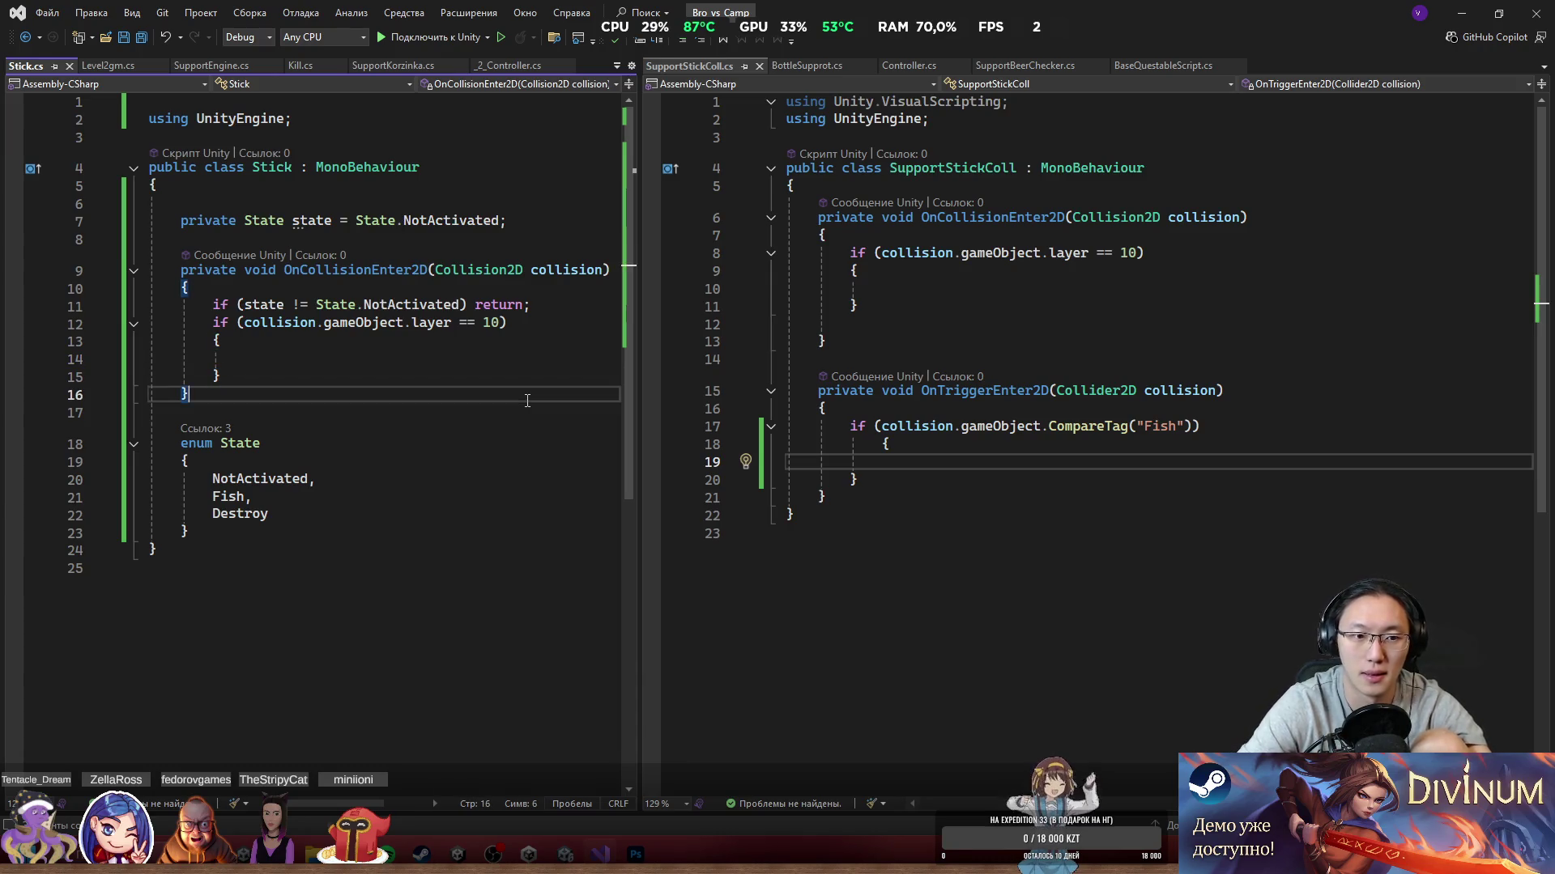
key("Return")
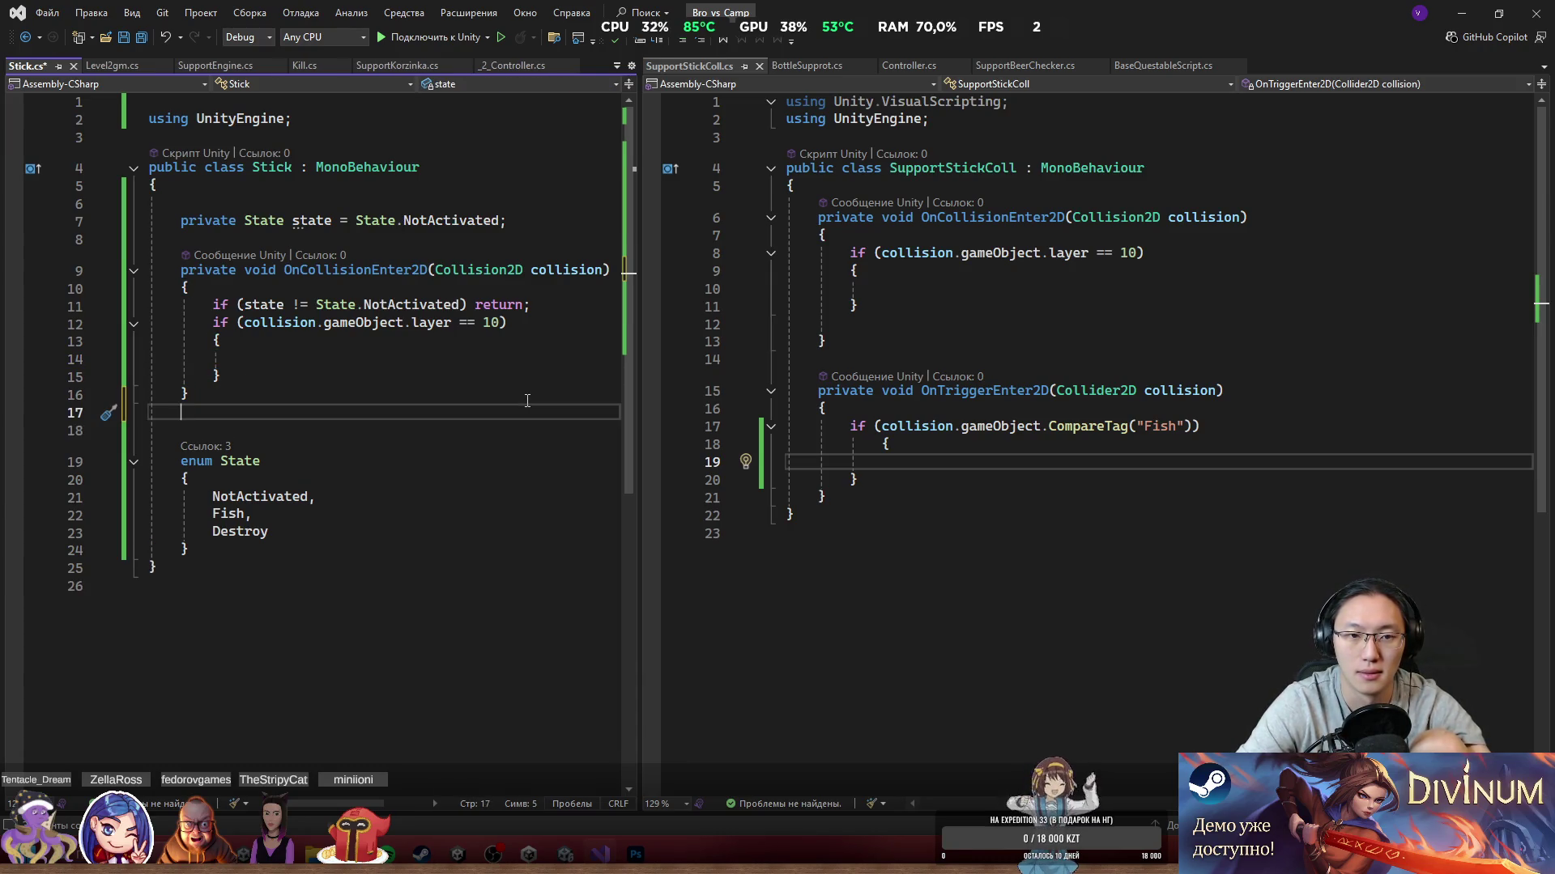
Step: Add a private End() method below the collision handler that calls Destroy(gameObject)
key("Up")
key("Up")
key("Up")
key("Down")
key("Down")
key("Down")
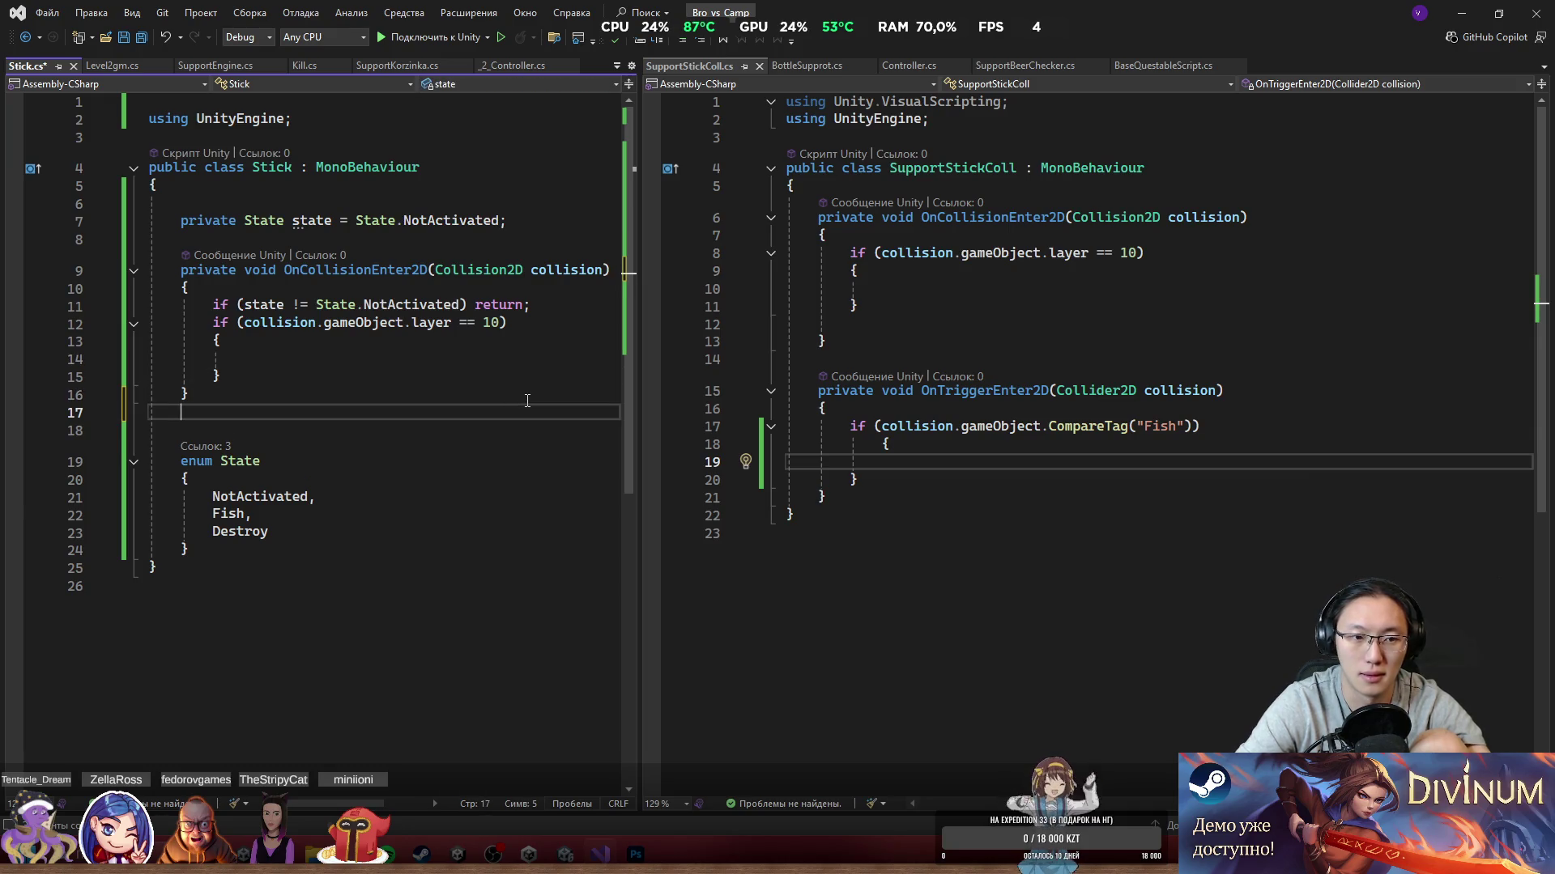
key("Return")
type("priva")
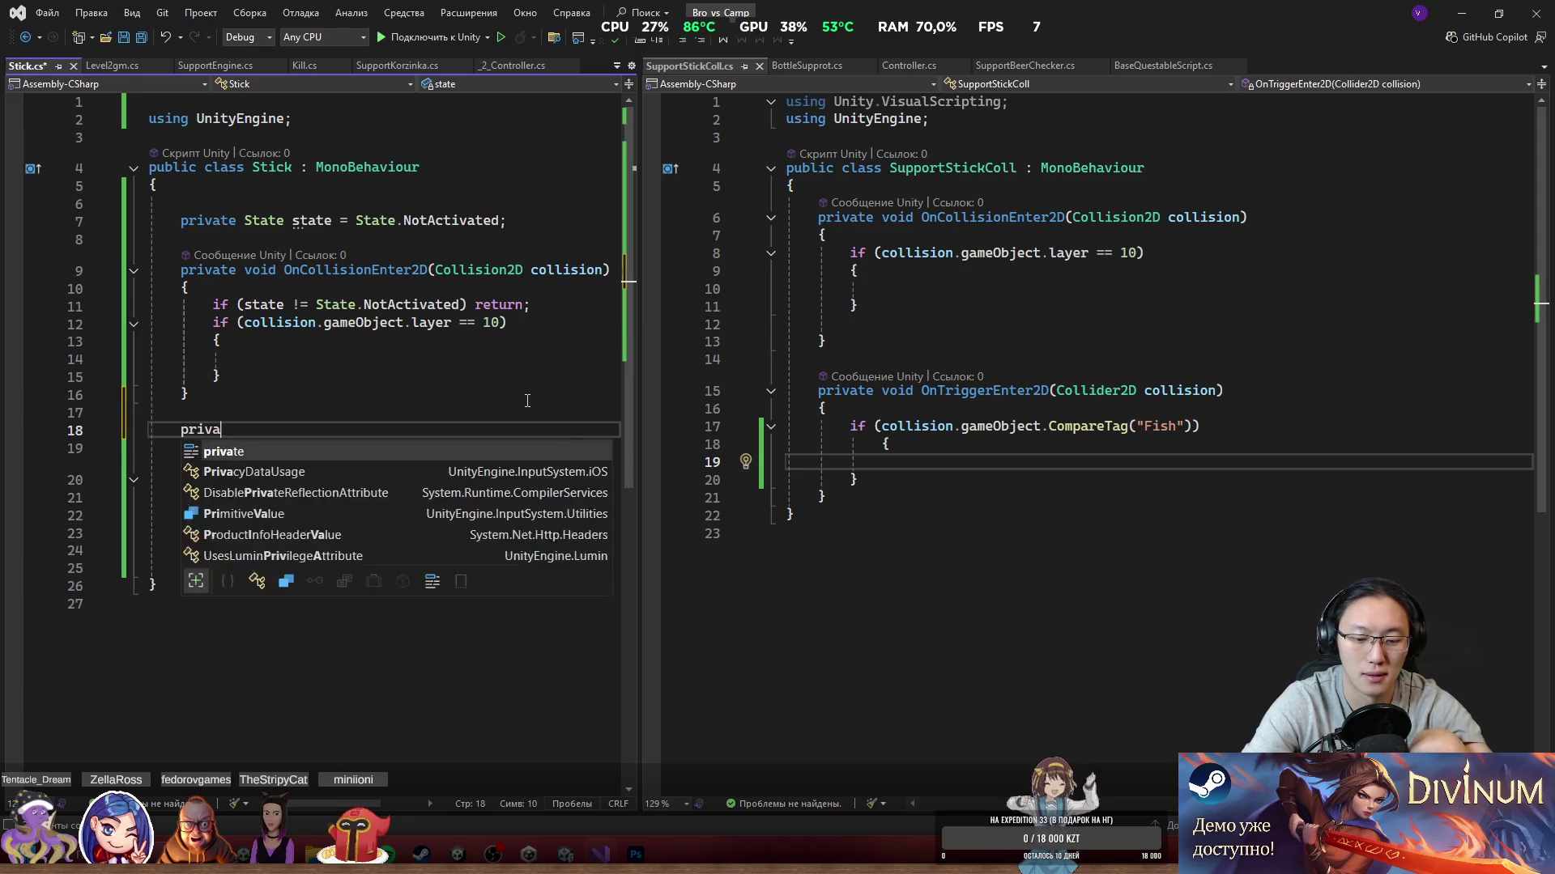
type("te void End()")
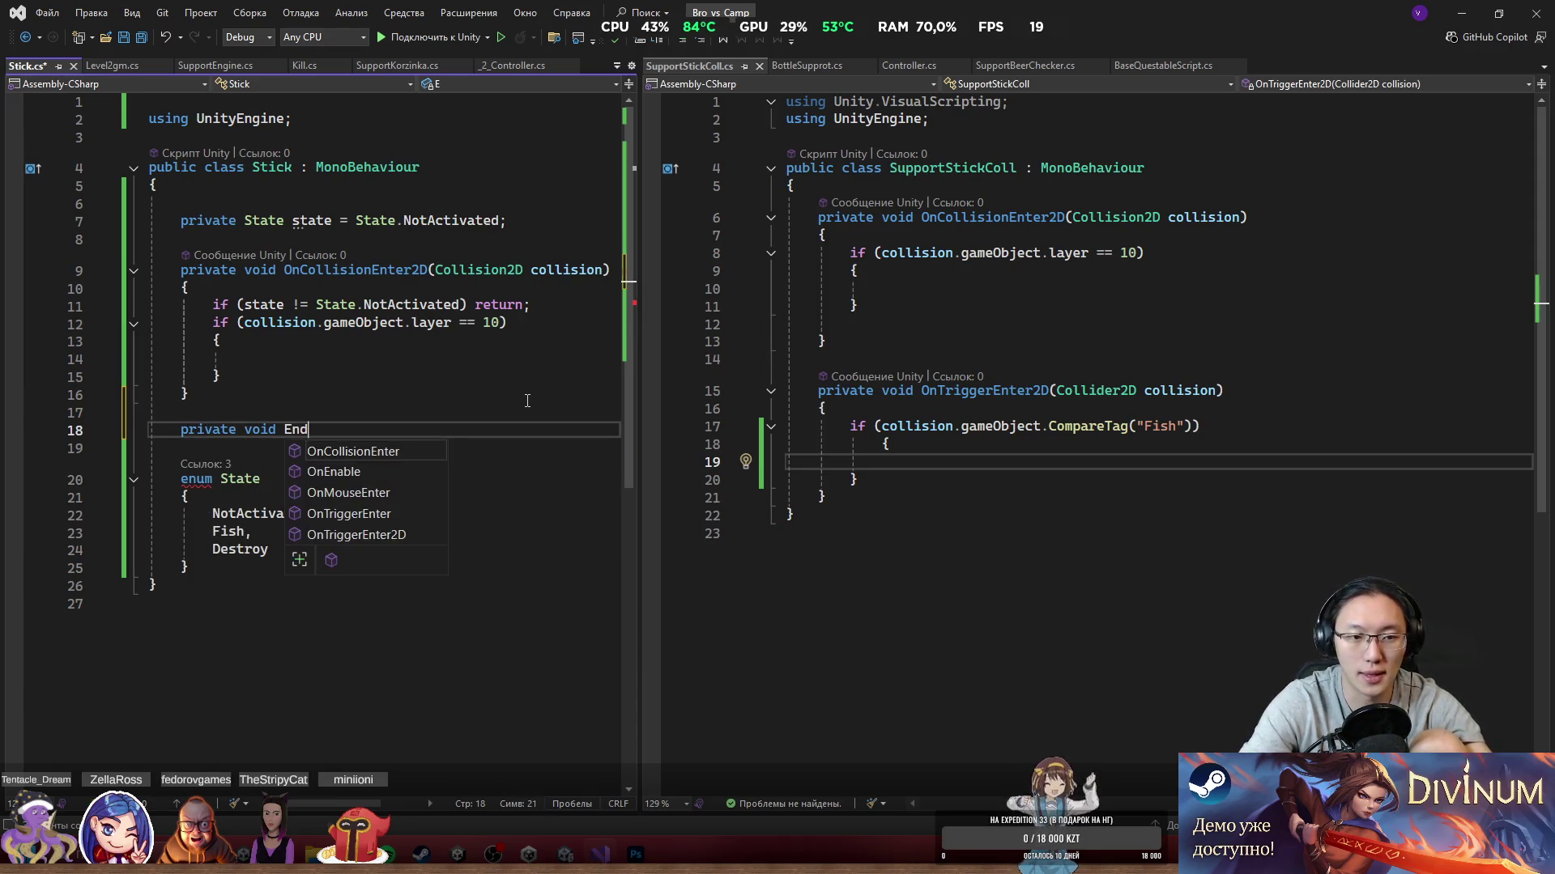
key("Return")
type("{")
key("Return")
type("Destroy(")
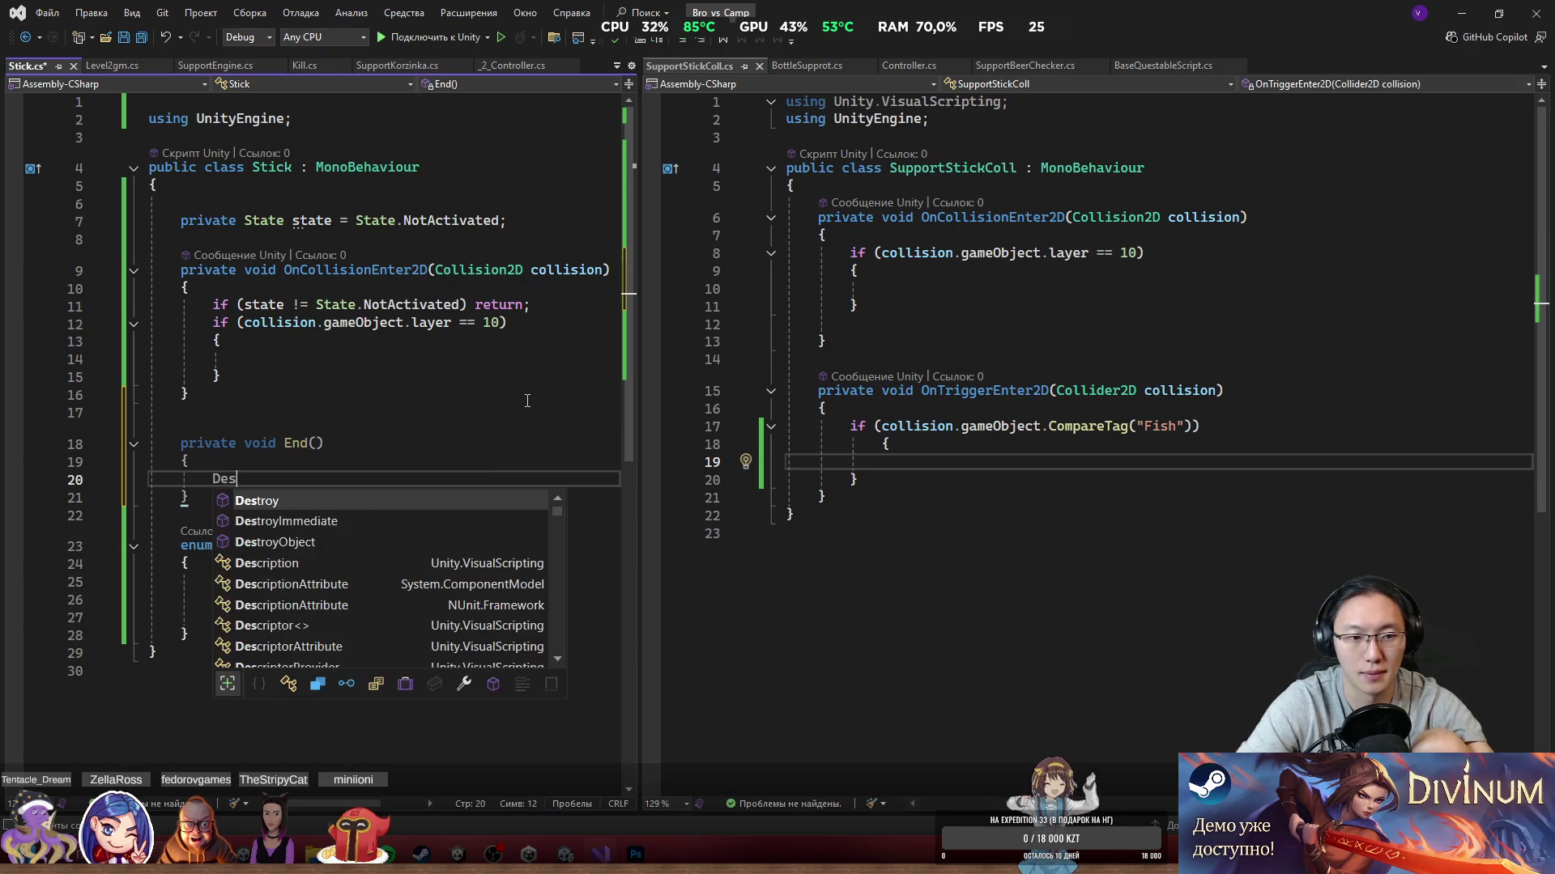
key("Tab")
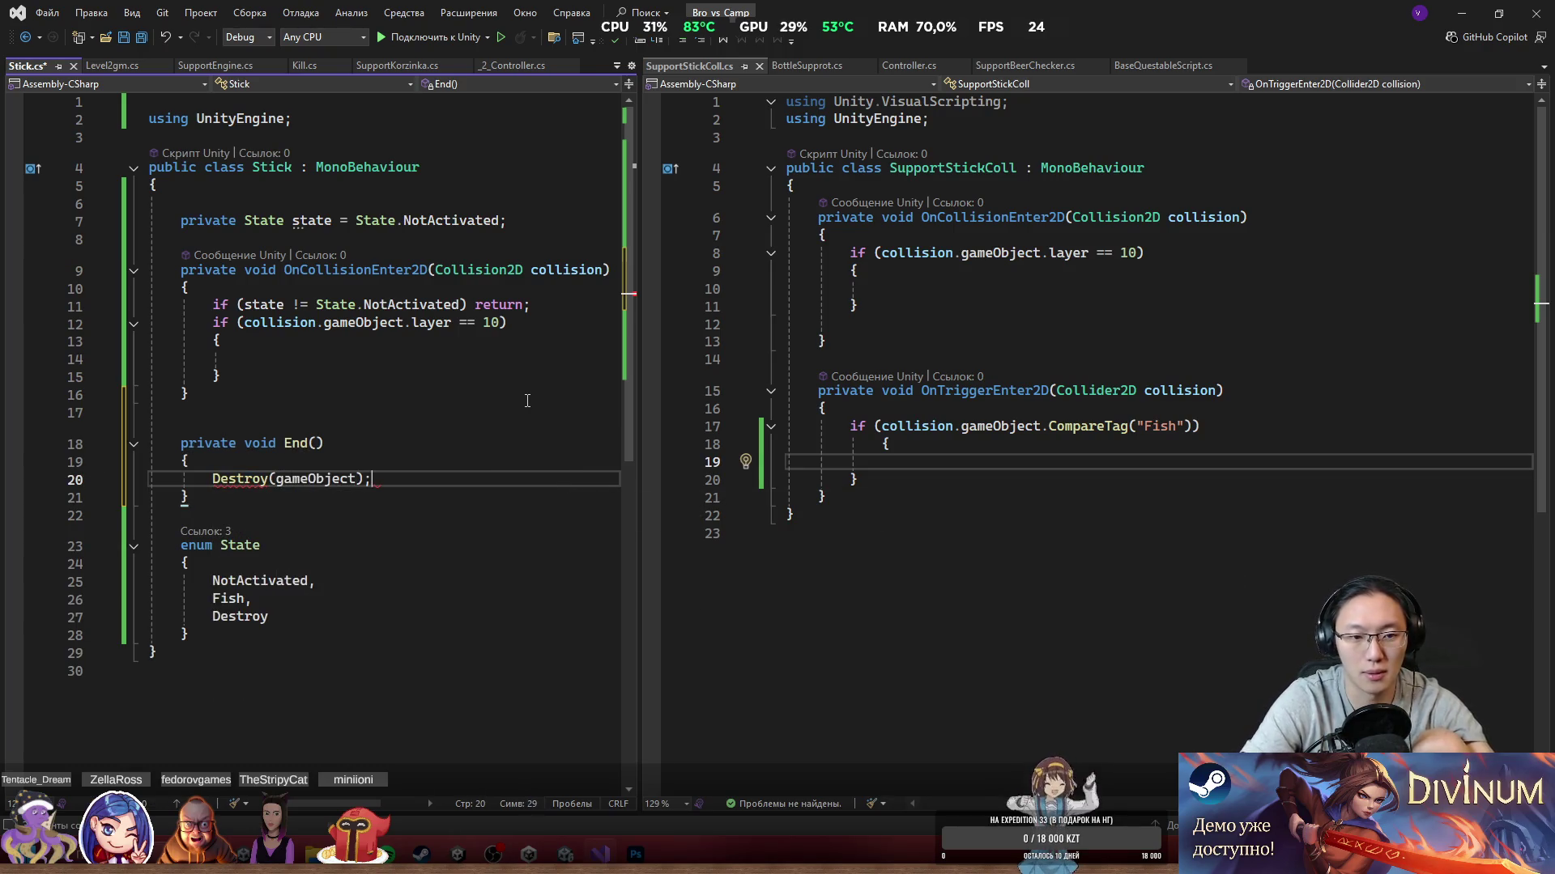
Step: Start a public SpriteRenderer field declaration at the top of the Stick class
key("Up")
key("Up")
key("Up")
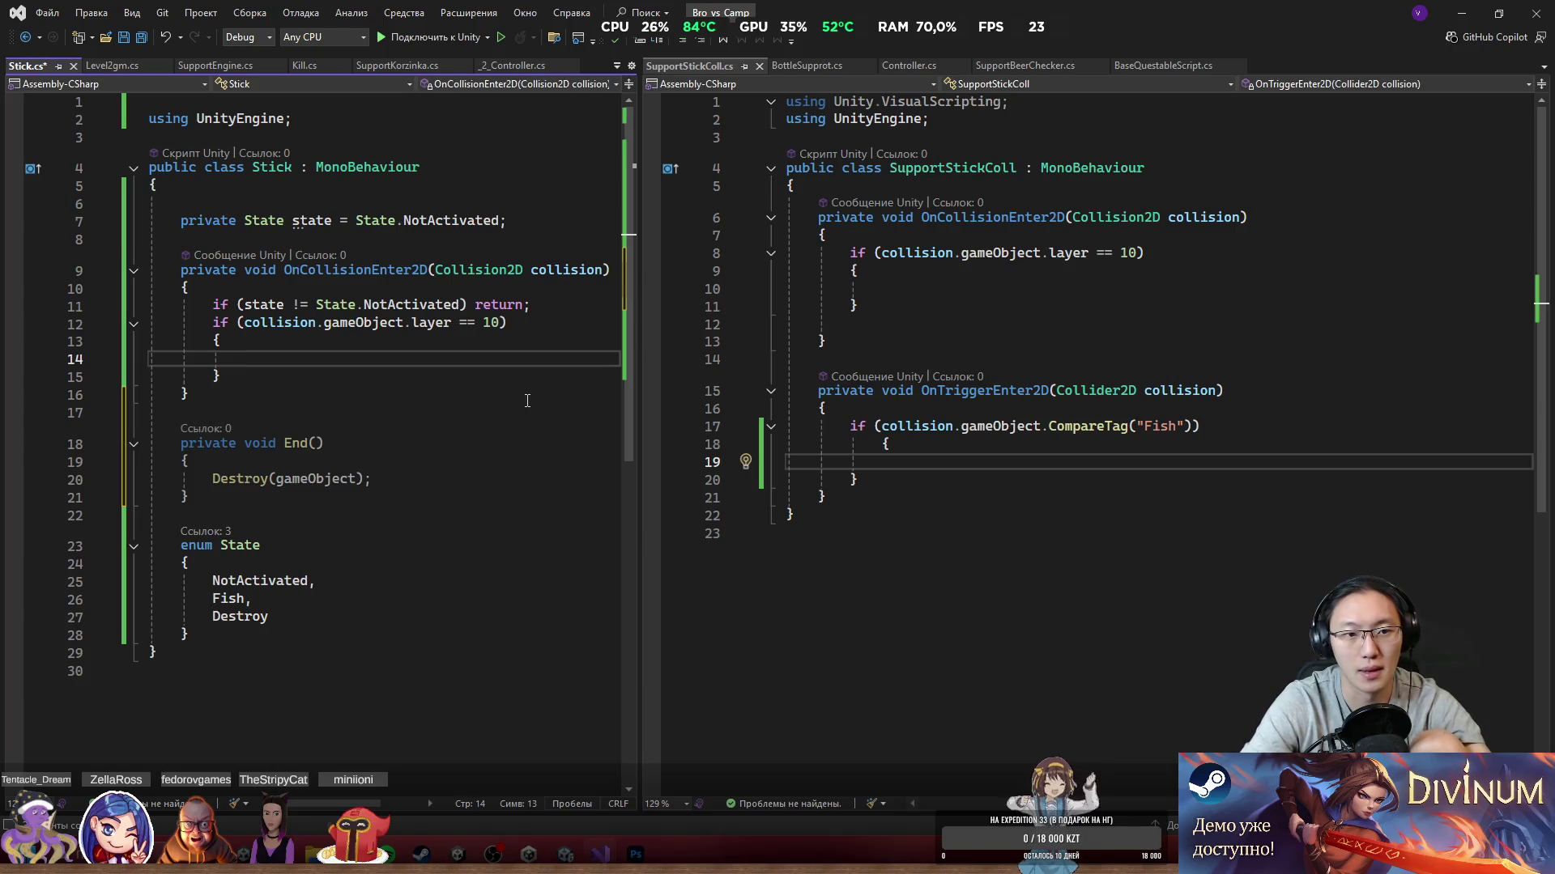
key("Up")
key("Up")
key("Up")
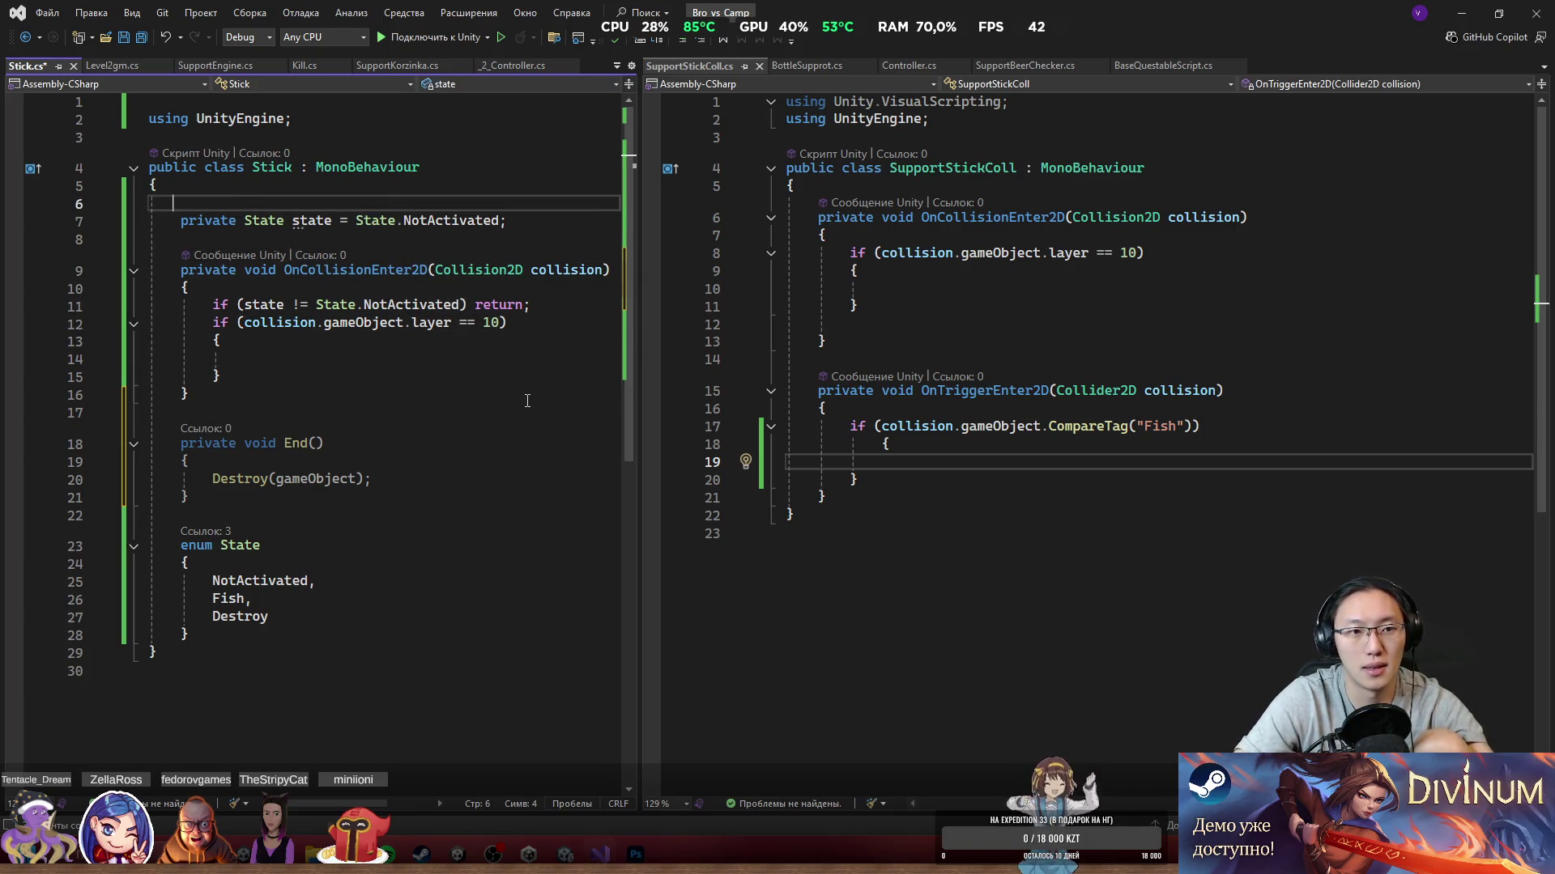
type("public Sprti")
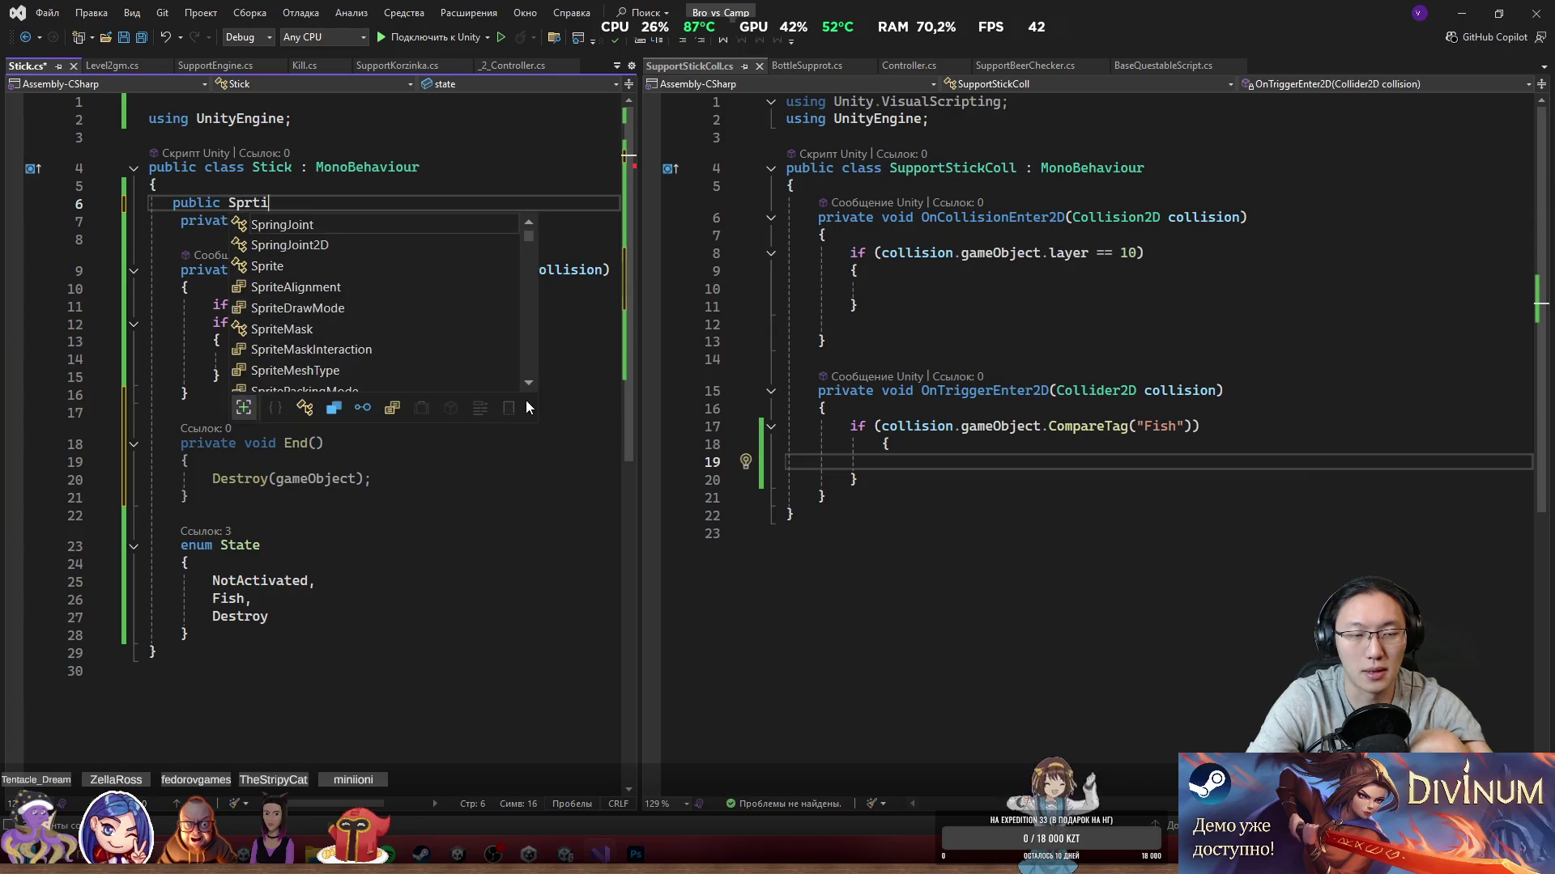
key("BackSpace")
key("BackSpace")
key("BackSpace")
type("Re")
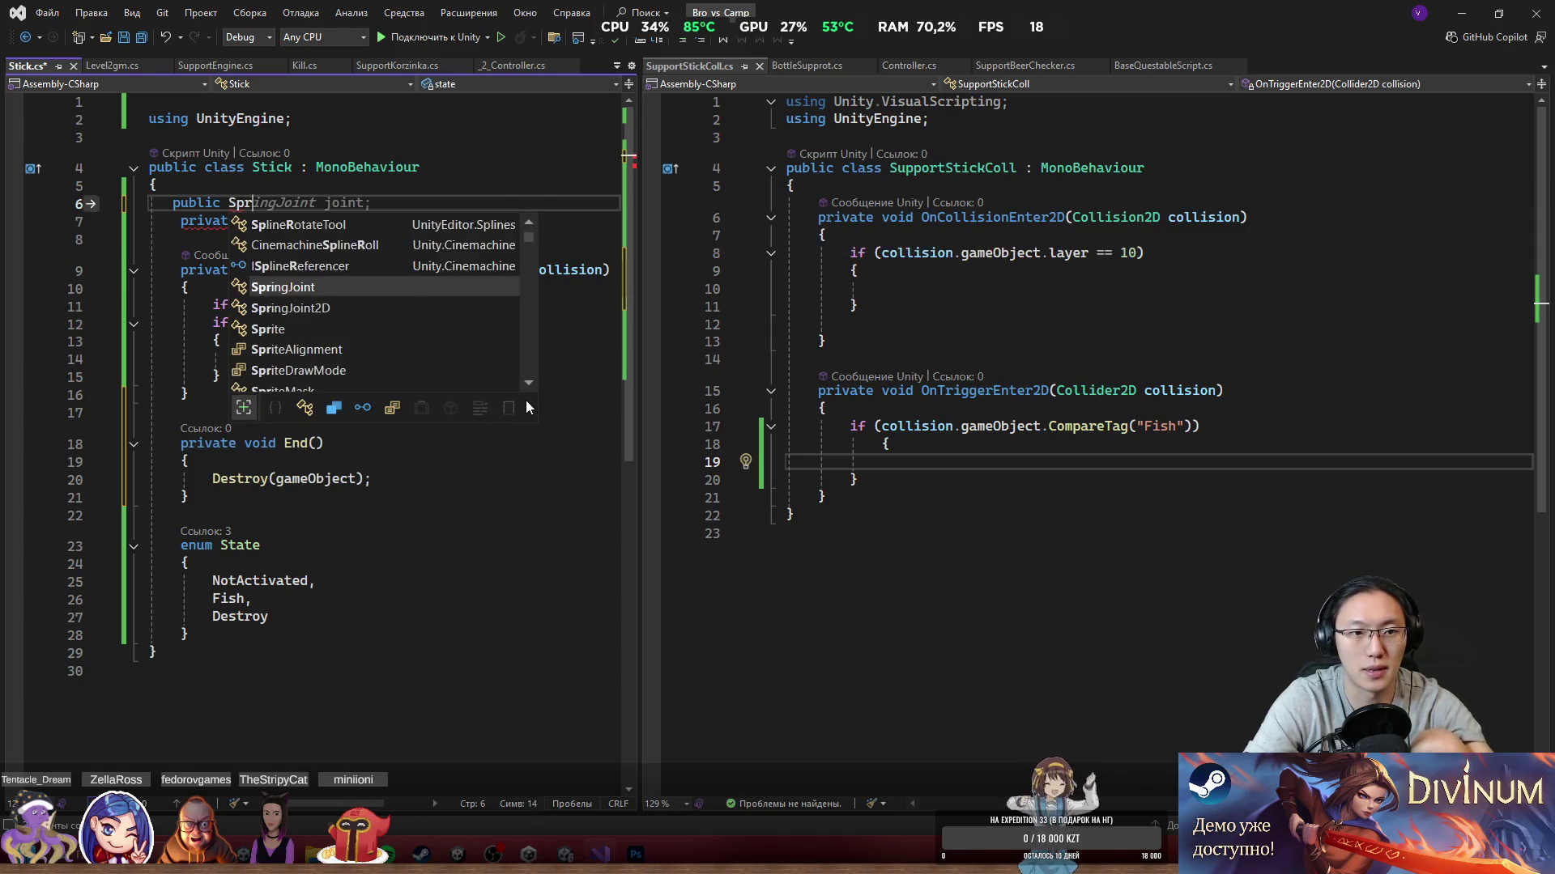
type(" r")
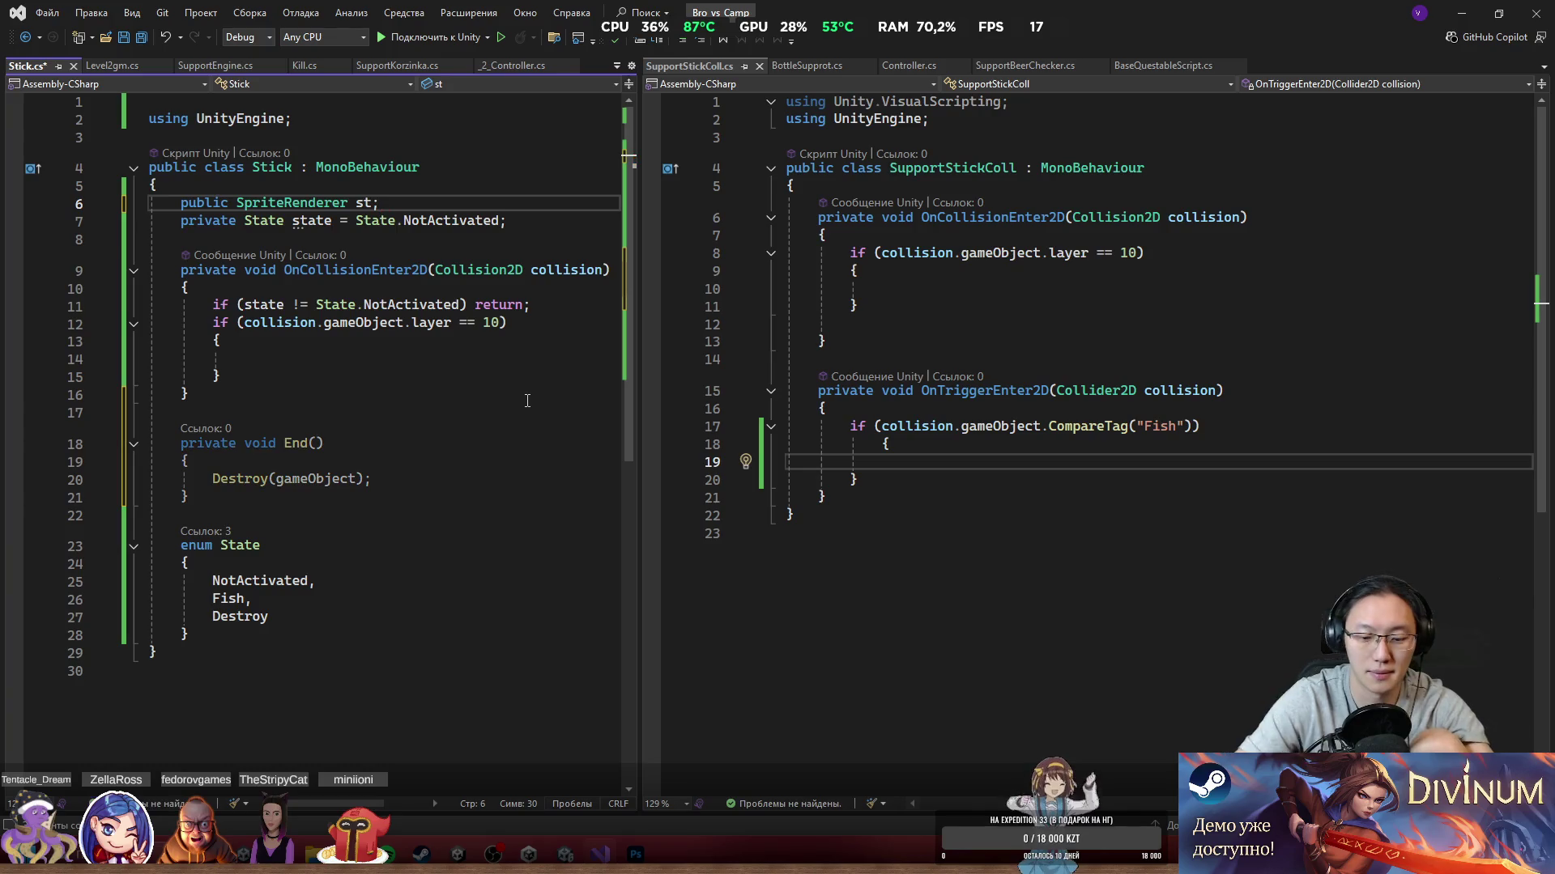
key("BackSpace")
Step: Name the field sr and have the layer-10 block call sr.DOFade(0,3).OnComplete(End)
type("sr;")
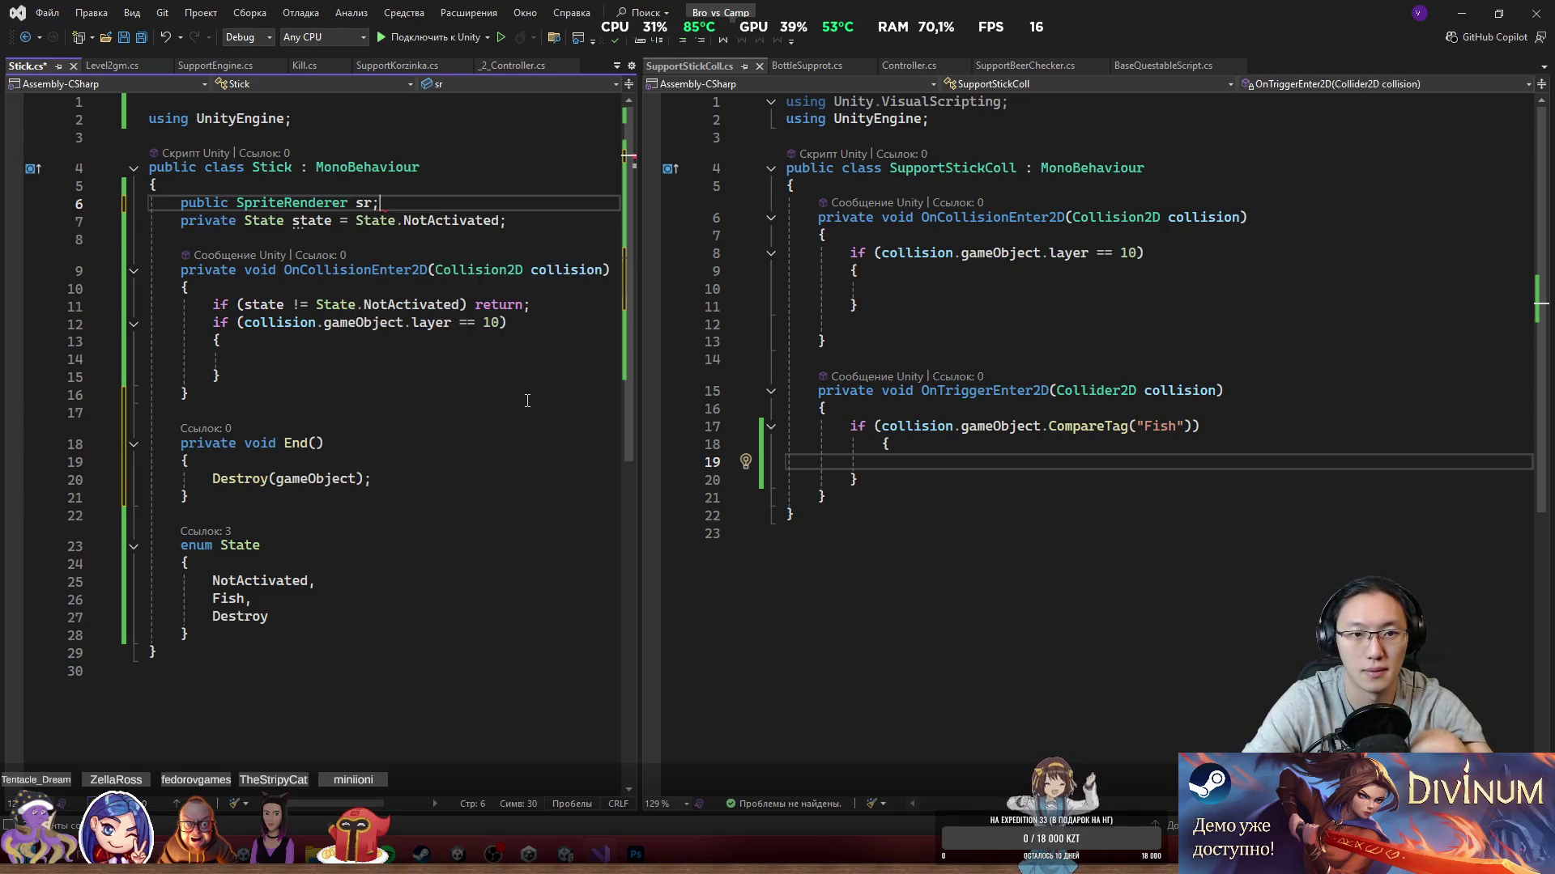
left_click(518, 361)
type("stackalloc.")
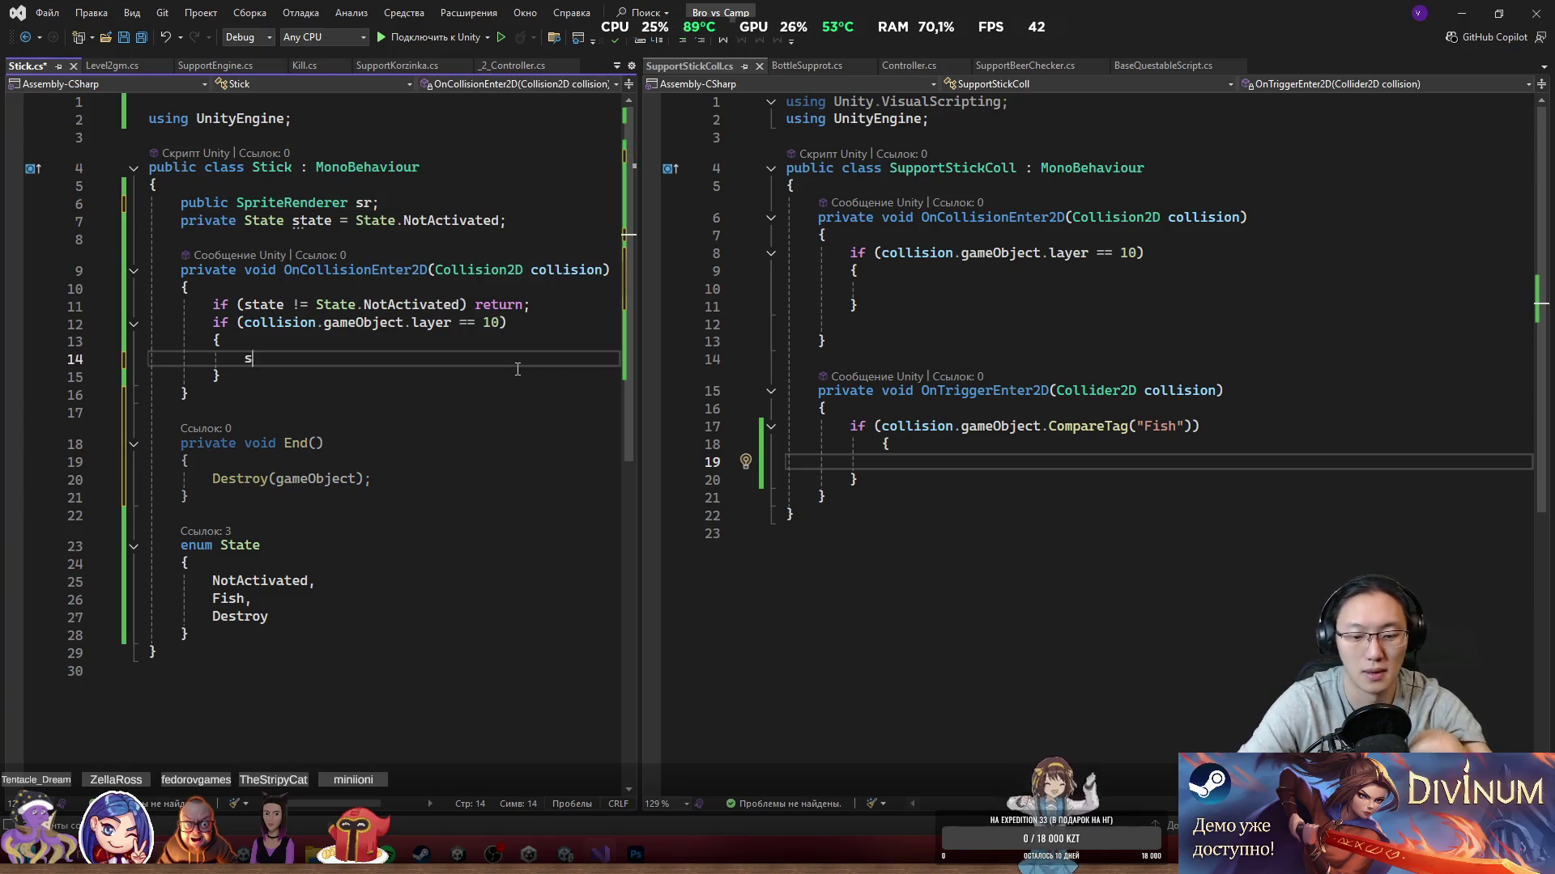
key("shift+Home")
type("sr")
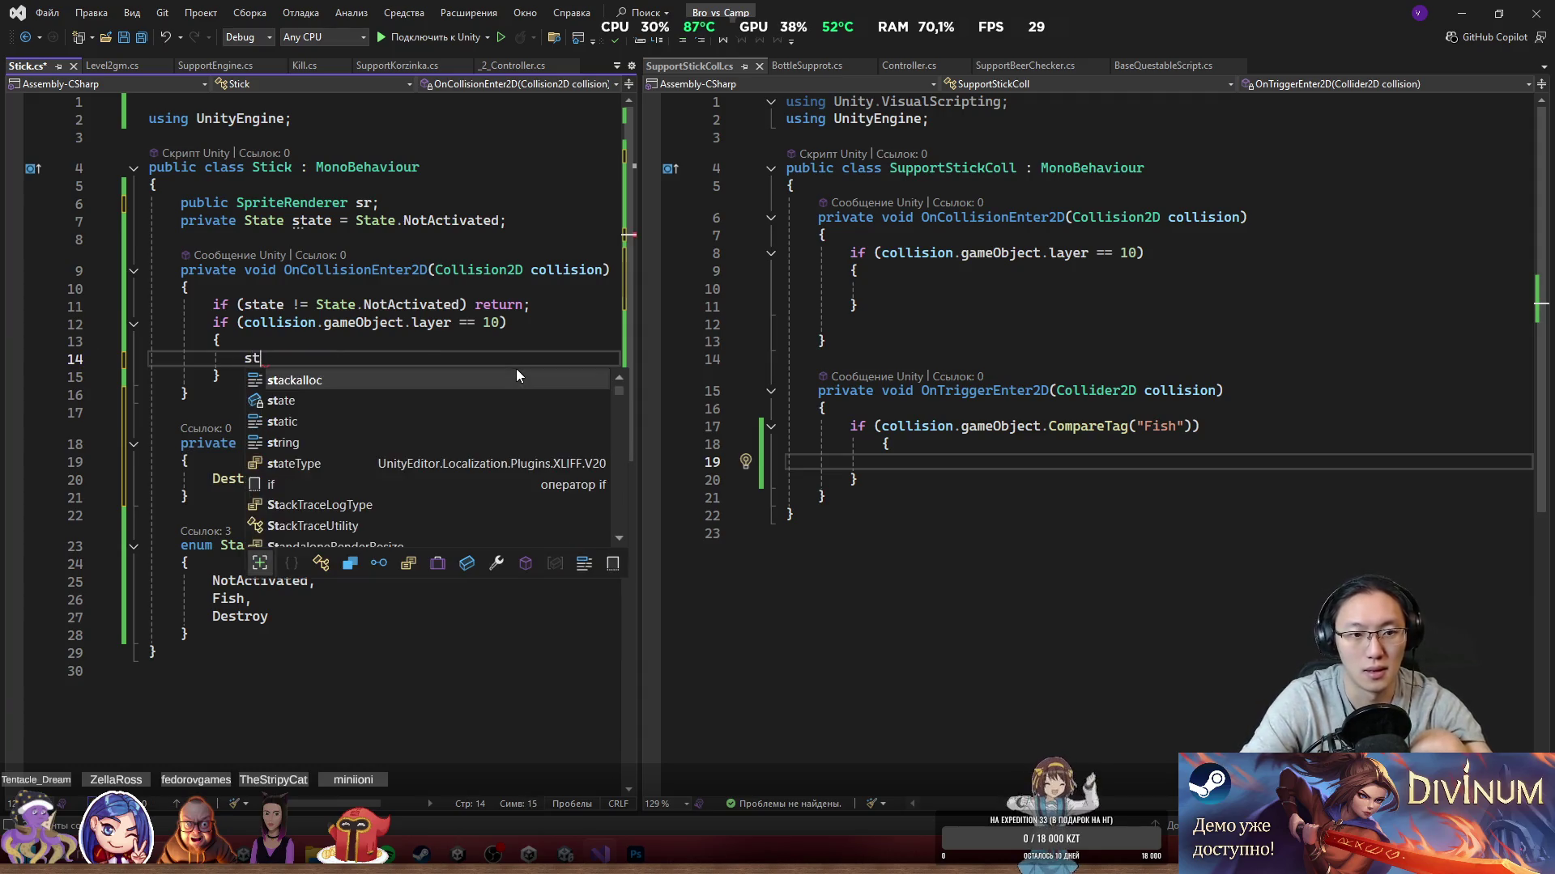
type(".Do")
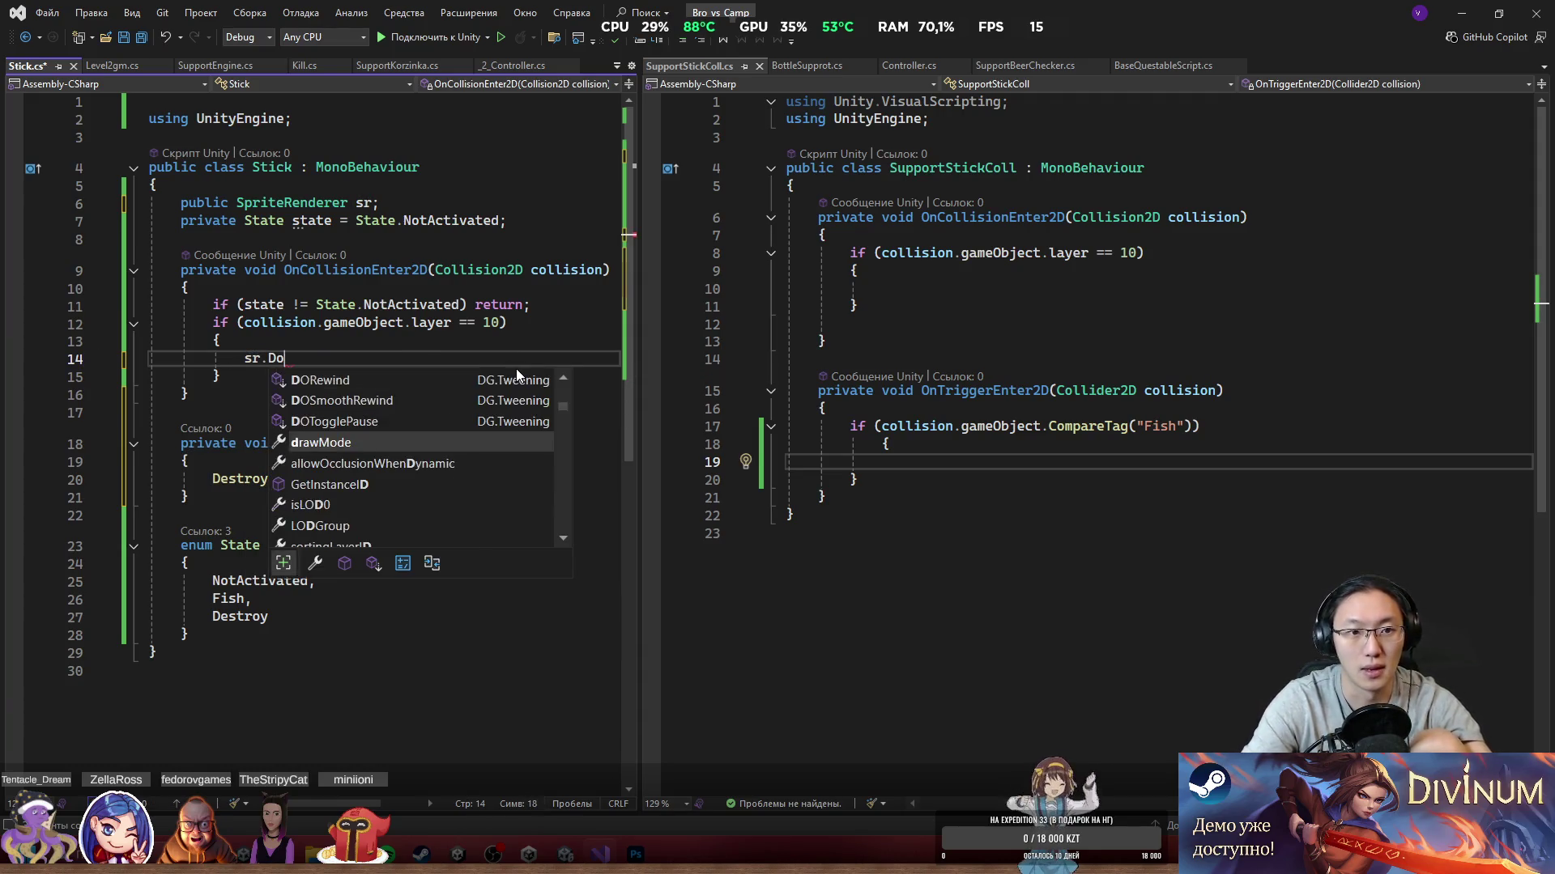
type("F(0,")
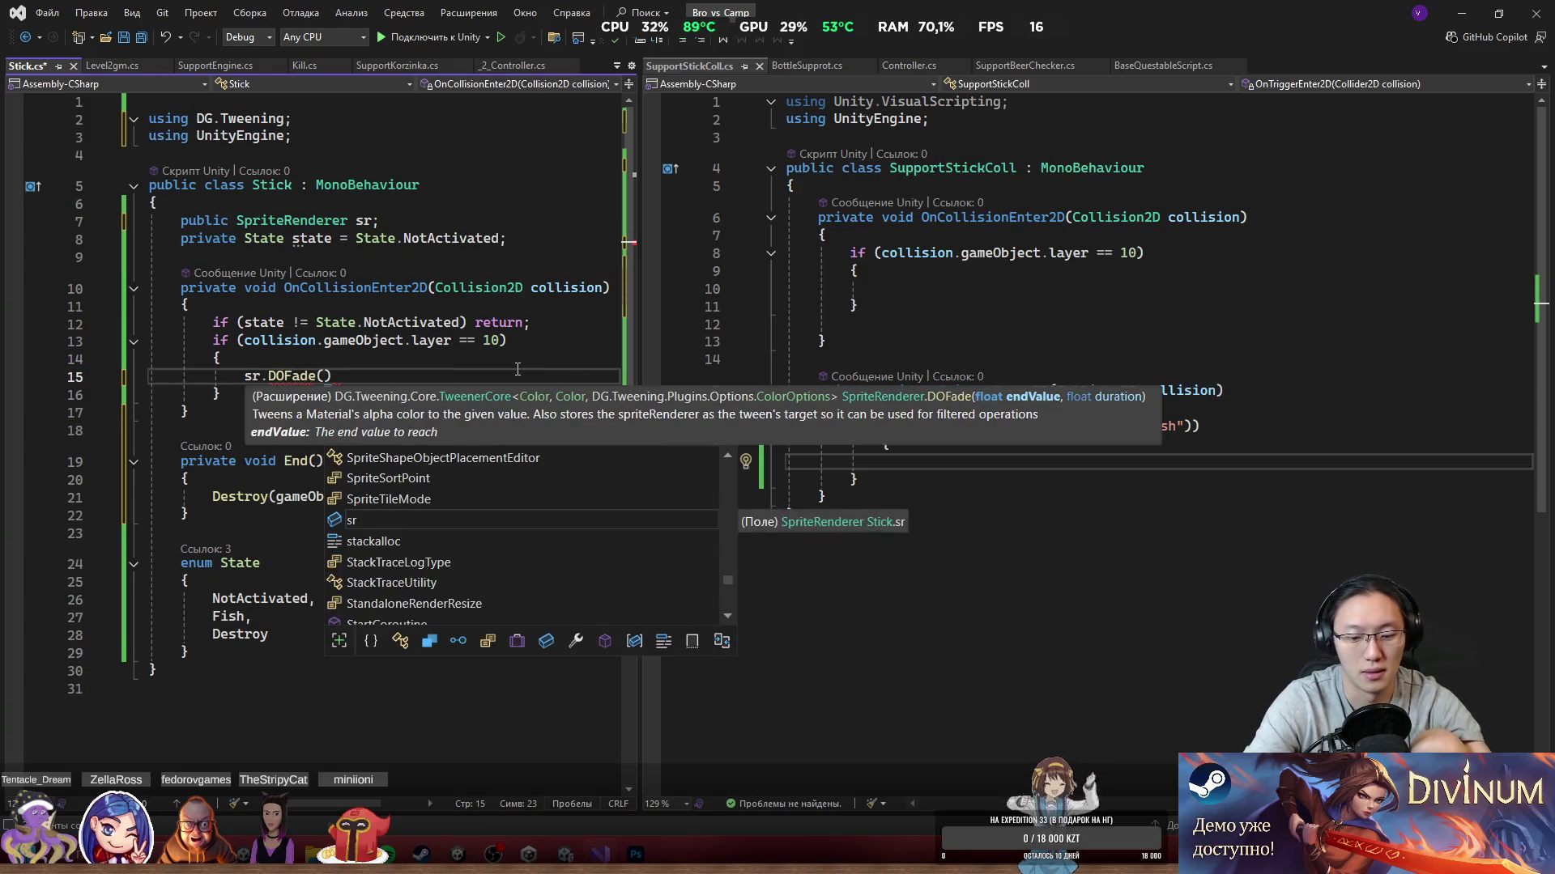
type("3).OnComplete(")
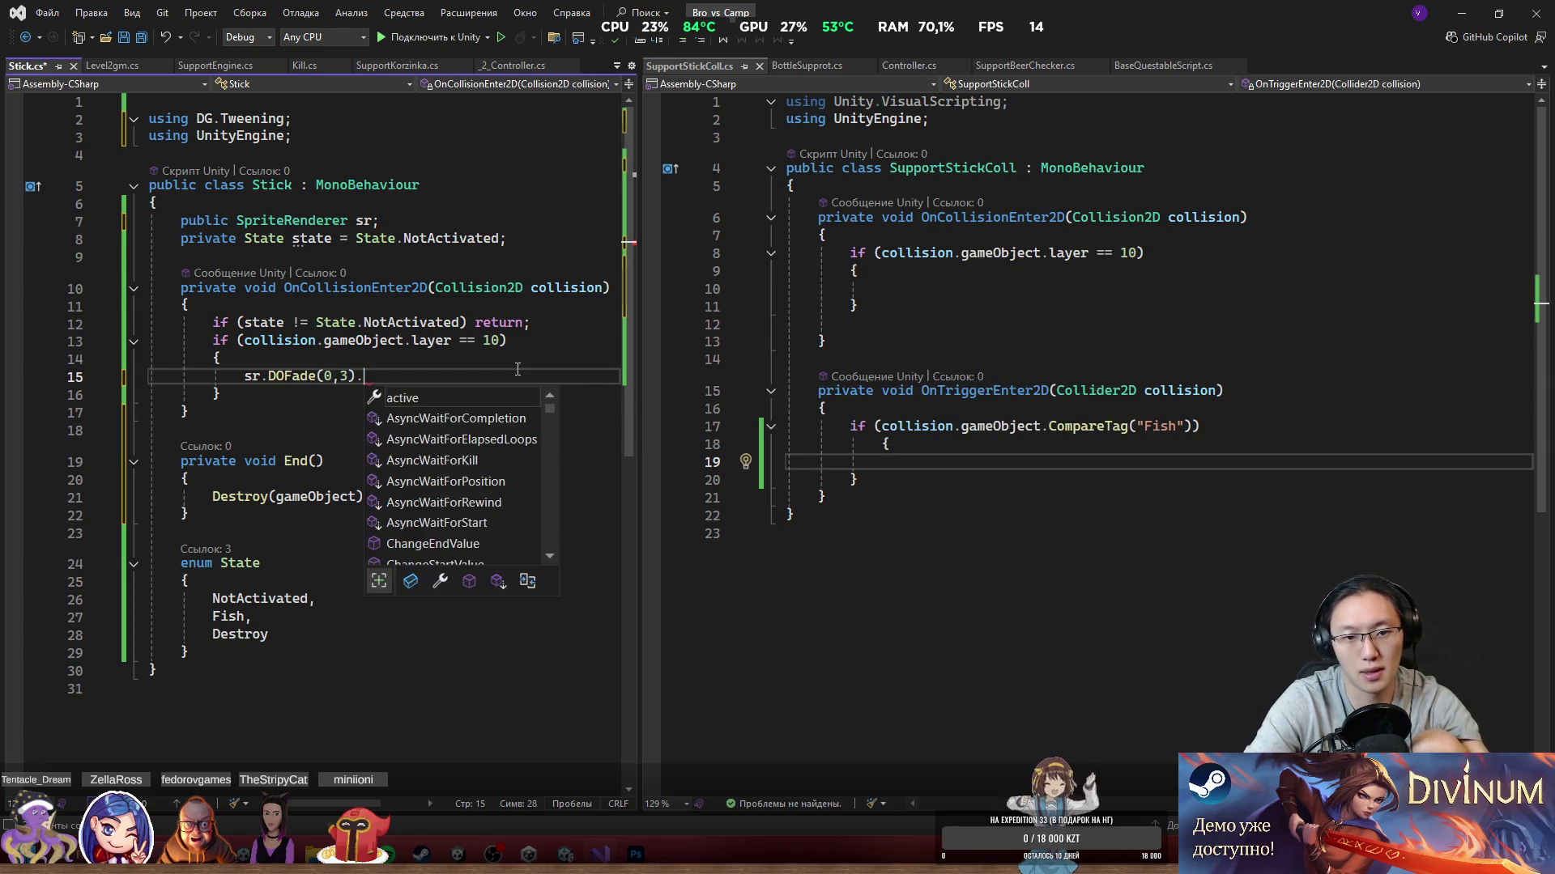
type("En")
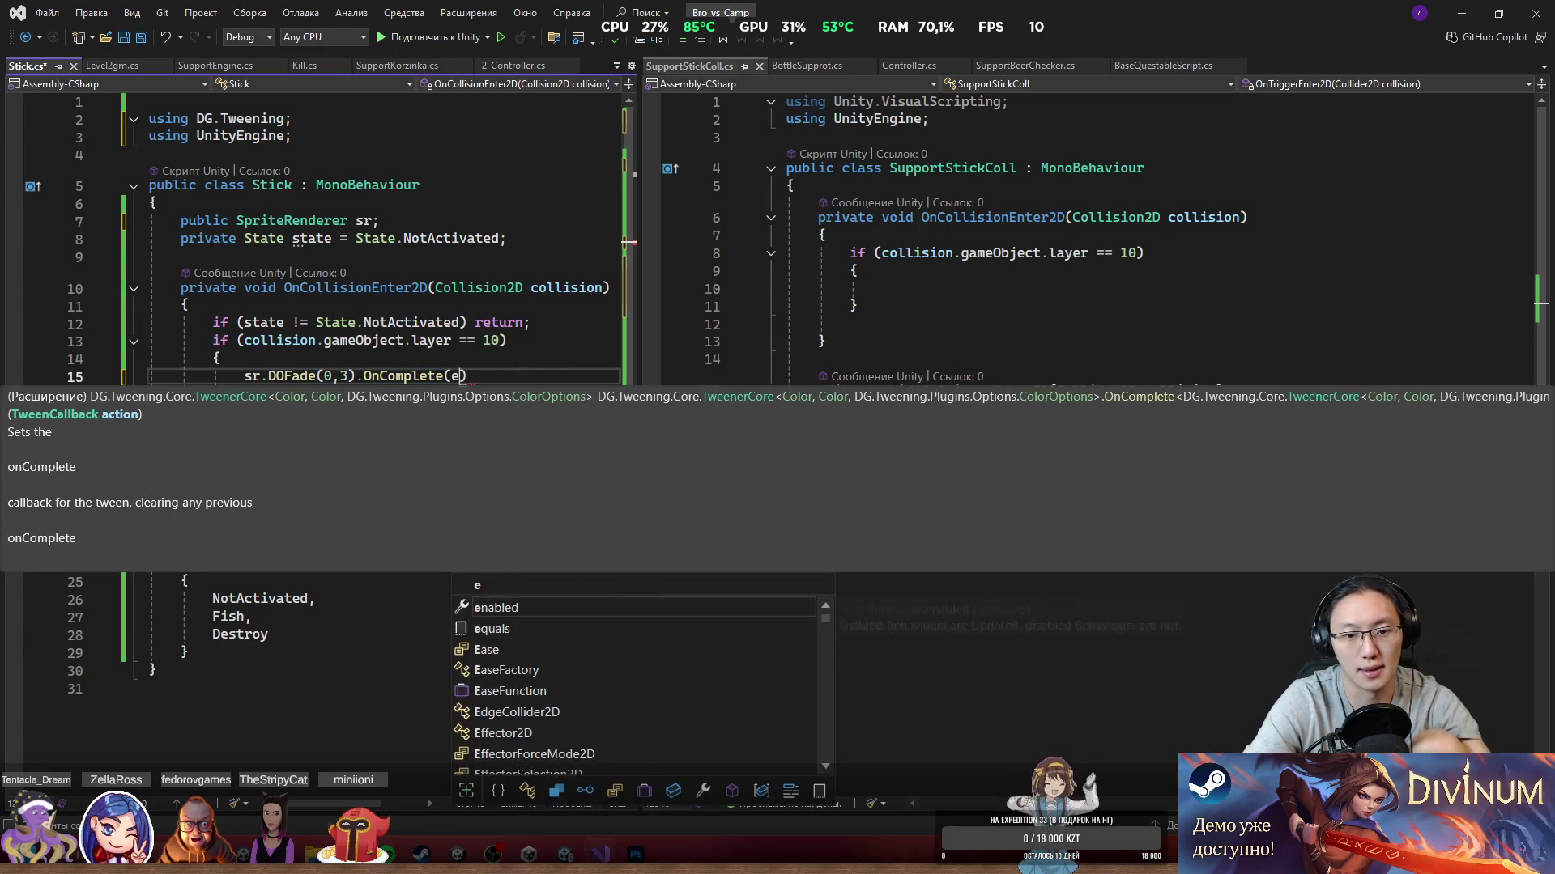
type("d);")
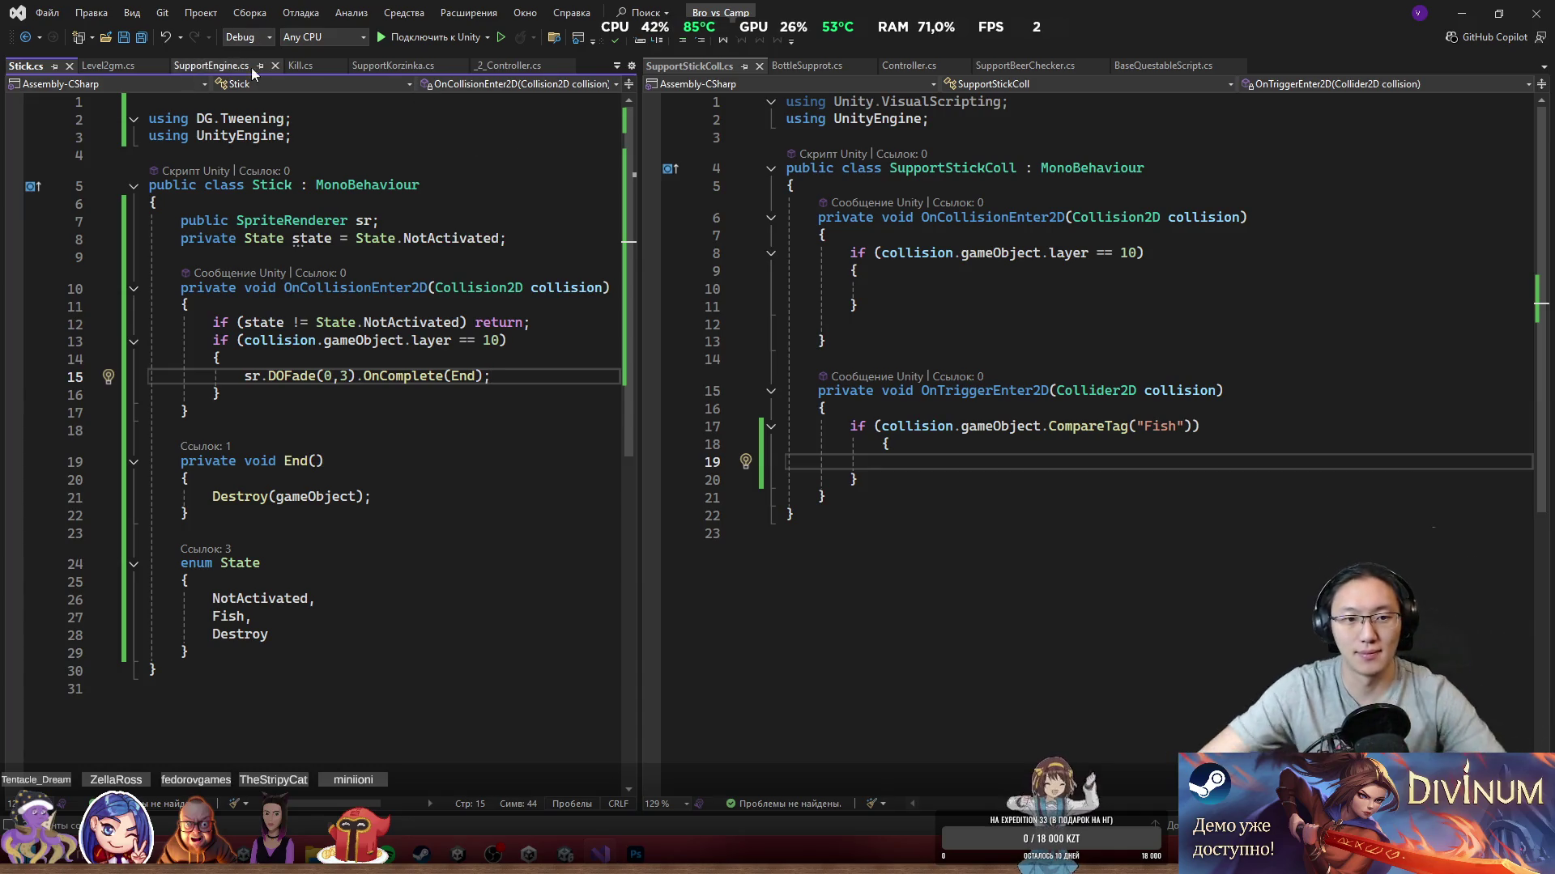
left_click_drag(188, 305, 407, 279)
Step: Add a public Stick stick field at the top of SupportStickColl and save
left_click(433, 240)
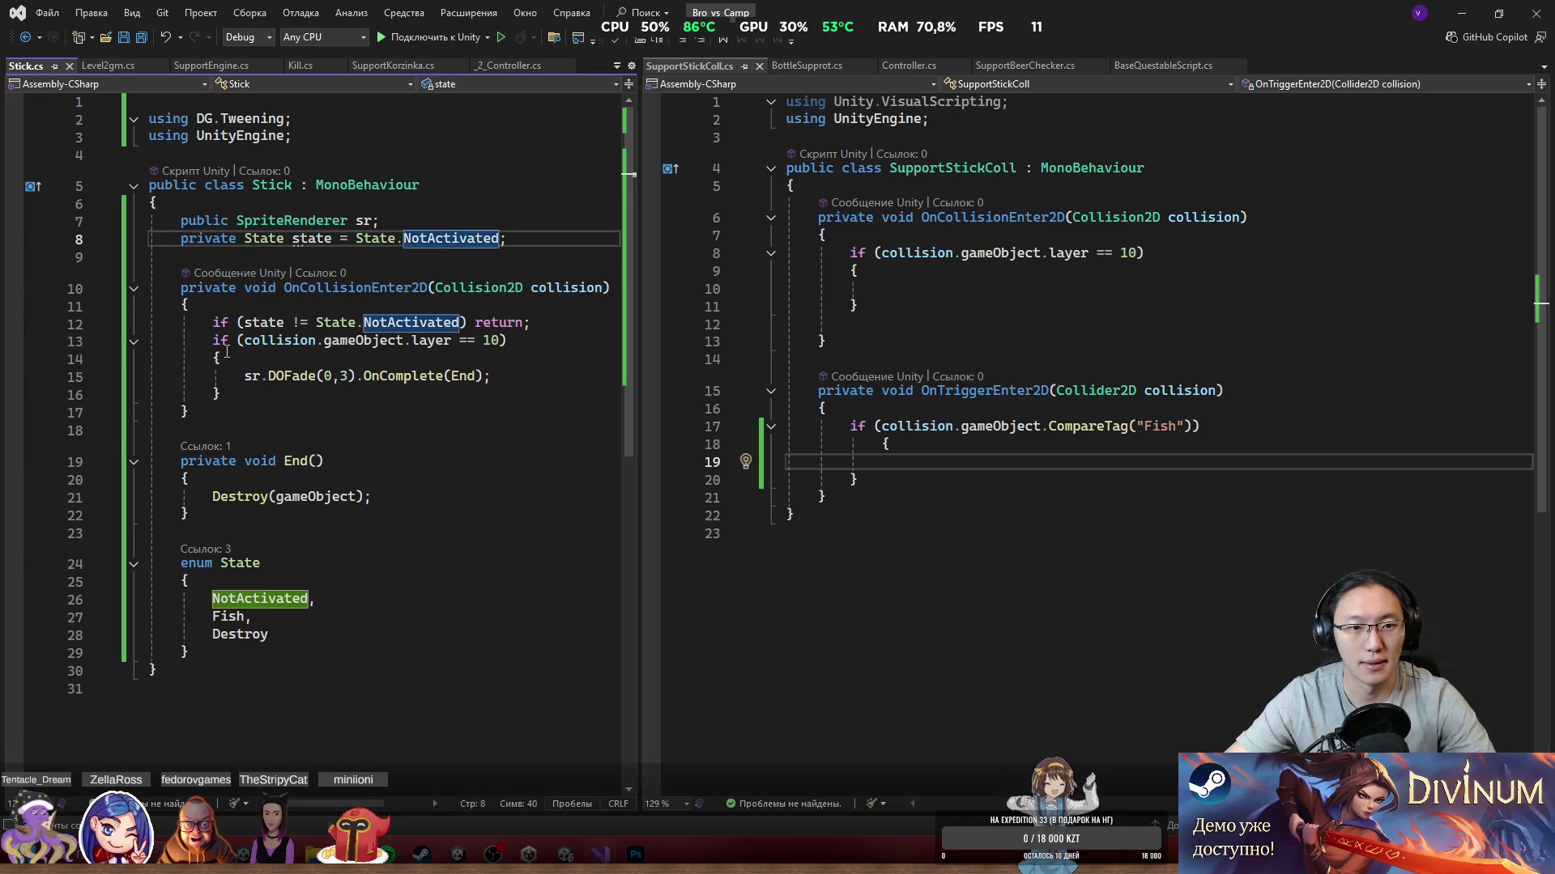
left_click(903, 186)
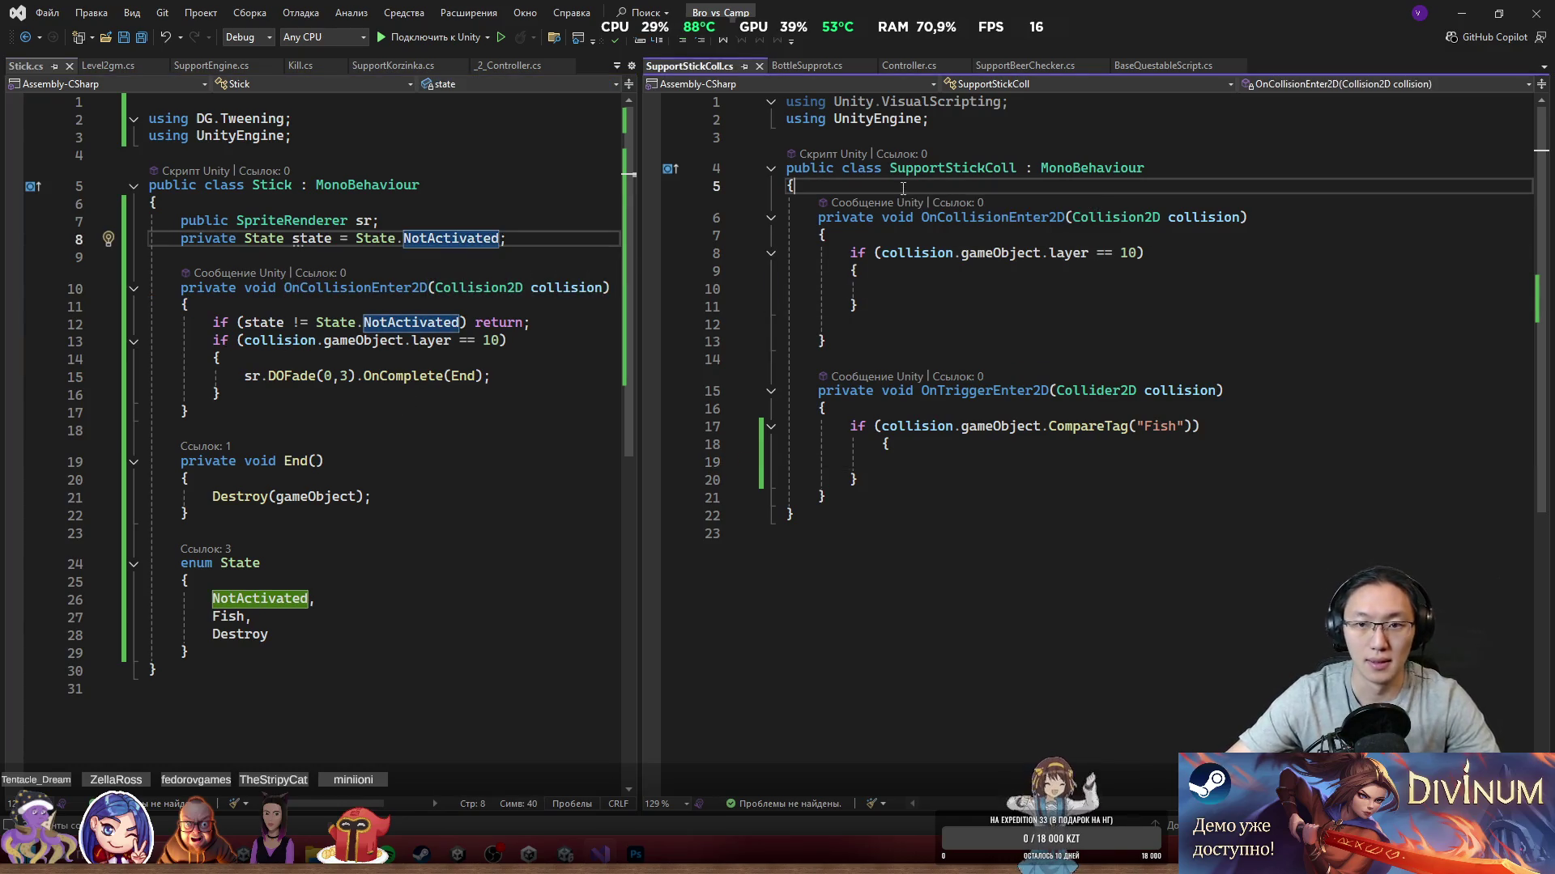
key("Return")
type("public ")
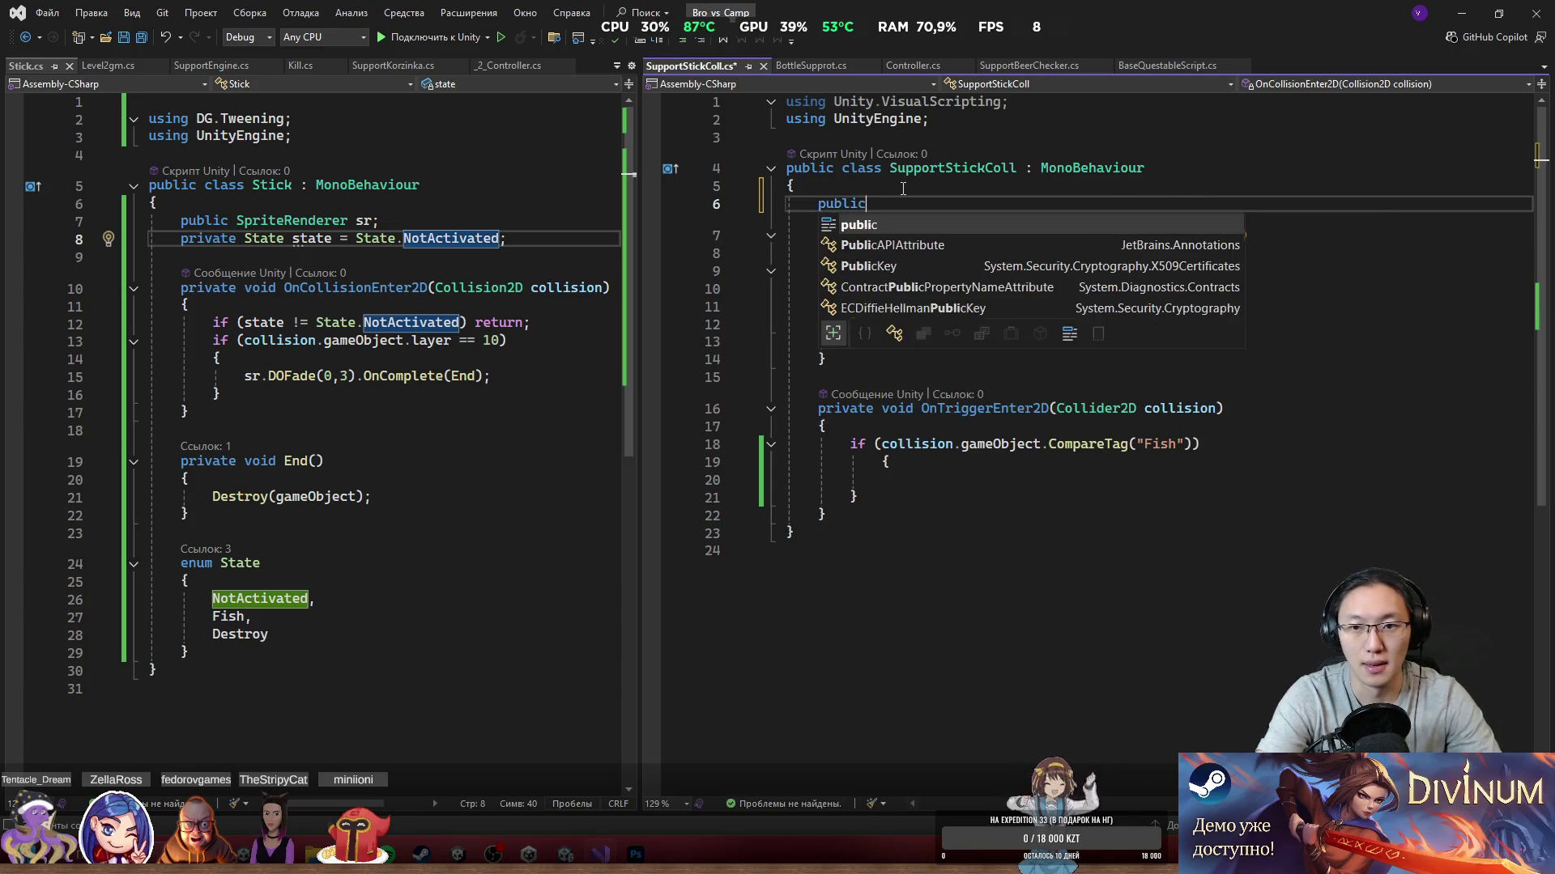
type("Stu")
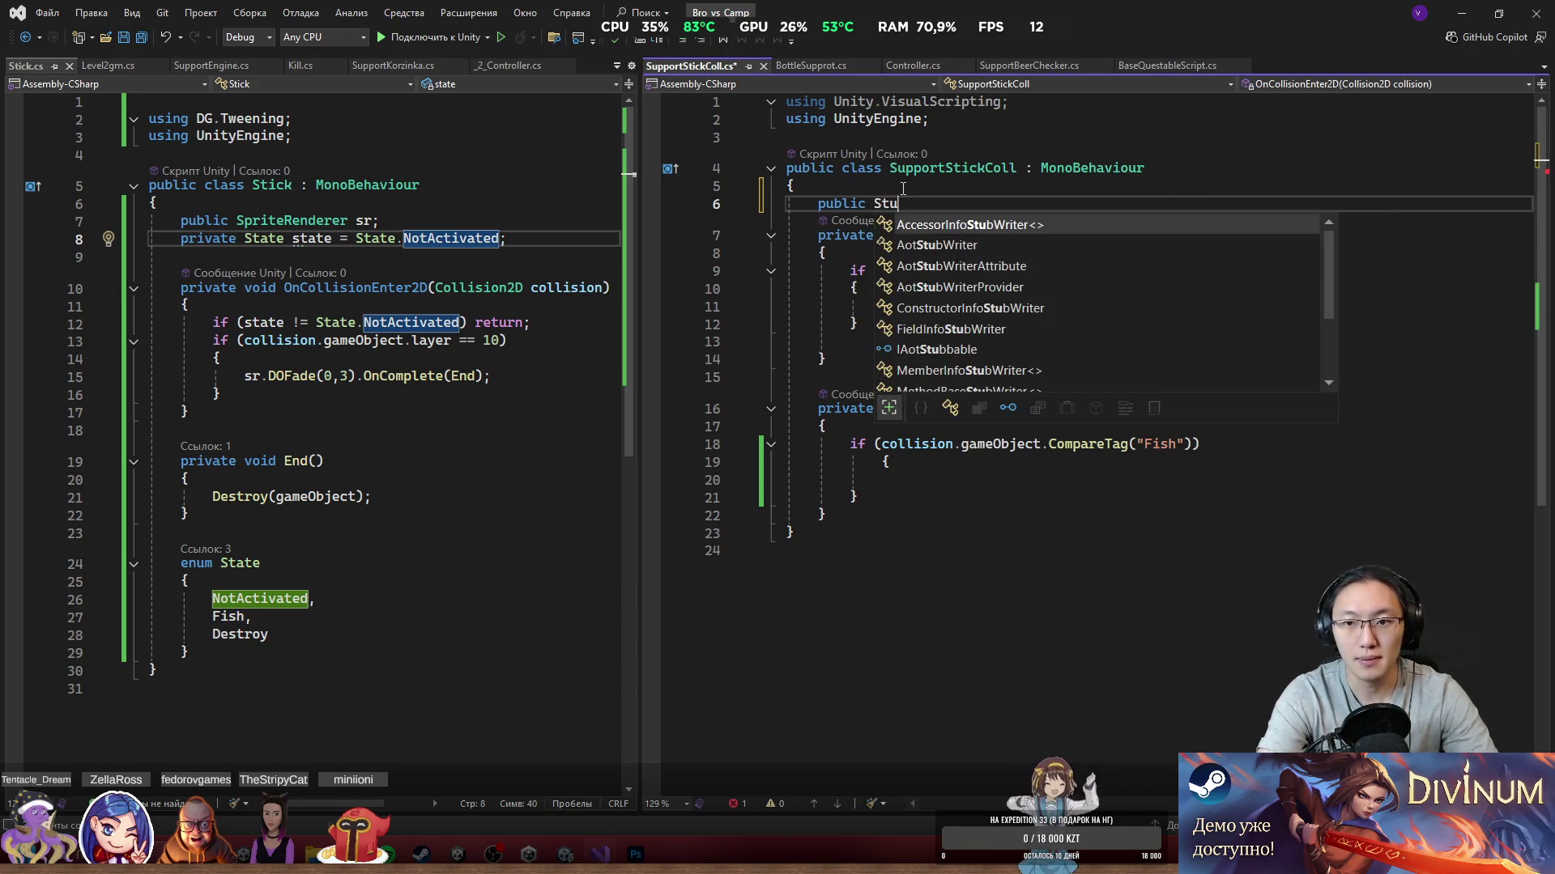
key("BackSpace")
type("i")
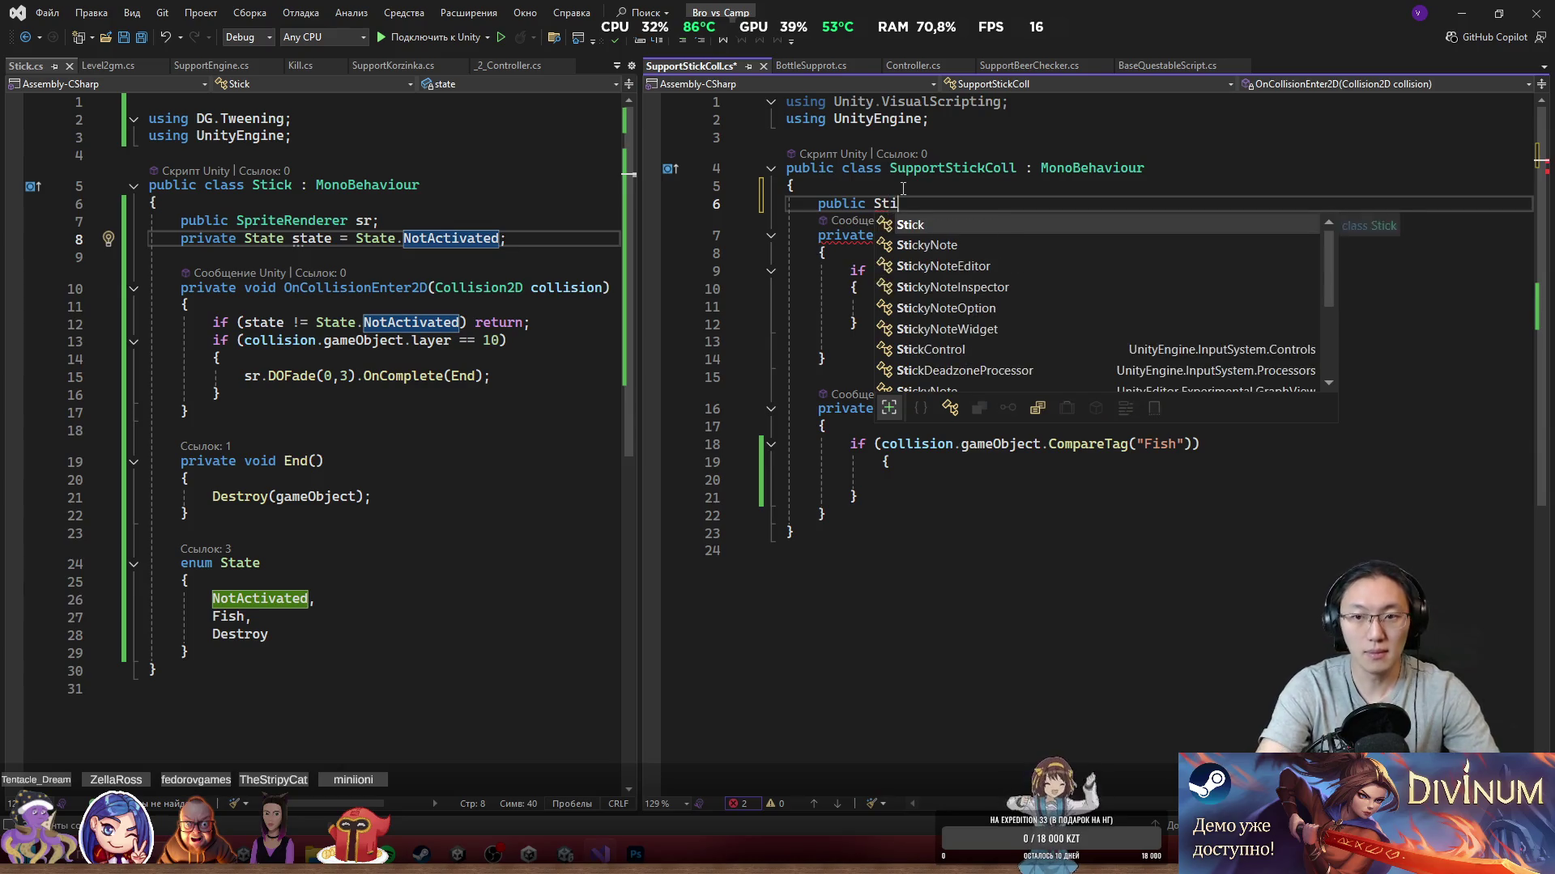
type("ck stick;")
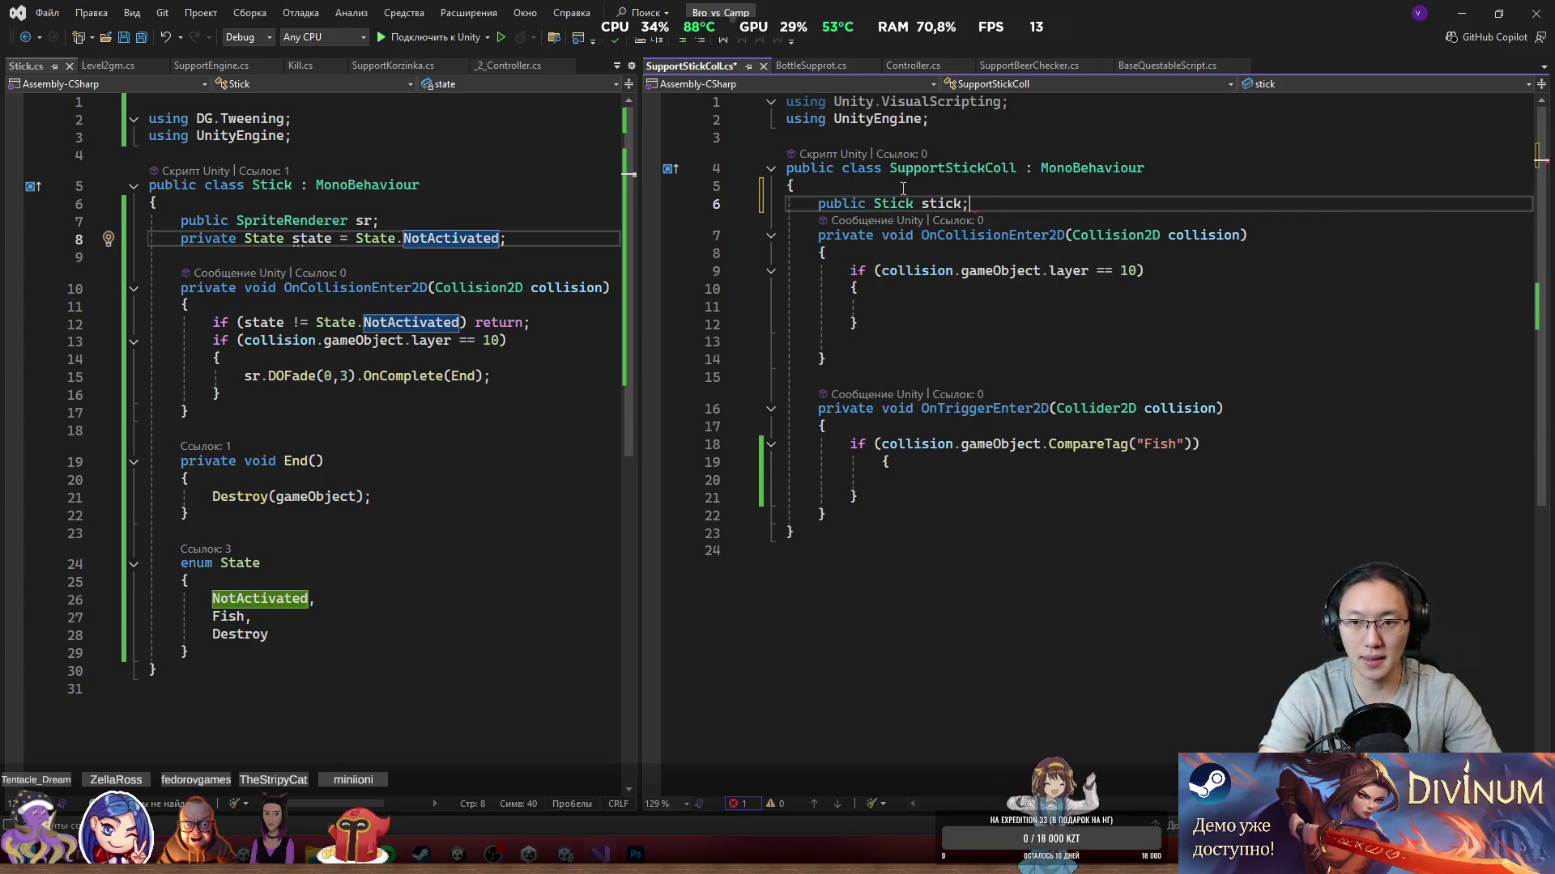
key("ctrl+s")
Step: Delete SupportStickColl's old OnCollisionEnter2D method, keeping only the Fish-tag trigger check
left_click(1116, 279)
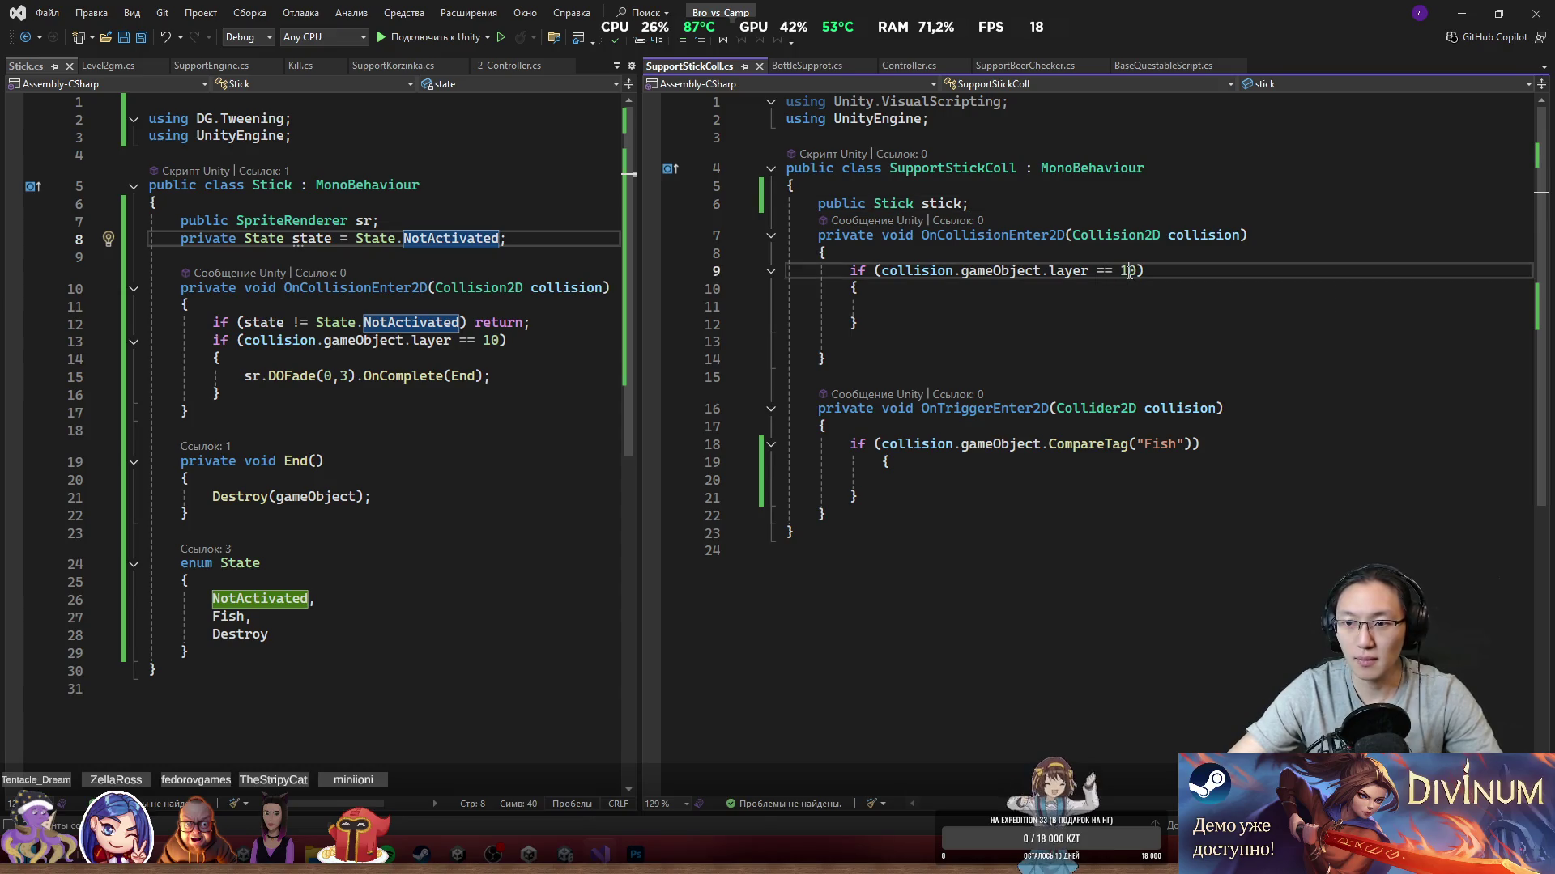
left_click_drag(834, 358, 1003, 214)
key("Delete")
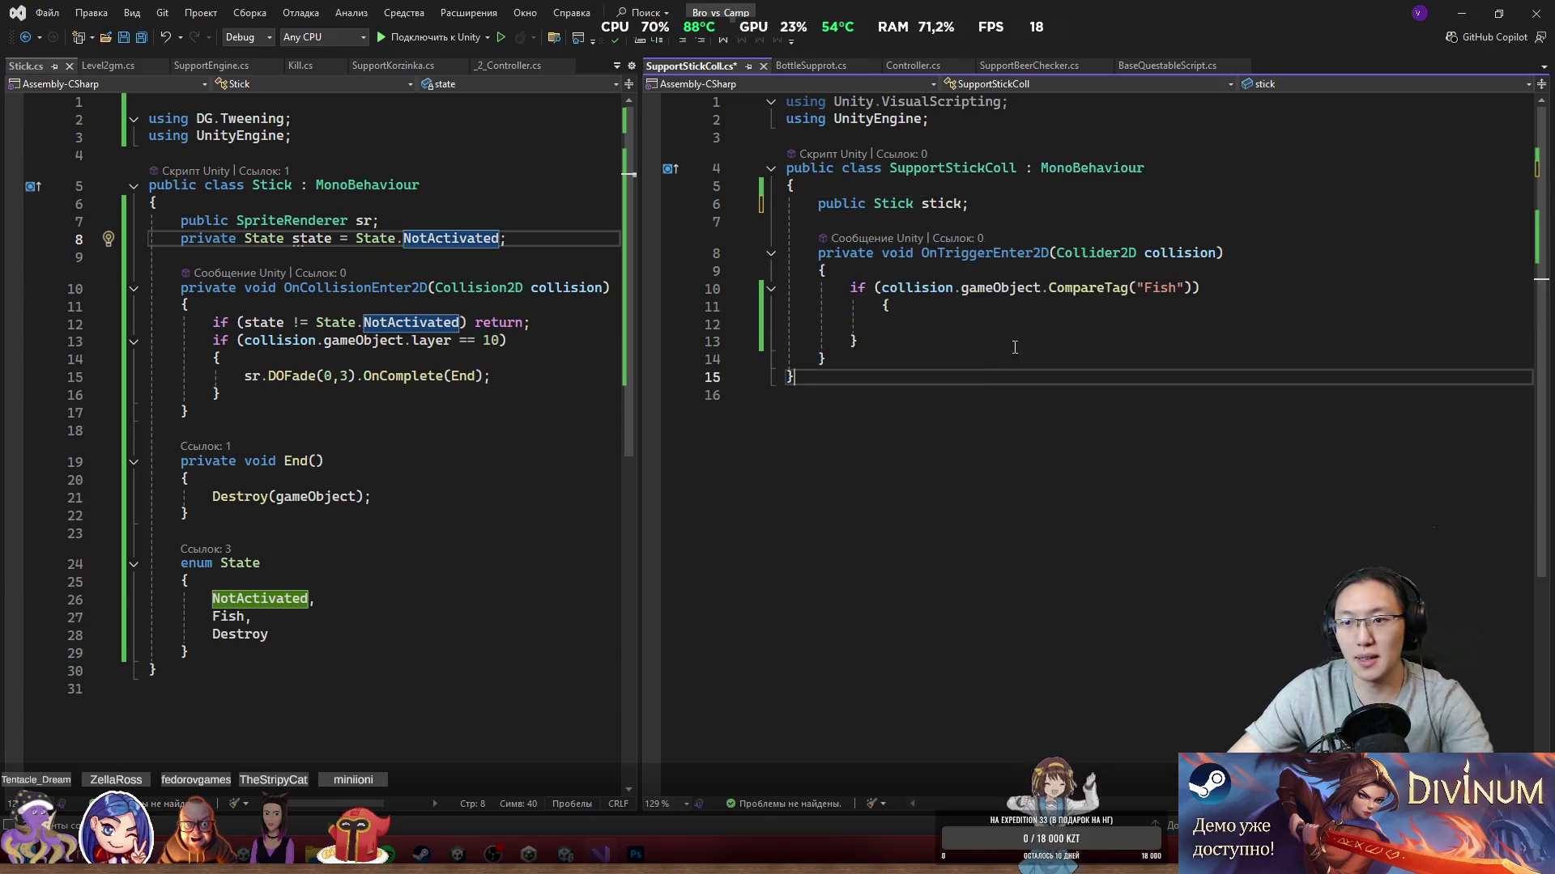
left_click(1062, 311)
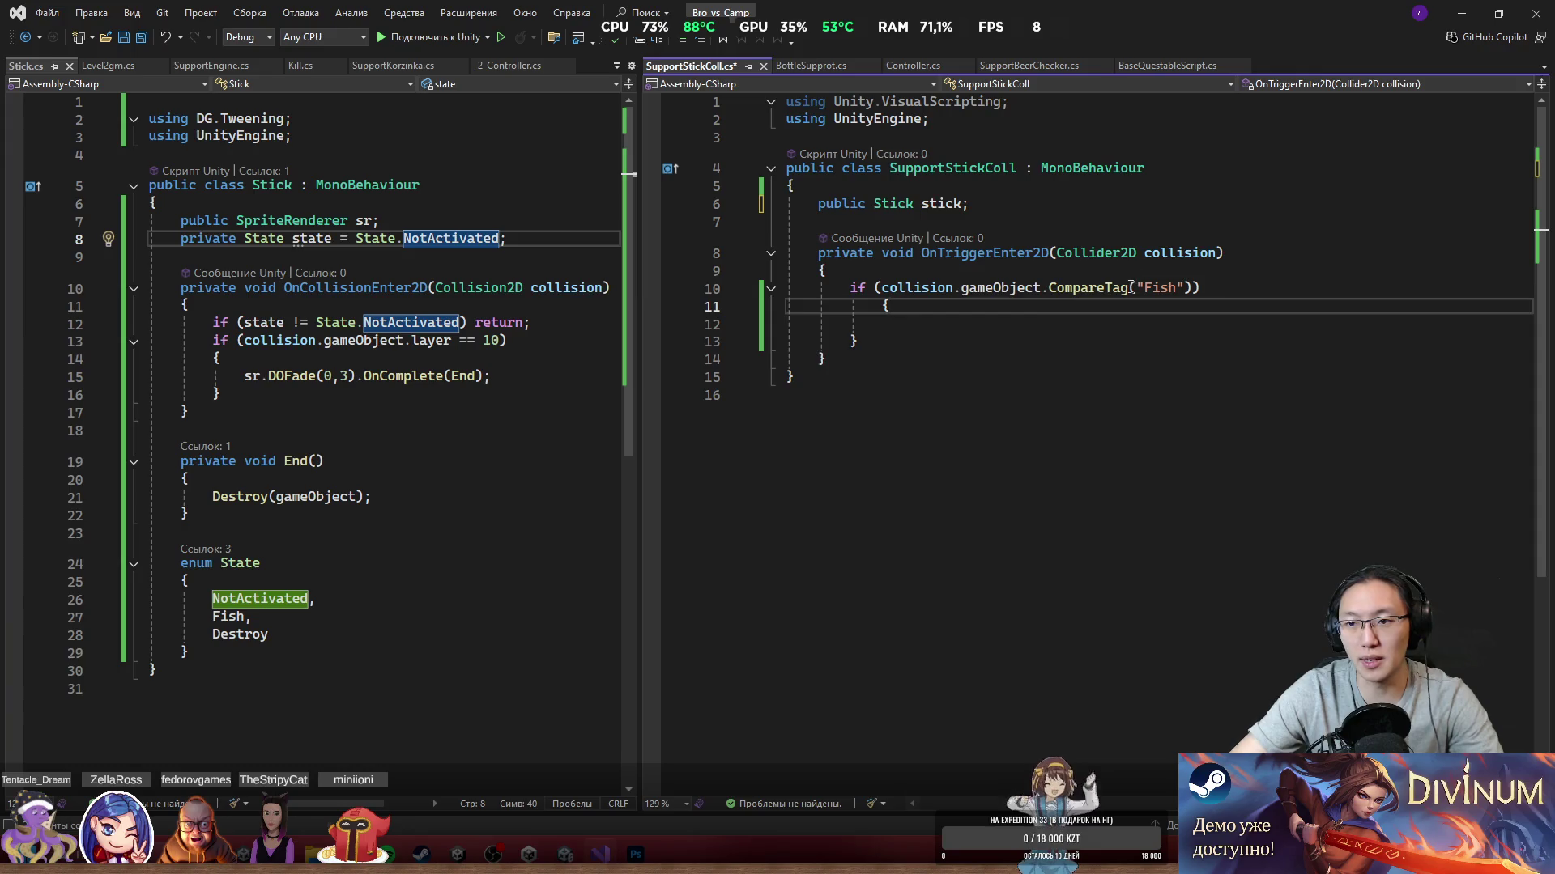
left_click(1175, 321)
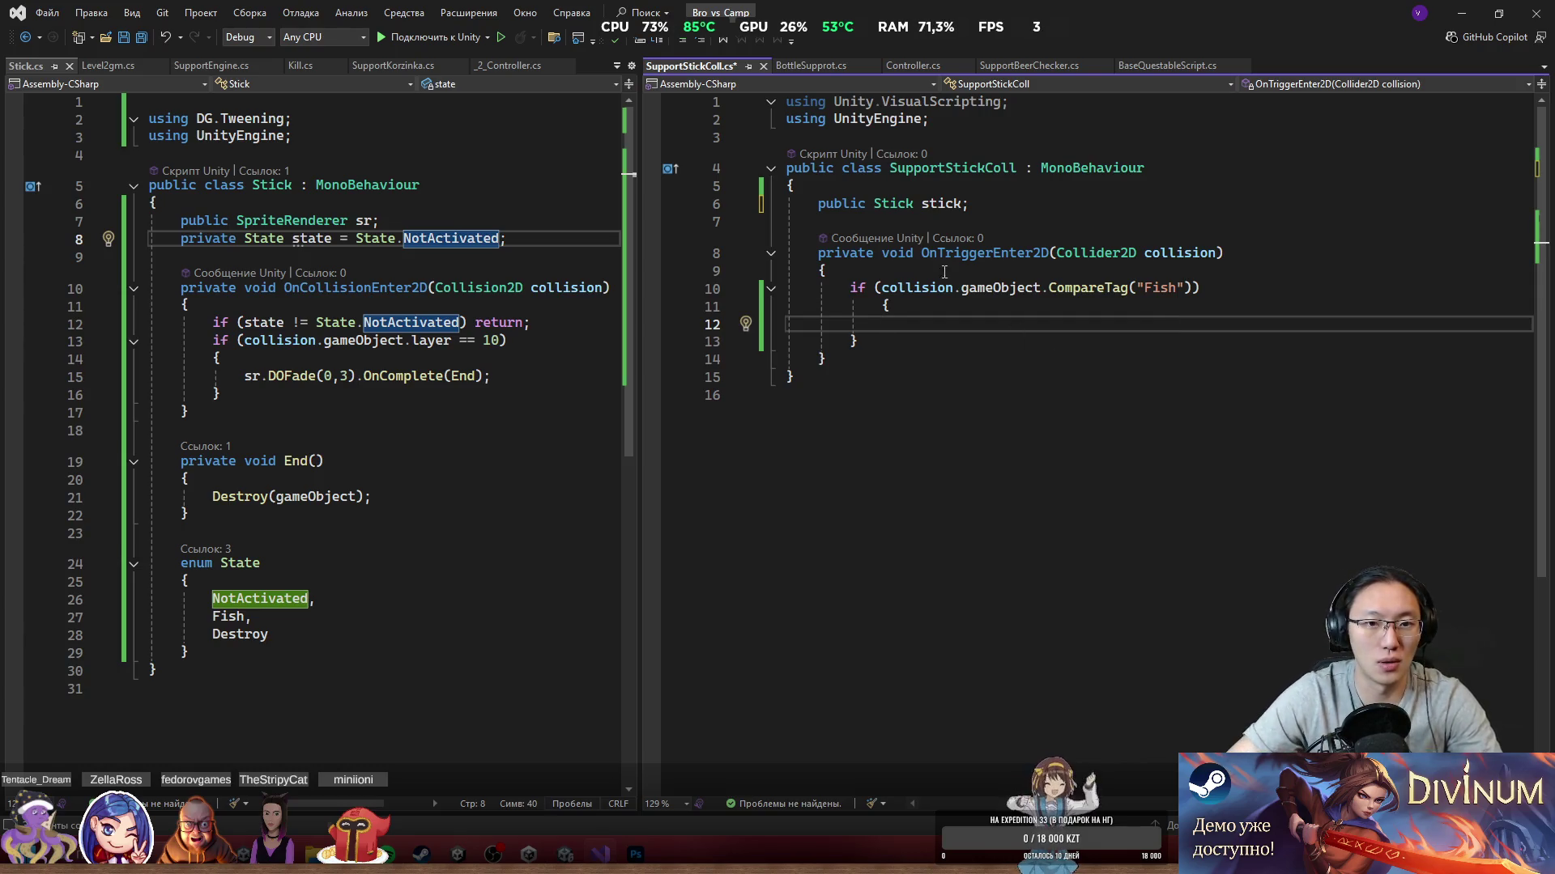
left_click(535, 233)
Step: Add a public Fish() method to Stick.cs that sets state = State.Fish, and save
key("Return")
key("Return")
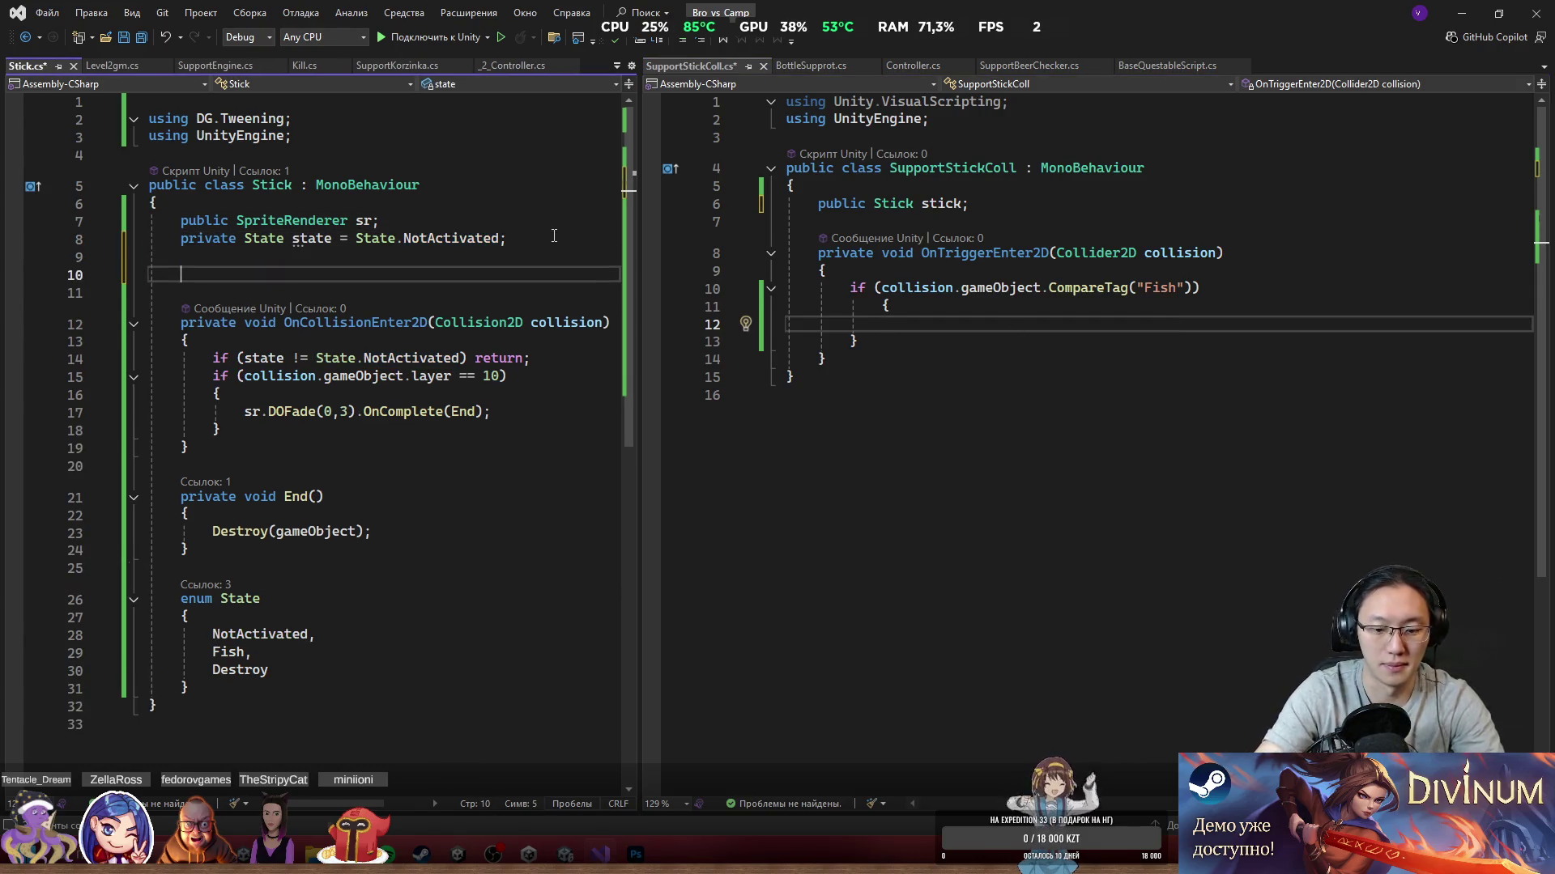
type("publivc")
key("BackSpace")
type("c void Fish(){")
key("Return")
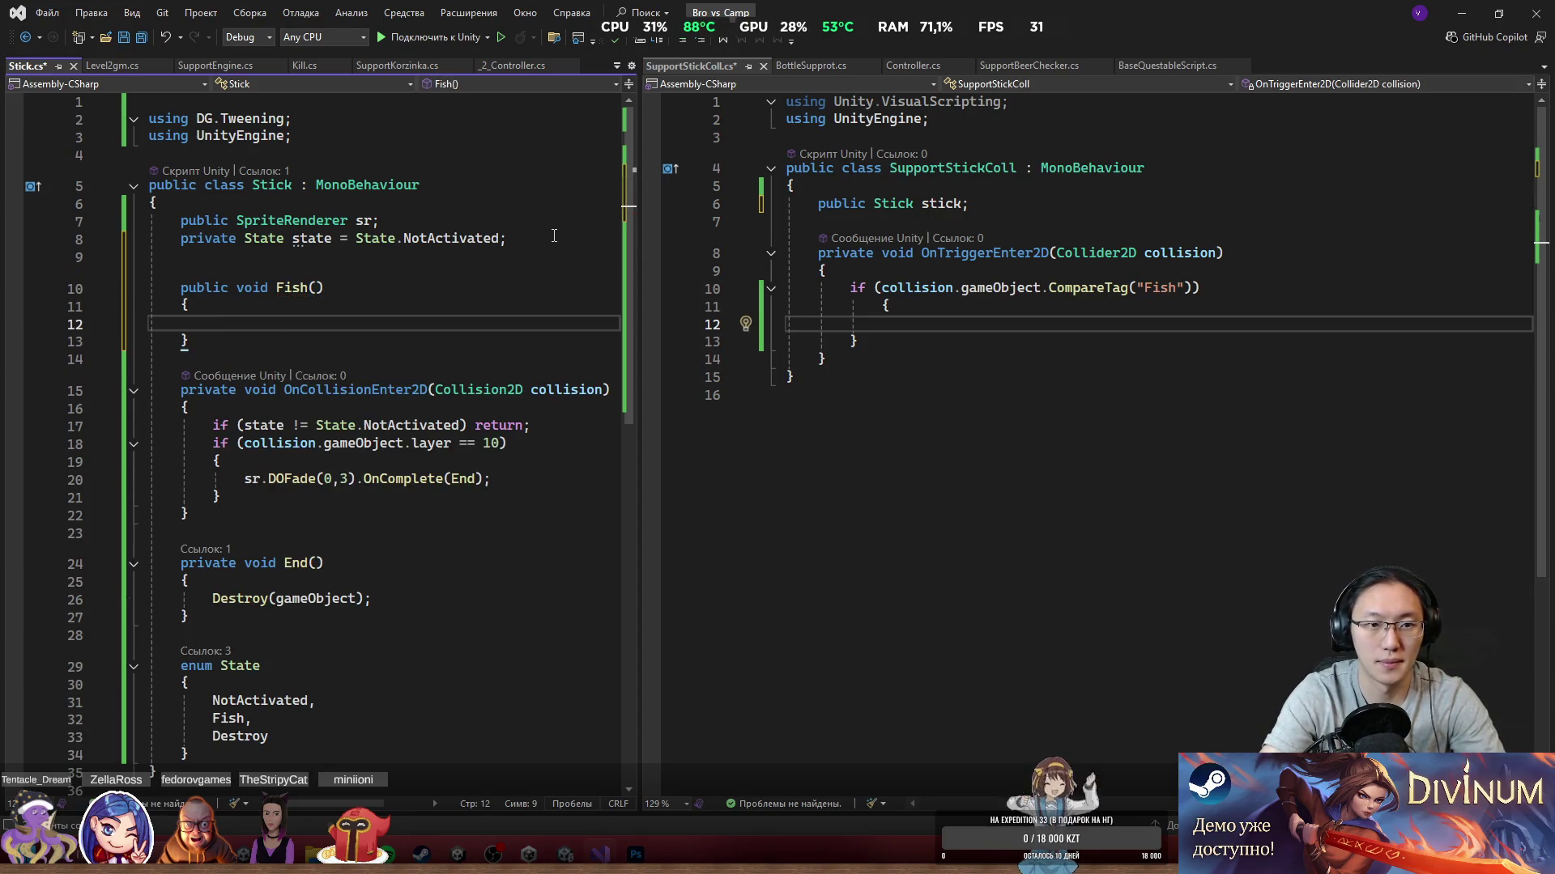
type("state ")
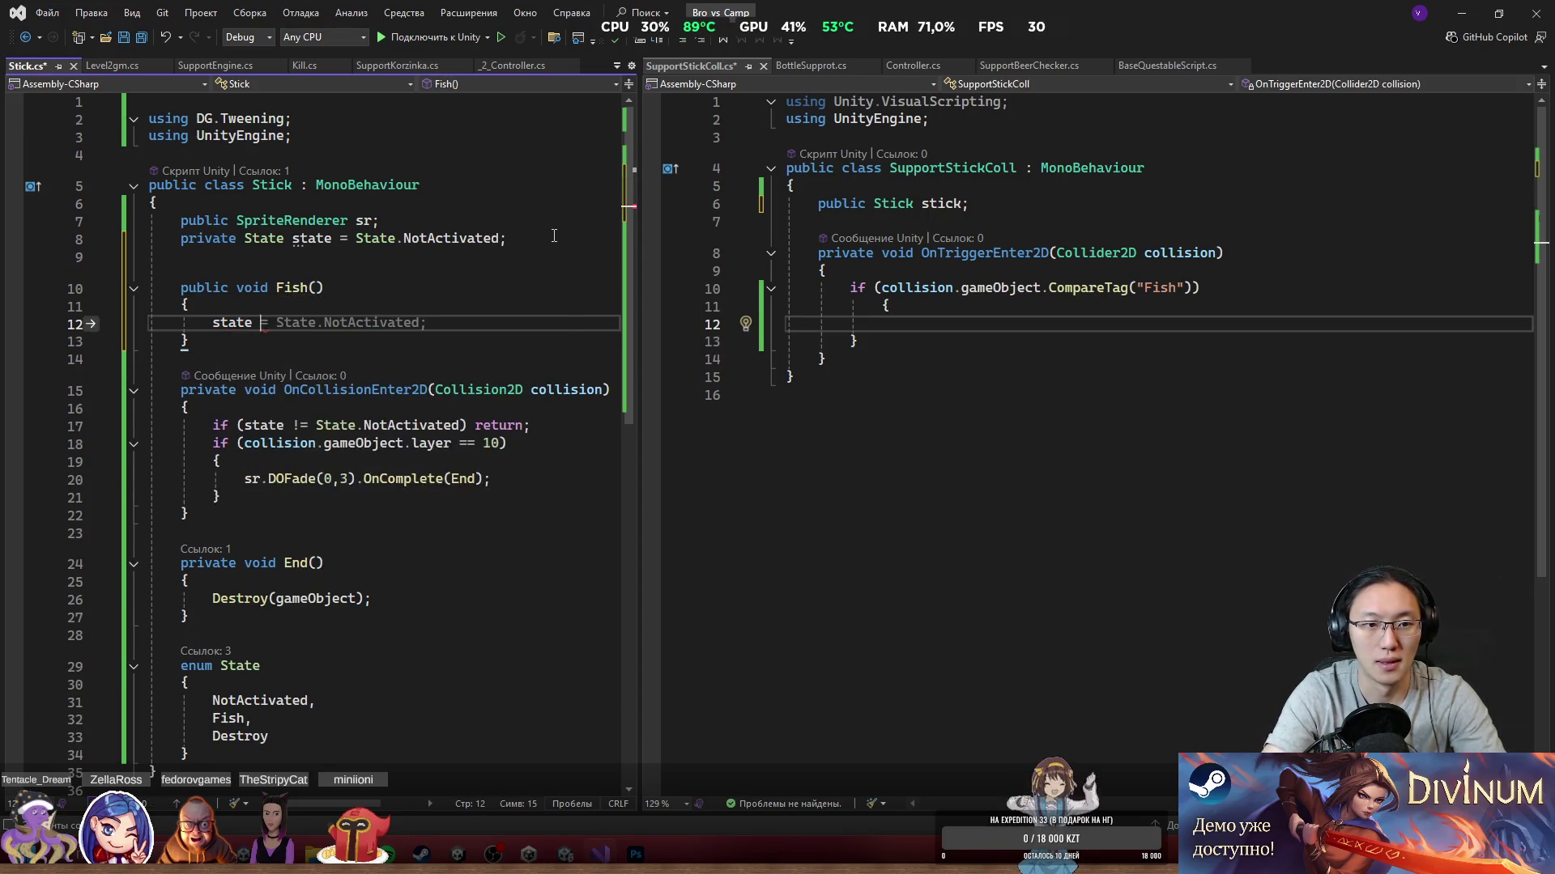
type("= State")
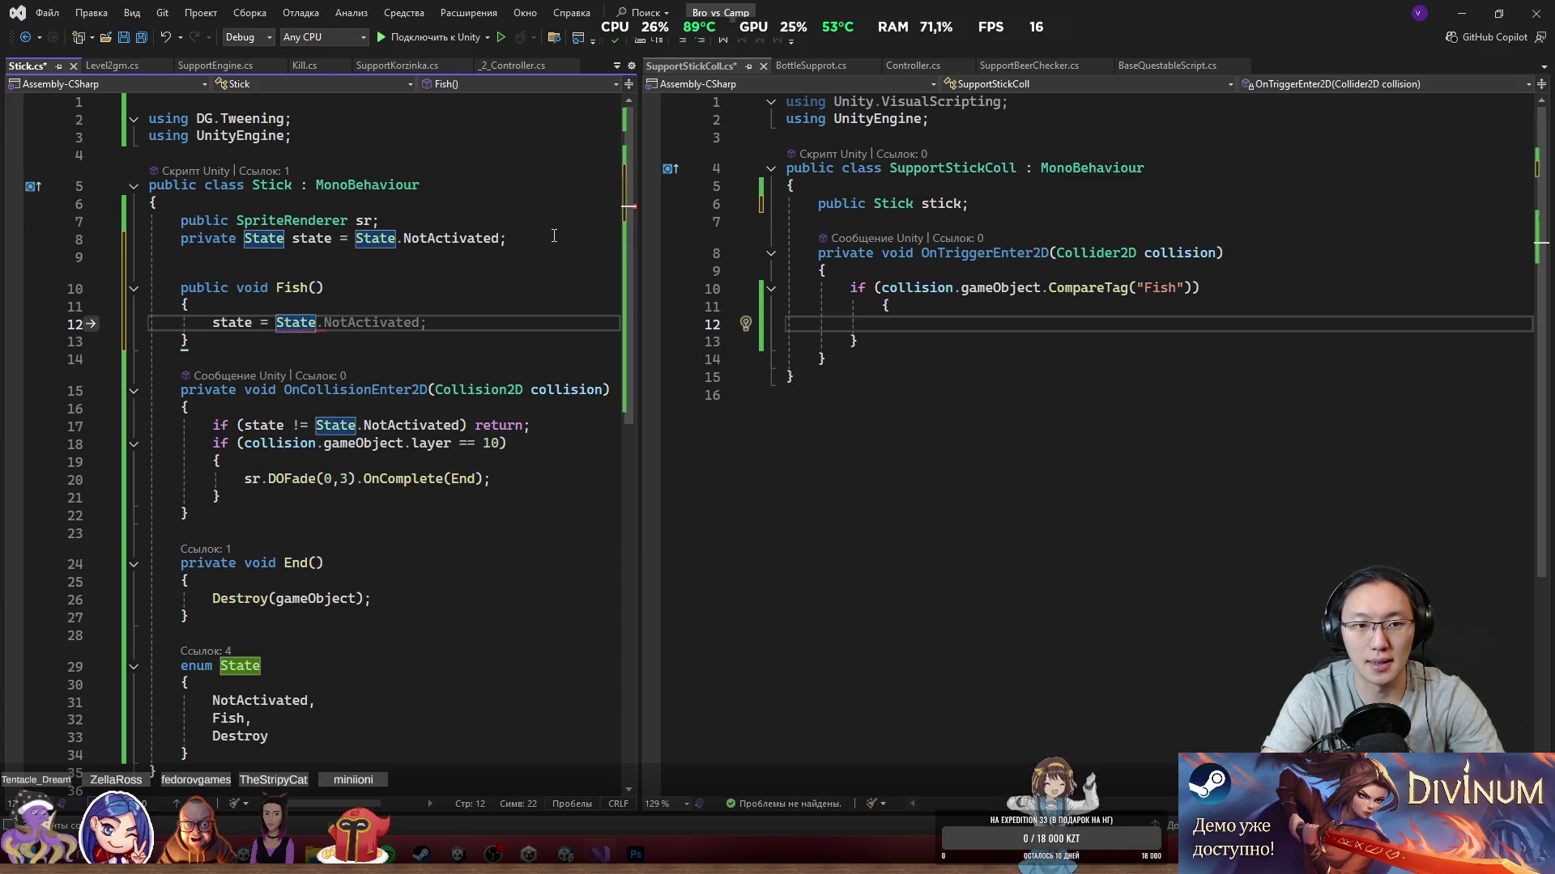
type(".NotAc")
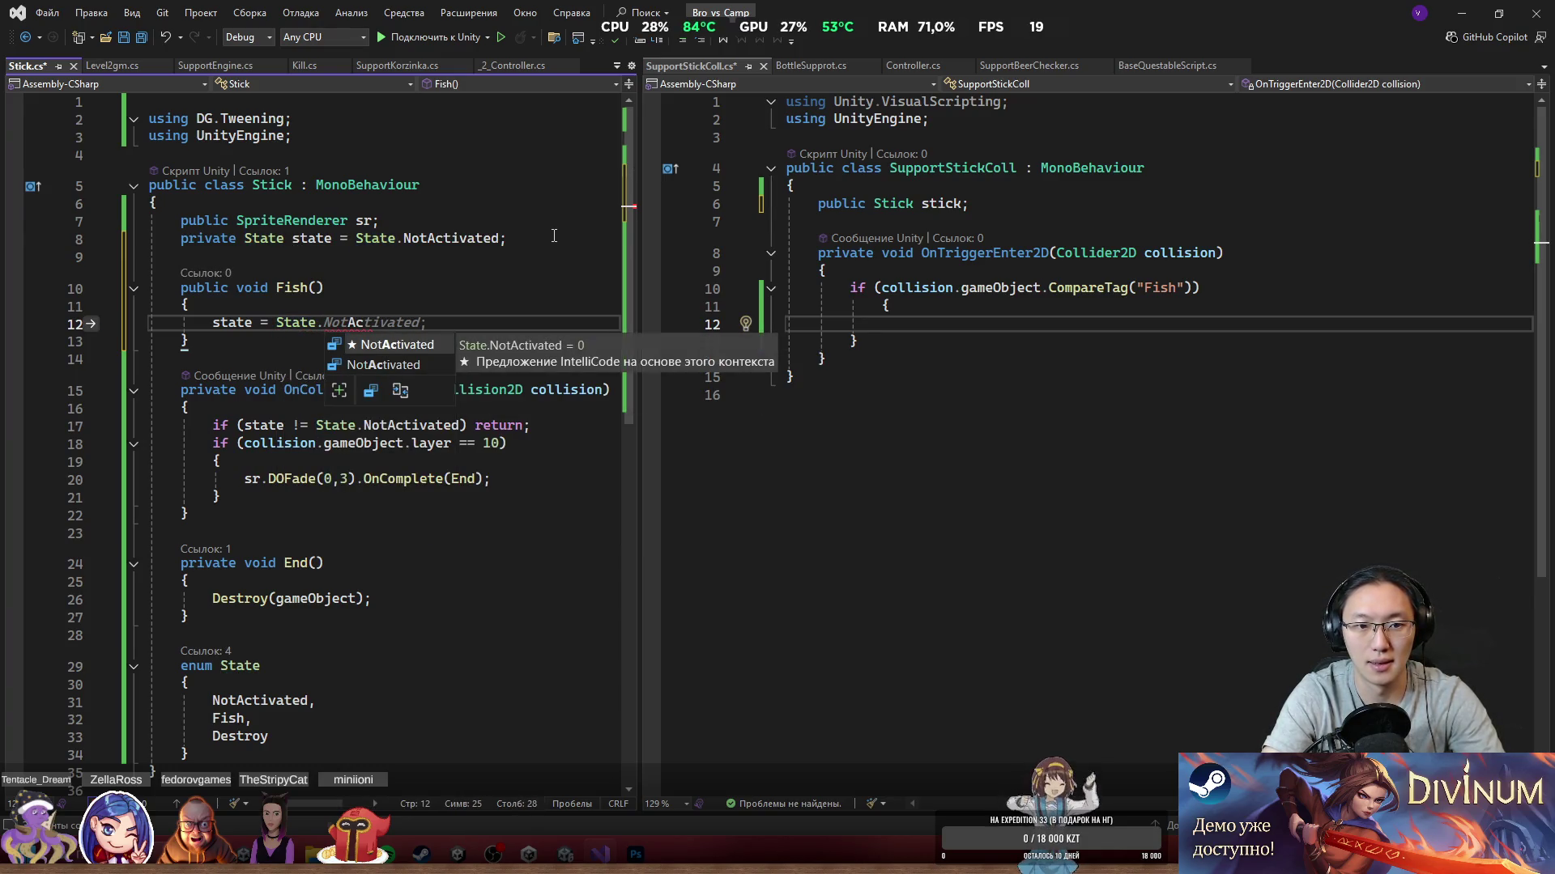
key("BackSpace")
key("BackSpace")
key("BackSpace")
type("Fish;")
key("ctrl+s")
Step: Call stick.Fish() inside SupportStickColl's Fish-tag trigger check and save
left_click(1010, 328)
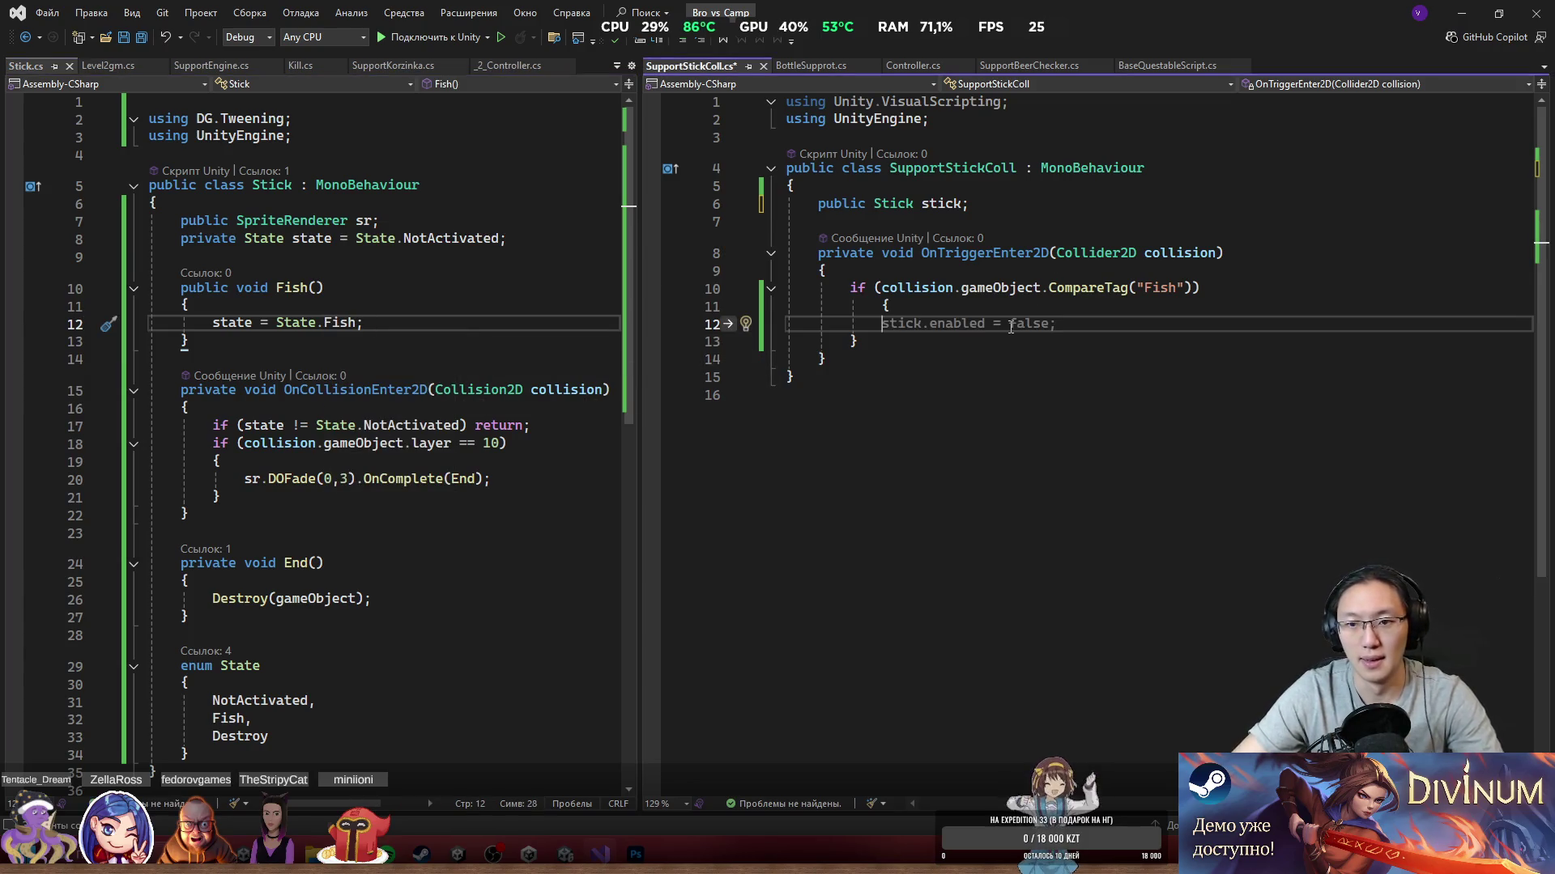
type("stick.")
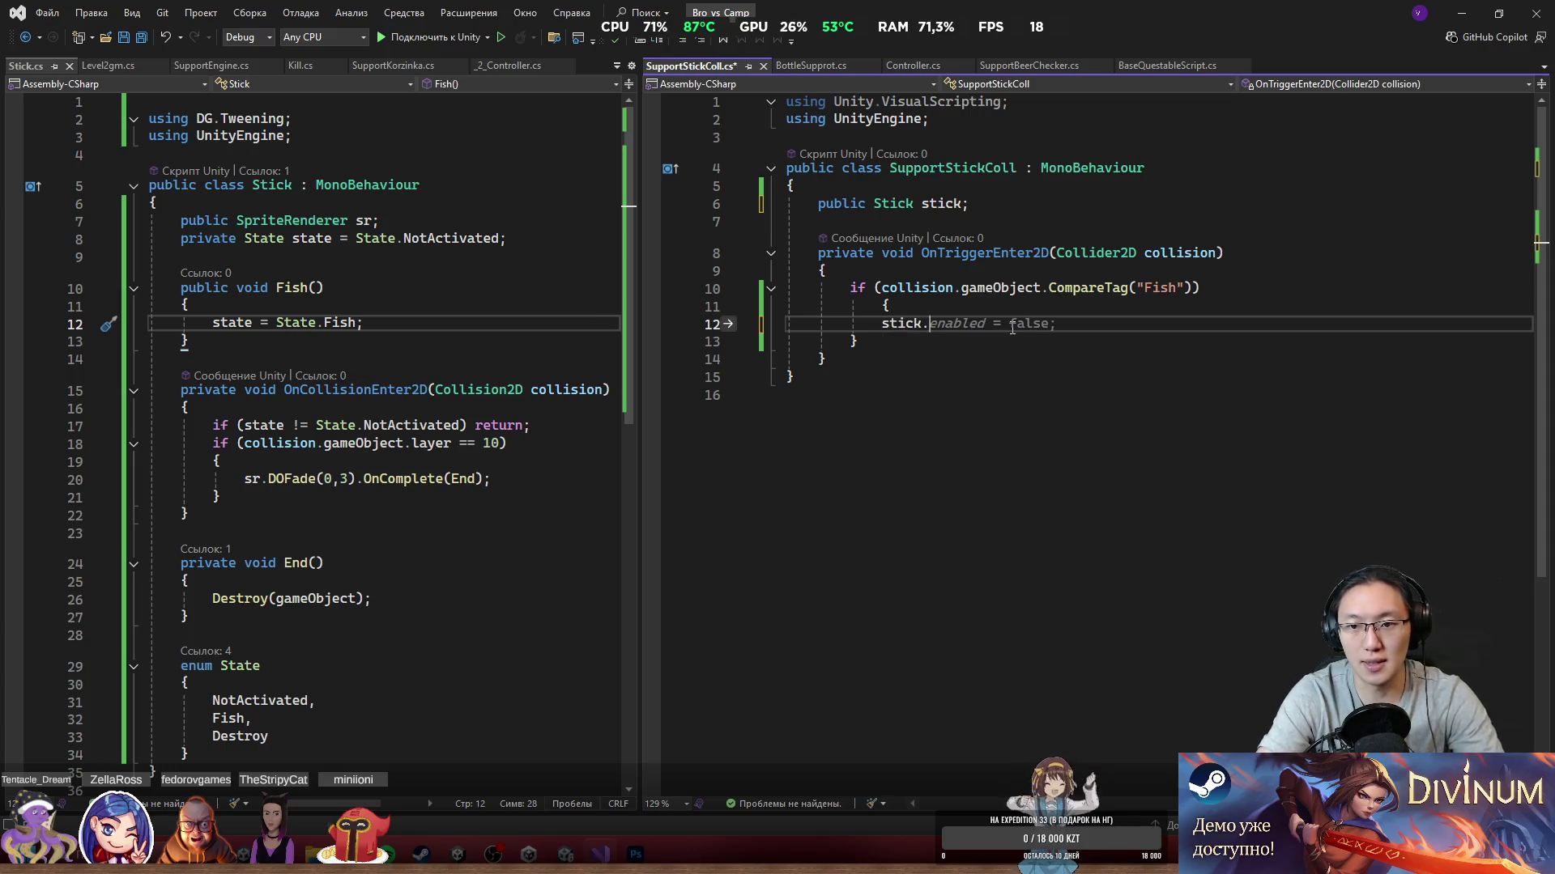
type("F")
key("Tab")
type("(")
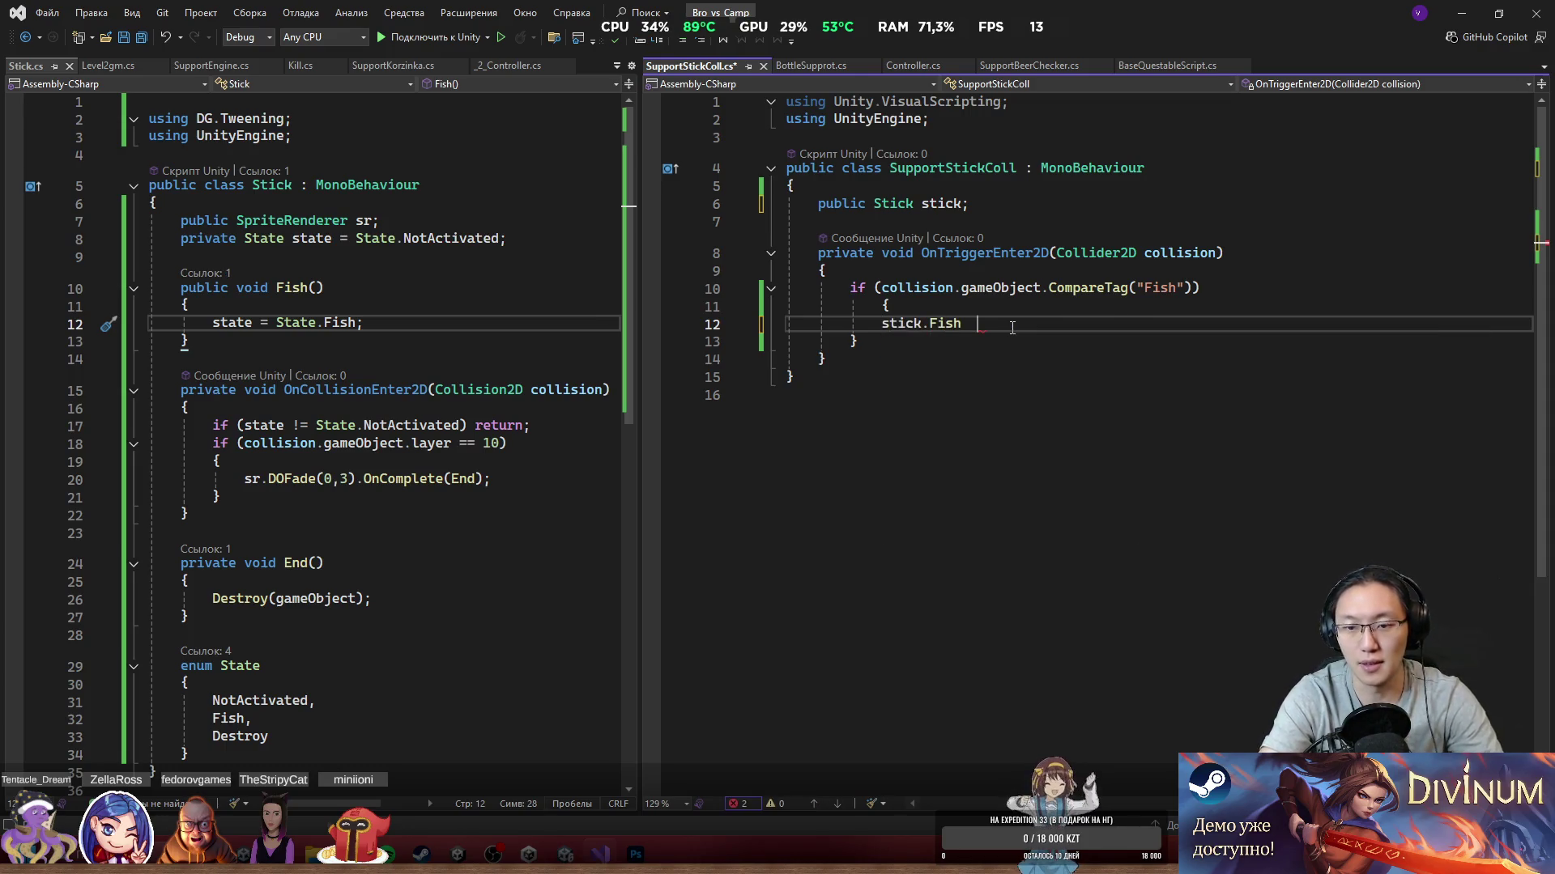
key("BackSpace")
key("BackSpace")
type(";")
key("ctrl+s")
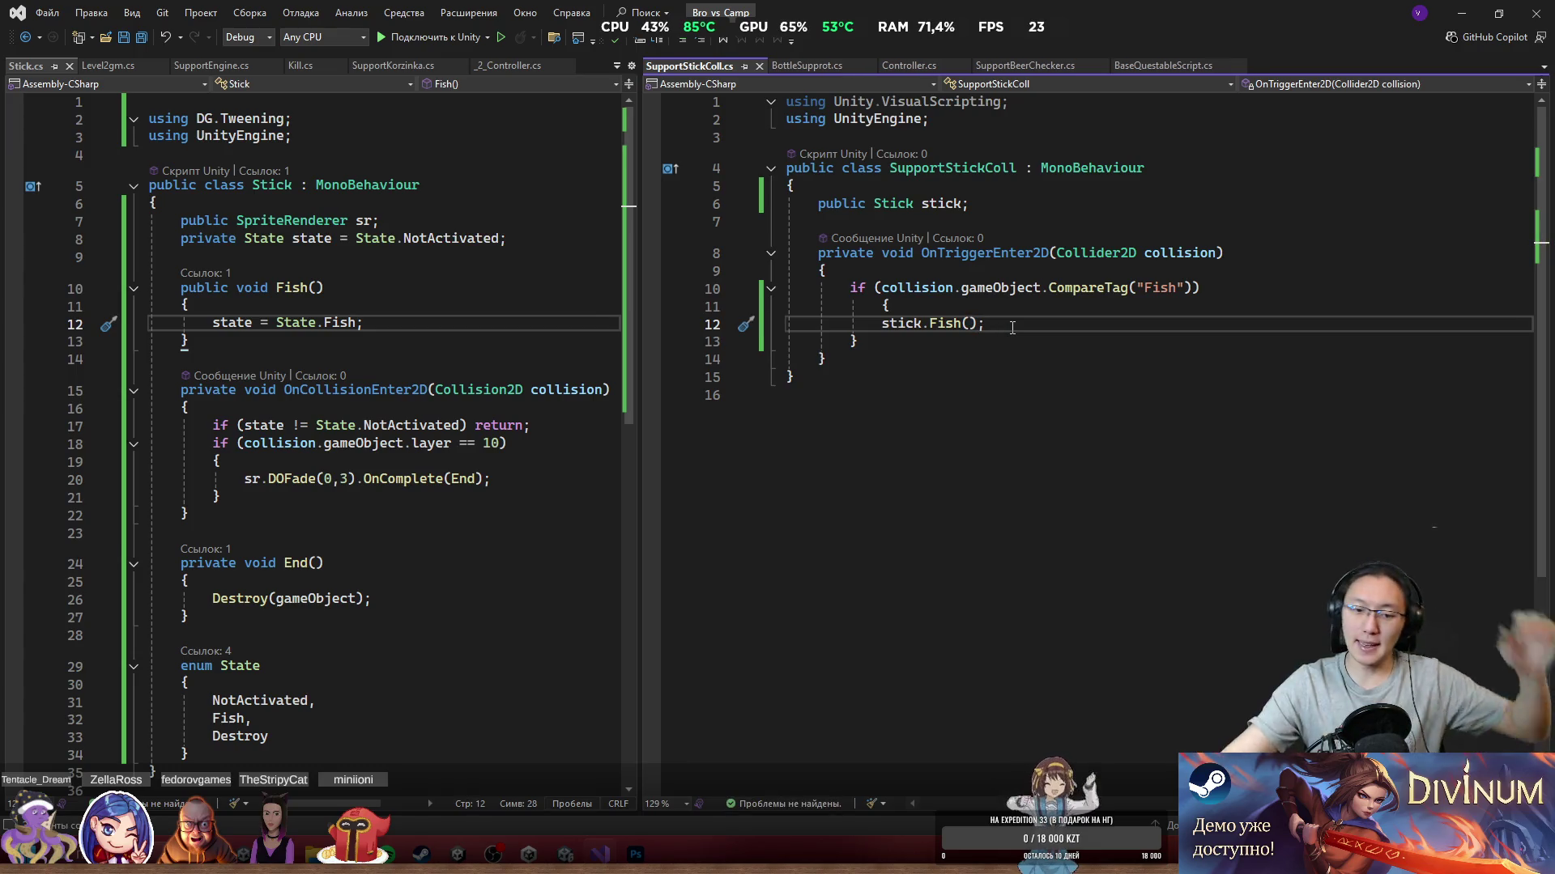
Step: Remove the unused using directives, including Unity.VisualScripting, and review both methods
key("ctrl+r")
key("ctrl+g")
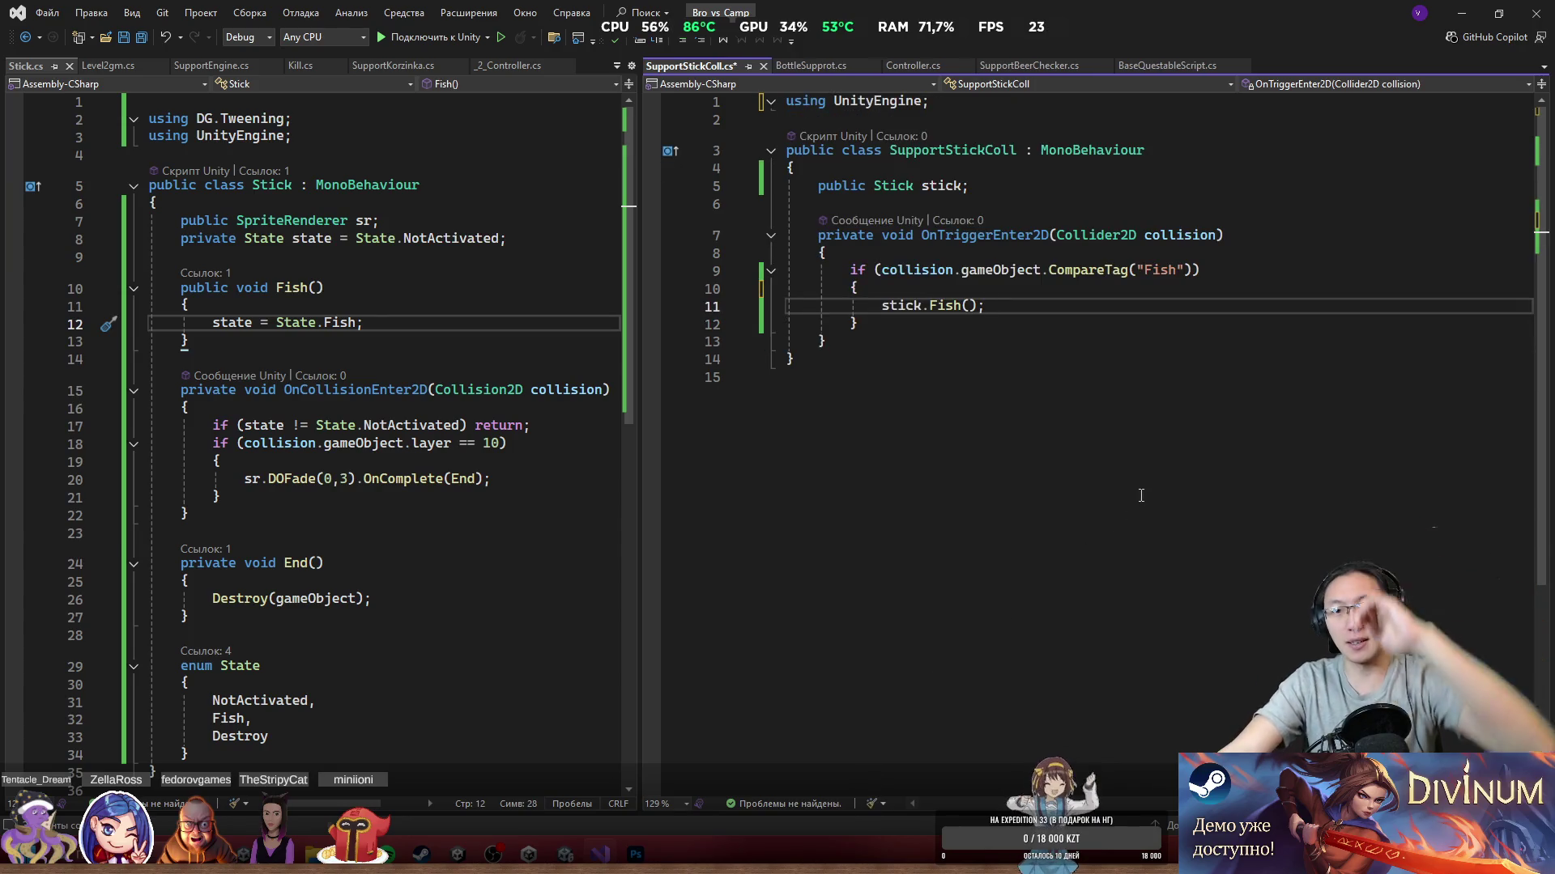
left_click_drag(968, 234, 1132, 321)
left_click(1132, 321)
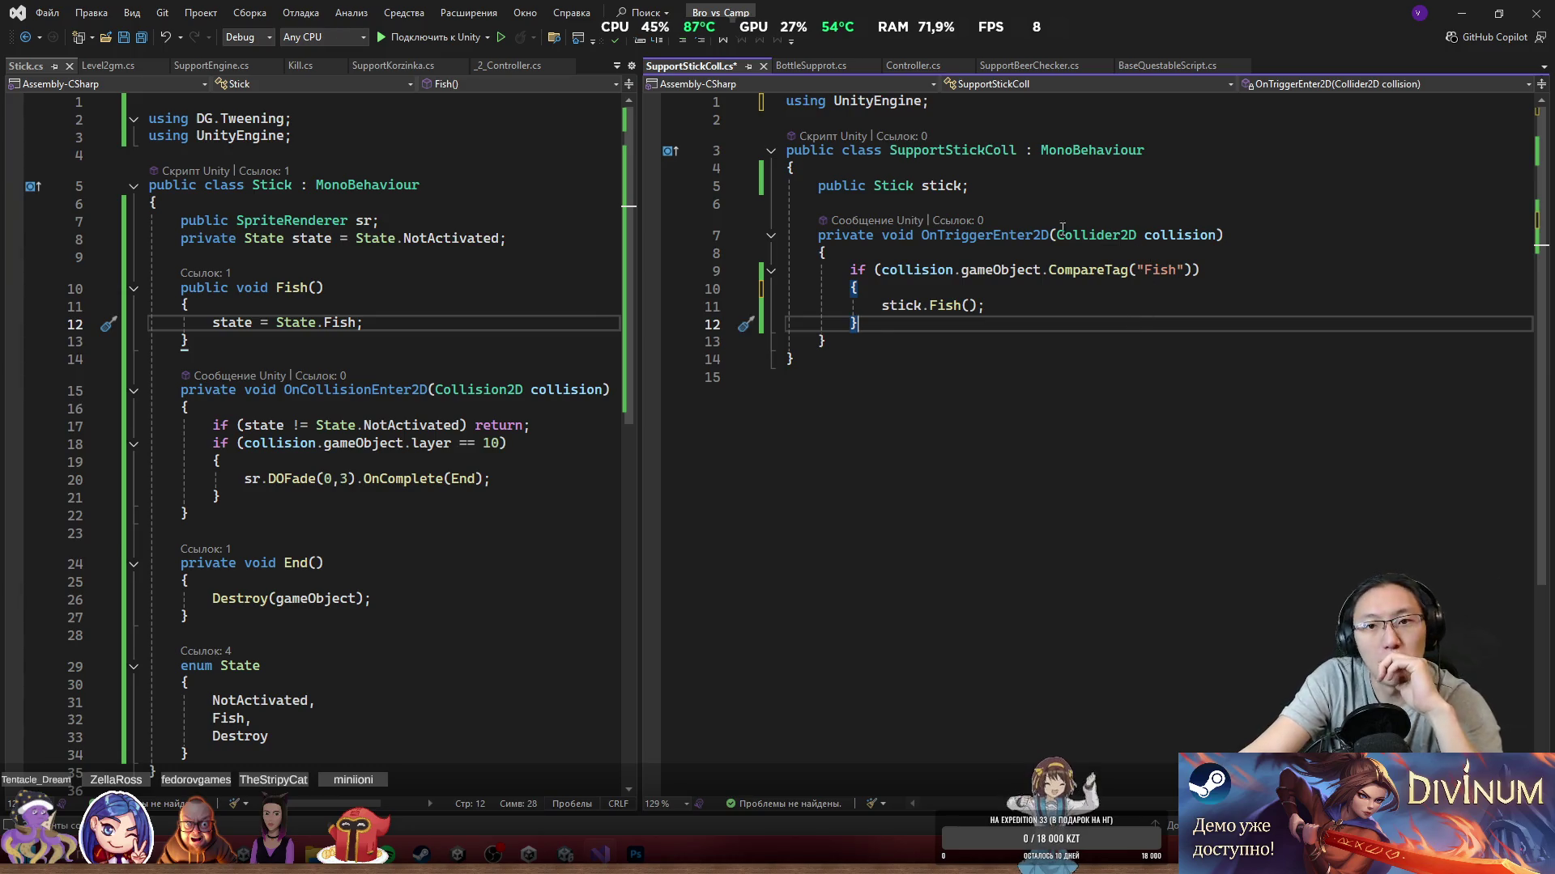
left_click(949, 230, "shift")
left_click_drag(189, 304, 345, 332)
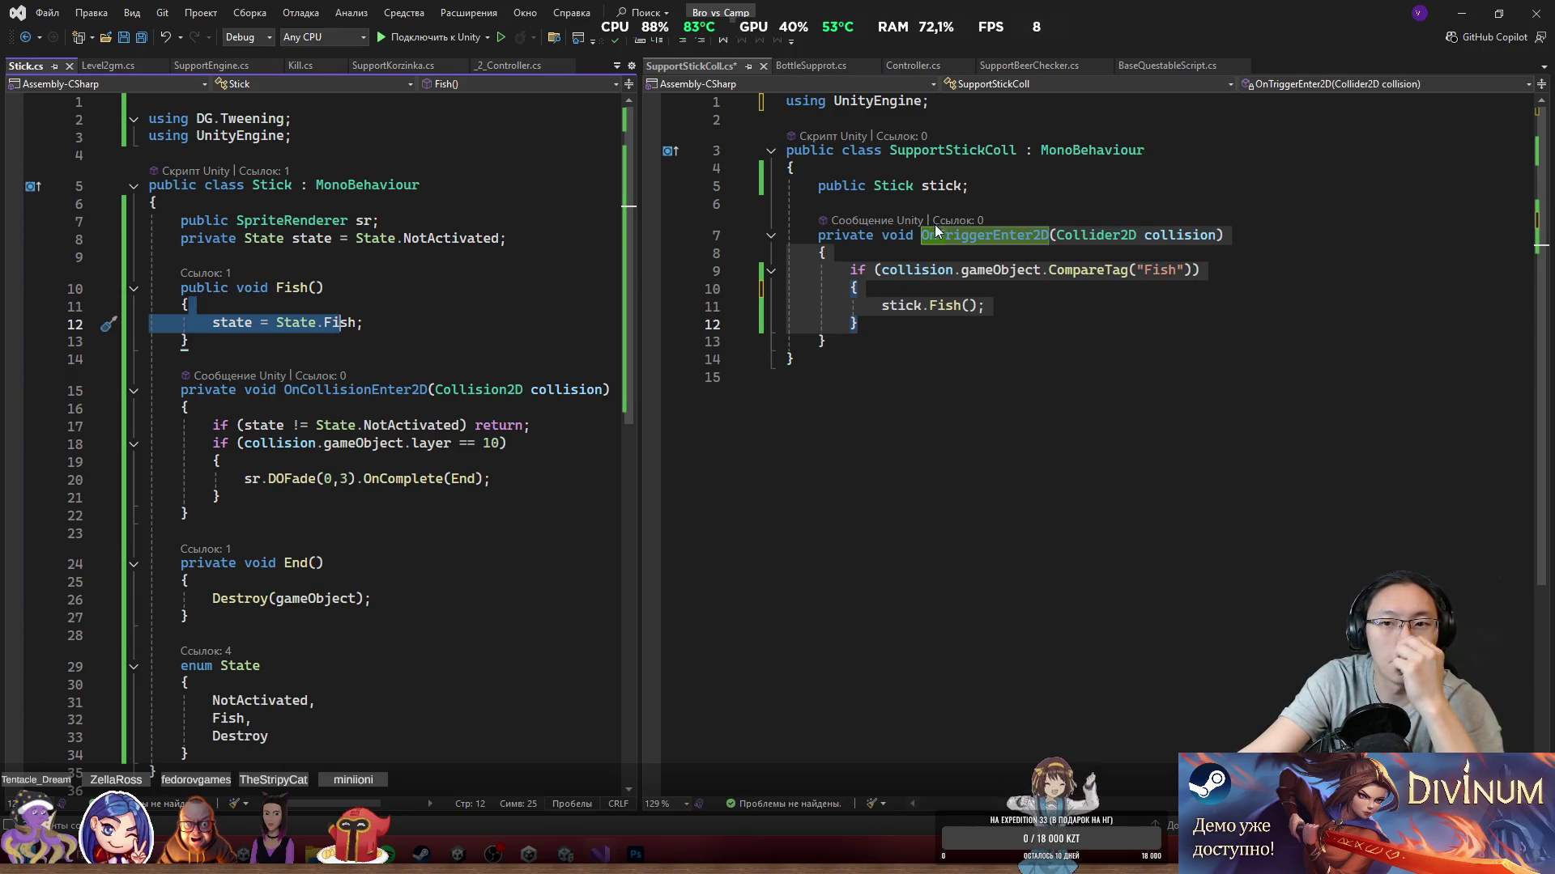
left_click(443, 305)
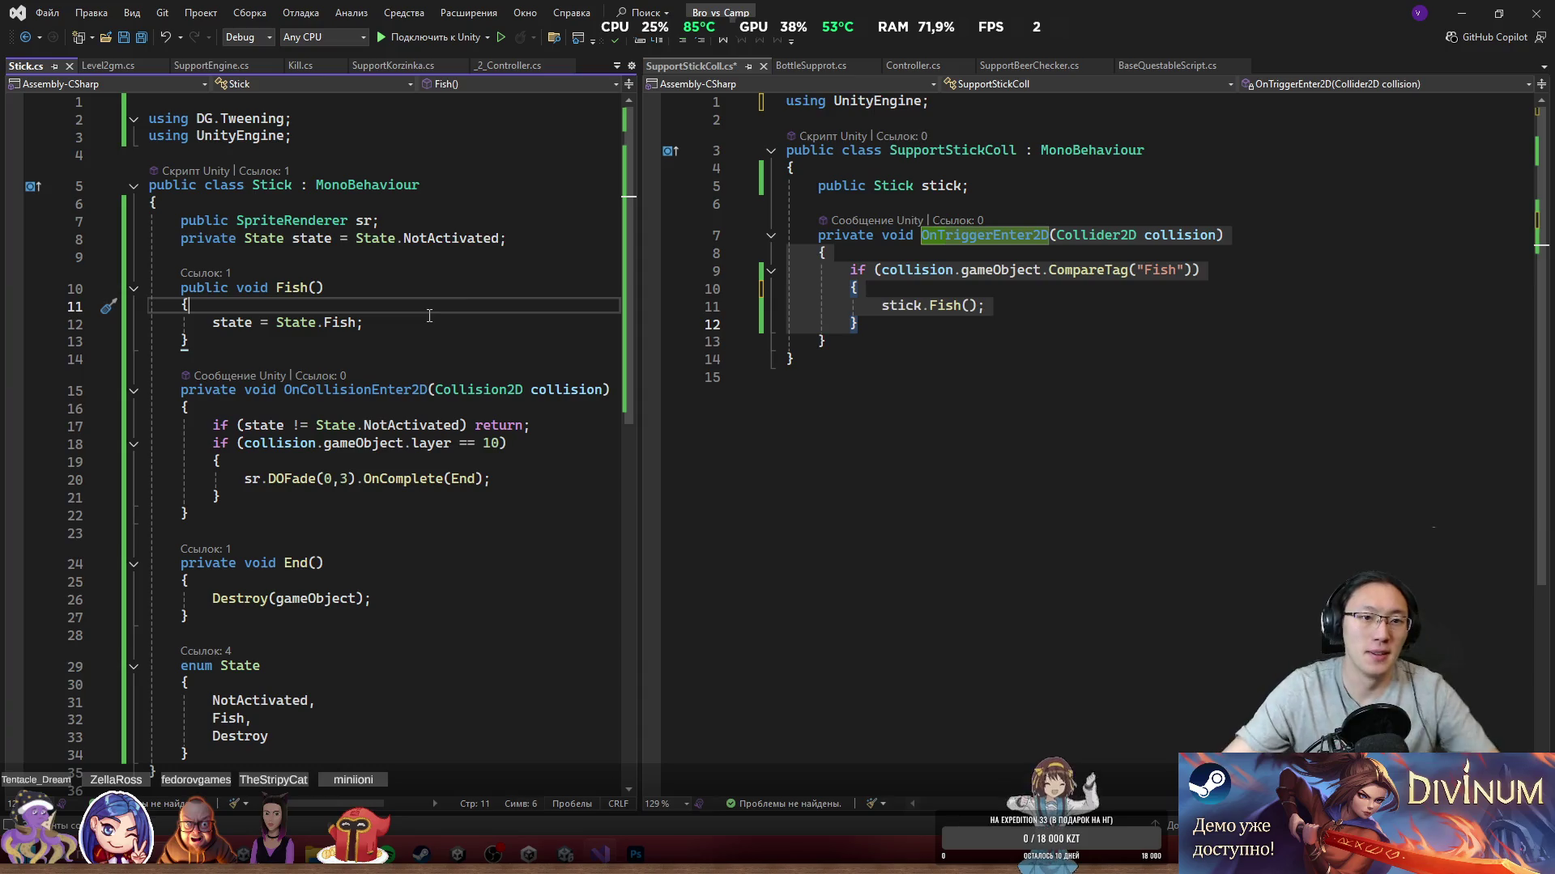
Step: Declare a public Rigidbody2D rb field below the SpriteRenderer field in Stick.cs
left_click(540, 224)
key("Return")
type("public Ri")
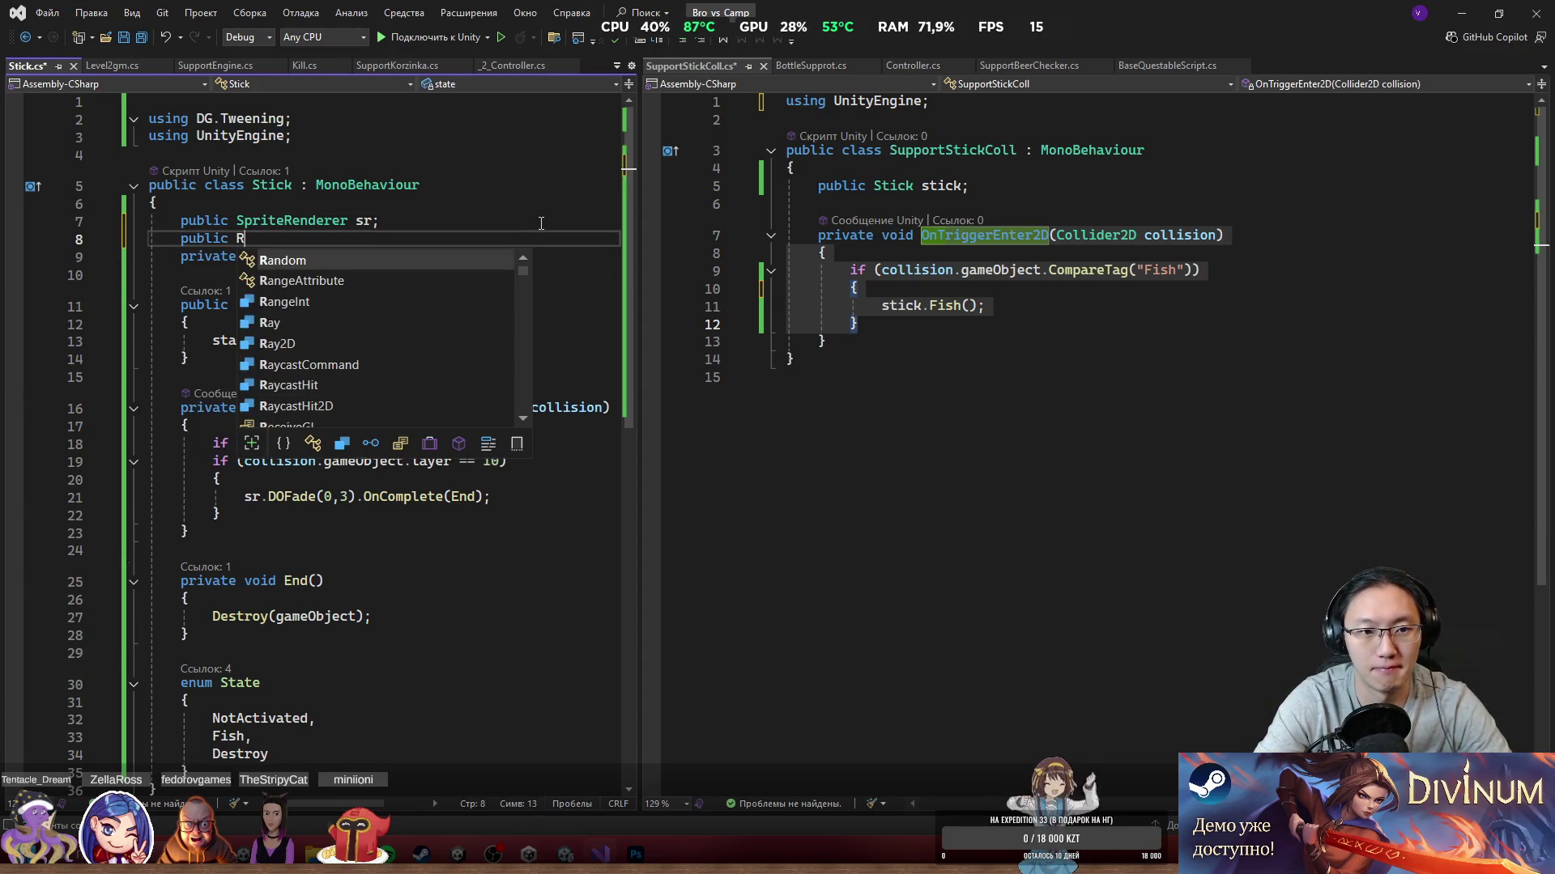
type("g")
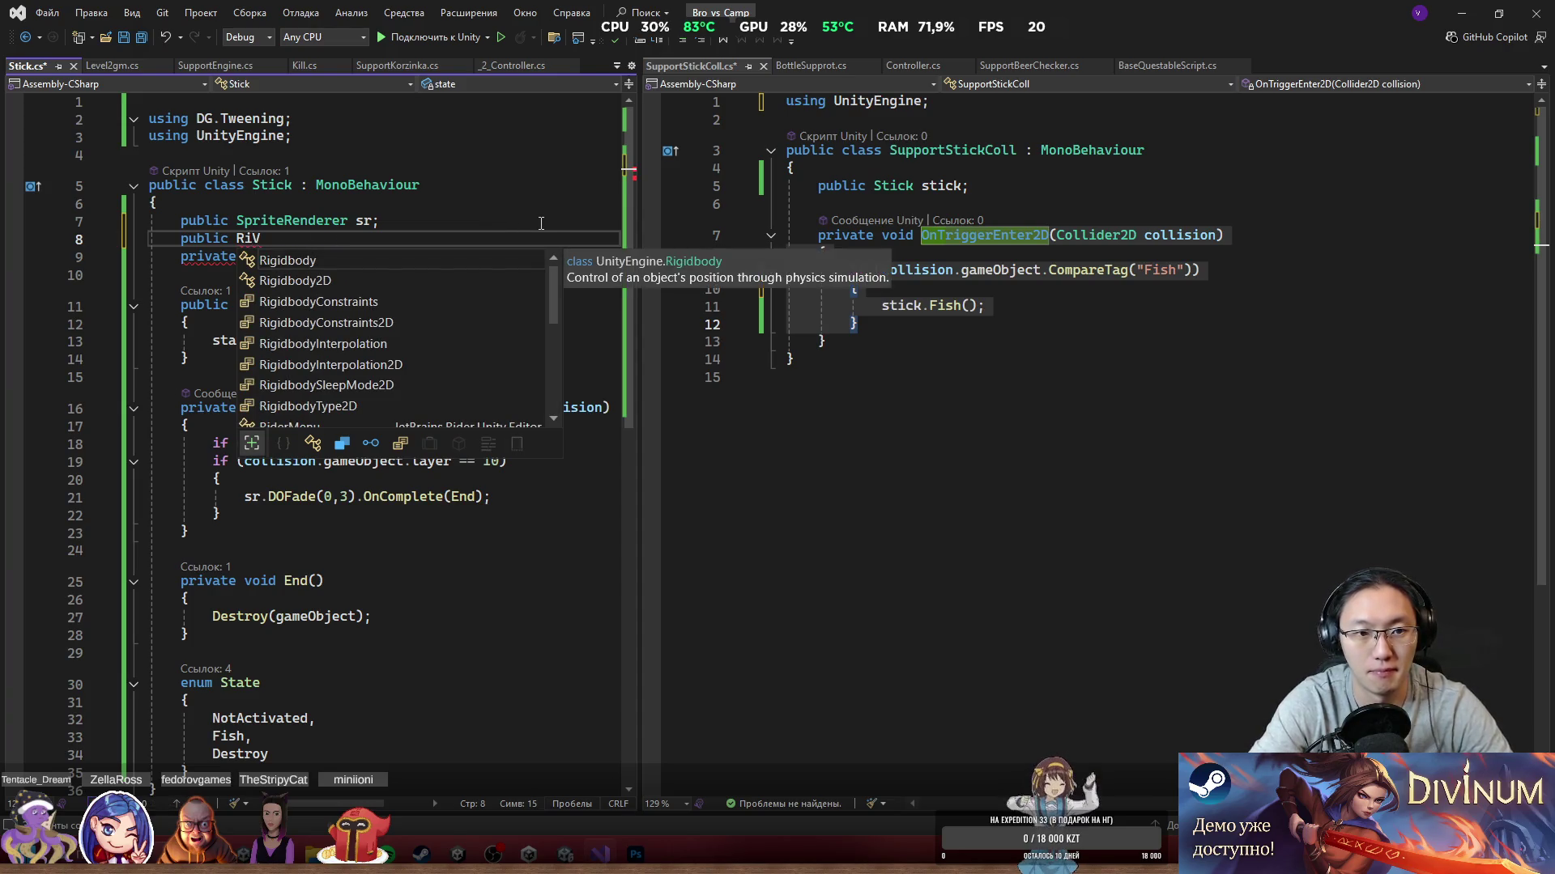
key("Tab")
type("2D rbv")
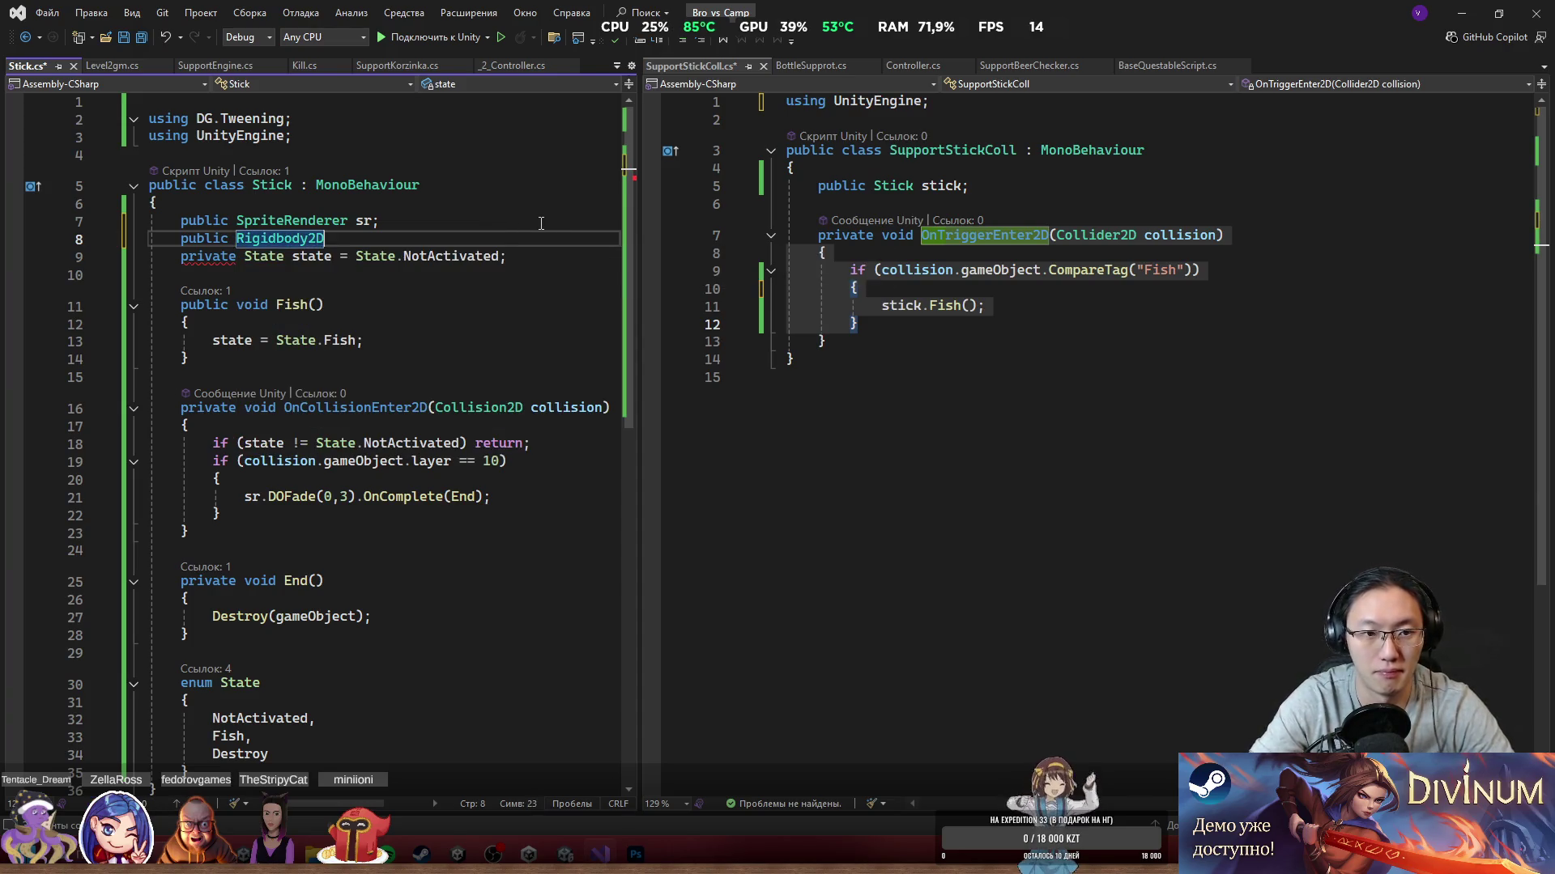
key("BackSpace")
type(";")
Step: Make Fish() also set rb.bodyType = RigidbodyType2D.Kinematic, then save Stick.cs
left_click(463, 333)
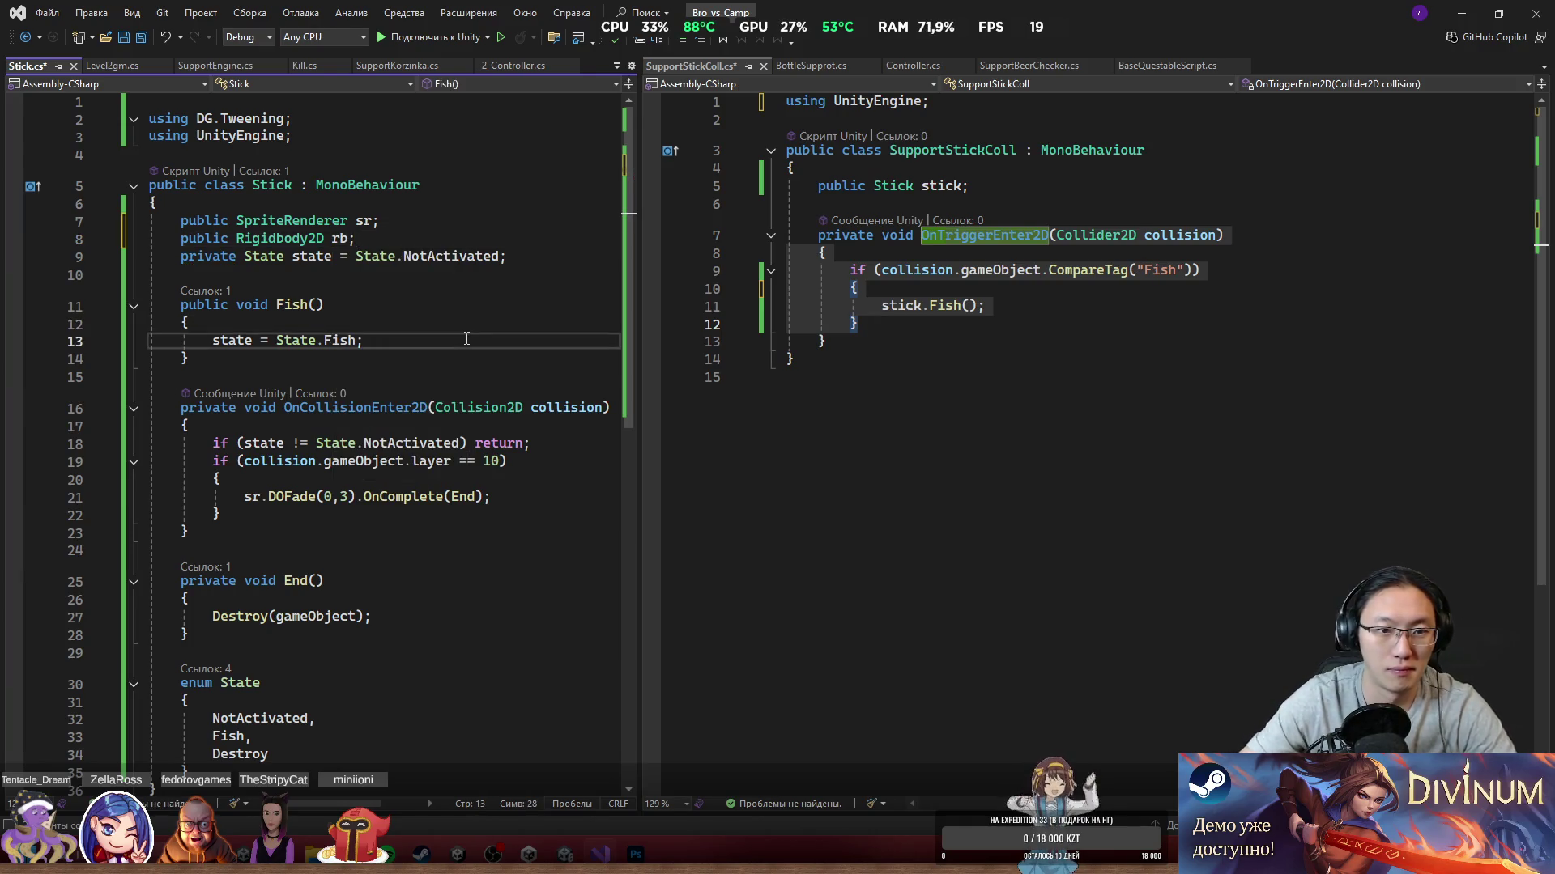
key("Return")
type("rb.Is")
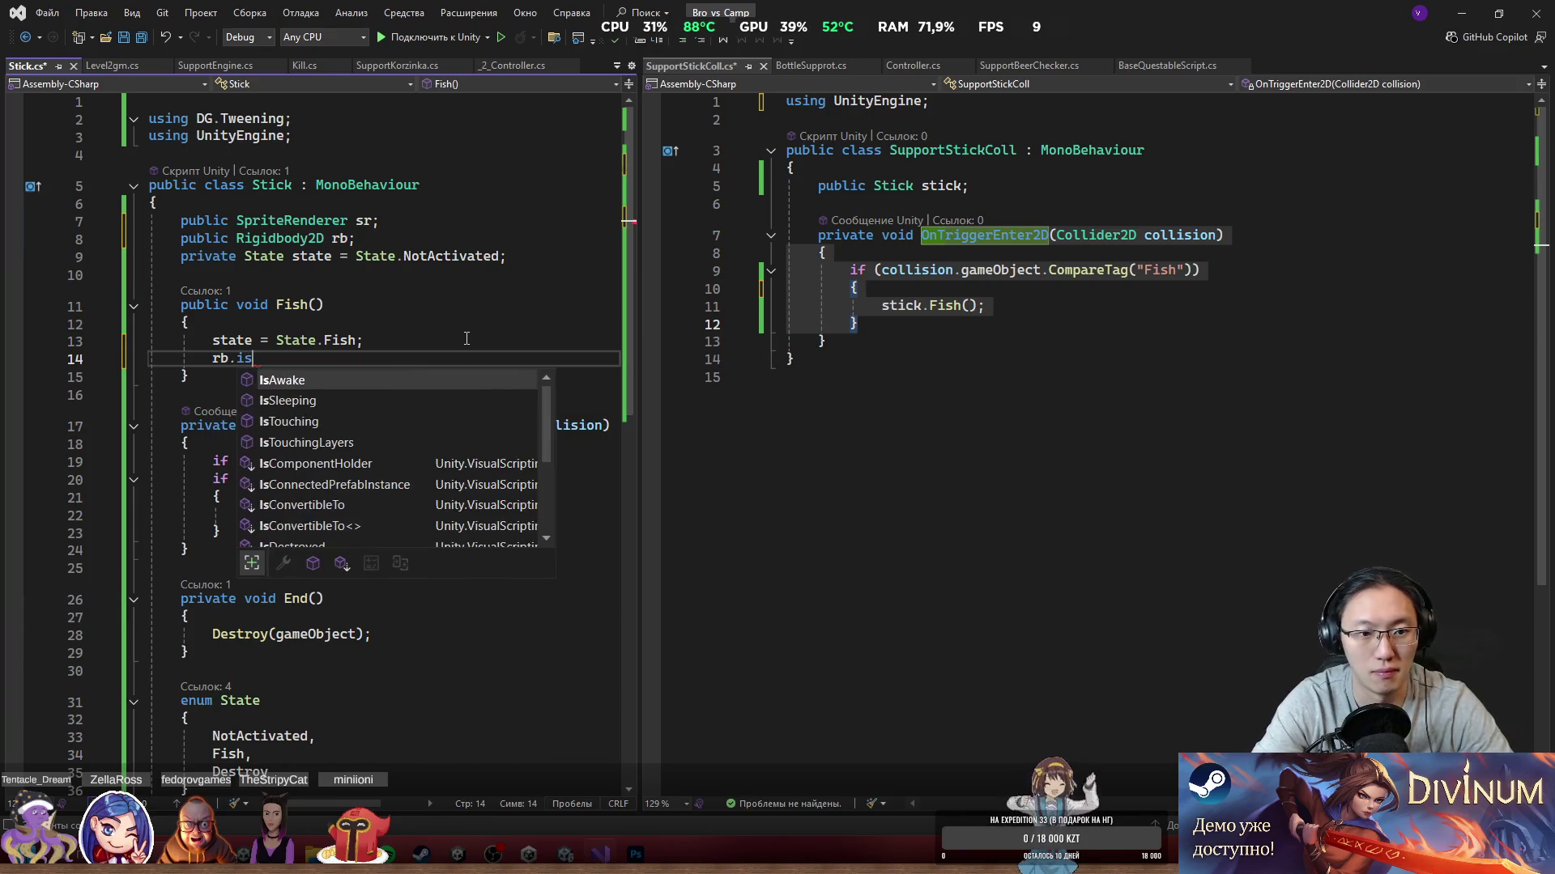
key("BackSpace")
key("BackSpace")
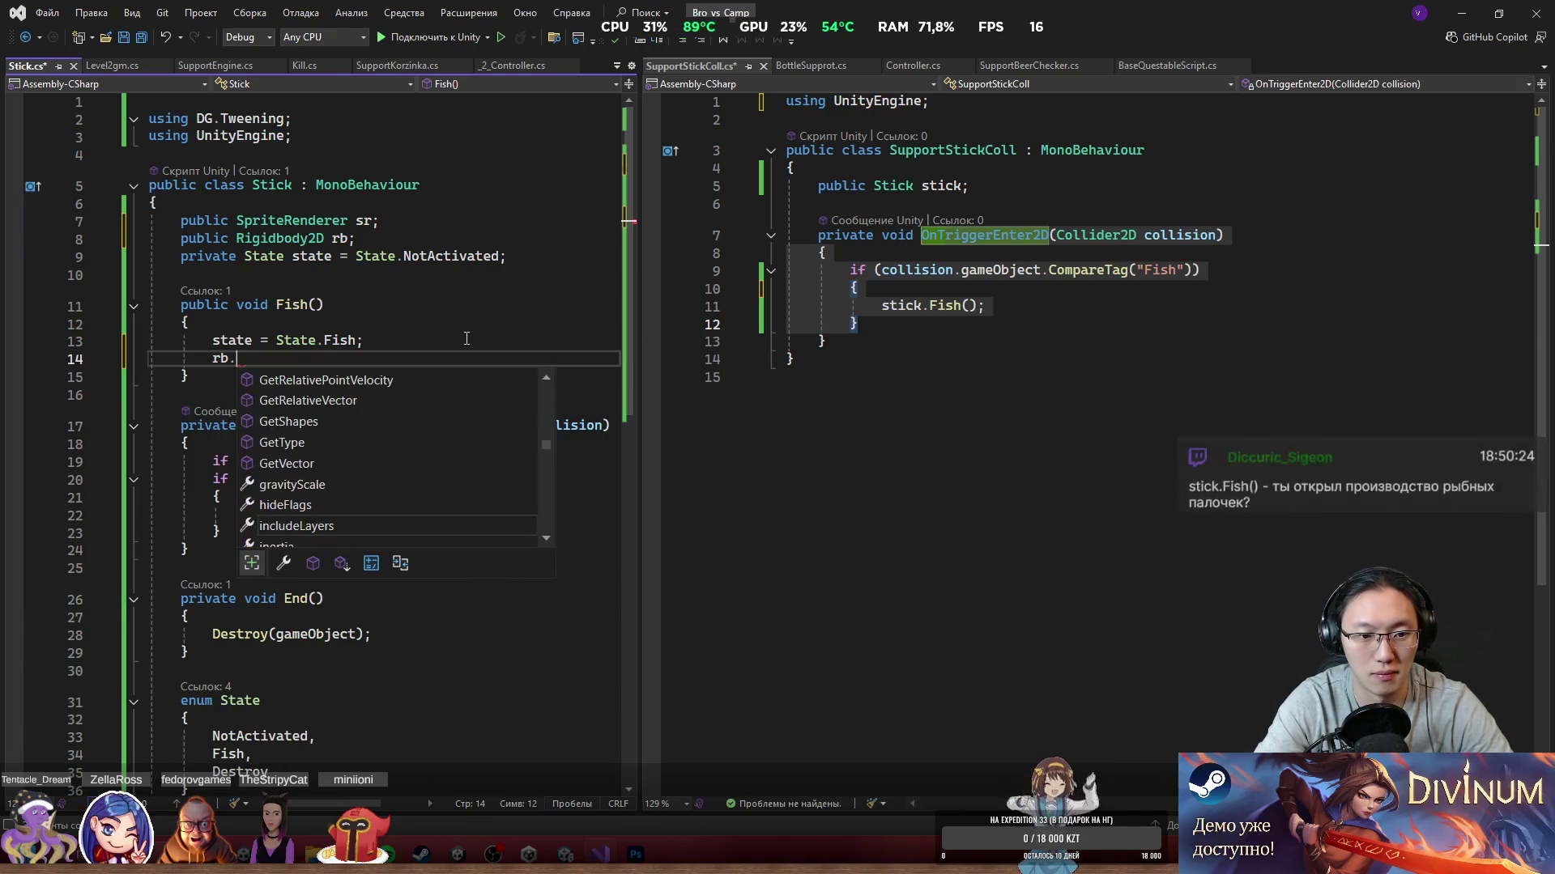
type("kin")
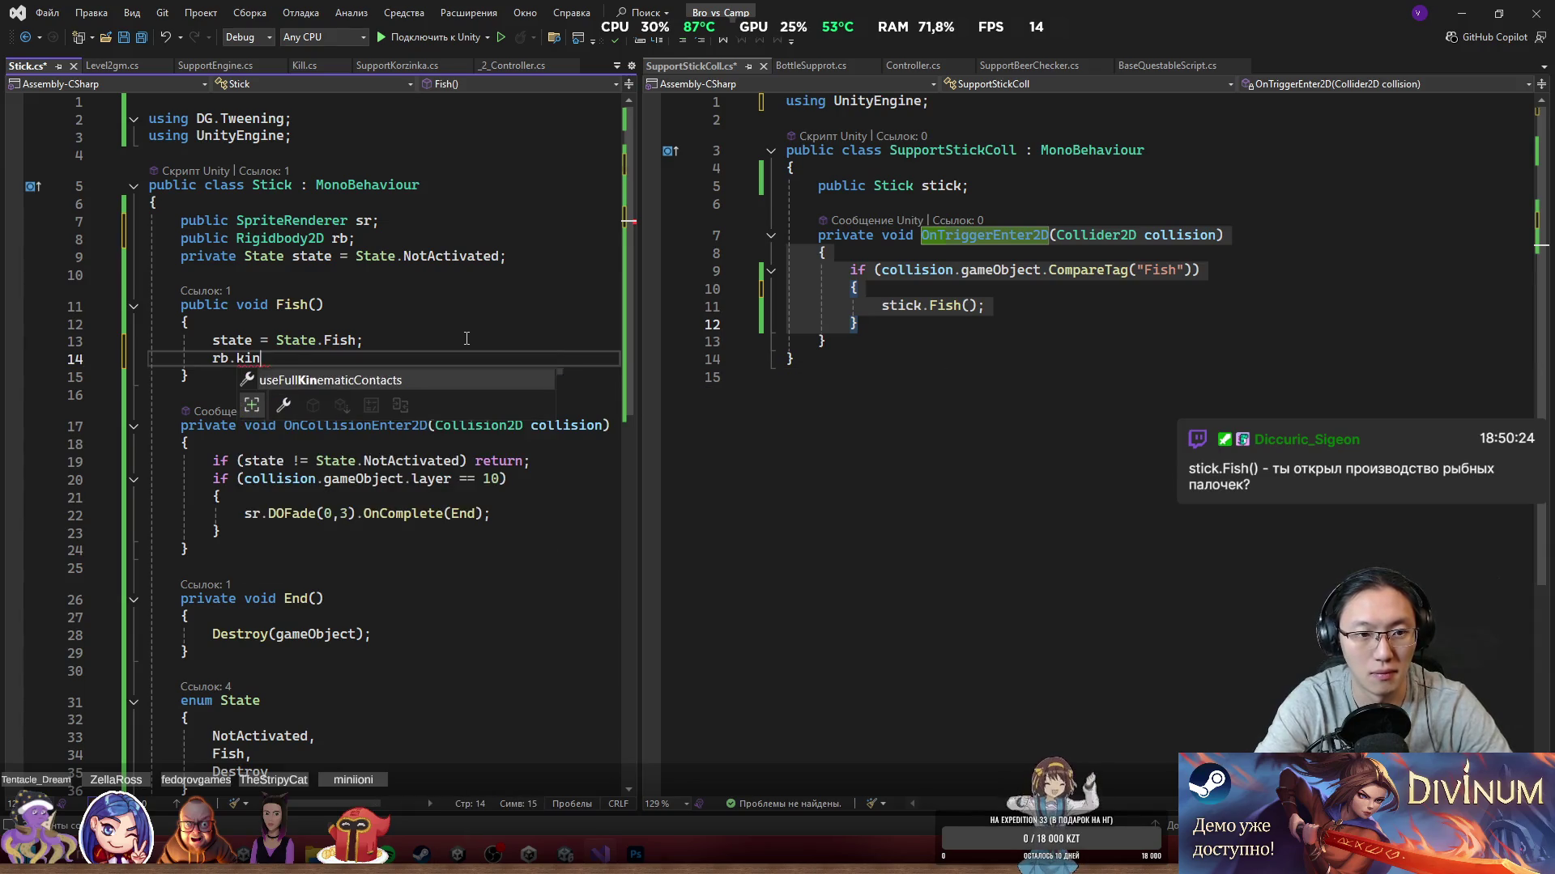
key("BackSpace")
key("BackSpace")
key("BackSpace")
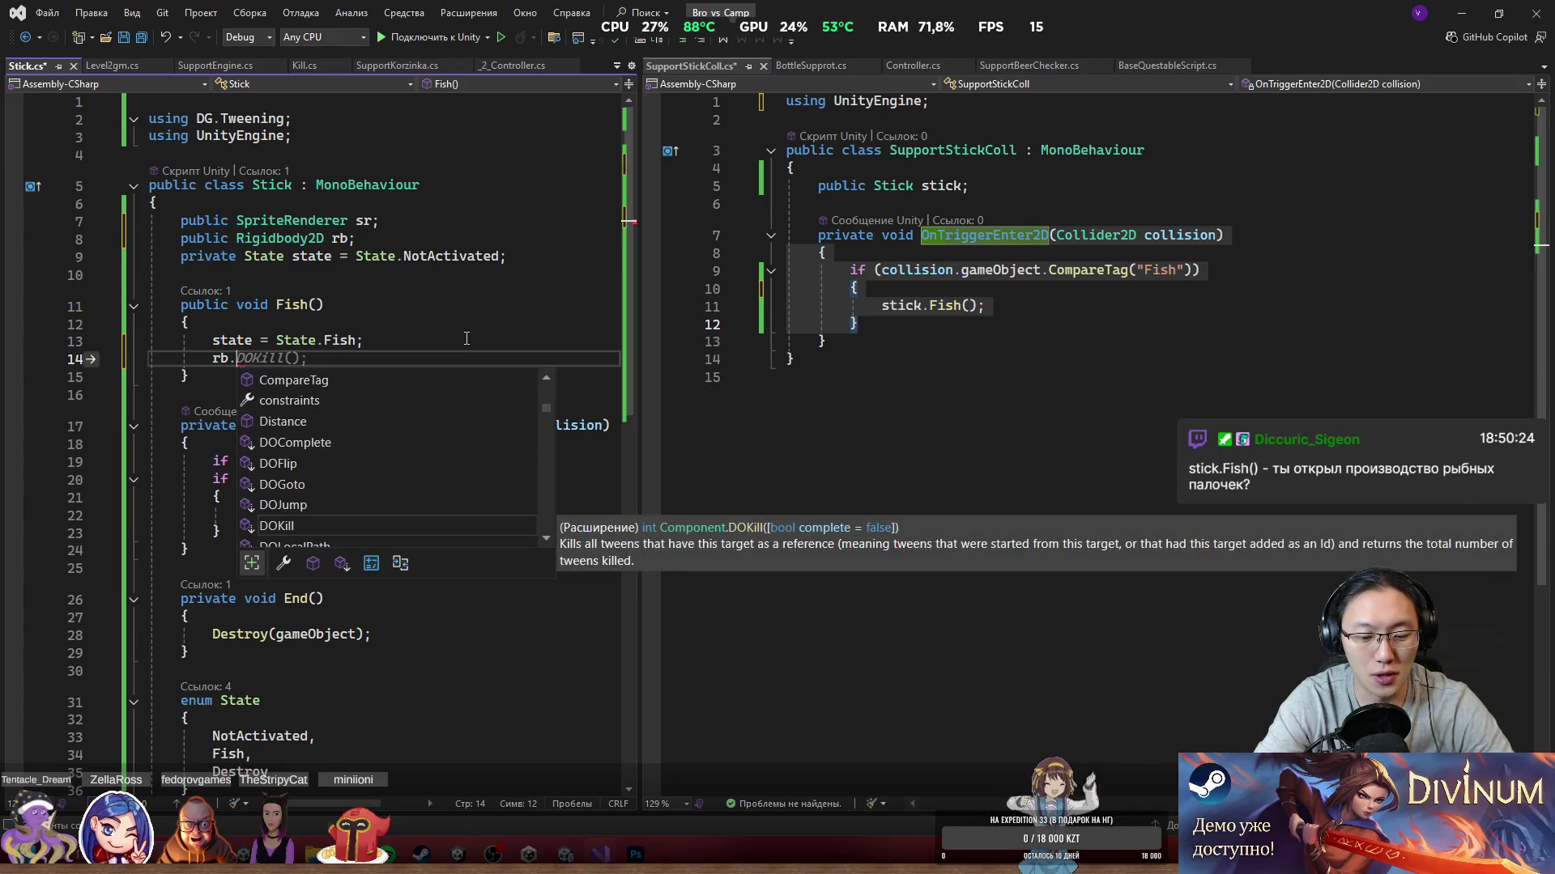
type("b")
key("Tab")
key("BackSpace")
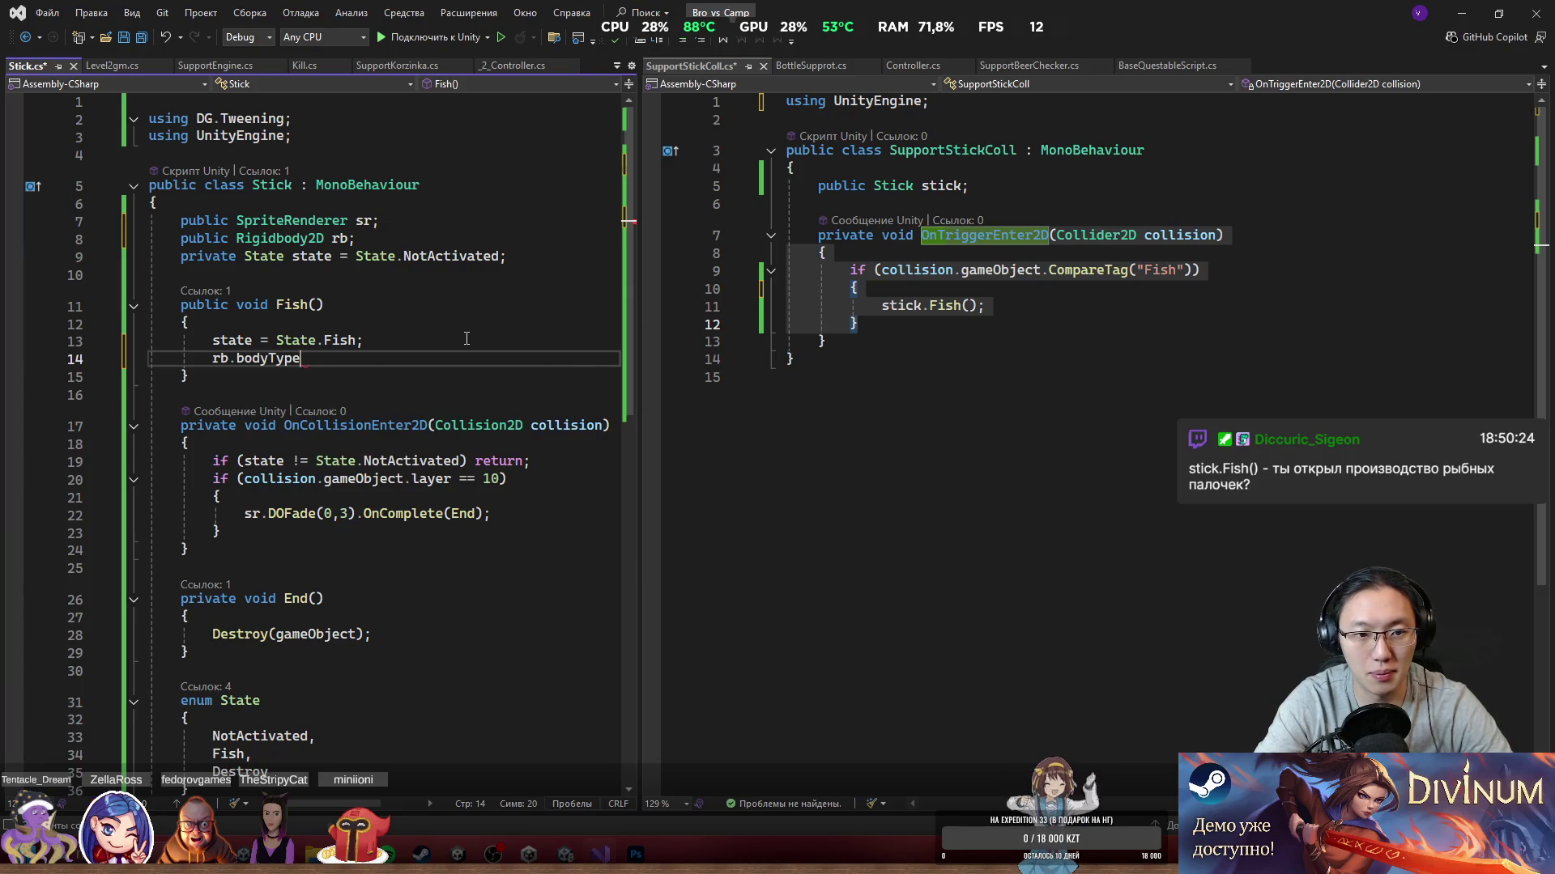
key("Down")
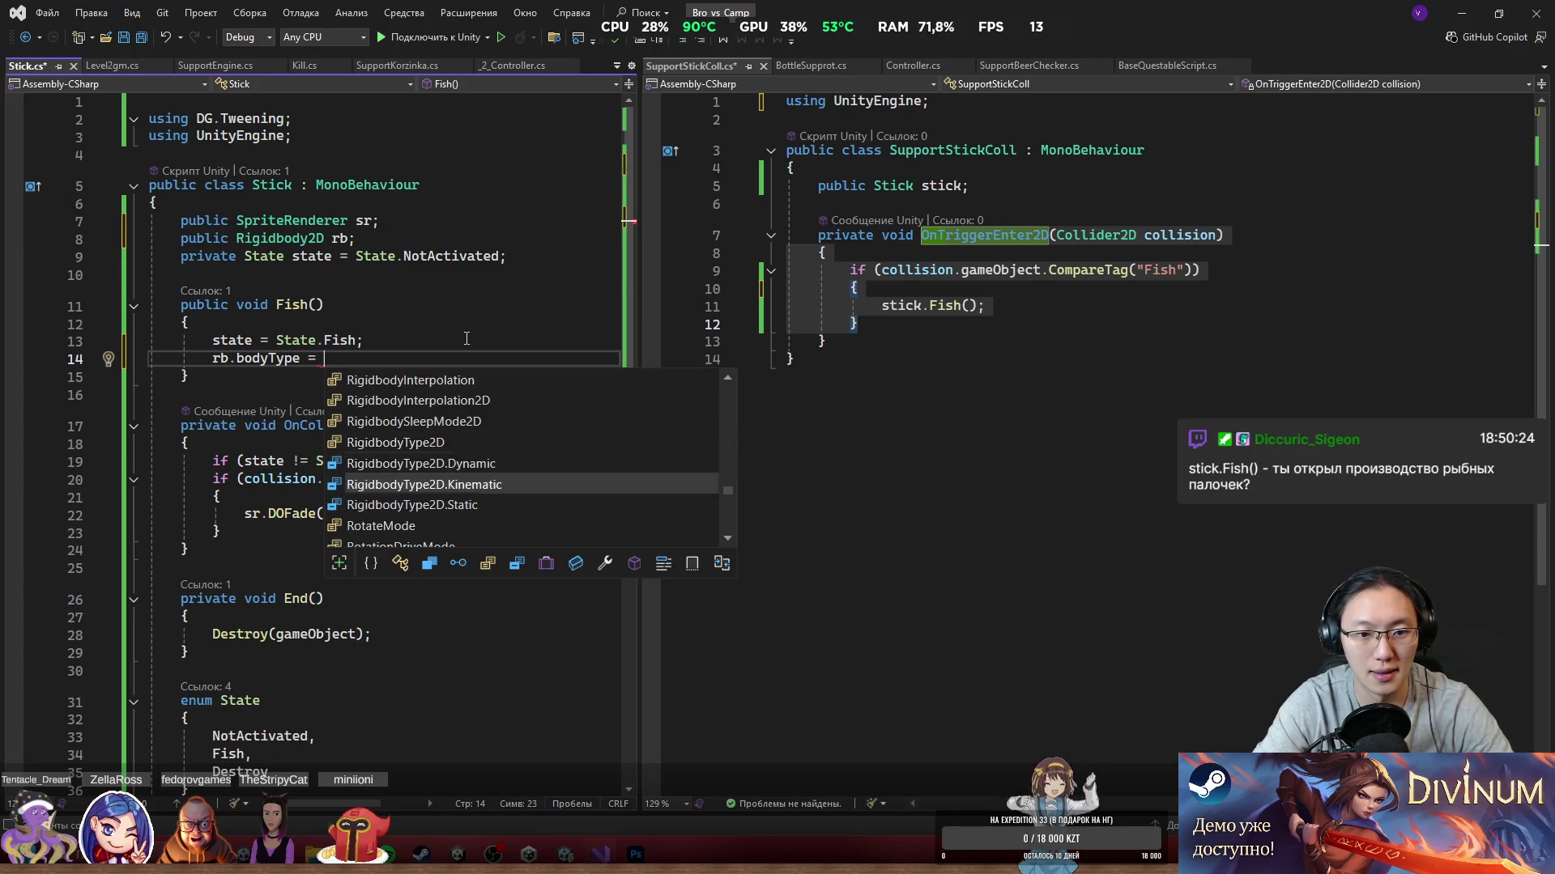
key("Down")
key("Tab")
type(";")
key("ctrl+s")
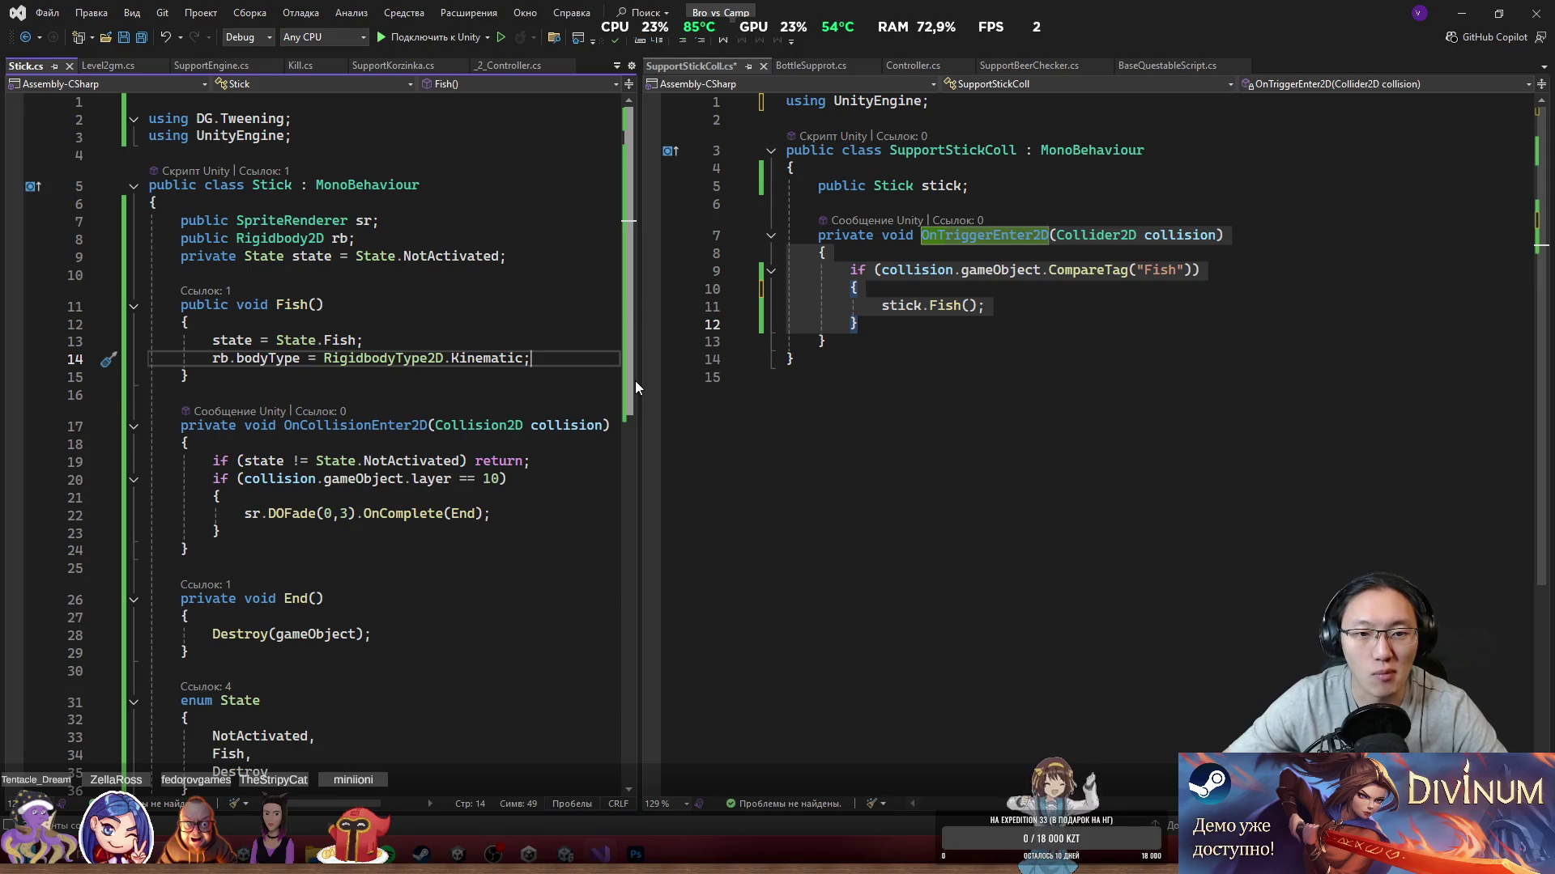
Step: Review the trigger and Fish() code, then widen the Stick.cs pane beside SupportStickColl.cs
left_click(935, 261)
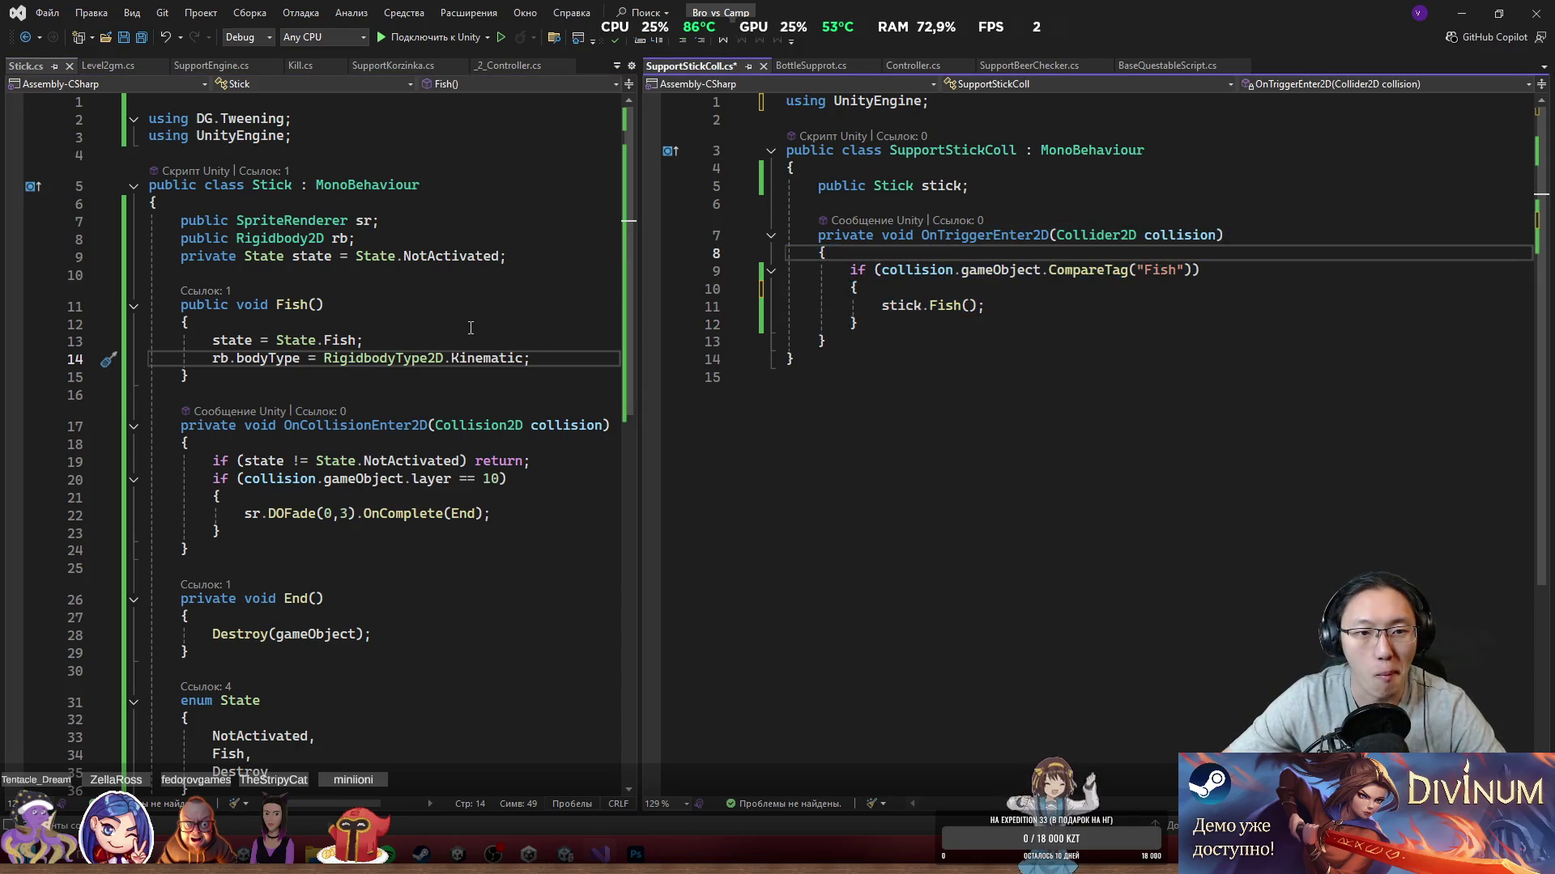
left_click(325, 329)
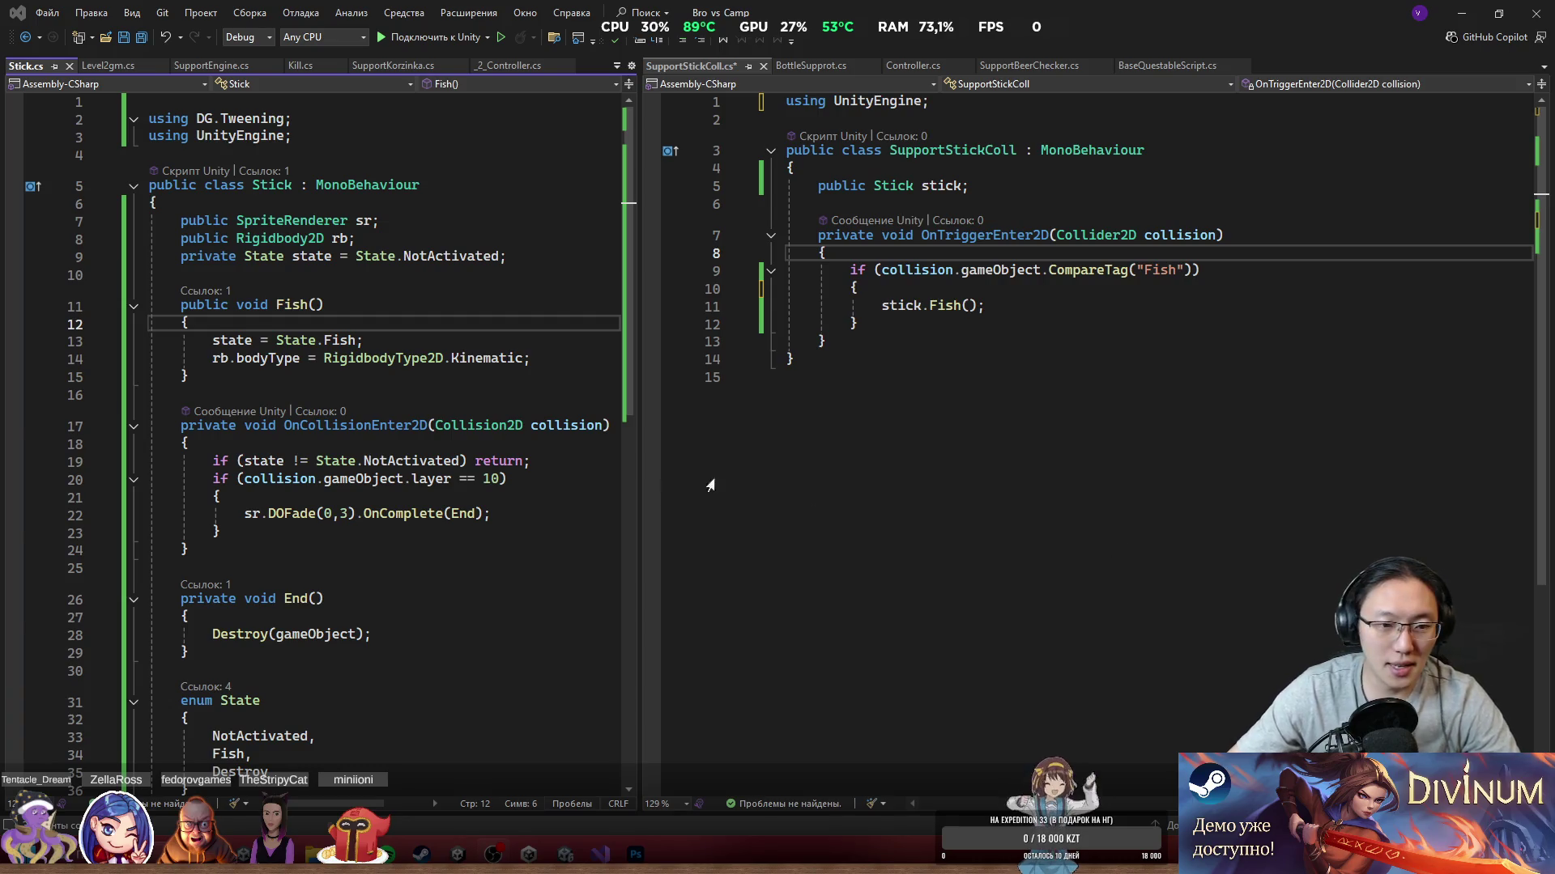
left_click(793, 359)
left_click(996, 307)
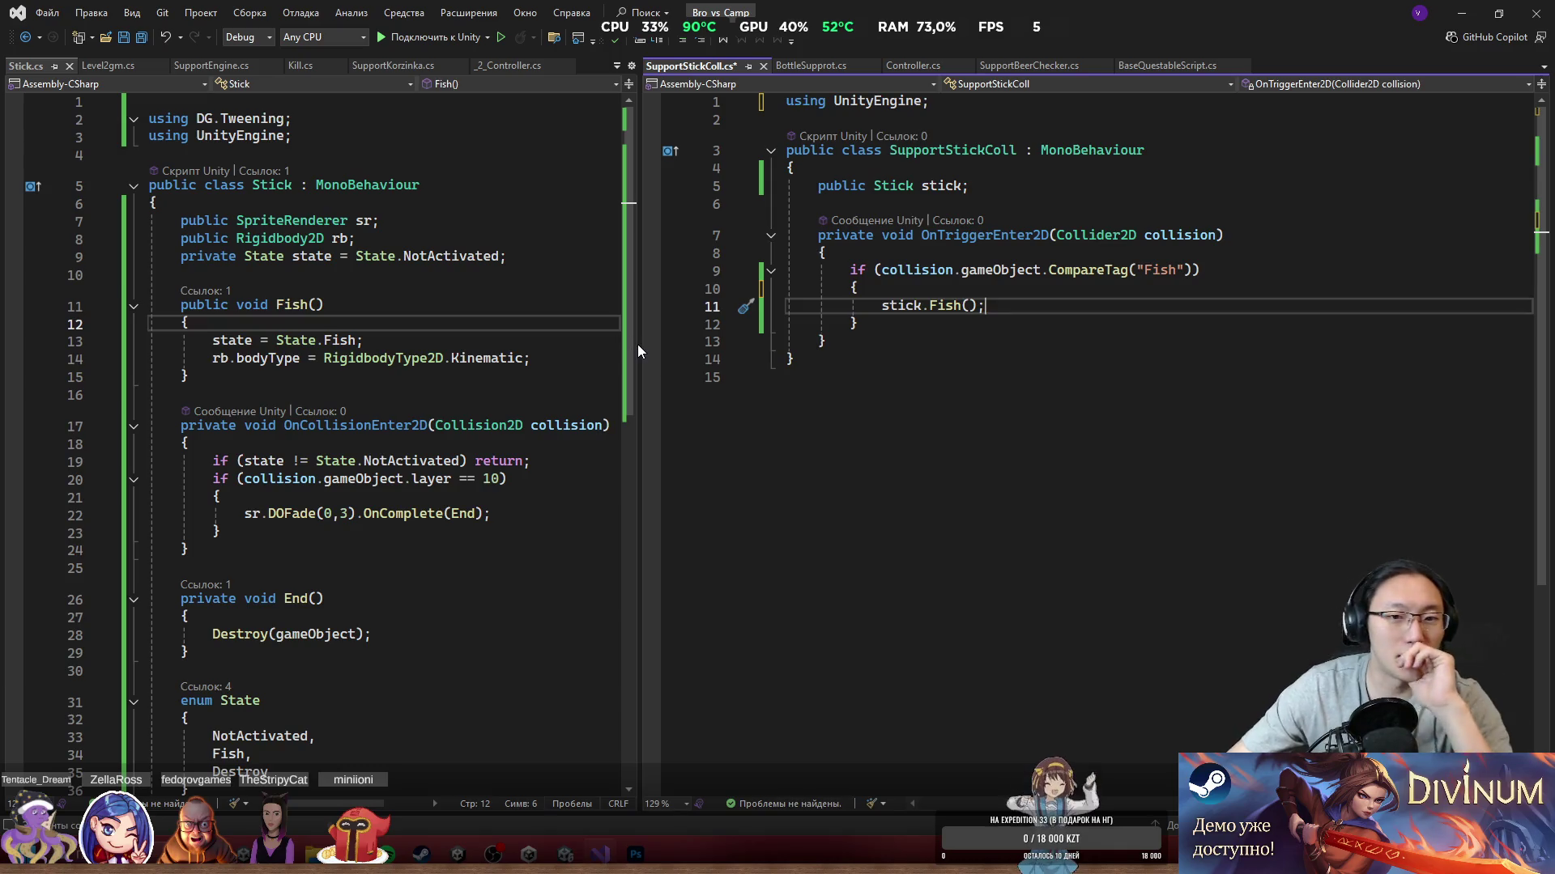
left_click_drag(643, 349, 706, 350)
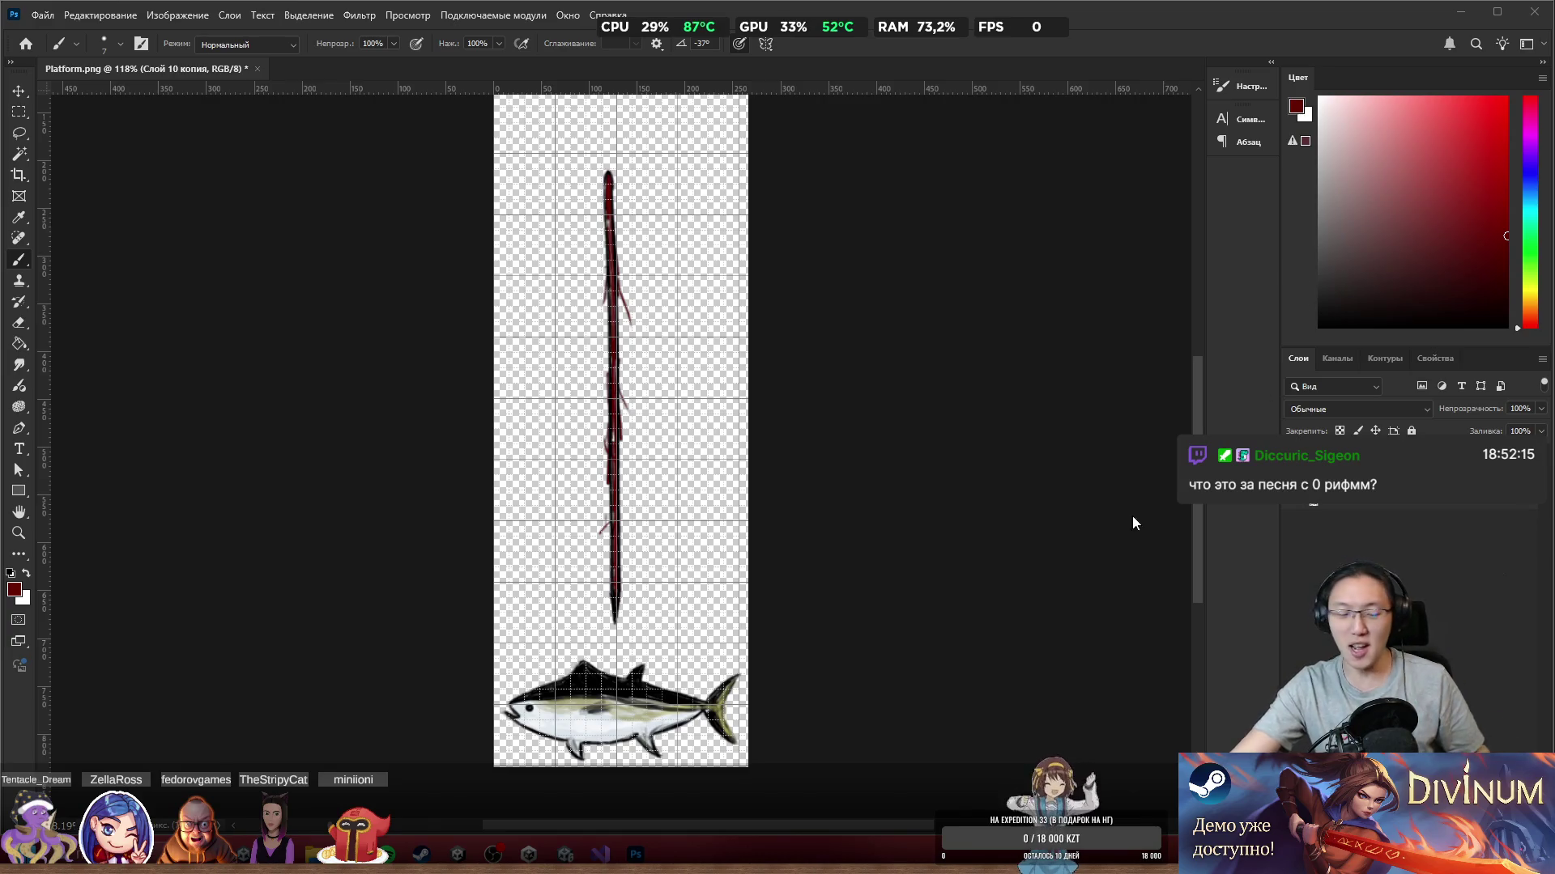
Step: Minimize Photoshop's Platform.png window to bring the Visual Studio scripts back
left_click(1460, 12)
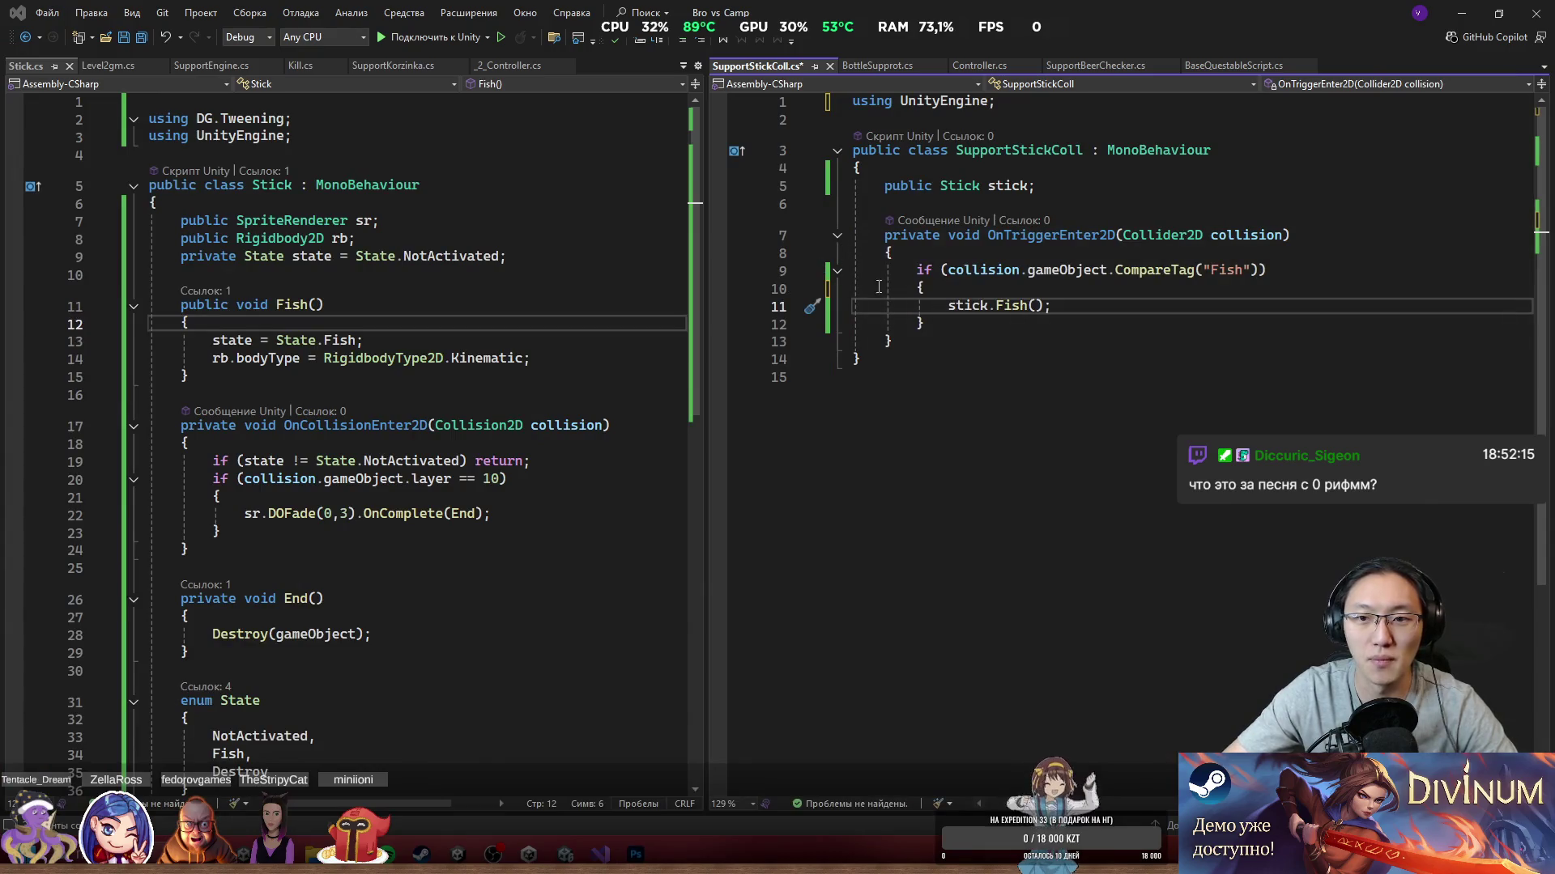
left_click(966, 322)
left_click(513, 489)
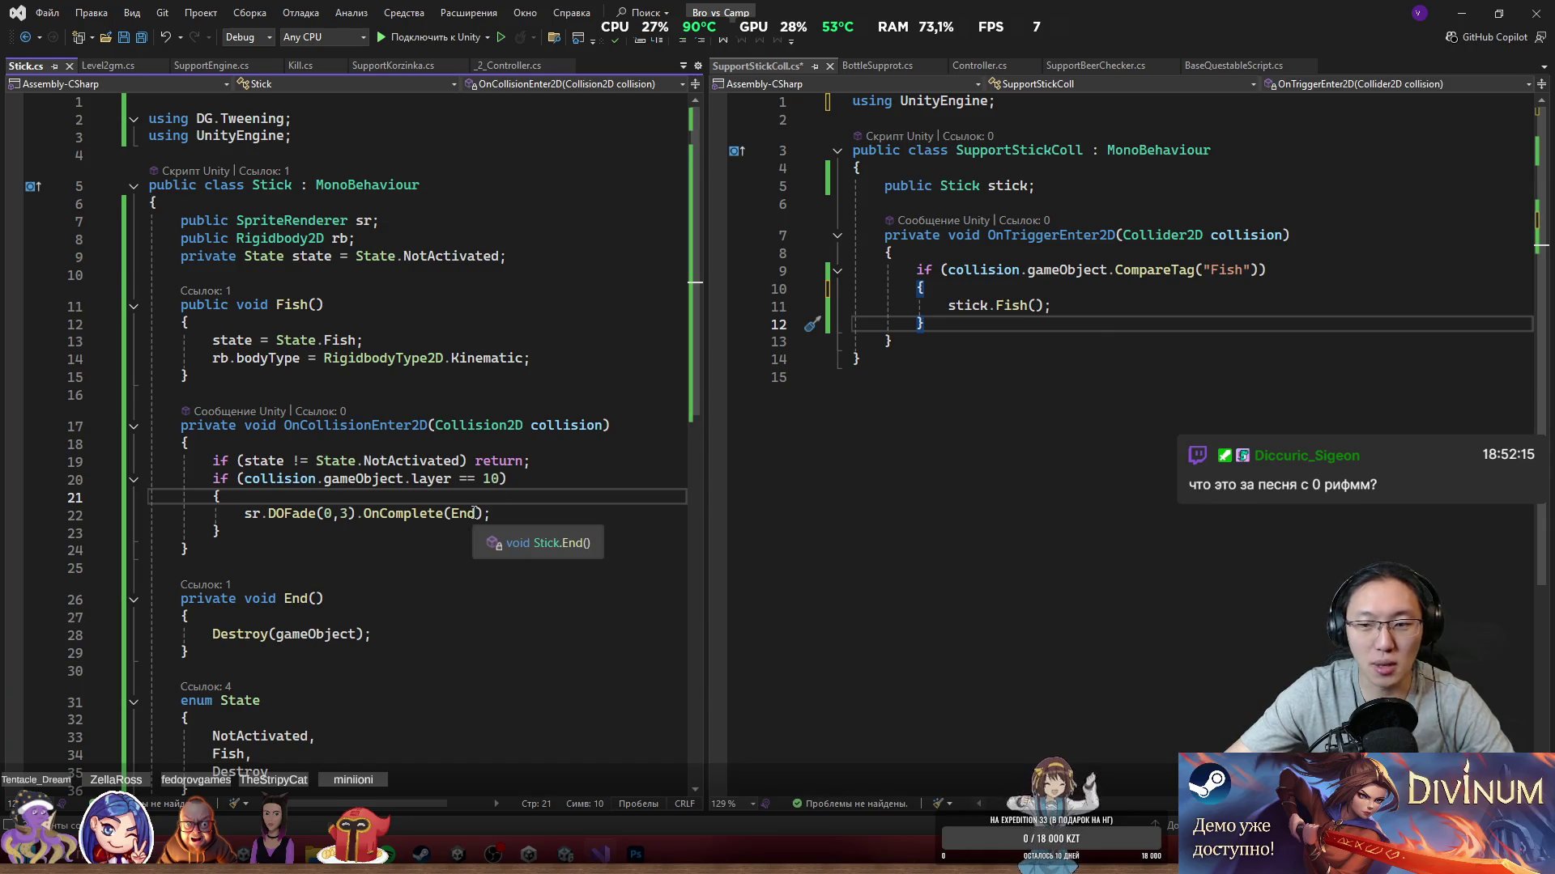
left_click(1053, 341)
left_click(549, 548)
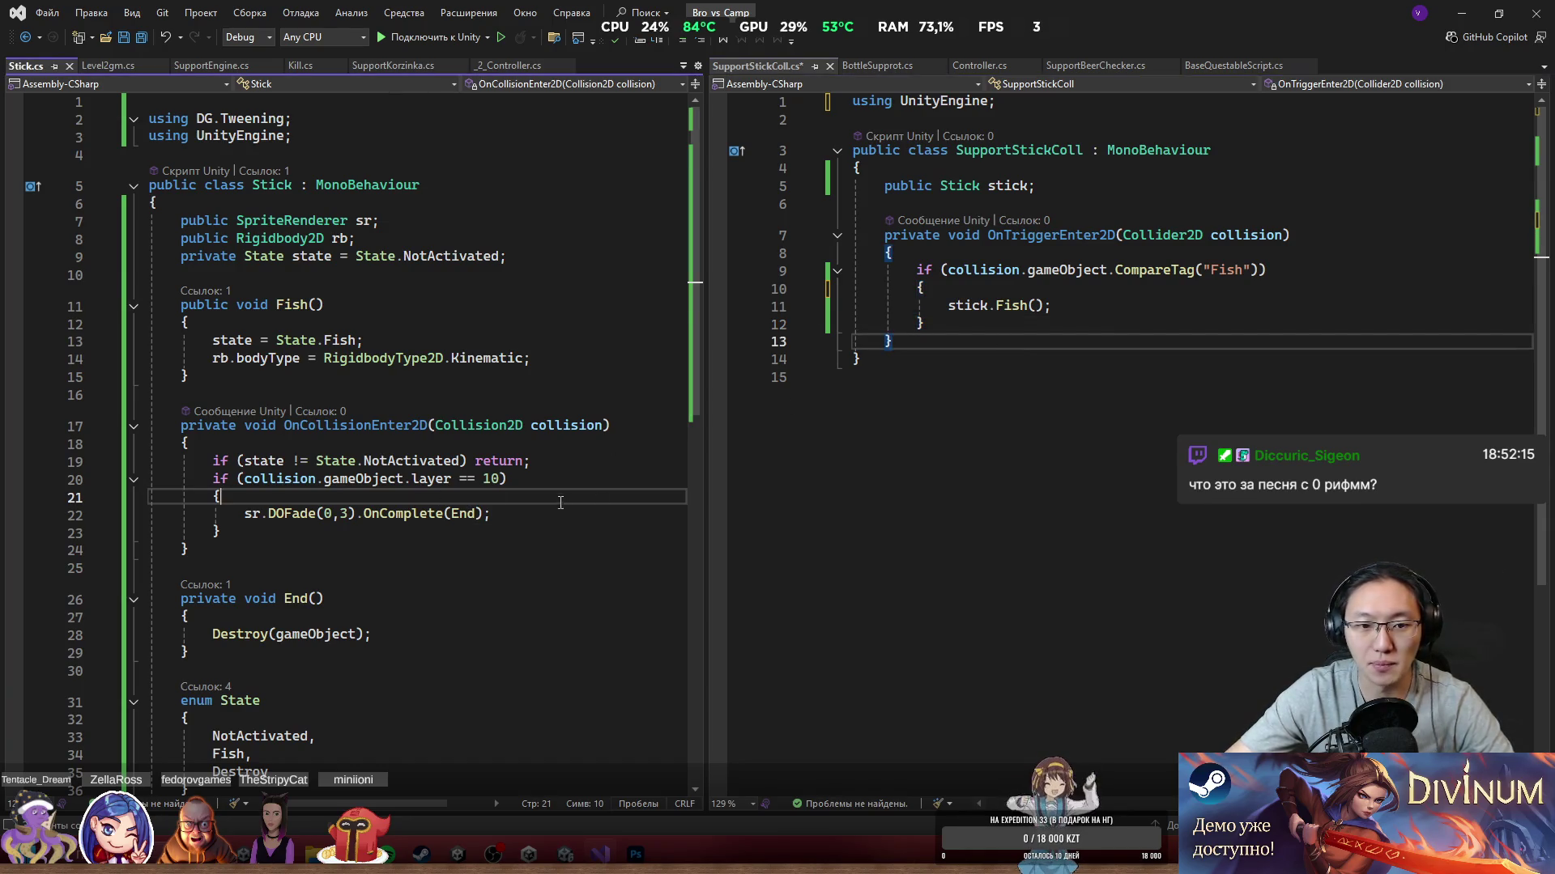
scroll(549, 539, "down", 7)
left_click(422, 284)
scroll(306, 364, "up", 7)
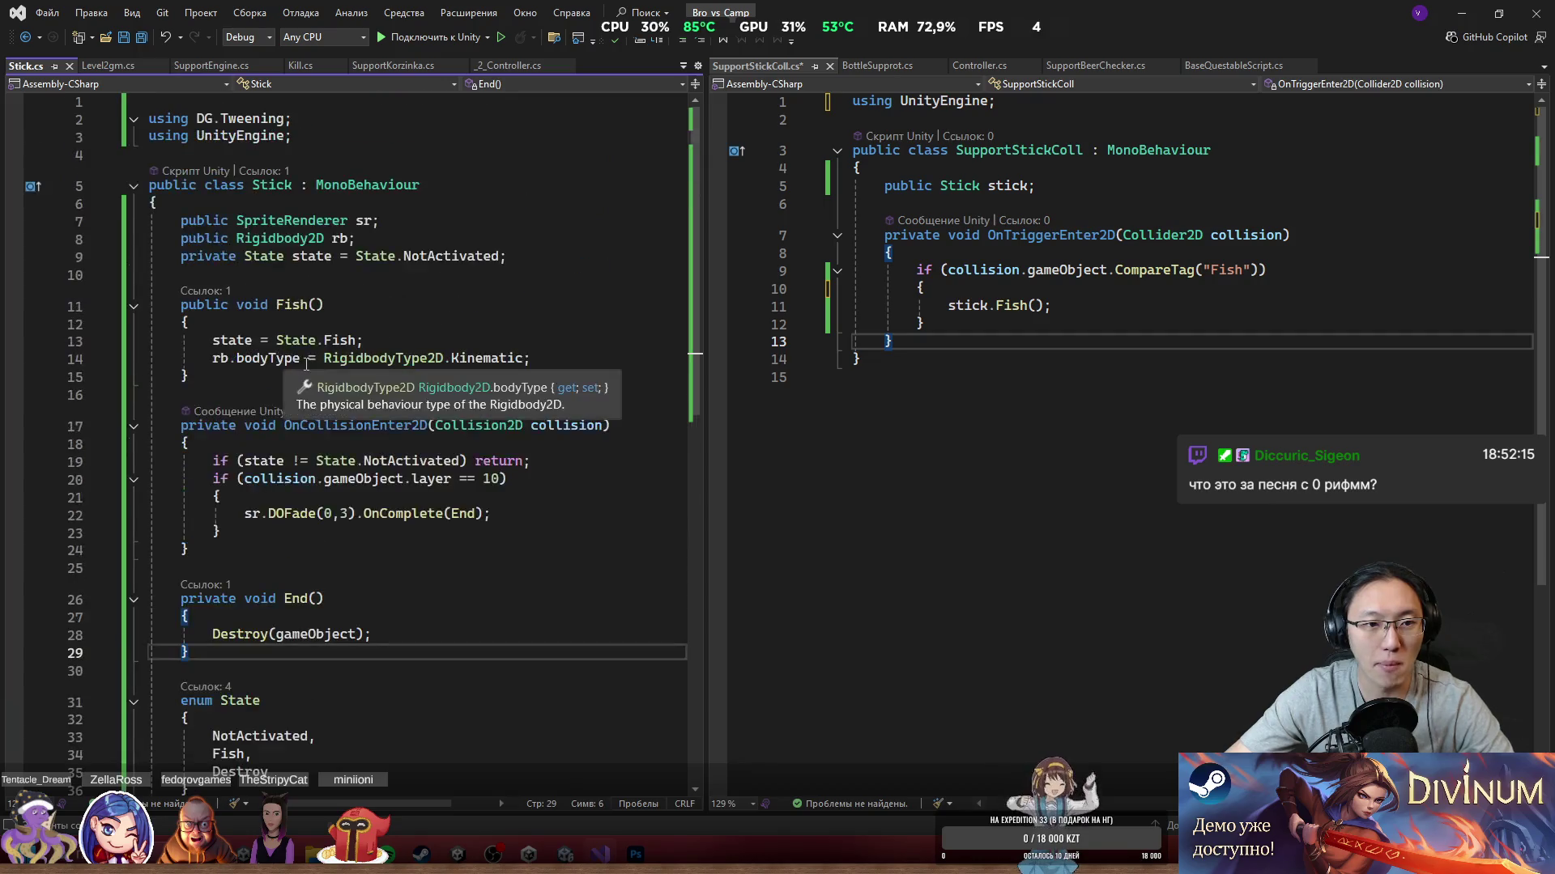
left_click(995, 324)
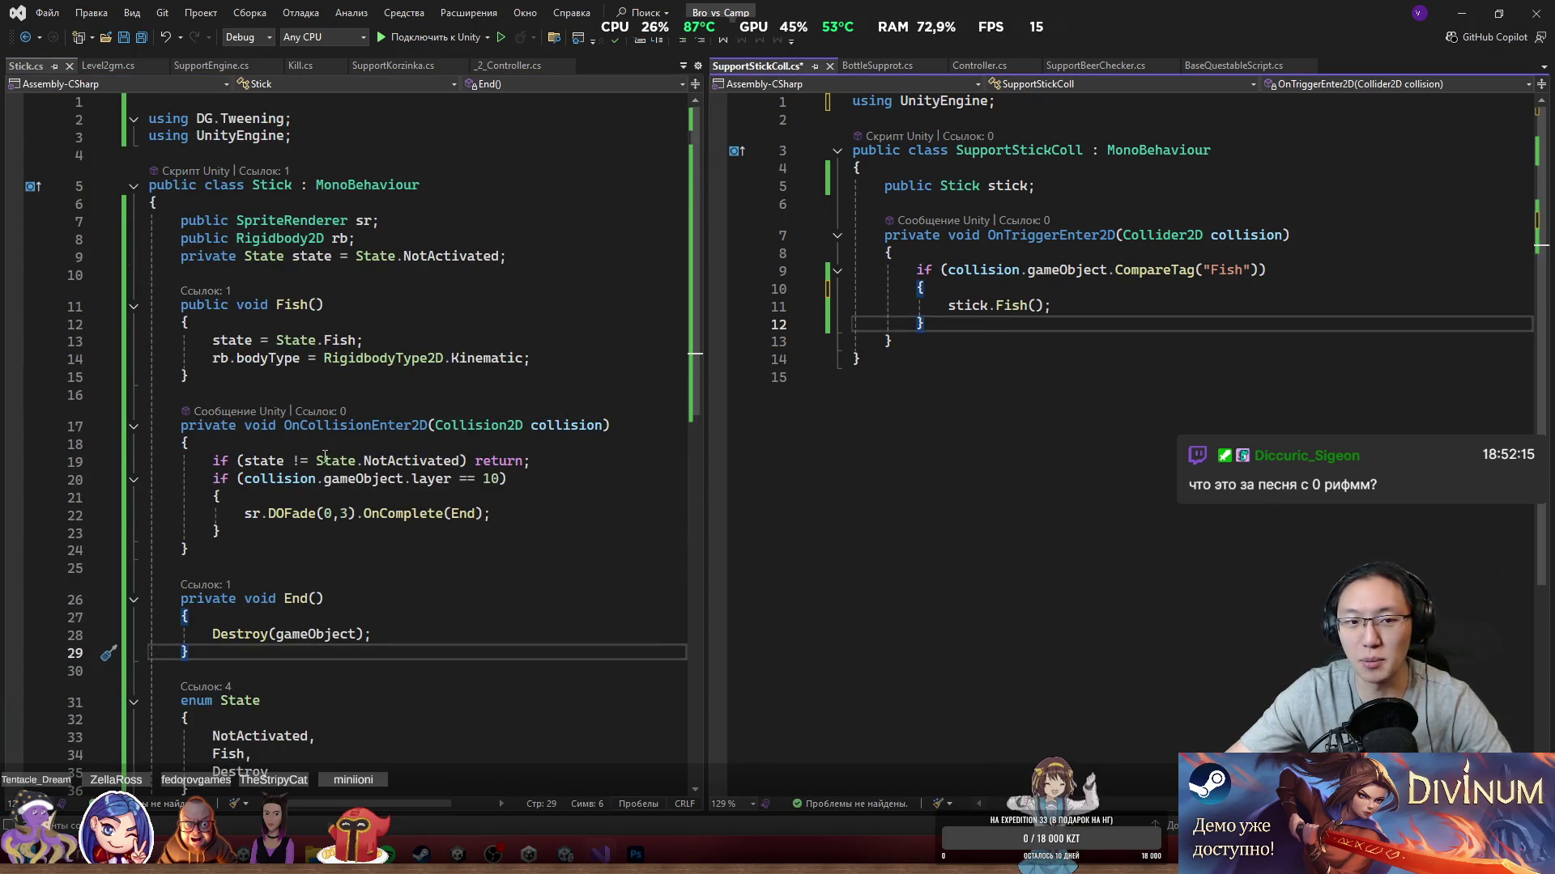
left_click(353, 458)
left_click(547, 589)
mouse_move(891, 204)
left_mouse_down()
mouse_move(971, 253)
mouse_move(1103, 392)
left_mouse_up()
left_click(465, 479)
scroll(463, 486, "down", 5)
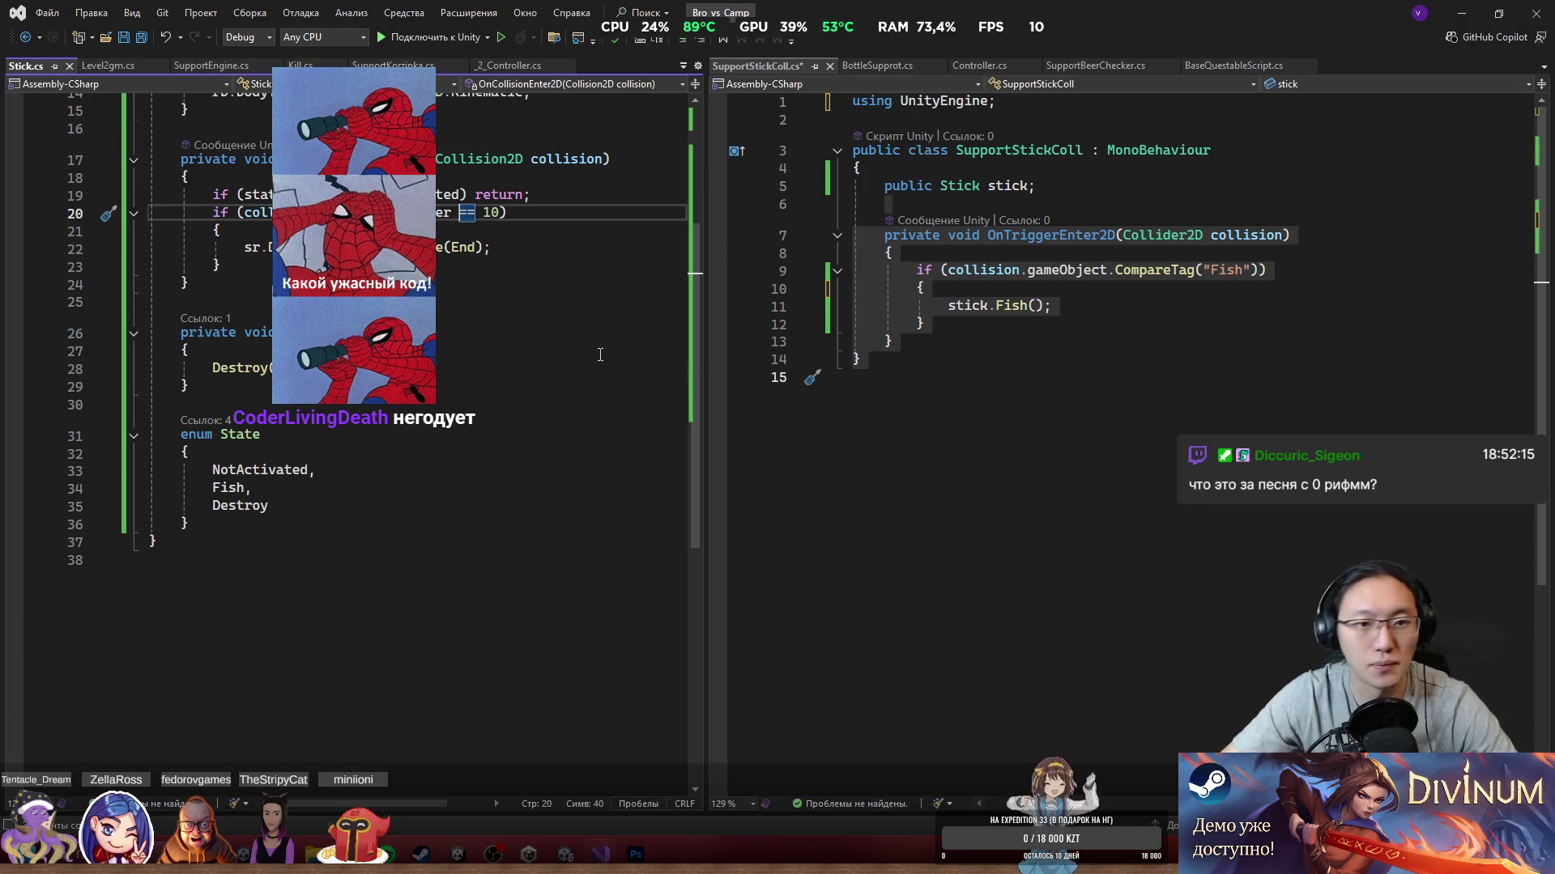
scroll(600, 355, "up", 4)
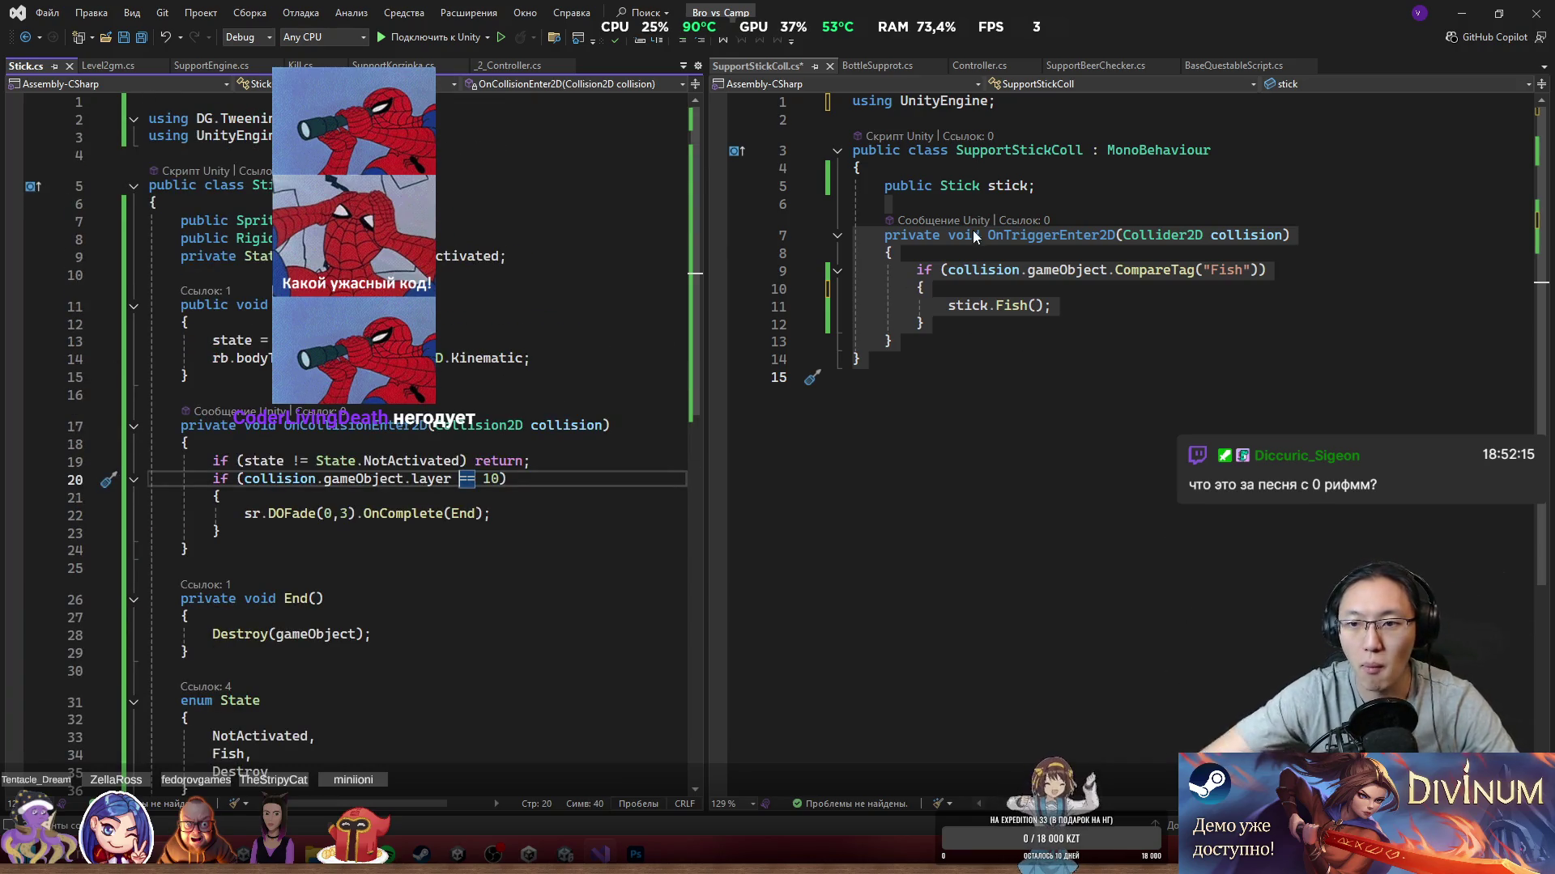
left_click(970, 341)
left_click(515, 515)
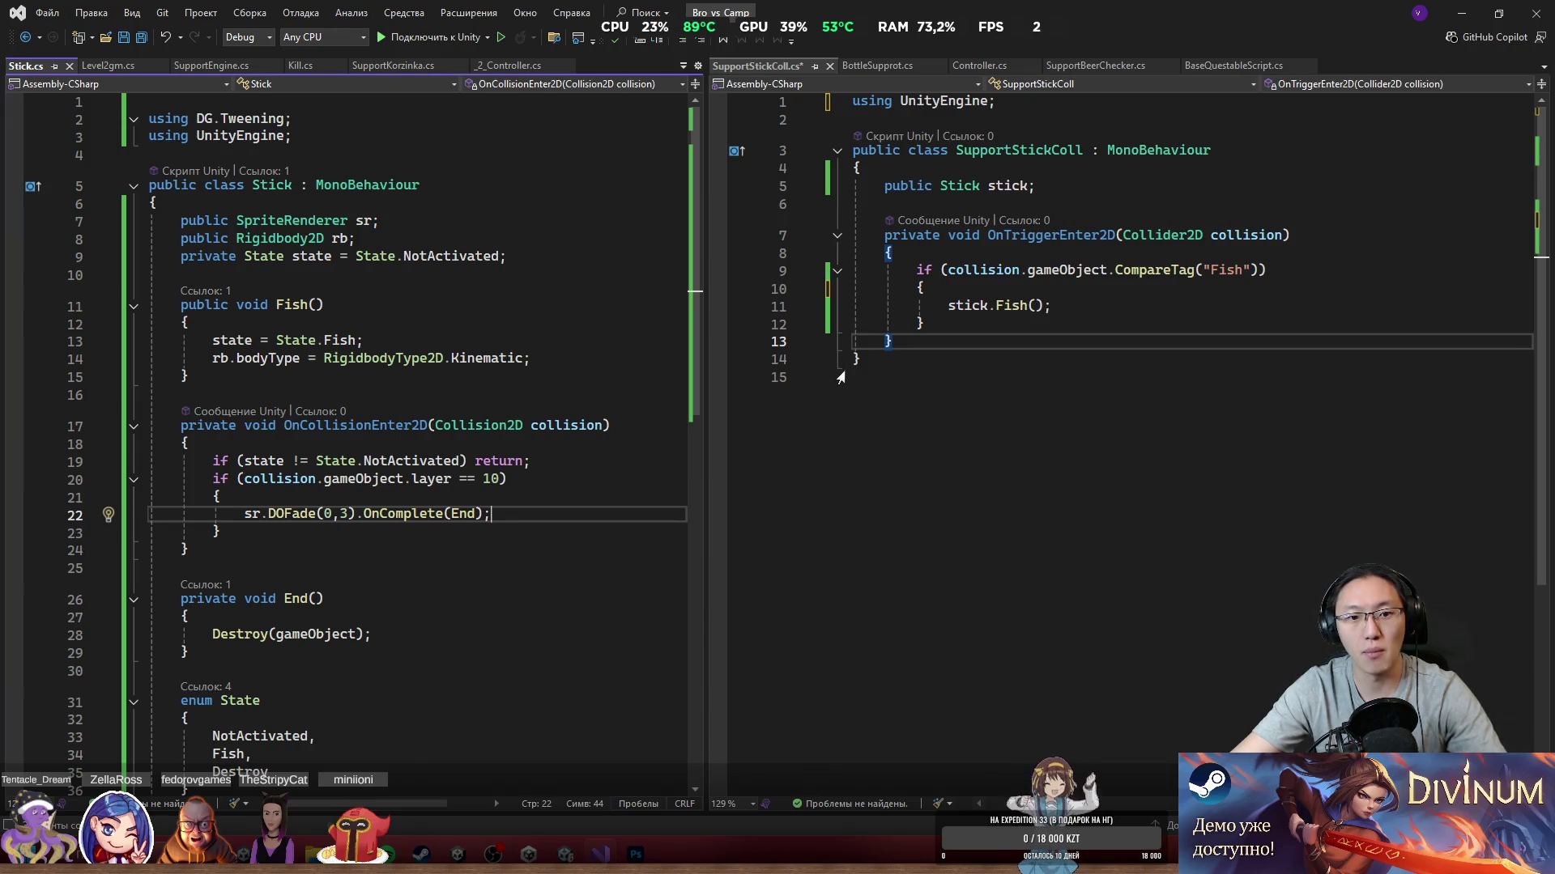
left_click(858, 415)
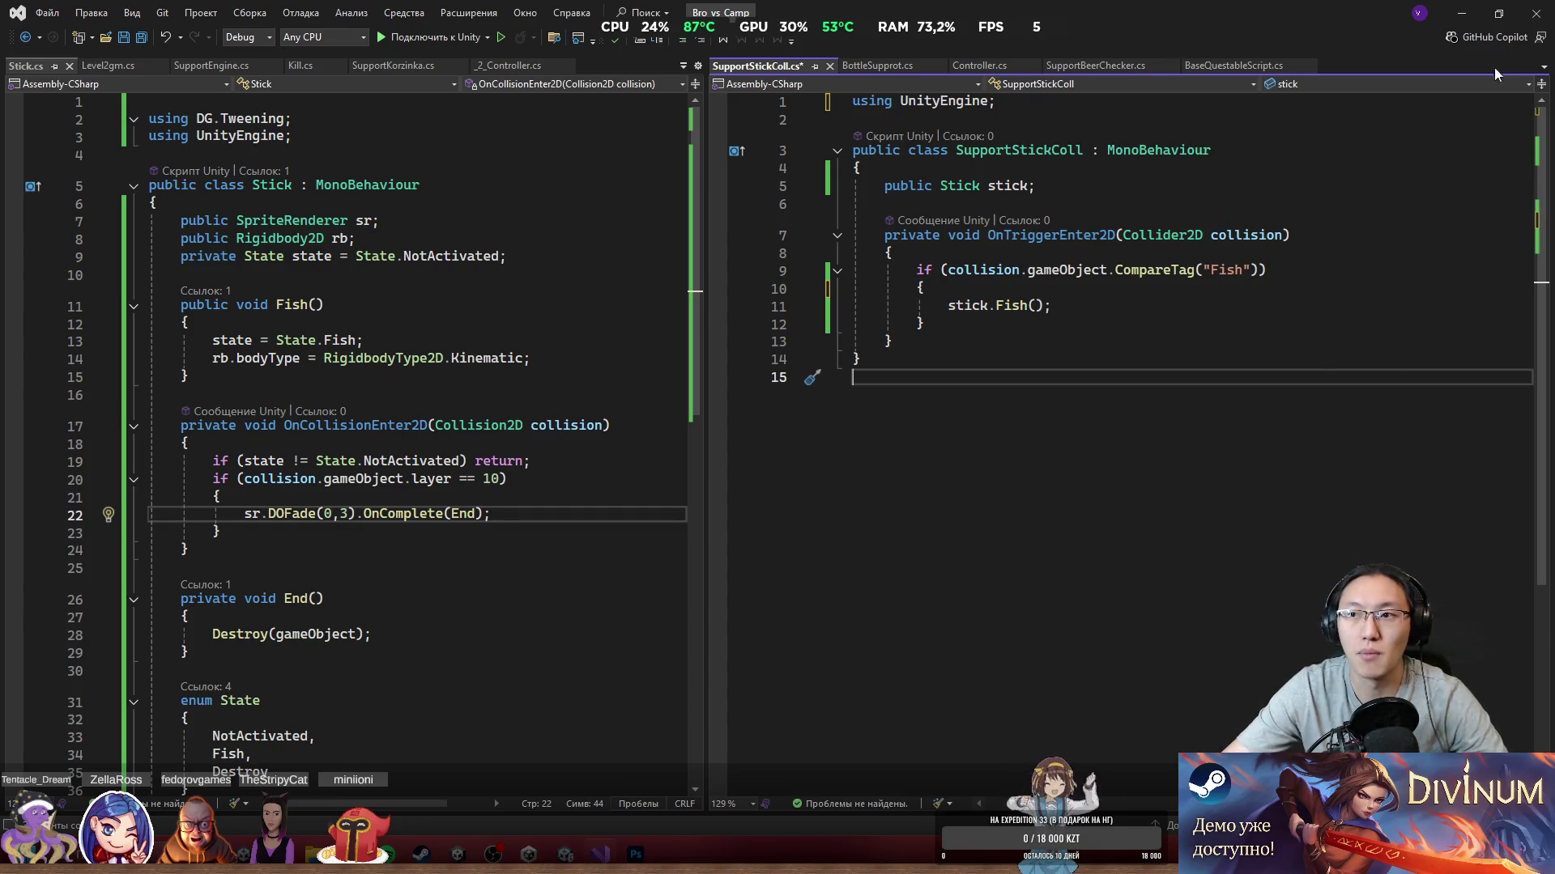
left_click(1468, 14)
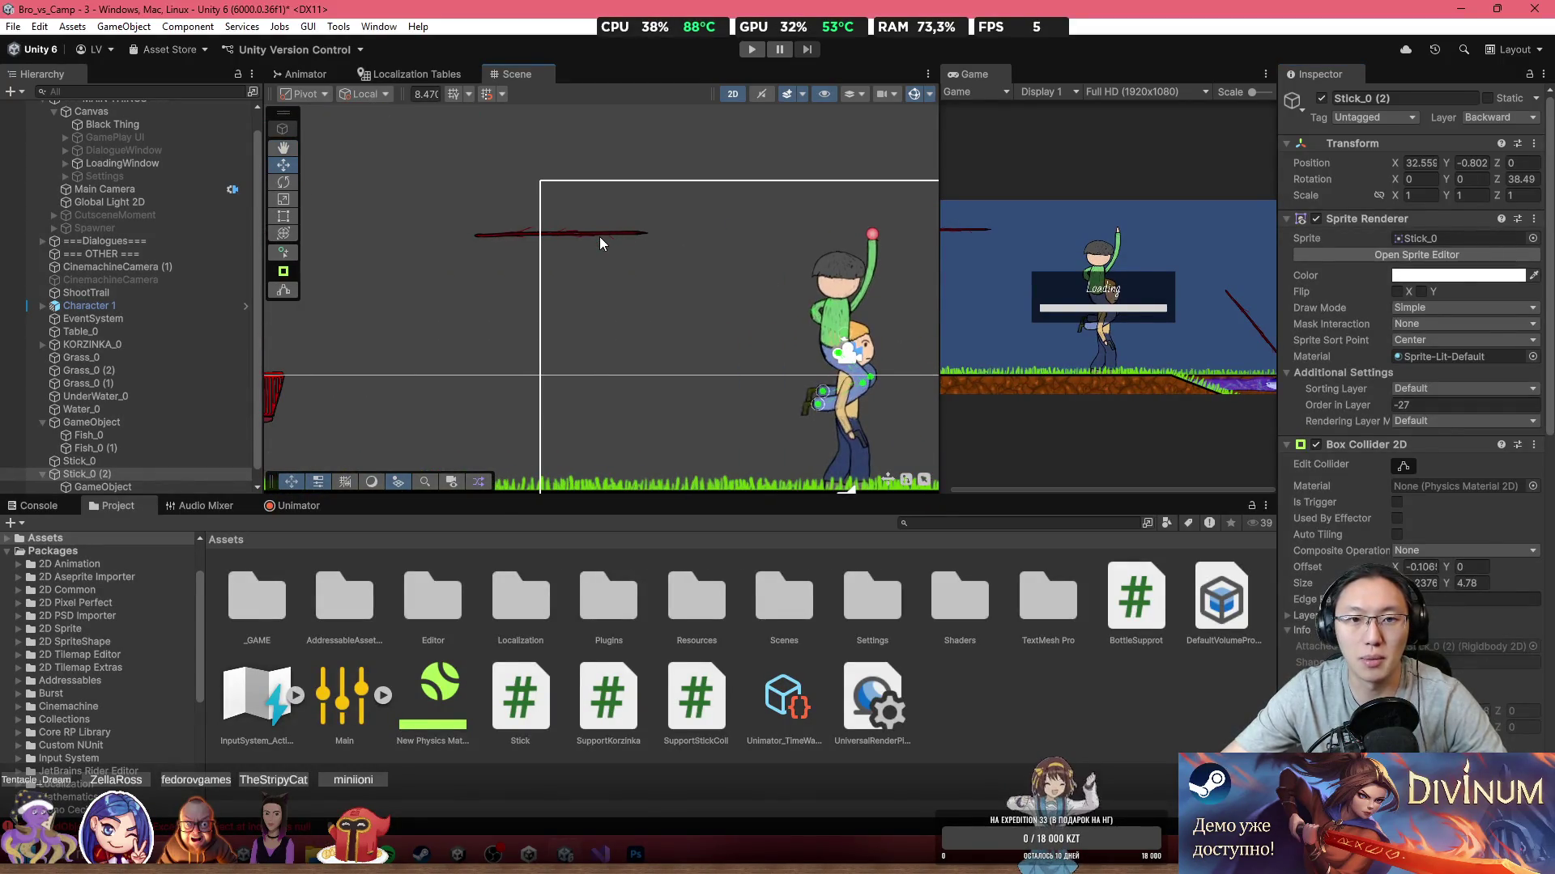
Step: Select a stick in the level, undoing an accidental move and duplicate, and frame the view
left_click(599, 237)
left_click(599, 235)
left_click(602, 231)
left_click_drag(558, 181, 563, 133)
key("ctrl+d")
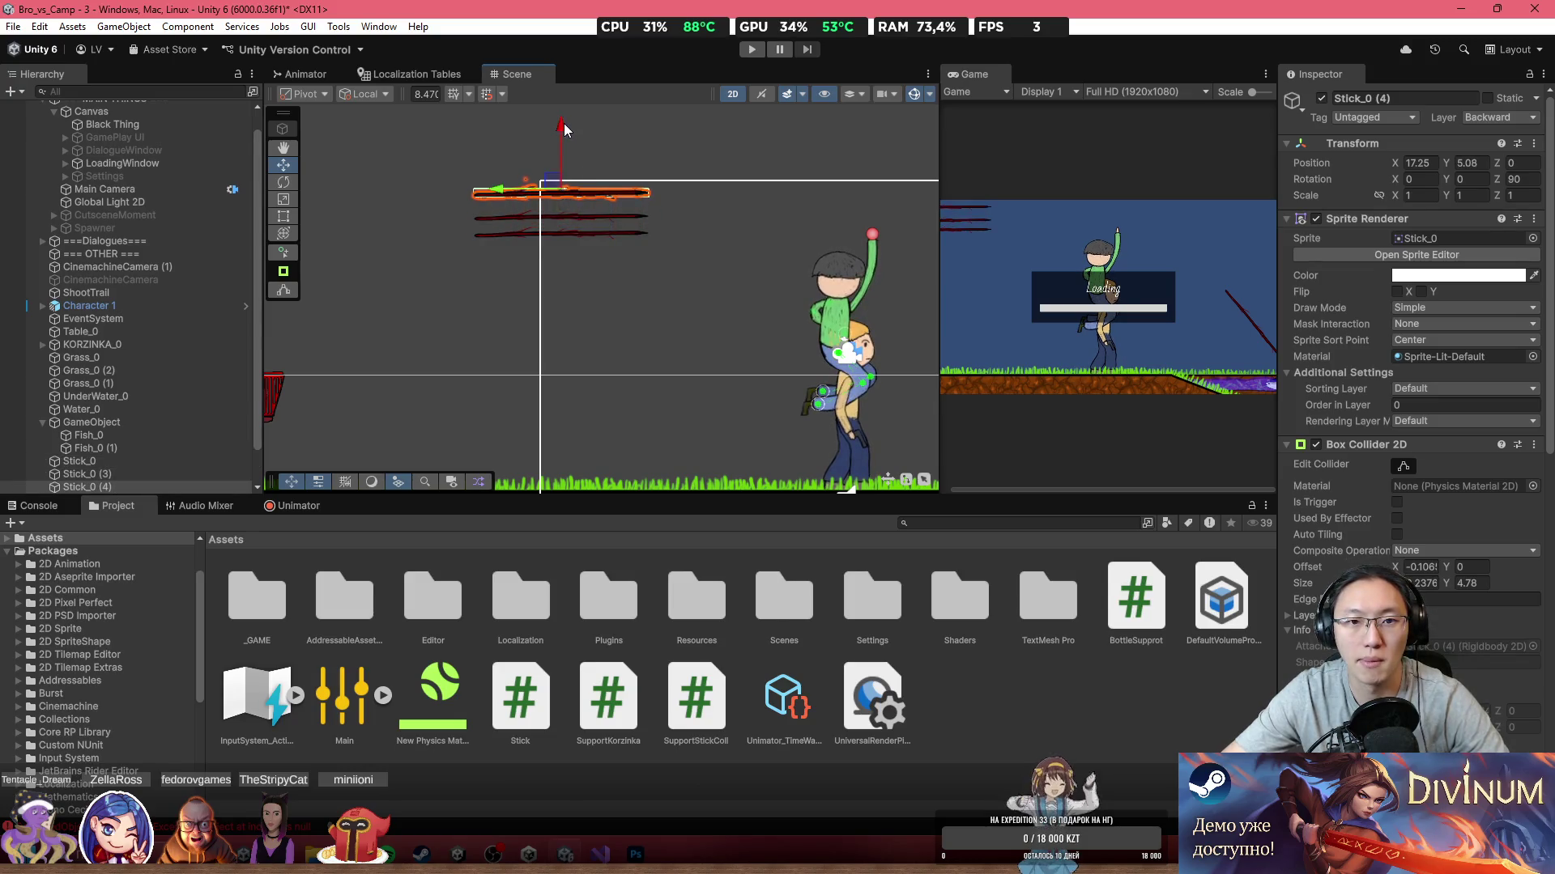
key("ctrl+z")
key("ctrl+z")
key("ctrl+z")
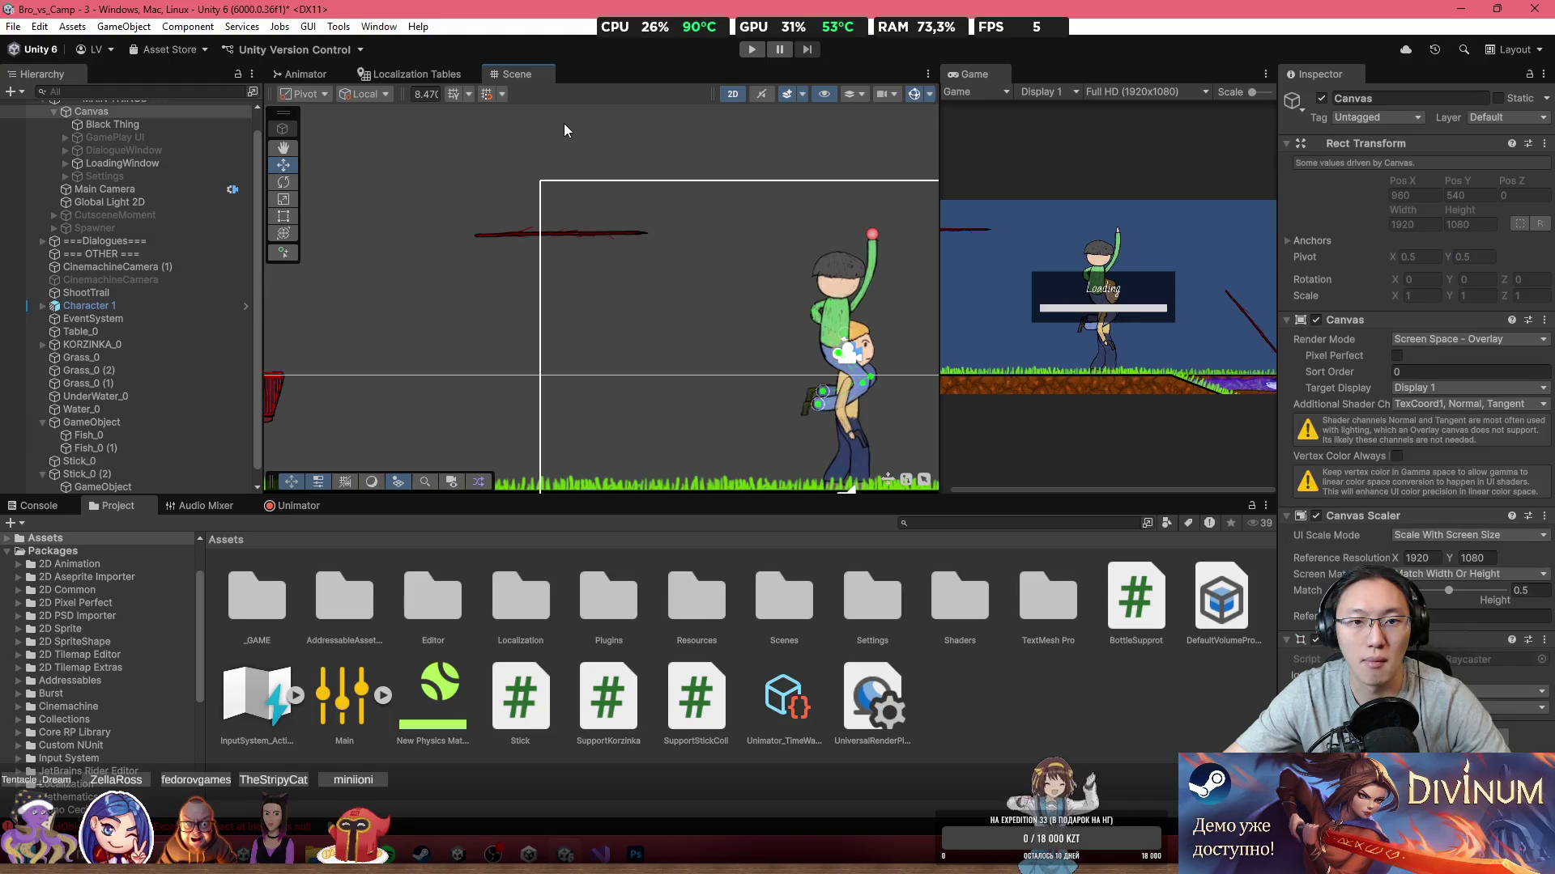
key("ctrl+z")
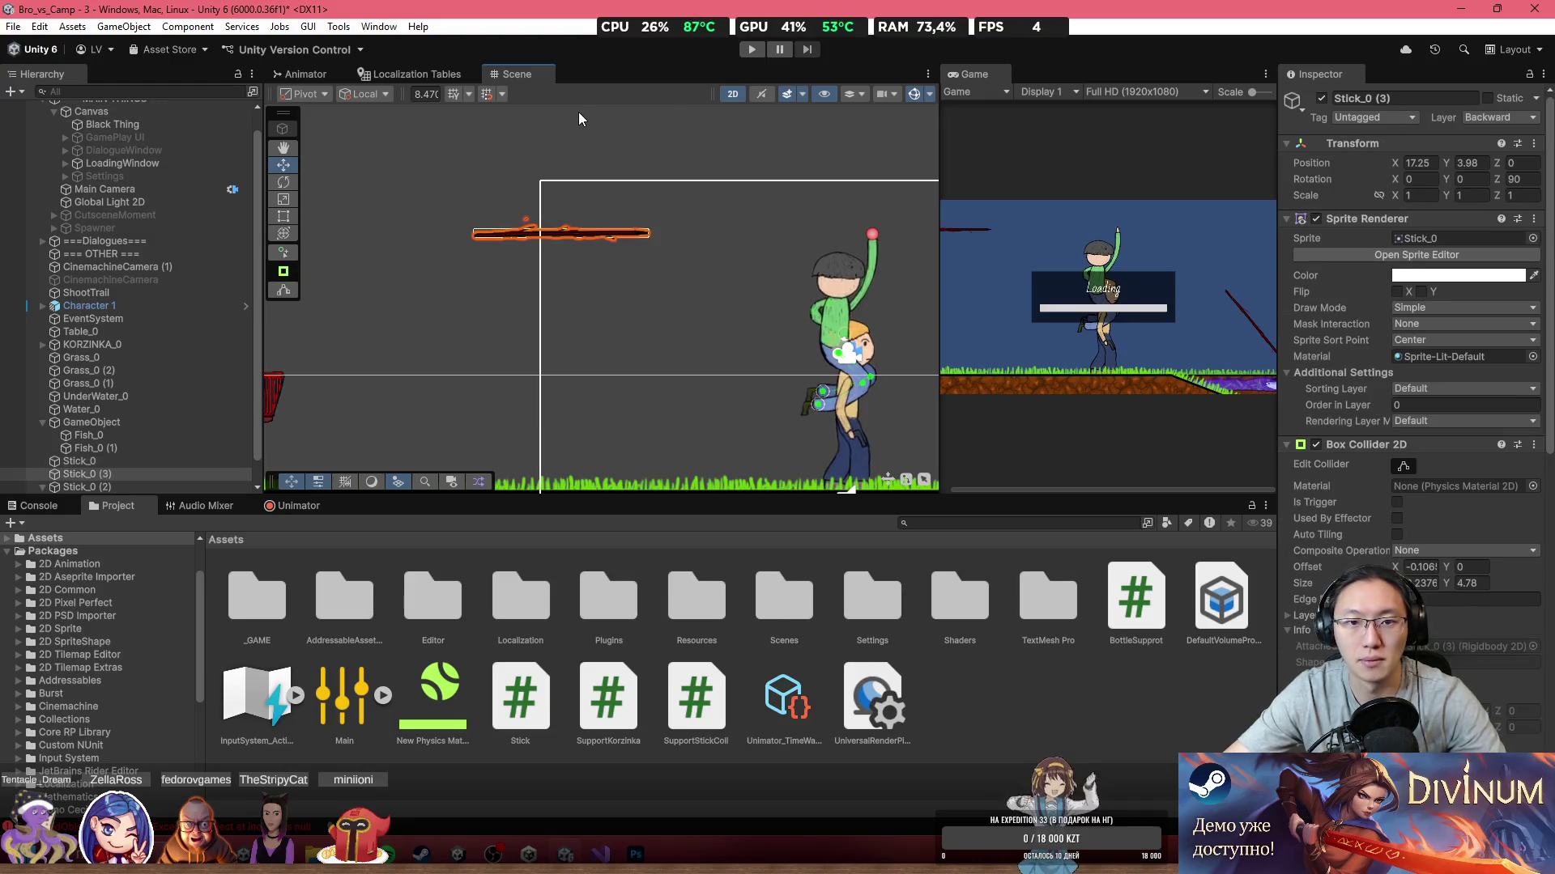
key("f")
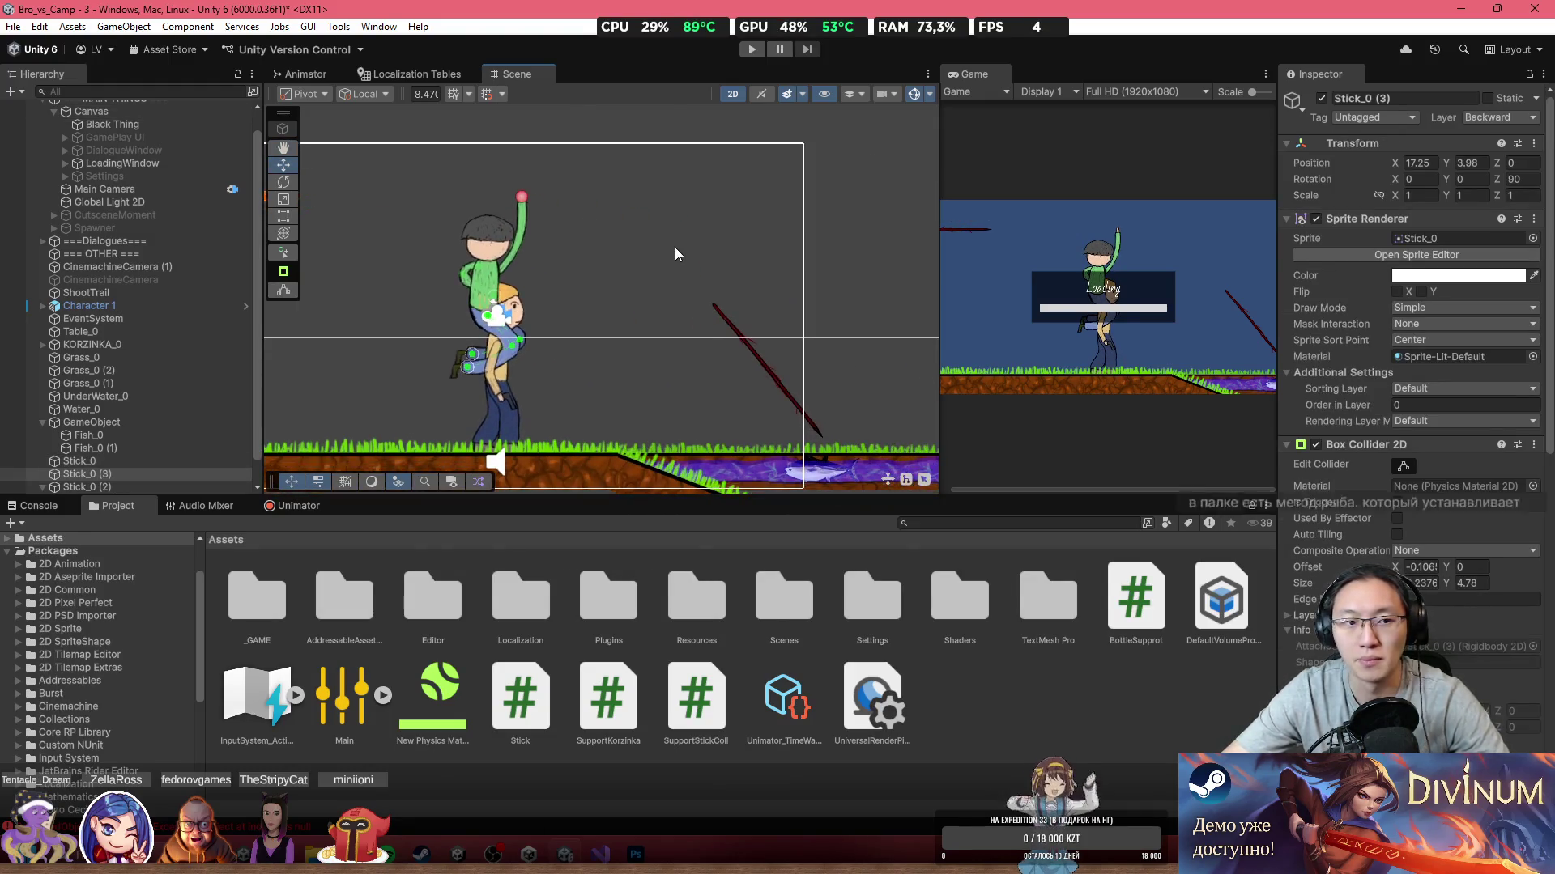
scroll(713, 304, "up", 1)
key("ctrl+z")
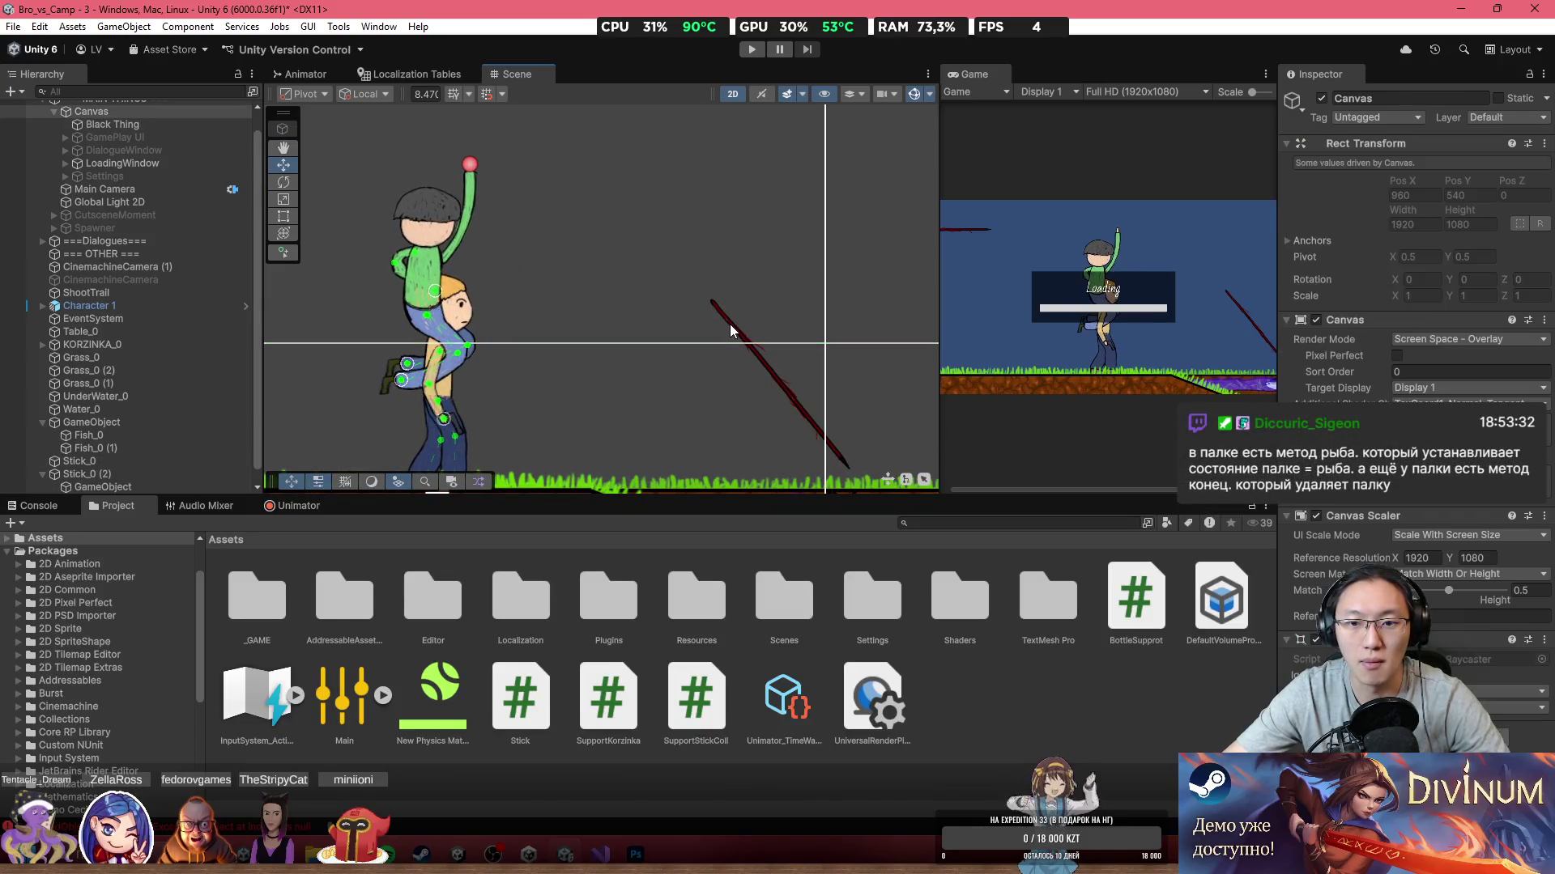
Step: Set the tilted stick Stick_0 (2) to Z rotation 90, then select its child collider object
left_click(730, 330)
left_click_drag(852, 406, 799, 337)
scroll(1457, 324, "up", 5)
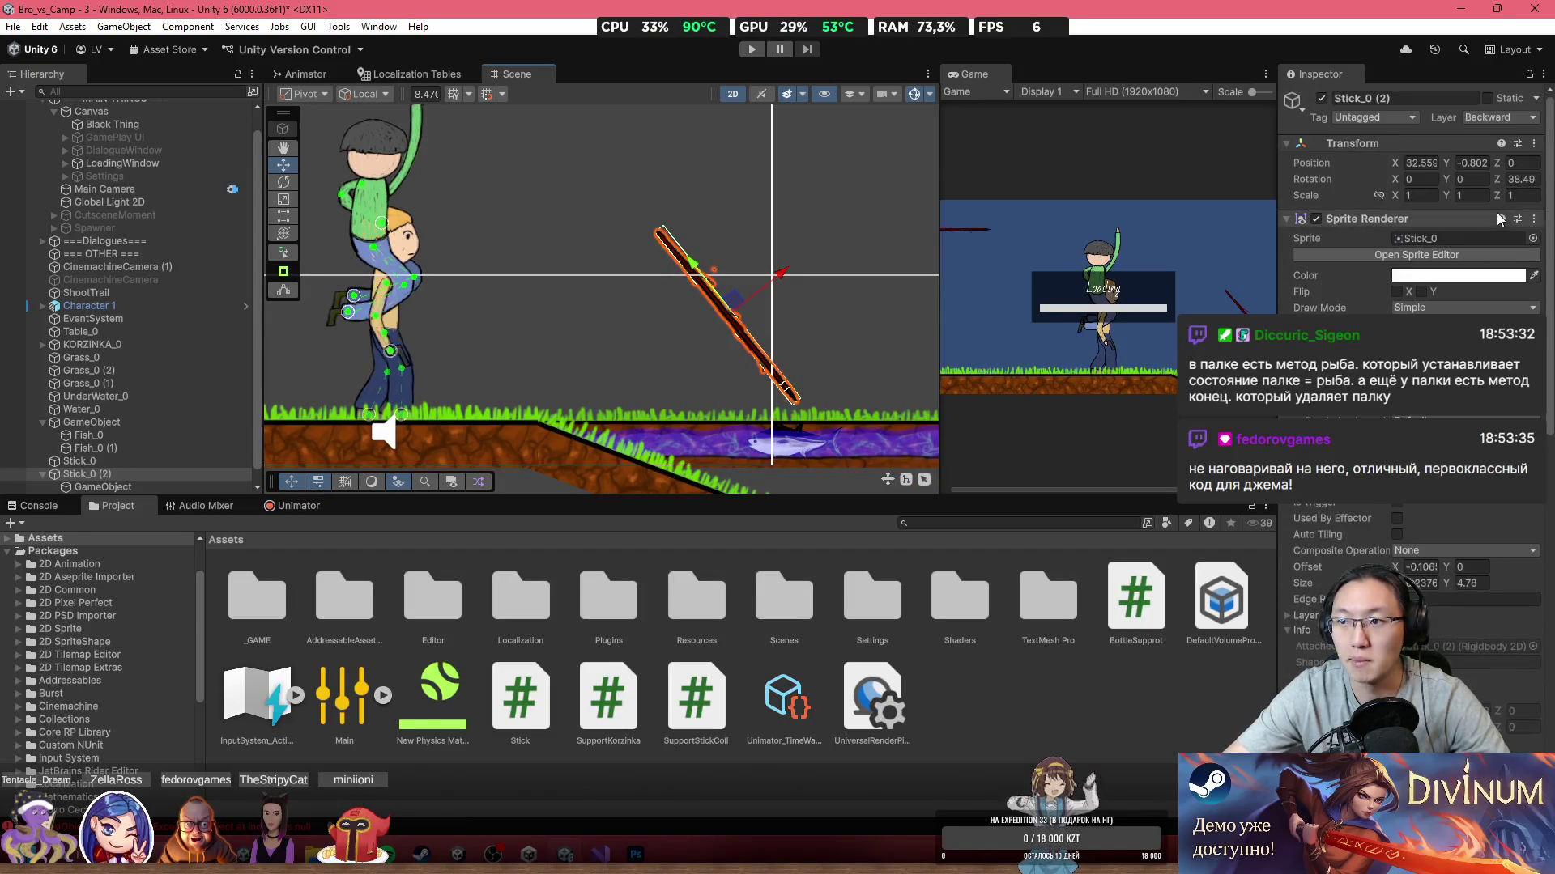
left_click(1514, 179)
type("90")
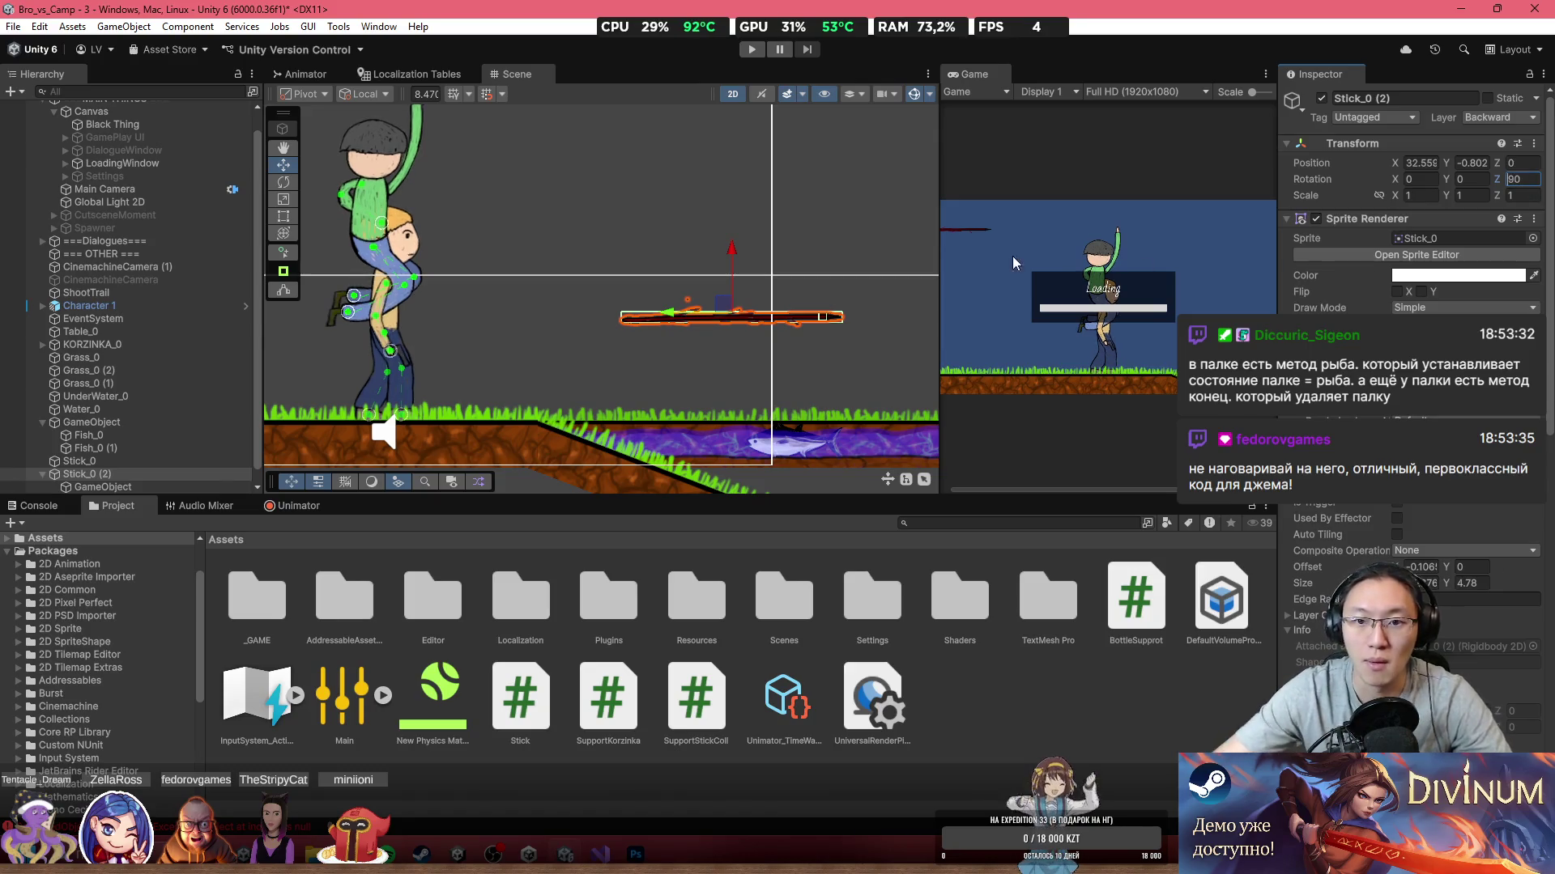
scroll(816, 323, "up", 4)
scroll(1417, 486, "down", 10)
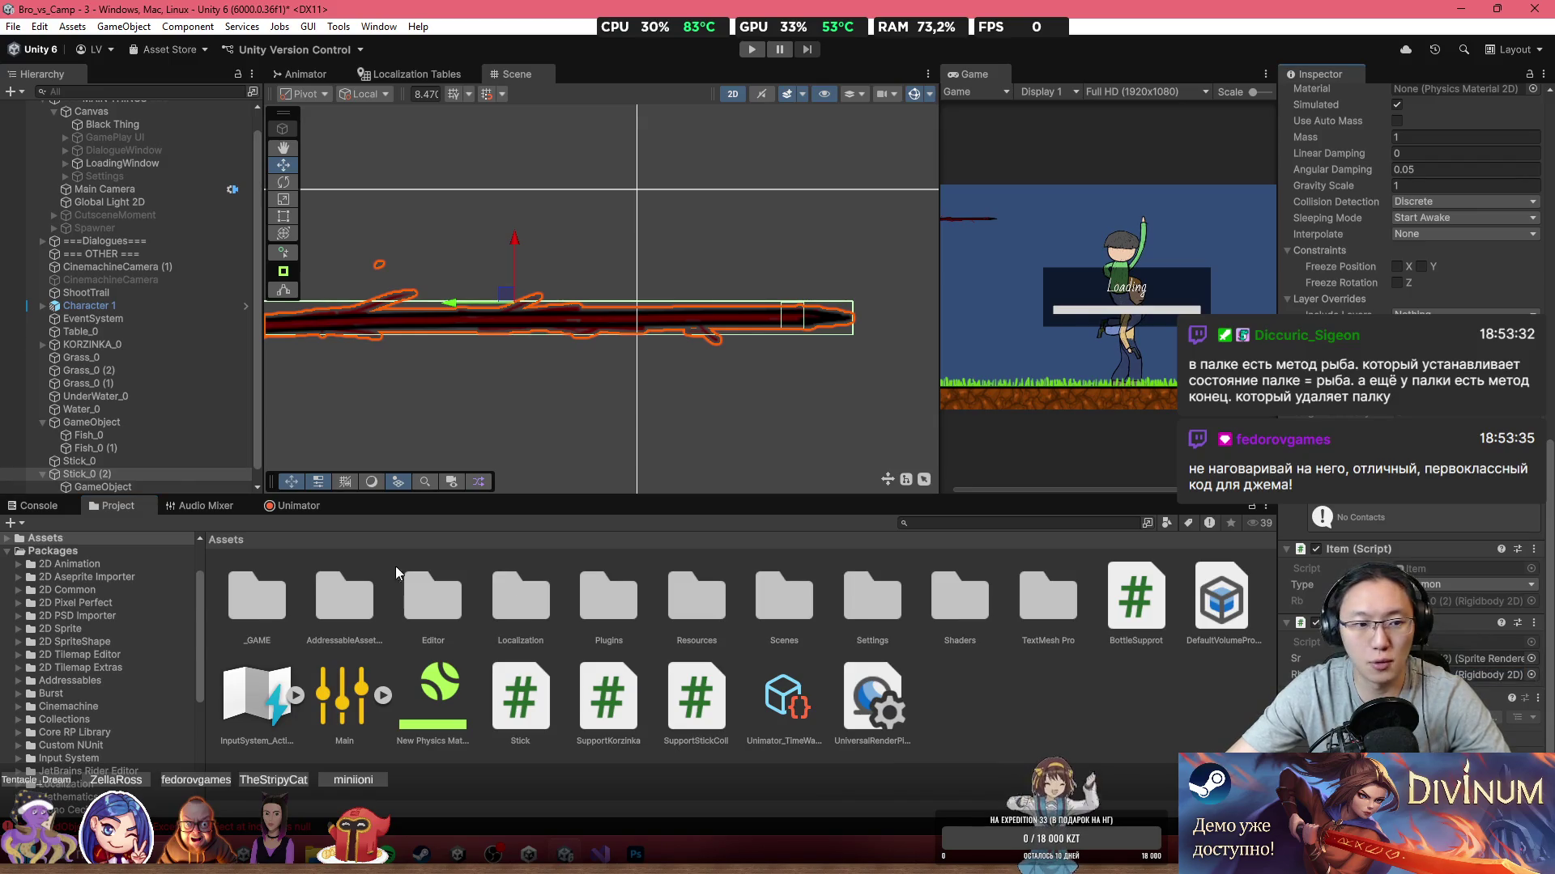
left_click(179, 487)
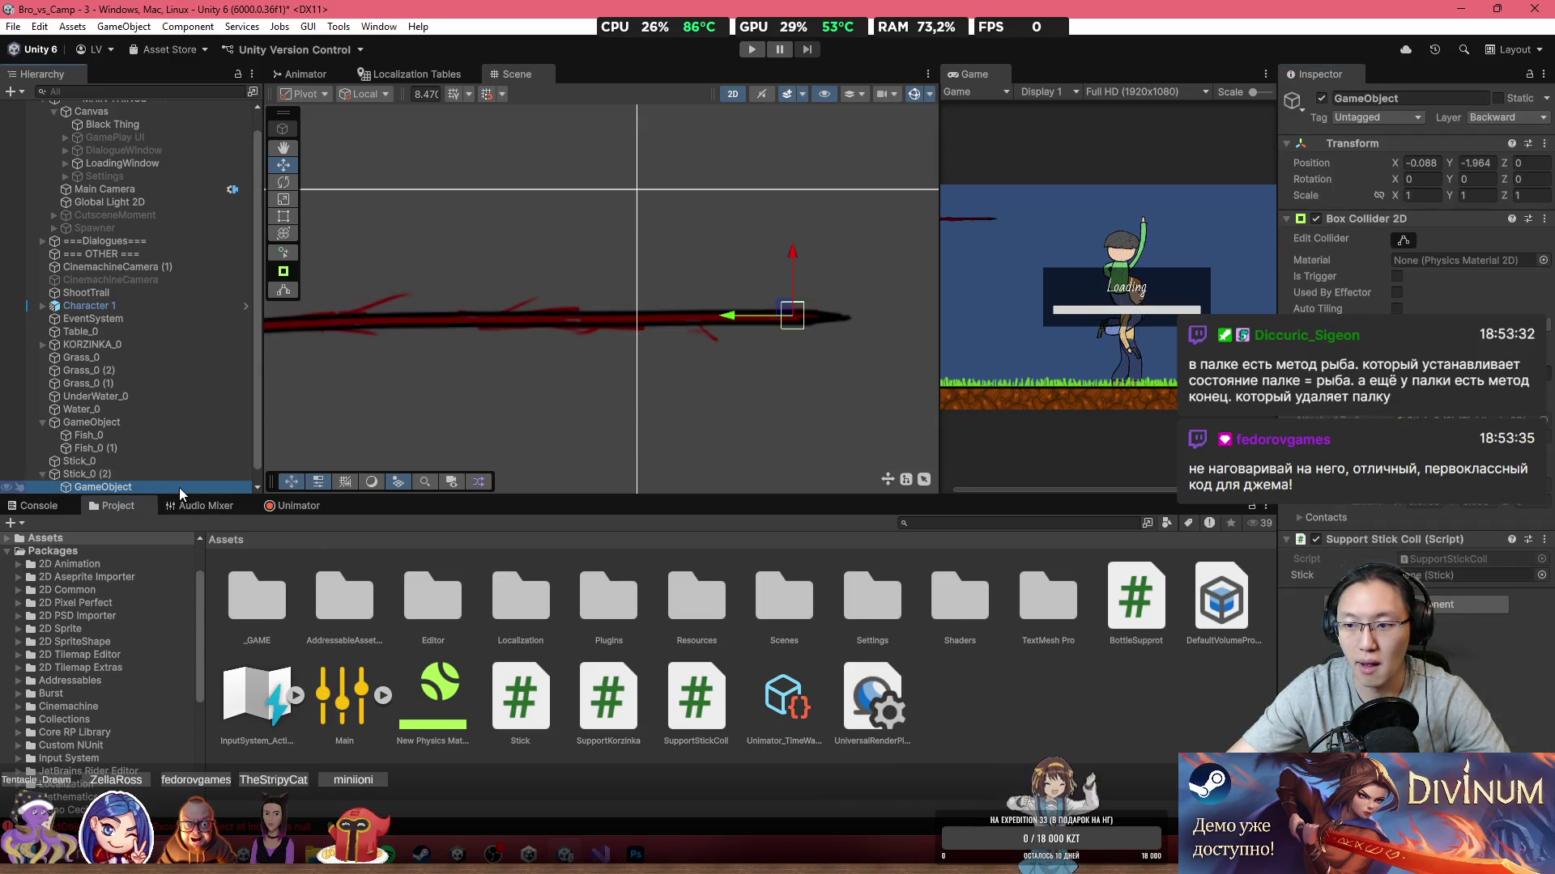
Step: Assign Stick_0 (2) to the trigger script's Stick field and open the _GAME/Prefabs folder
left_click_drag(146, 476, 1458, 575)
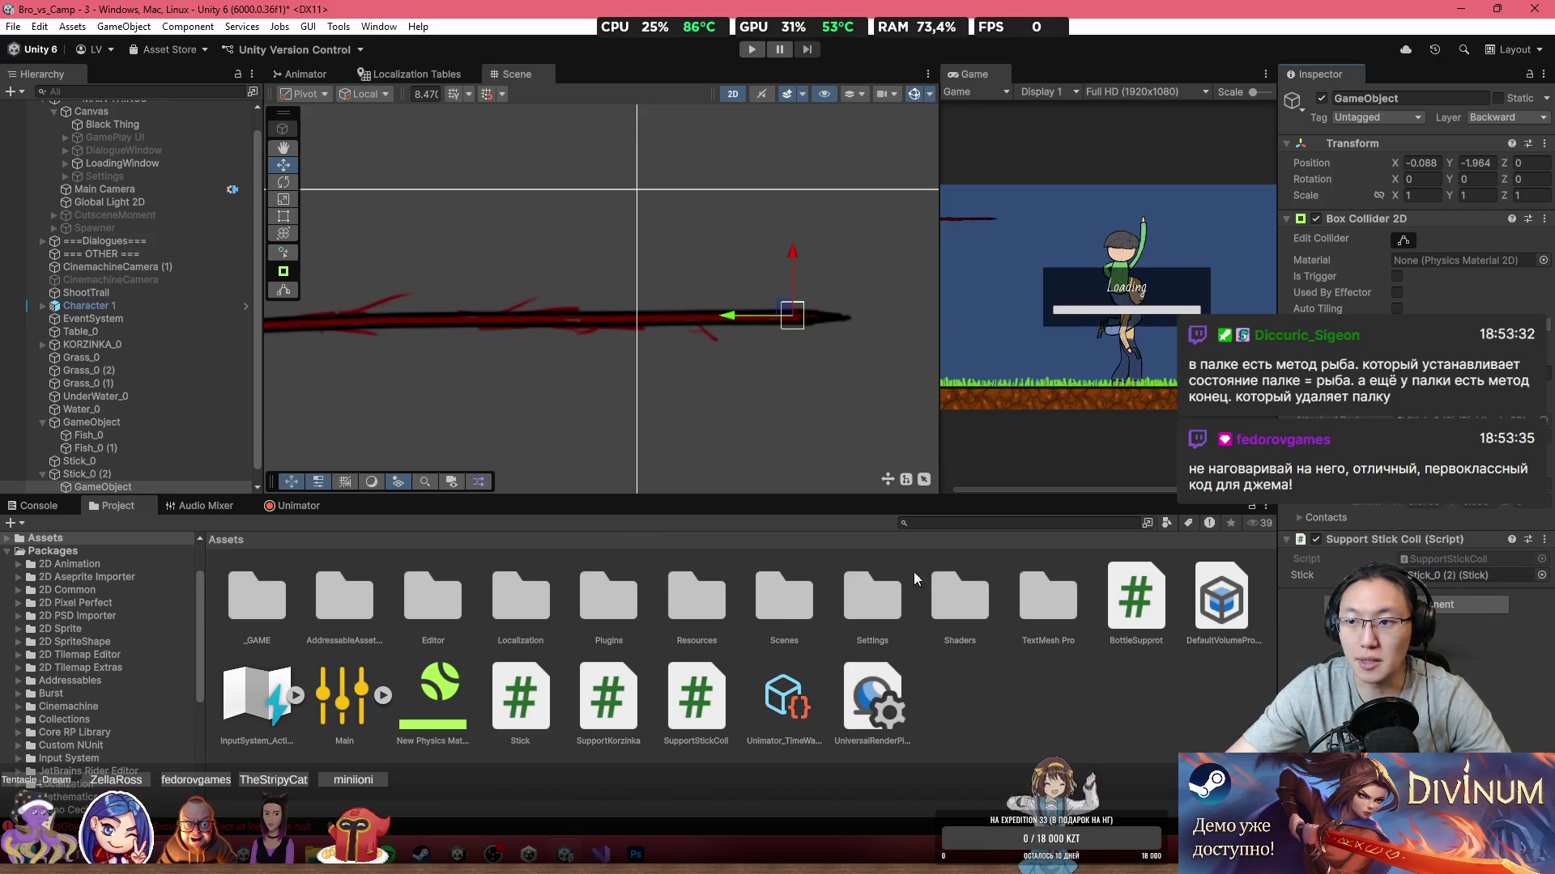
left_click(87, 473)
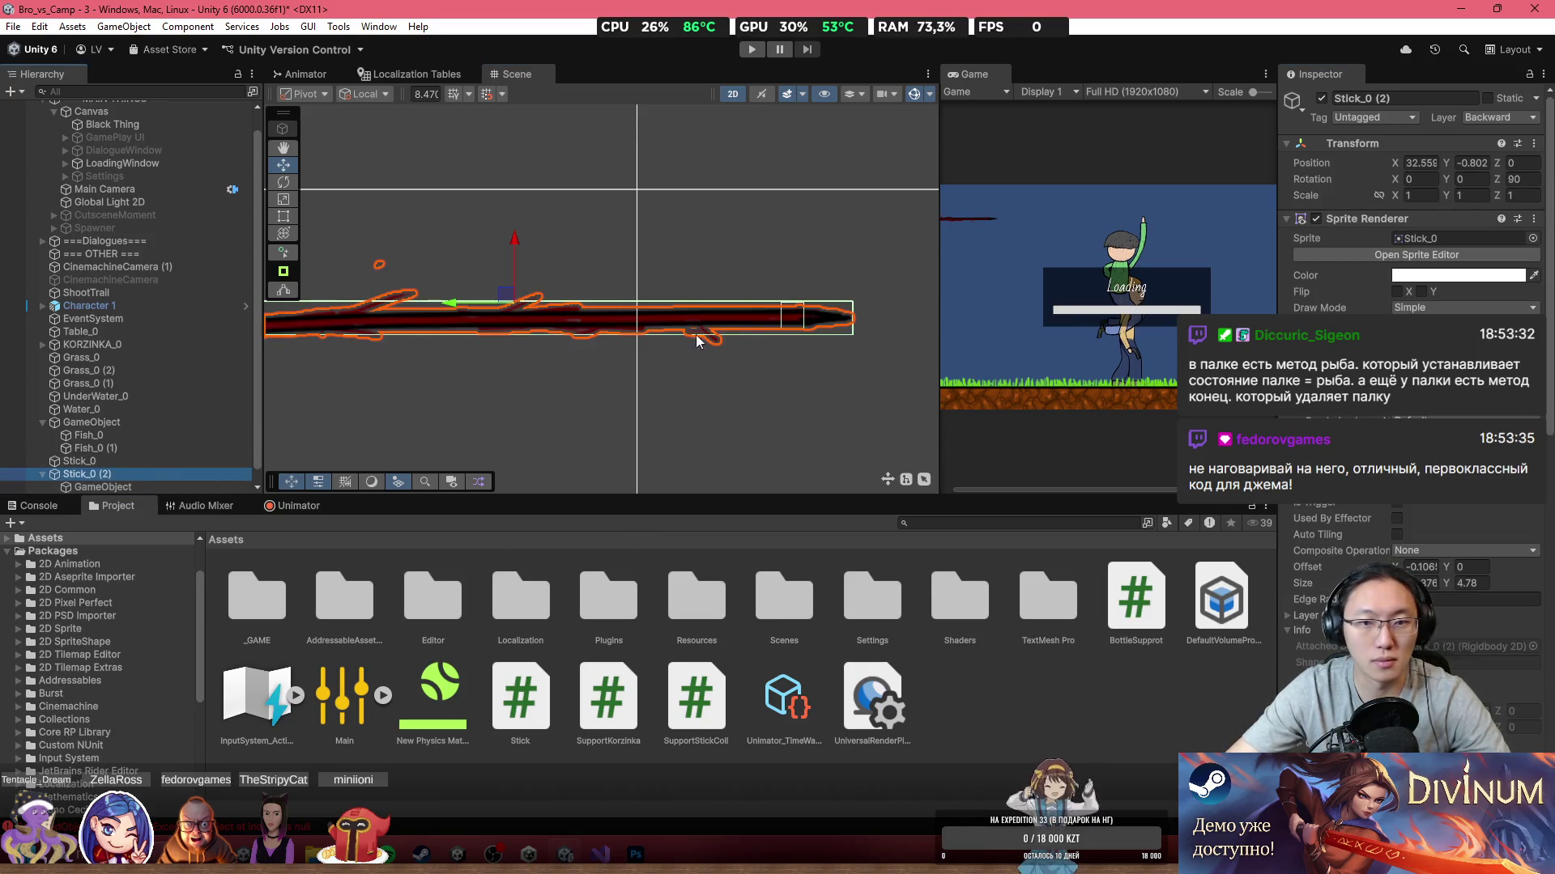
left_click(600, 614)
left_click(696, 604)
left_click(784, 603)
left_click(988, 613)
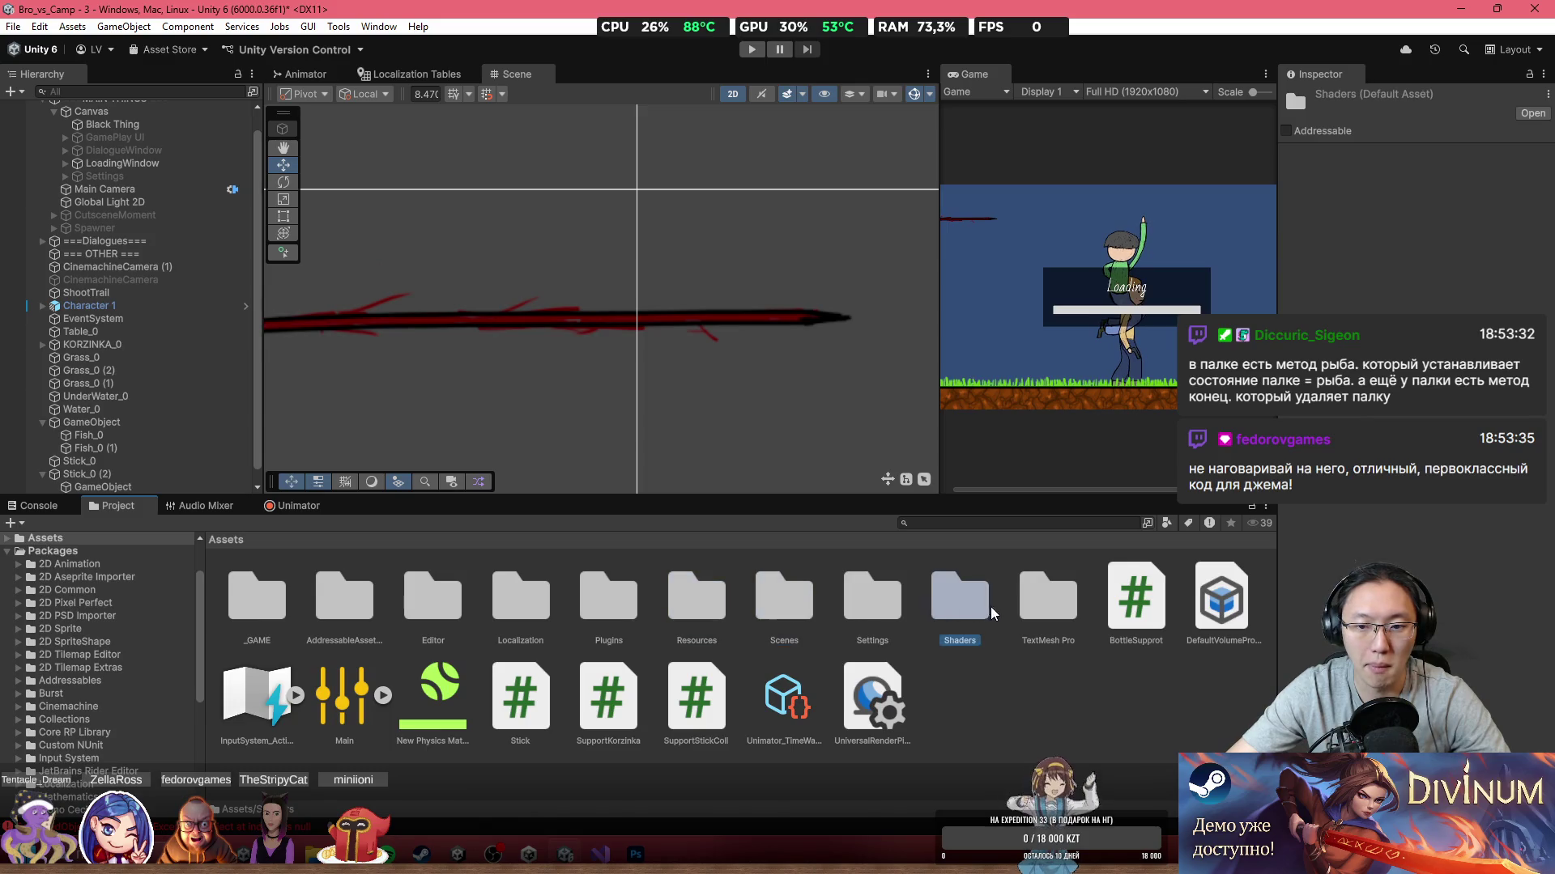
double_click(604, 613)
left_click(235, 540)
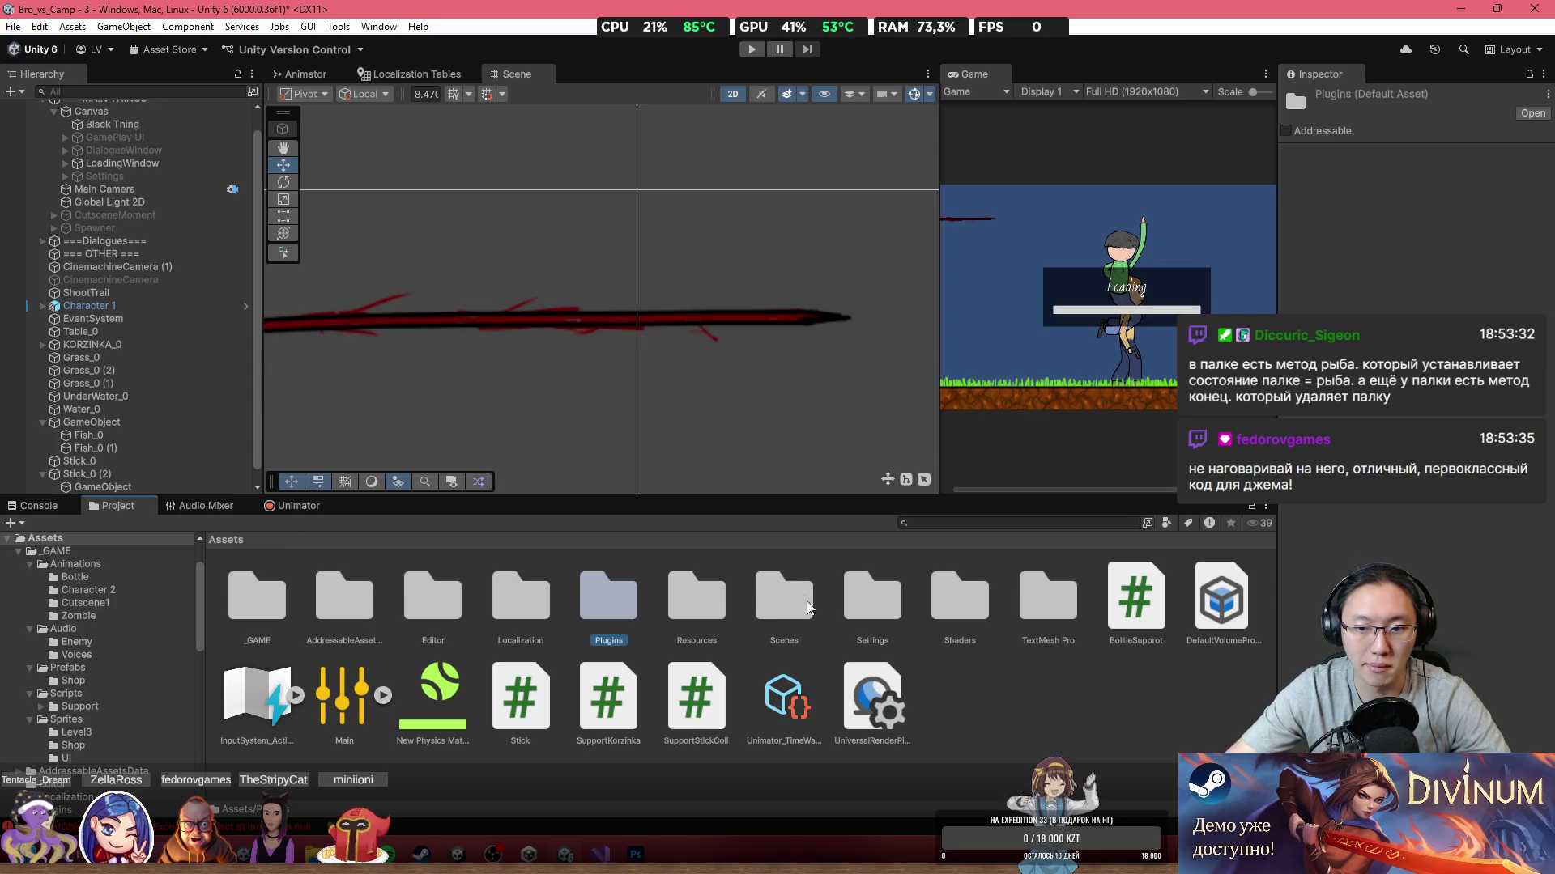
double_click(260, 603)
double_click(468, 617)
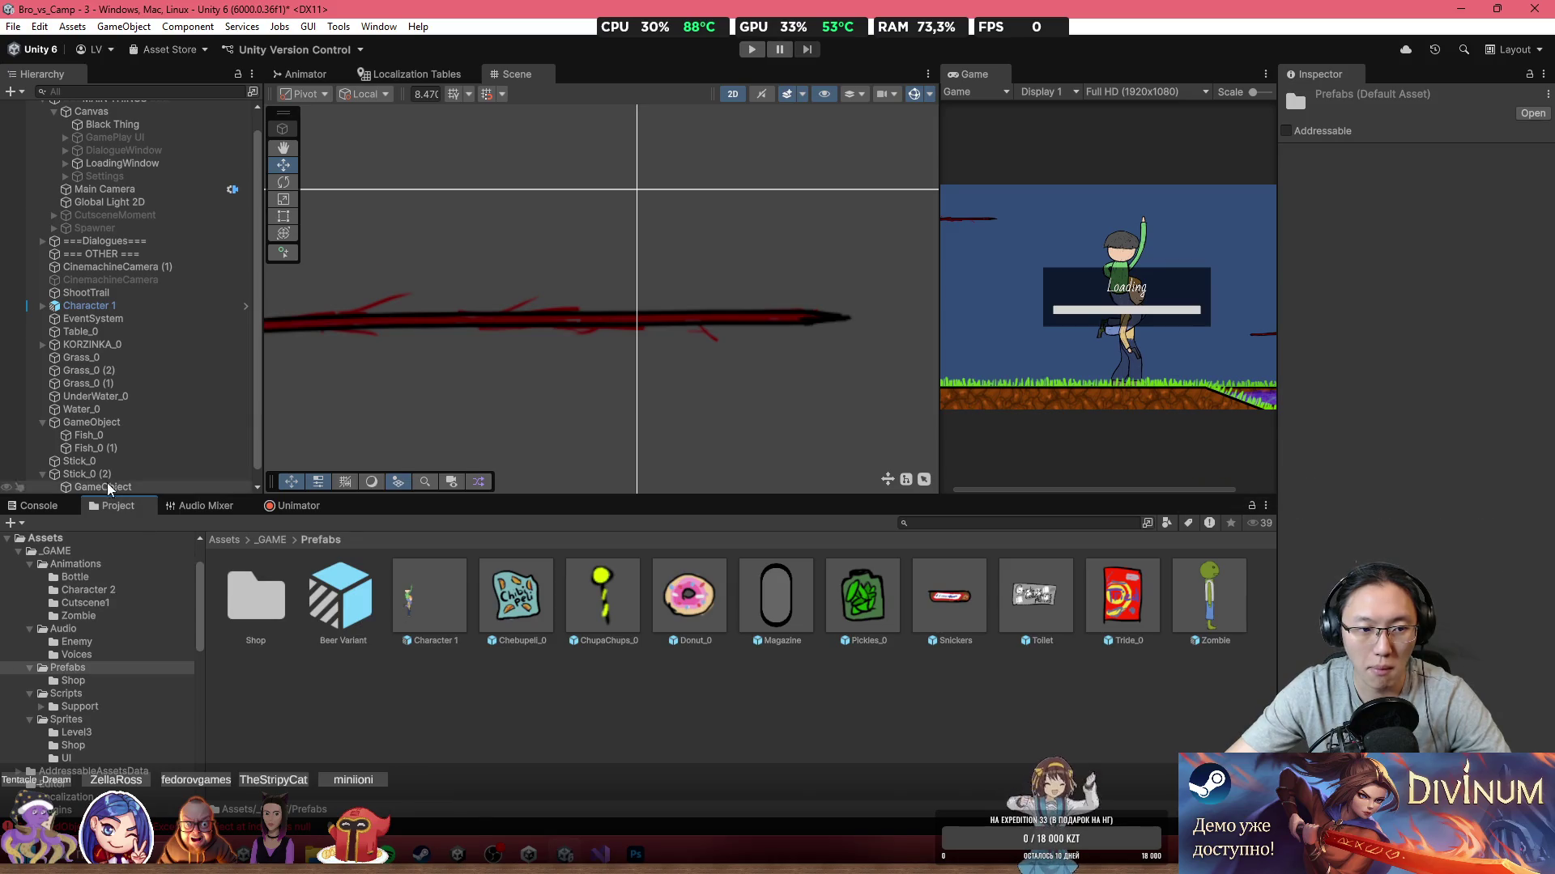
Step: Save the stick as a prefab, place and duplicate a copy, and delete the old Stick_0
left_click_drag(86, 461, 956, 615)
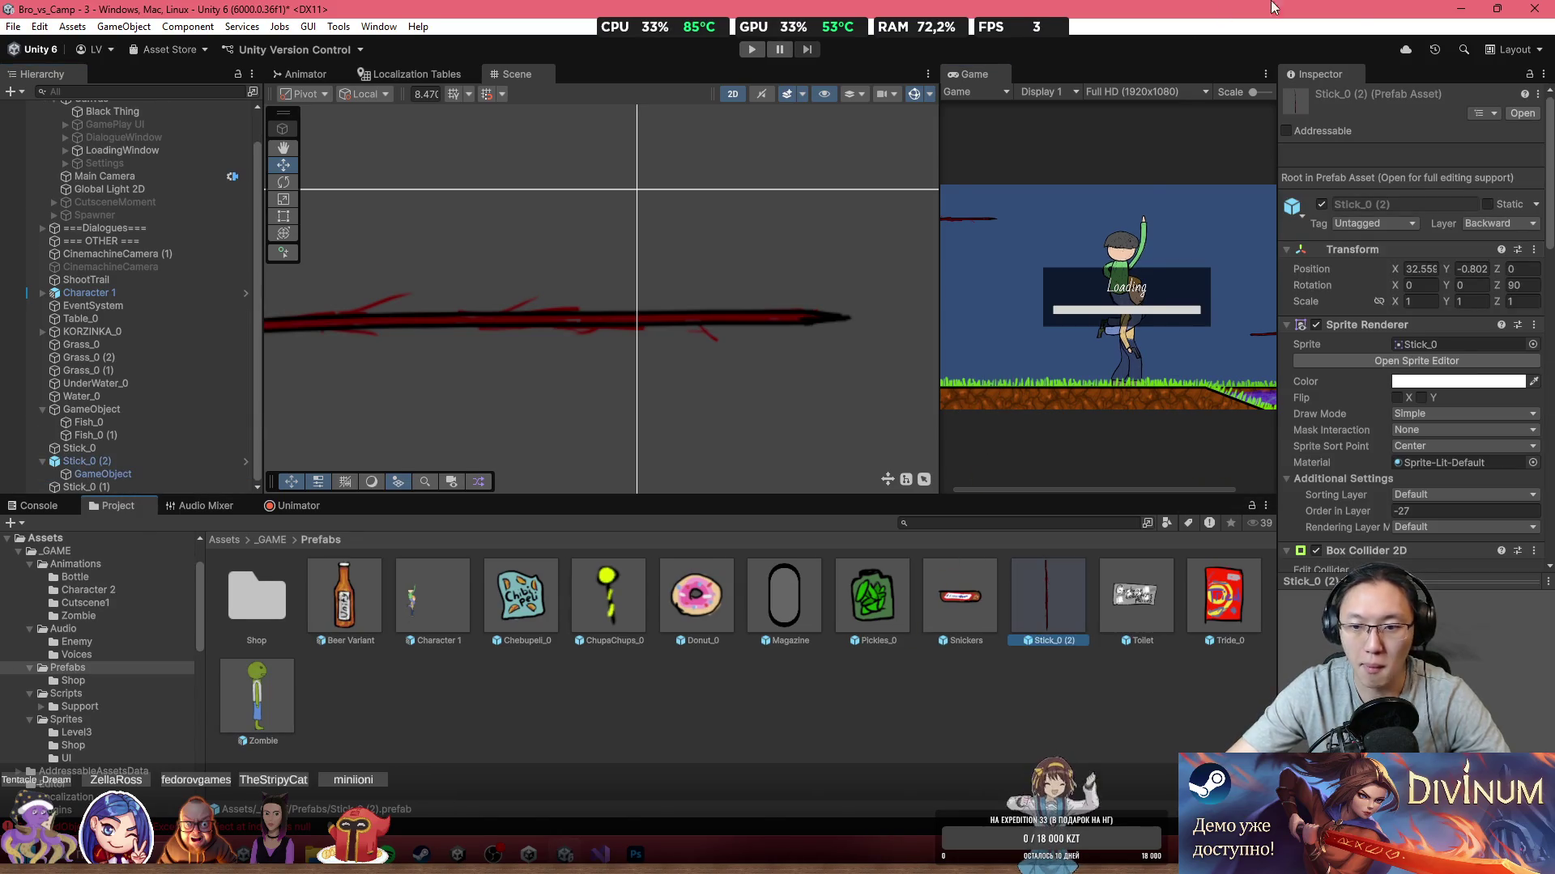
scroll(595, 285, "down", 5)
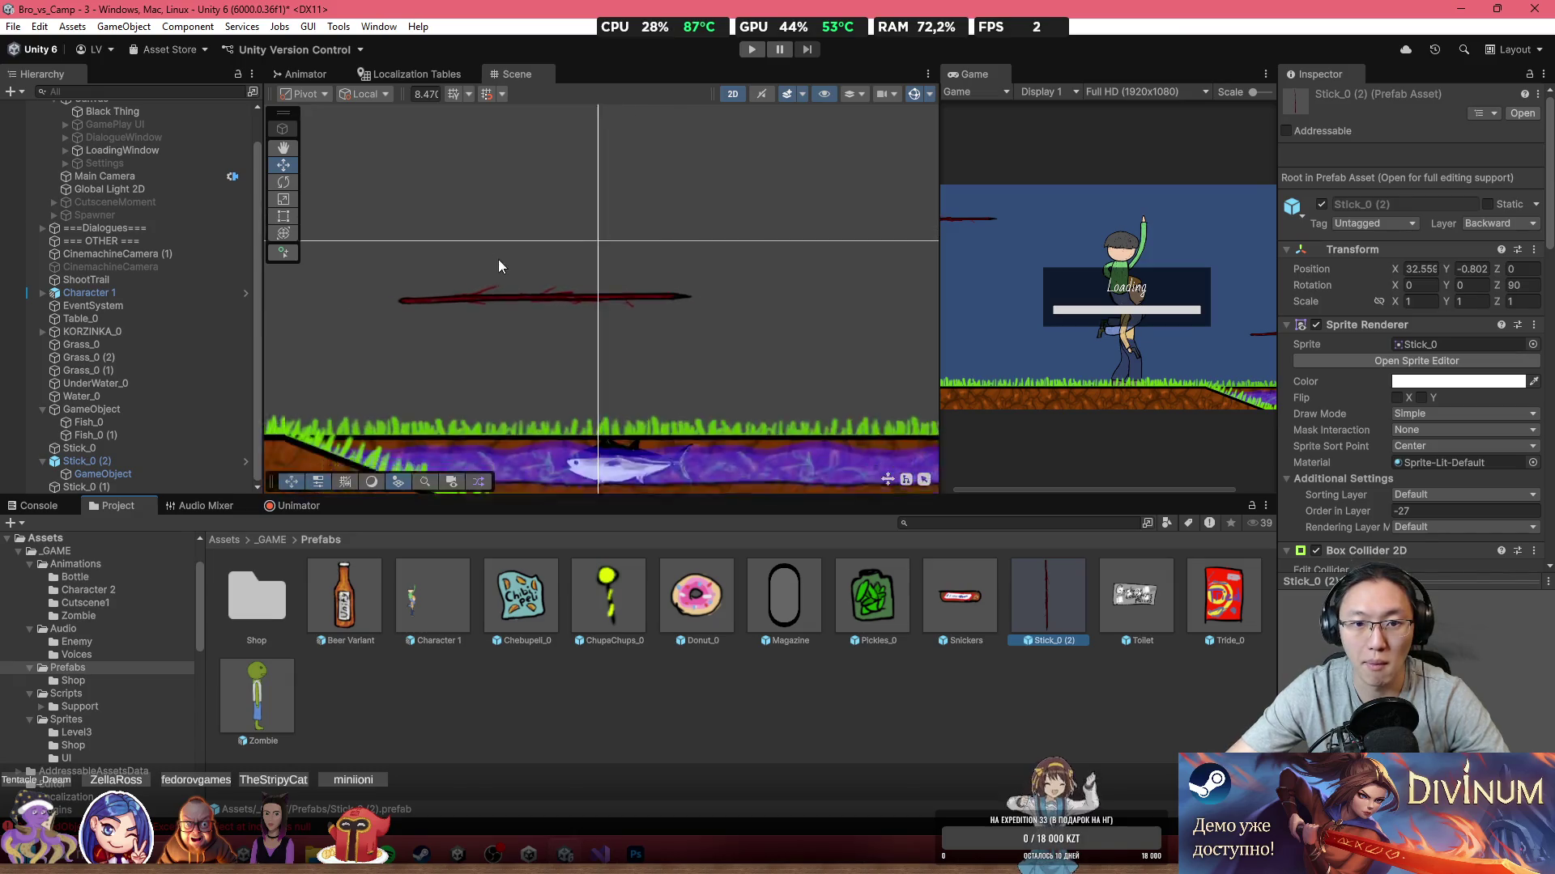
scroll(706, 340, "down", 3)
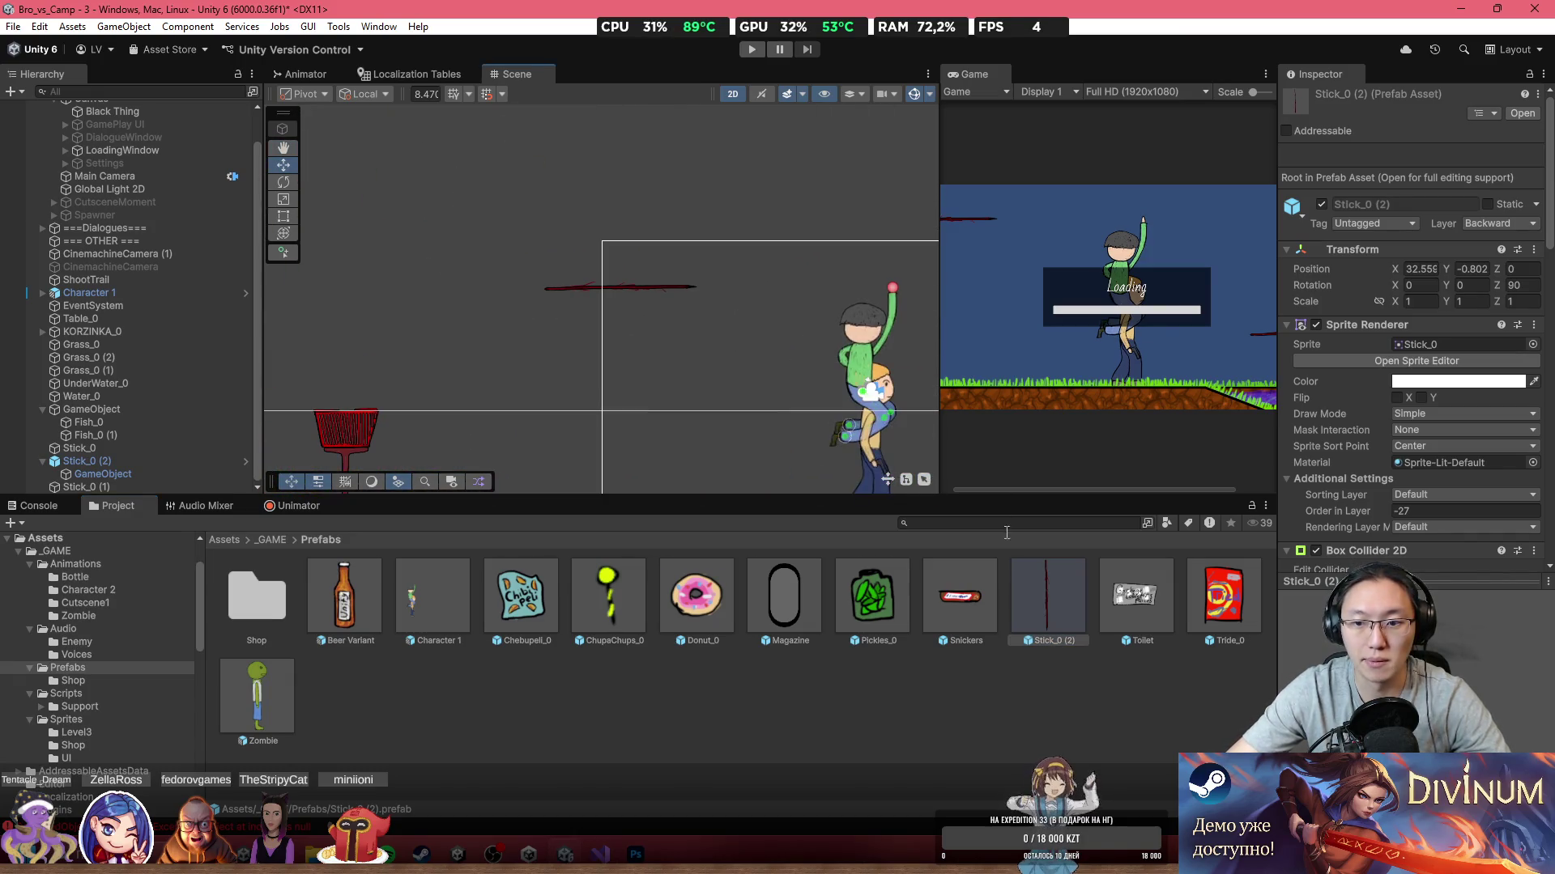
mouse_move(768, 305)
left_mouse_down()
mouse_move(621, 276)
mouse_move(627, 231)
left_mouse_up()
key("ctrl+d")
left_click(663, 288)
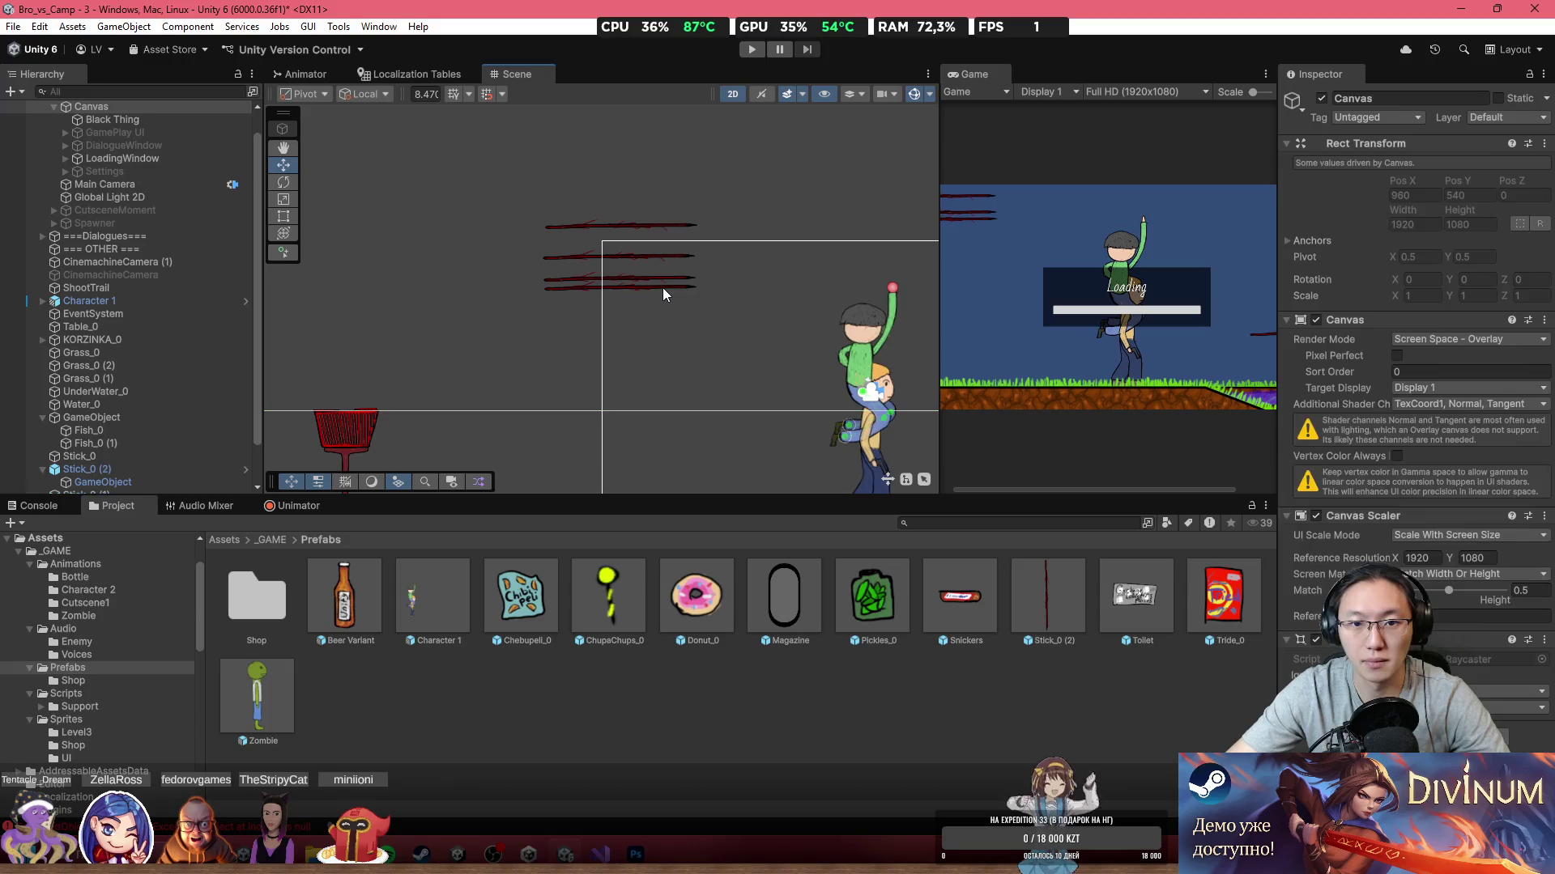
key("Delete")
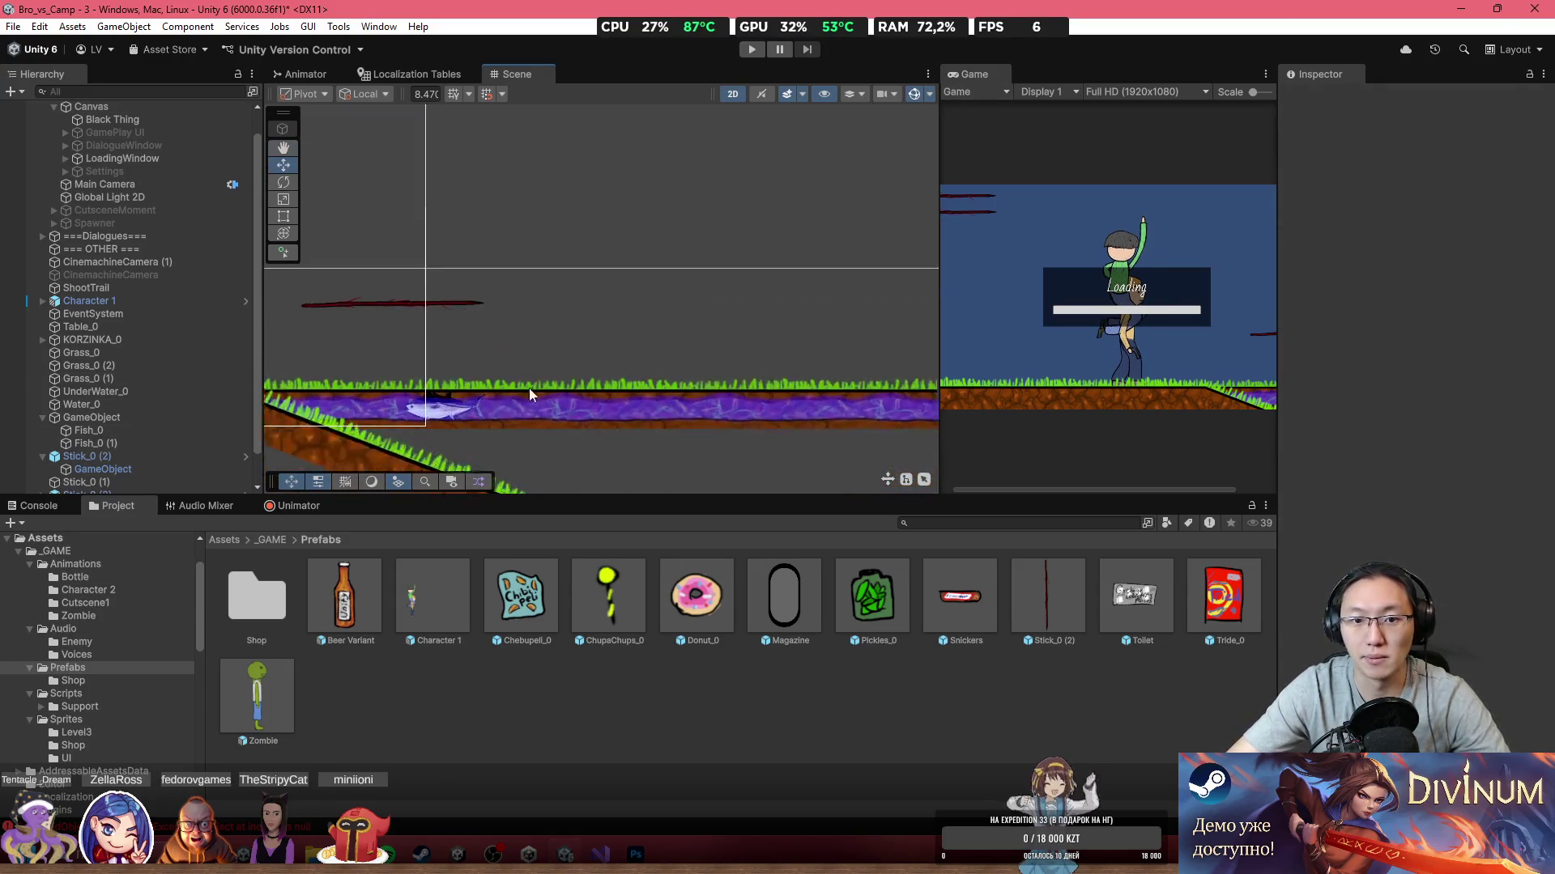
Step: Select the fish Fish_0 (1)'s parent GameObject to inspect its colliders
left_click(425, 418)
left_click(439, 418)
left_click(196, 415)
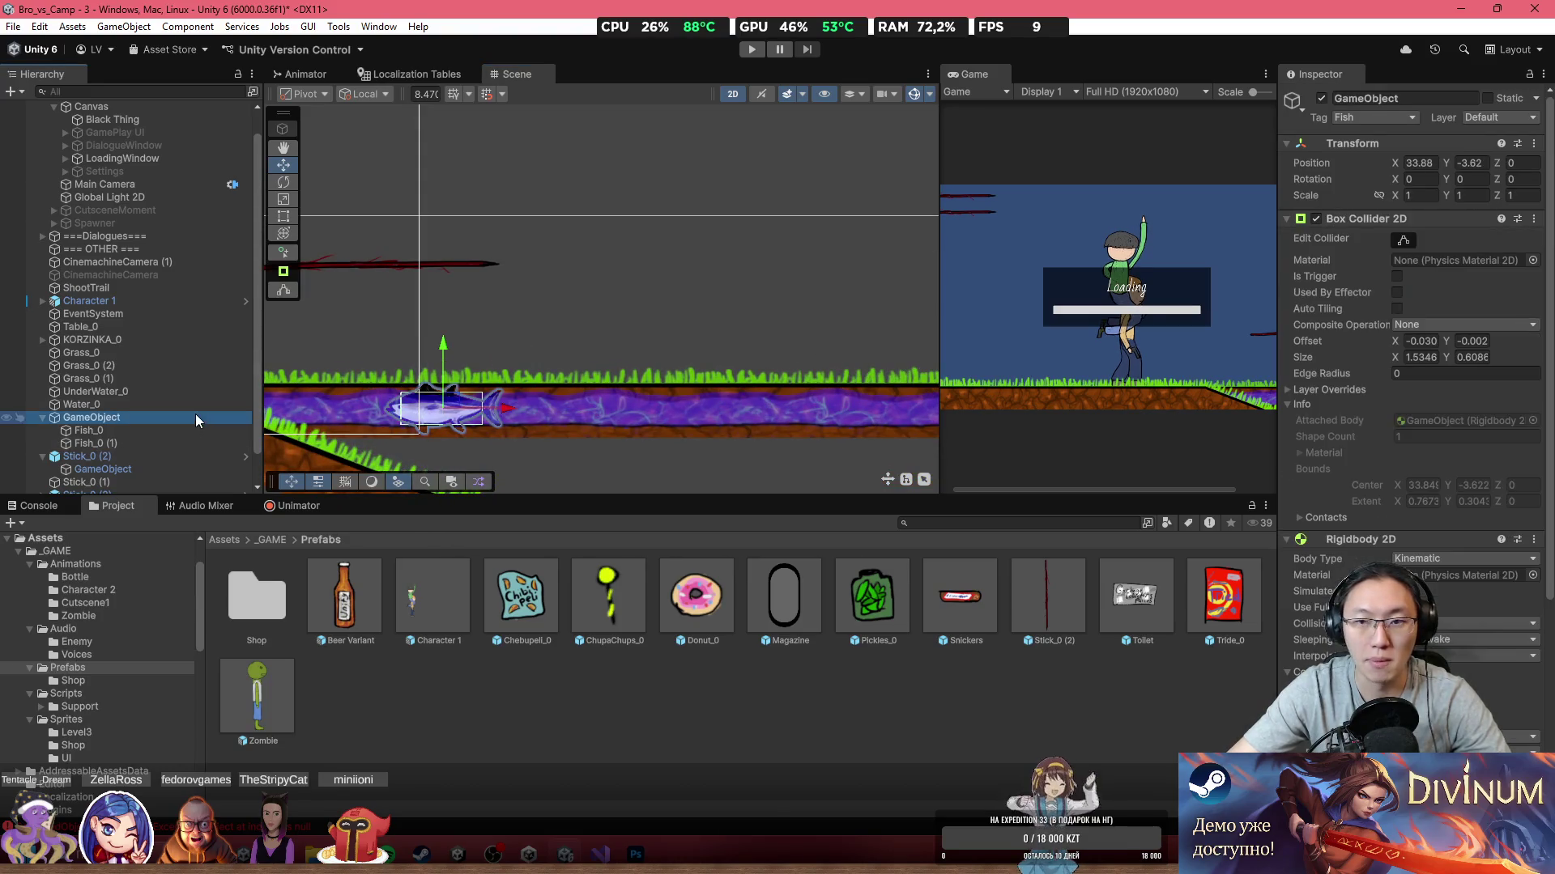
scroll(1391, 370, "down", 5)
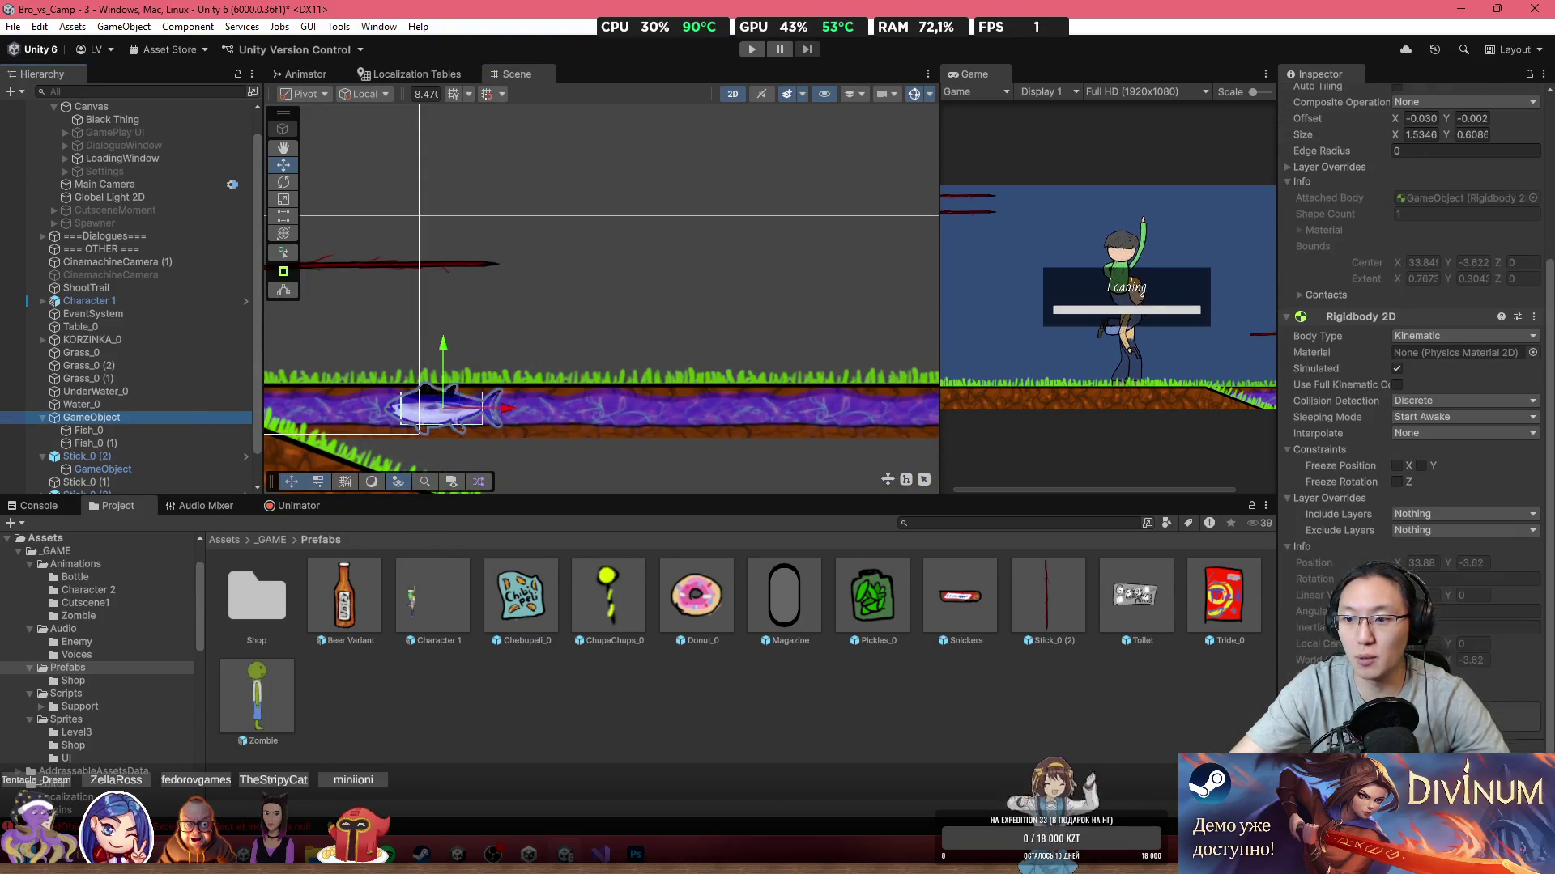
Step: Play-test the level with the Game view maximized, then stop playing
left_click(750, 50)
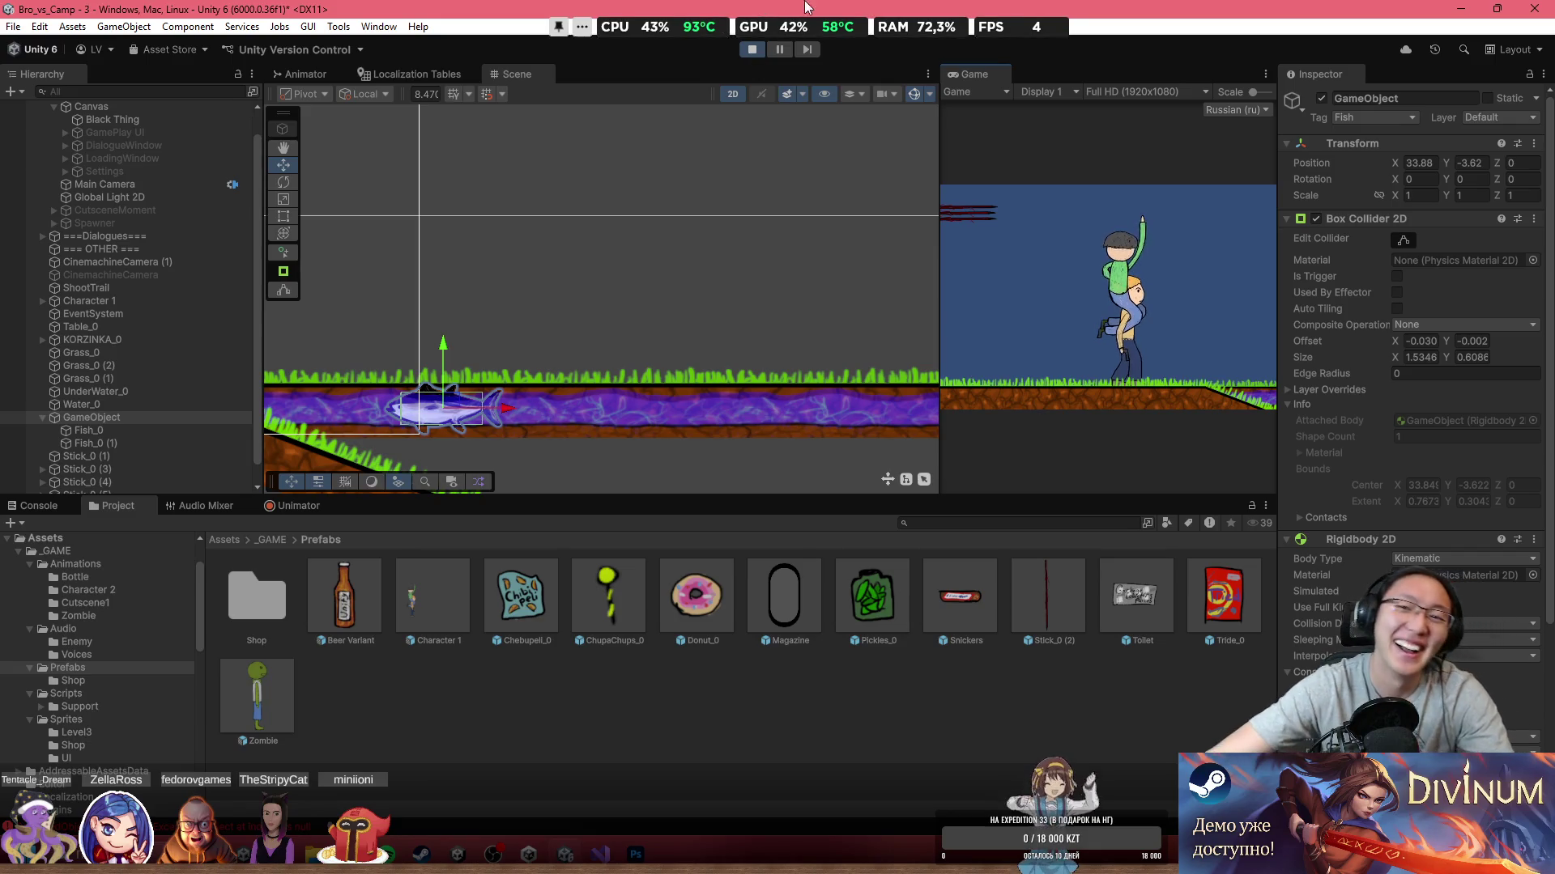
double_click(975, 75)
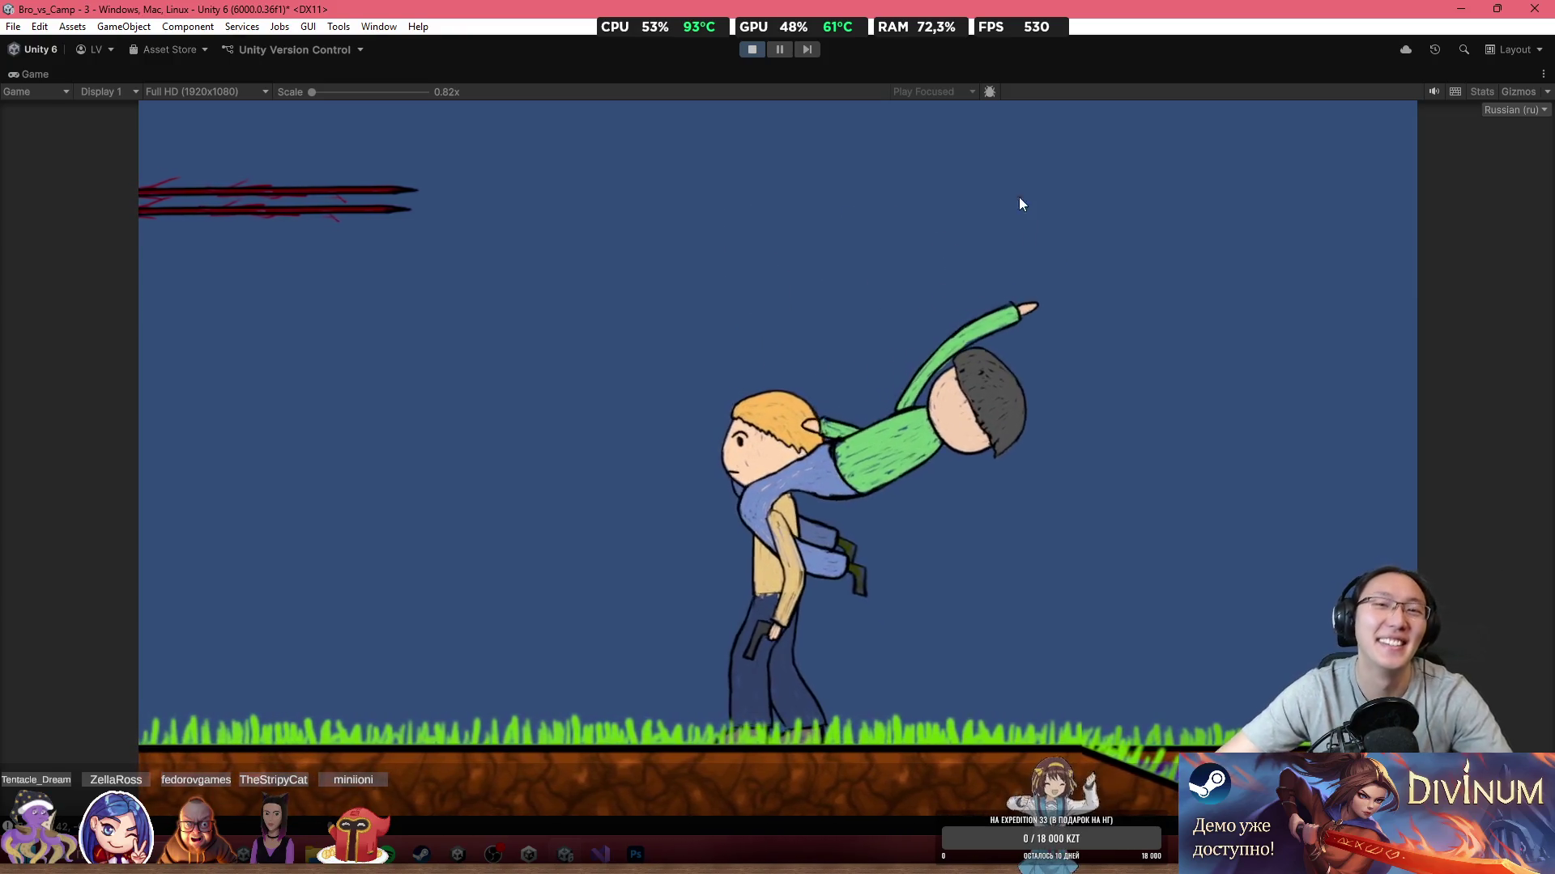
left_click(751, 49)
Step: Frame the fish, grass slope, character and stick in the Scene view
scroll(640, 347, "up", 6)
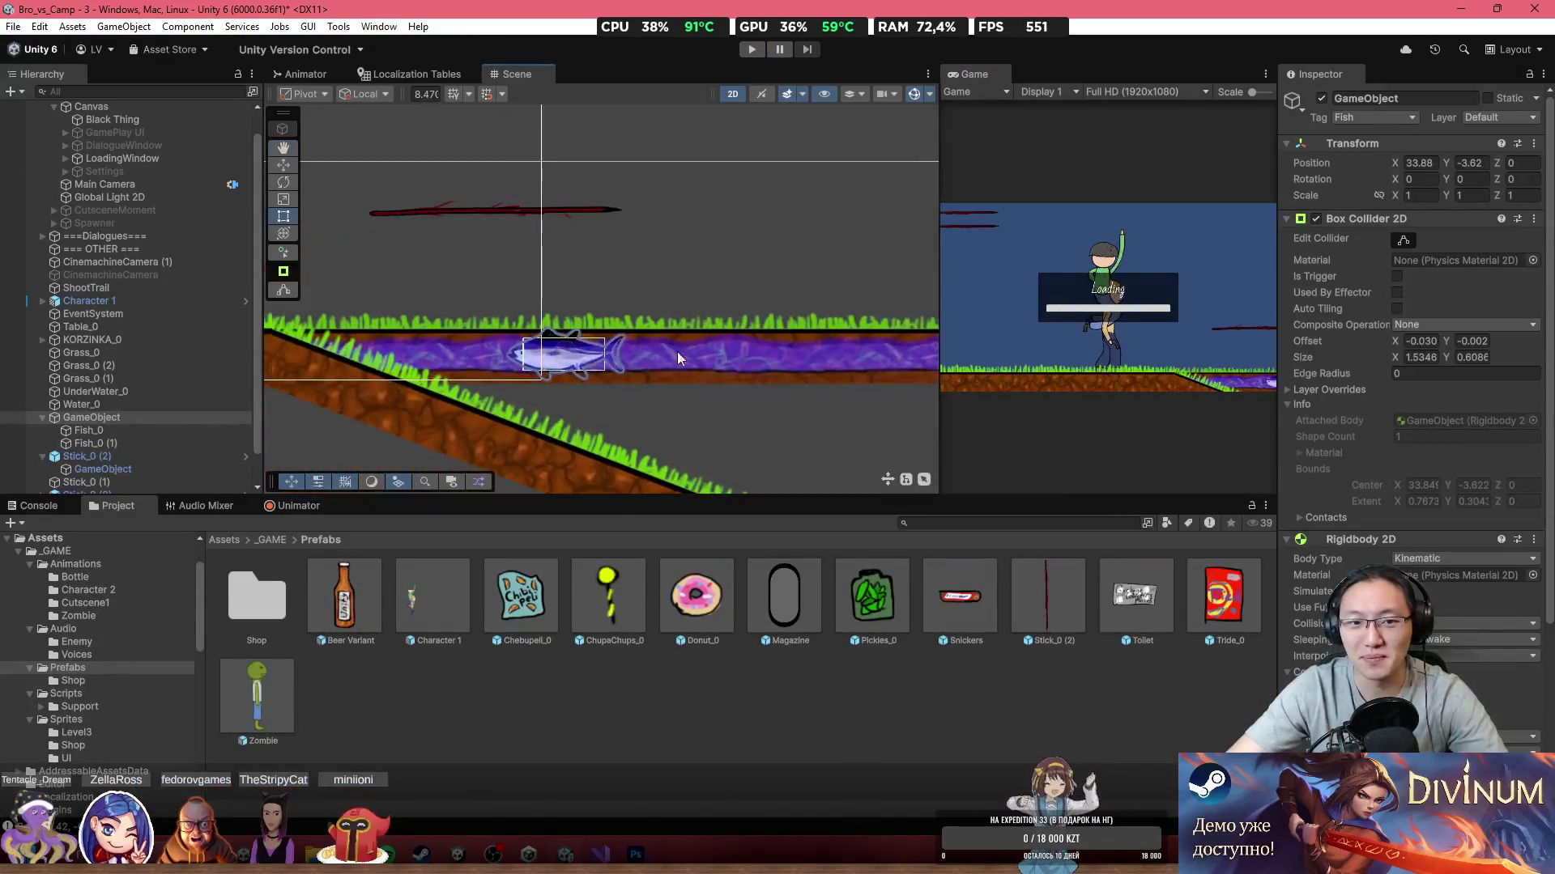
left_click_drag(467, 310, 565, 300)
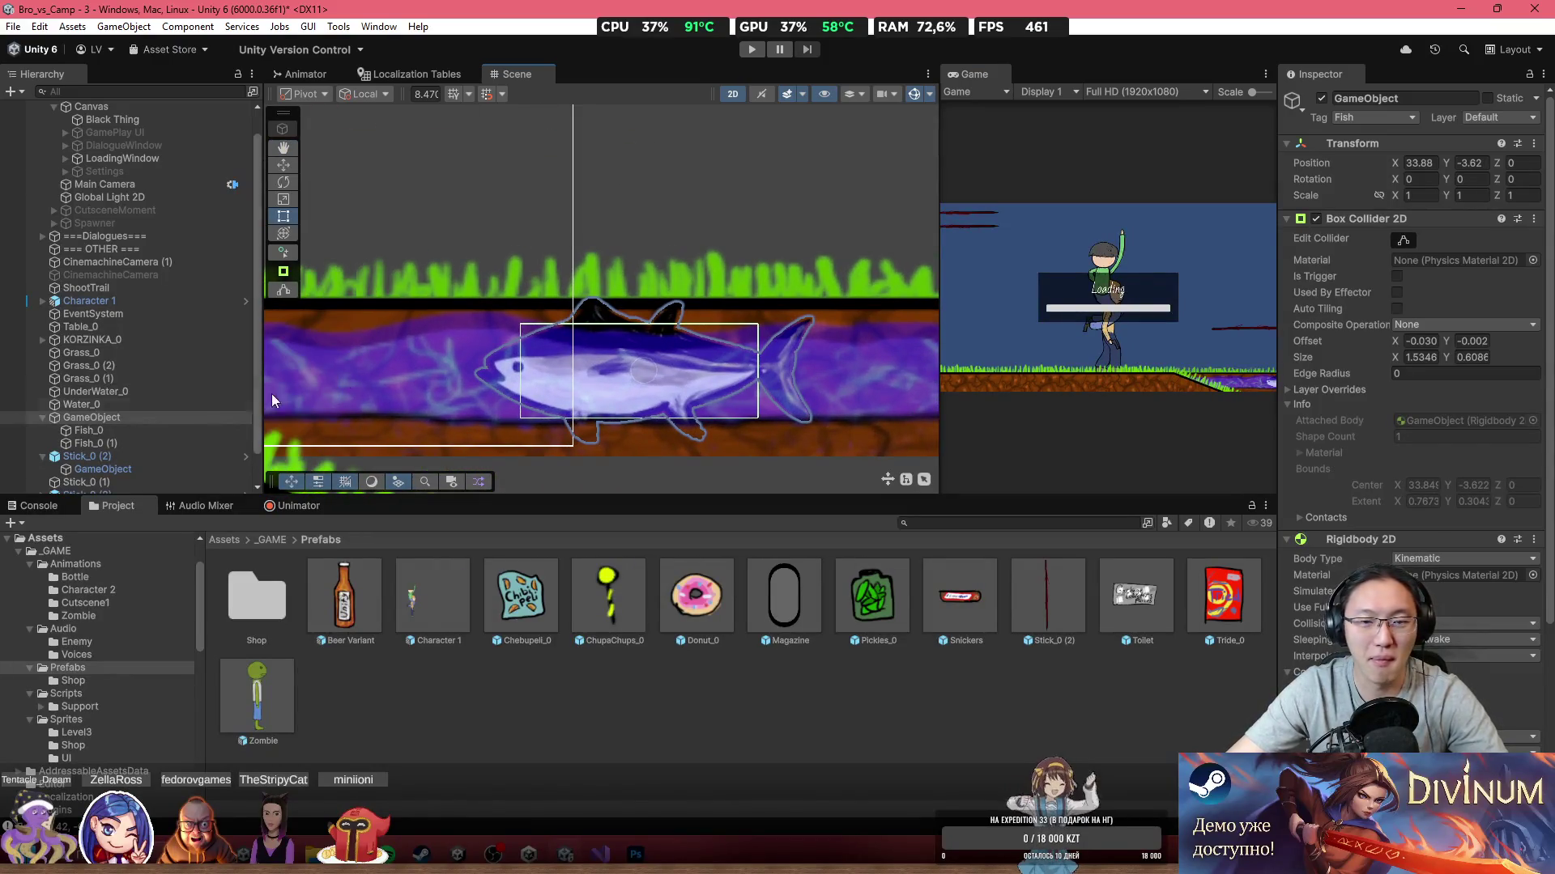
left_click_drag(786, 299, 852, 289)
left_click(1486, 119)
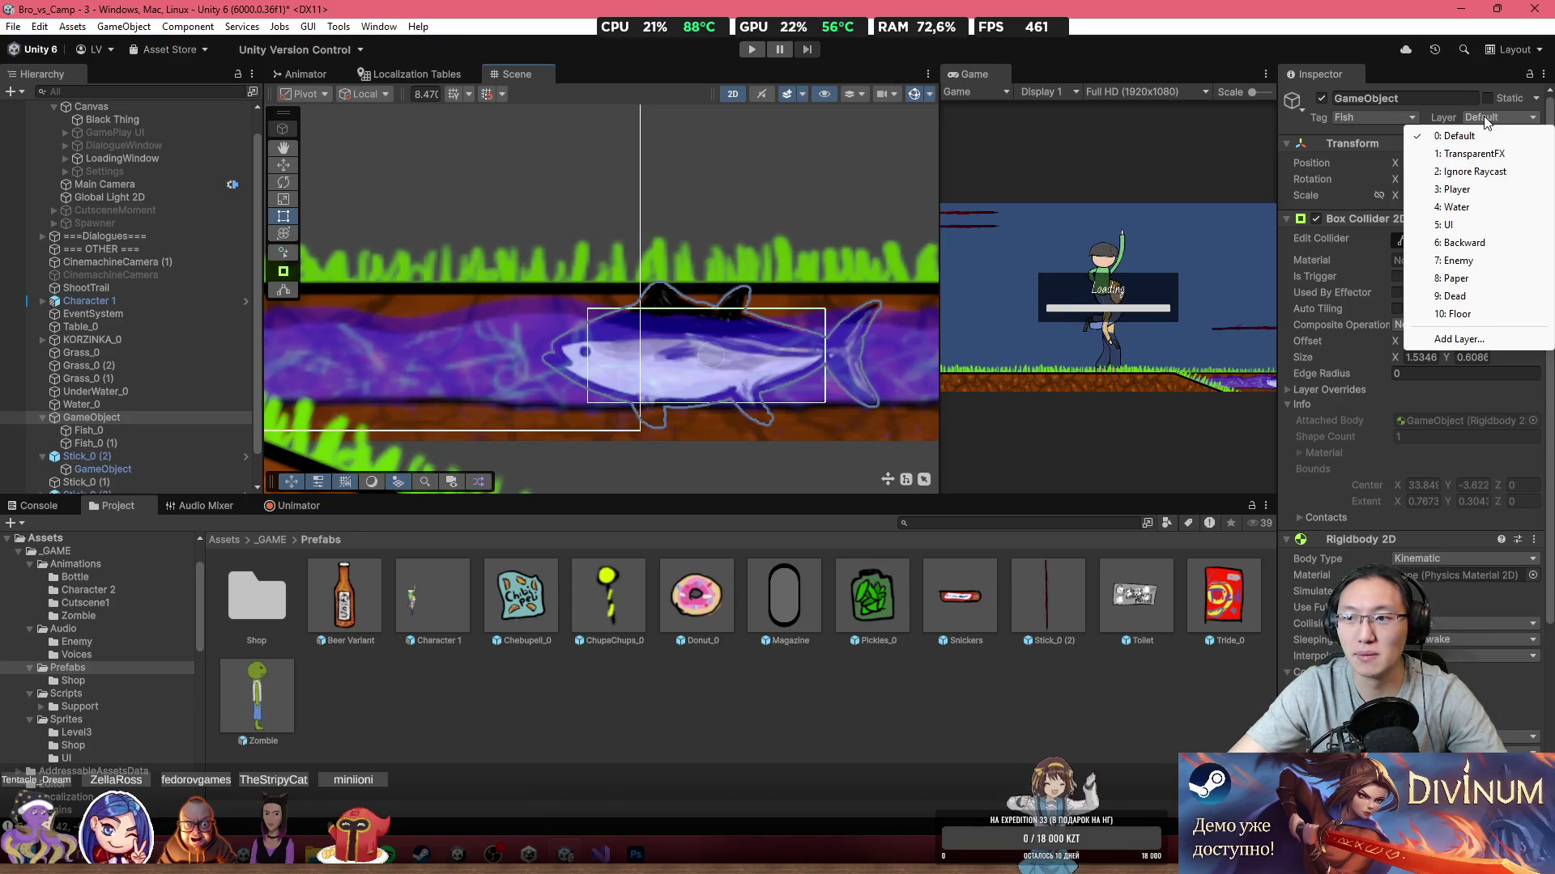
left_click(523, 230)
mouse_move(523, 230)
left_mouse_down()
mouse_move(852, 275)
mouse_move(614, 264)
mouse_move(737, 294)
left_mouse_up()
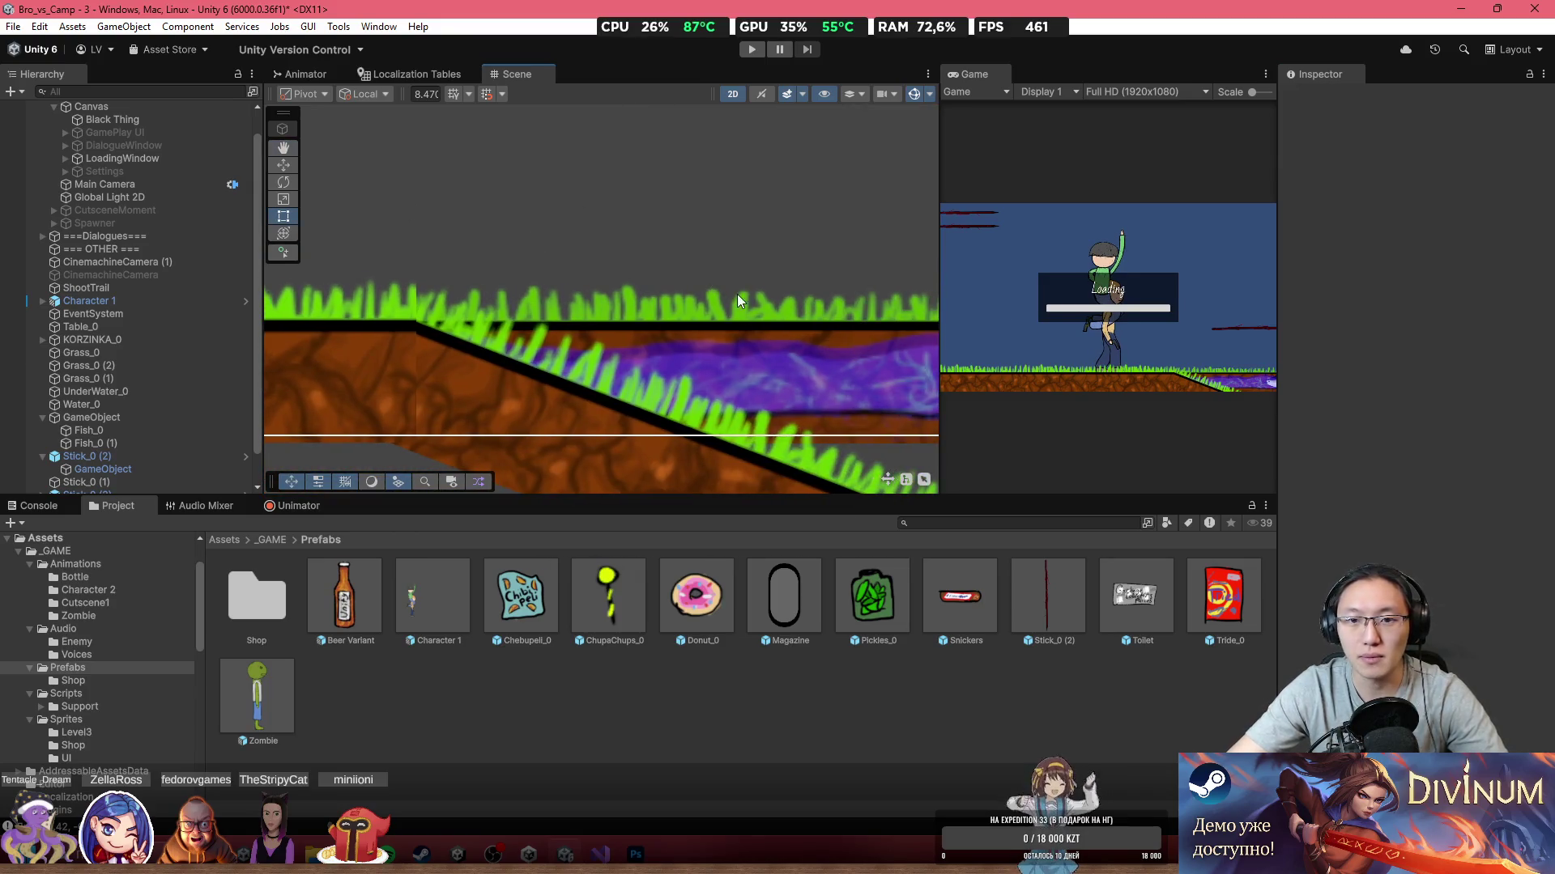
scroll(737, 294, "down", 3)
mouse_move(440, 273)
left_mouse_down()
mouse_move(663, 279)
mouse_move(727, 338)
mouse_move(902, 391)
left_mouse_up()
Step: Select the Stick_0 (2) stick, then reframe and select the fish in the water
left_click(857, 294)
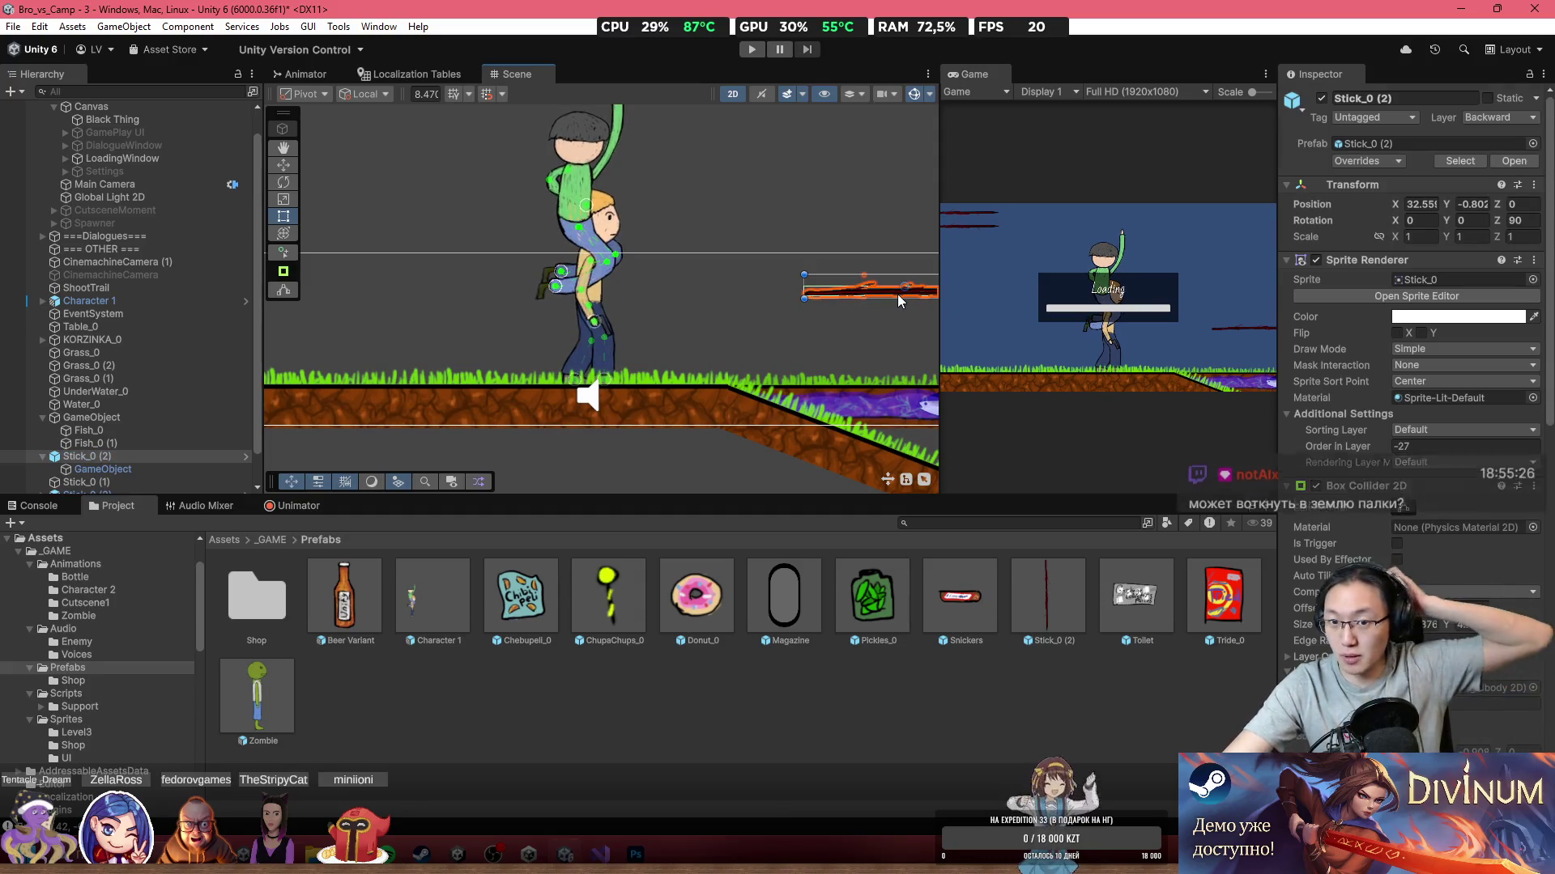
left_click_drag(804, 281, 616, 226)
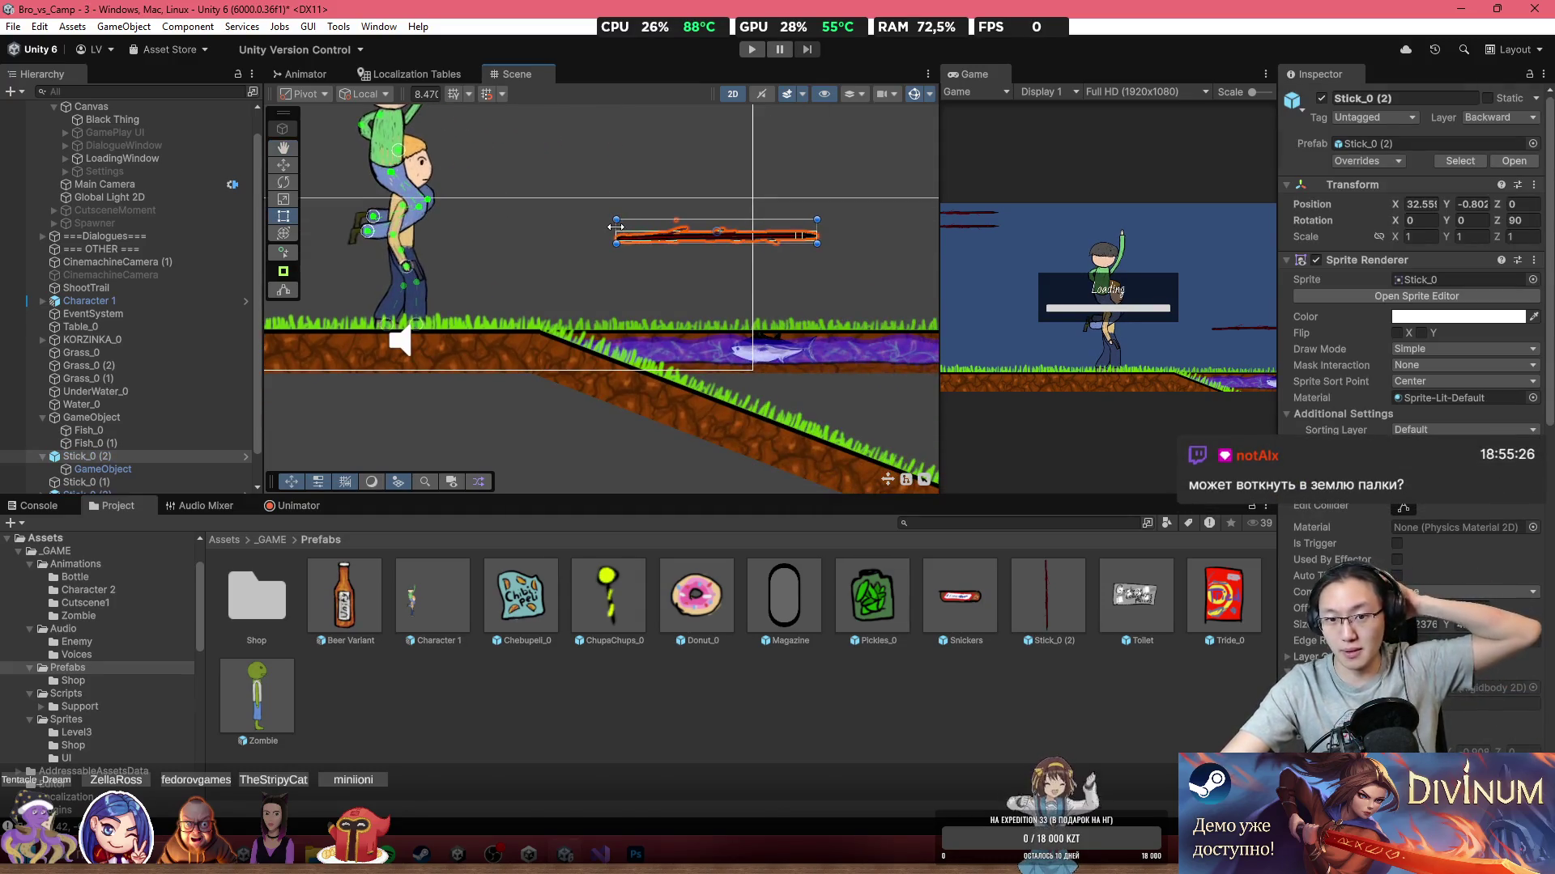
scroll(775, 335, "up", 1)
scroll(773, 337, "up", 2)
left_click(756, 352)
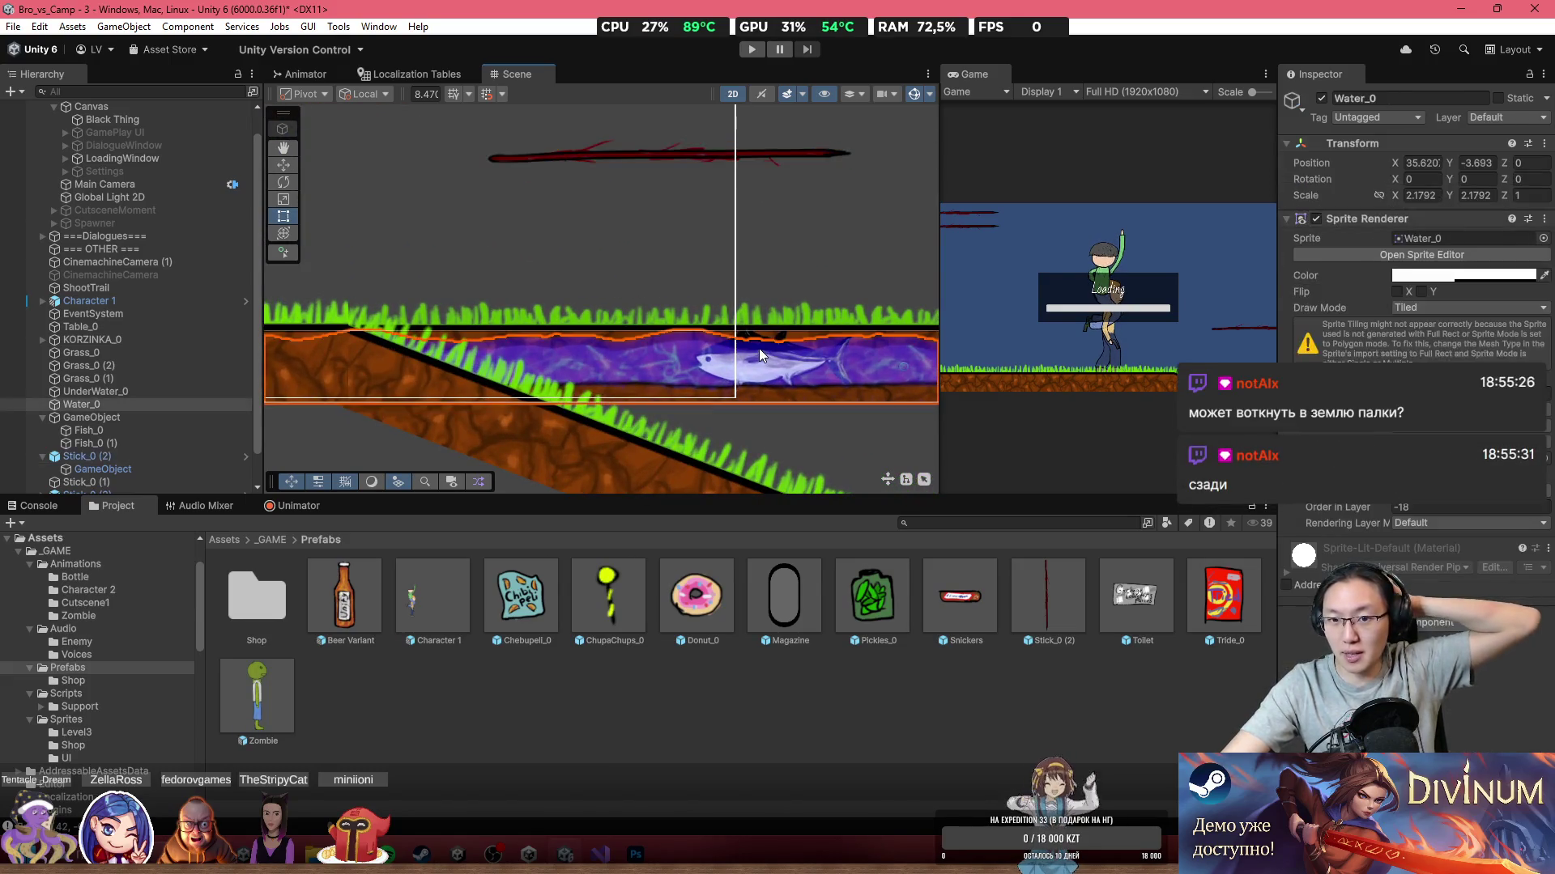
left_click(759, 348)
Step: Put the fish's parent GameObject on layer 7: Enemy, for this object only
left_click(92, 417)
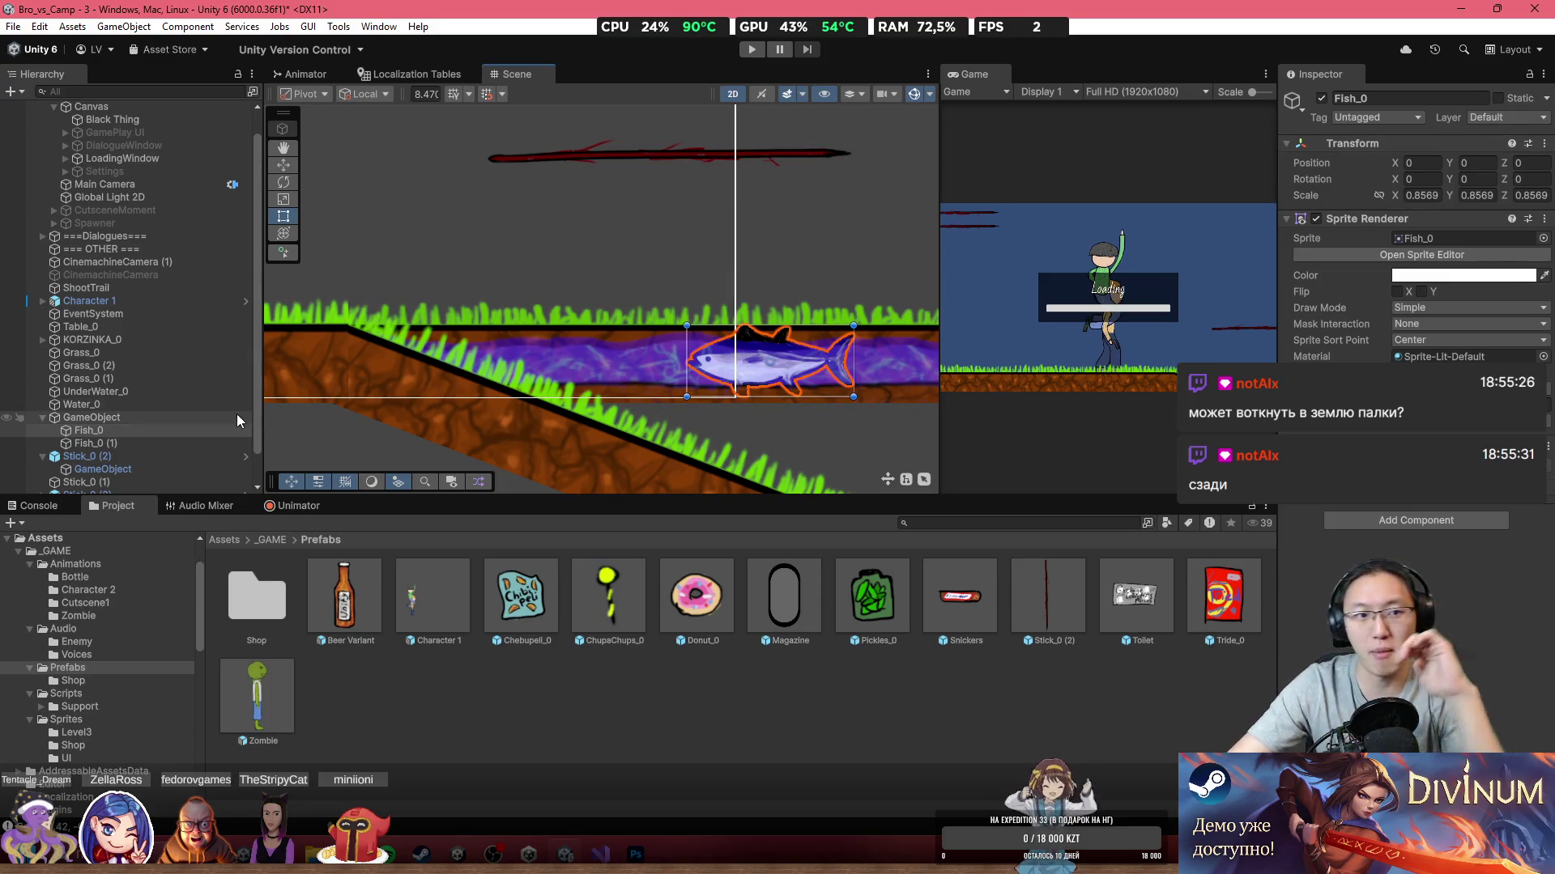
left_click(1515, 118)
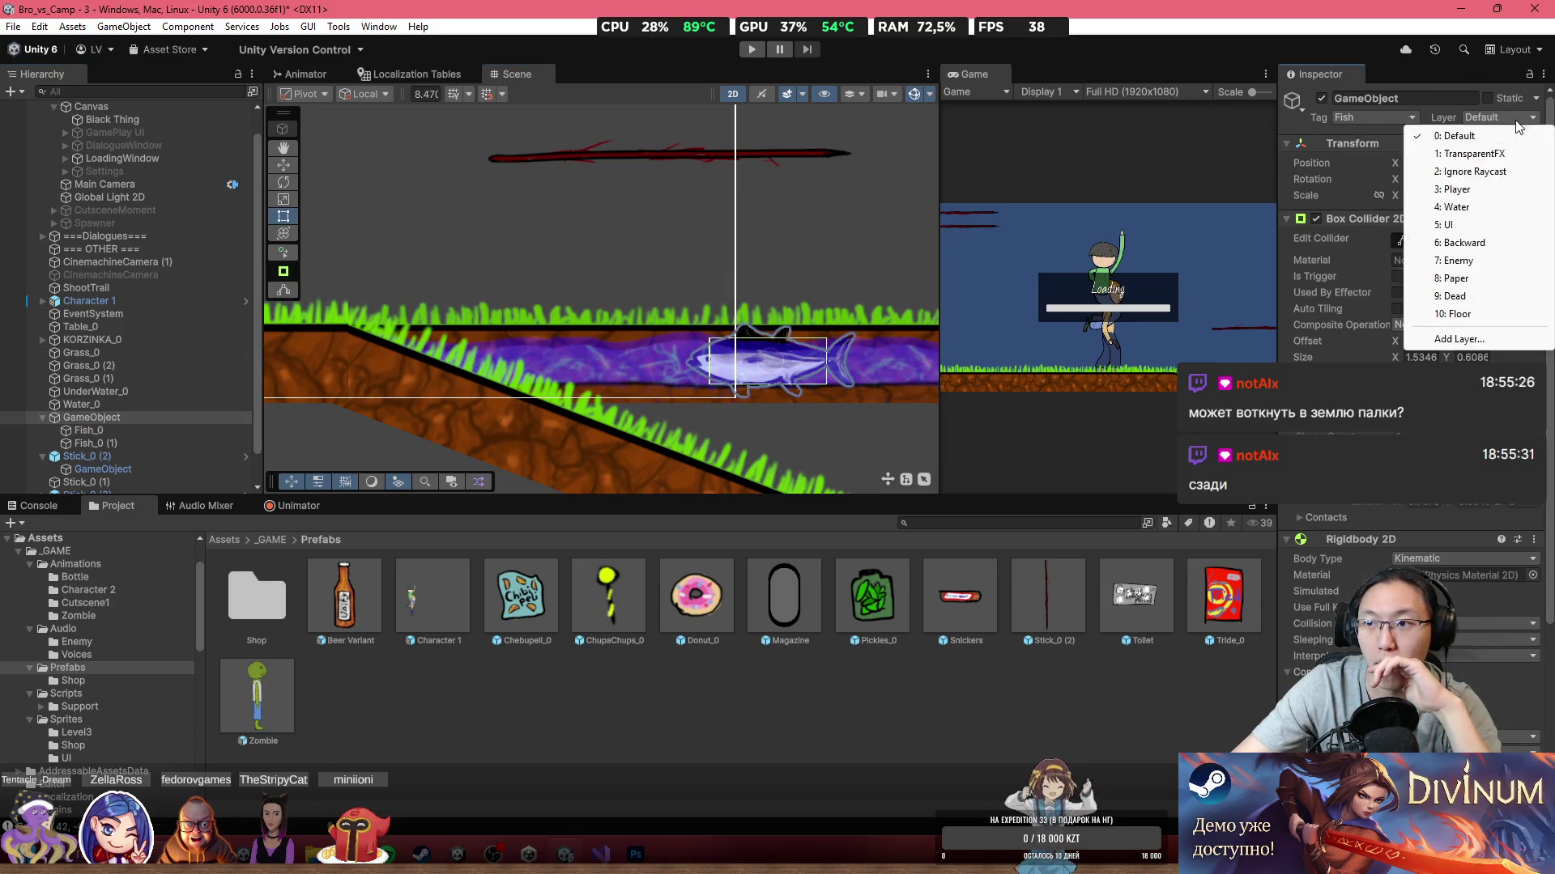
left_click(1457, 261)
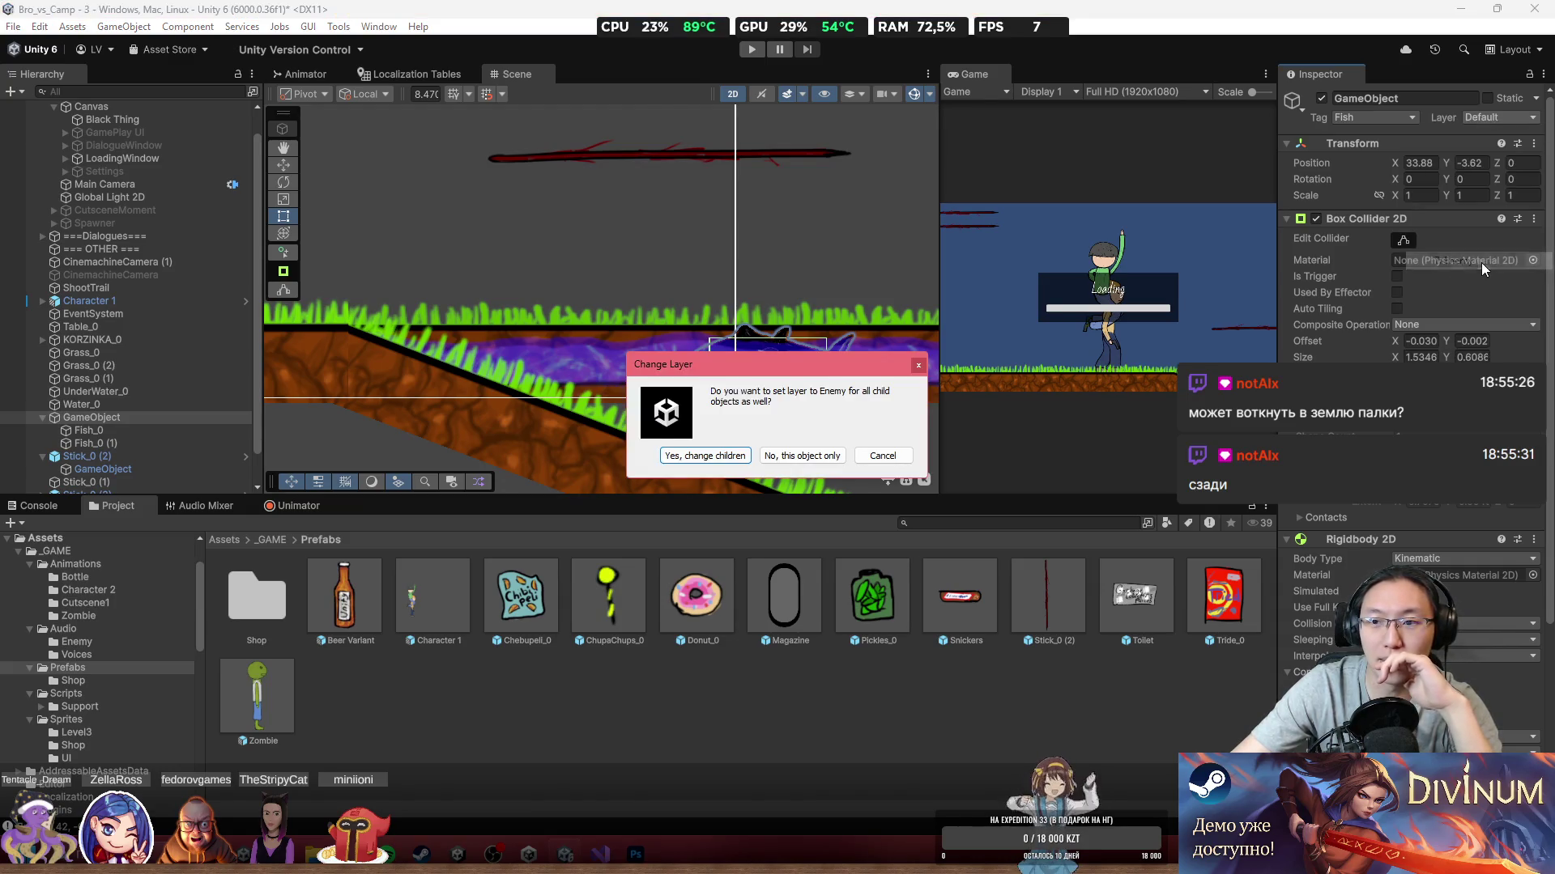
left_click(842, 457)
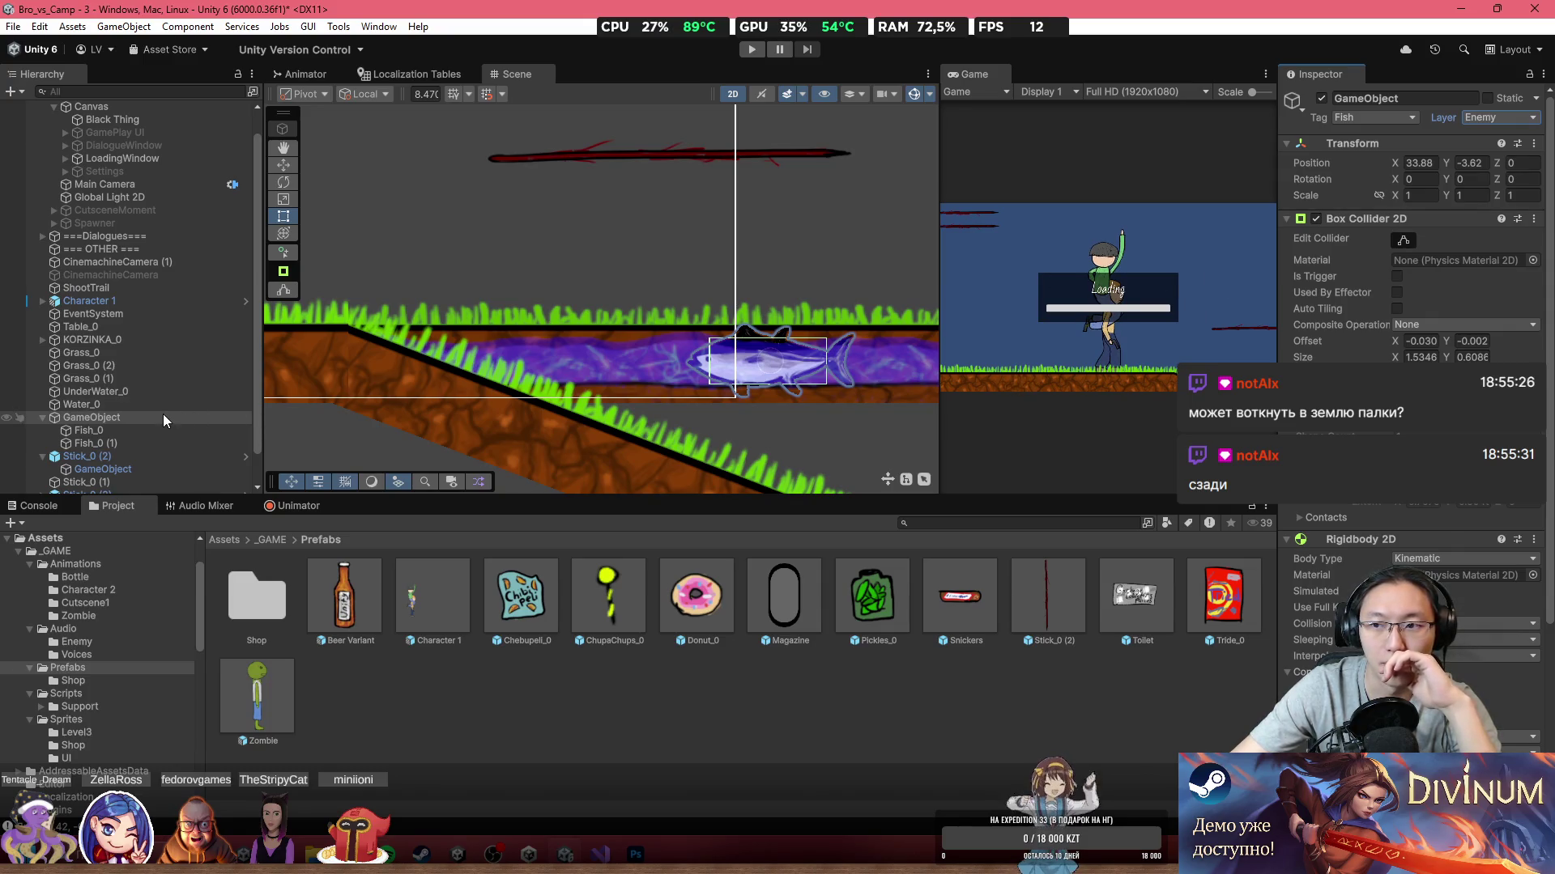
left_click(119, 434)
left_click(124, 444)
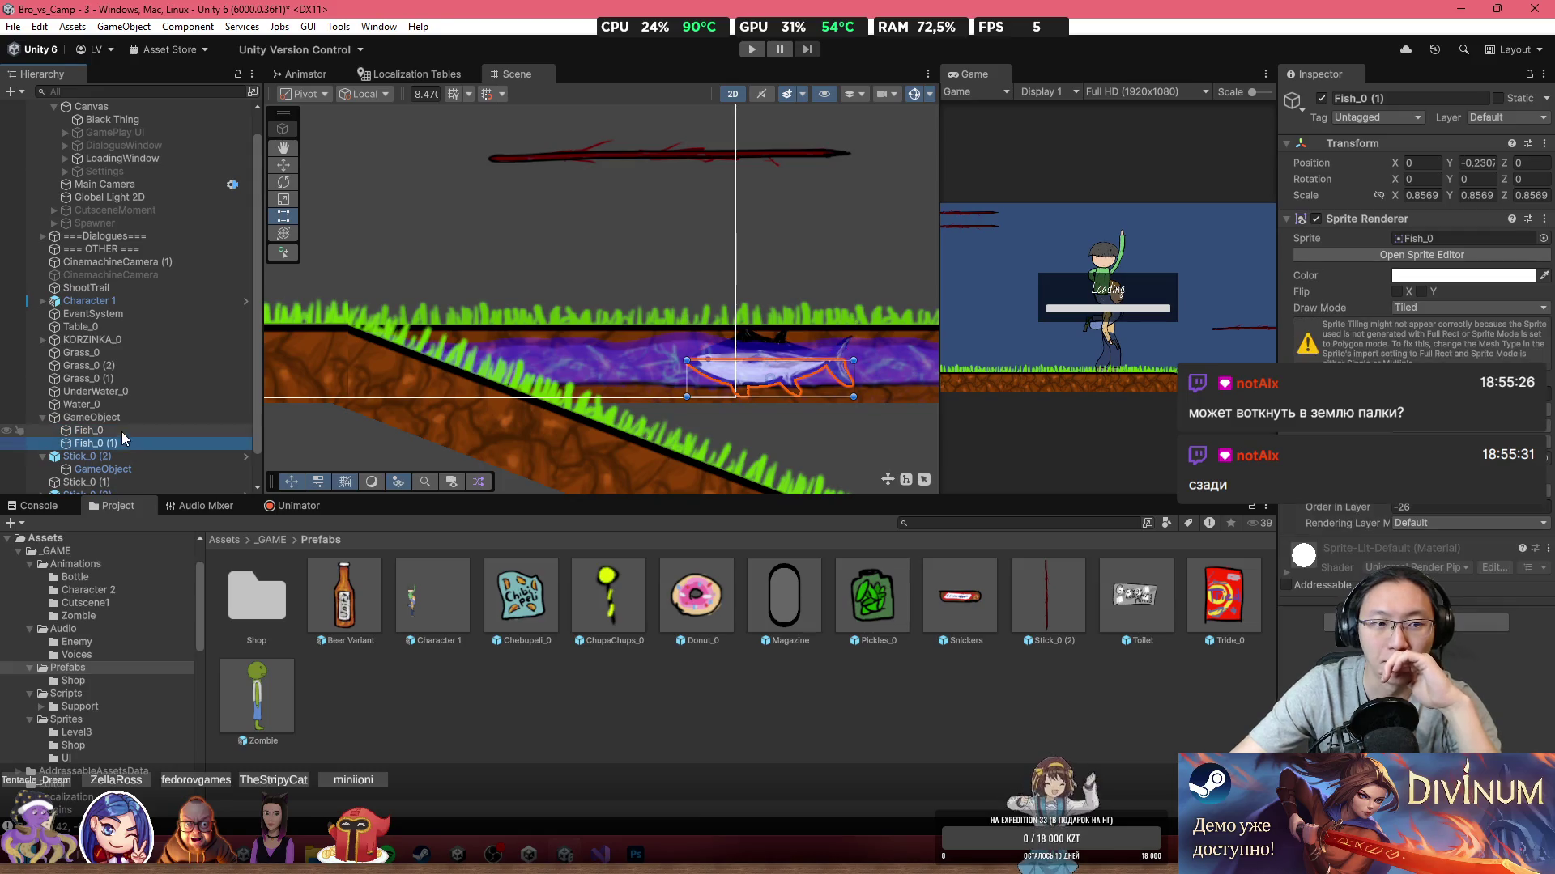
Step: Select the Stick_0 (2) stick in the scene
left_click(126, 418)
scroll(697, 243, "up", 2)
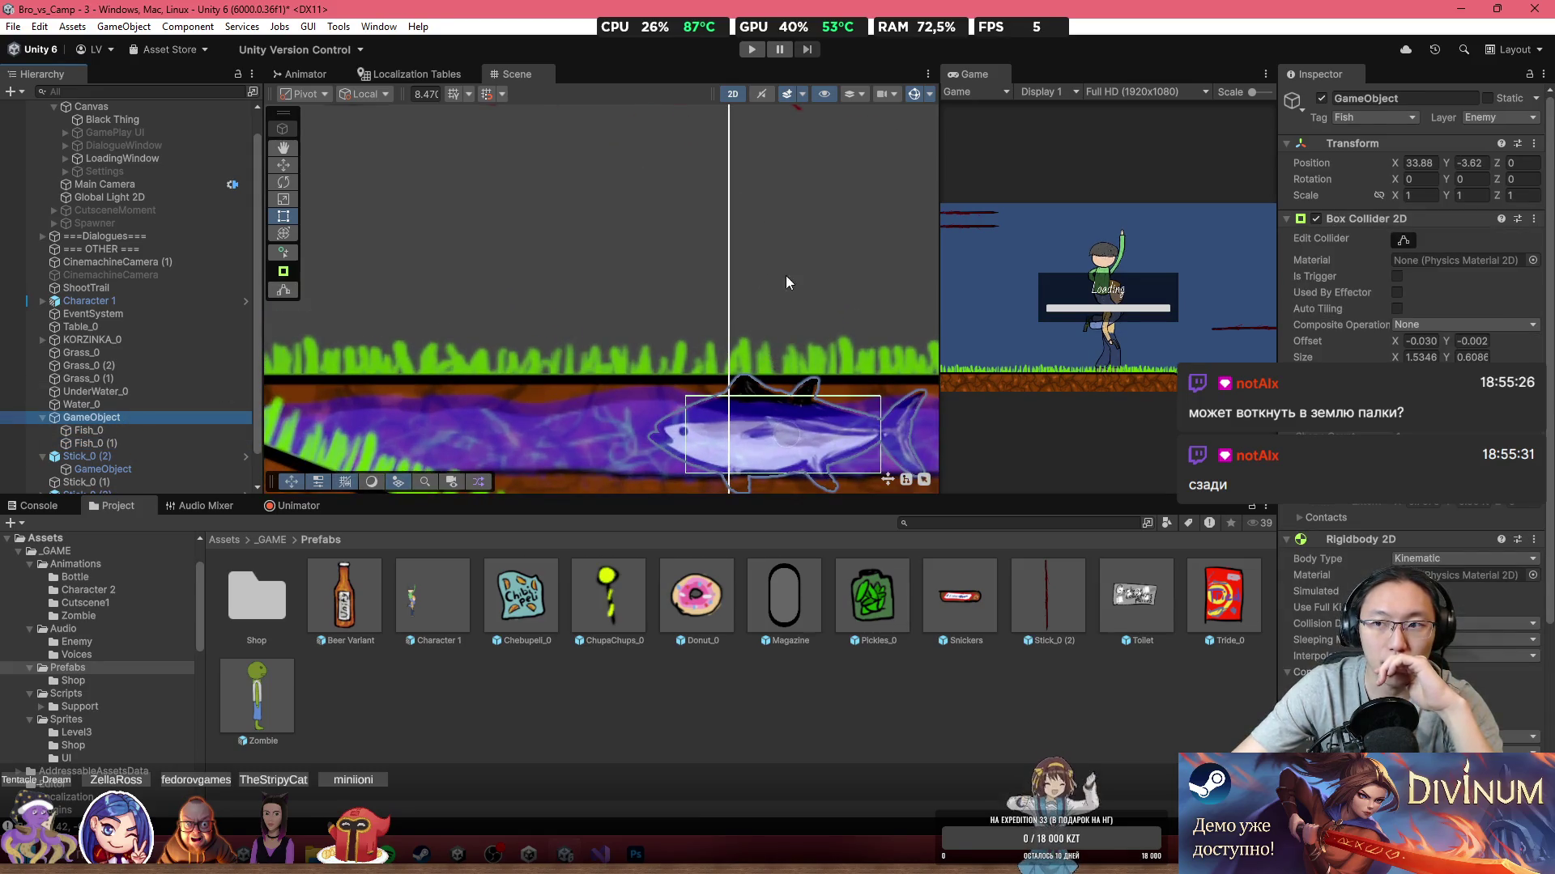
scroll(769, 323, "down", 2)
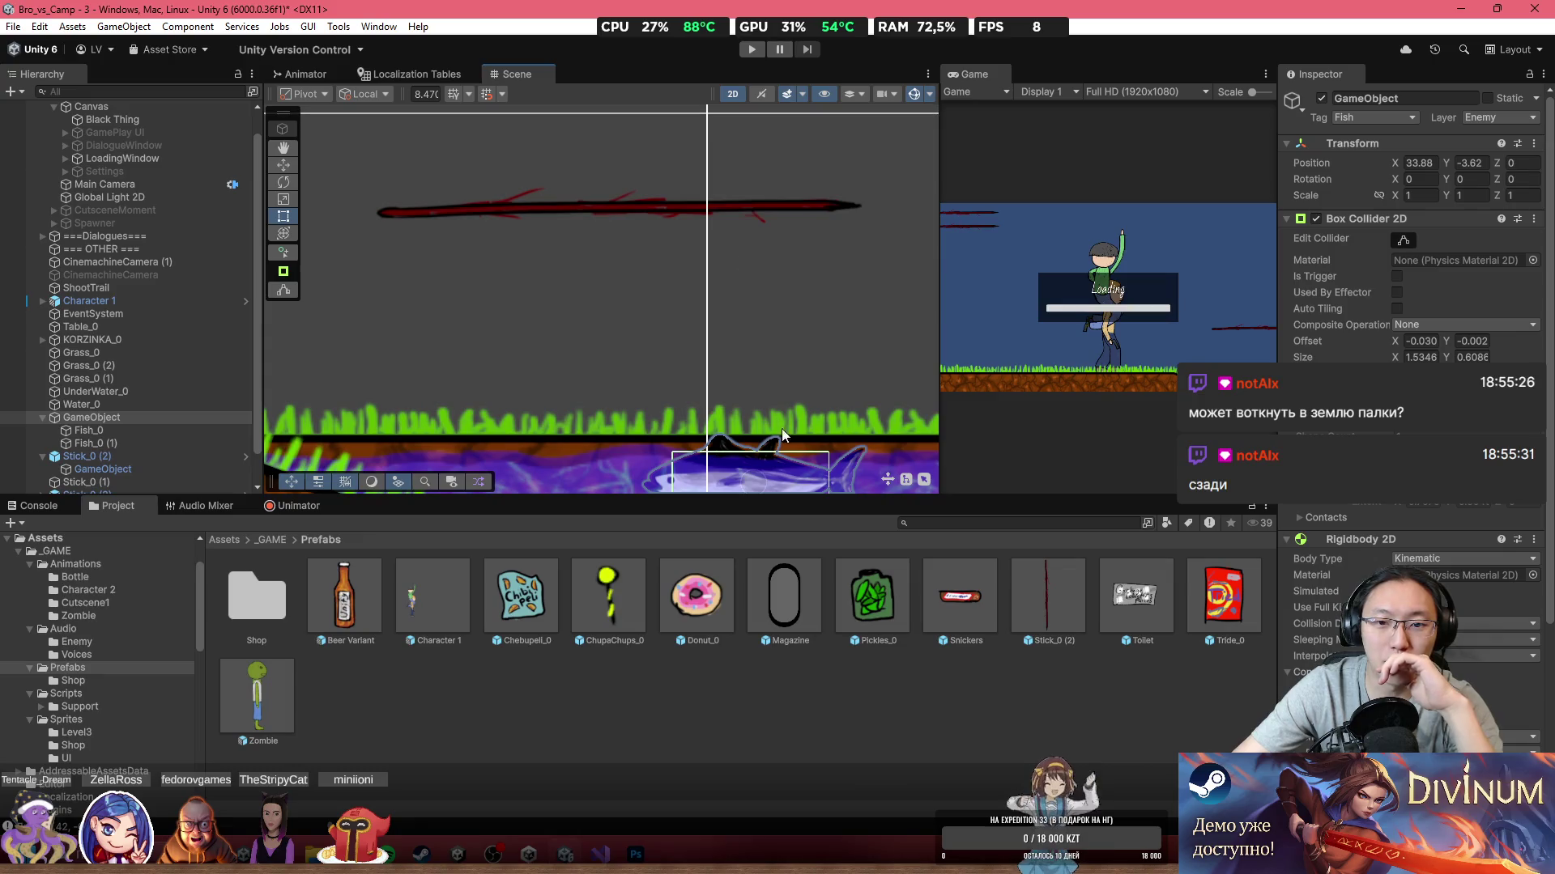
left_click(700, 199)
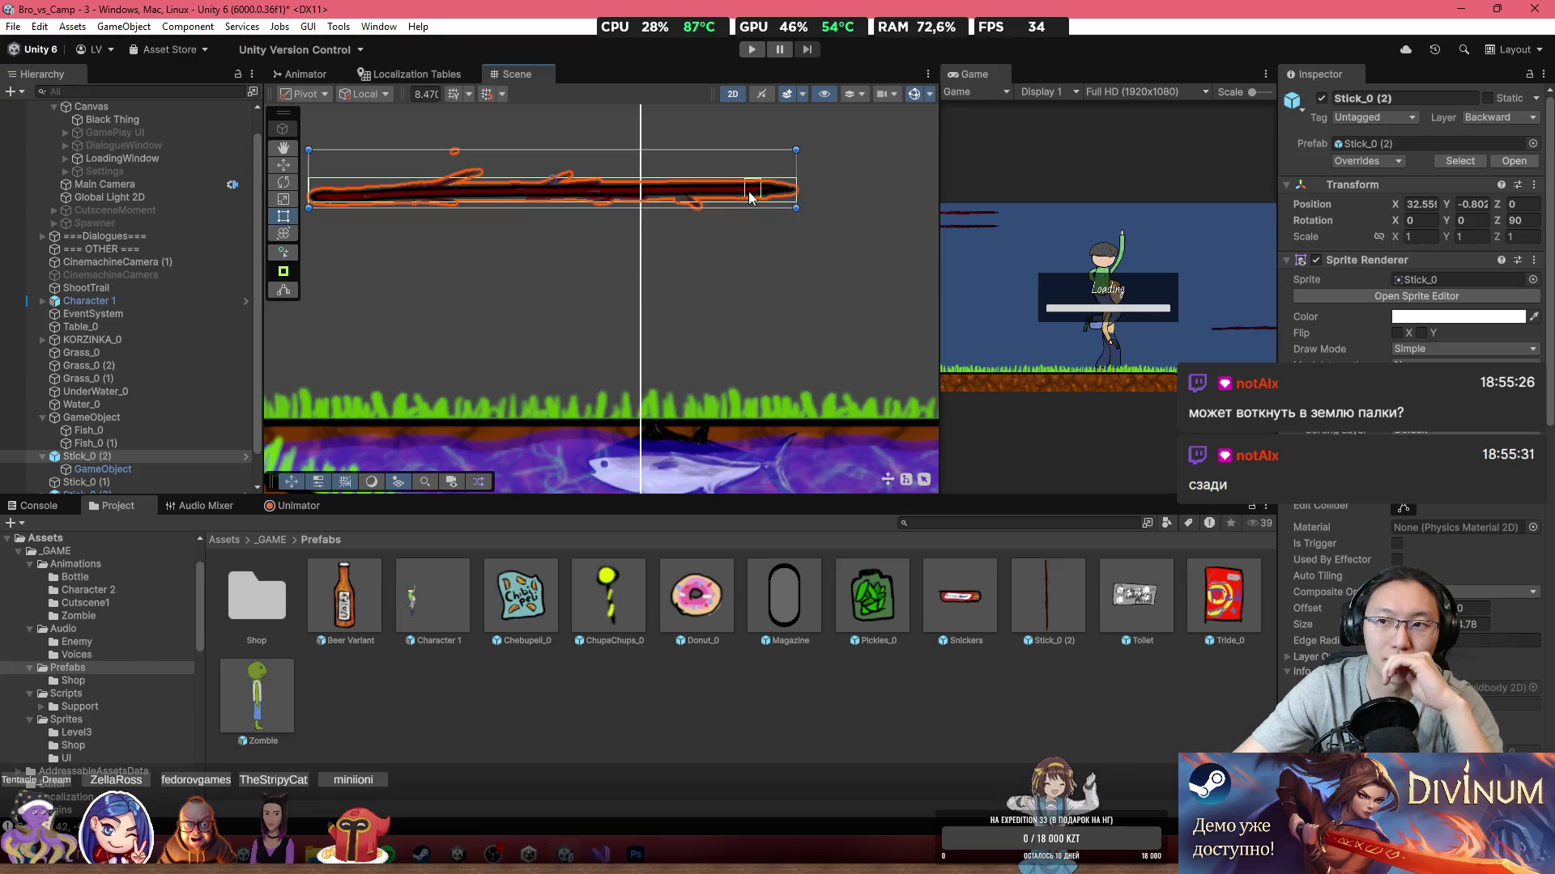
scroll(751, 199, "up", 1)
scroll(130, 454, "down", 2)
Step: Put the stick's child collider on the Default layer and tick Is Trigger on its Box Collider 2D
left_click(118, 437)
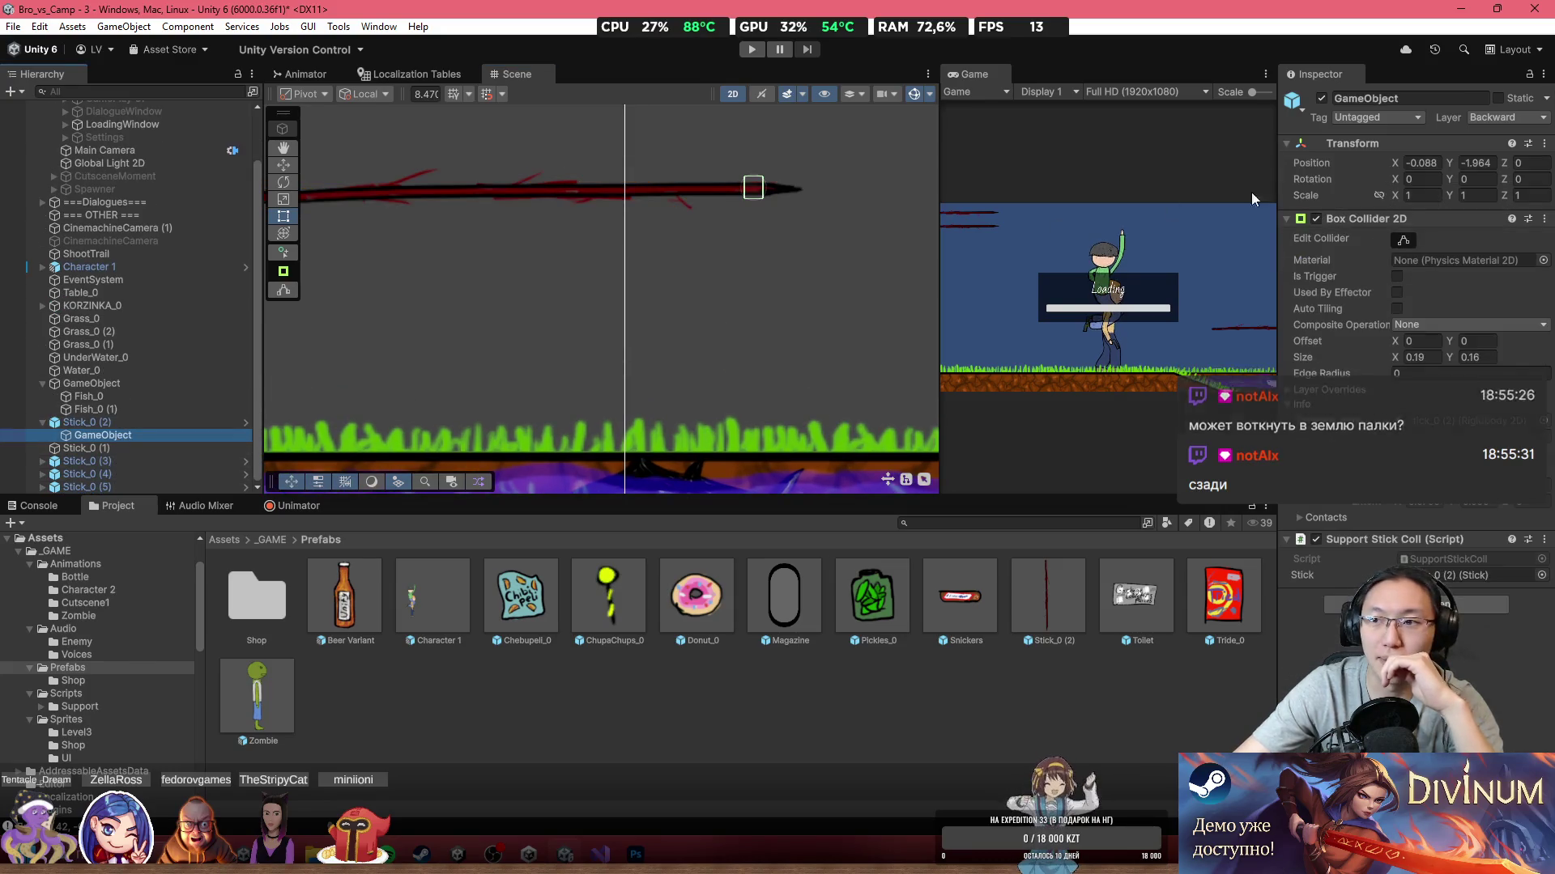
left_click(1499, 117)
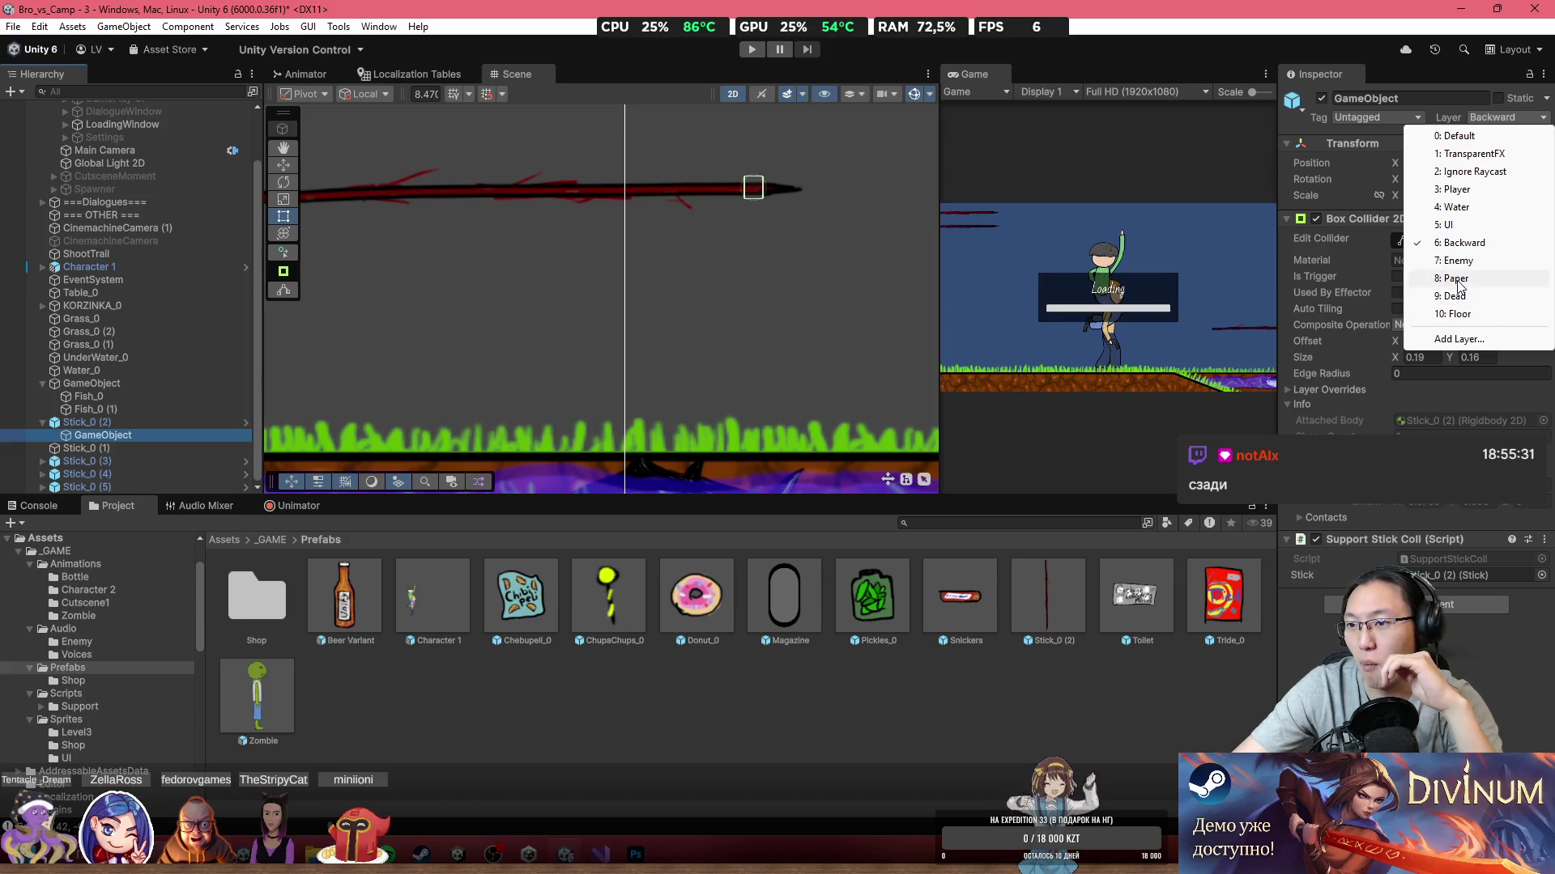
left_click(1458, 135)
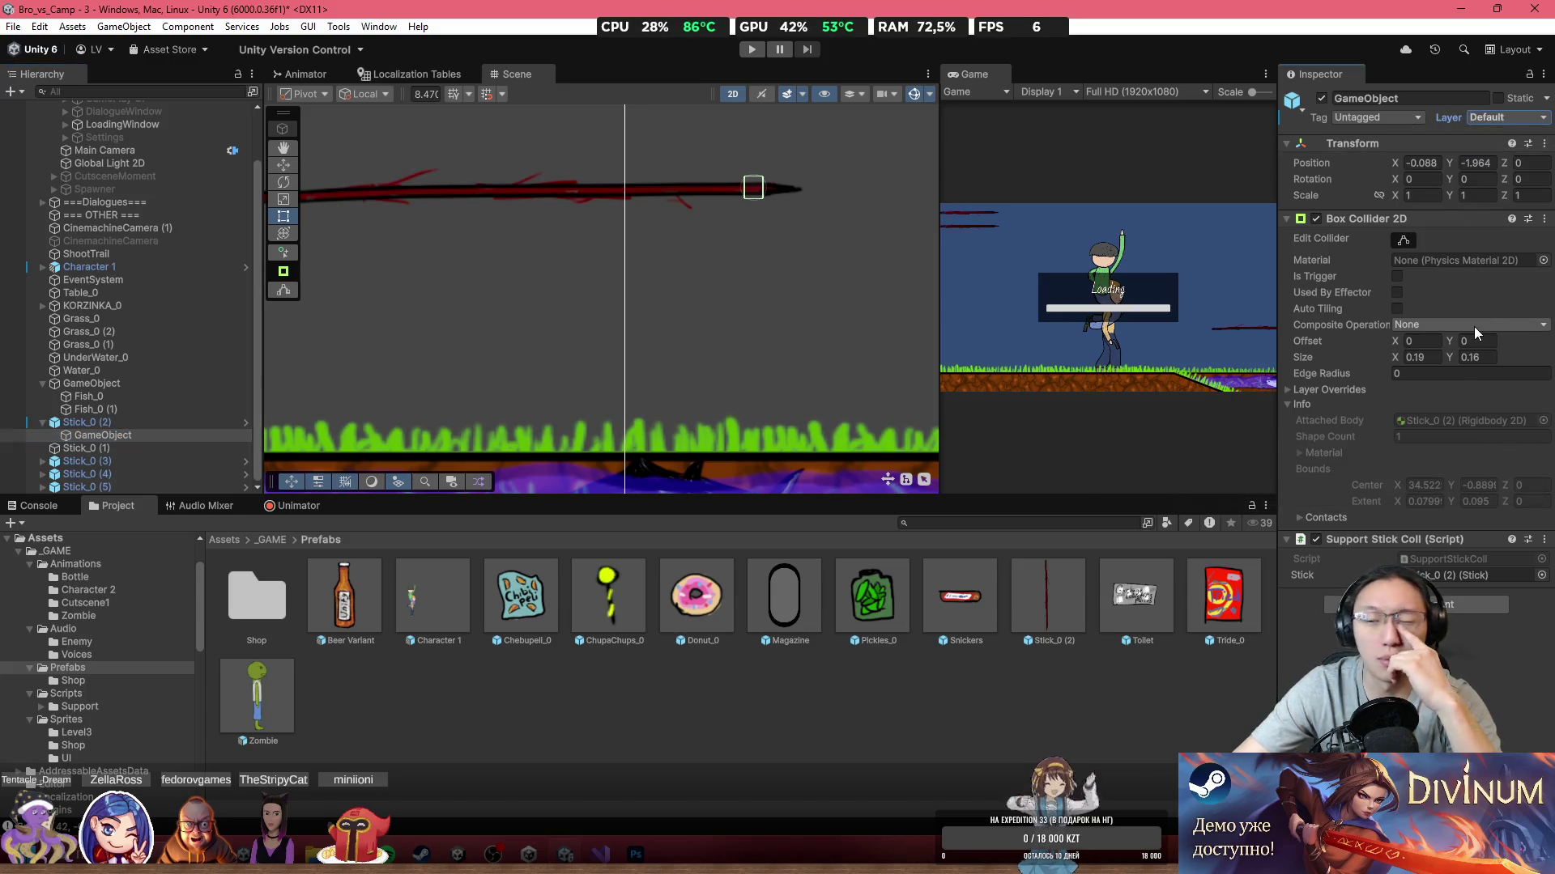
left_click(1398, 276)
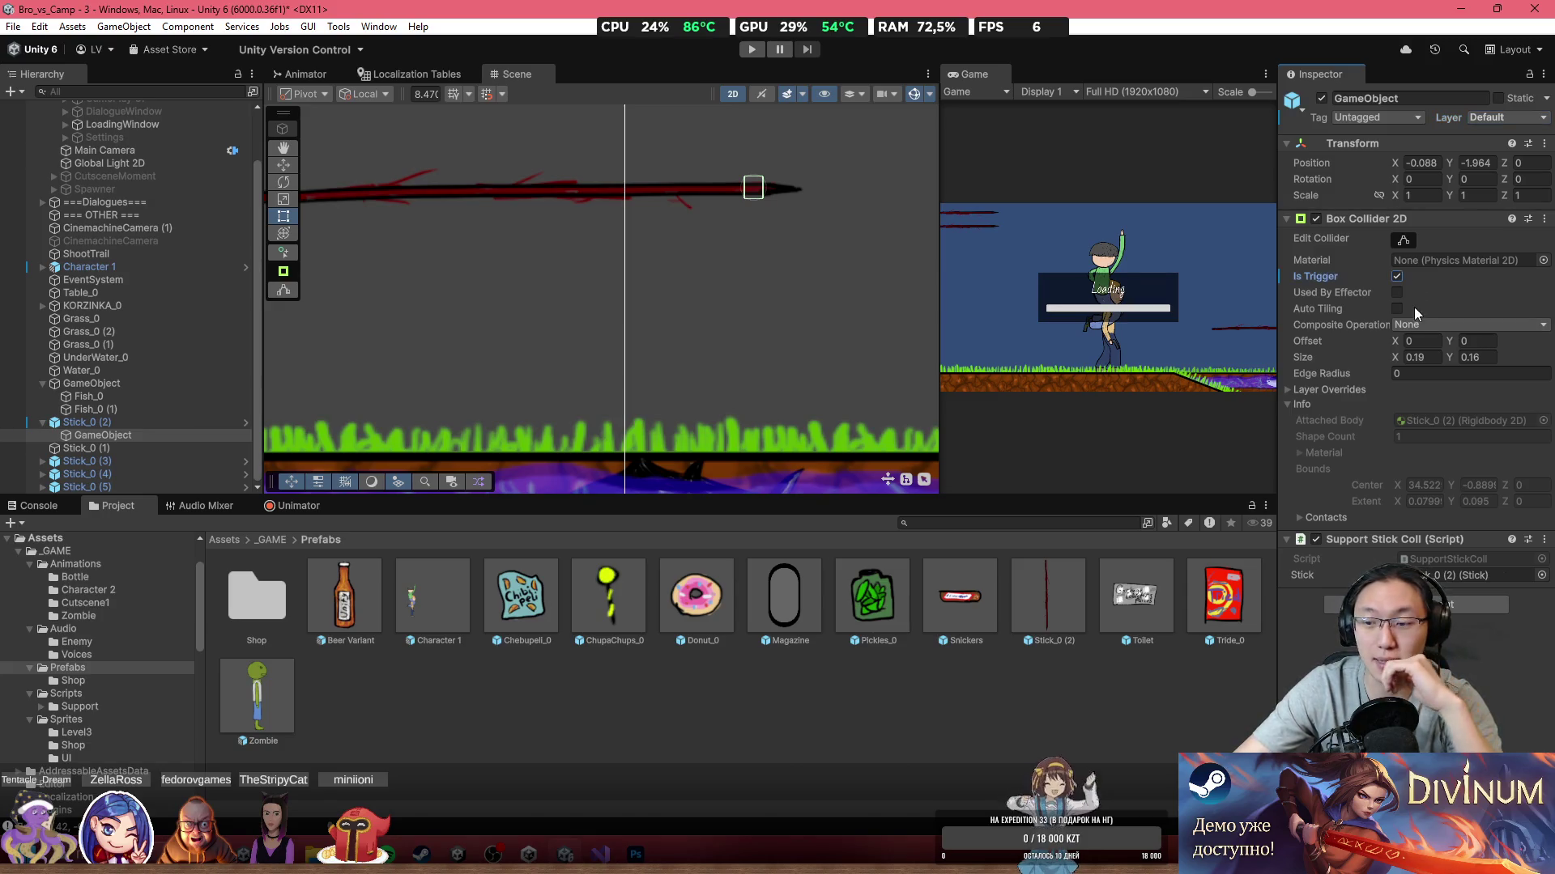
Step: Review Stick_0 (2)'s prefab overrides and maximize the Game view
left_click(122, 422)
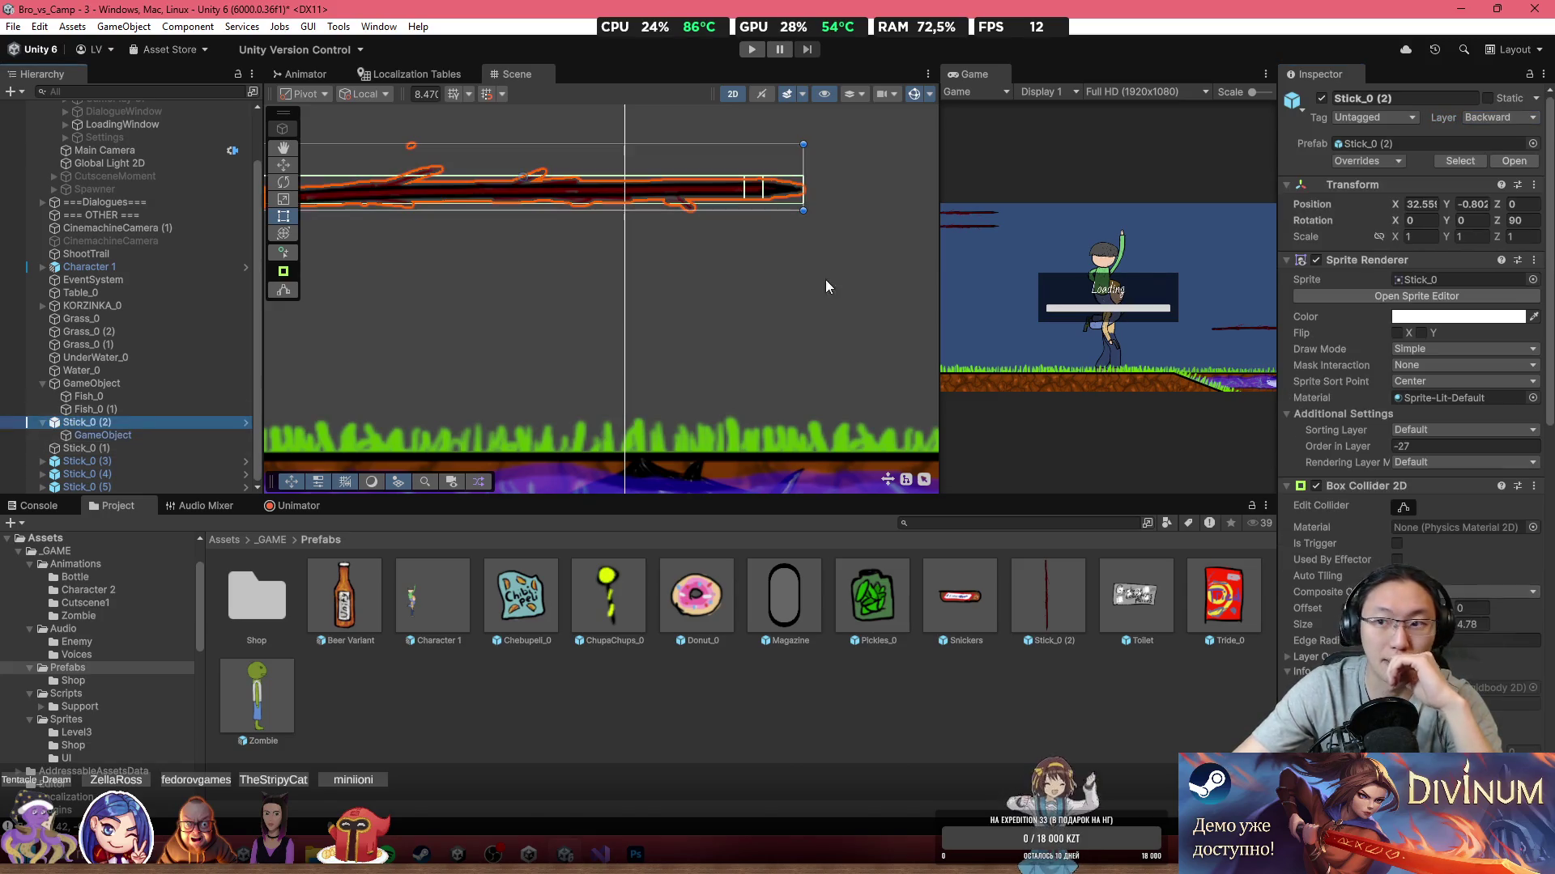
left_click(1348, 161)
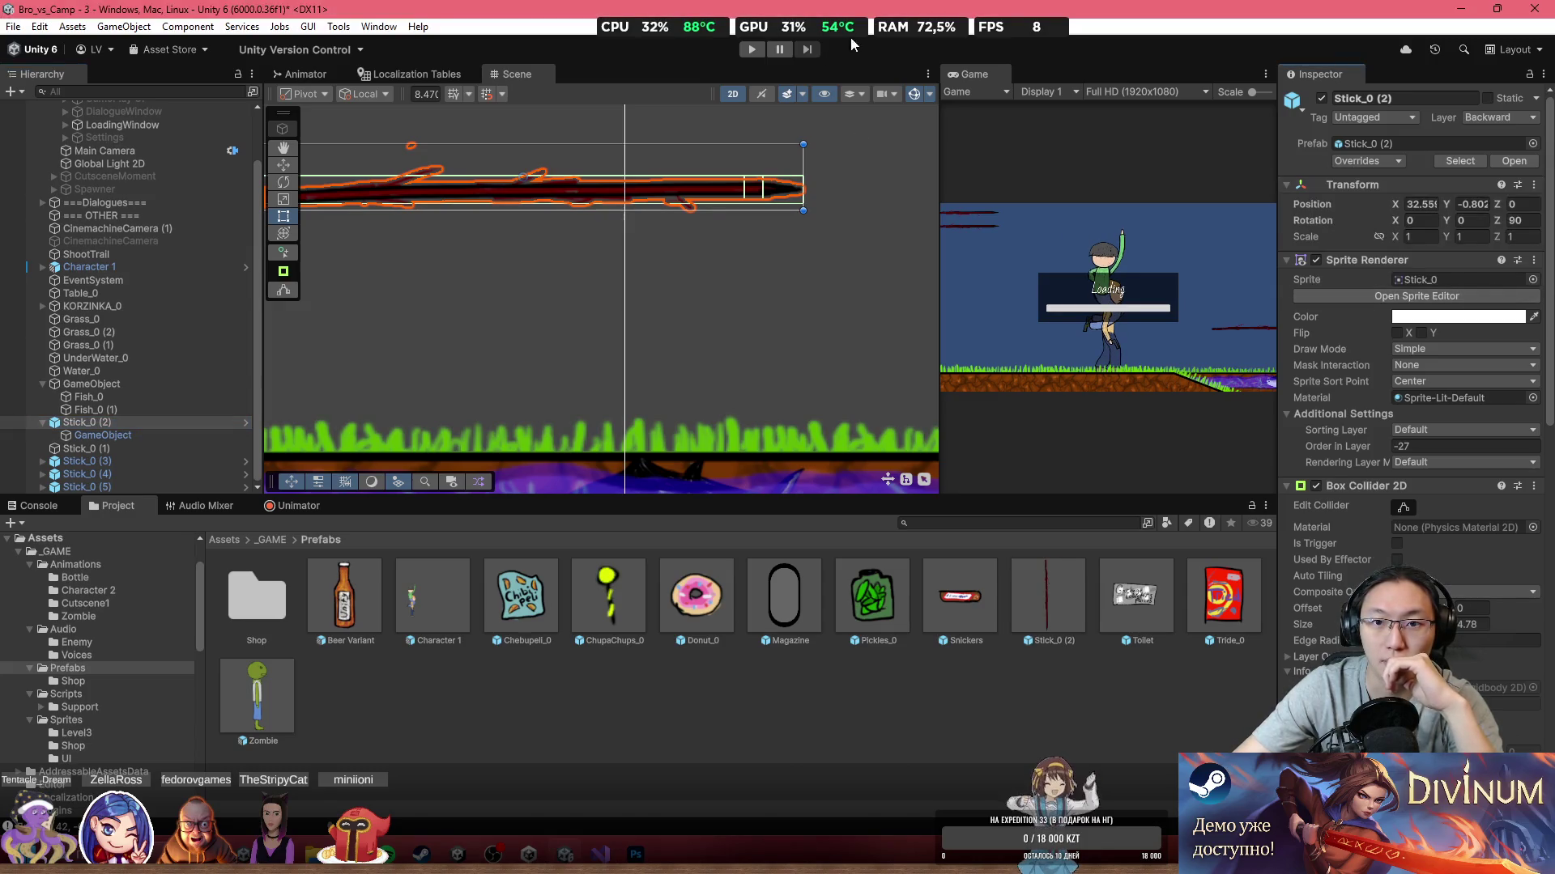
double_click(976, 74)
key("shift+space")
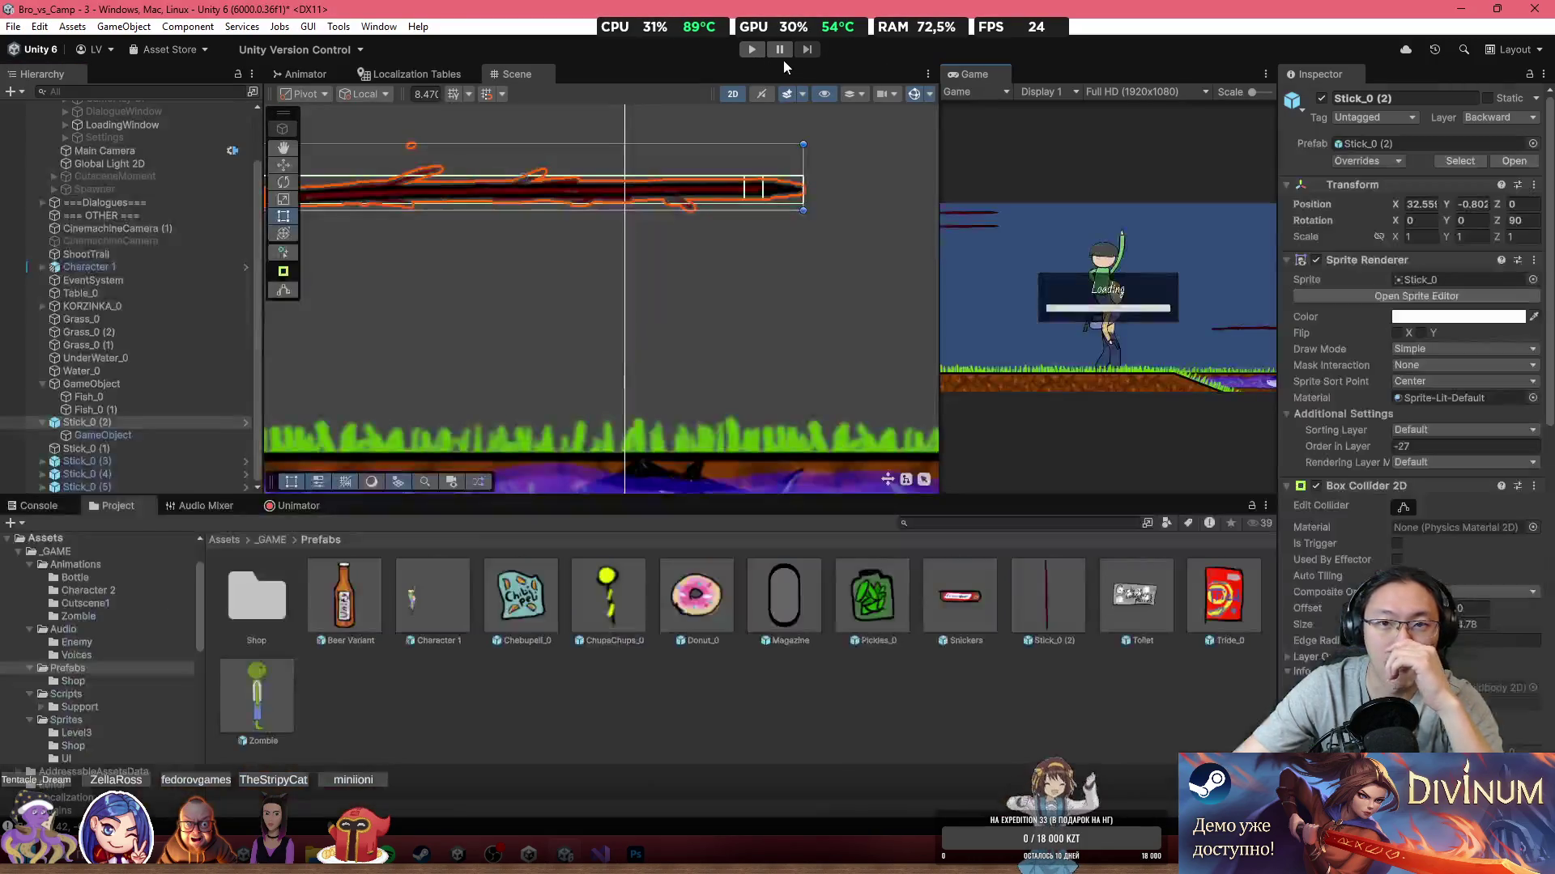
Step: Play-test the stick trigger in the maximized Game view, then restore the full editor layout
double_click(1003, 75)
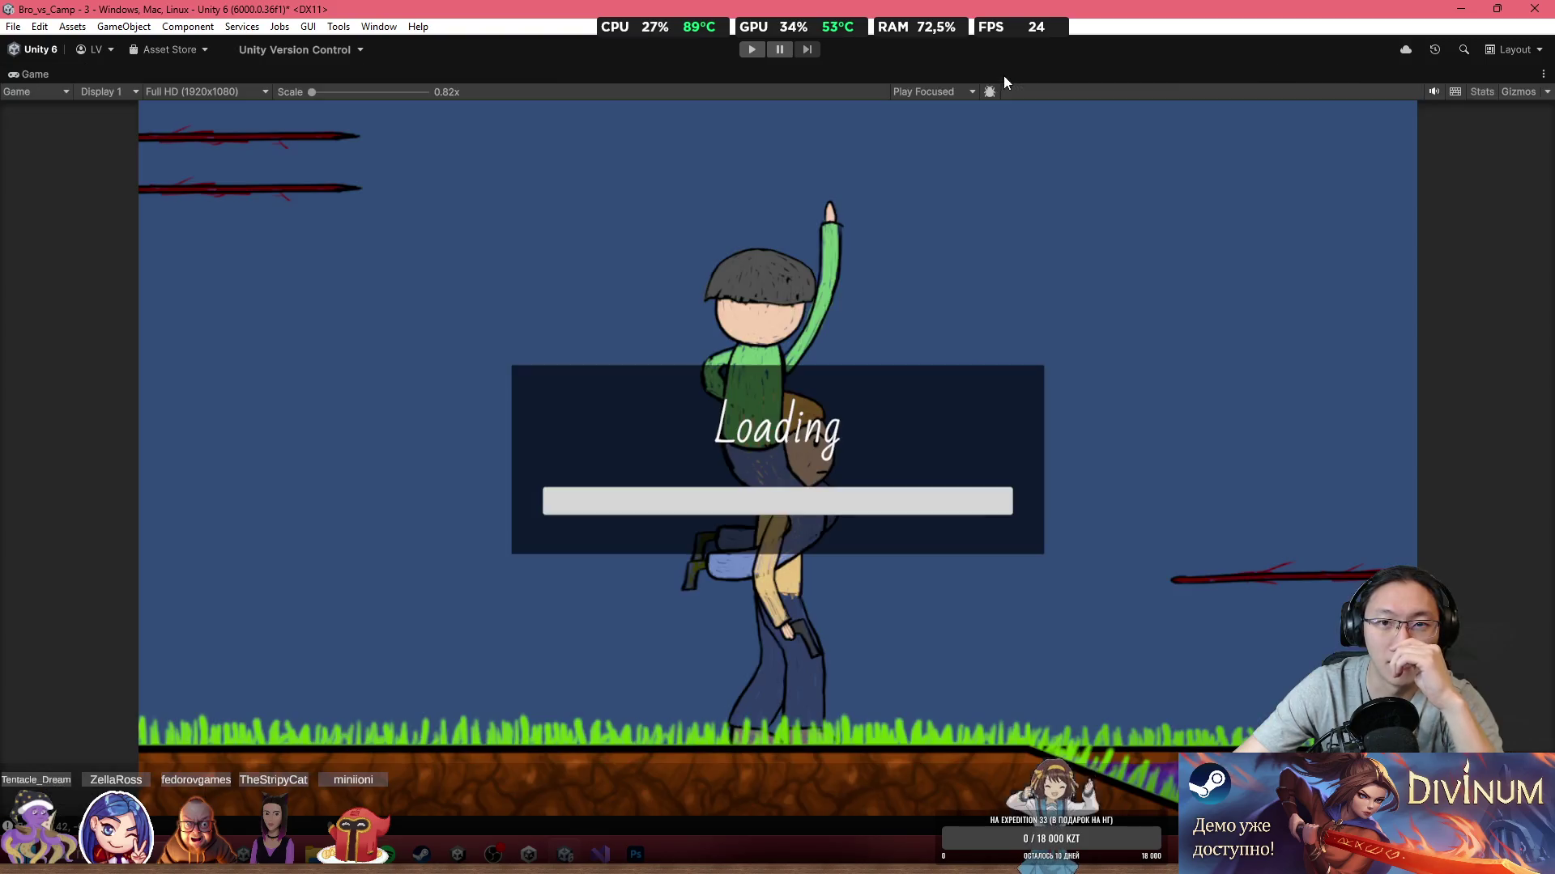
left_click(753, 50)
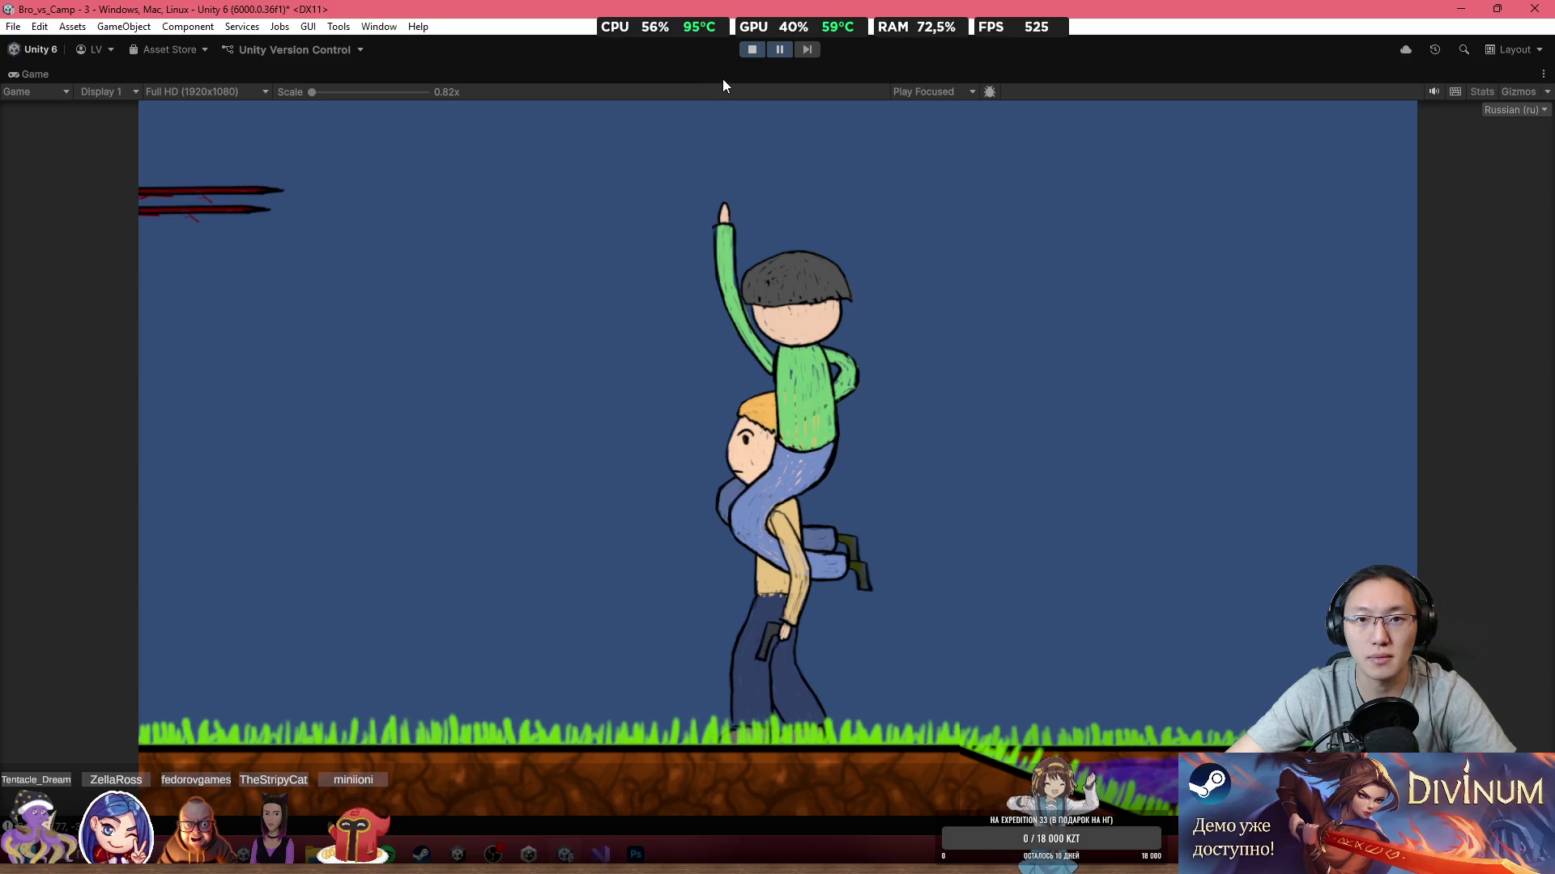
key("shift+space")
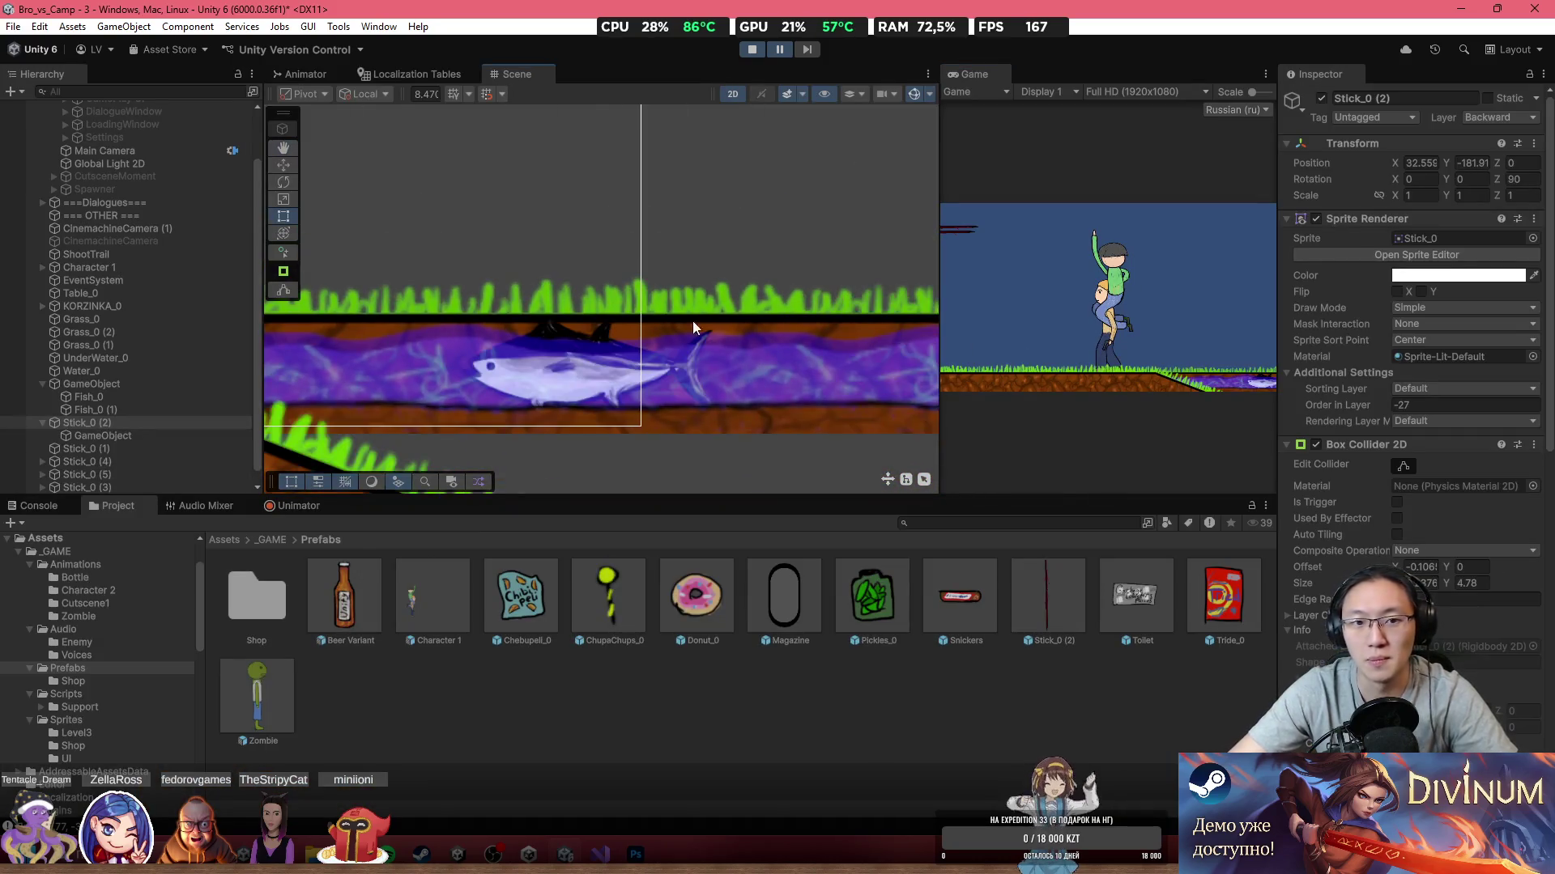
Step: Inspect the fish's parent collider and Stick_0 (4)'s child collider object
left_click(685, 342)
left_click(729, 373)
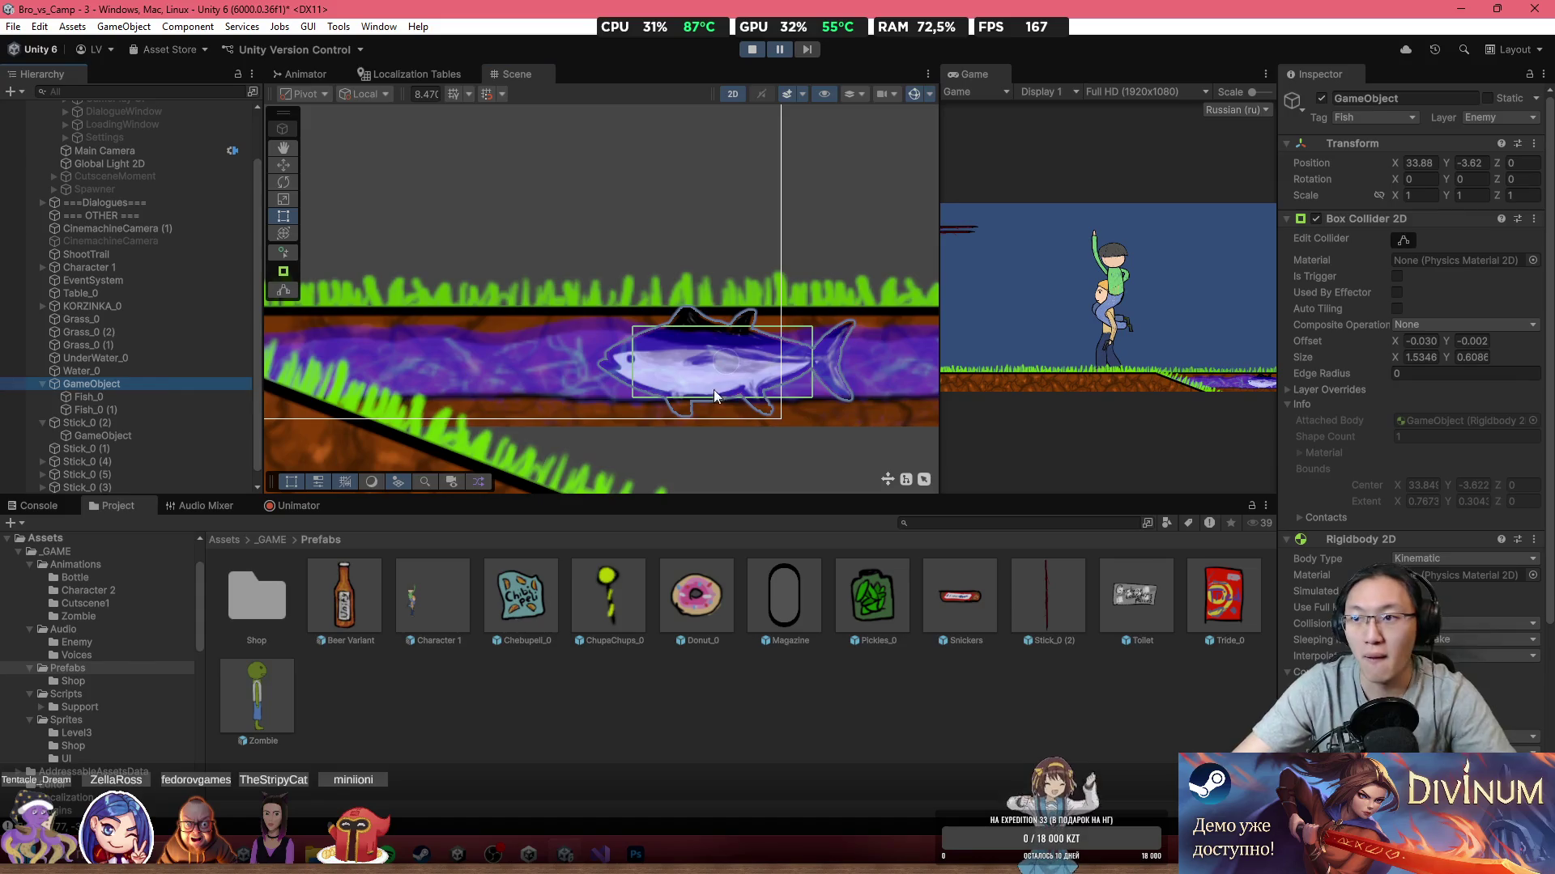
scroll(392, 267, "down", 3)
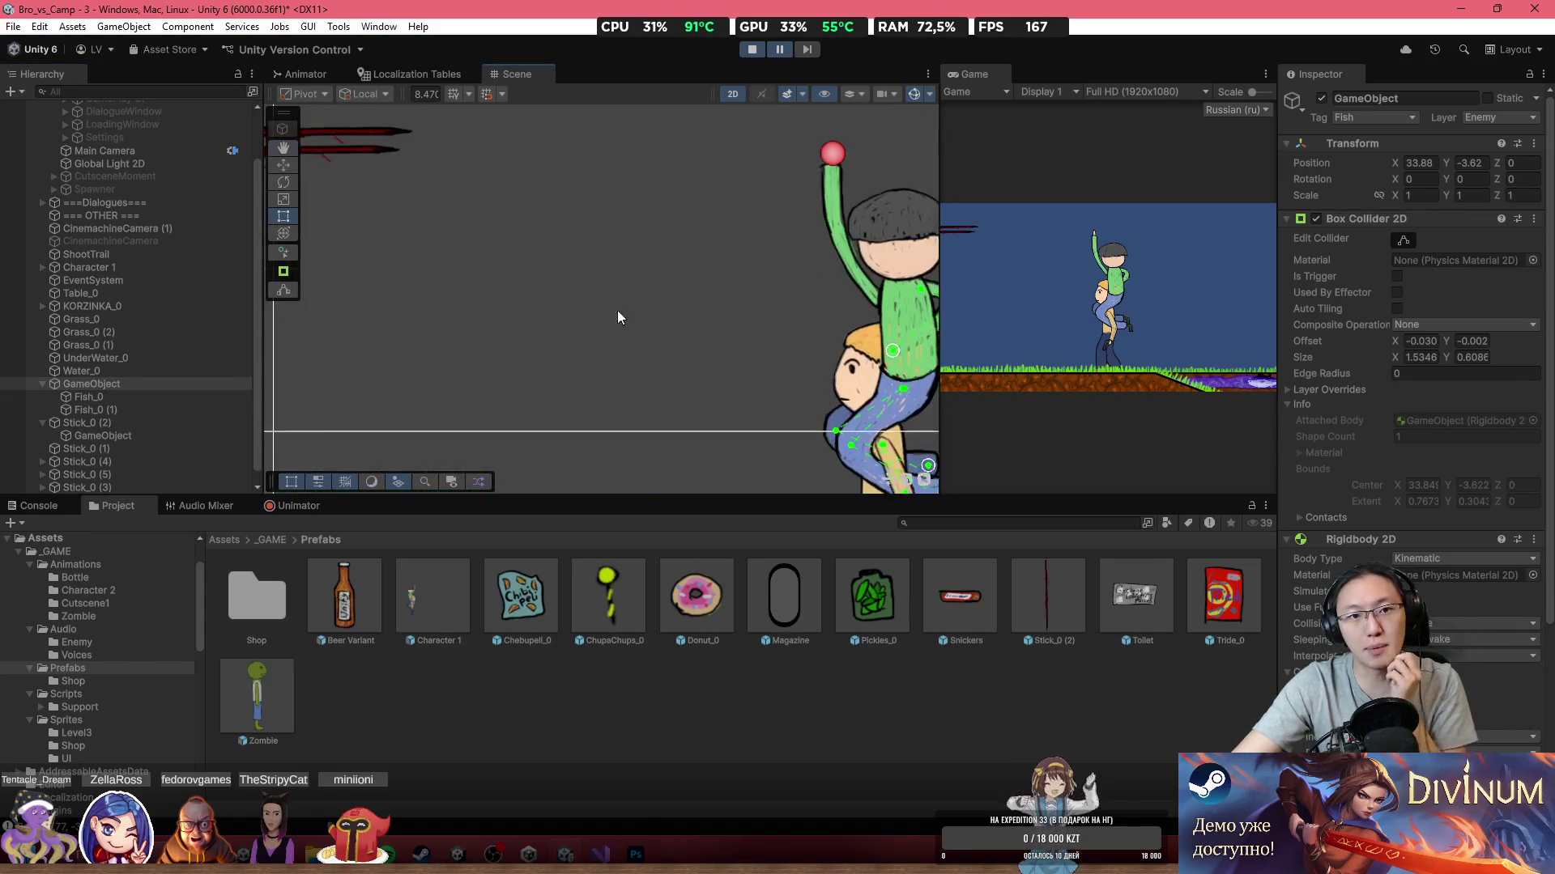
left_click(427, 189)
left_click(427, 189)
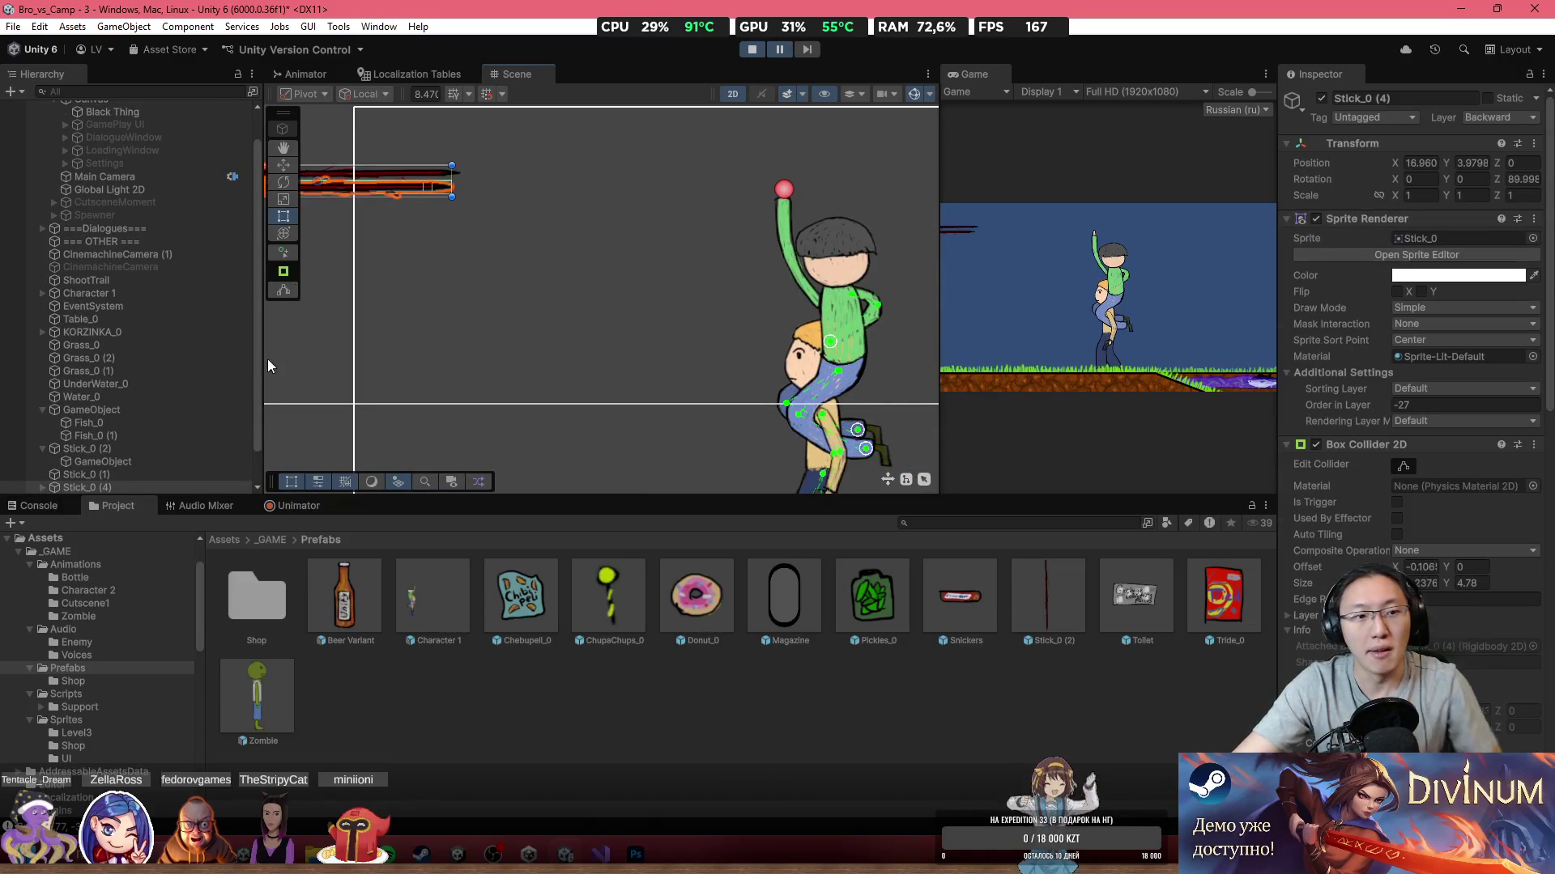
left_click(42, 450)
left_click(79, 462)
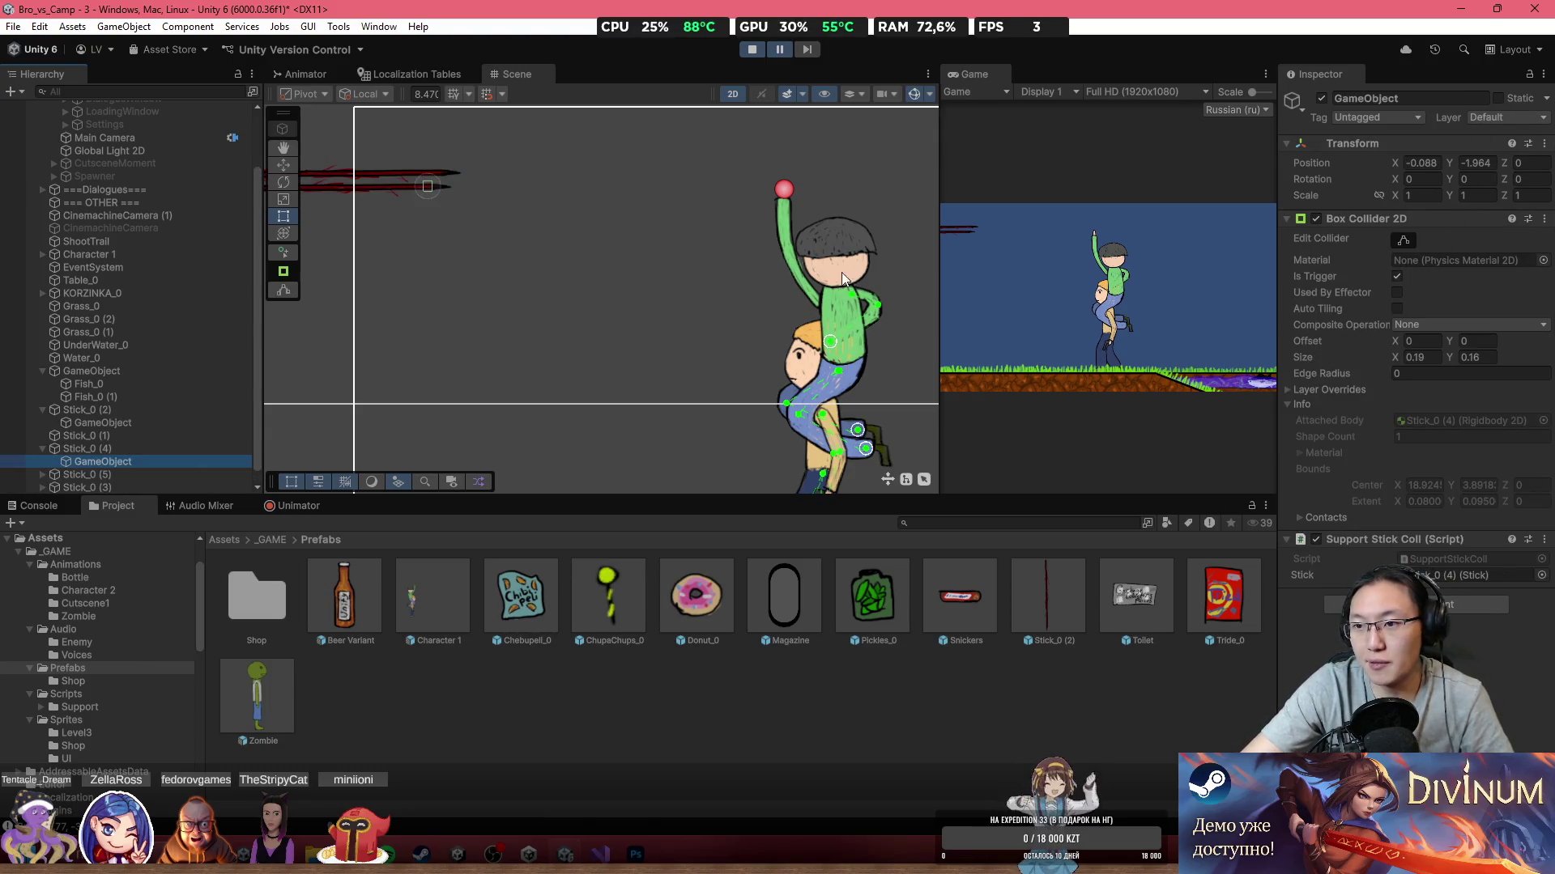
Step: Open the SupportStickColl script in Visual Studio and return to Unity
double_click(1428, 553)
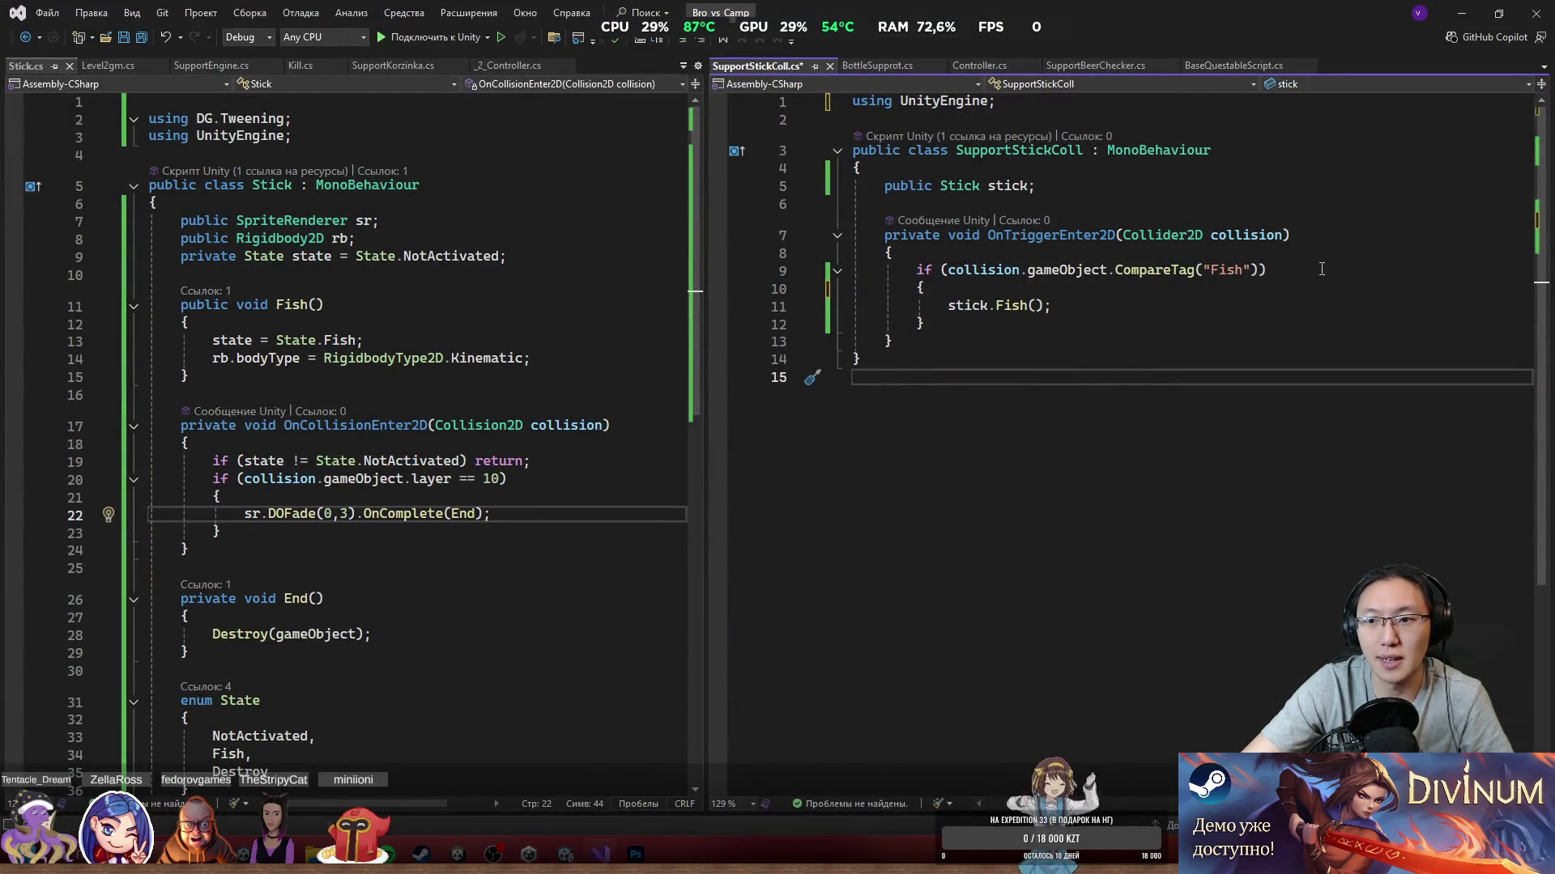
left_click(1467, 19)
double_click(1489, 560)
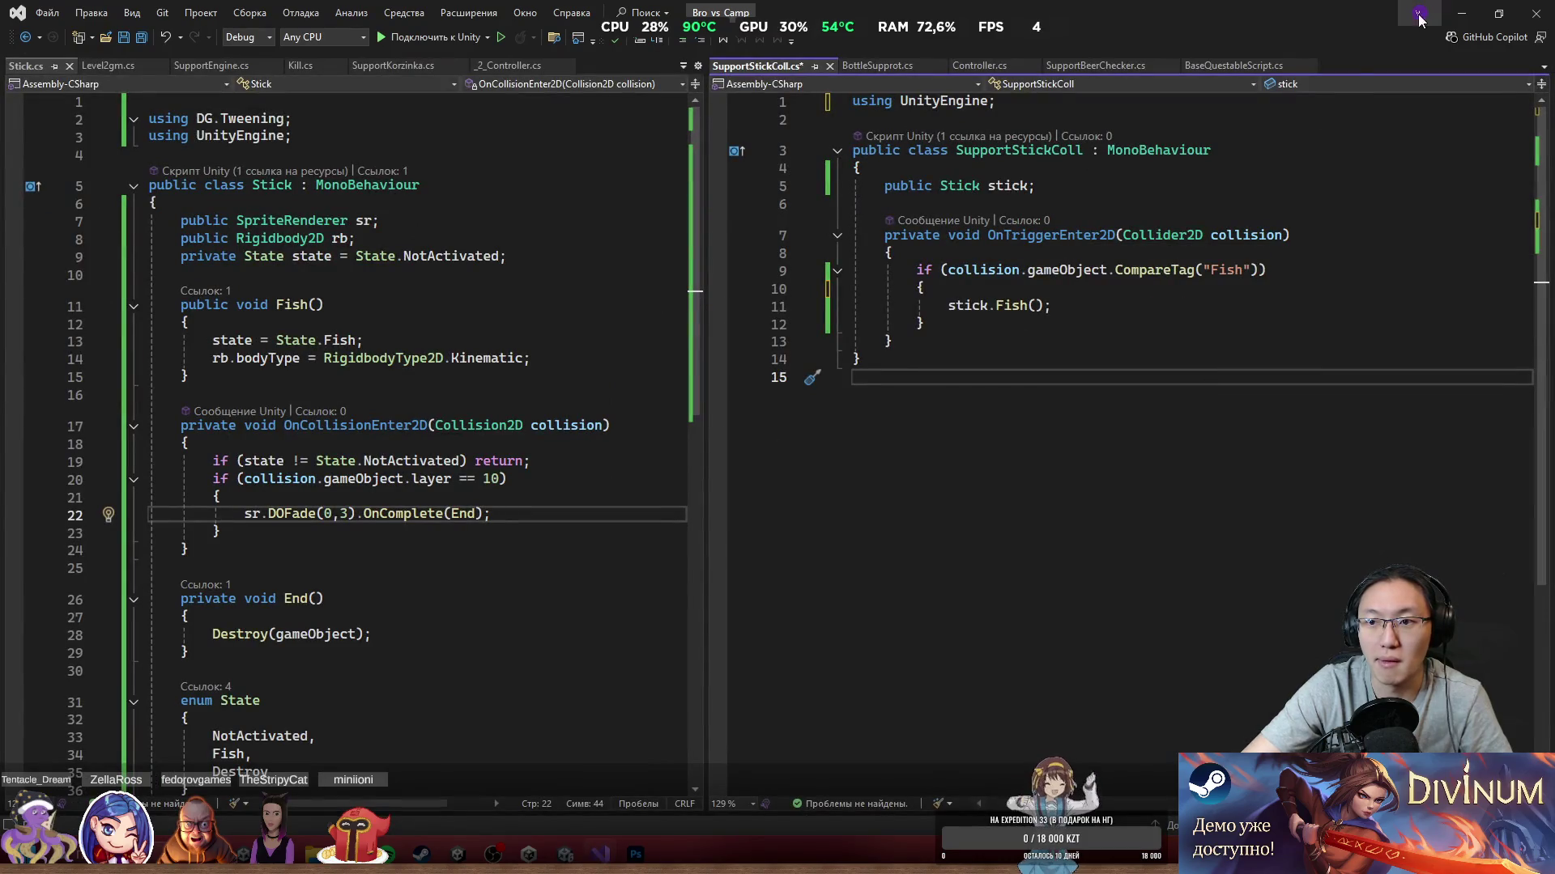
left_click(1467, 14)
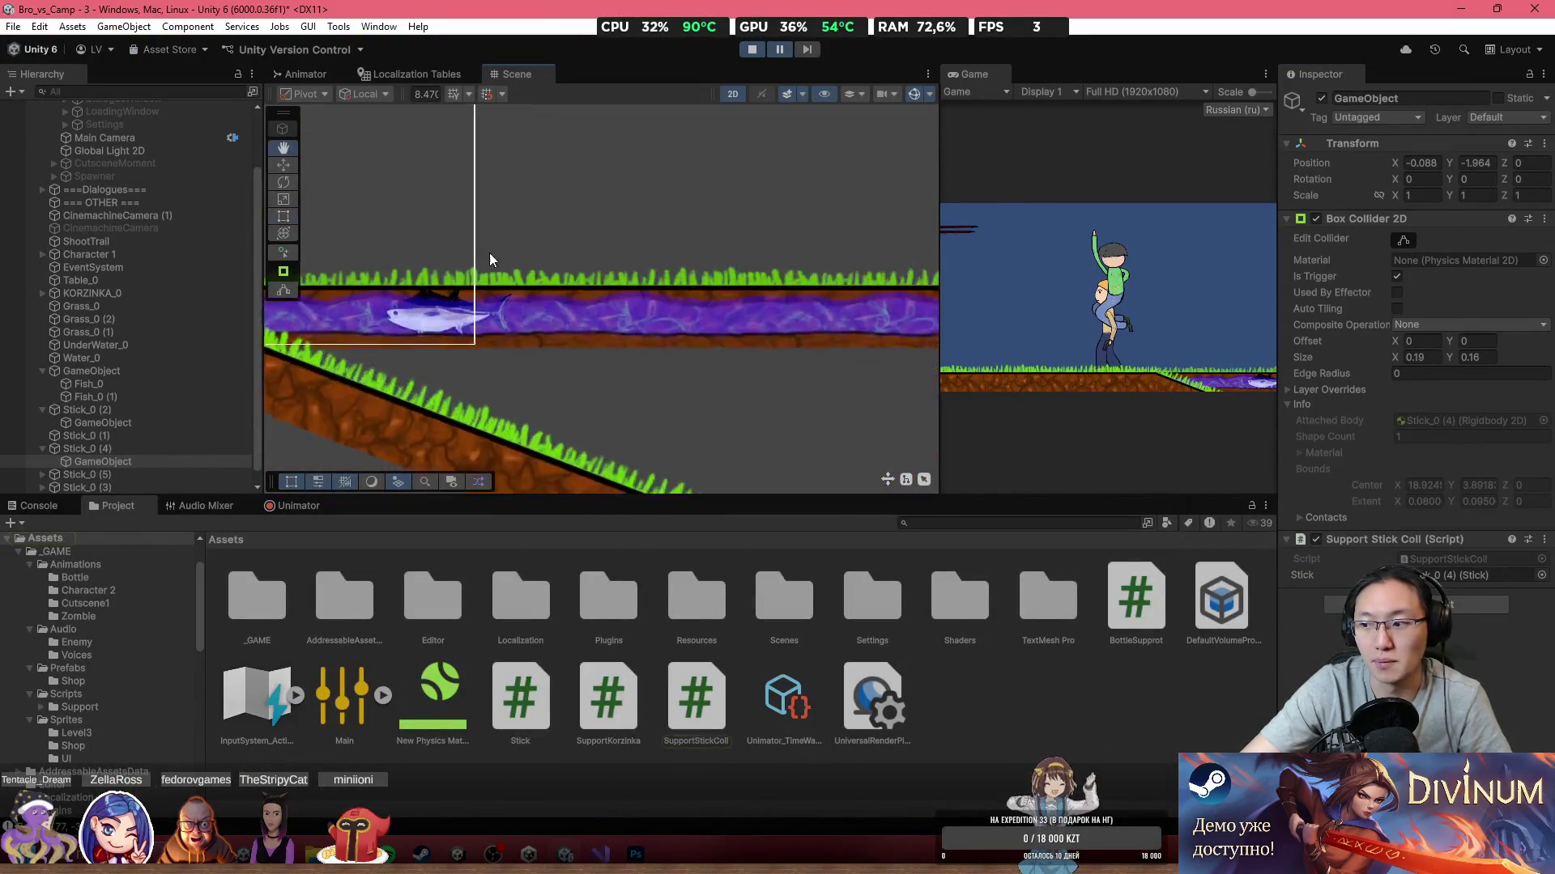
Step: Recheck the fish's parent collider, then place the cursor in SupportStickColl's Fish-tag check
scroll(683, 343, "up", 3)
left_click(730, 342)
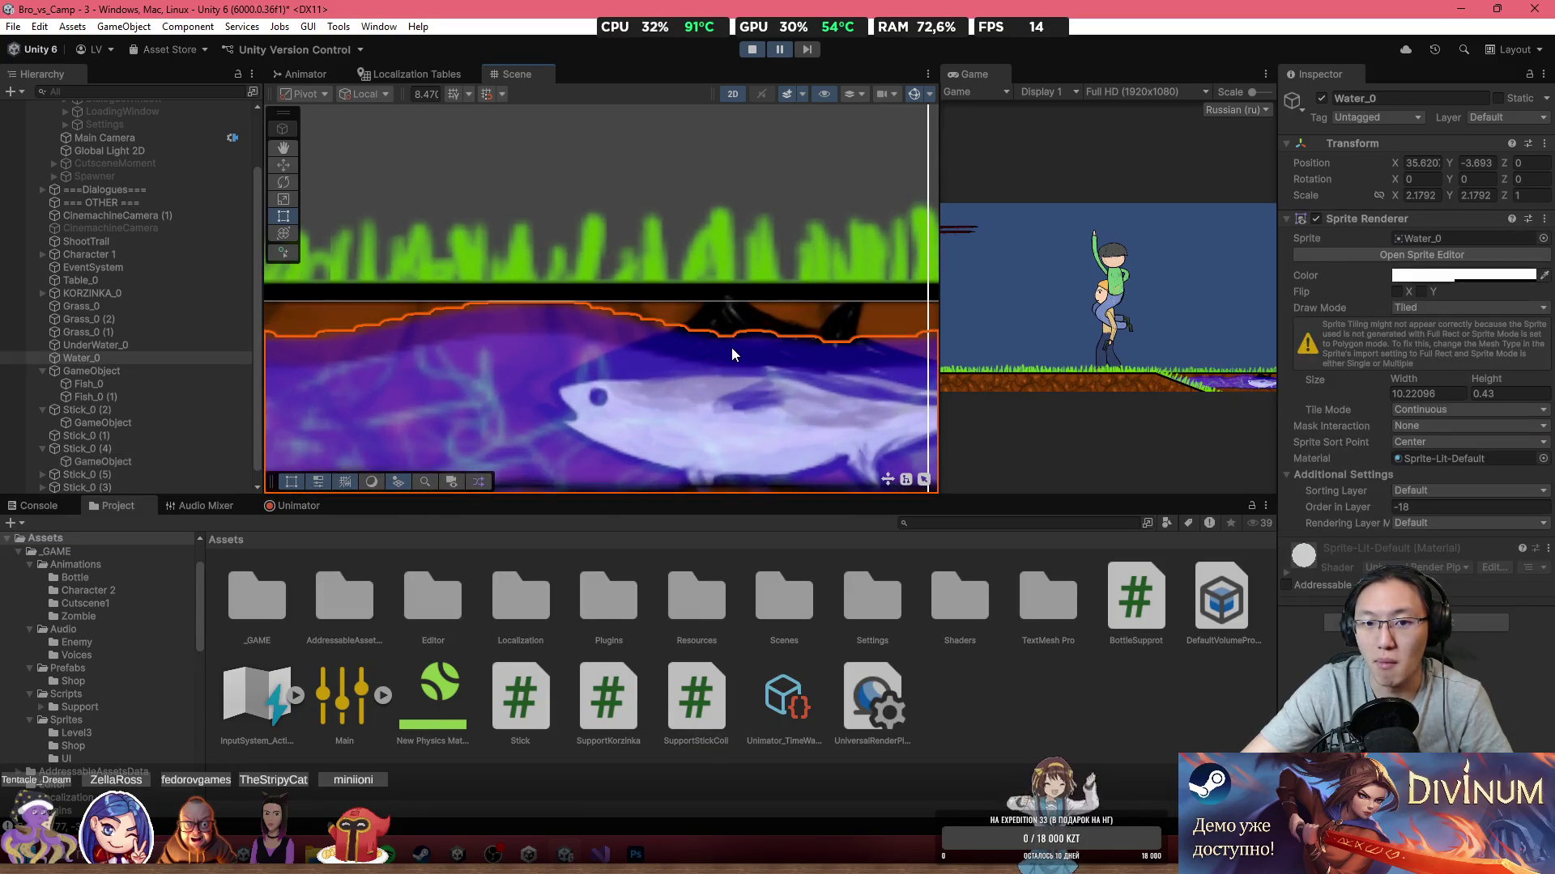
left_click(737, 373)
left_click(736, 374)
left_click(736, 374)
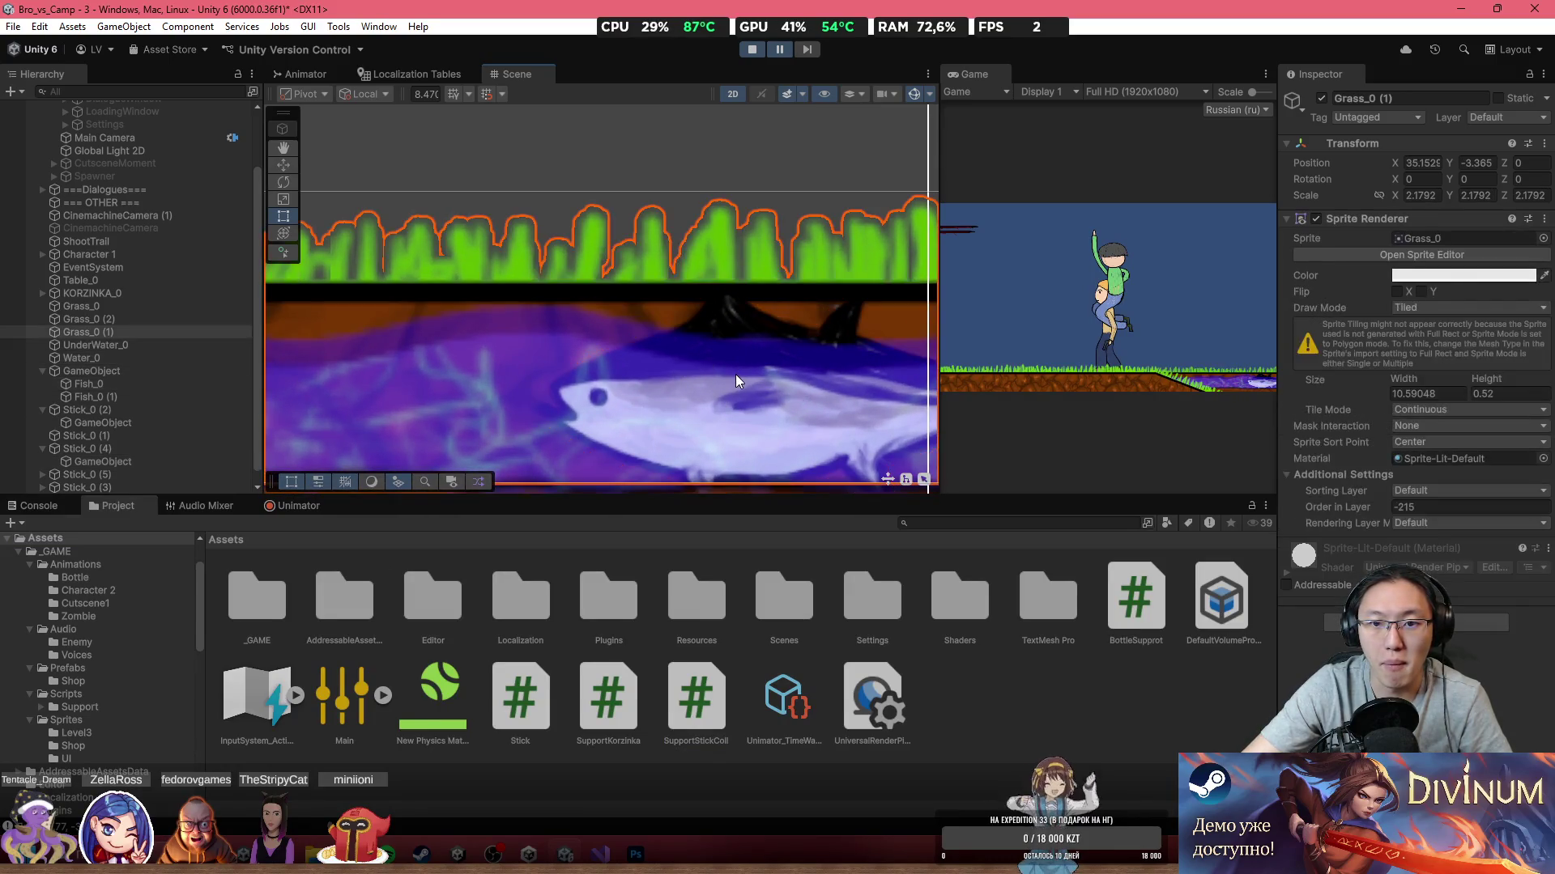
left_click(735, 374)
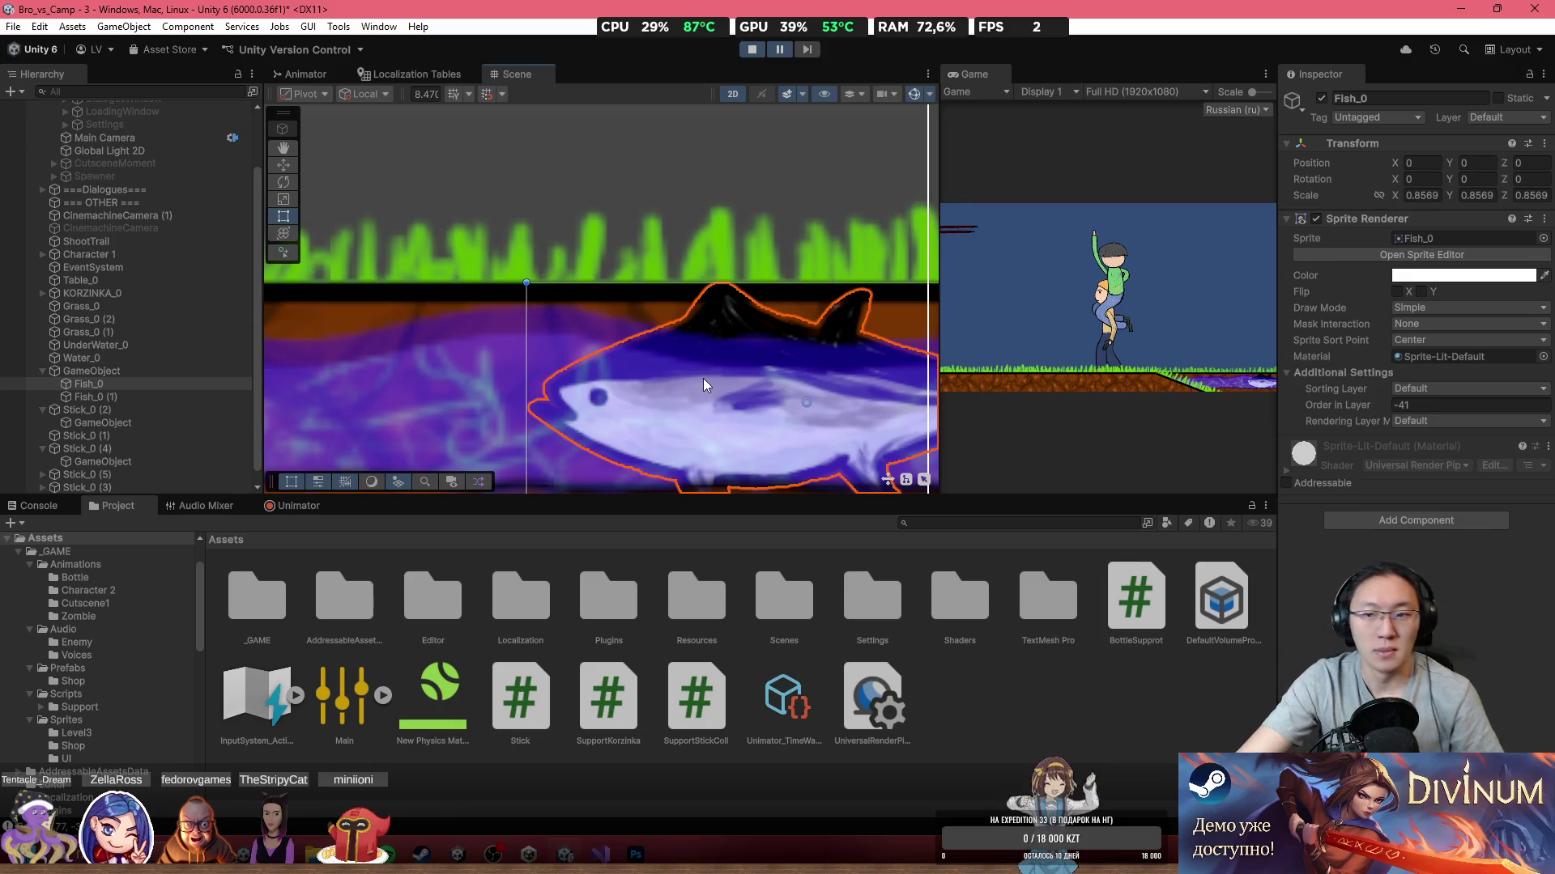
left_click(164, 373)
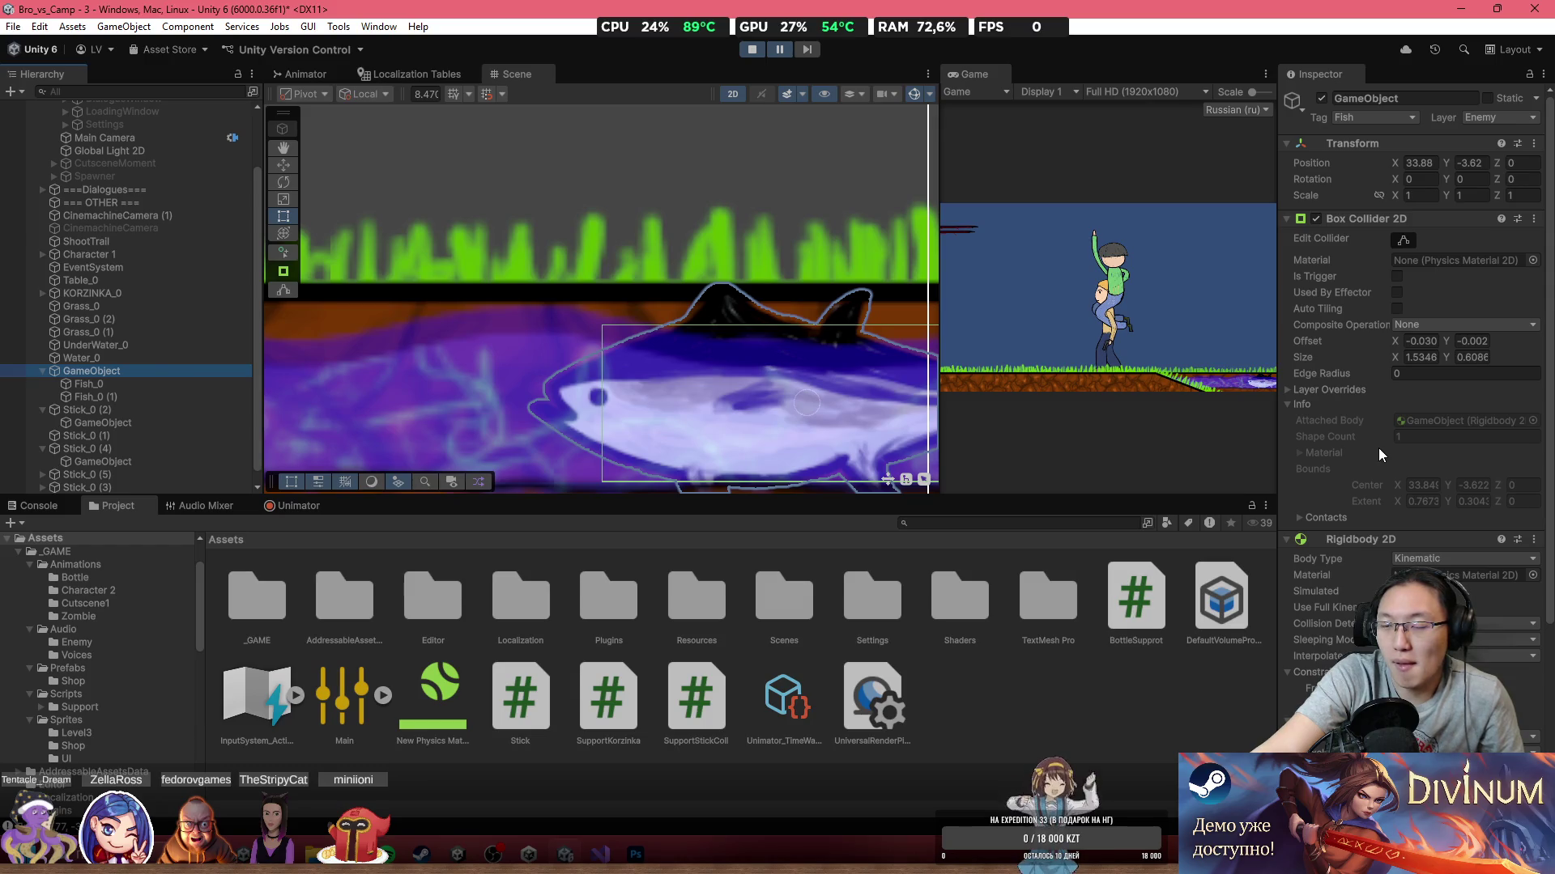
scroll(1389, 416, "down", 3)
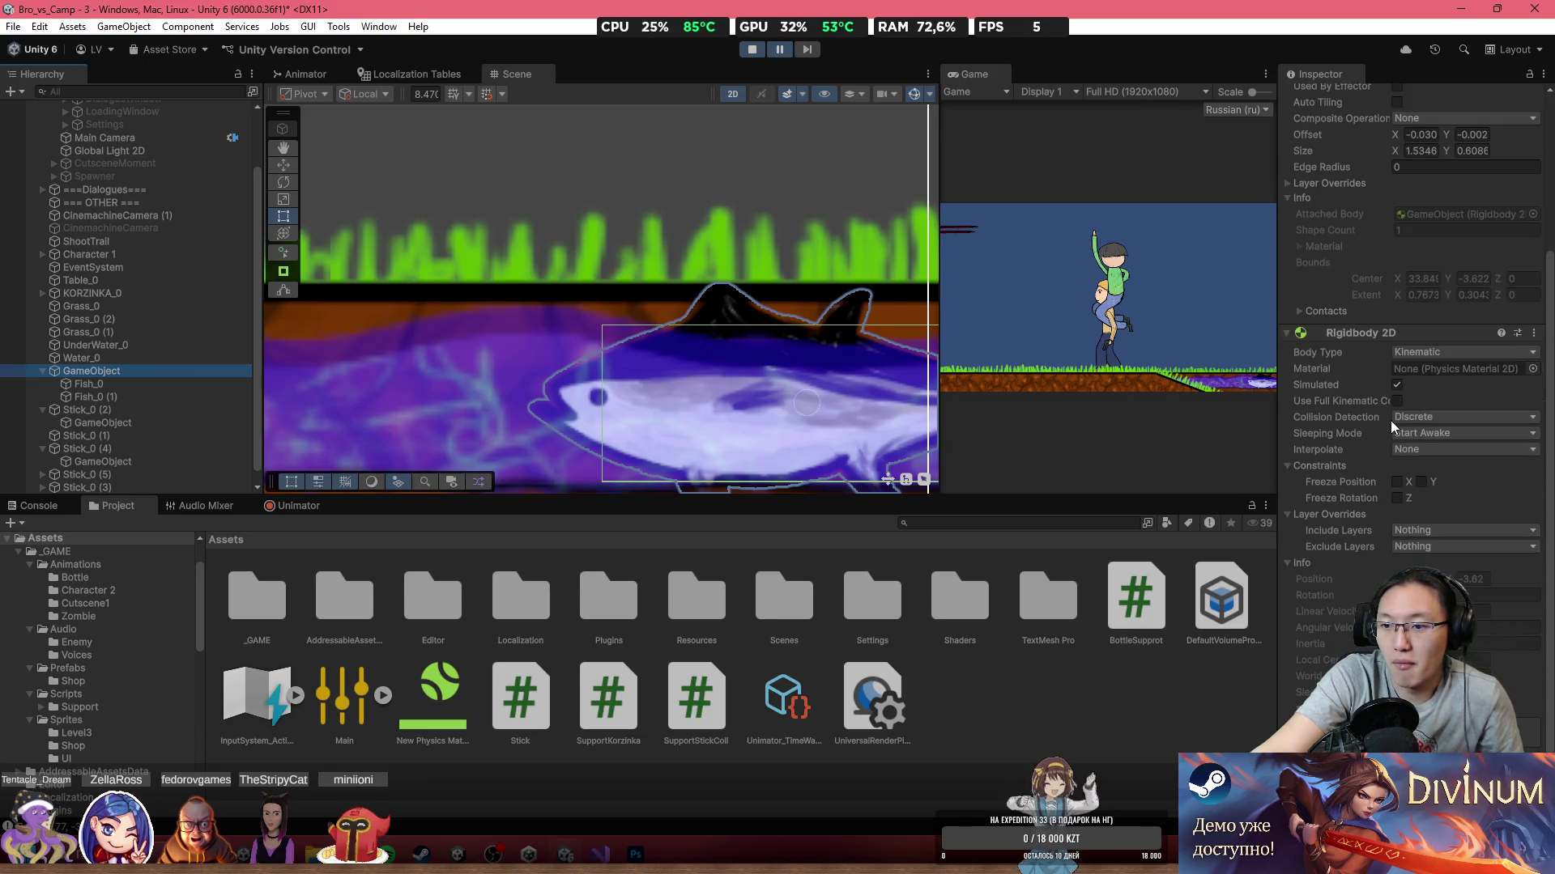
scroll(1391, 420, "up", 3)
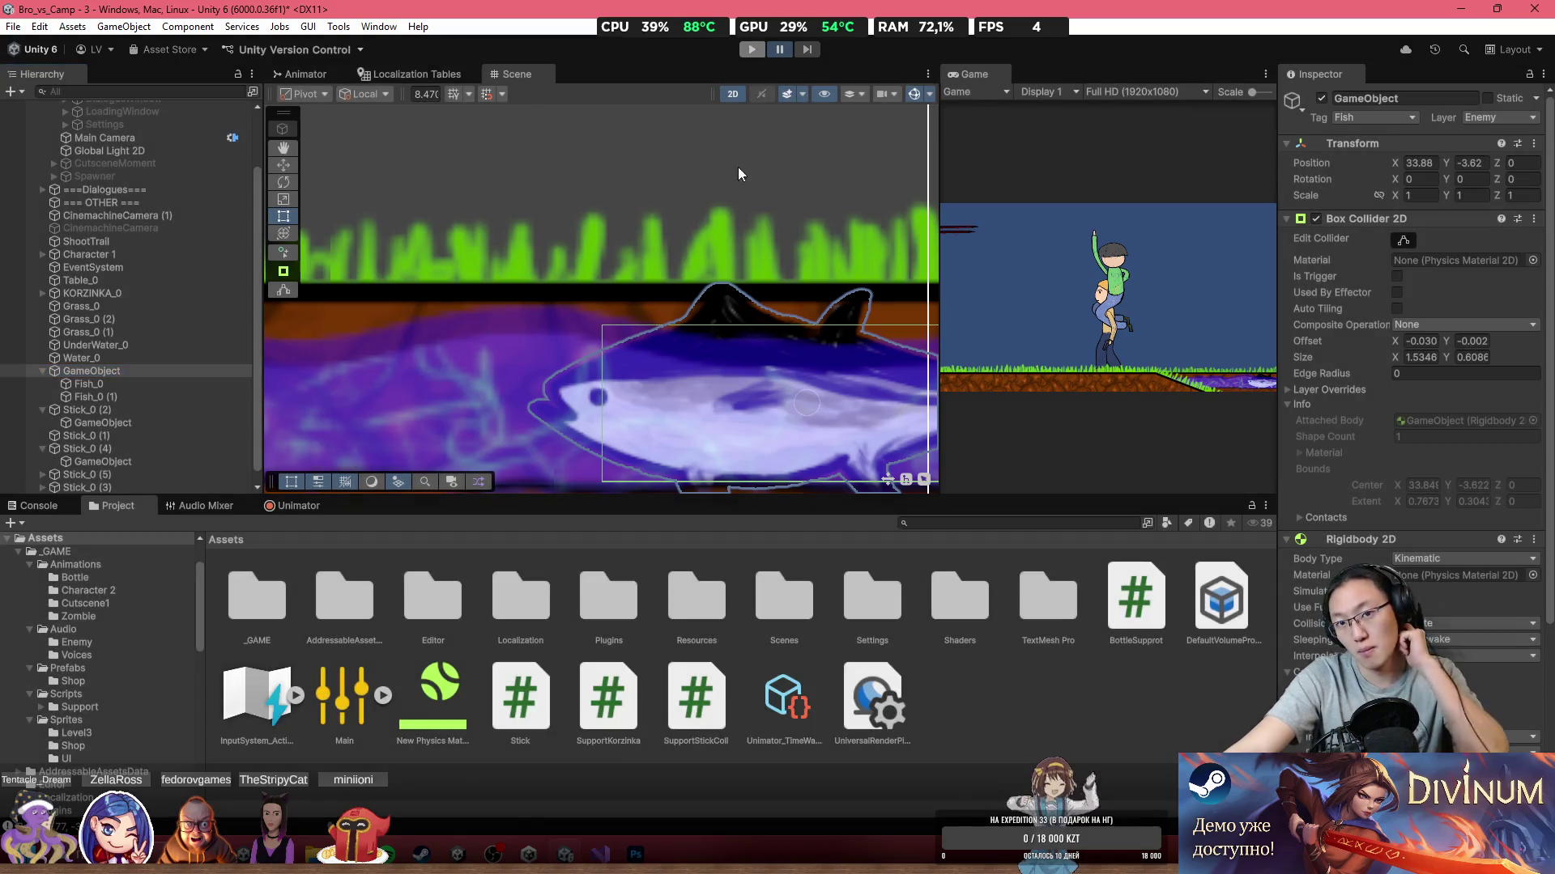
left_click(603, 848)
left_click(1057, 295)
Step: Insert print($"Trigger {collision.gameObject.name}"); atop OnTriggerEnter2D and minimize Visual Studio
key("Return")
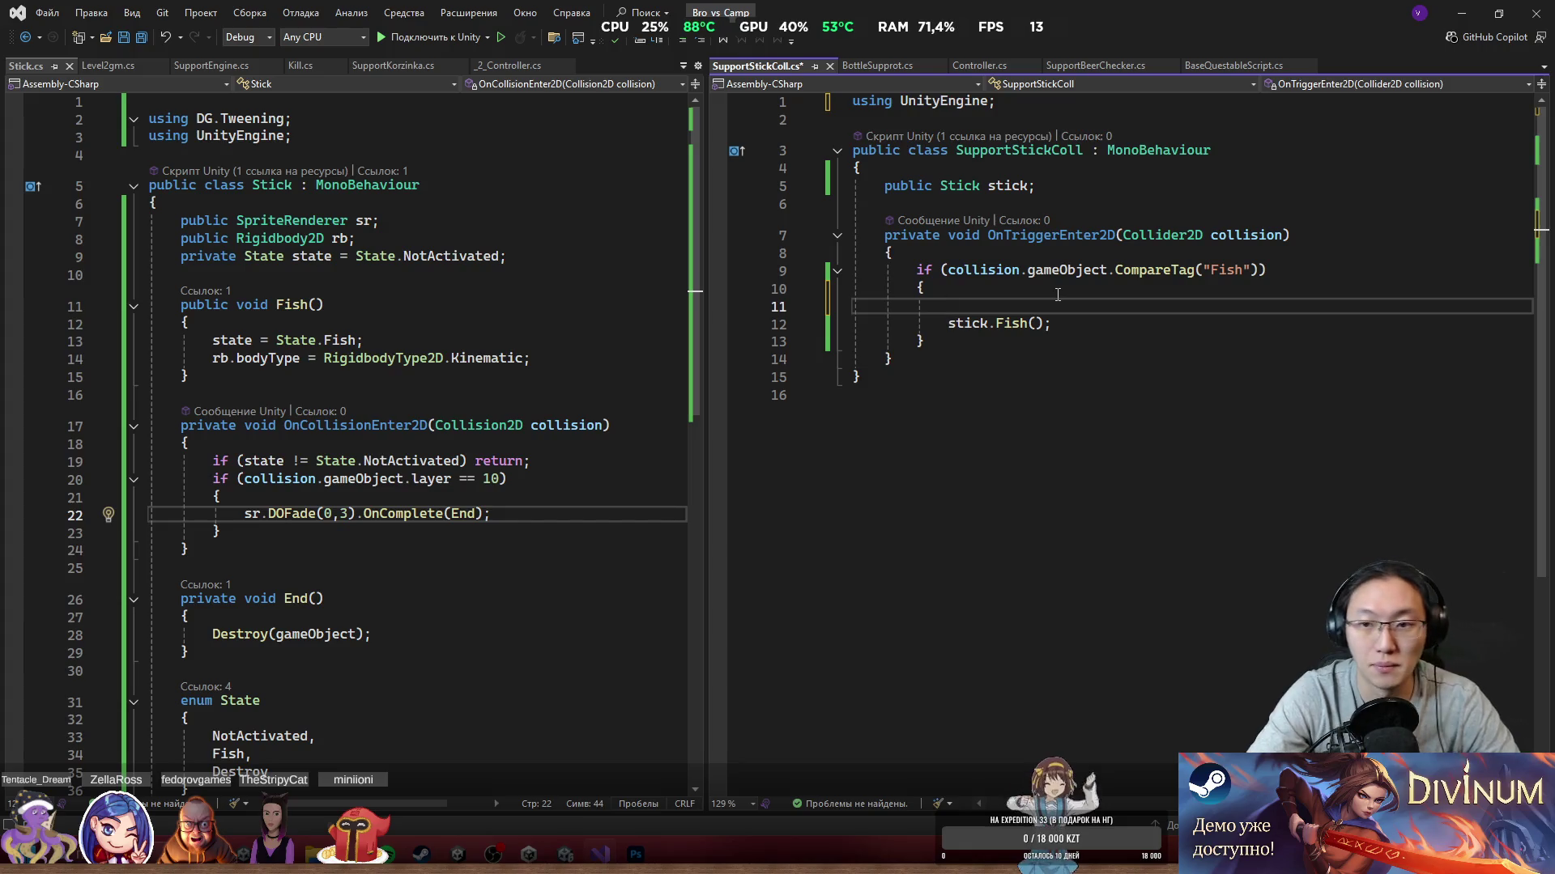
key("ctrl+space")
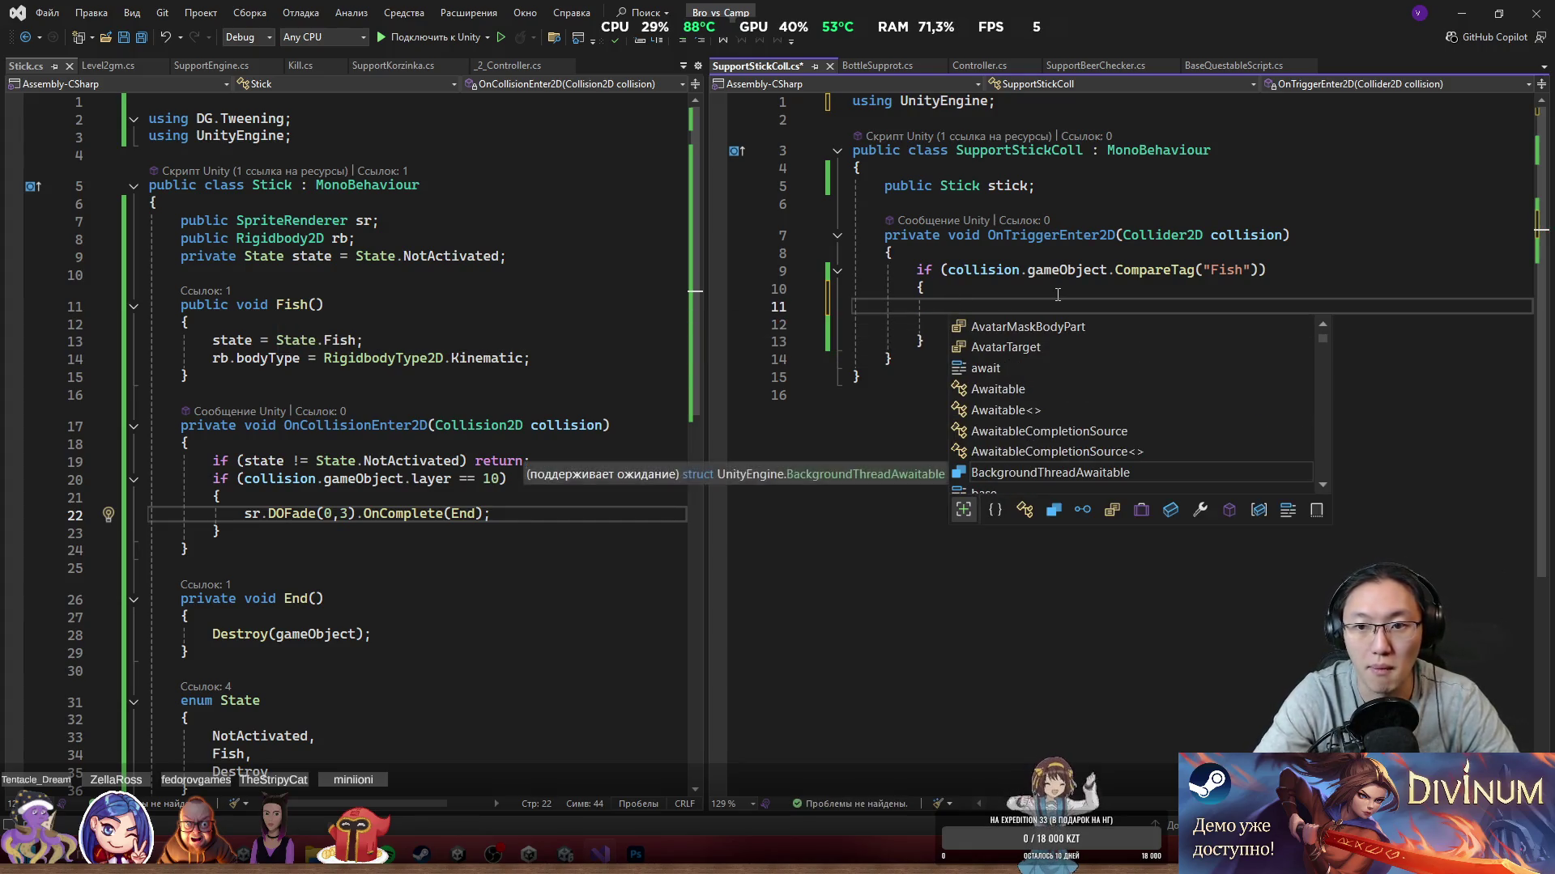
key("Escape")
key("Up")
key("Up")
key("Up")
key("Return")
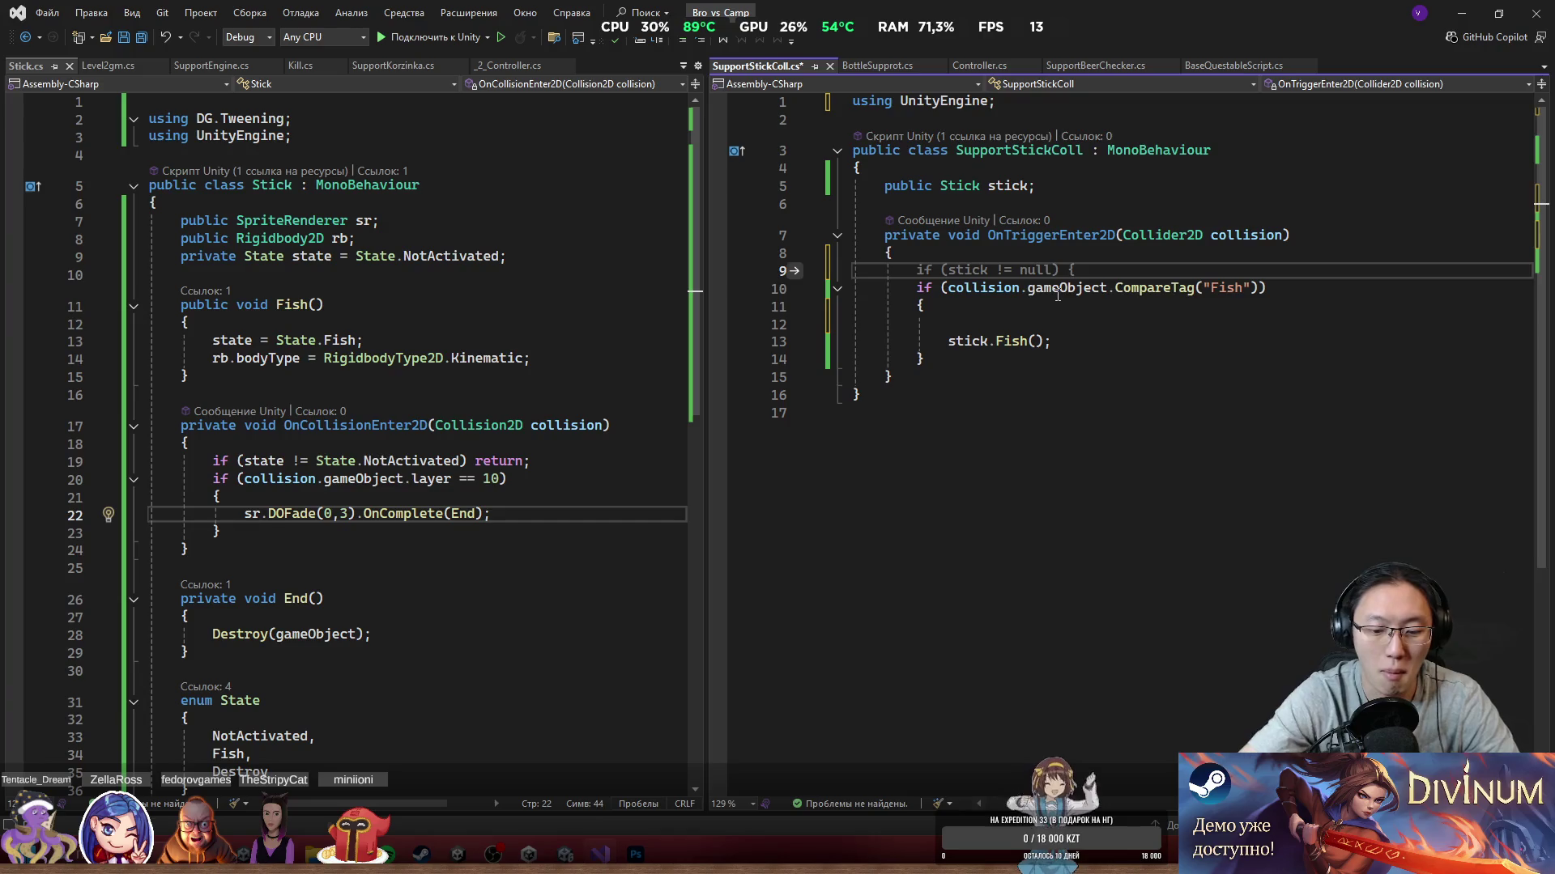
type("print($\"")
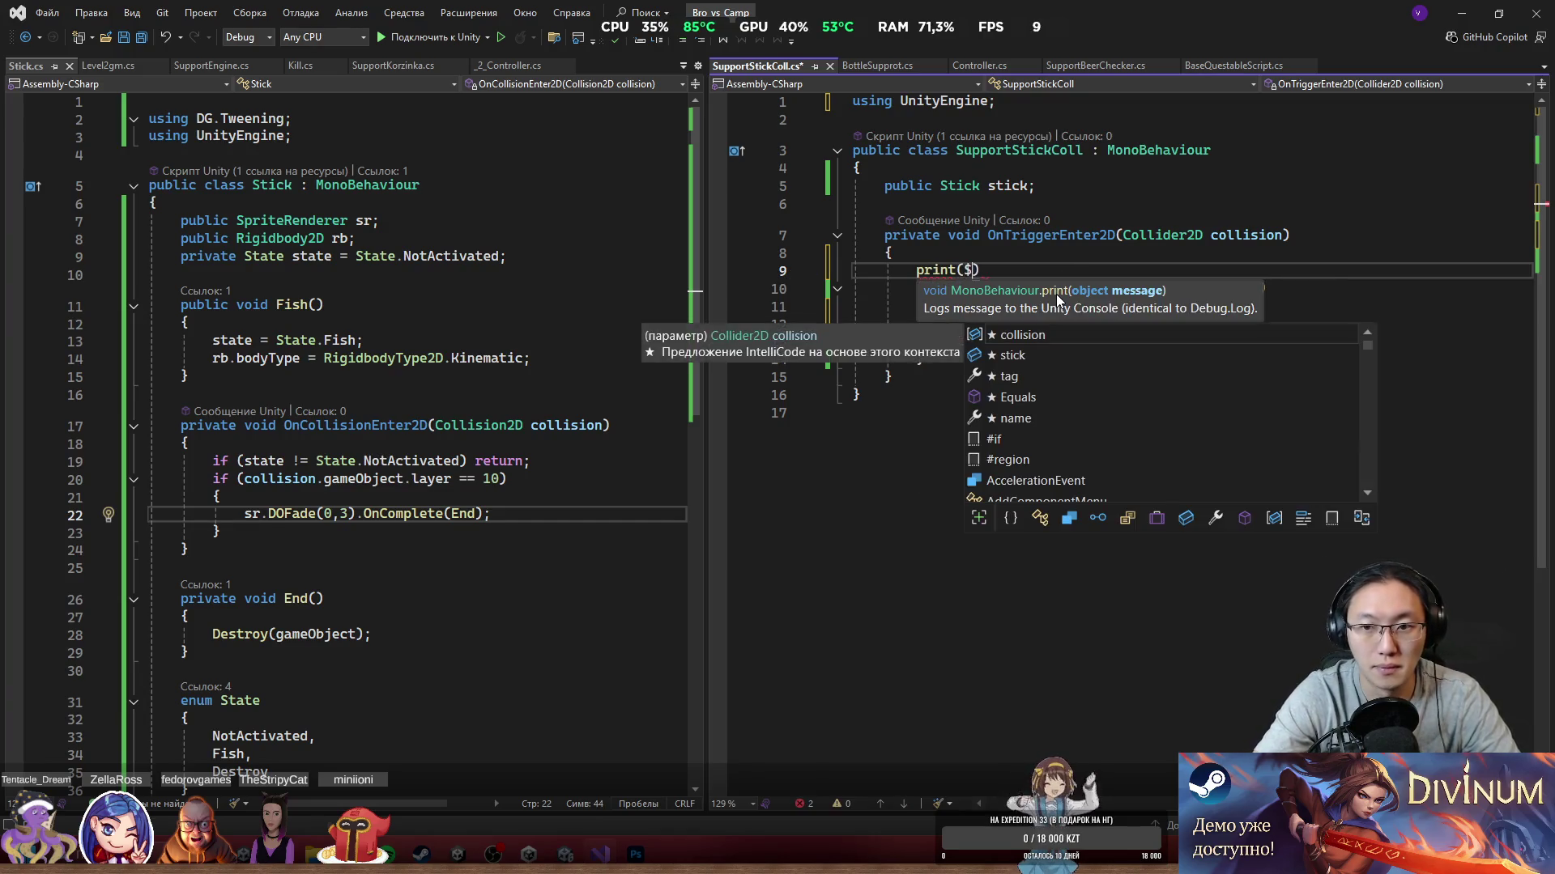
type("Targ")
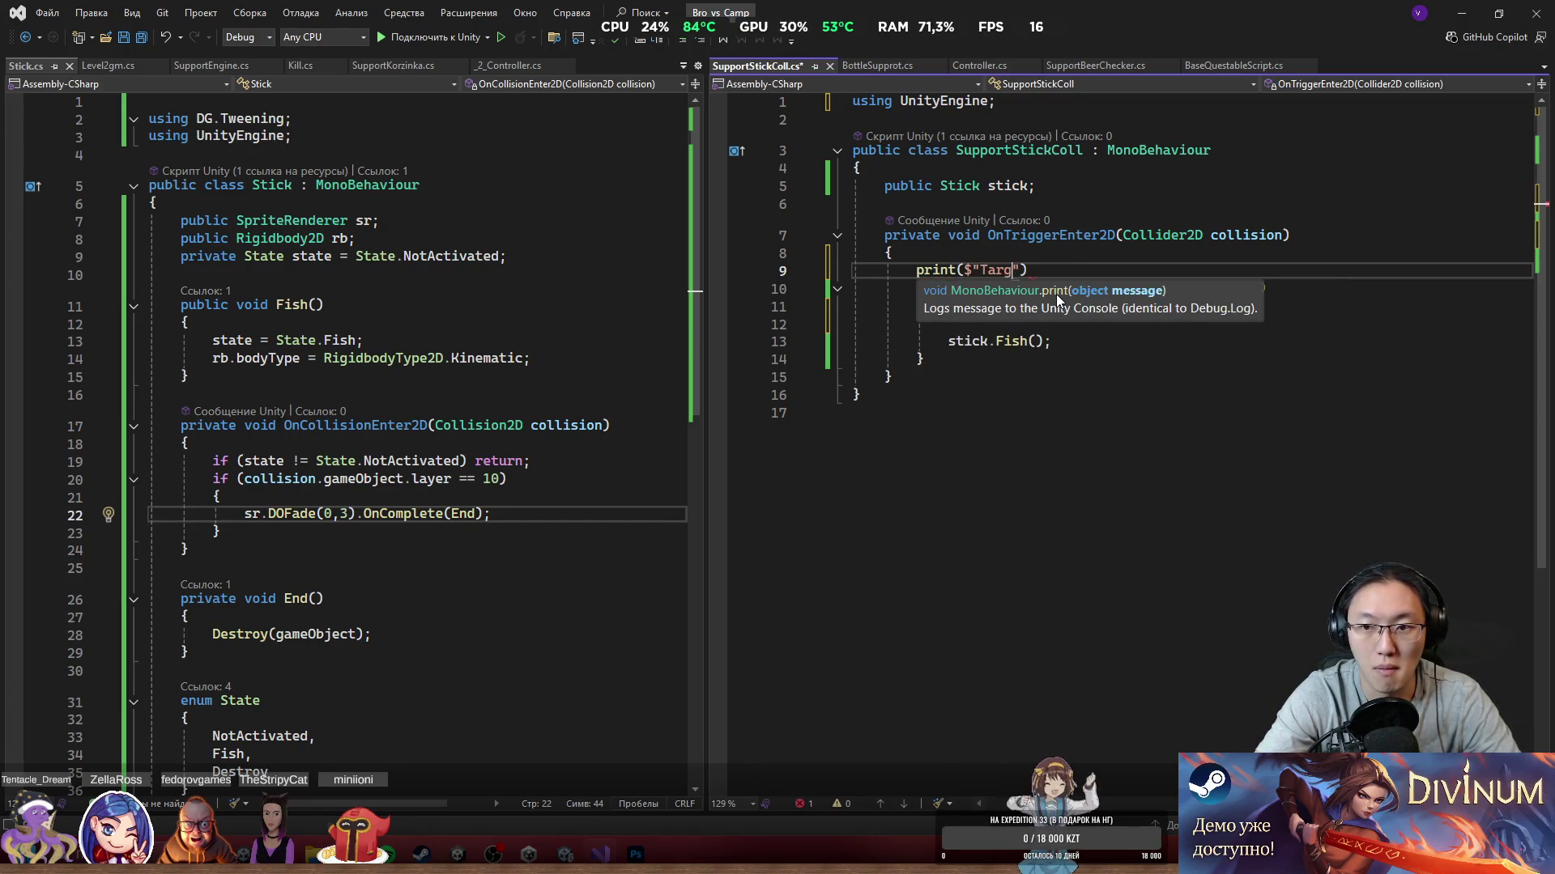
key("BackSpace")
key("BackSpace")
key("BackSpace")
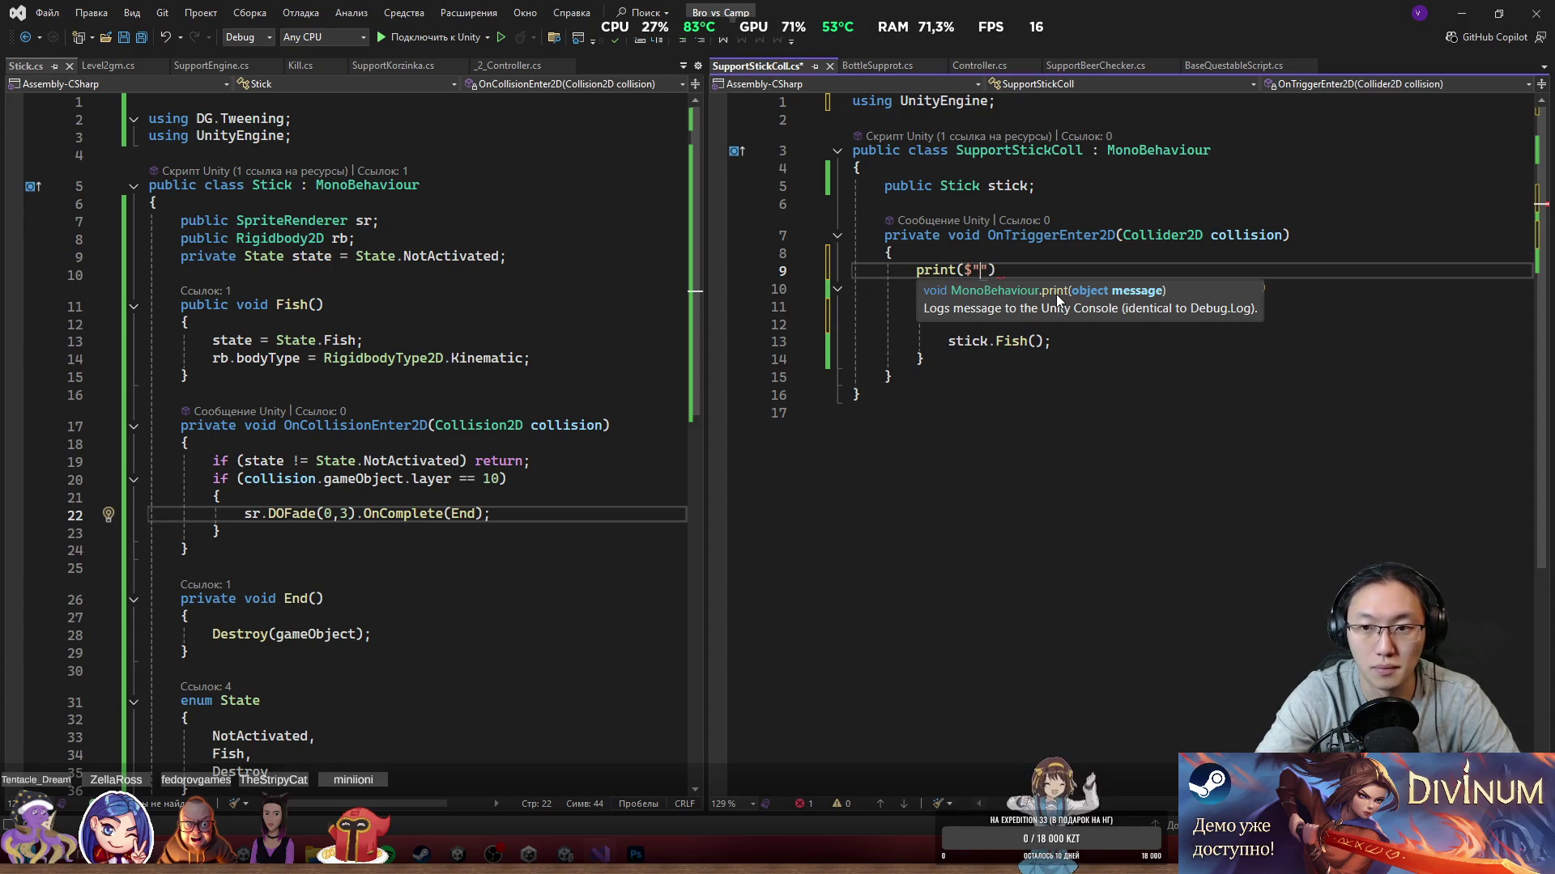
type("Trigger")
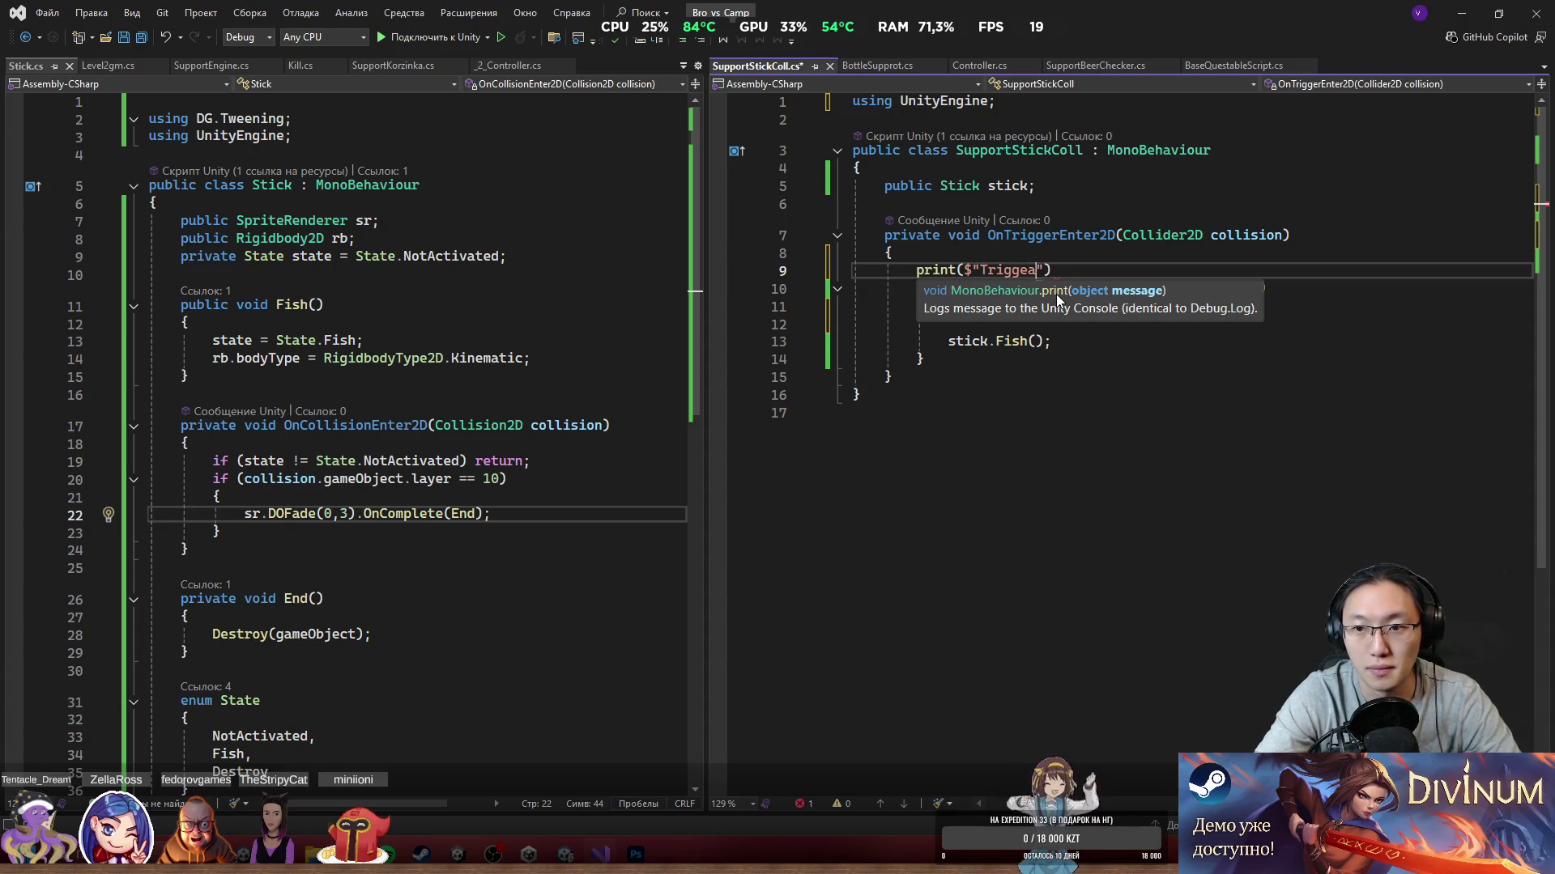
type(" {collision.")
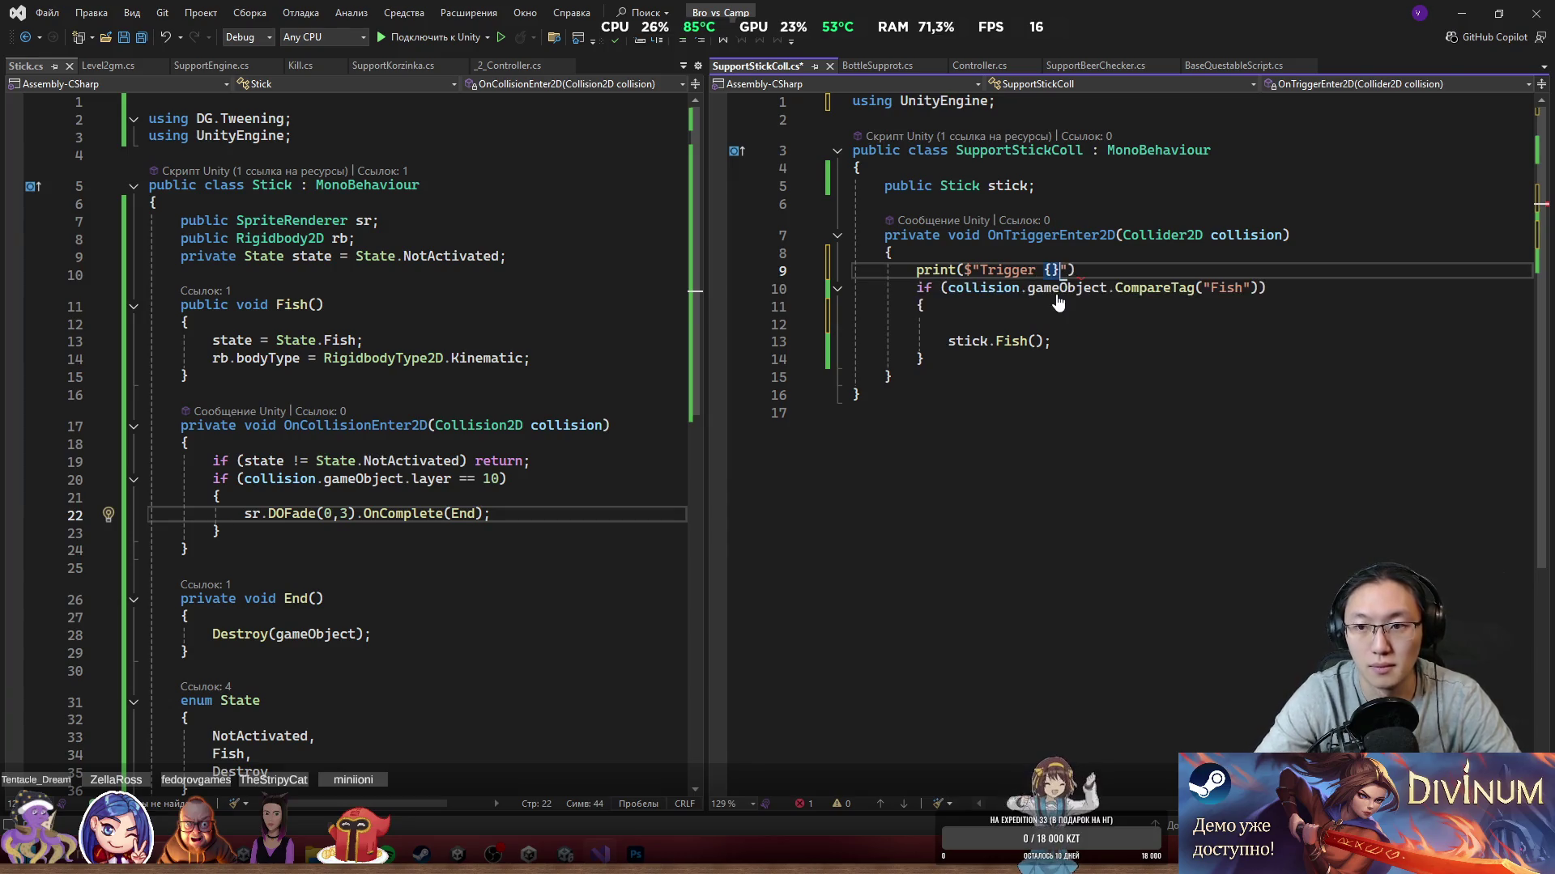
type("gameObject.na")
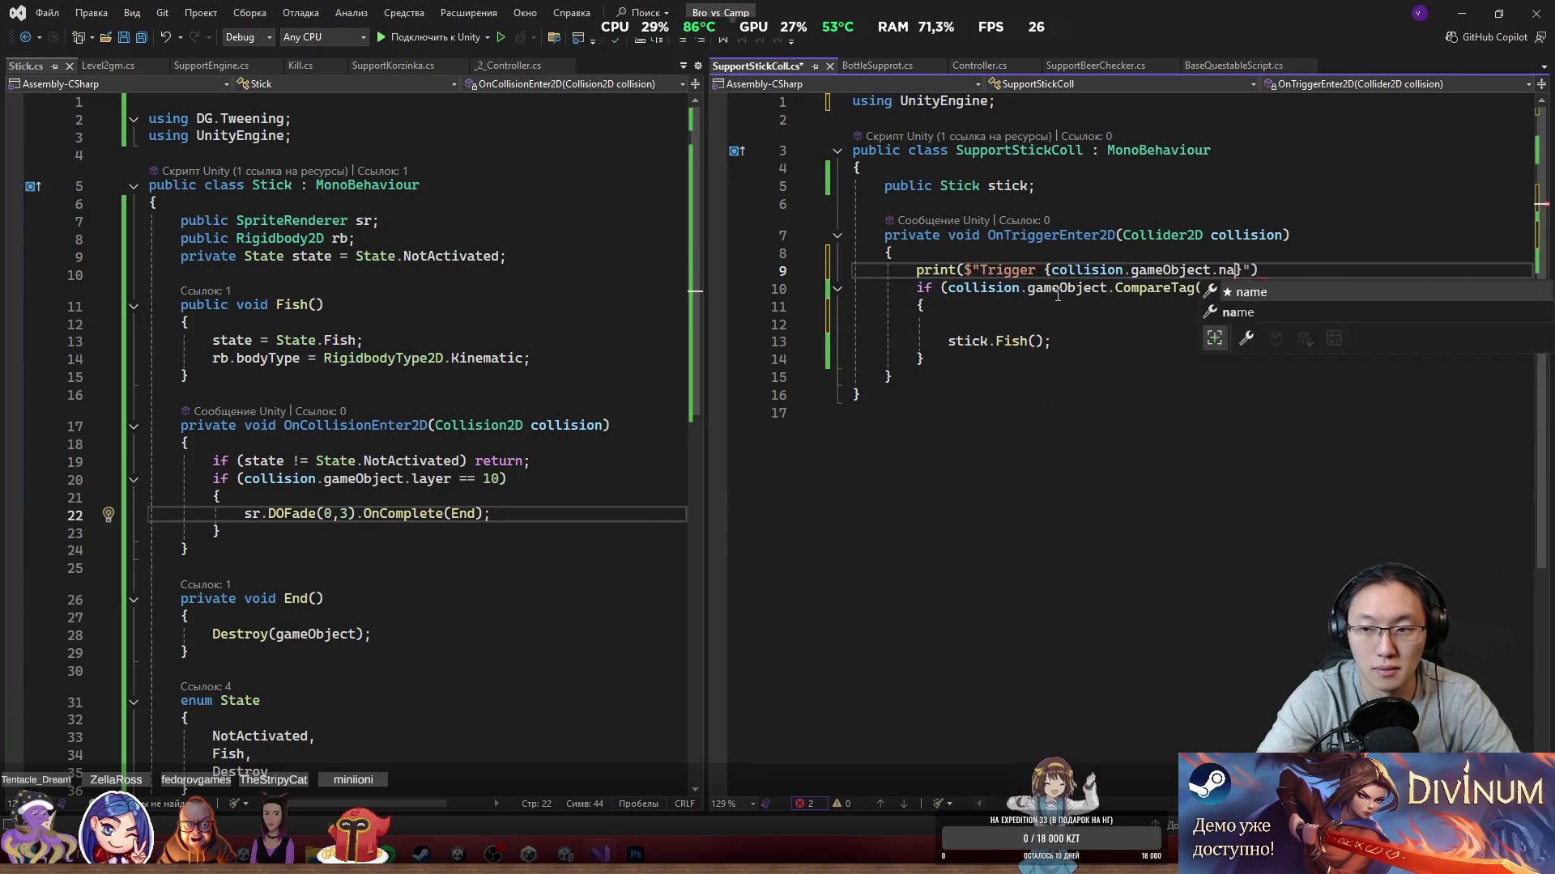
key("Tab")
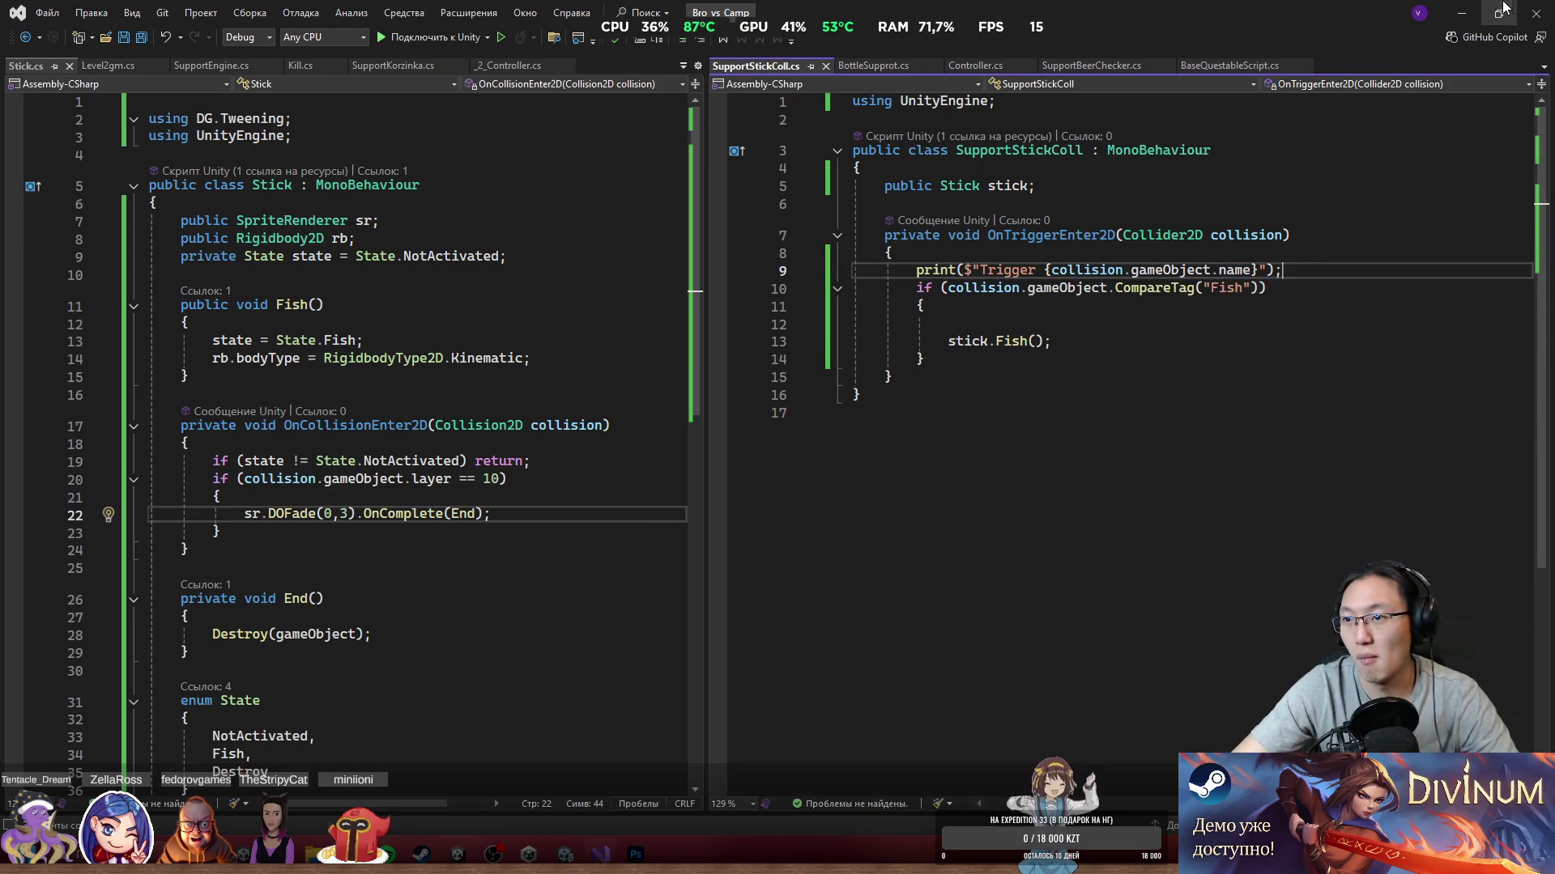
left_click(1464, 10)
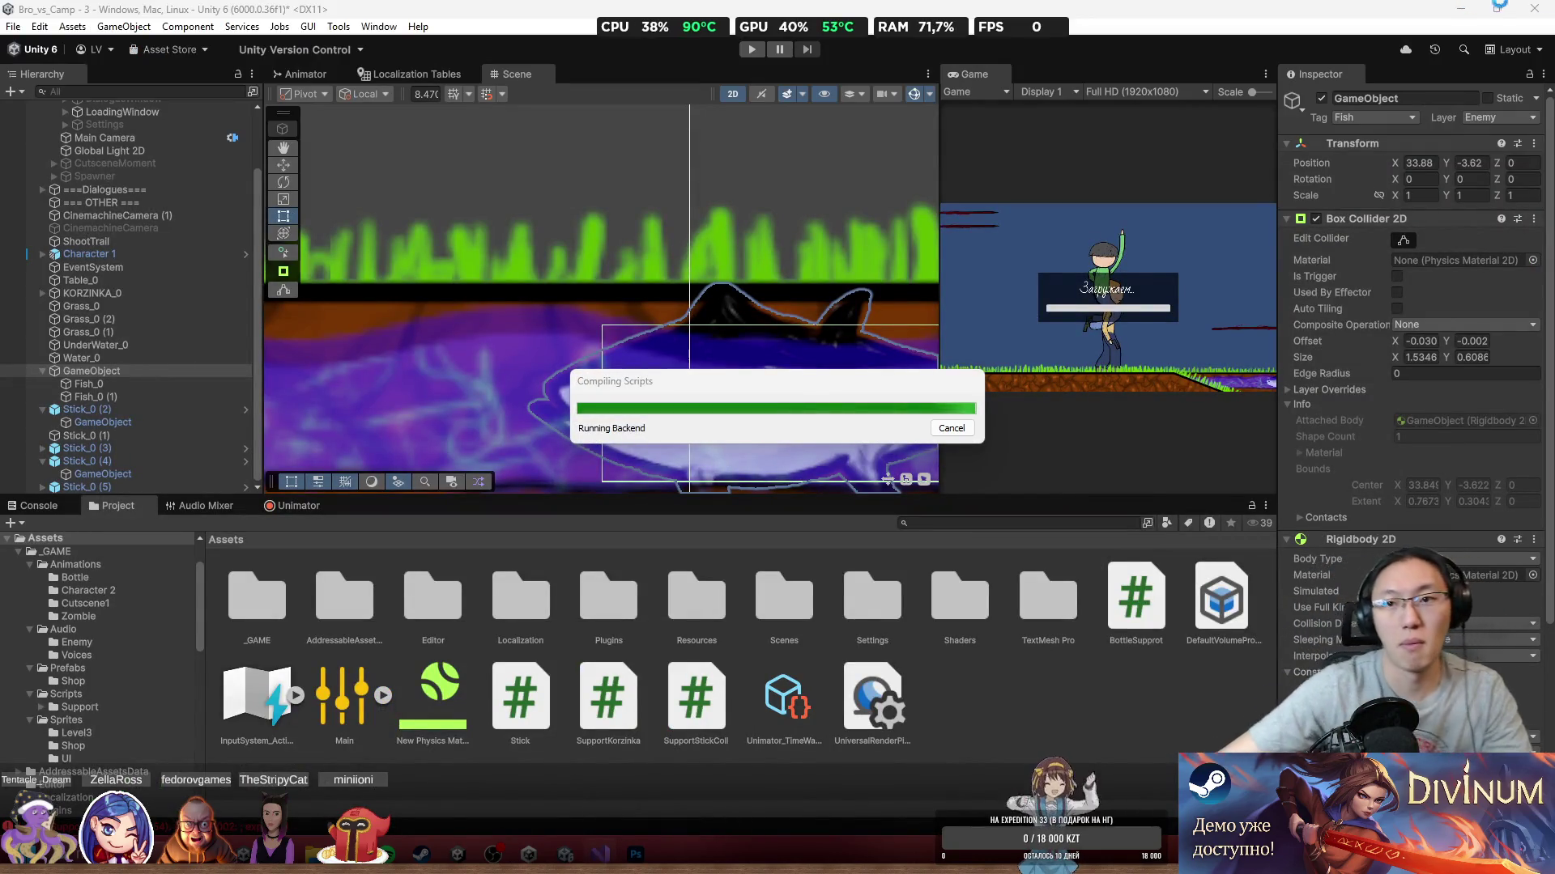
Step: Play-test the recompiled level maximized, then open the Console to read the Trigger logs
double_click(984, 71)
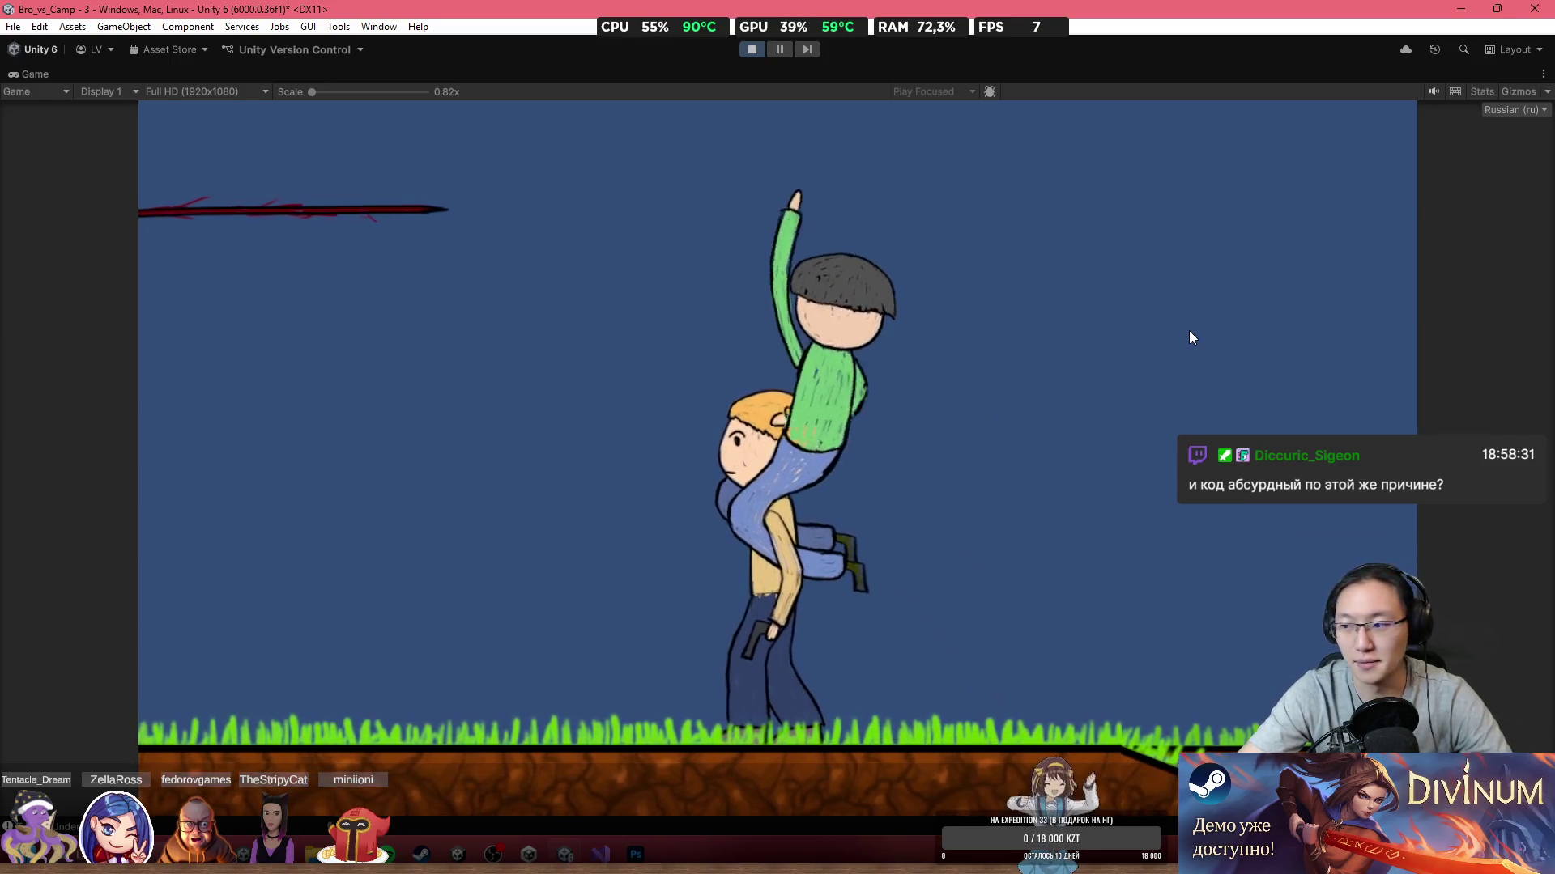
key("ctrl+shift+c")
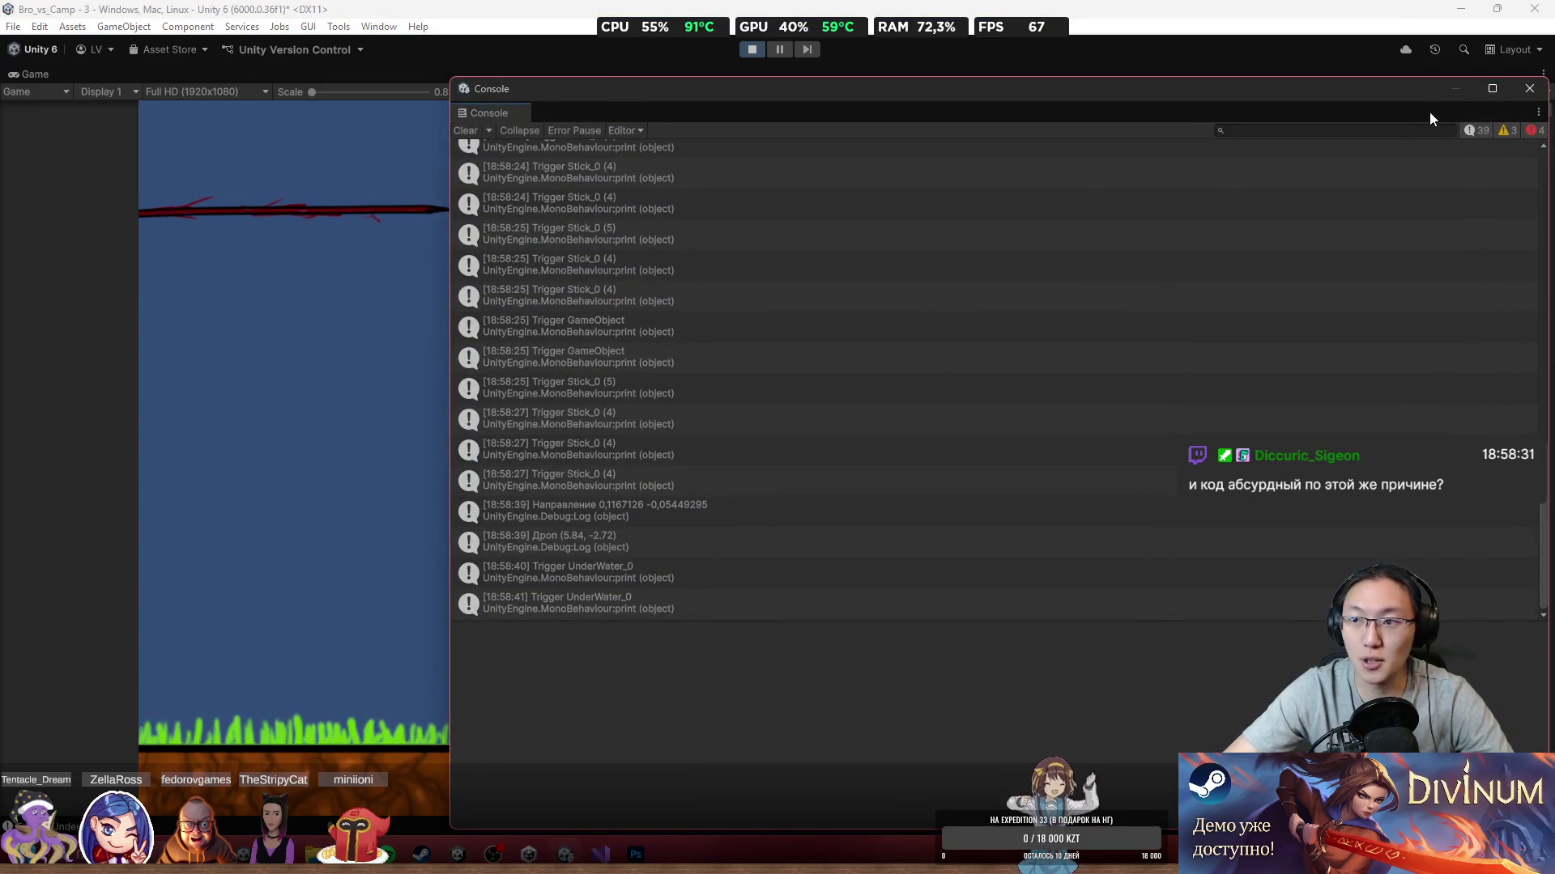
Step: Close the Console and turn the characters to face right with D
left_click(1516, 94)
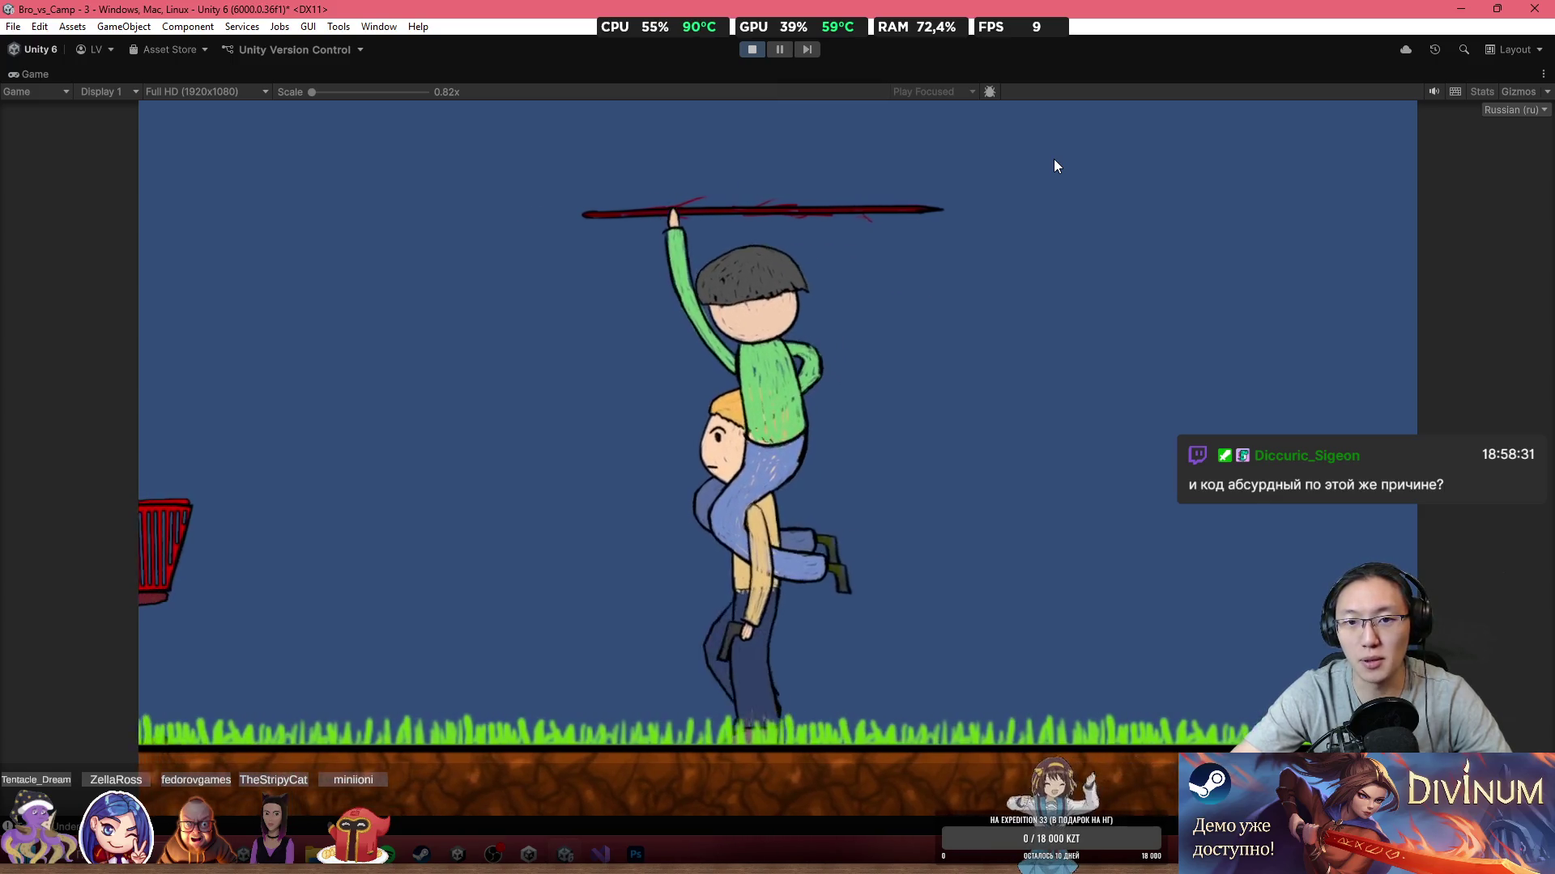
key("d")
key("d")
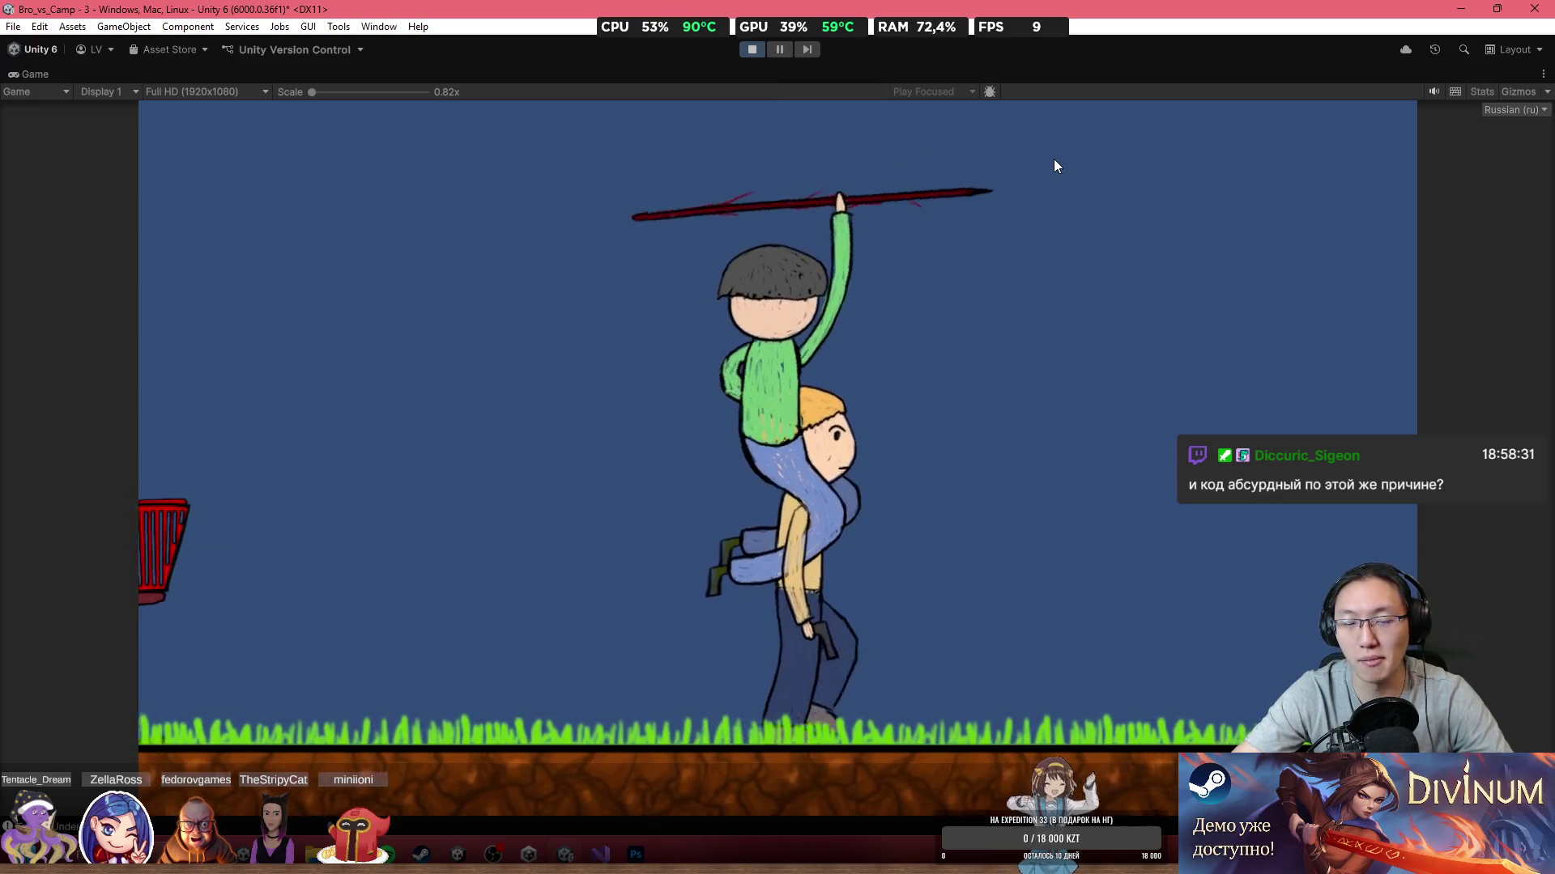